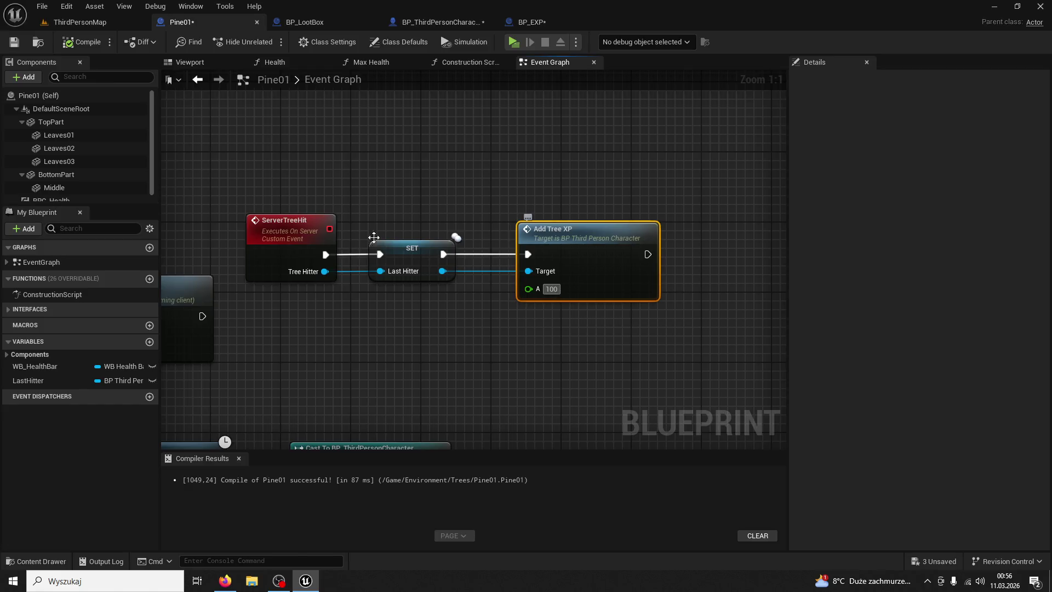
# - Commit 100 as Add Tree XP's value and run a brief play test
pyautogui.press('Return')
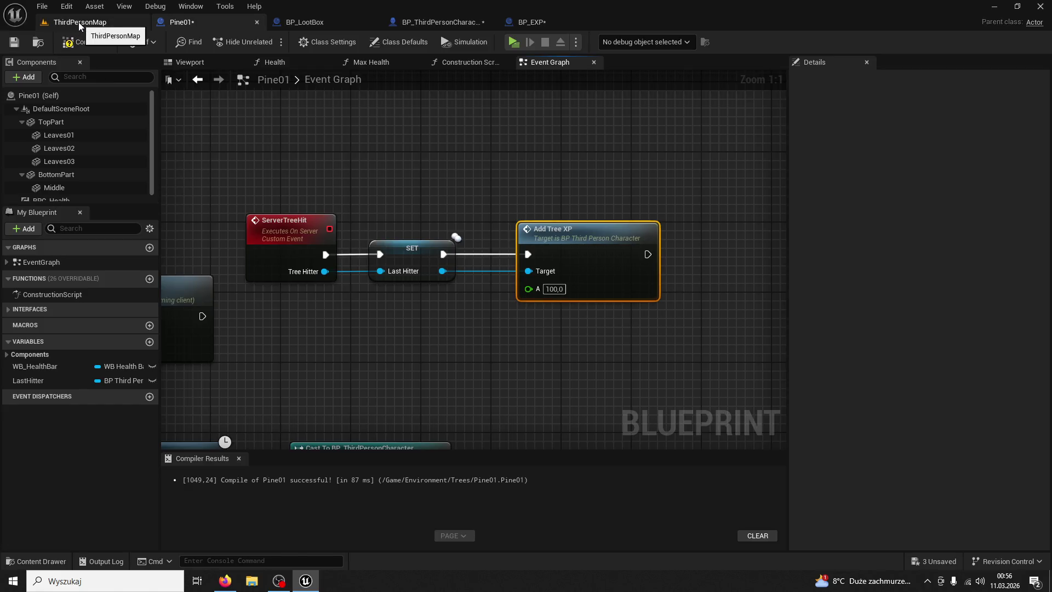
pyautogui.click(87, 24)
pyautogui.click(267, 41)
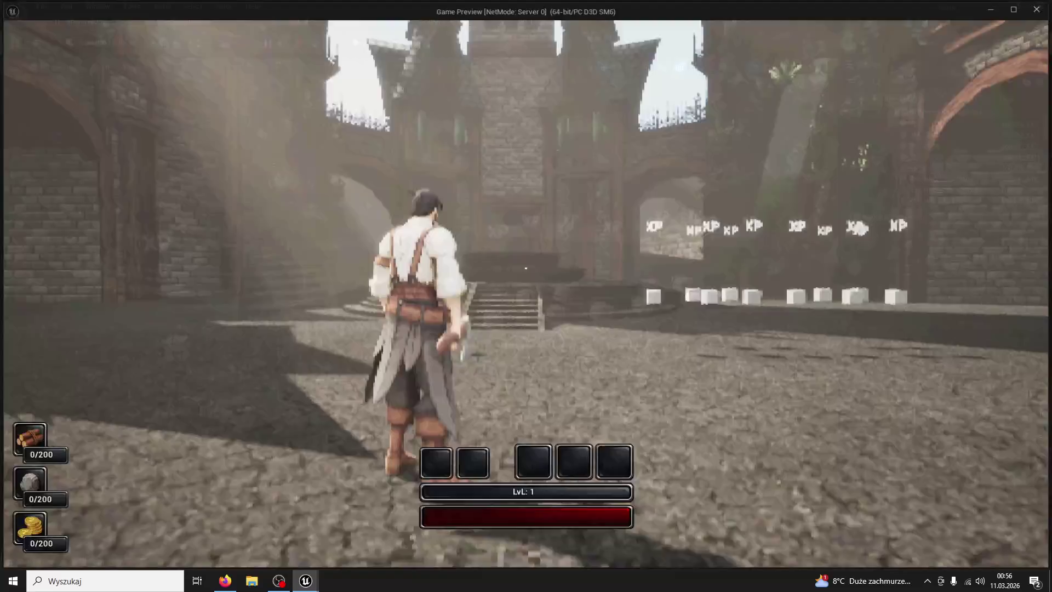
pyautogui.press('w')
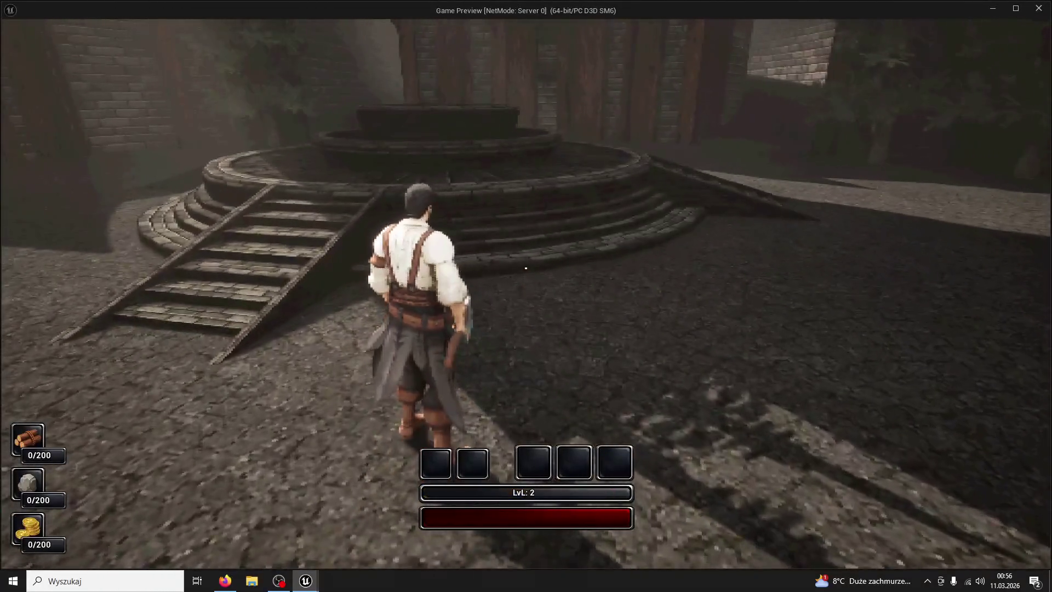
pyautogui.press('Escape')
# - Play again and chop the pine until it falls, reaching level 2 with 5/200 wood
pyautogui.click(267, 41)
pyautogui.press('w')
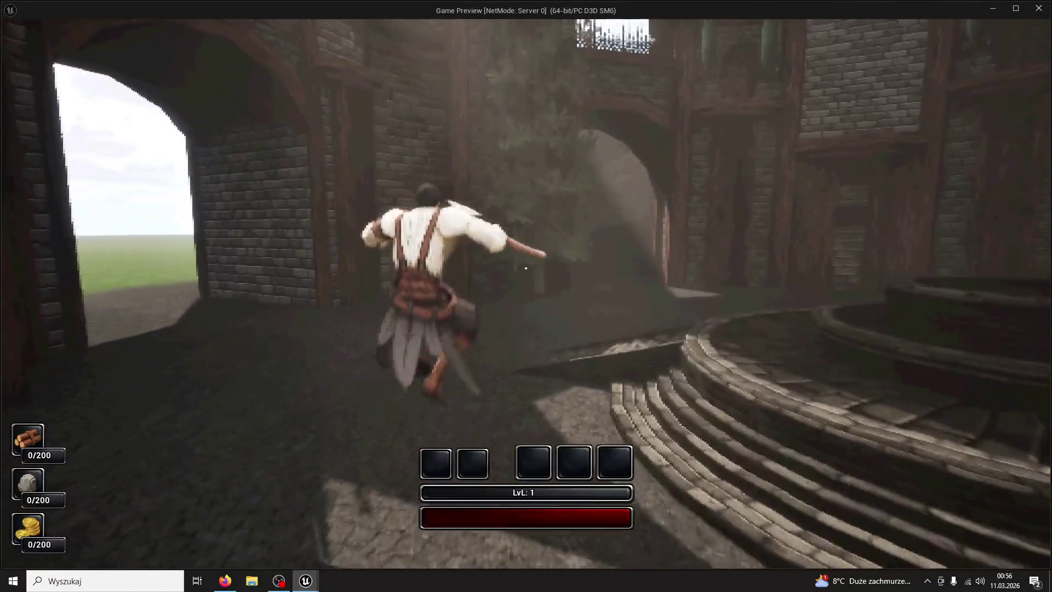
pyautogui.press('super')
pyautogui.press('super')
pyautogui.click(526, 268)
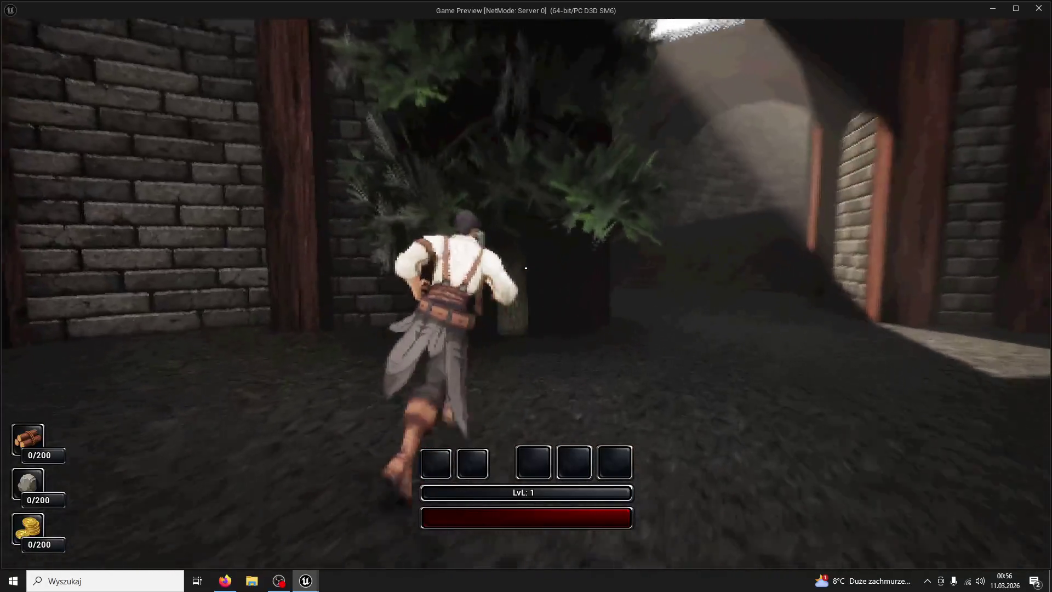
pyautogui.click(526, 268)
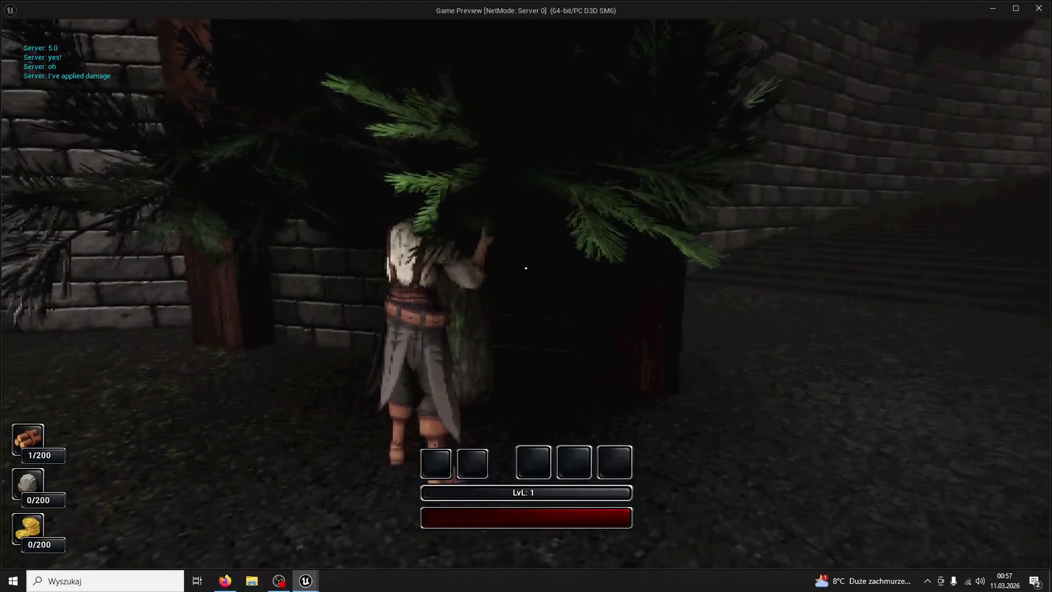
pyautogui.click(526, 267)
pyautogui.click(525, 268)
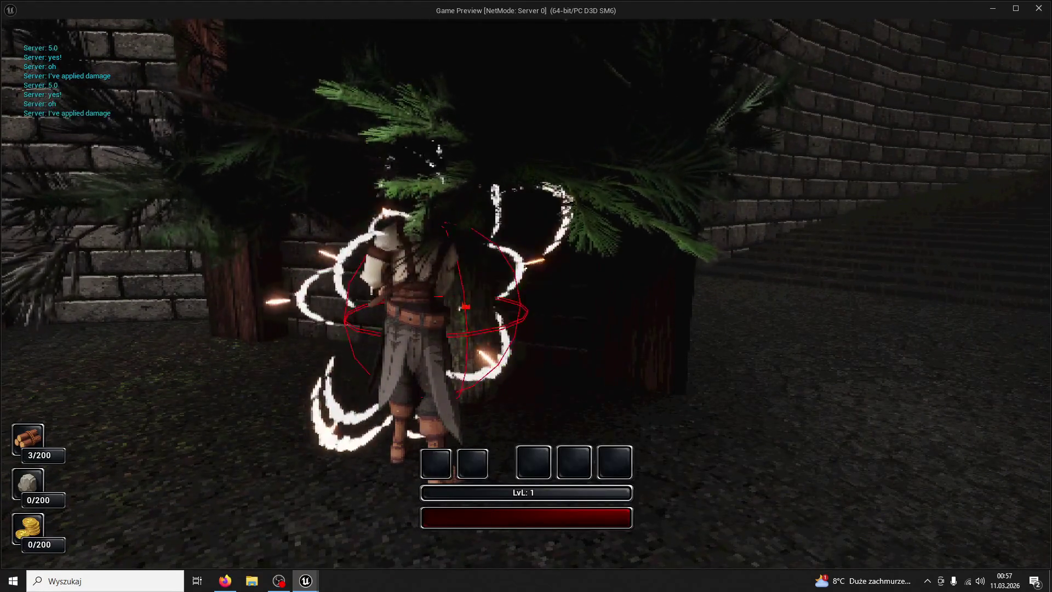
pyautogui.click(525, 268)
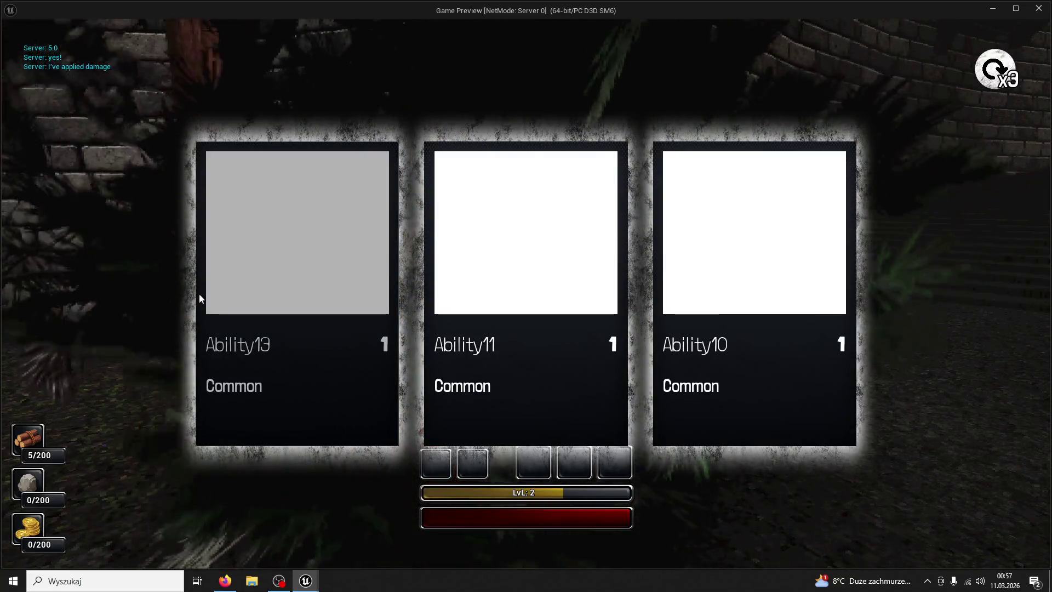
pyautogui.press('w')
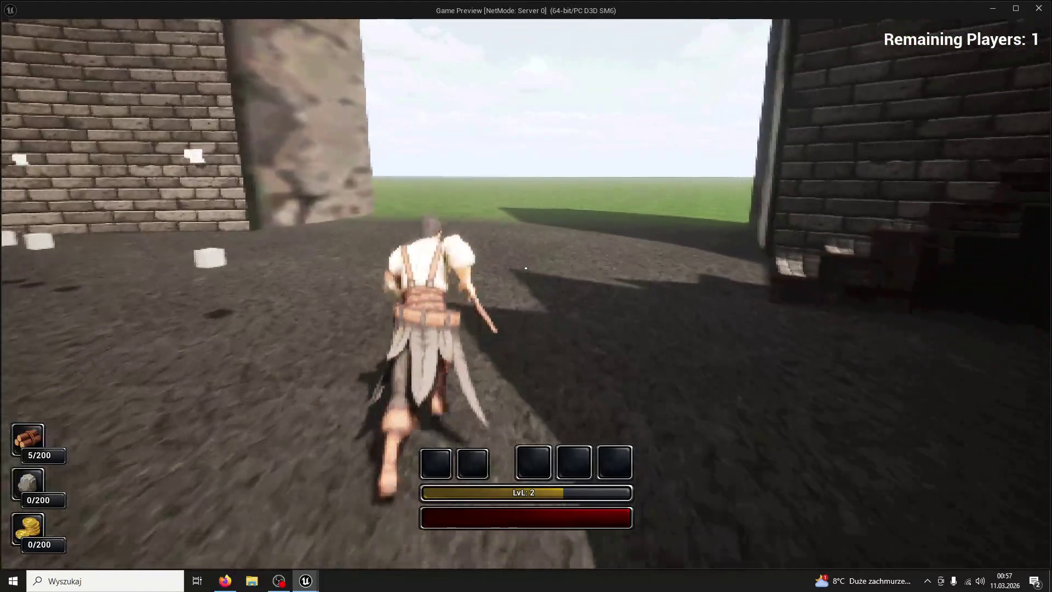
pyautogui.press('Escape')
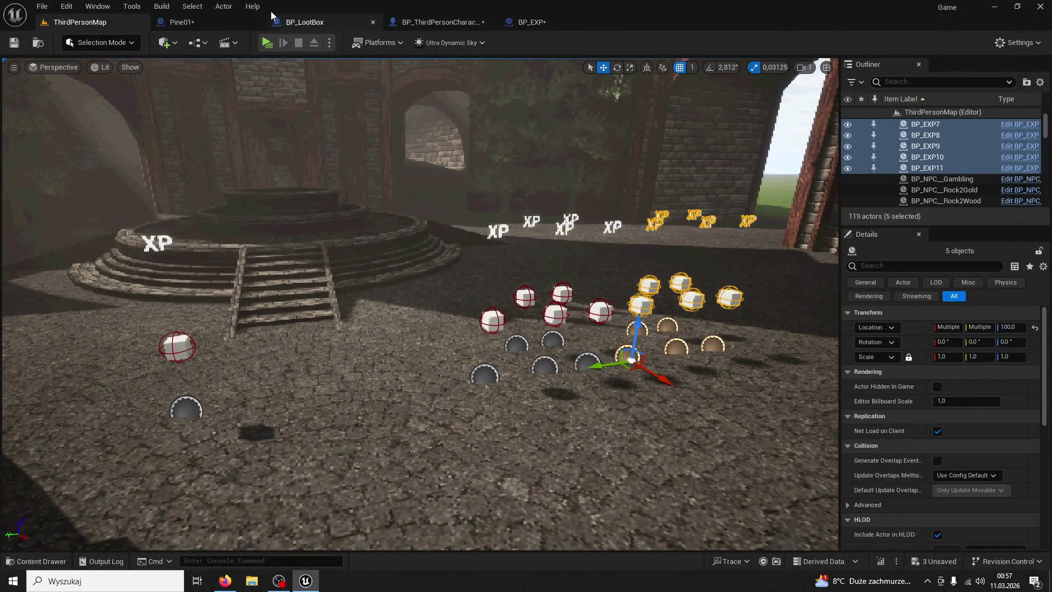
# - Trace Pine01's Add Tree XP into the AddTreeXP event and Add XP function, inspecting the Exp variable
pyautogui.click(181, 22)
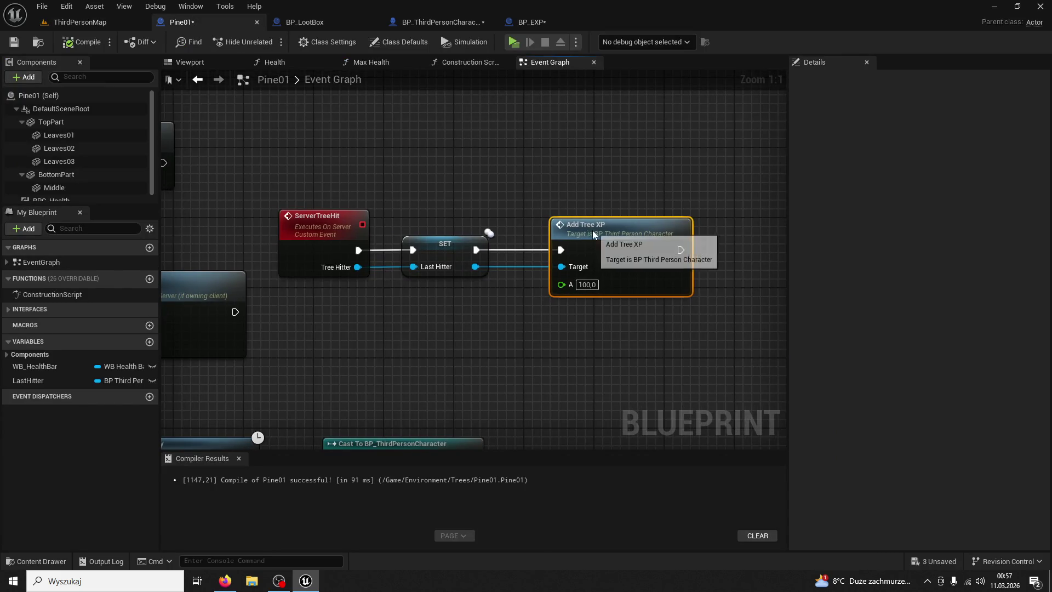
pyautogui.doubleClick(592, 230)
pyautogui.moveTo(545, 335); pyautogui.dragTo(466, 303)
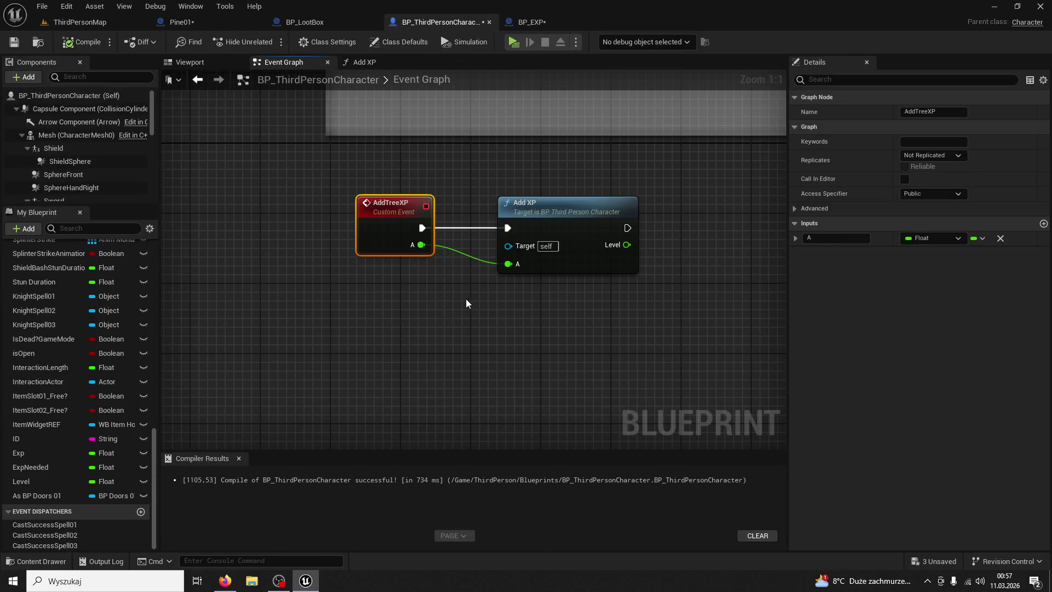
pyautogui.doubleClick(564, 211)
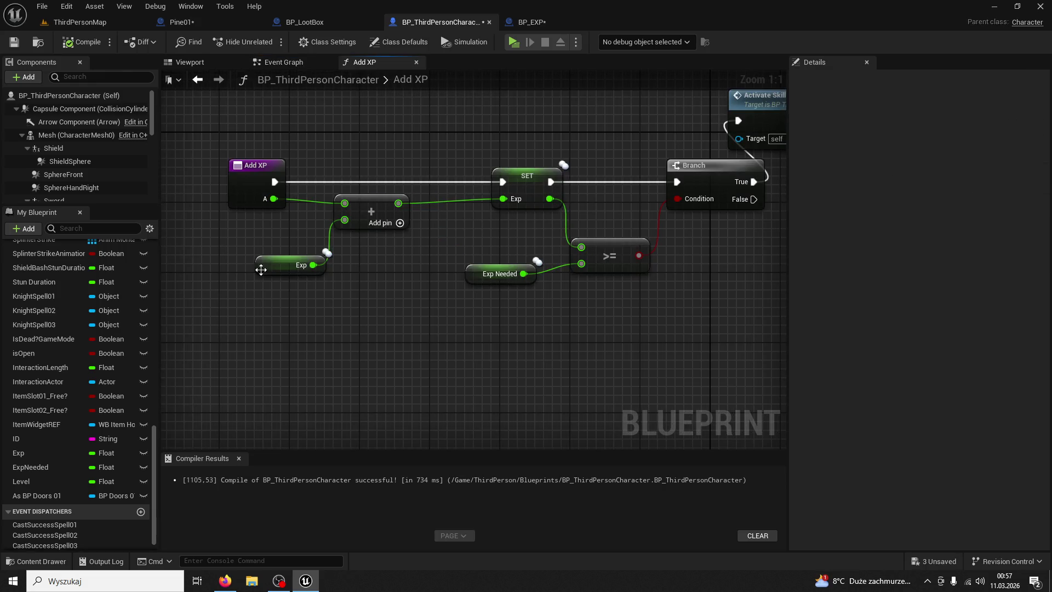
pyautogui.click(263, 270)
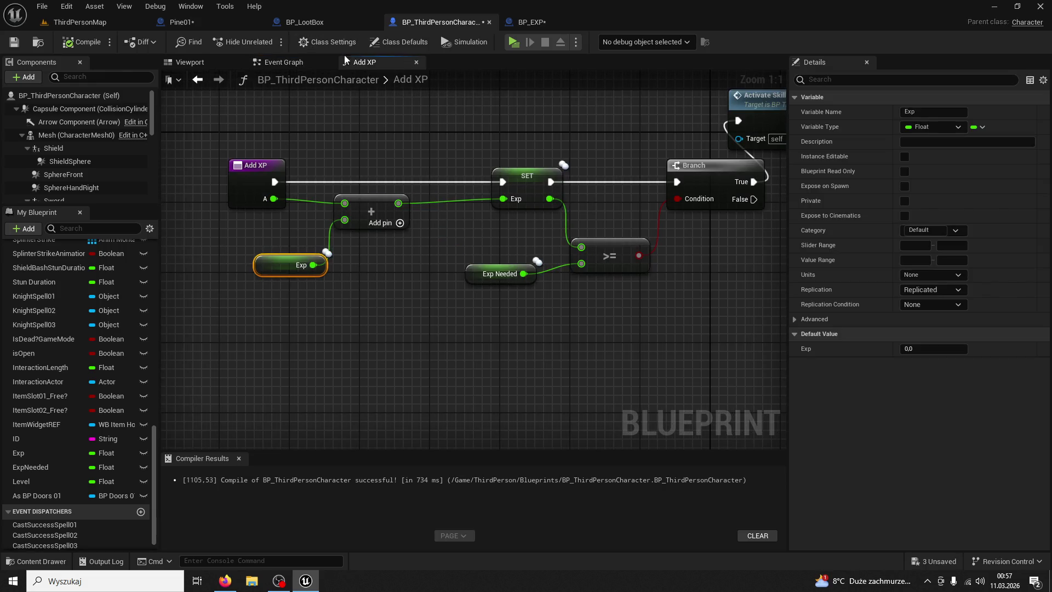
# - Inspect BP_EXP's GET XP call, then review BP_LootBox and Pine01 before returning to the level
pyautogui.click(517, 24)
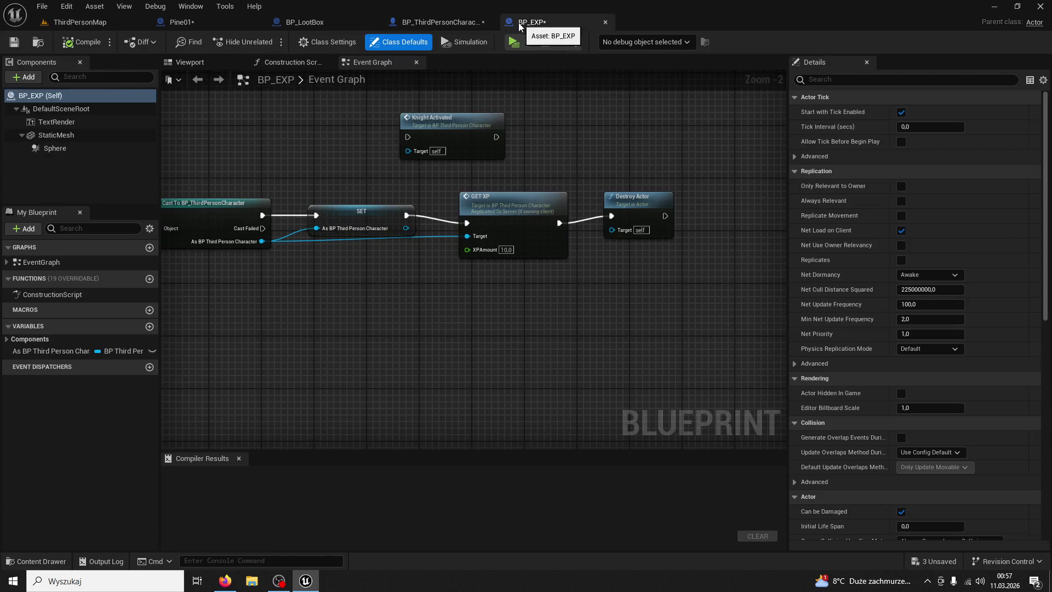
pyautogui.moveTo(432, 182)
pyautogui.mouseDown()
pyautogui.moveTo(505, 201)
pyautogui.moveTo(563, 194)
pyautogui.mouseUp()
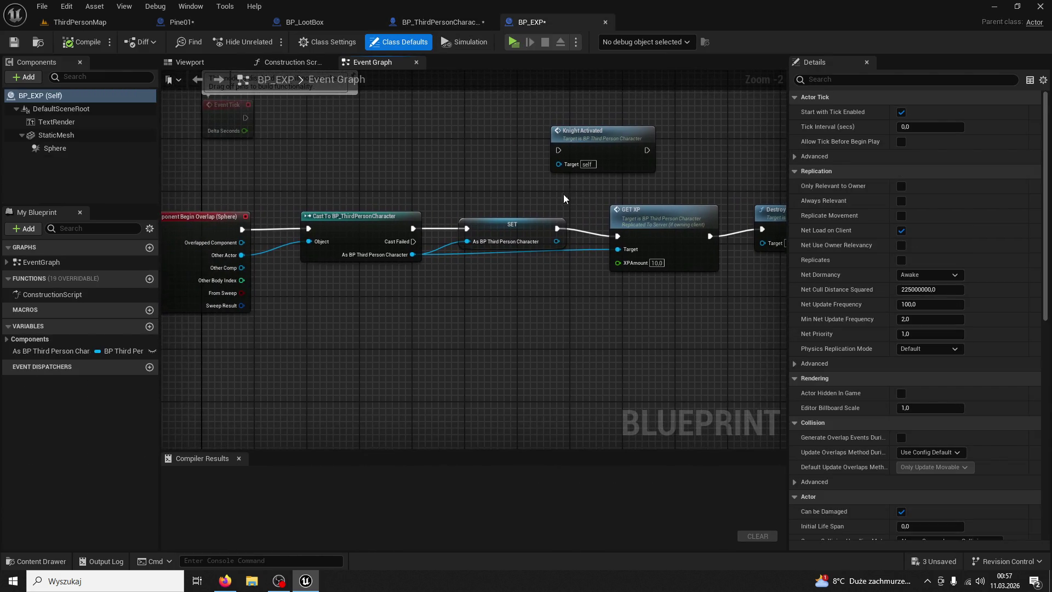
pyautogui.click(638, 209)
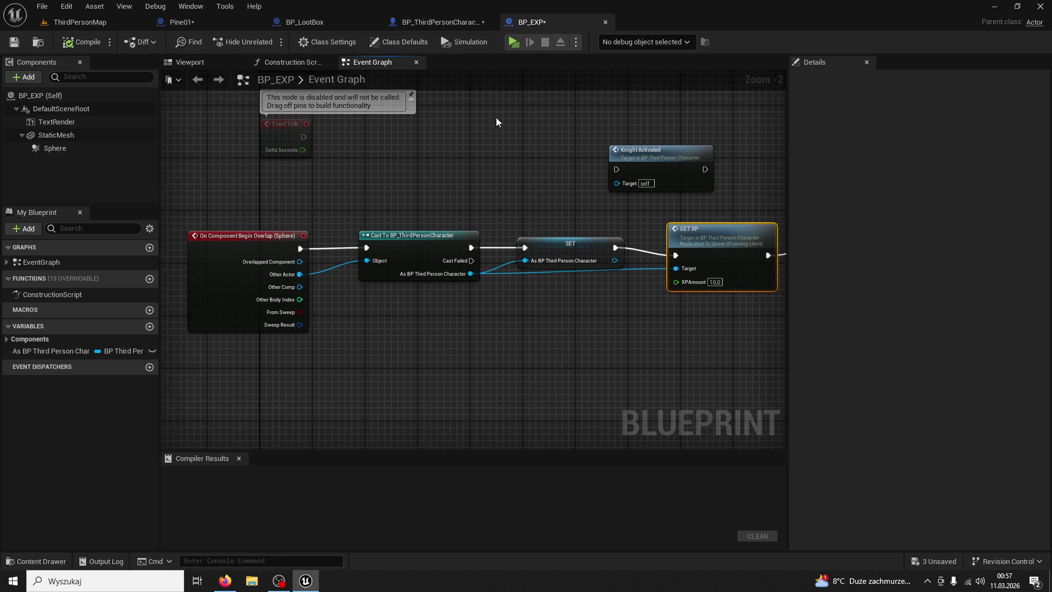
pyautogui.click(429, 25)
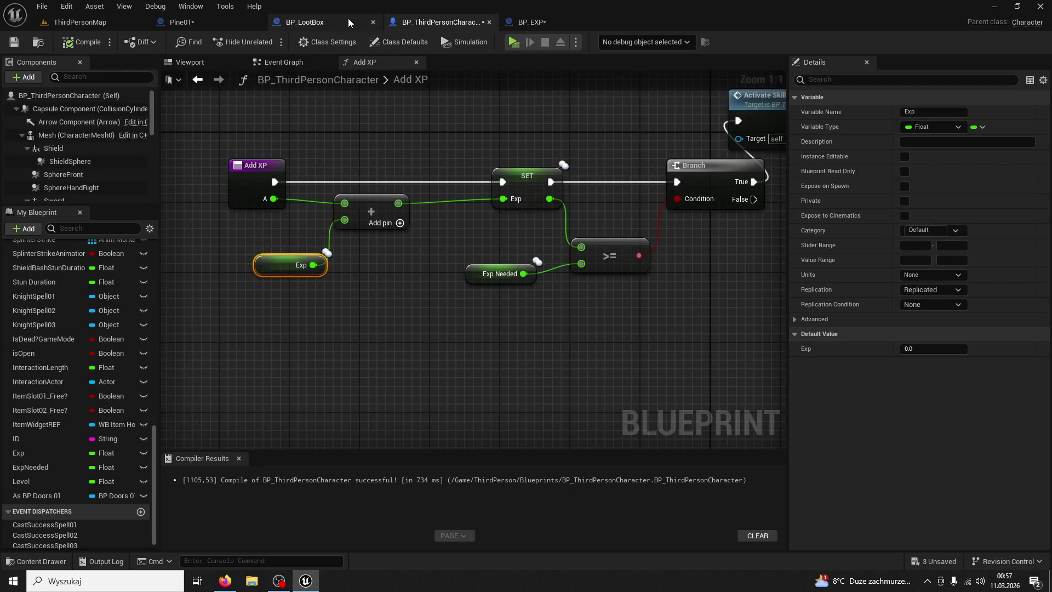
pyautogui.click(560, 23)
pyautogui.click(307, 23)
pyautogui.click(188, 22)
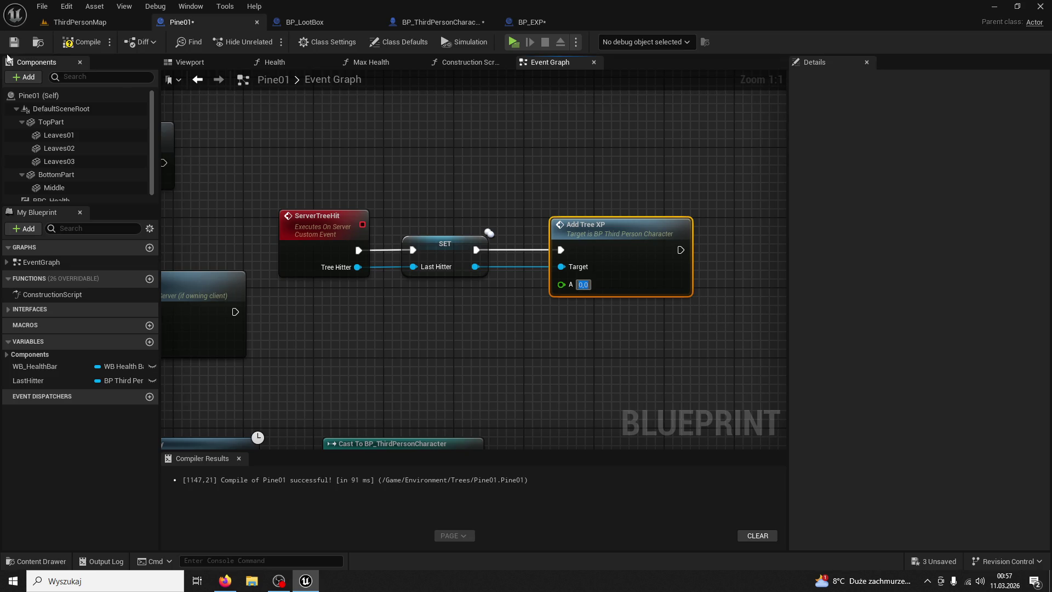
pyautogui.click(85, 23)
# - Run a quick play test, then frame BP_EXP's GET XP and Destroy Actor nodes and compile it
pyautogui.click(266, 43)
pyautogui.press('w')
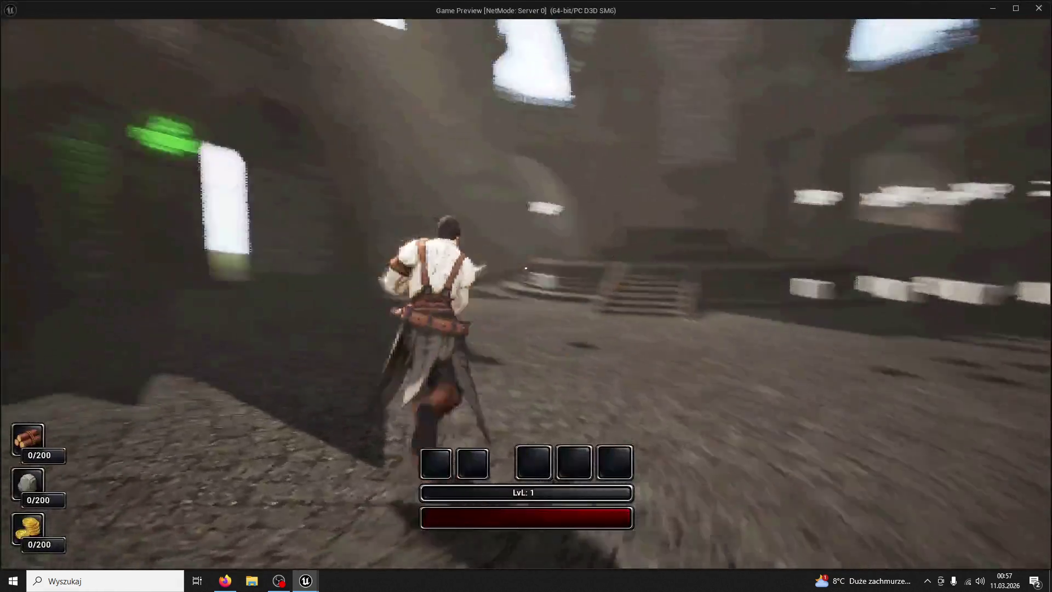
pyautogui.press('Escape')
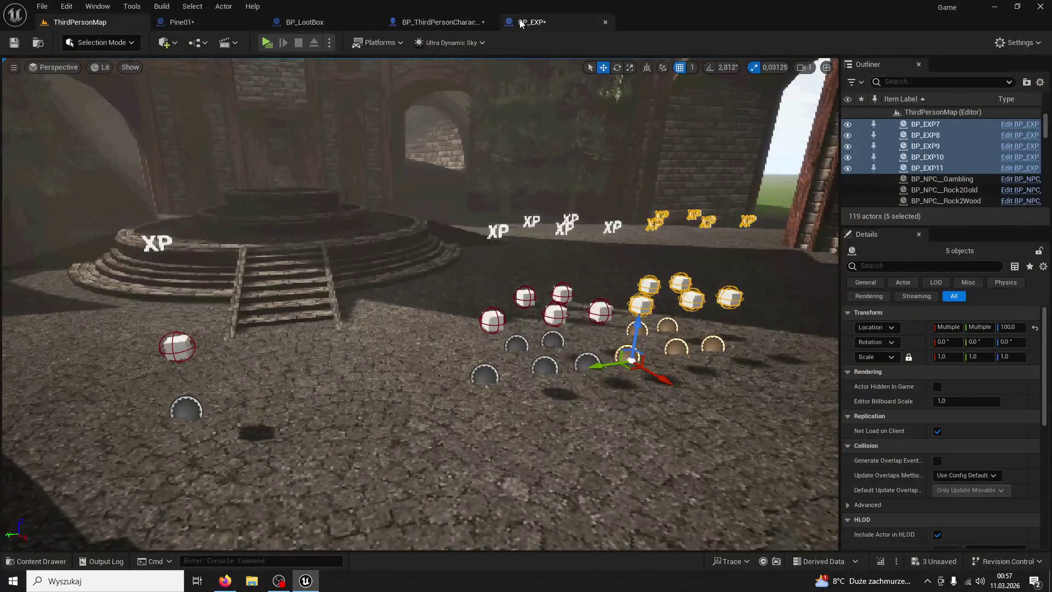
pyautogui.click(521, 24)
pyautogui.moveTo(562, 207); pyautogui.dragTo(332, 199)
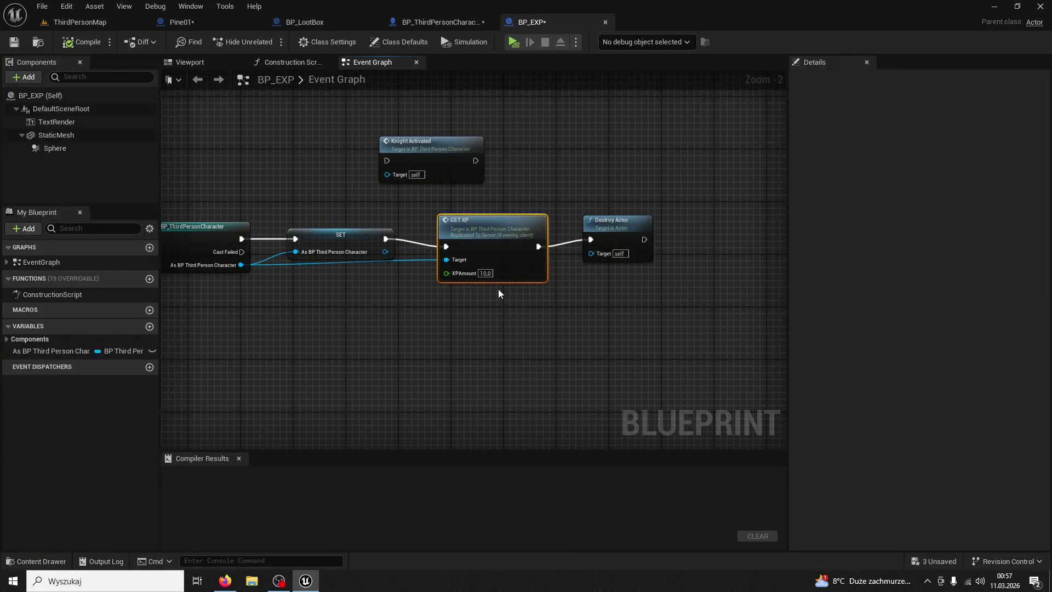
pyautogui.press('Home')
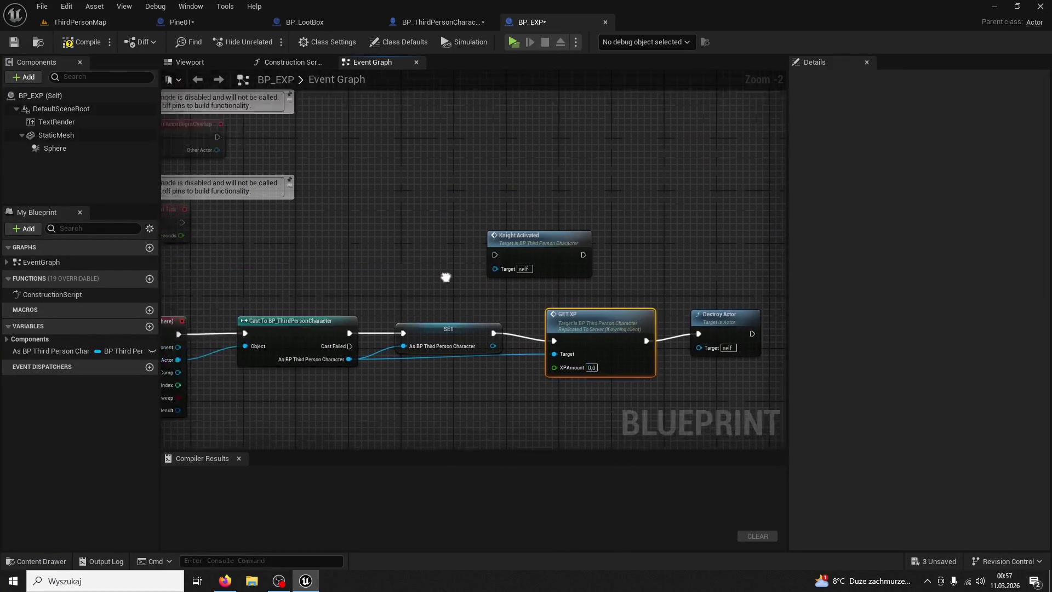
pyautogui.click(116, 39)
# - Locate Pine01's ServerTreeHit, SET and Add Tree XP nodes, and follow AddTreeXP and GET_XP into the character blueprint
pyautogui.click(201, 18)
pyautogui.scroll(2, 545, 204)
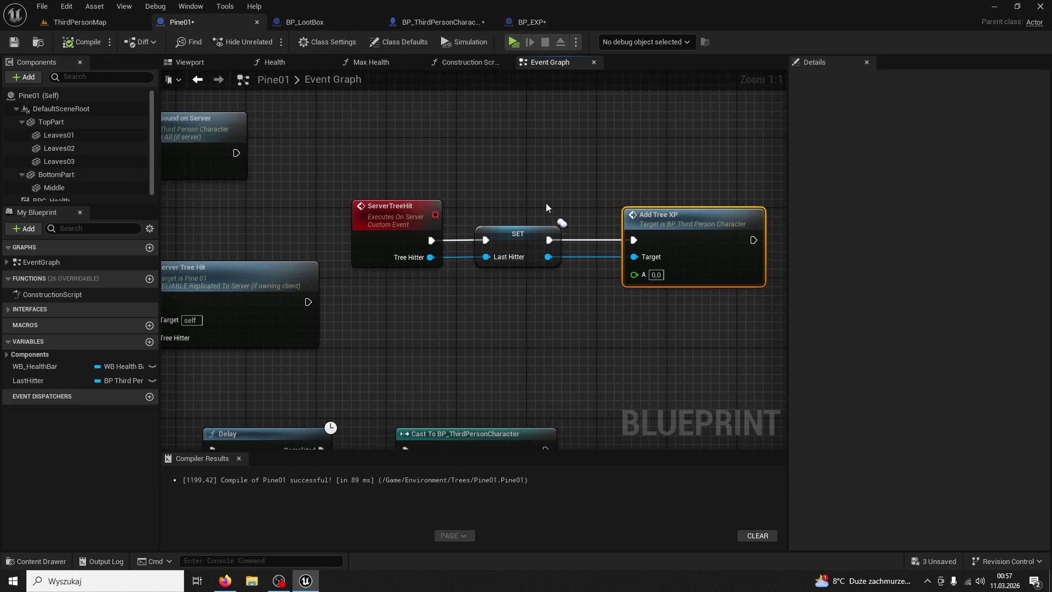
pyautogui.scroll(-2, 546, 207)
pyautogui.scroll(2, 455, 267)
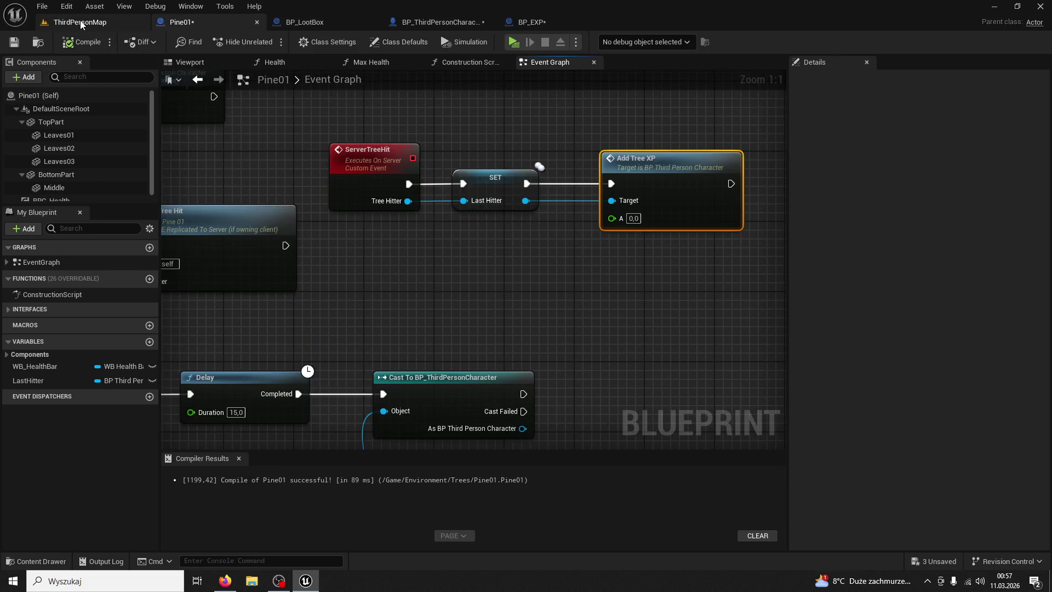
pyautogui.scroll(-5, 378, 159)
pyautogui.scroll(3, 553, 226)
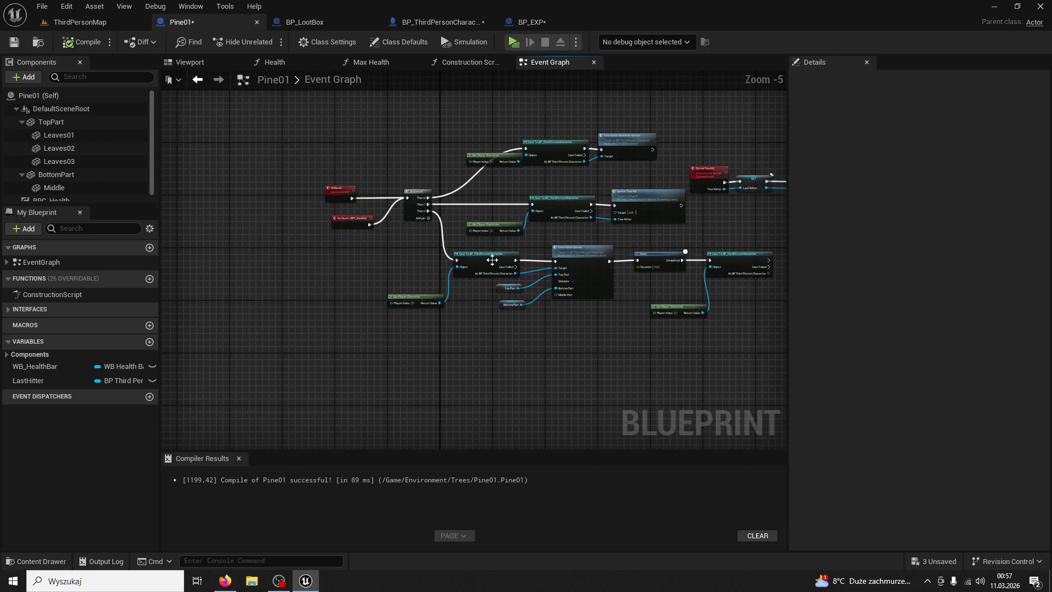
pyautogui.moveTo(518, 229)
pyautogui.mouseDown()
pyautogui.moveTo(449, 168)
pyautogui.moveTo(496, 277)
pyautogui.moveTo(525, 287)
pyautogui.moveTo(367, 248)
pyautogui.mouseUp()
pyautogui.moveTo(527, 174); pyautogui.dragTo(746, 318)
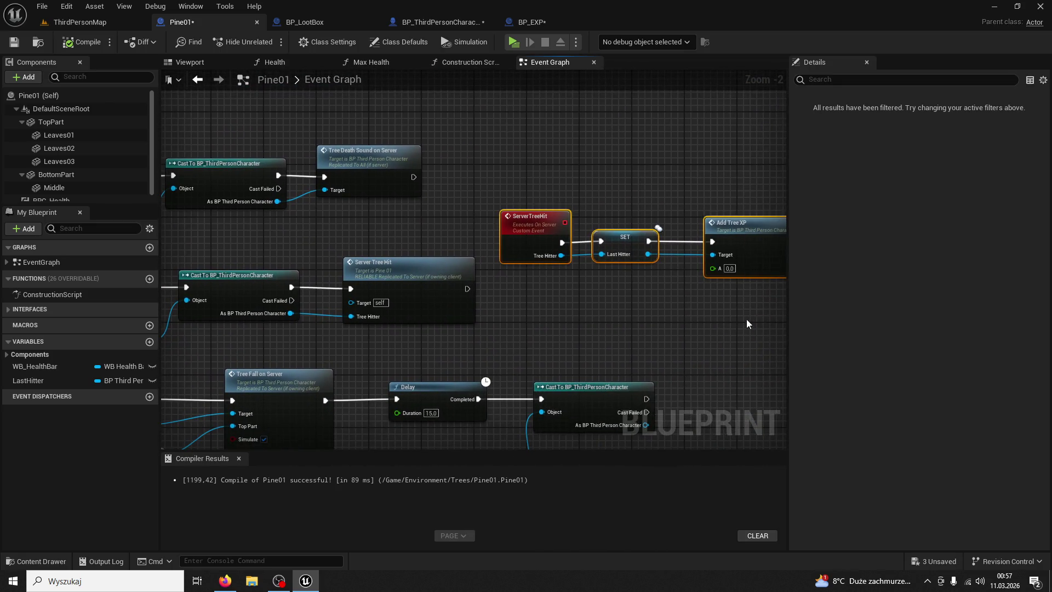
pyautogui.doubleClick(745, 233)
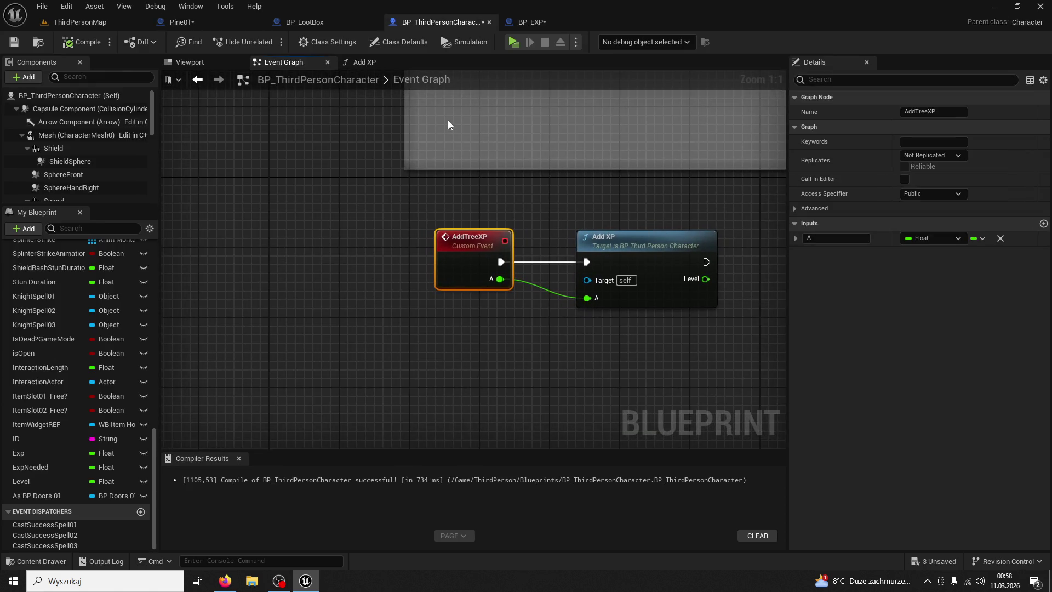
pyautogui.click(527, 22)
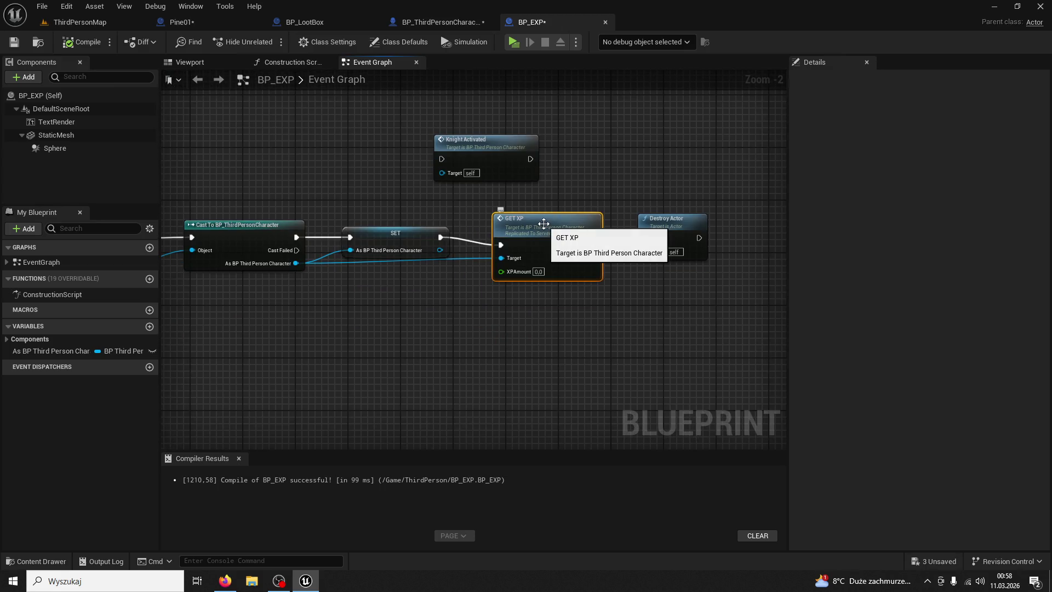
pyautogui.doubleClick(543, 223)
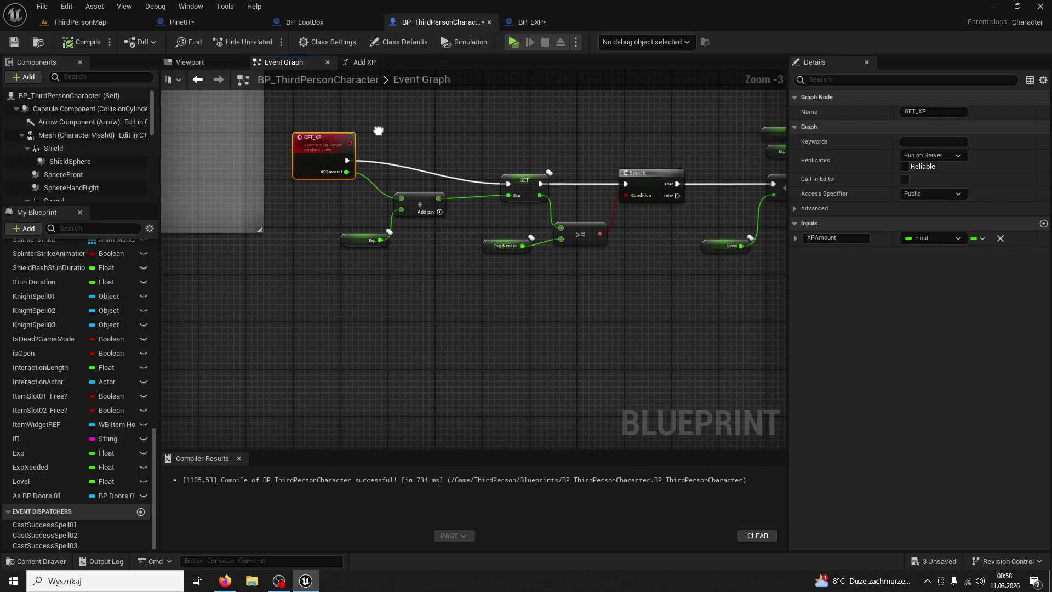
# - Inspect Pine01's ServerTreeHit event and death logic, selecting and clearing the ServerTreeHit, SET and Add Tree XP nodes
pyautogui.click(251, 17)
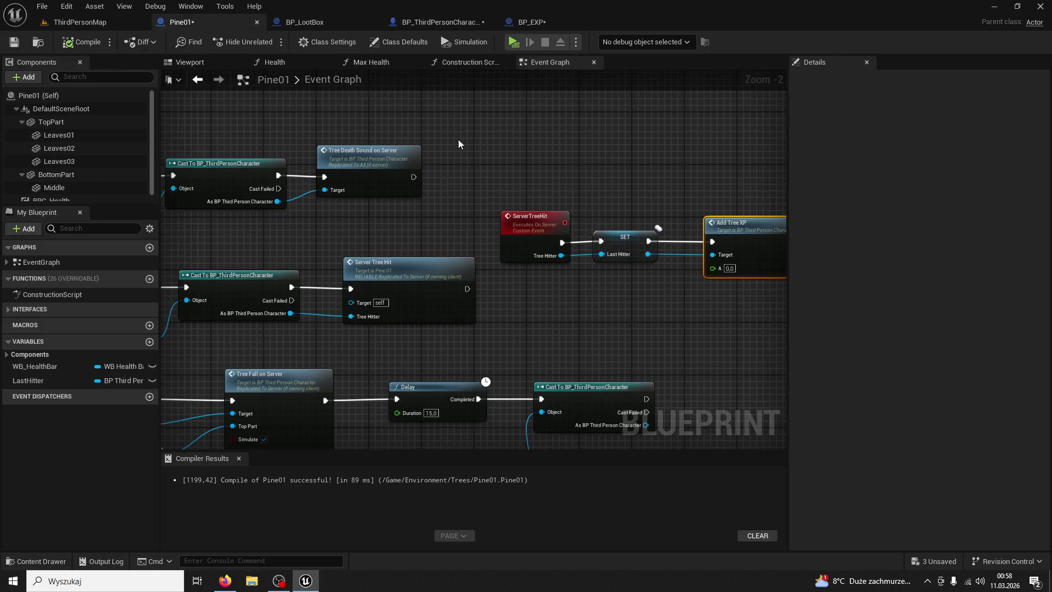
pyautogui.click(455, 196)
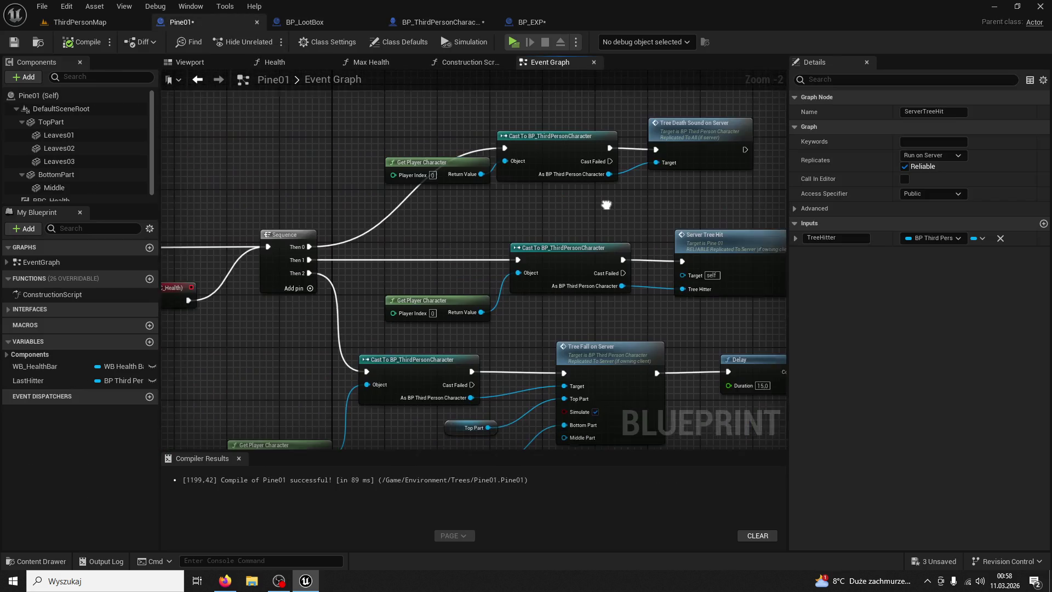
pyautogui.moveTo(528, 254)
pyautogui.mouseDown()
pyautogui.moveTo(511, 249)
pyautogui.moveTo(766, 300)
pyautogui.moveTo(731, 269)
pyautogui.moveTo(799, 264)
pyautogui.moveTo(480, 245)
pyautogui.mouseUp()
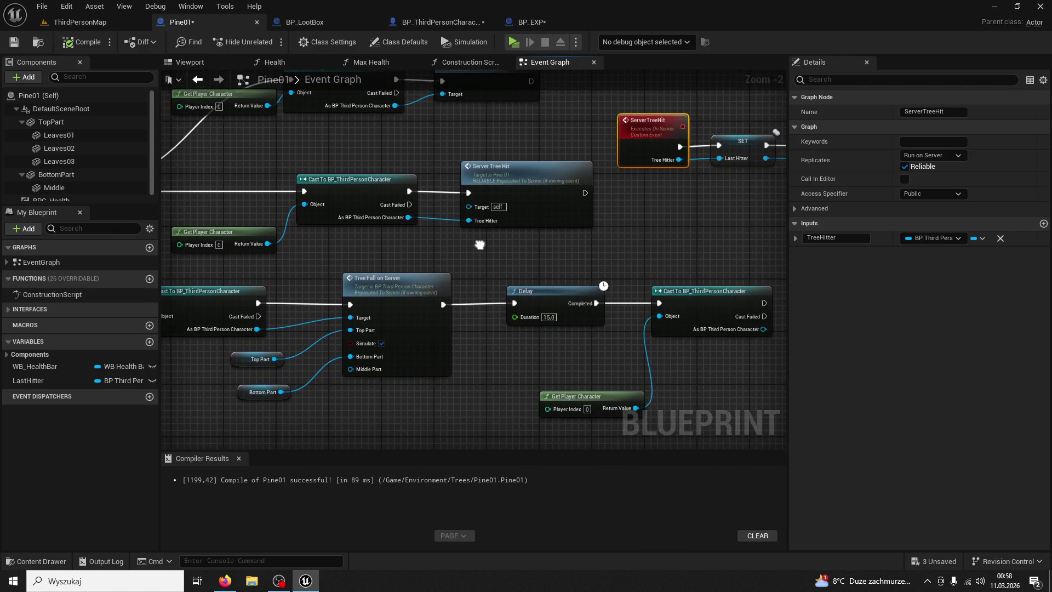
pyautogui.click(525, 171)
pyautogui.moveTo(669, 225)
pyautogui.mouseDown()
pyautogui.moveTo(627, 234)
pyautogui.moveTo(517, 203)
pyautogui.moveTo(685, 133)
pyautogui.mouseUp()
pyautogui.click(682, 133)
pyautogui.moveTo(469, 239); pyautogui.dragTo(470, 239)
pyautogui.click(495, 242)
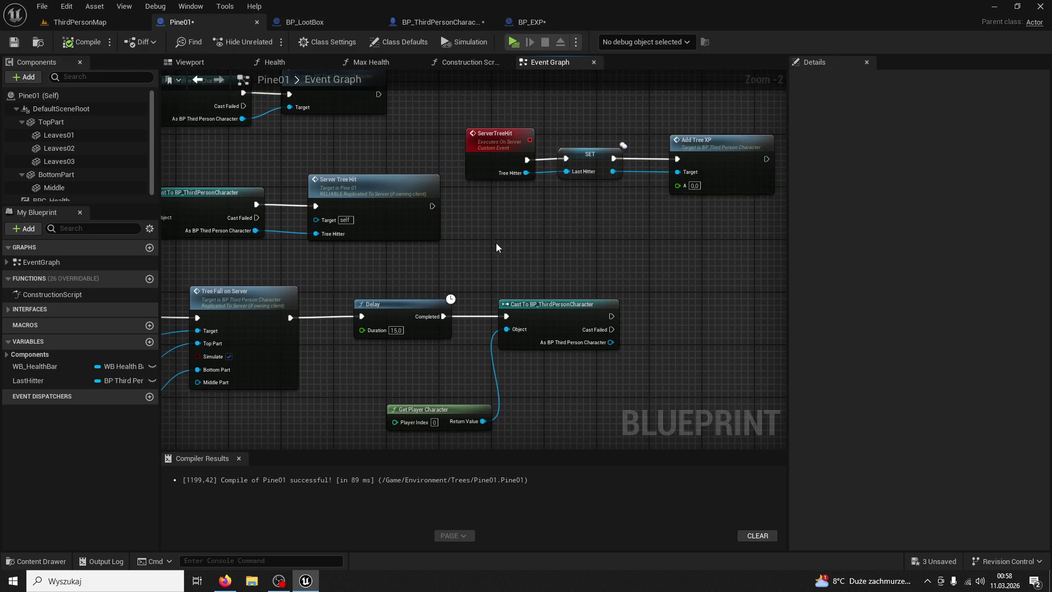
pyautogui.moveTo(744, 116); pyautogui.dragTo(755, 108)
pyautogui.click(500, 227)
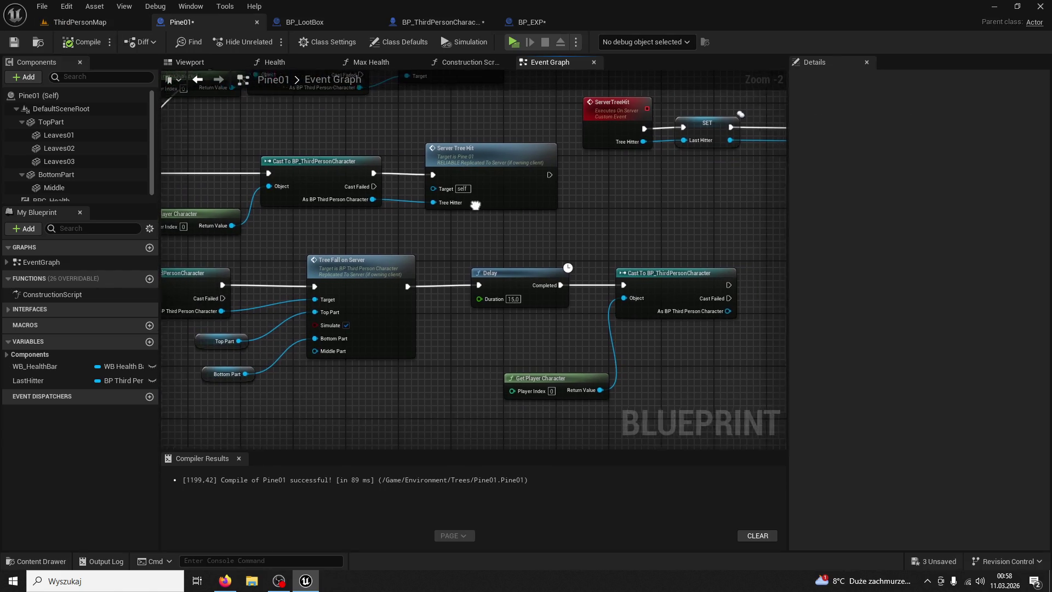
# - Start a play session in ThirdPersonMap and run toward the pine tree
pyautogui.click(80, 22)
pyautogui.click(267, 42)
pyautogui.press('w')
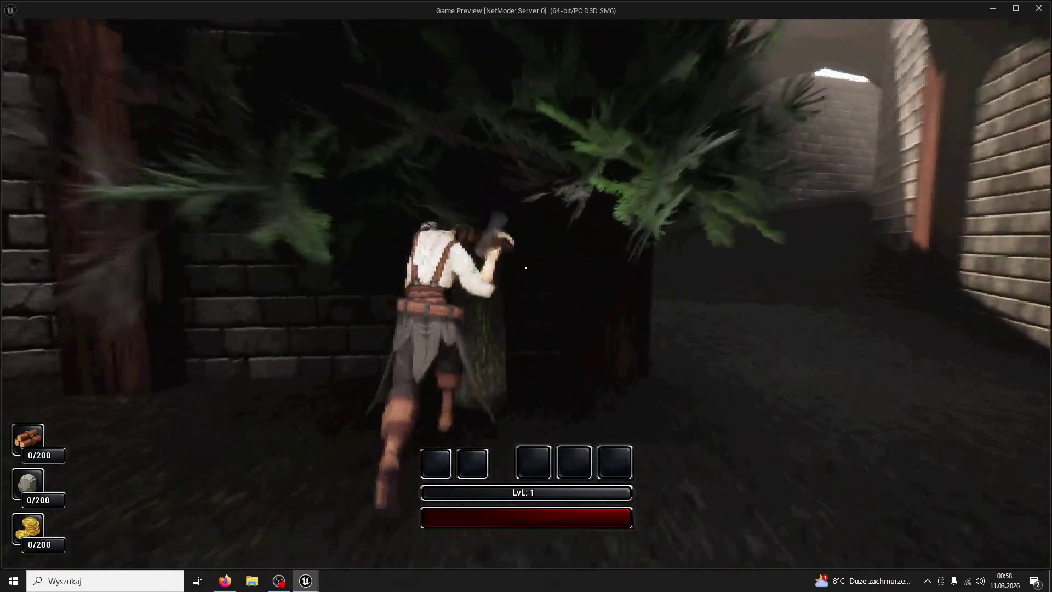
# - Strike the pine five times until it falls for 5 wood, then stop and open BP_EXP
pyautogui.click(525, 268)
pyautogui.click(525, 268)
pyautogui.click(525, 268)
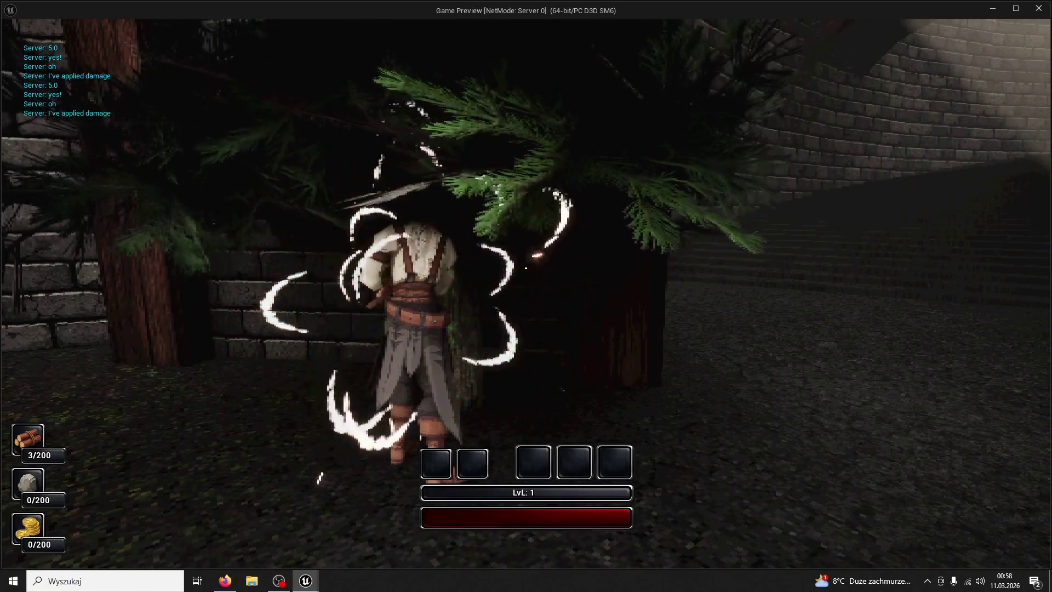
pyautogui.click(525, 268)
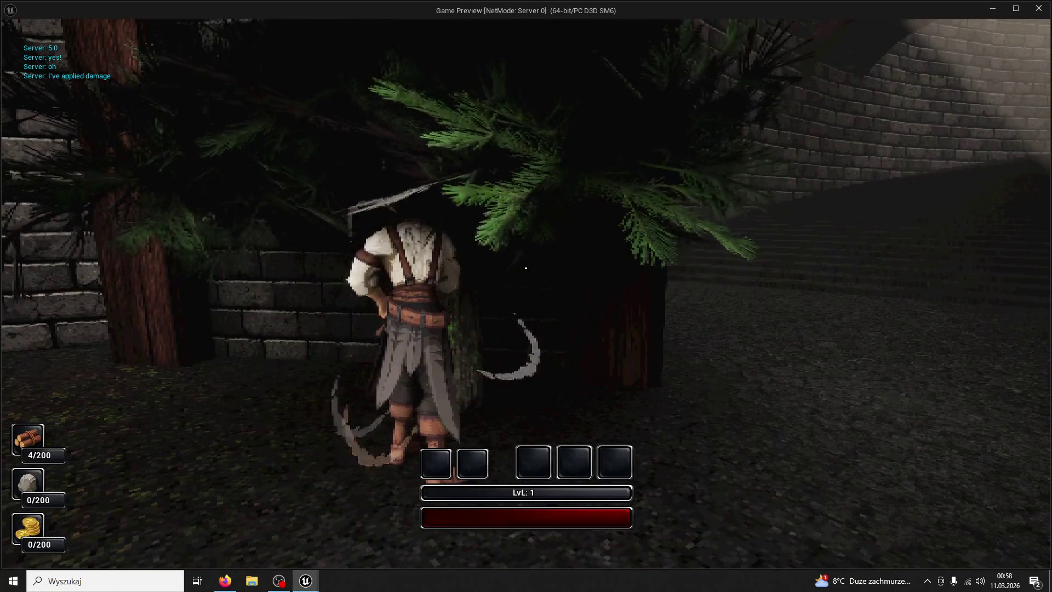
pyautogui.click(525, 267)
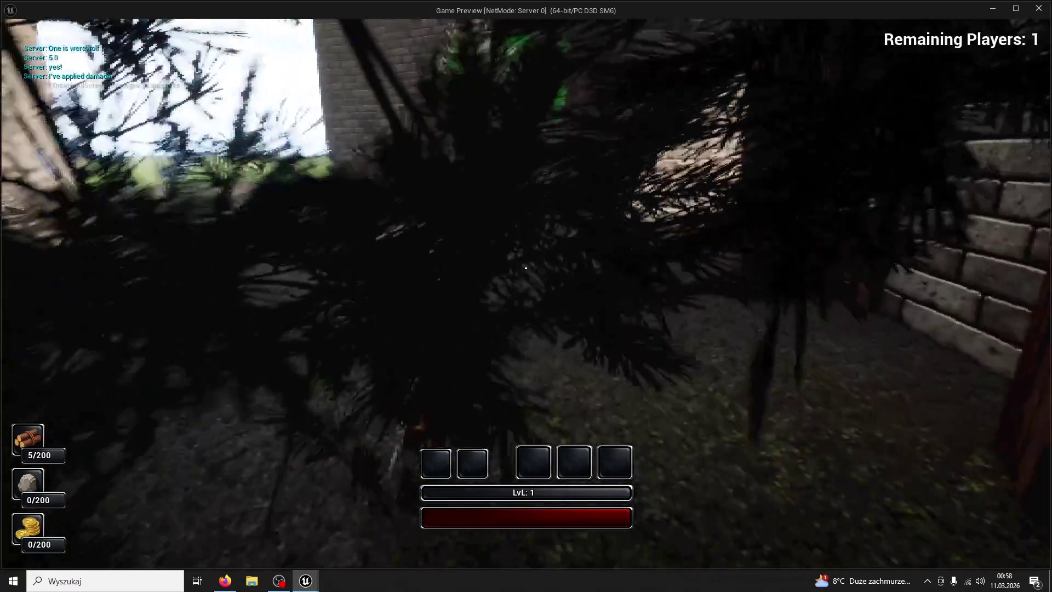
pyautogui.press('Escape')
pyautogui.click(517, 21)
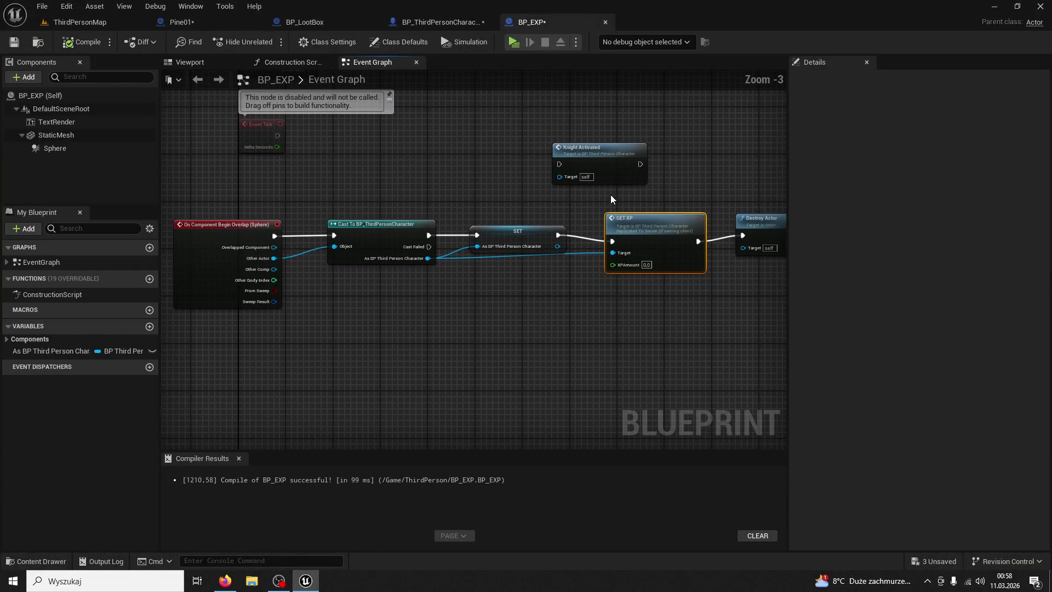
# - Undo the ServerTreeHit, SET and Add Tree XP additions in Pine01's graph
pyautogui.scroll(-1, 610, 195)
pyautogui.click(228, 24)
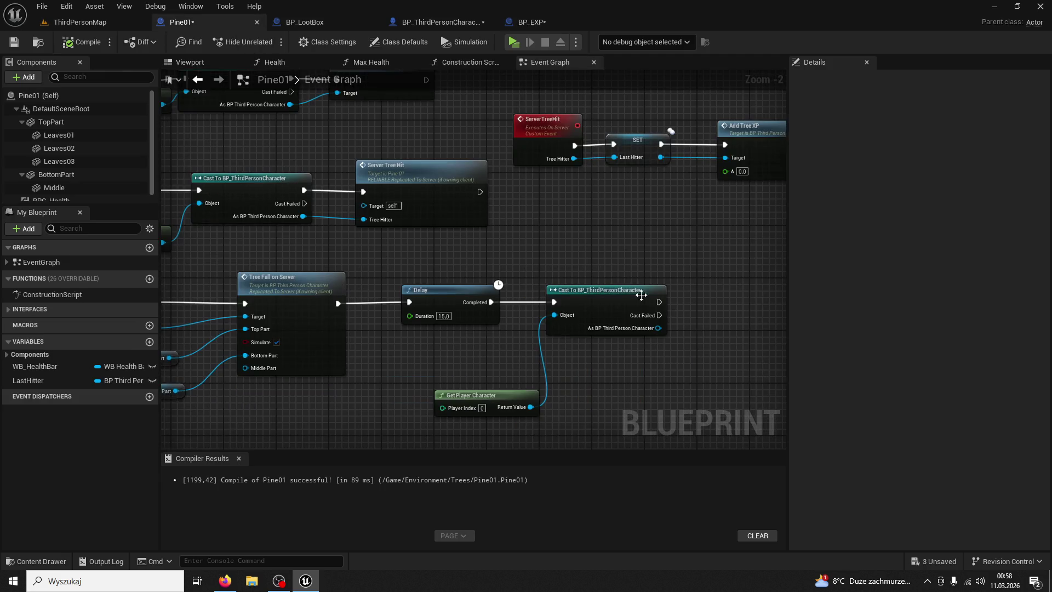
pyautogui.hotkey('ctrl', 'z')
pyautogui.hotkey('ctrl', 'z')
pyautogui.hotkey('ctrl', 'z')
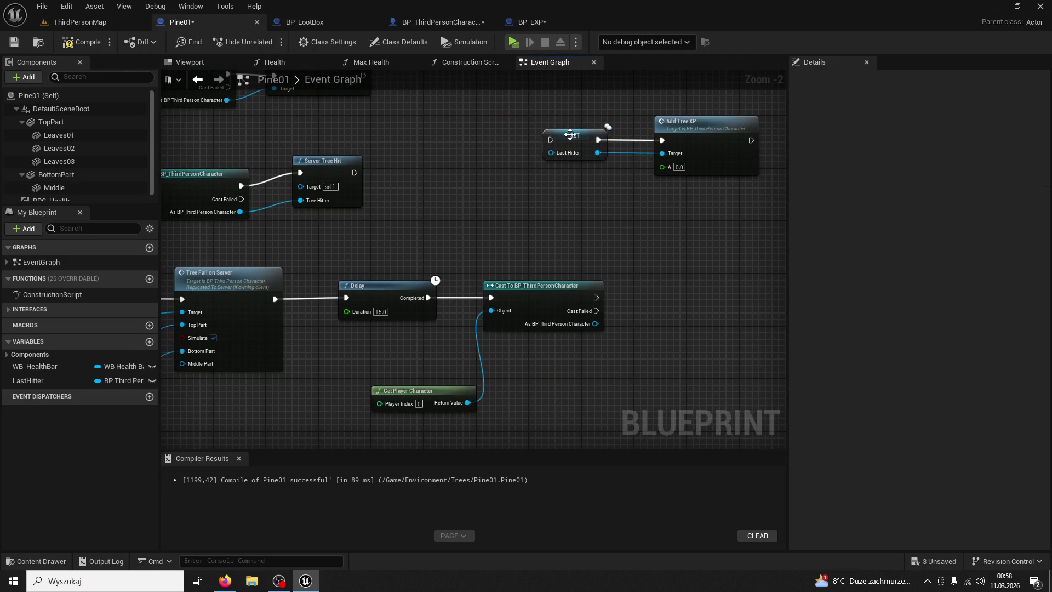
pyautogui.hotkey('ctrl', 'z')
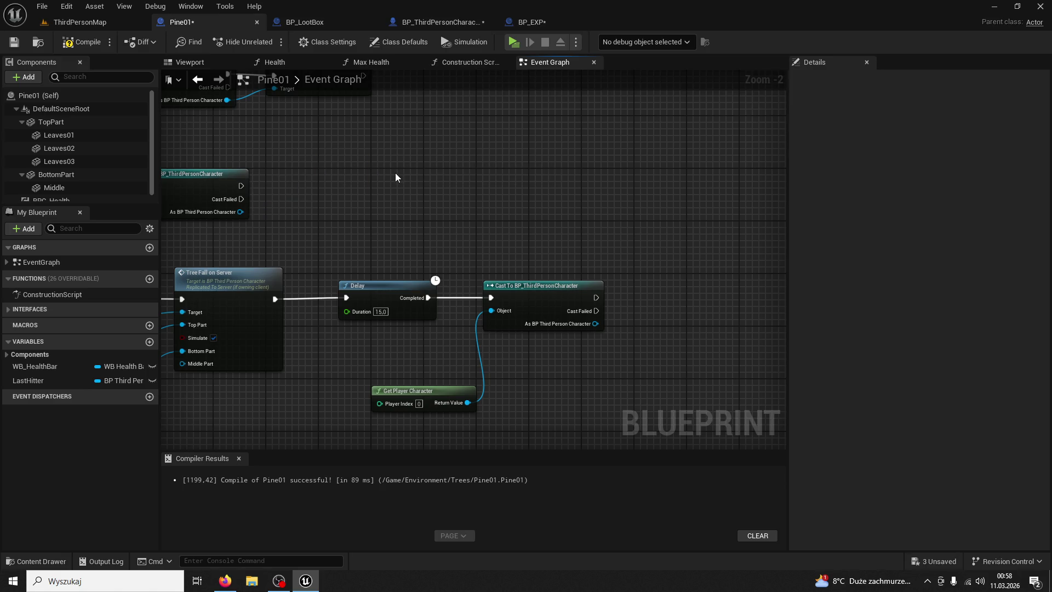
pyautogui.moveTo(396, 172); pyautogui.dragTo(642, 183)
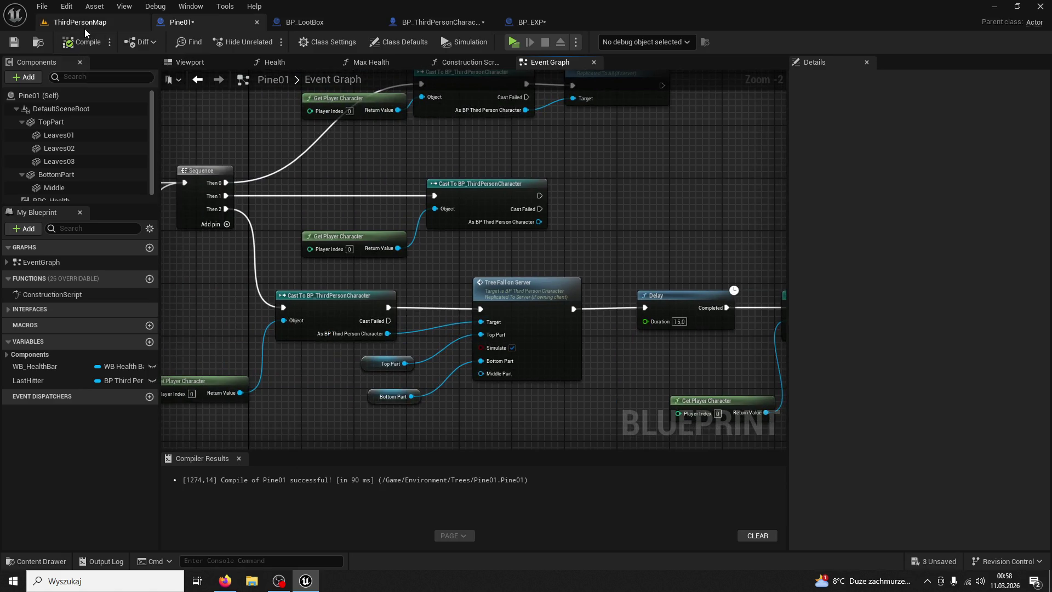
# - Play-test running toward the XP cubes, then open the GET_XP event definition from BP_EXP
pyautogui.click(80, 21)
pyautogui.click(267, 42)
pyautogui.press('w')
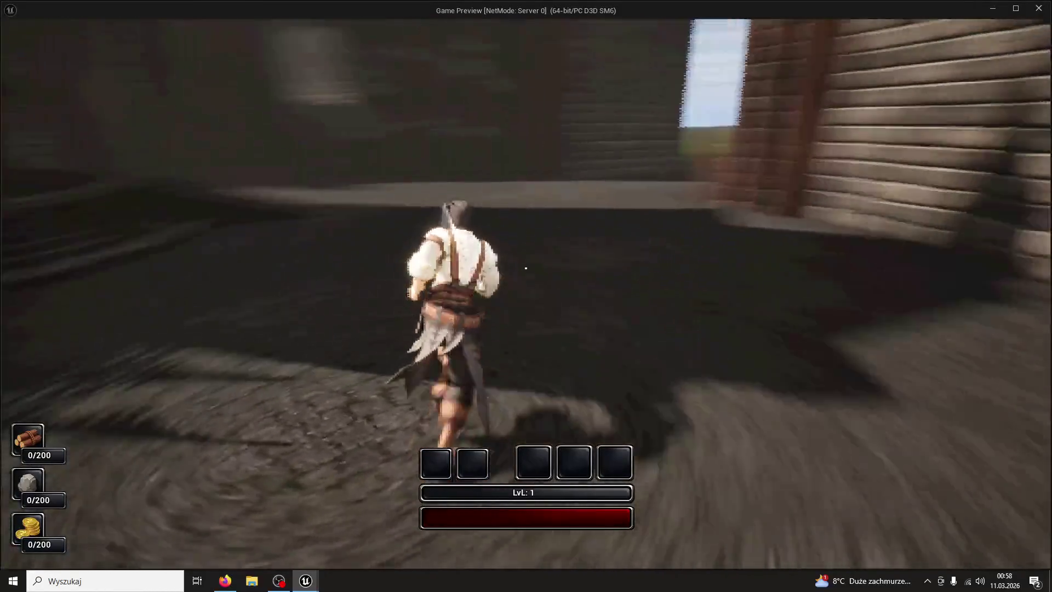
pyautogui.press('Escape')
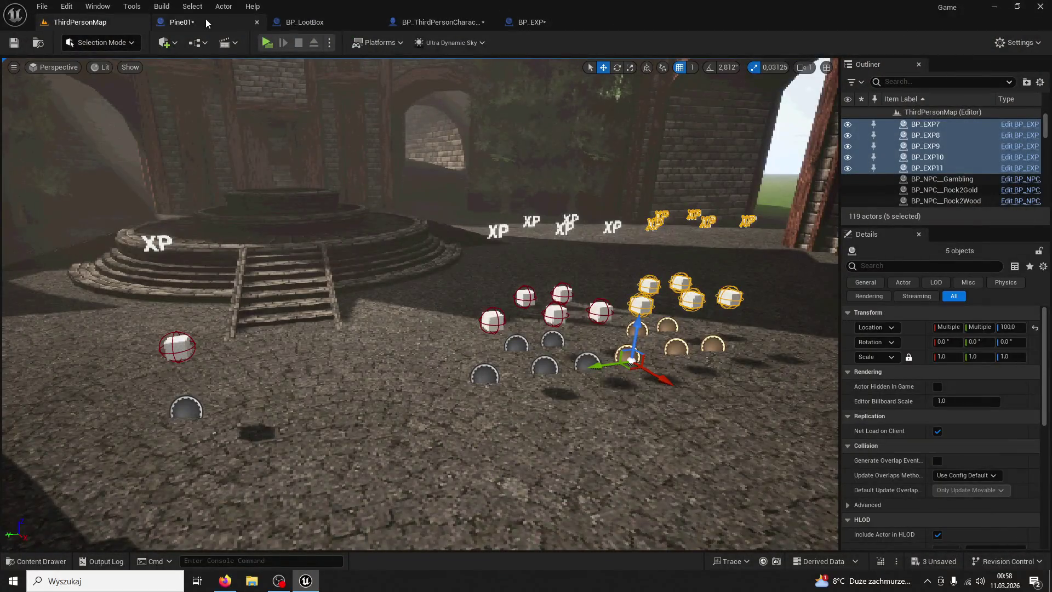
pyautogui.click(532, 22)
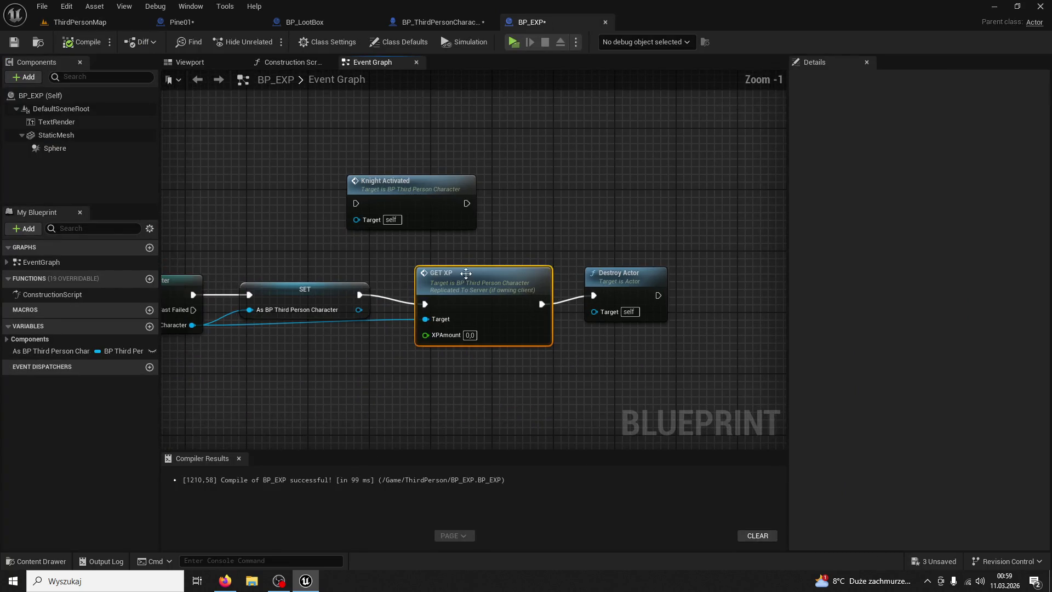
pyautogui.doubleClick(451, 284)
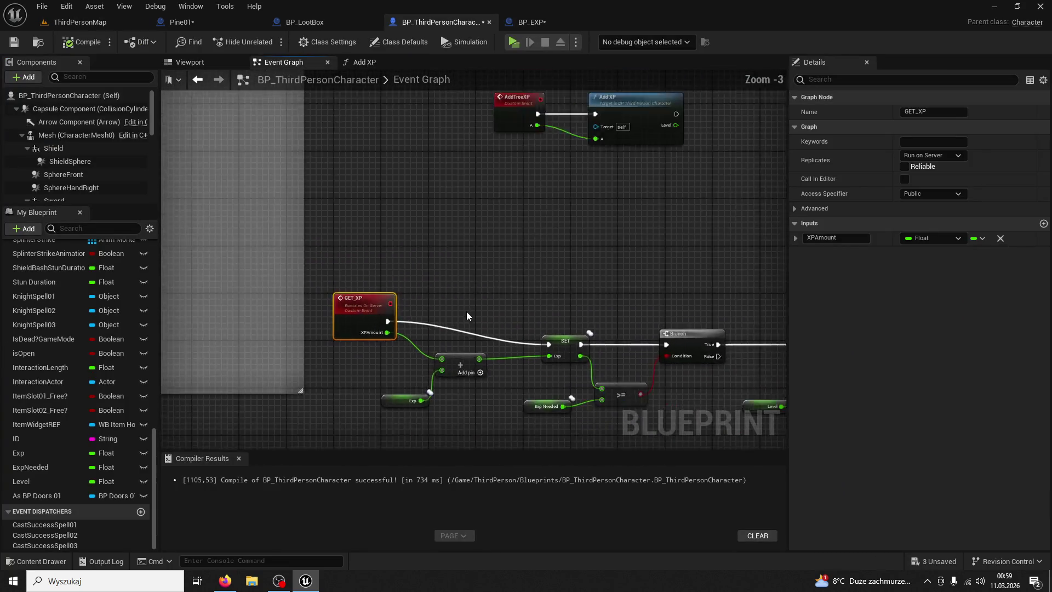
# - Delete the AddTreeXP event and Add XP node from BP_ThirdPersonCharacter
pyautogui.click(437, 173)
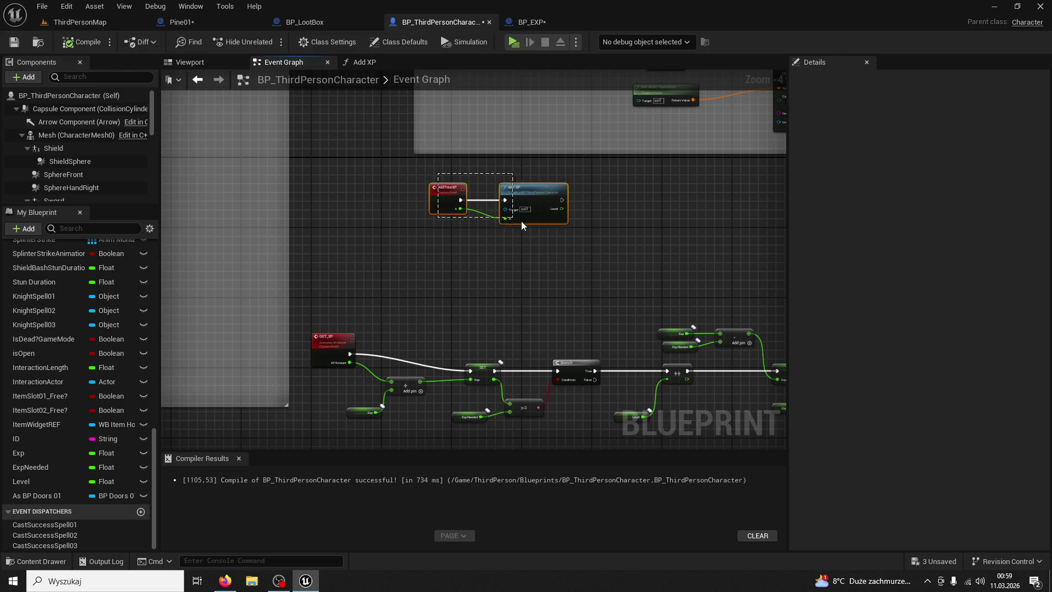
pyautogui.click(446, 189)
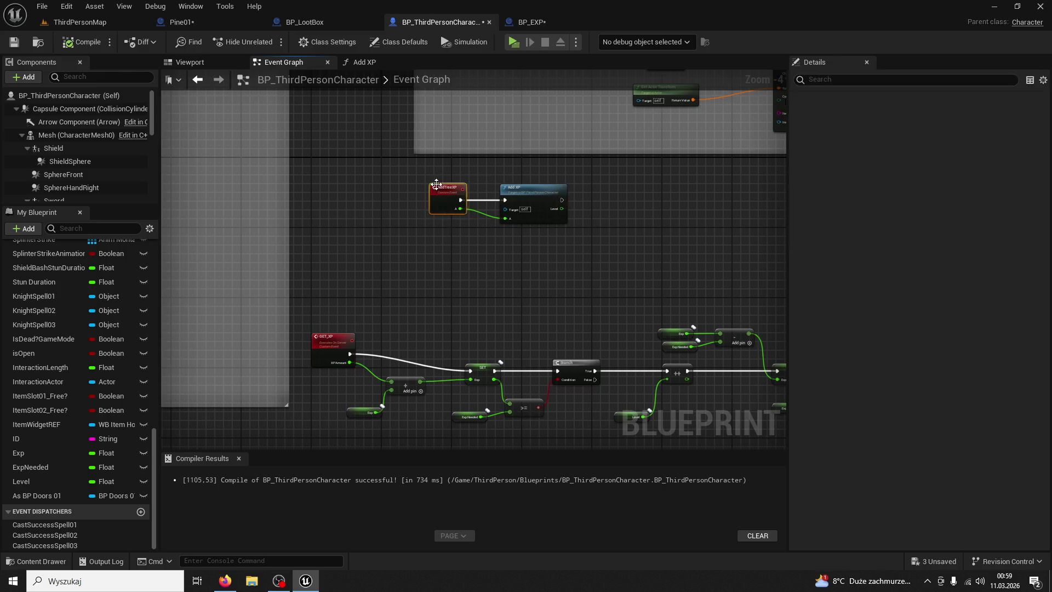
pyautogui.press('Delete')
pyautogui.click(527, 197)
pyautogui.press('Delete')
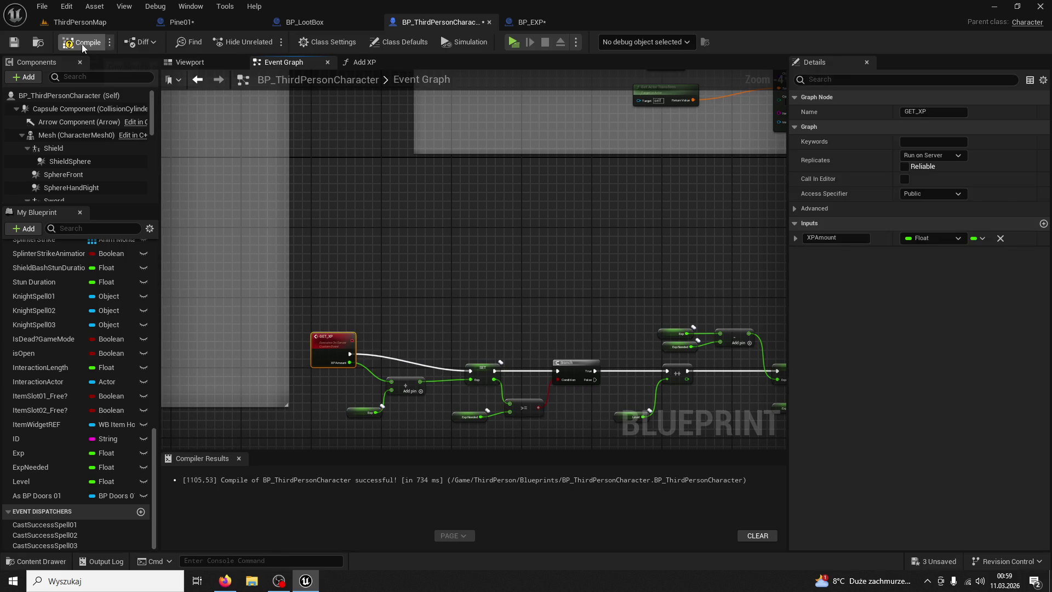
# - Set GET XP's XPAmount to 10 in BP_EXP and compile
pyautogui.click(536, 20)
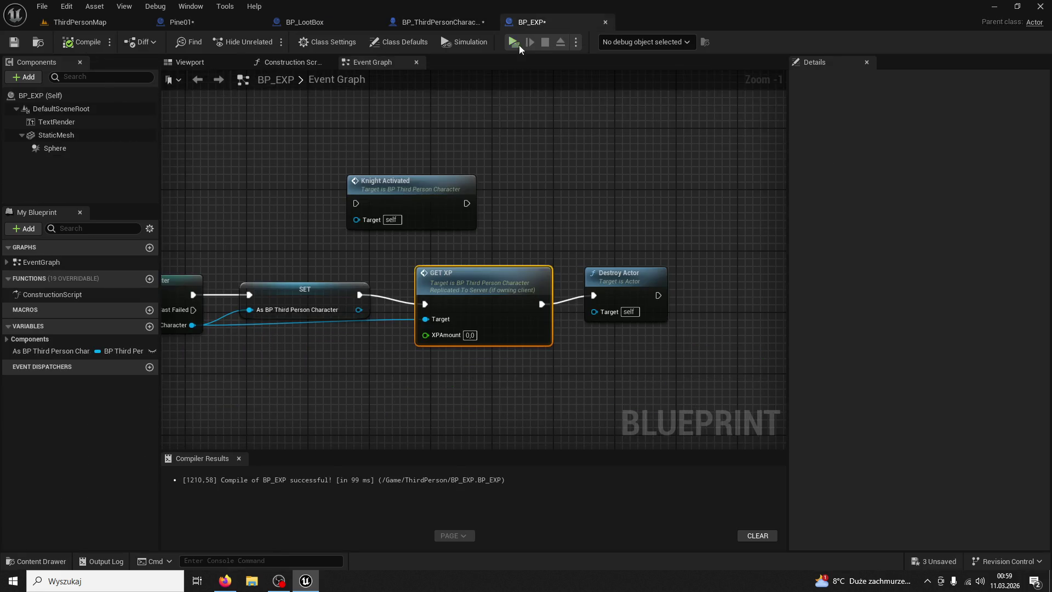
pyautogui.scroll(-3, 422, 277)
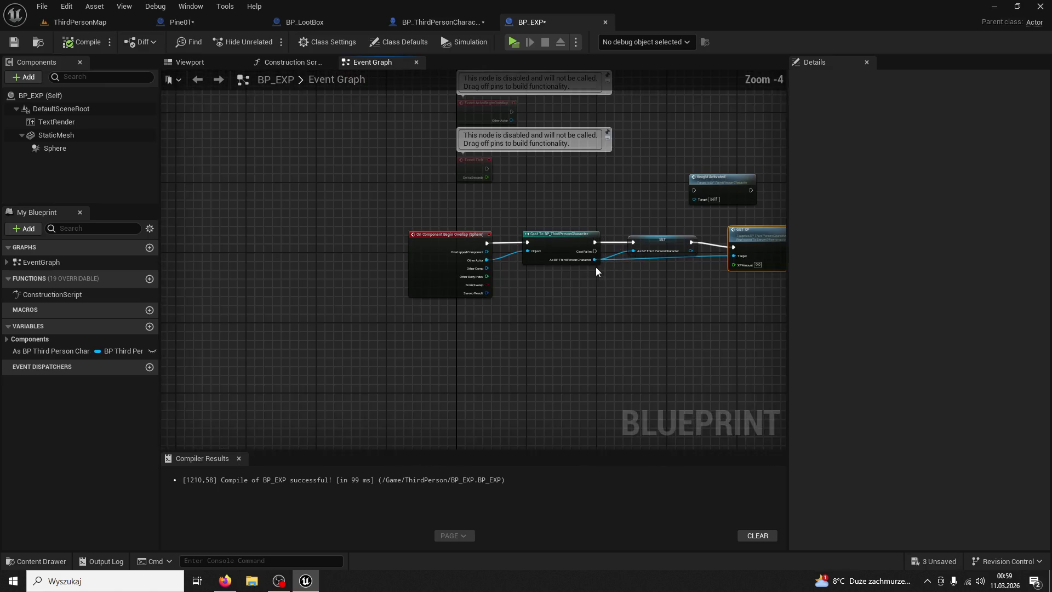
pyautogui.scroll(3, 421, 276)
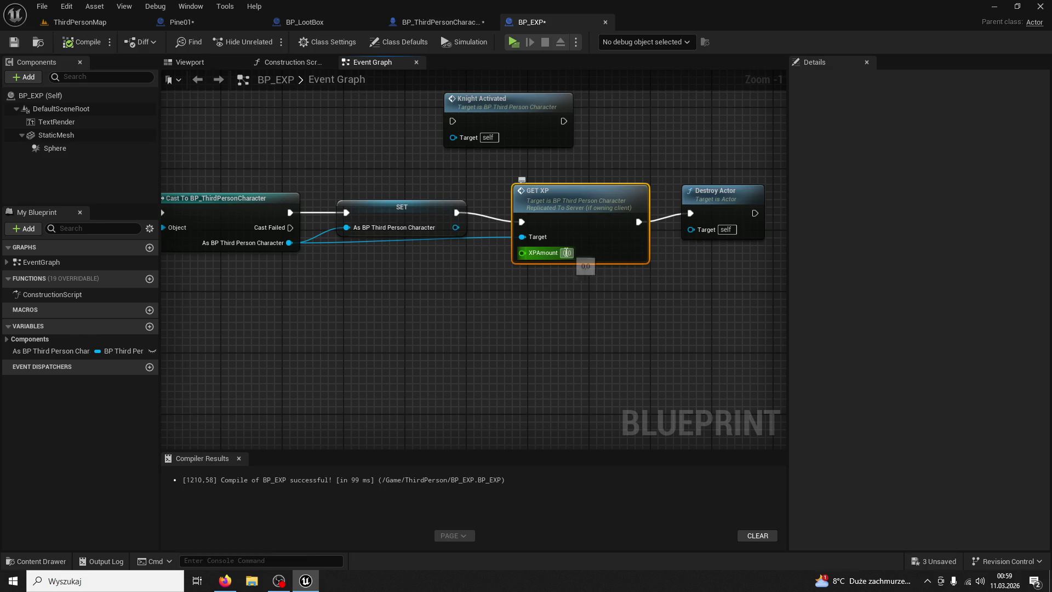
pyautogui.write('0')
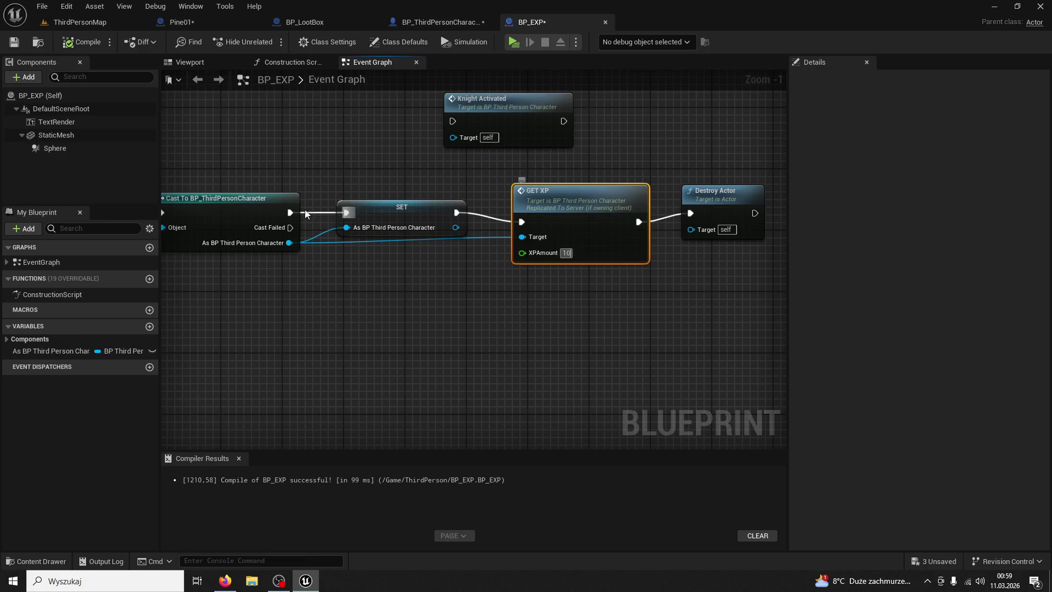
pyautogui.click(68, 42)
# - Play-test collecting XP pickups to confirm the character reaches level 2
pyautogui.click(140, 23)
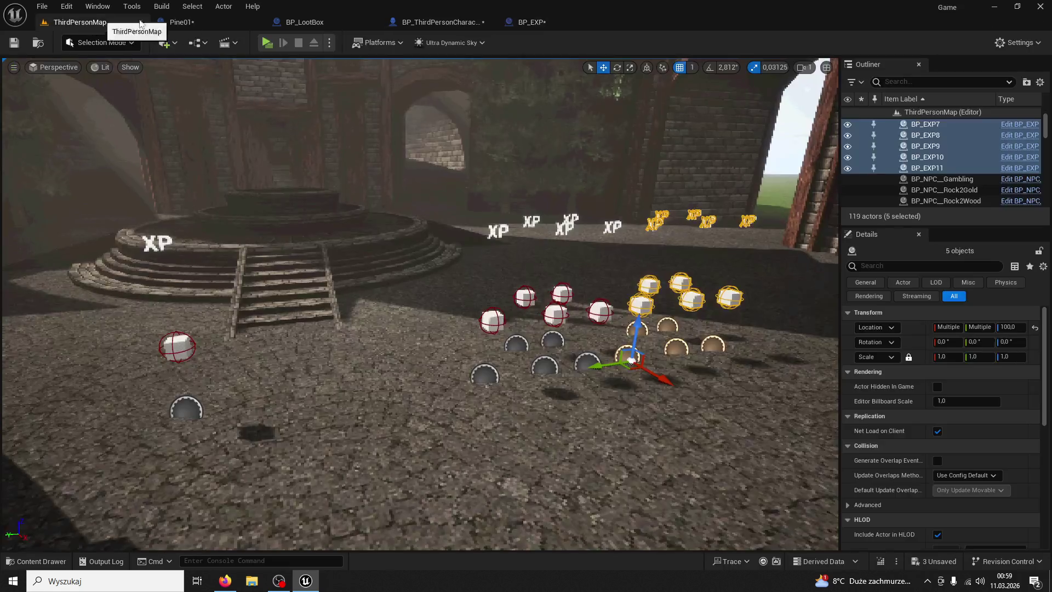
pyautogui.hotkey('alt', 'p')
pyautogui.press('w')
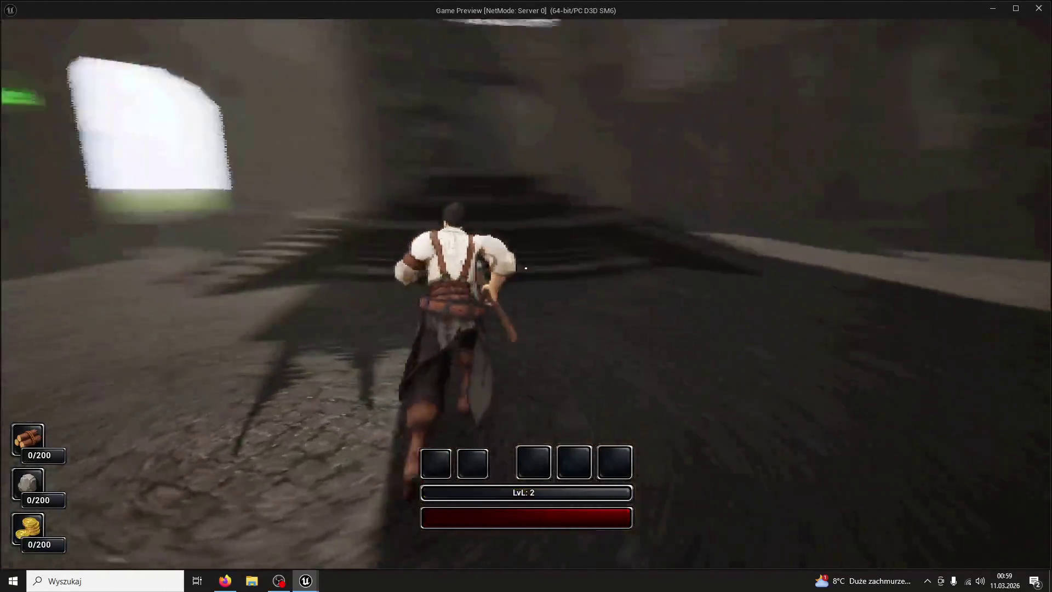
pyautogui.press('Escape')
pyautogui.click(203, 22)
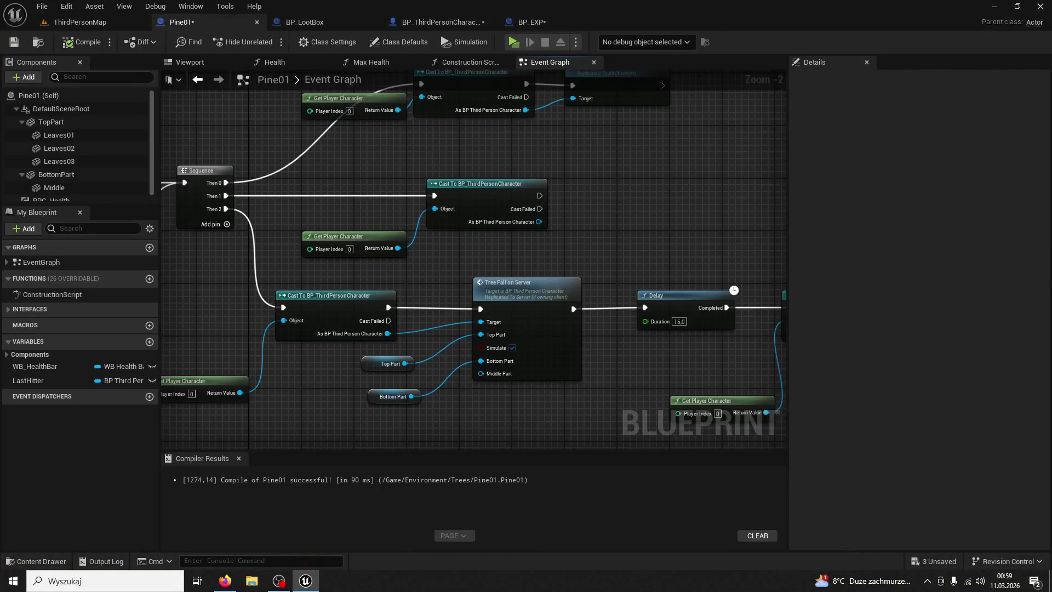
# - Select BP_LootBox's LootSpawnAmount integer variable to copy it
pyautogui.scroll(-1, 524, 189)
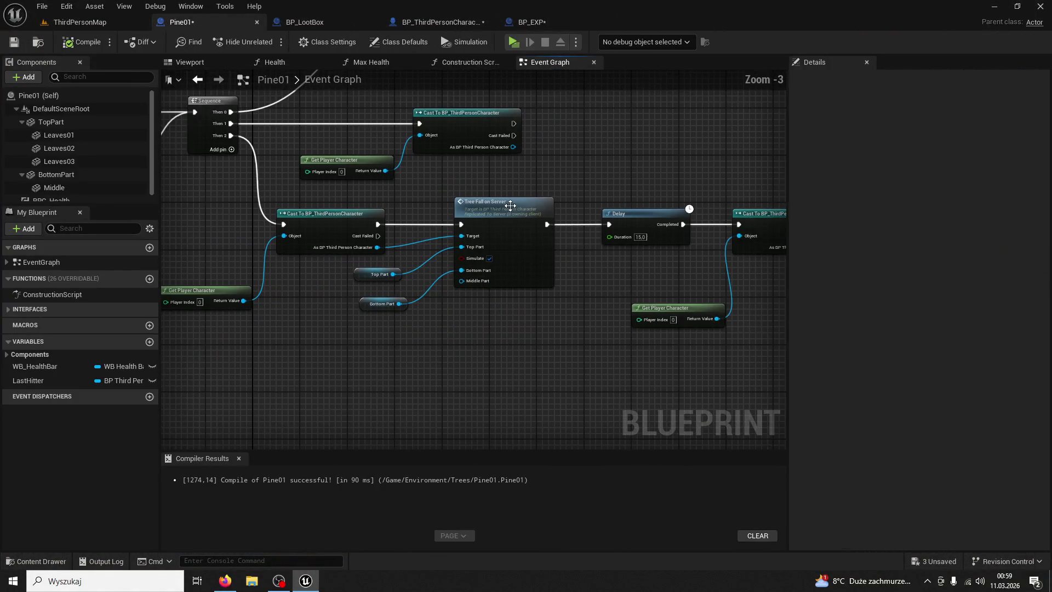
pyautogui.moveTo(511, 177)
pyautogui.mouseDown()
pyautogui.moveTo(547, 263)
pyautogui.moveTo(603, 230)
pyautogui.moveTo(554, 199)
pyautogui.moveTo(590, 241)
pyautogui.mouseUp()
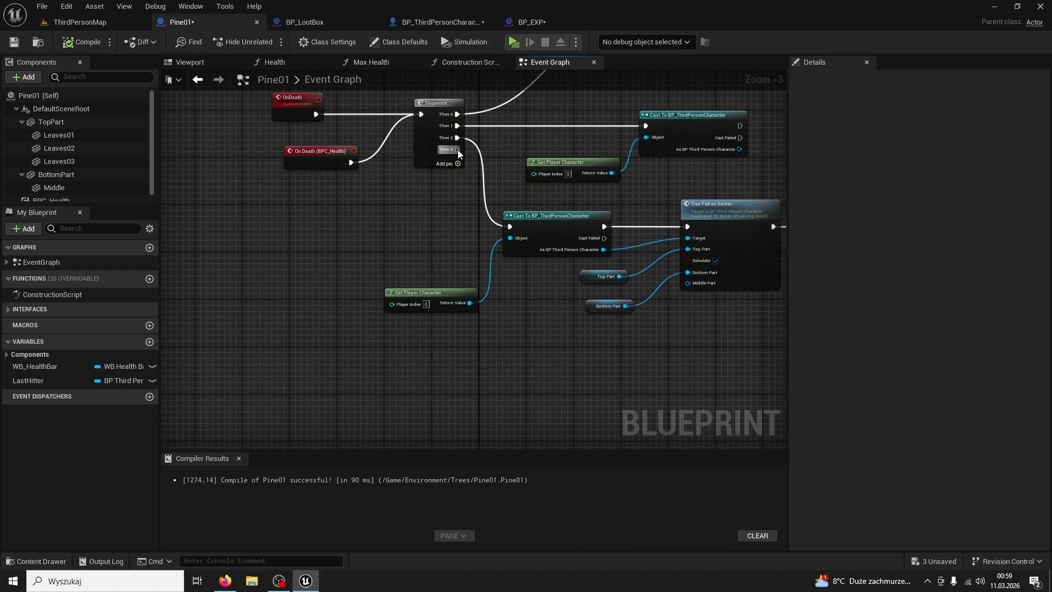
pyautogui.click(357, 21)
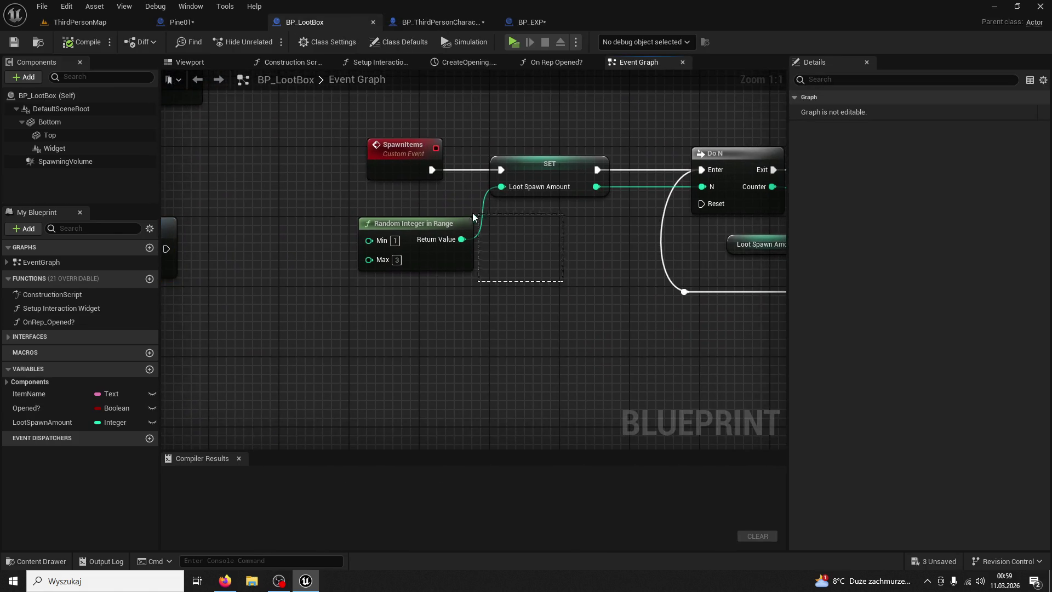
pyautogui.click(578, 164)
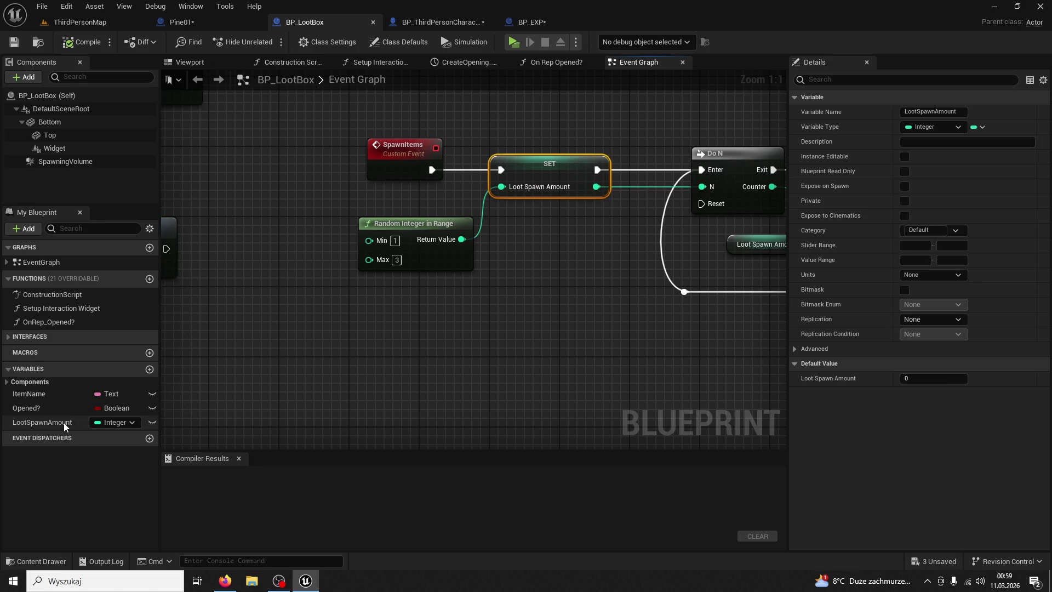
pyautogui.click(65, 425)
# - Look over BP_EXP's overlap event chain and rearrange the editor tabs
pyautogui.click(544, 28)
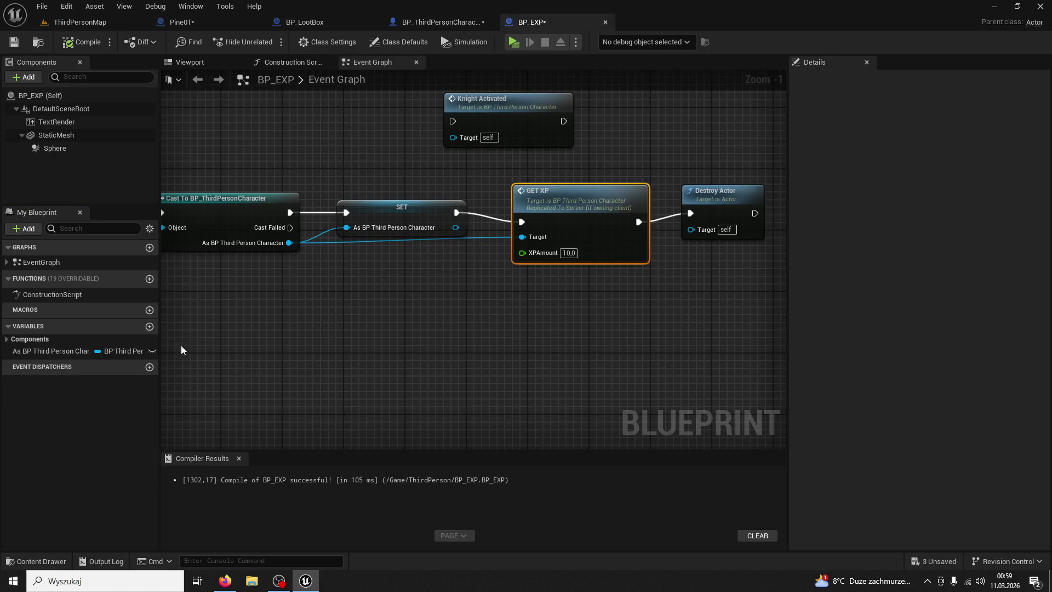
pyautogui.moveTo(276, 346)
pyautogui.mouseDown()
pyautogui.moveTo(346, 405)
pyautogui.moveTo(387, 373)
pyautogui.mouseUp()
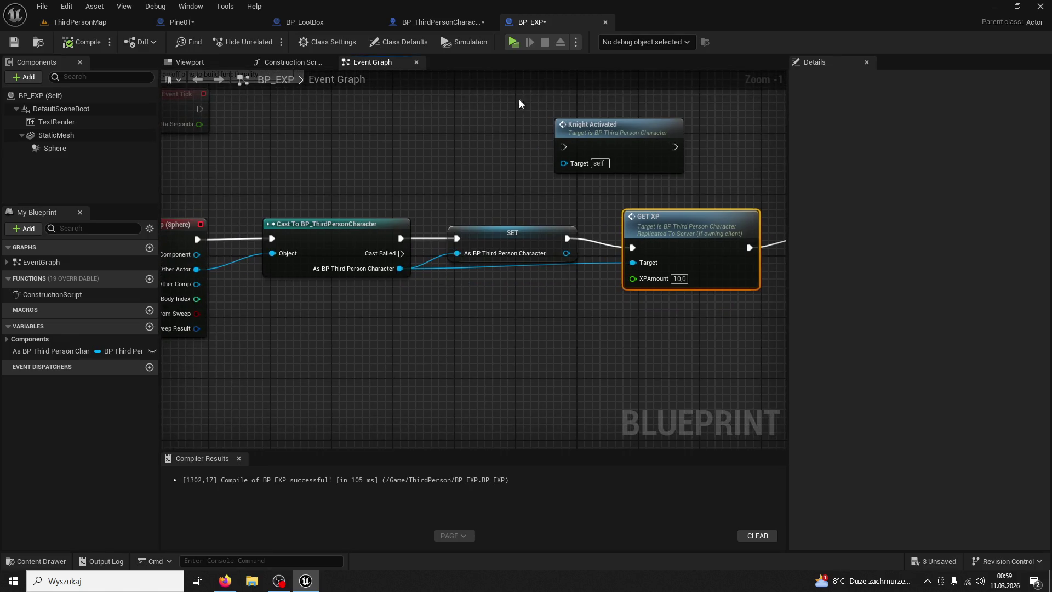
pyautogui.click(446, 26)
pyautogui.moveTo(521, 22)
pyautogui.mouseDown()
pyautogui.moveTo(334, 34)
pyautogui.moveTo(412, 22)
pyautogui.mouseUp()
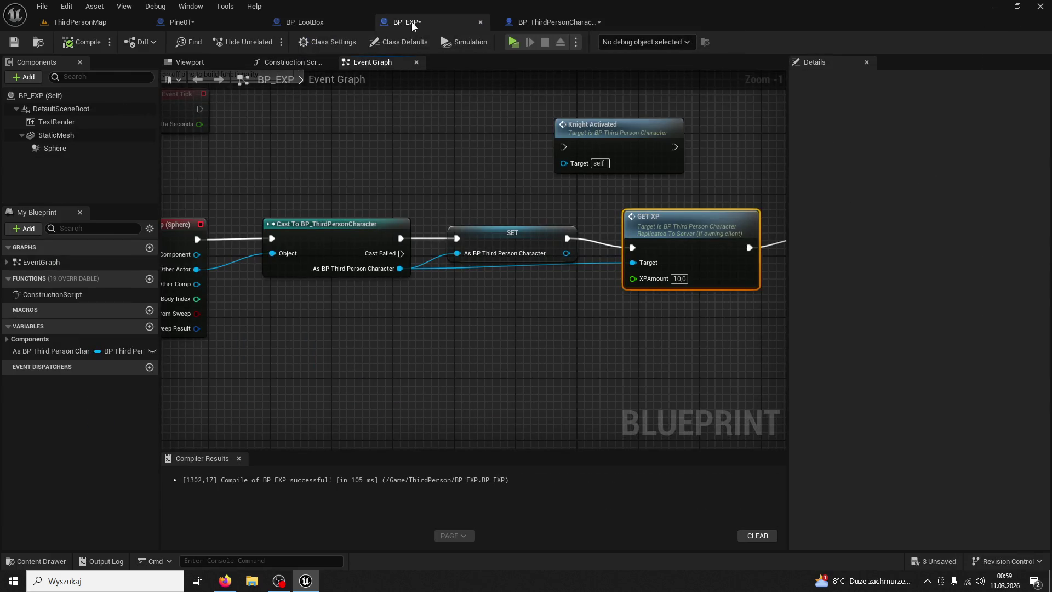
# - Paste the variable into Pine01 and rename it XPSpawnAmount
pyautogui.click(225, 25)
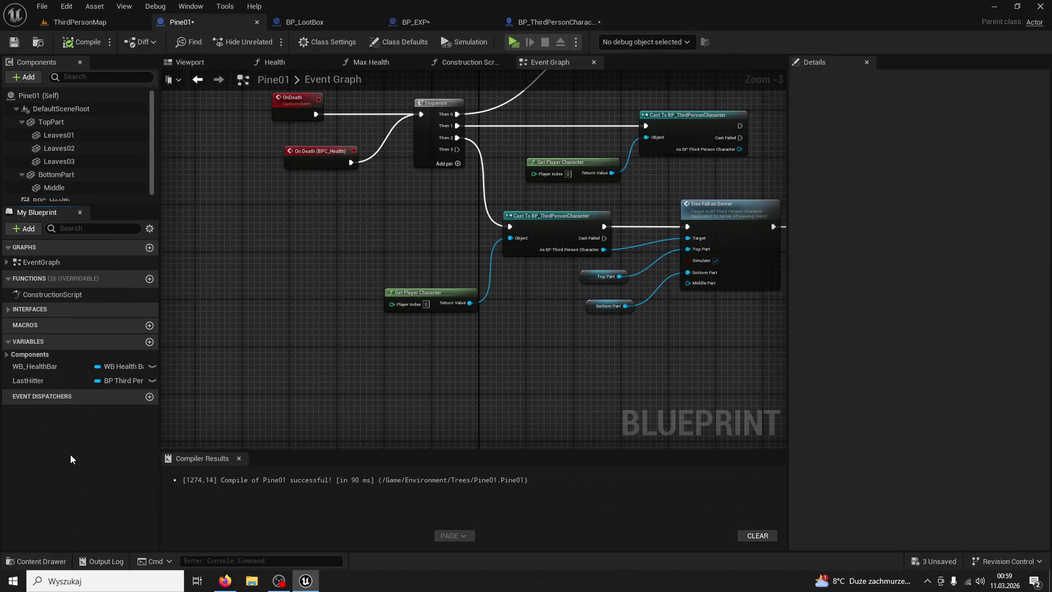
pyautogui.hotkey('ctrl', 'v')
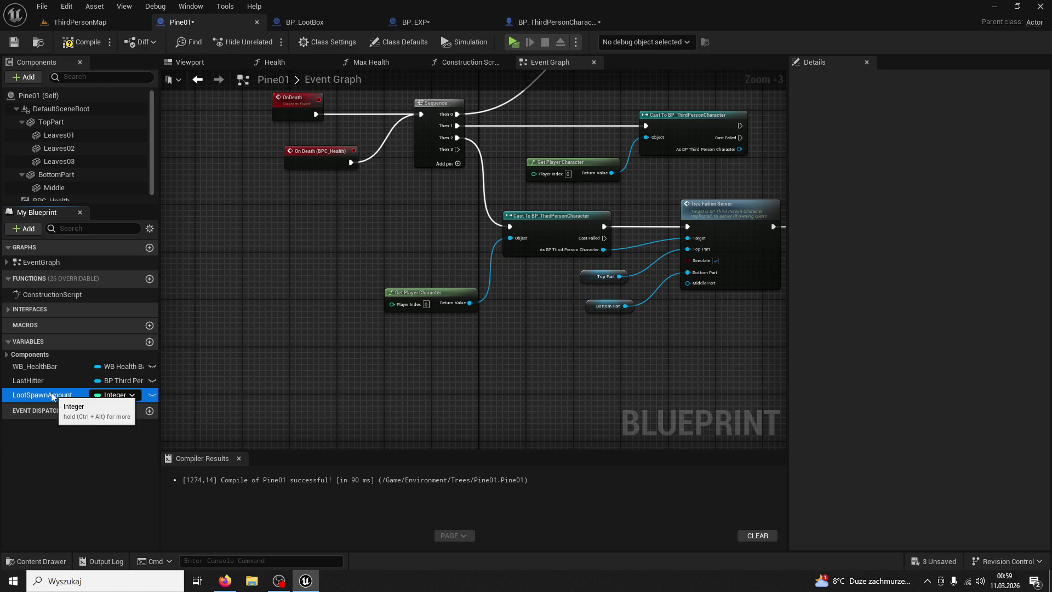
pyautogui.press('BackSpace')
pyautogui.press('BackSpace')
pyautogui.press('BackSpace')
pyautogui.write('XP')
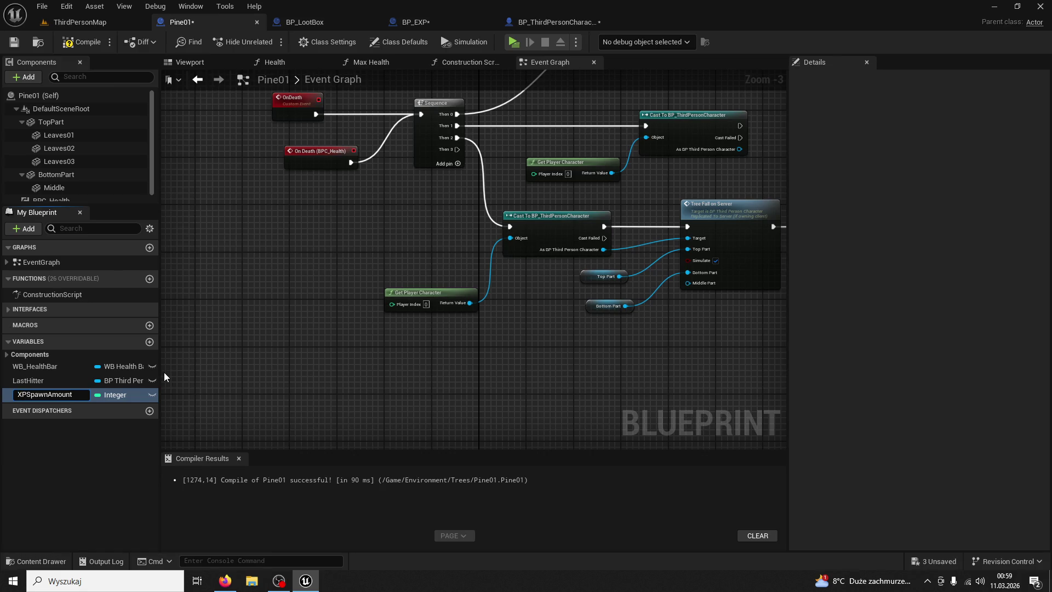
pyautogui.press('Return')
# - Place an XPSpawnAmount node in Pine01's event graph
pyautogui.scroll(-2, 456, 353)
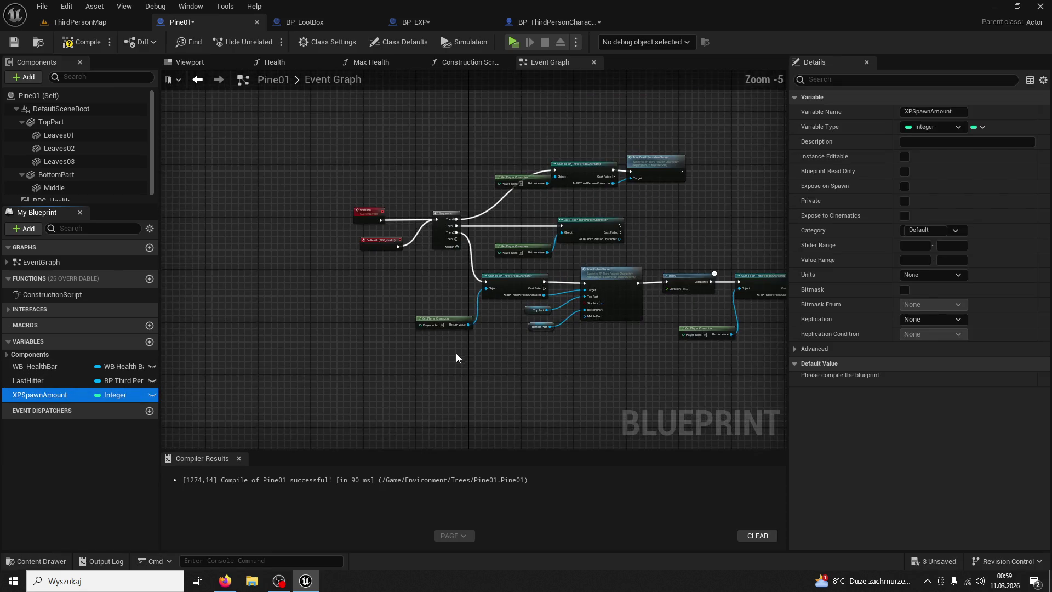
pyautogui.moveTo(43, 396); pyautogui.dragTo(312, 373)
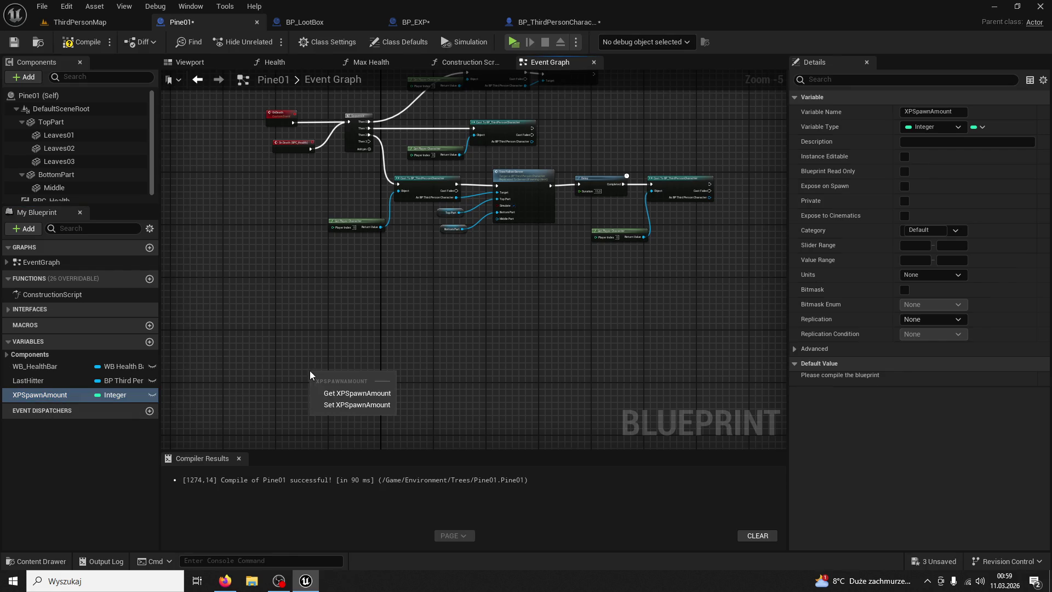
pyautogui.click(337, 386)
pyautogui.click(311, 23)
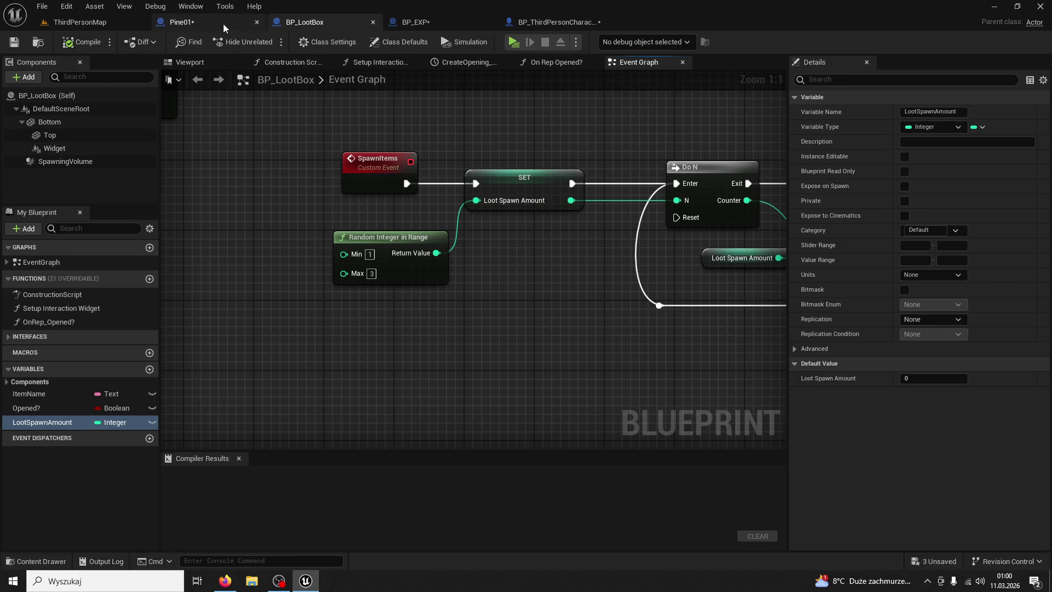
# - Add a Set XPSpawnAmount node fed by a Random Integer in Range (1–3) copied from BP_LootBox
pyautogui.click(180, 22)
pyautogui.moveTo(67, 399); pyautogui.dragTo(454, 312)
pyautogui.click(494, 344)
pyautogui.click(297, 23)
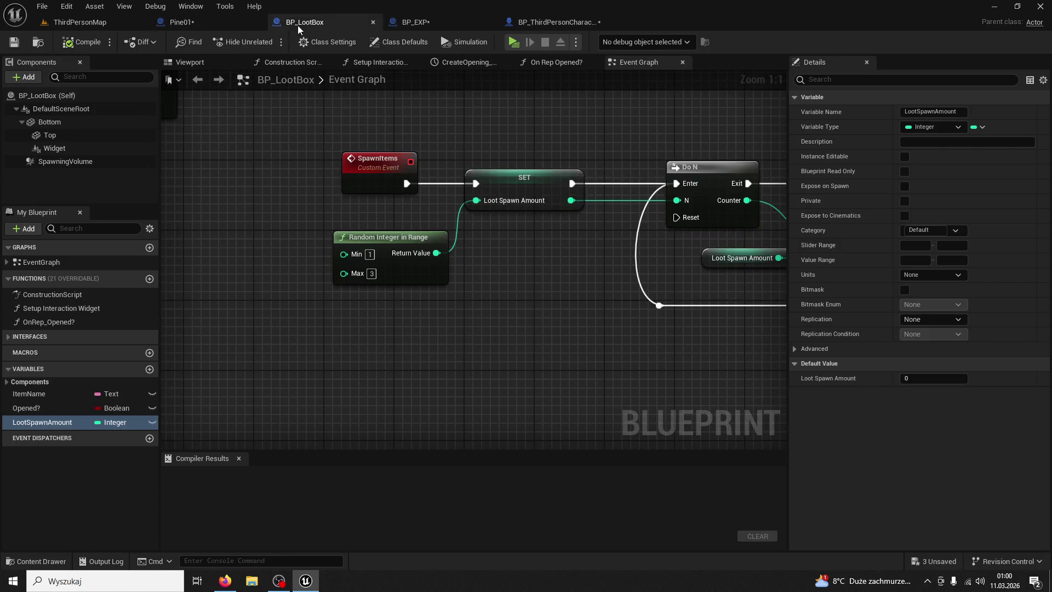
pyautogui.click(385, 232)
pyautogui.click(181, 22)
pyautogui.hotkey('ctrl', 'v')
pyautogui.scroll(2, 462, 301)
pyautogui.moveTo(560, 250)
pyautogui.mouseDown()
pyautogui.moveTo(504, 359)
pyautogui.moveTo(547, 313)
pyautogui.moveTo(478, 166)
pyautogui.moveTo(580, 467)
pyautogui.moveTo(595, 81)
pyautogui.moveTo(662, 278)
pyautogui.mouseUp()
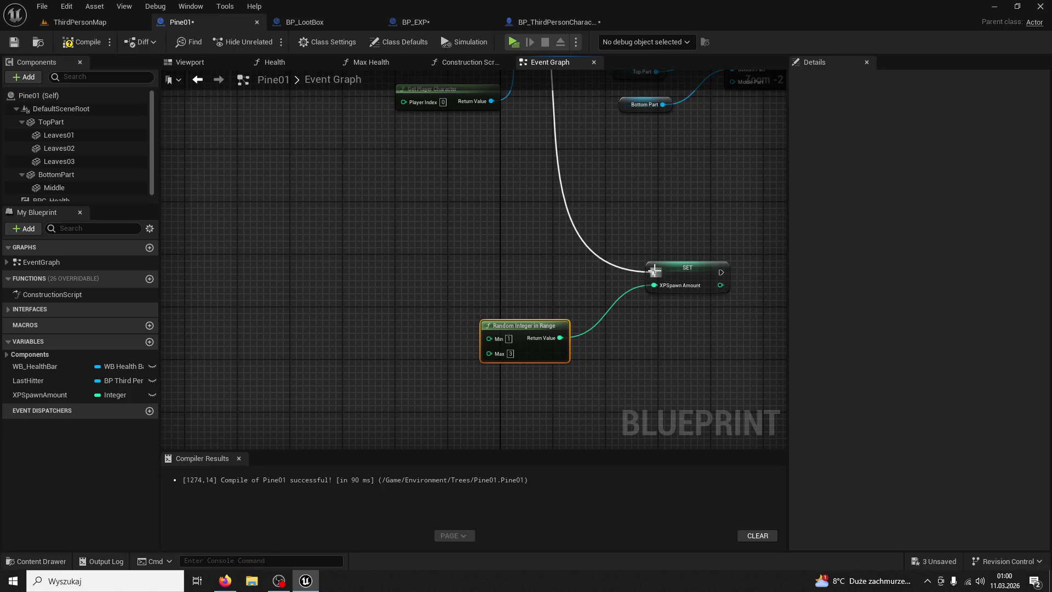
# - Review BP_LootBox's SpawnItems loop and SpawnActualItem event, then bring up Pine01's graph action list
pyautogui.click(326, 21)
pyautogui.moveTo(455, 151)
pyautogui.mouseDown()
pyautogui.moveTo(359, 135)
pyautogui.moveTo(195, 135)
pyautogui.mouseUp()
pyautogui.scroll(-2, 510, 152)
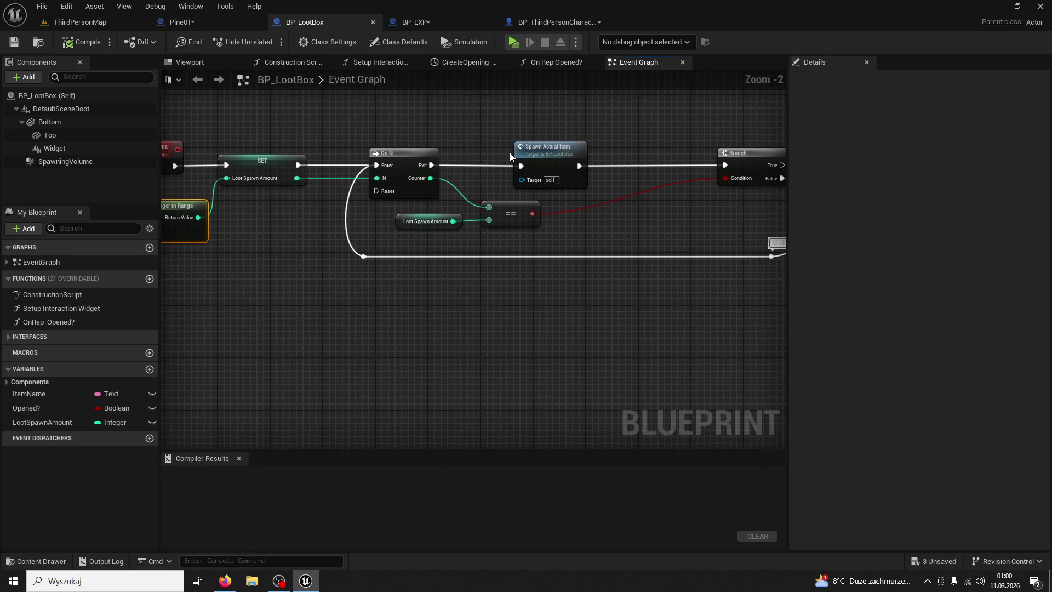
pyautogui.doubleClick(526, 152)
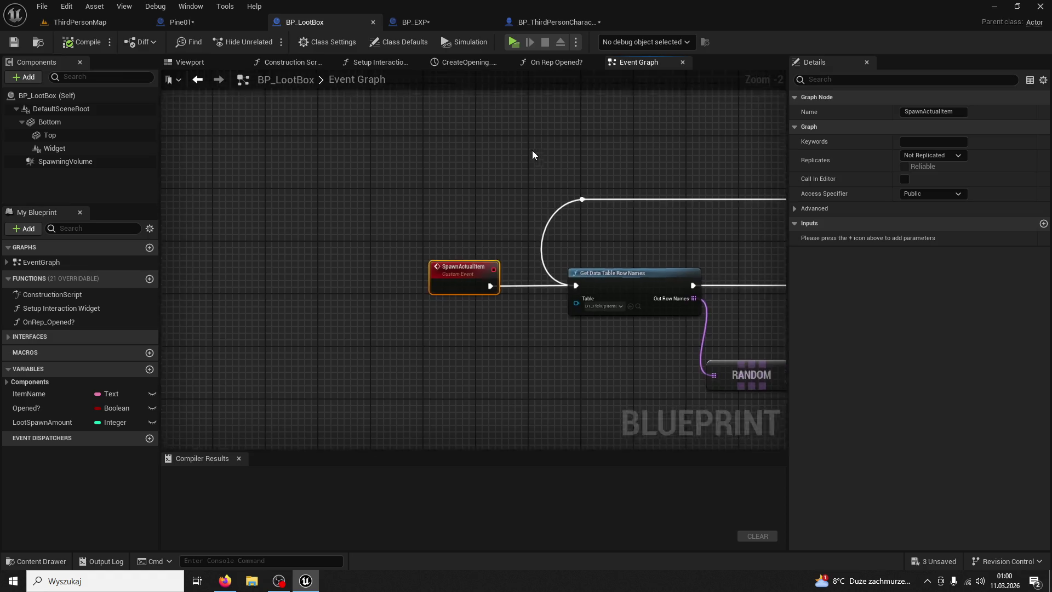
pyautogui.scroll(-3, 531, 150)
pyautogui.moveTo(532, 150)
pyautogui.mouseDown()
pyautogui.moveTo(544, 252)
pyautogui.moveTo(651, 360)
pyautogui.moveTo(592, 360)
pyautogui.moveTo(531, 319)
pyautogui.moveTo(399, 314)
pyautogui.mouseUp()
pyautogui.scroll(1, 481, 320)
pyautogui.scroll(1, 488, 321)
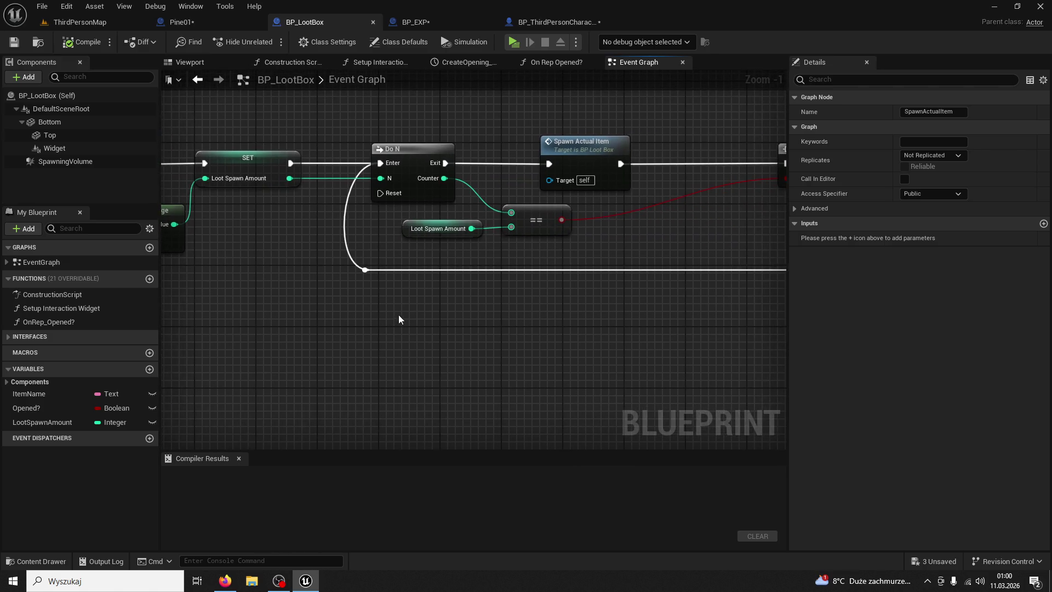
pyautogui.doubleClick(559, 151)
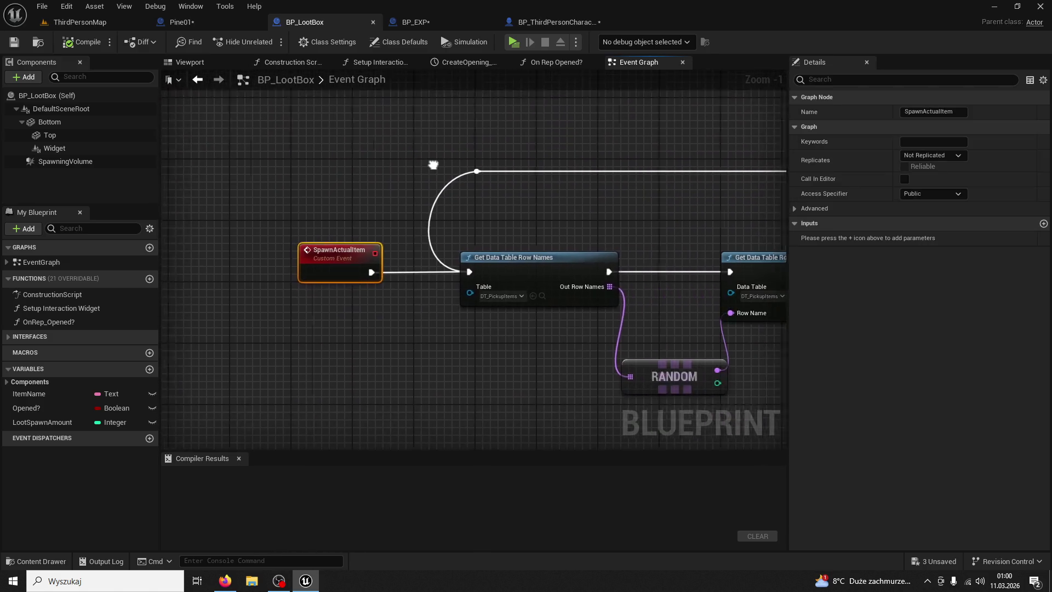
pyautogui.click(231, 21)
pyautogui.scroll(-1, 375, 176)
pyautogui.rightClick(474, 360)
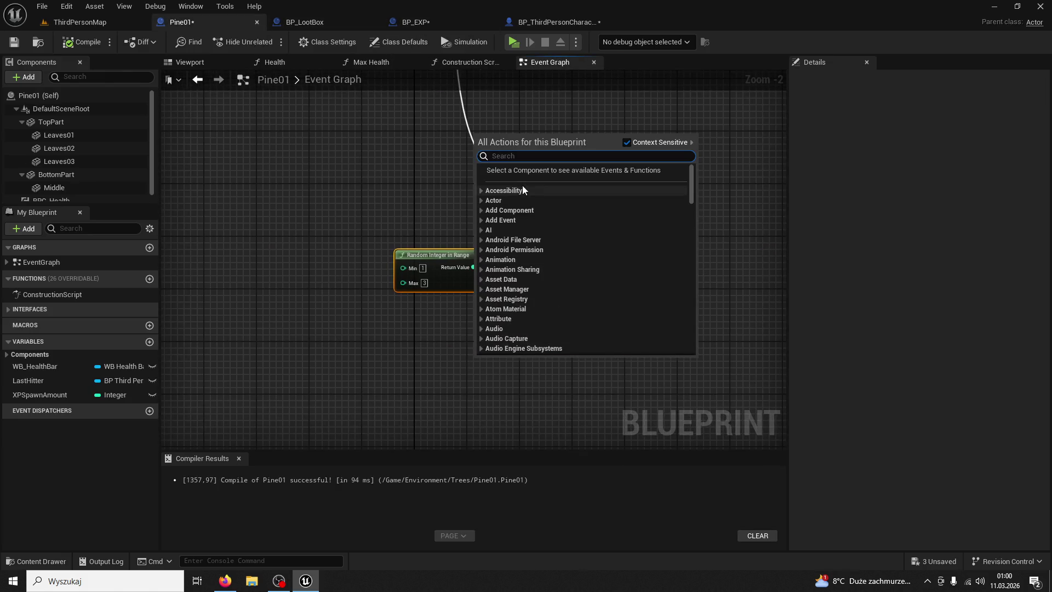
# - Add a SpawnActuallXP custom event and paste BP_LootBox's Do N, == and Loot Spawn Amount nodes into Pine01
pyautogui.write('custom event')
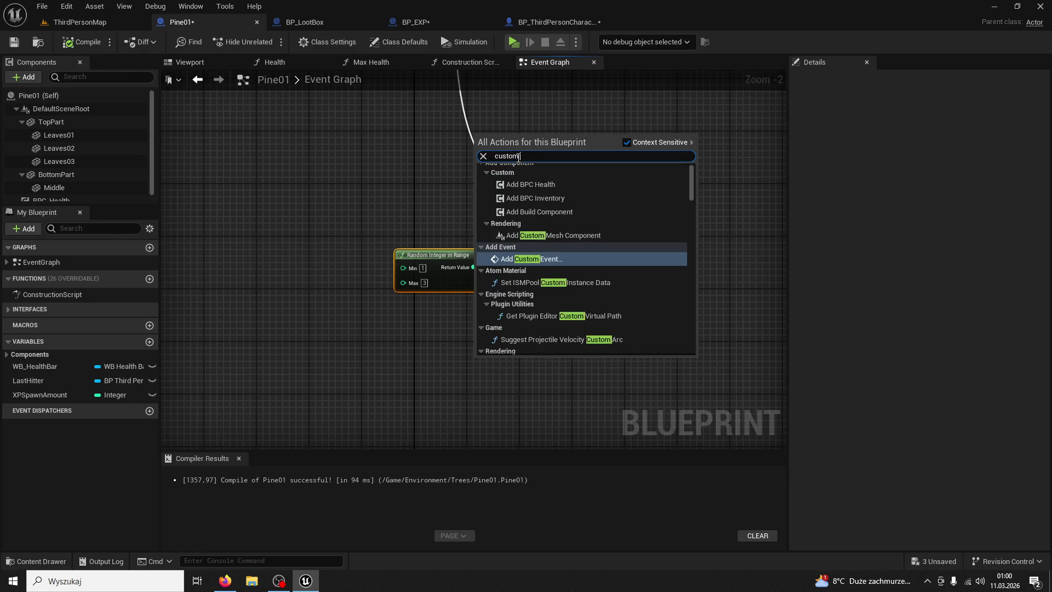
pyautogui.press('Return')
pyautogui.write('SpawnActualXP')
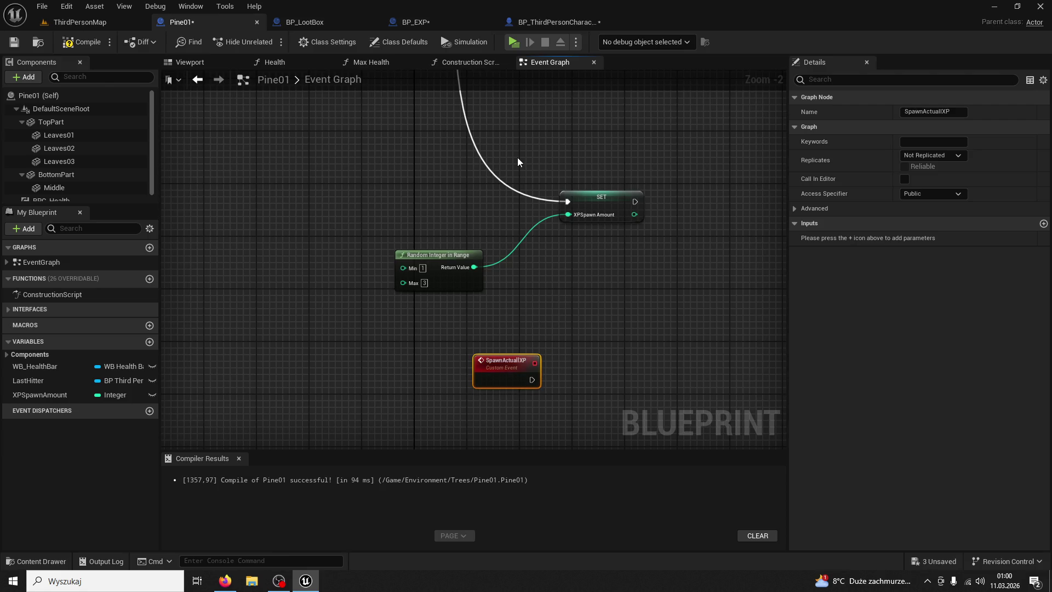
pyautogui.click(326, 21)
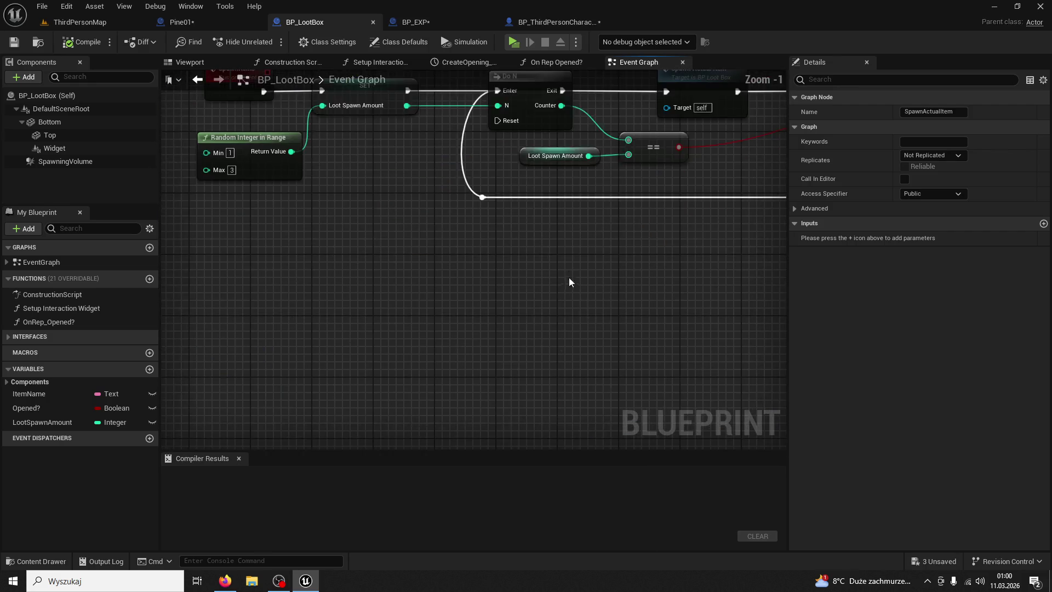
pyautogui.moveTo(473, 167)
pyautogui.mouseDown()
pyautogui.moveTo(620, 315)
pyautogui.moveTo(643, 317)
pyautogui.moveTo(624, 315)
pyautogui.mouseUp()
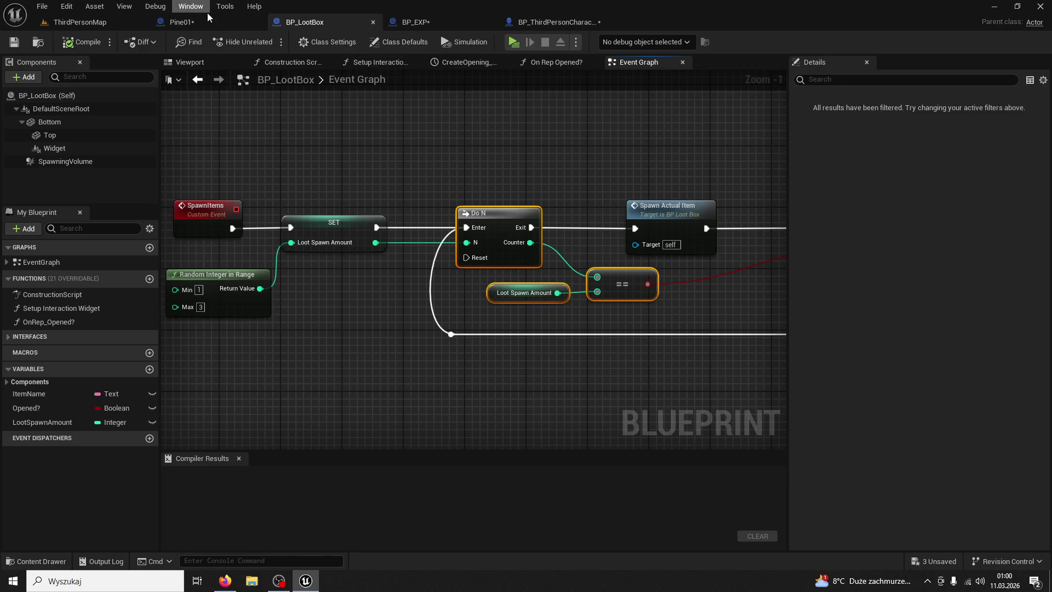
pyautogui.click(181, 22)
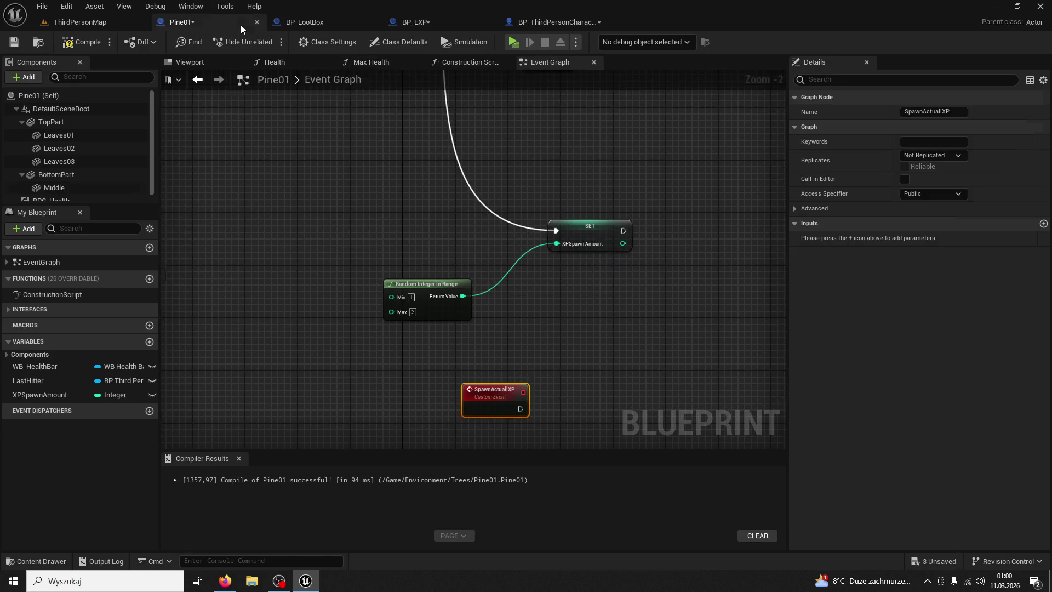
pyautogui.hotkey('ctrl', 'v')
# - Wire the SET node into the pasted Do N loop and call Spawn Actuall XP after it
pyautogui.moveTo(509, 234); pyautogui.dragTo(534, 203)
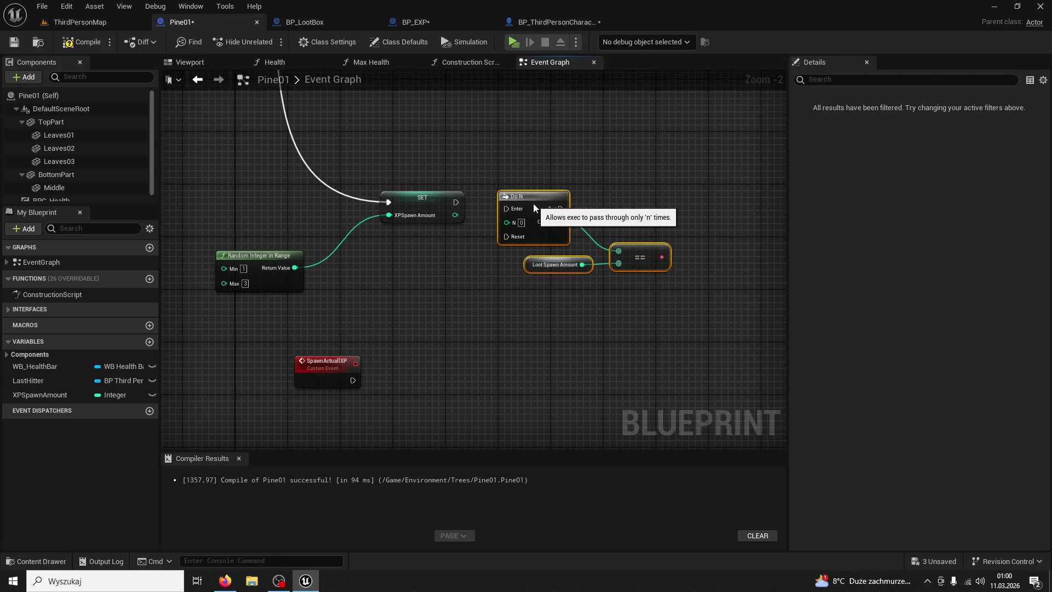
pyautogui.click(466, 198)
pyautogui.moveTo(463, 202)
pyautogui.mouseDown()
pyautogui.moveTo(505, 209)
pyautogui.moveTo(509, 223)
pyautogui.moveTo(591, 233)
pyautogui.mouseUp()
pyautogui.click(469, 195)
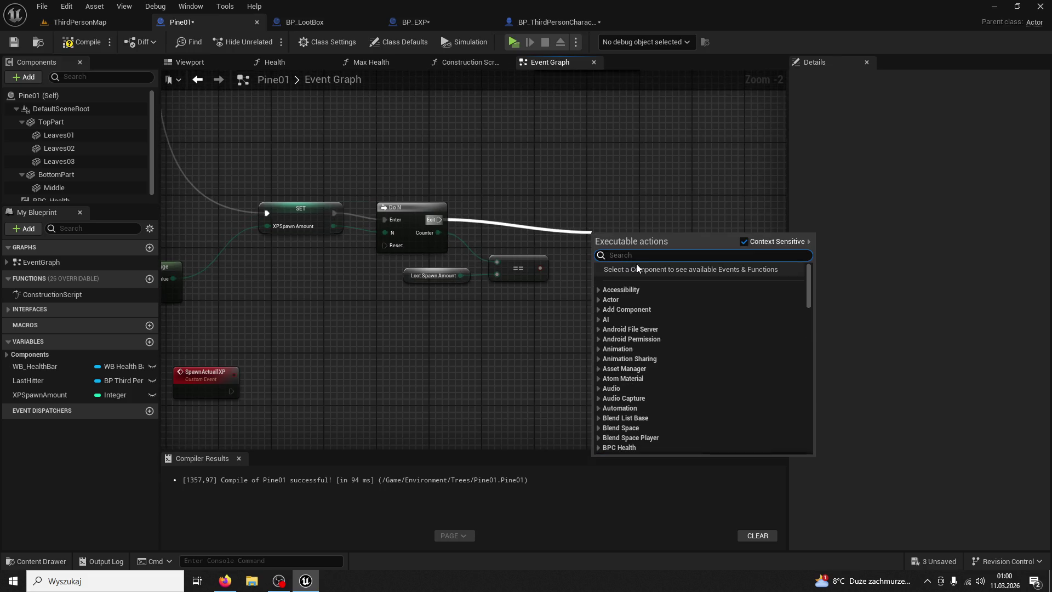
pyautogui.write('spaw')
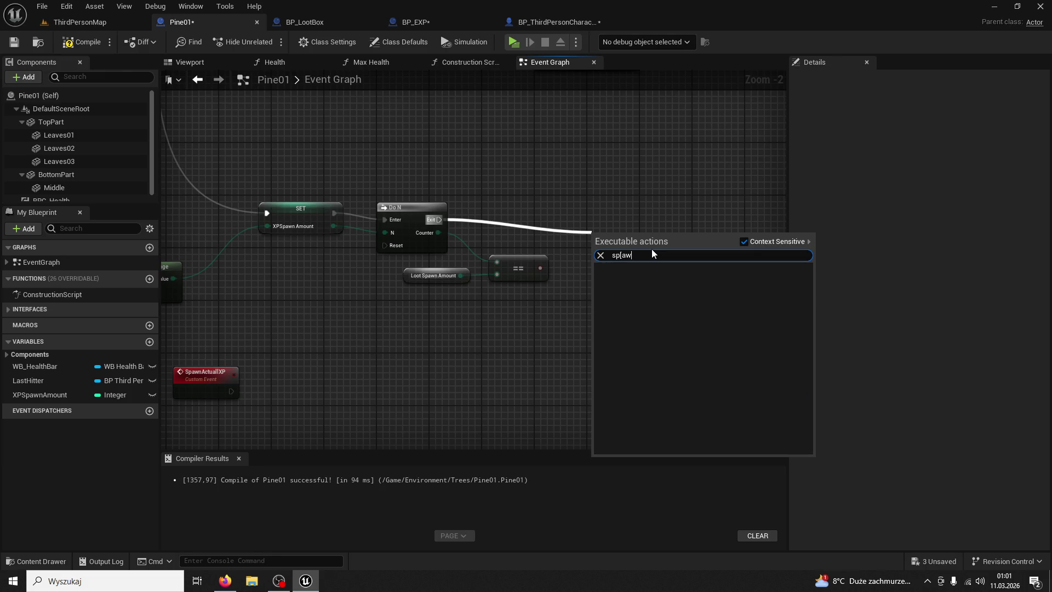
pyautogui.write('n actual')
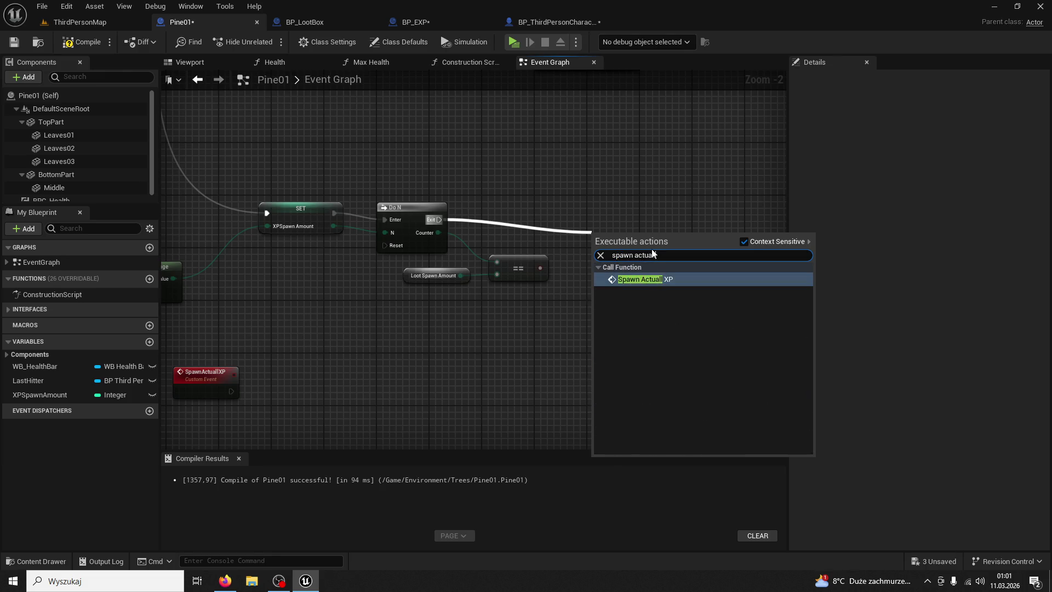
pyautogui.press('Return')
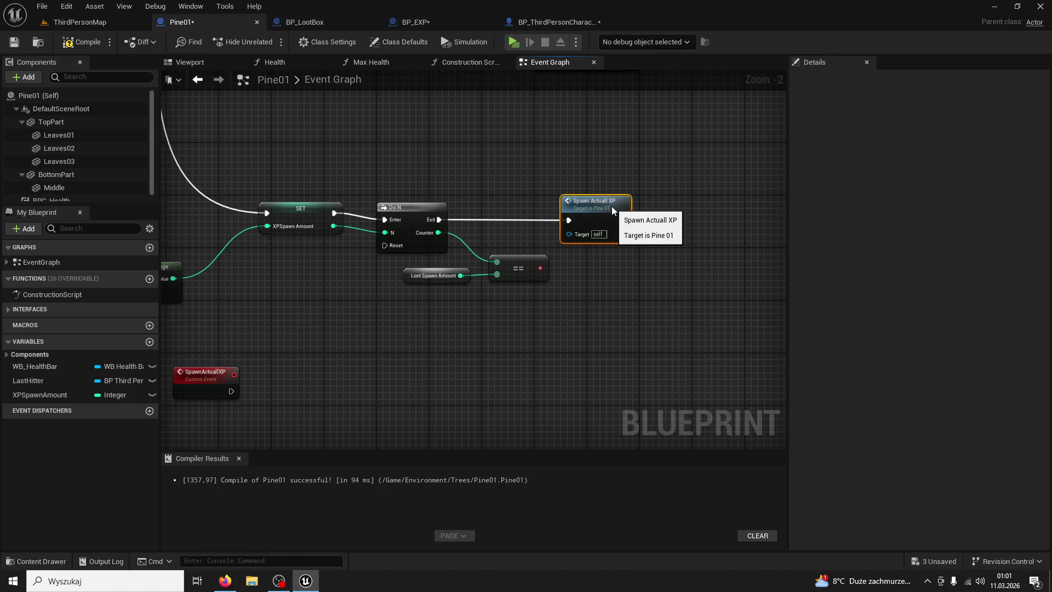
pyautogui.click(307, 23)
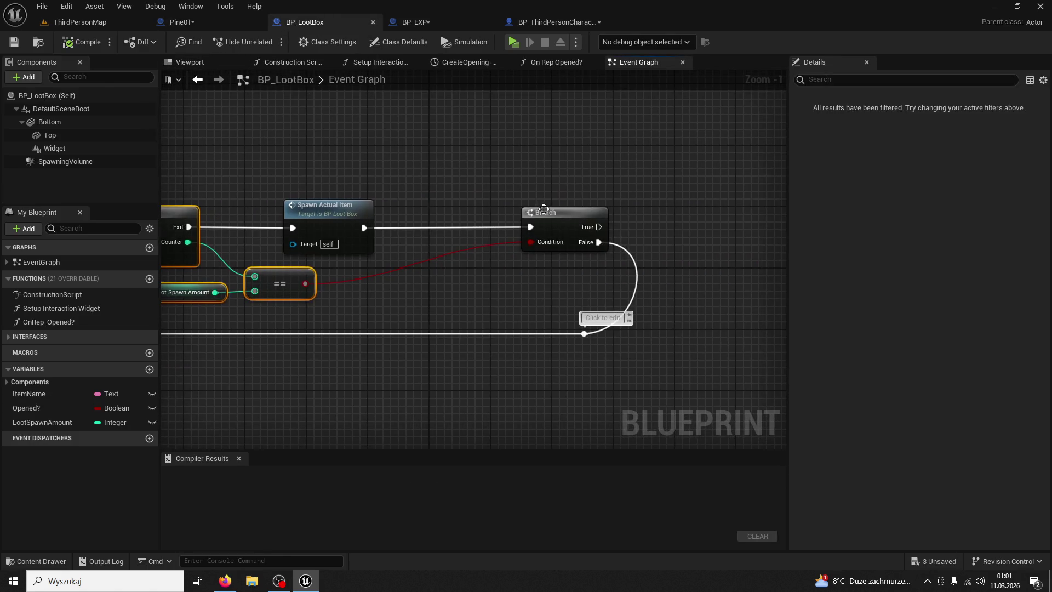
# - Connect the == result to the Branch Condition and route Branch False into Do N's Reset, then compile
pyautogui.click(544, 209)
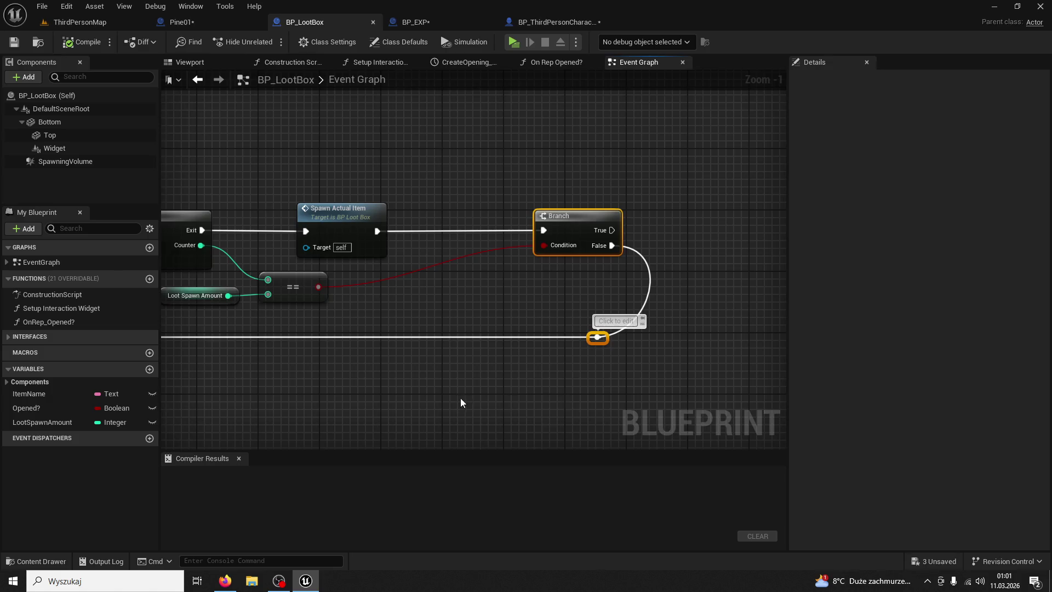
pyautogui.moveTo(461, 404); pyautogui.dragTo(574, 368)
pyautogui.click(213, 23)
pyautogui.scroll(-2, 561, 232)
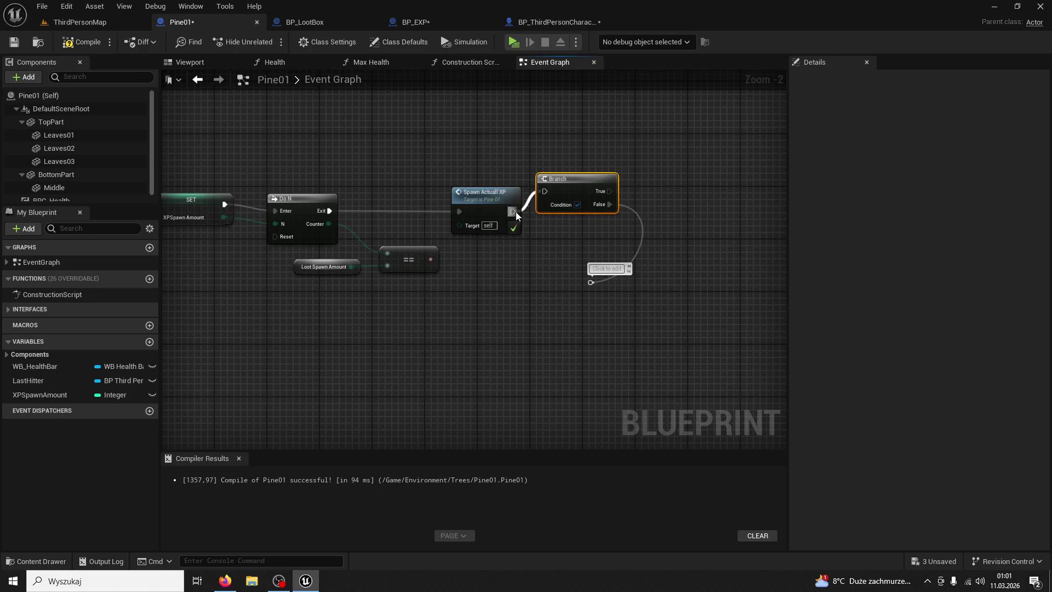
pyautogui.moveTo(568, 183); pyautogui.dragTo(568, 202)
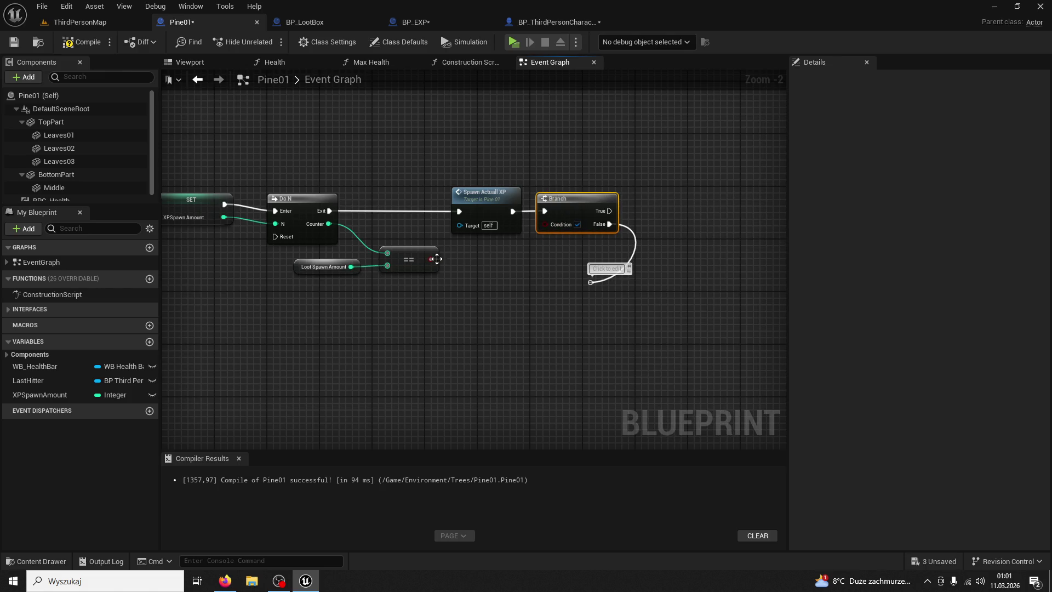
pyautogui.moveTo(529, 232)
pyautogui.mouseDown()
pyautogui.moveTo(669, 263)
pyautogui.moveTo(625, 238)
pyautogui.mouseUp()
pyautogui.moveTo(685, 252)
pyautogui.mouseDown()
pyautogui.moveTo(393, 229)
pyautogui.moveTo(369, 208)
pyautogui.mouseUp()
pyautogui.click(622, 231)
pyautogui.moveTo(678, 256)
pyautogui.mouseDown()
pyautogui.moveTo(361, 206)
pyautogui.moveTo(372, 211)
pyautogui.mouseUp()
pyautogui.doubleClick(604, 246)
pyautogui.moveTo(604, 246); pyautogui.dragTo(391, 269)
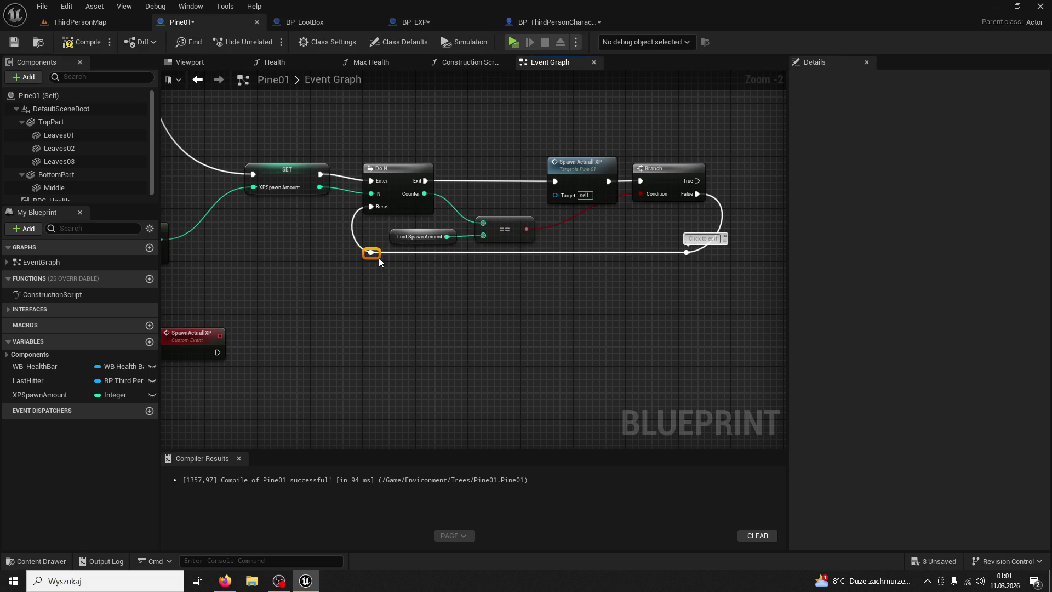
pyautogui.press('F7')
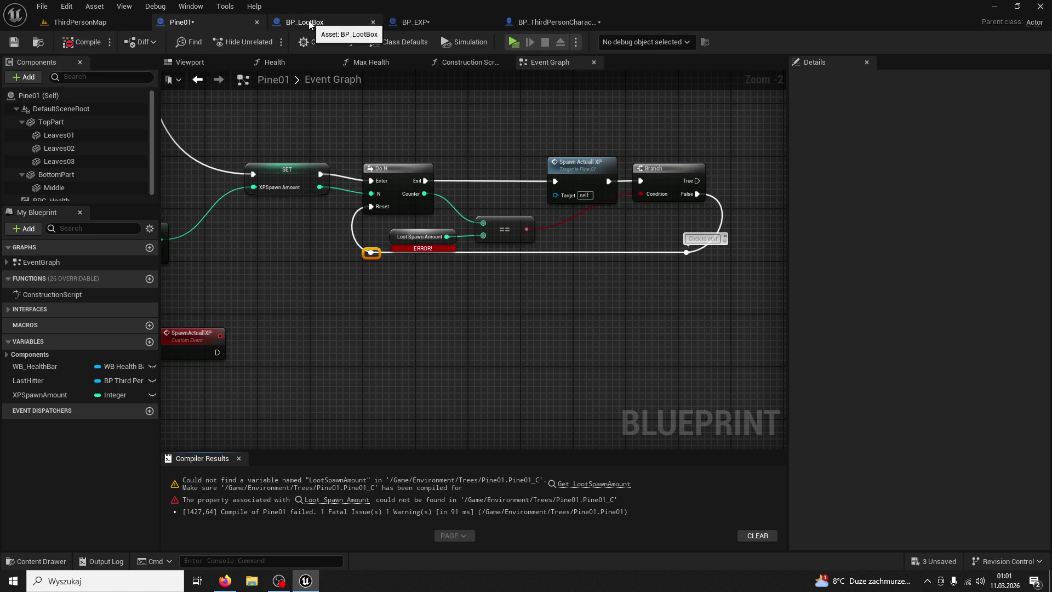
# - Replace the broken Loot Spawn Amount node with a Get XPSpawnAmount in the == check and recompile
pyautogui.moveTo(404, 247); pyautogui.dragTo(460, 258)
pyautogui.click(455, 249)
pyautogui.press('Delete')
pyautogui.moveTo(54, 395)
pyautogui.mouseDown()
pyautogui.moveTo(465, 251)
pyautogui.moveTo(469, 266)
pyautogui.moveTo(540, 247)
pyautogui.mouseUp()
pyautogui.click(505, 271)
pyautogui.click(544, 249)
pyautogui.click(85, 44)
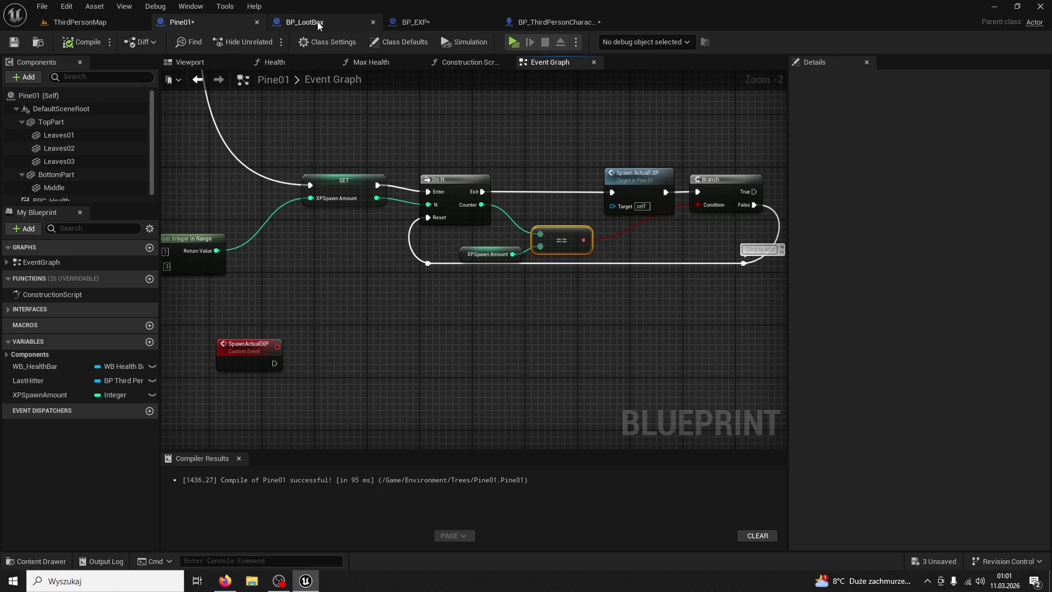
pyautogui.click(318, 21)
pyautogui.moveTo(327, 175)
pyautogui.mouseDown()
pyautogui.moveTo(606, 162)
pyautogui.moveTo(376, 137)
pyautogui.moveTo(281, 148)
pyautogui.moveTo(446, 210)
pyautogui.moveTo(545, 196)
pyautogui.mouseUp()
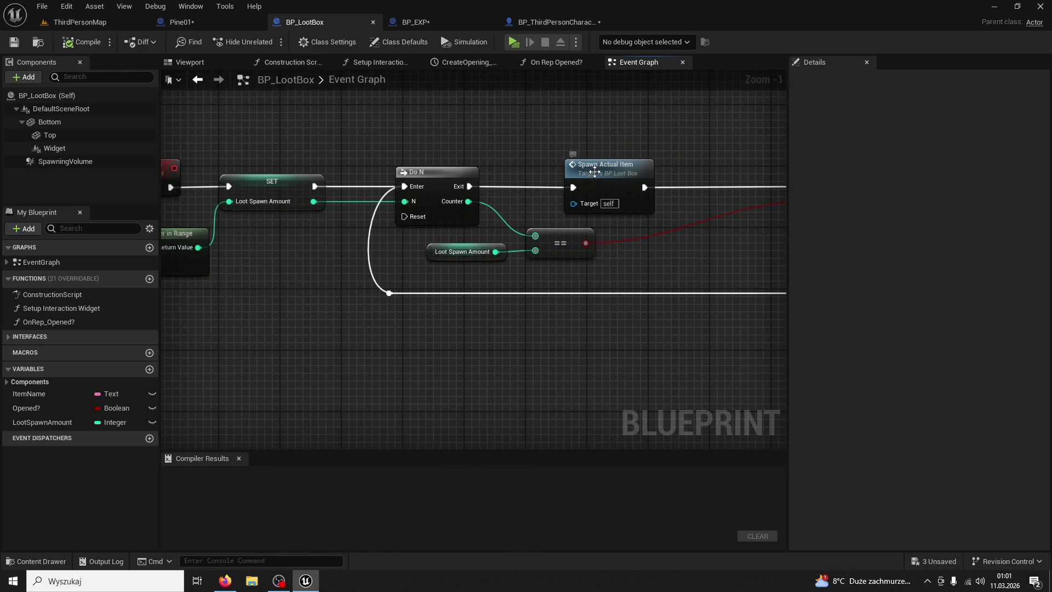
pyautogui.doubleClick(594, 172)
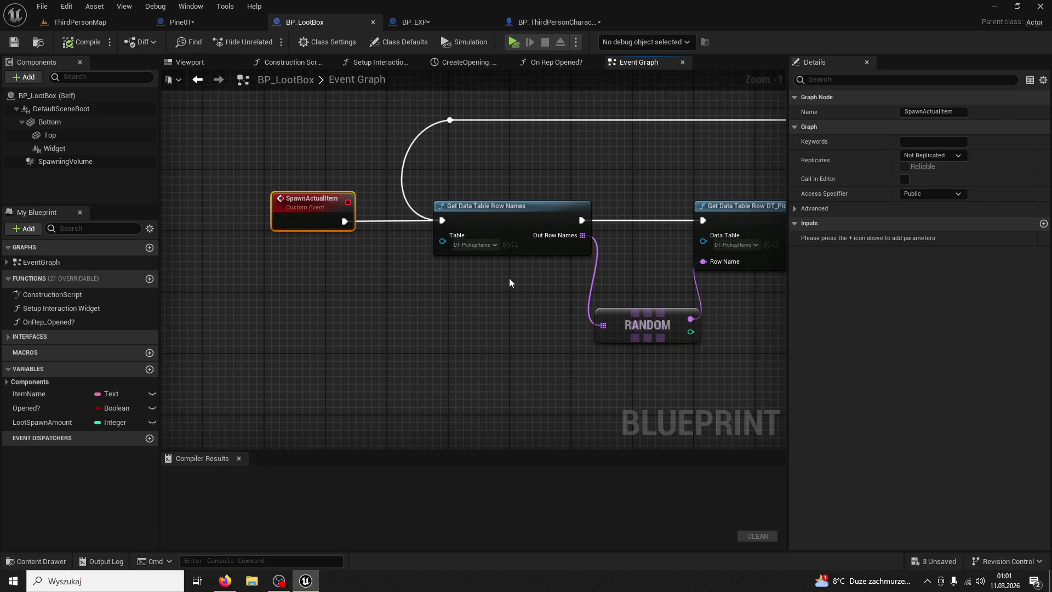
pyautogui.moveTo(510, 282); pyautogui.dragTo(400, 261)
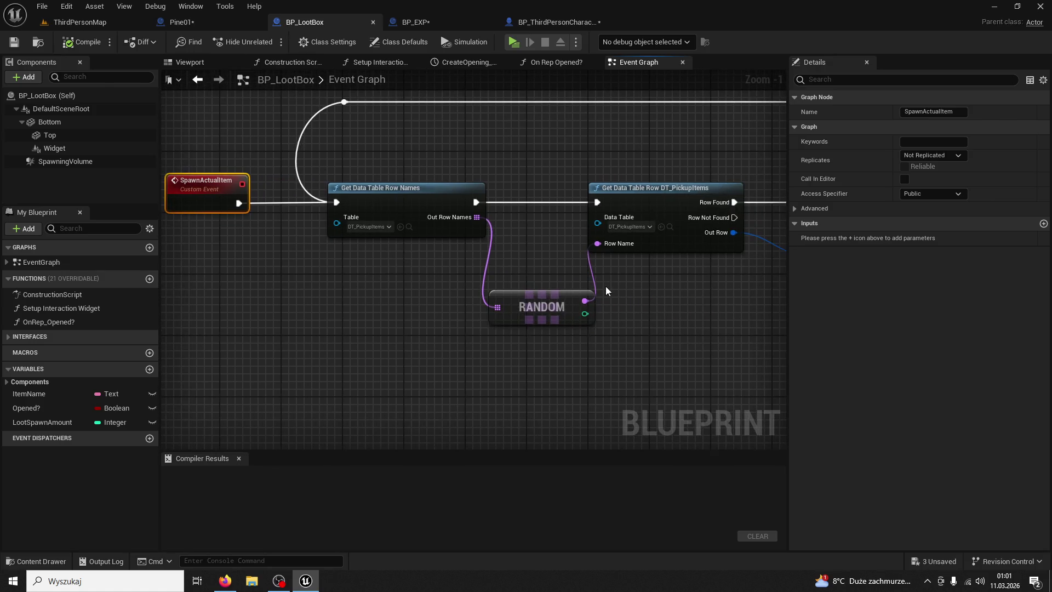
pyautogui.click(635, 195)
pyautogui.moveTo(765, 305)
pyautogui.mouseDown()
pyautogui.moveTo(501, 289)
pyautogui.moveTo(448, 305)
pyautogui.moveTo(334, 300)
pyautogui.mouseUp()
pyautogui.scroll(-1, 464, 310)
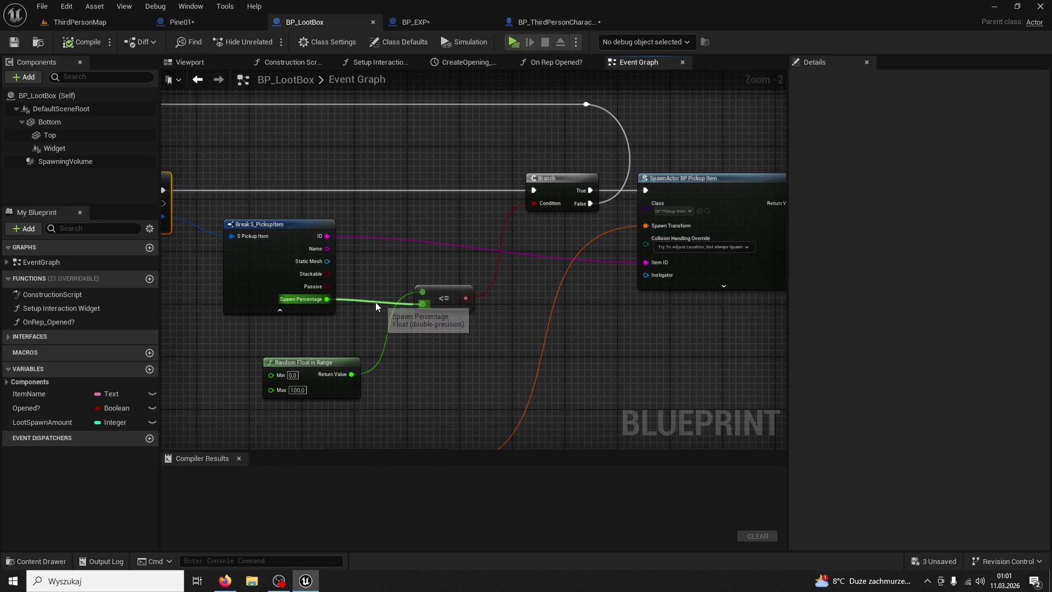
pyautogui.moveTo(404, 283)
pyautogui.mouseDown()
pyautogui.moveTo(582, 294)
pyautogui.moveTo(748, 270)
pyautogui.moveTo(945, 272)
pyautogui.moveTo(664, 305)
pyautogui.moveTo(536, 255)
pyautogui.moveTo(552, 247)
pyautogui.mouseUp()
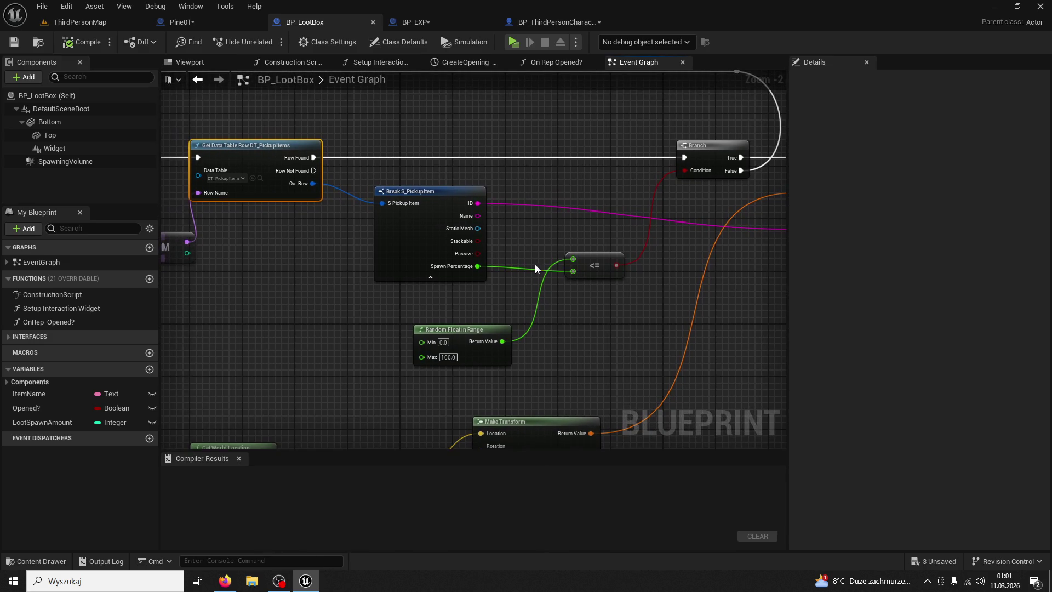
pyautogui.click(458, 328)
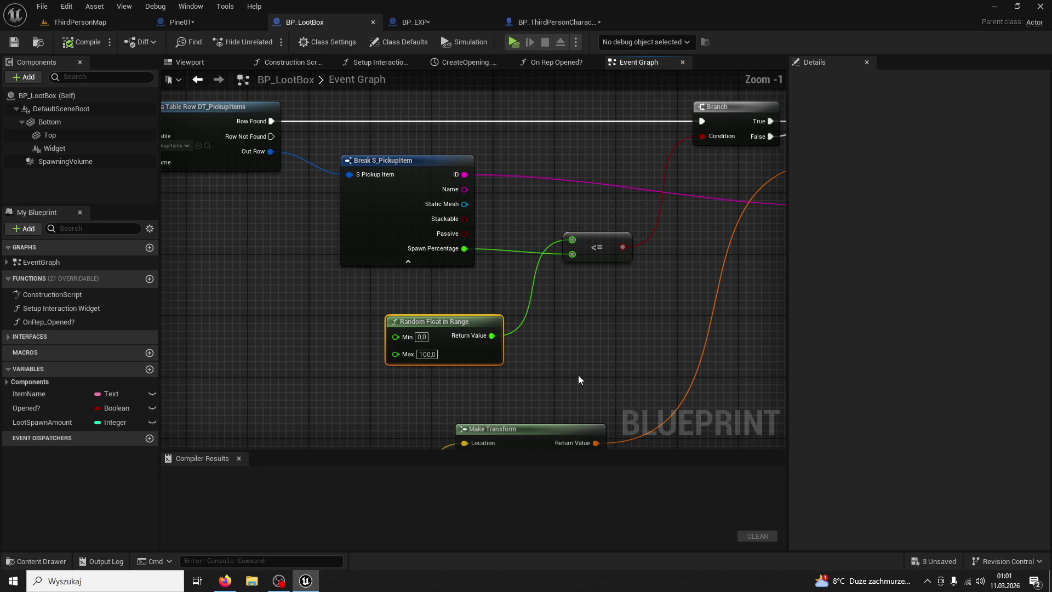
pyautogui.scroll(1, 578, 375)
pyautogui.scroll(-1, 569, 318)
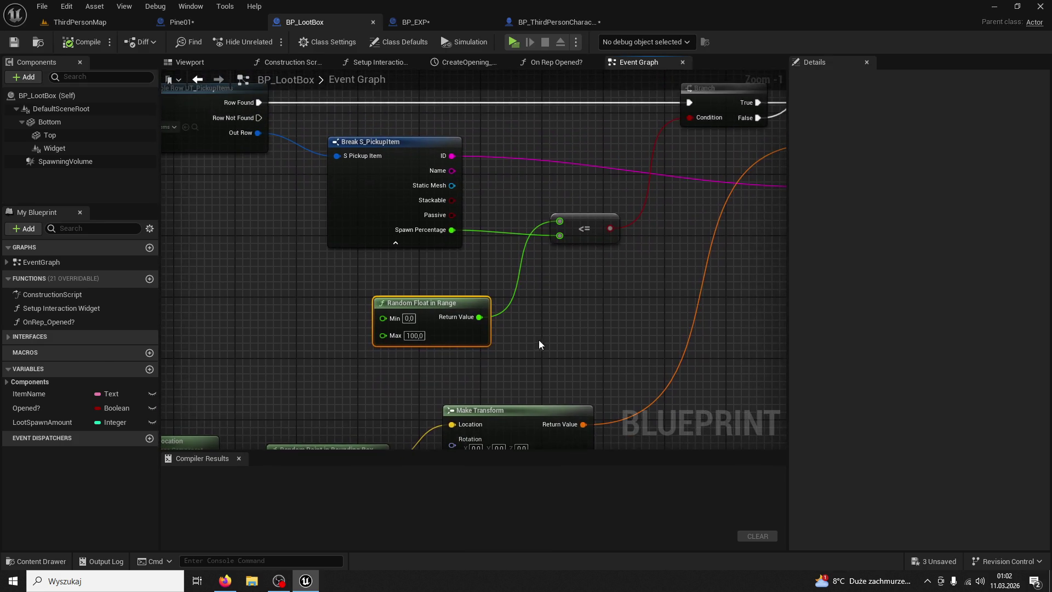
pyautogui.moveTo(545, 341)
pyautogui.mouseDown()
pyautogui.moveTo(531, 263)
pyautogui.moveTo(613, 222)
pyautogui.moveTo(535, 299)
pyautogui.moveTo(657, 207)
pyautogui.mouseUp()
pyautogui.scroll(-1, 536, 299)
pyautogui.scroll(1, 570, 295)
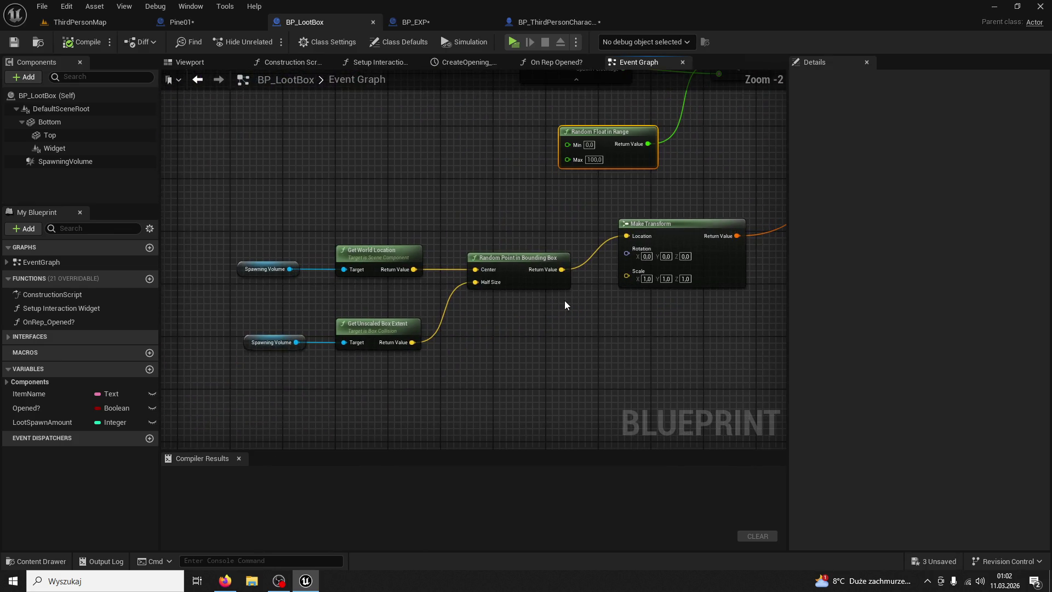
pyautogui.scroll(-1, 594, 343)
pyautogui.scroll(-1, 594, 329)
pyautogui.moveTo(593, 274); pyautogui.dragTo(510, 262)
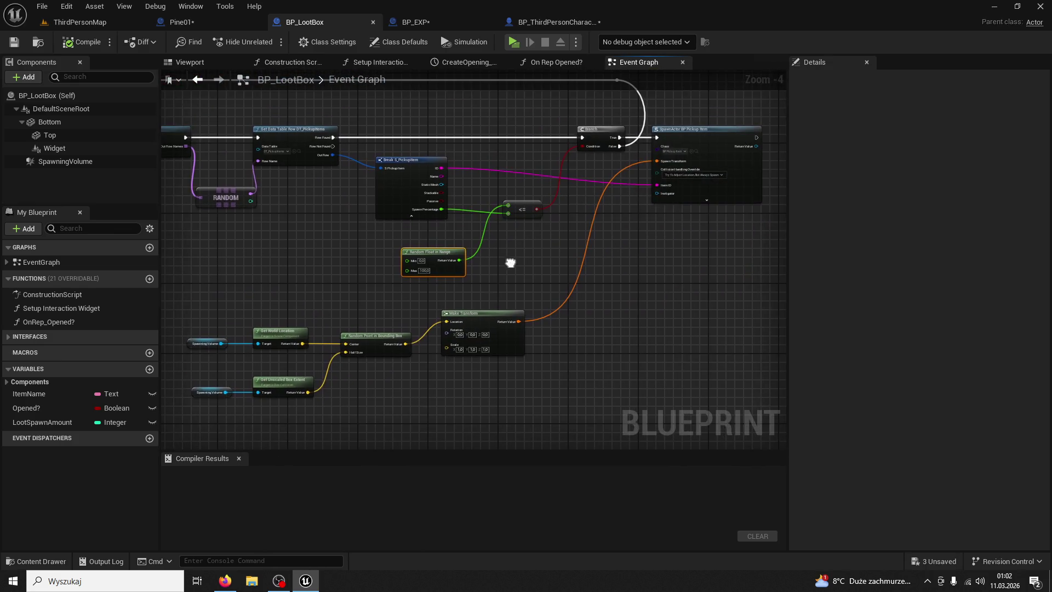
pyautogui.click(65, 161)
# - In Pine01's viewport, set the SpawningVolume location to 0, 0, 0 at the tree base
pyautogui.click(245, 25)
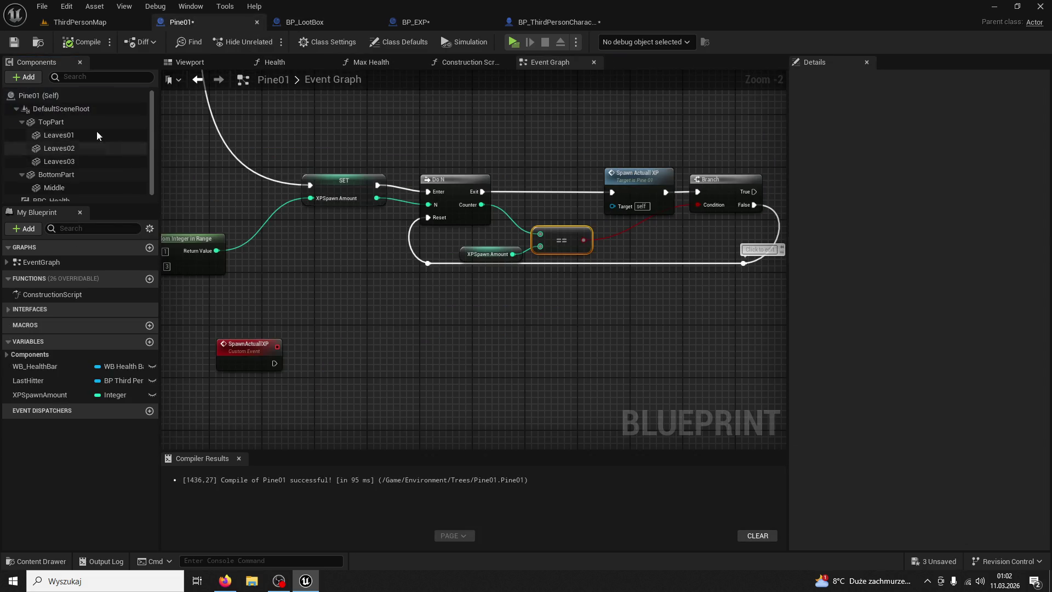
pyautogui.click(23, 109)
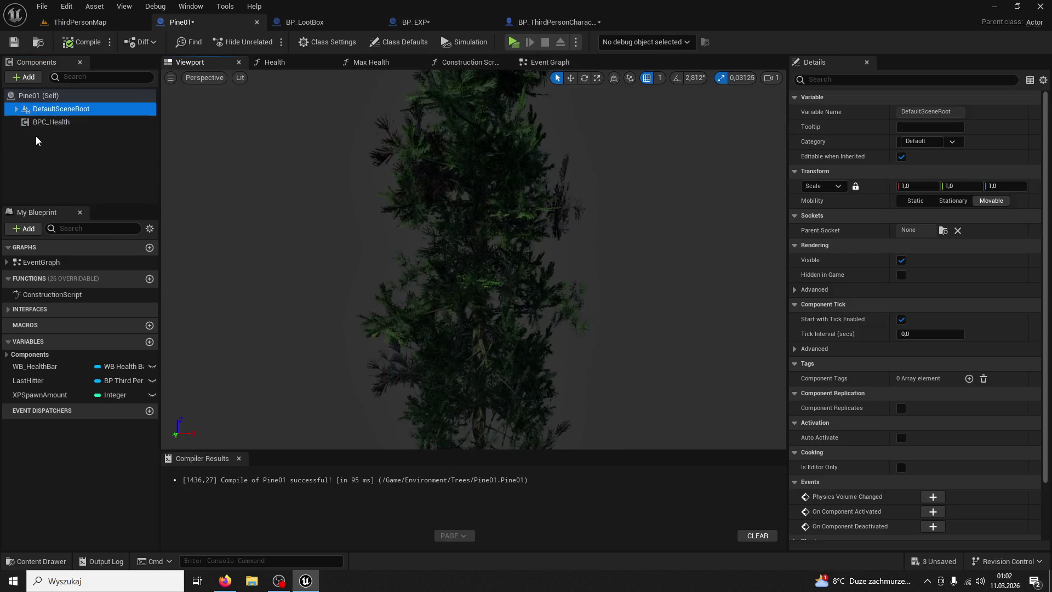
pyautogui.scroll(-1, 66, 152)
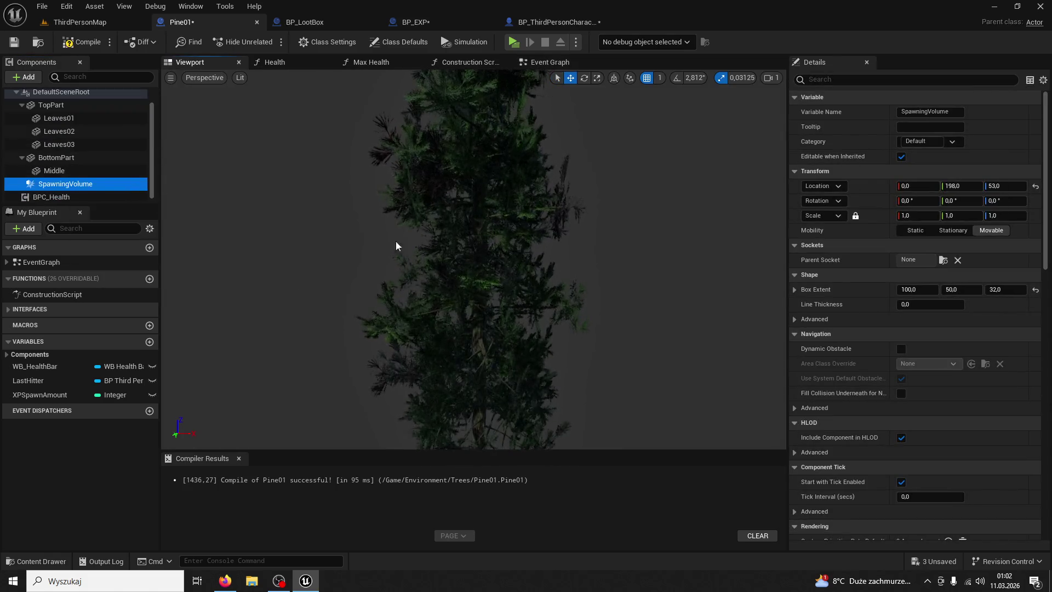
pyautogui.scroll(-3, 397, 247)
pyautogui.moveTo(570, 391); pyautogui.dragTo(569, 391)
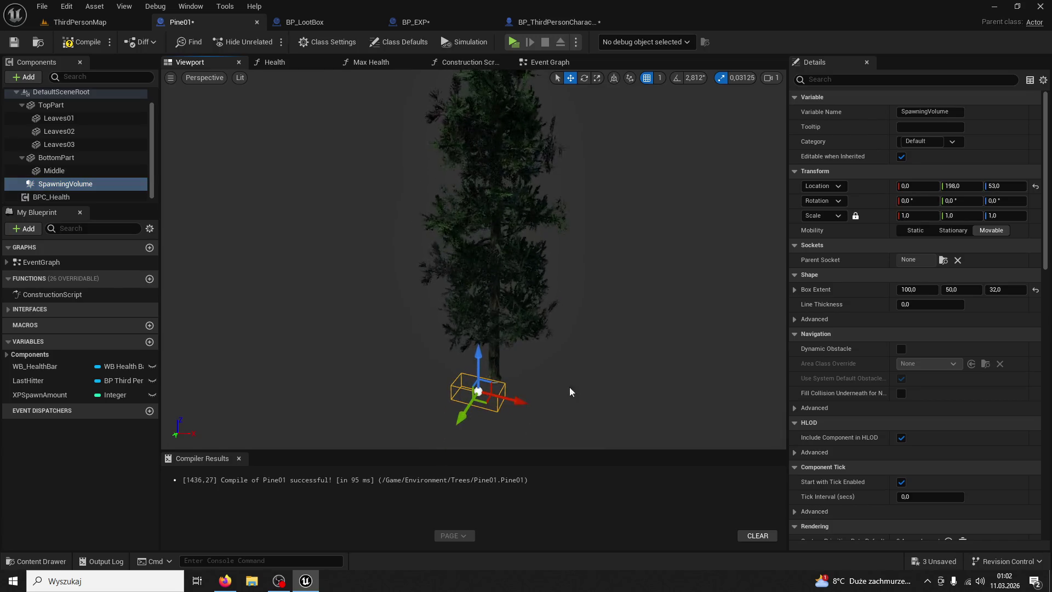
pyautogui.moveTo(466, 419)
pyautogui.mouseDown()
pyautogui.moveTo(469, 396)
pyautogui.moveTo(420, 312)
pyautogui.moveTo(466, 306)
pyautogui.moveTo(599, 368)
pyautogui.mouseUp()
pyautogui.click(972, 185)
pyautogui.write('0')
pyautogui.press('Tab')
pyautogui.write('0')
pyautogui.press('Return')
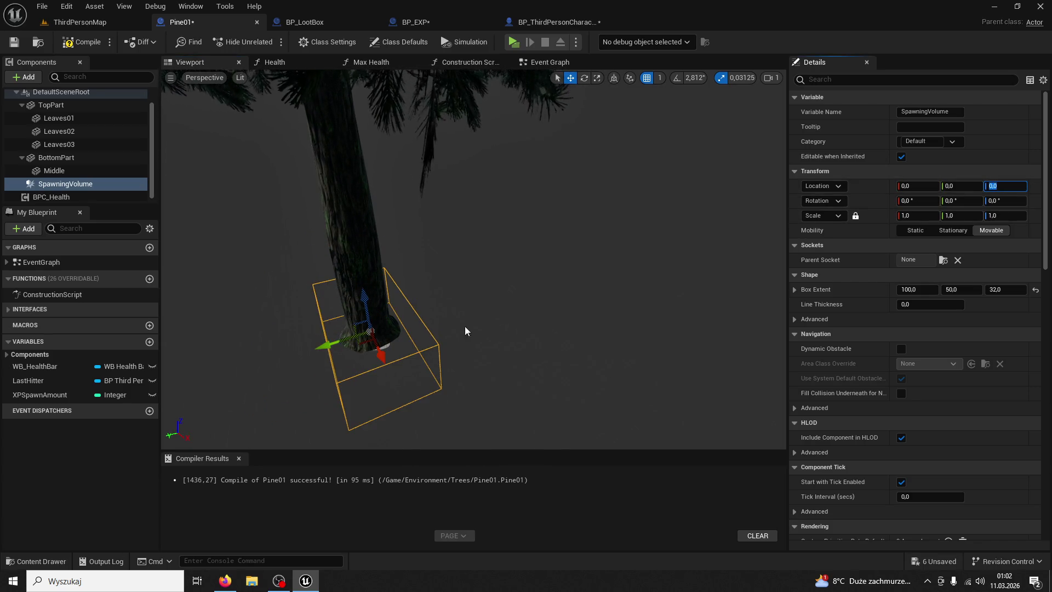
pyautogui.press('f')
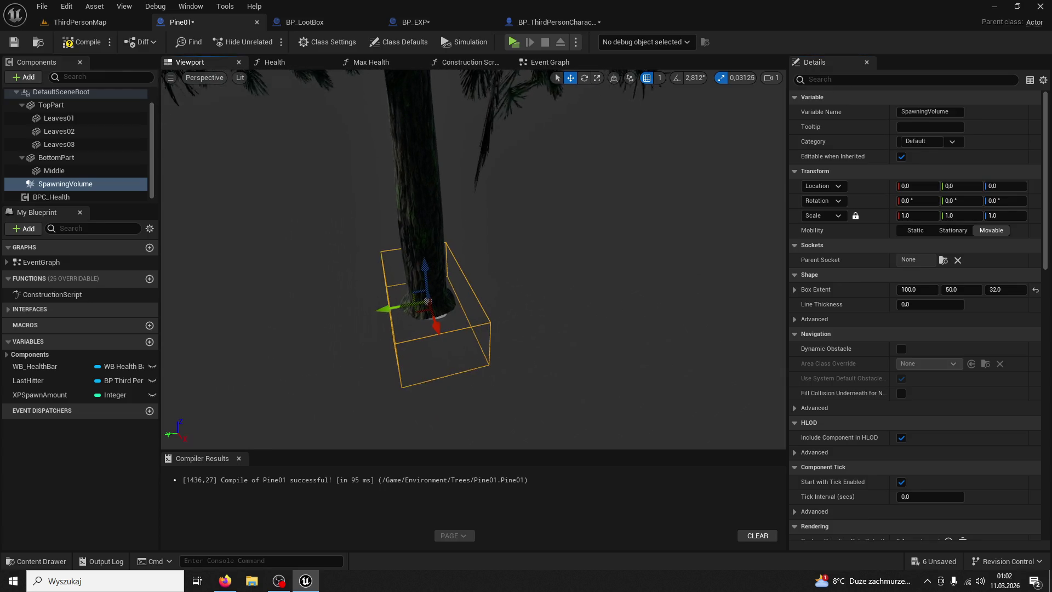
# - Scale the SpawningVolume to 2.0 on Y and recompile Pine01
pyautogui.press('r')
pyautogui.moveTo(388, 308); pyautogui.dragTo(351, 316)
pyautogui.click(962, 215)
pyautogui.write('3')
pyautogui.click(922, 214)
pyautogui.write('3')
pyautogui.press('Return')
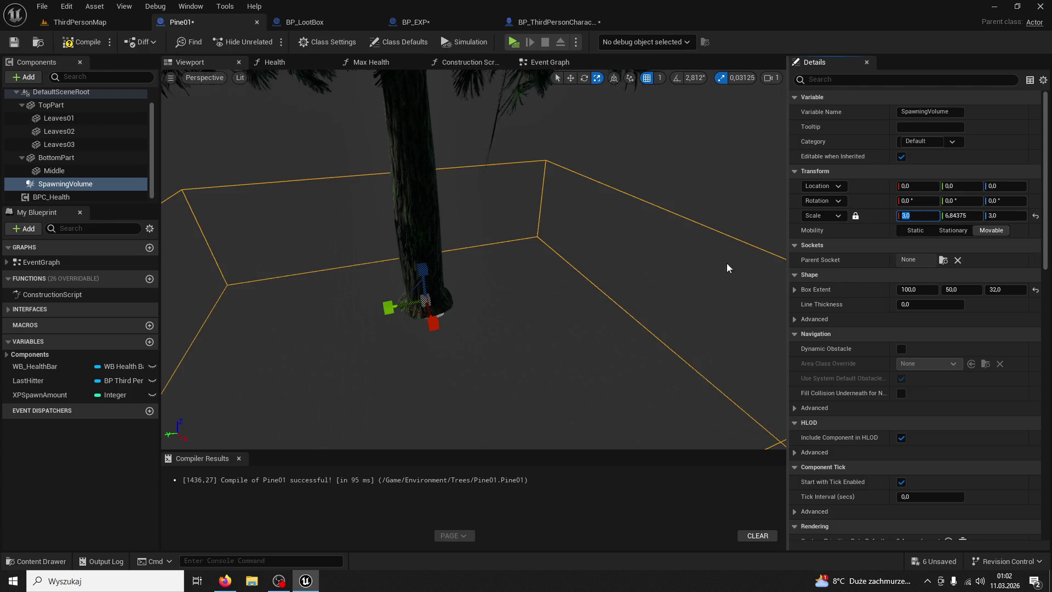
pyautogui.write('2')
pyautogui.click(958, 215)
pyautogui.write('2')
pyautogui.press('Return')
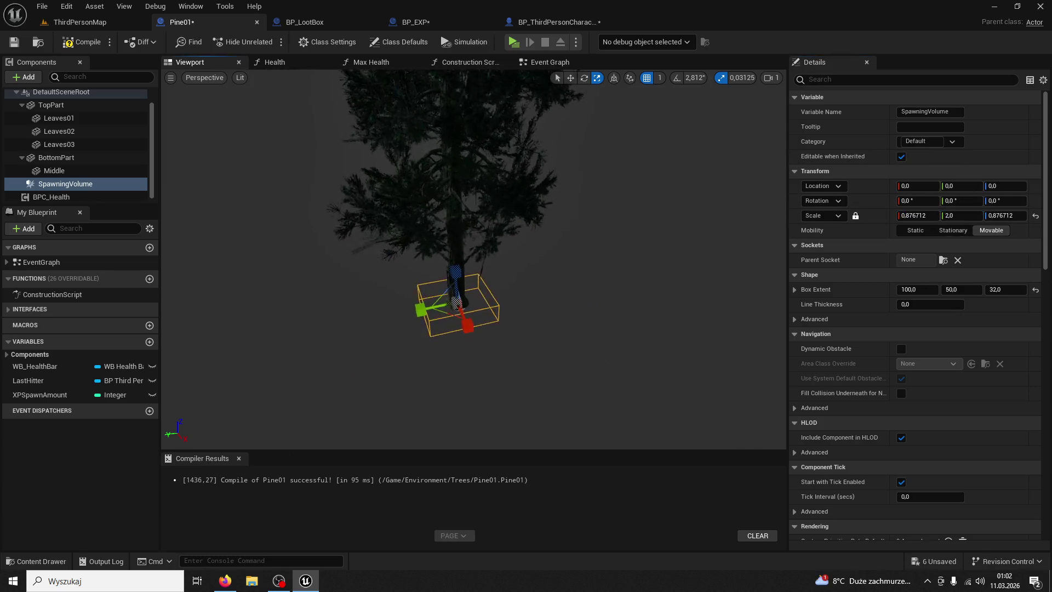
pyautogui.scroll(3, 299, 135)
pyautogui.click(92, 44)
pyautogui.moveTo(320, 94)
pyautogui.mouseDown()
pyautogui.moveTo(329, 82)
pyautogui.moveTo(320, 94)
pyautogui.mouseUp()
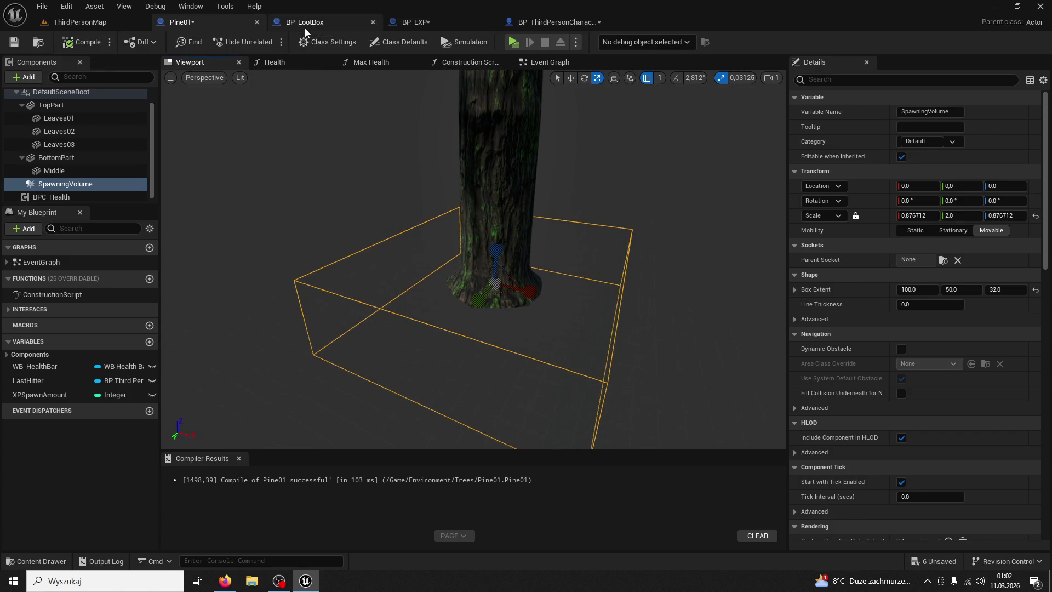
# - Review the BP_EXP pickup graph and BP_LootBox's SpawnActor BP Pickup Item spawning nodes
pyautogui.click(403, 25)
pyautogui.moveTo(432, 101)
pyautogui.mouseDown()
pyautogui.moveTo(409, 153)
pyautogui.moveTo(350, 182)
pyautogui.mouseUp()
pyautogui.scroll(-2, 385, 197)
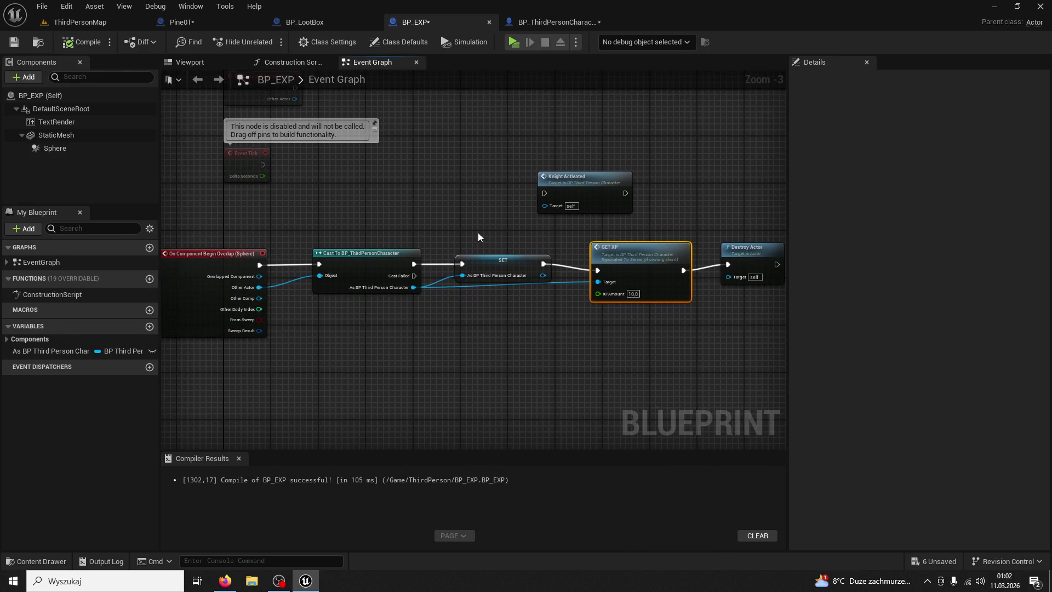
pyautogui.click(307, 22)
pyautogui.scroll(3, 672, 179)
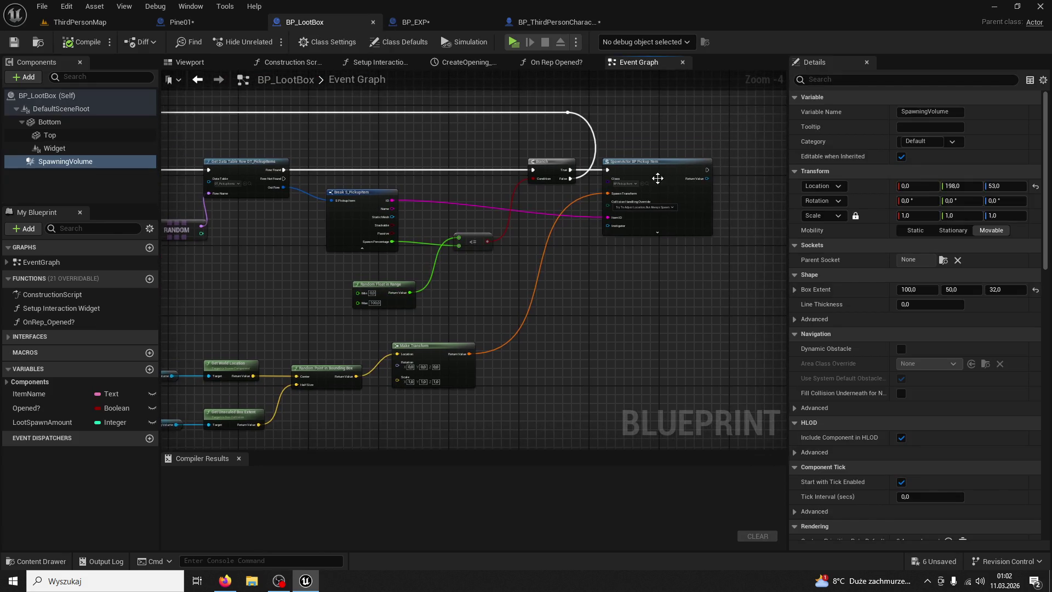
pyautogui.click(673, 178)
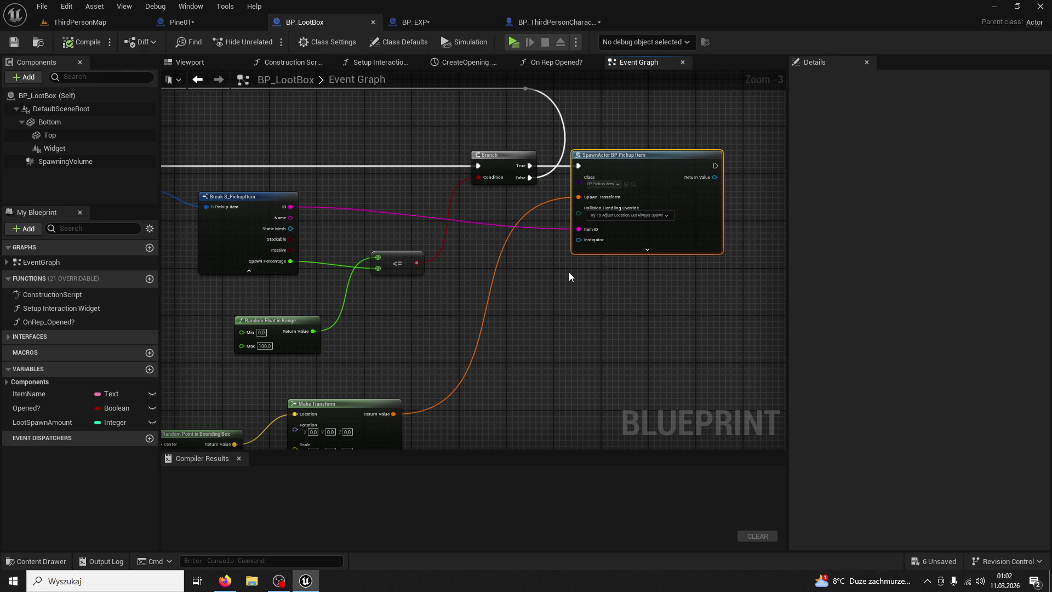
pyautogui.scroll(2, 578, 274)
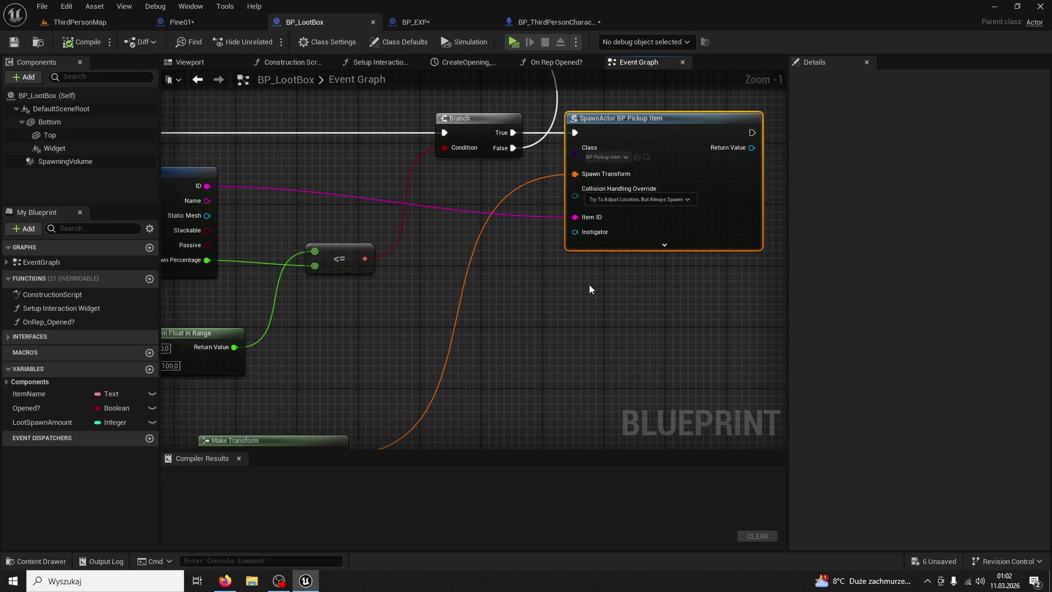
pyautogui.moveTo(589, 284)
pyautogui.mouseDown()
pyautogui.moveTo(617, 303)
pyautogui.moveTo(591, 294)
pyautogui.moveTo(631, 303)
pyautogui.mouseUp()
pyautogui.scroll(-4, 655, 280)
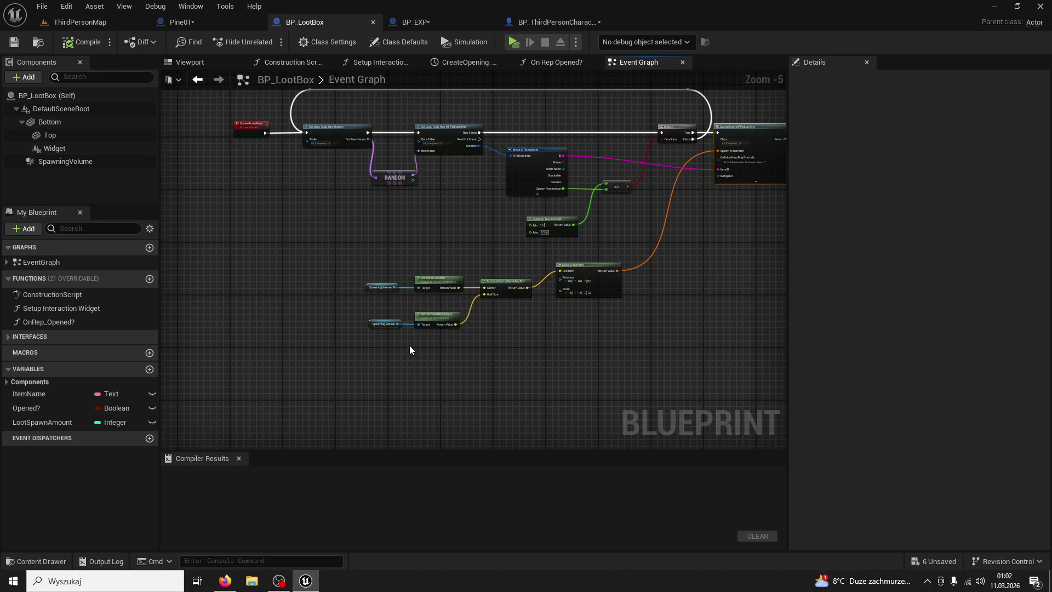
pyautogui.scroll(3, 410, 346)
pyautogui.moveTo(317, 200)
pyautogui.mouseDown()
pyautogui.moveTo(733, 334)
pyautogui.moveTo(541, 255)
pyautogui.moveTo(504, 202)
pyautogui.mouseUp()
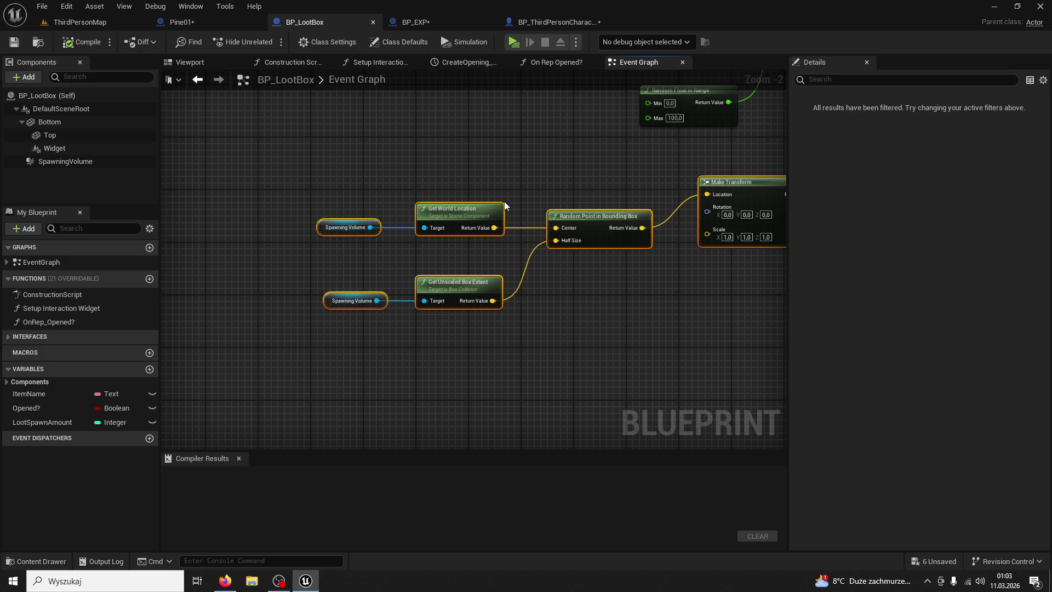
pyautogui.click(682, 136)
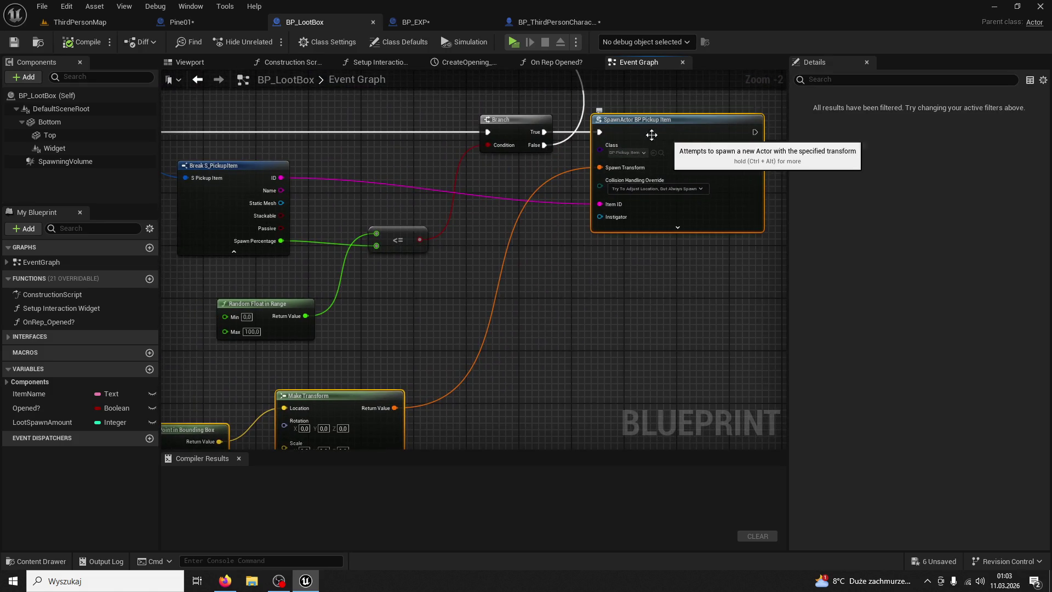
# - Check the character's GET_XP event, then open Pine01's Event Graph
pyautogui.click(222, 27)
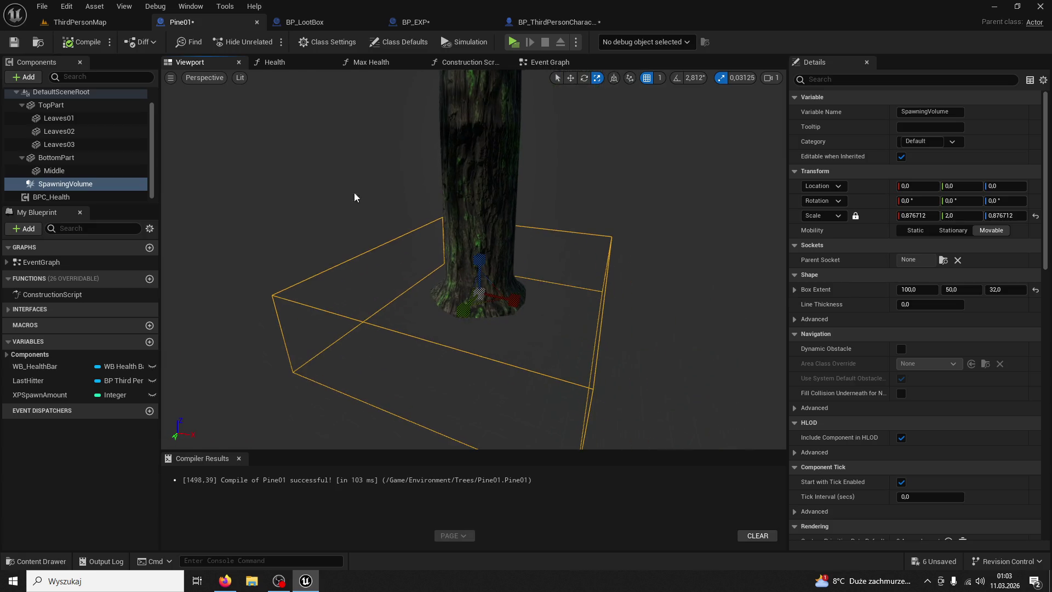
pyautogui.click(534, 23)
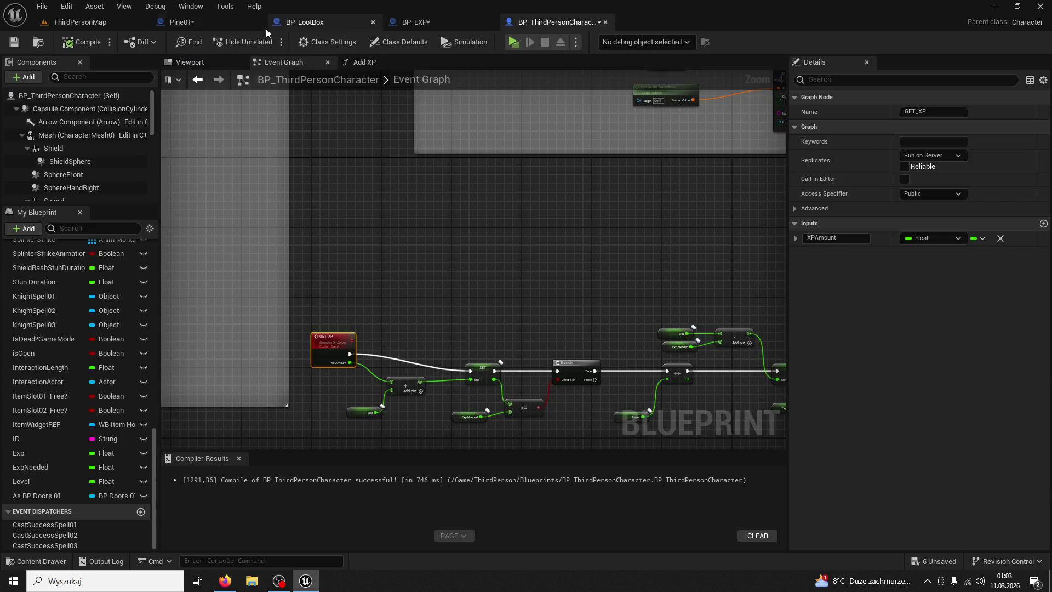
pyautogui.click(209, 27)
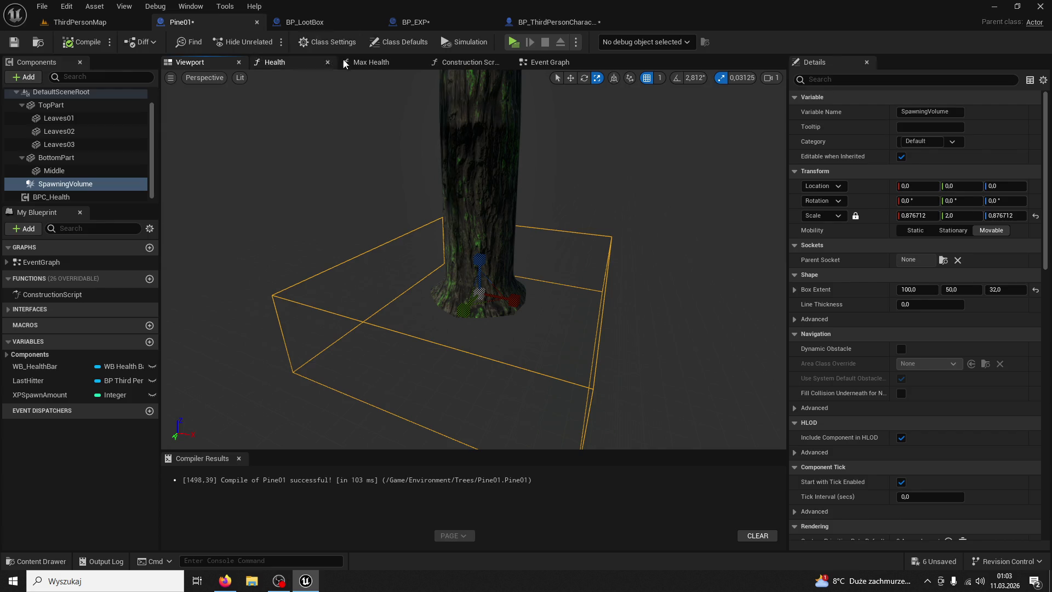
pyautogui.click(550, 63)
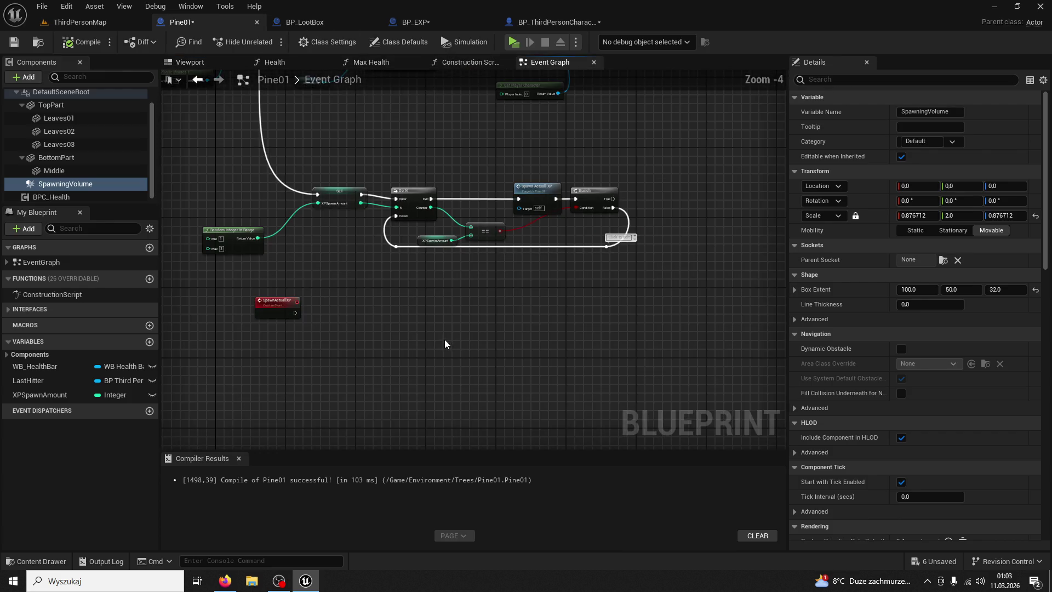
# - Add a Spawn Actor from Class node after SpawnActualXP with its class set to BP_EXP
pyautogui.moveTo(761, 104)
pyautogui.mouseDown()
pyautogui.moveTo(612, 203)
pyautogui.moveTo(562, 216)
pyautogui.mouseUp()
pyautogui.click(352, 245)
pyautogui.scroll(2, 354, 246)
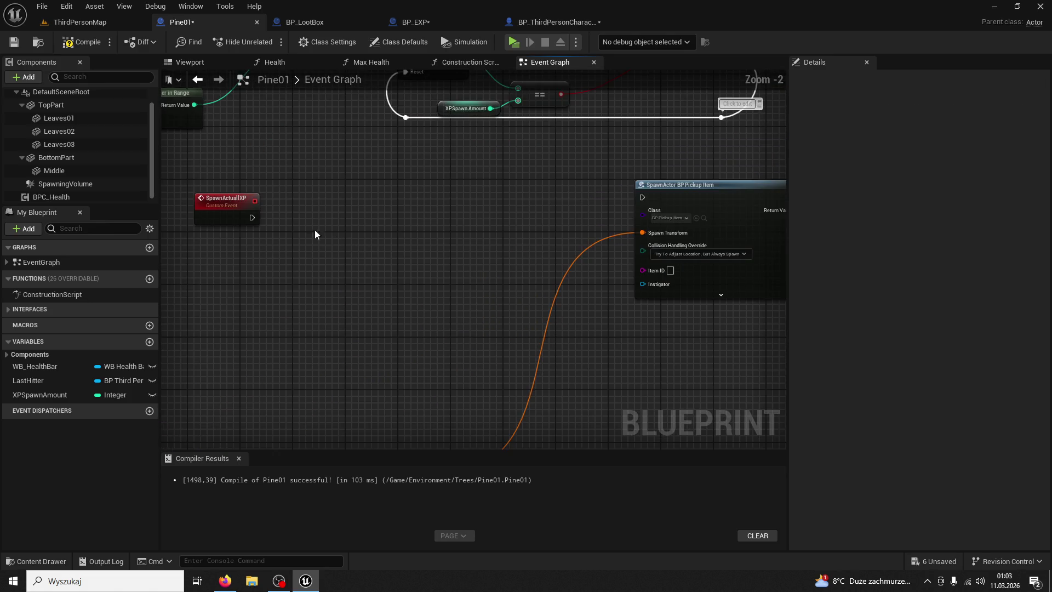
pyautogui.moveTo(251, 217); pyautogui.dragTo(405, 230)
pyautogui.write('spawn actor')
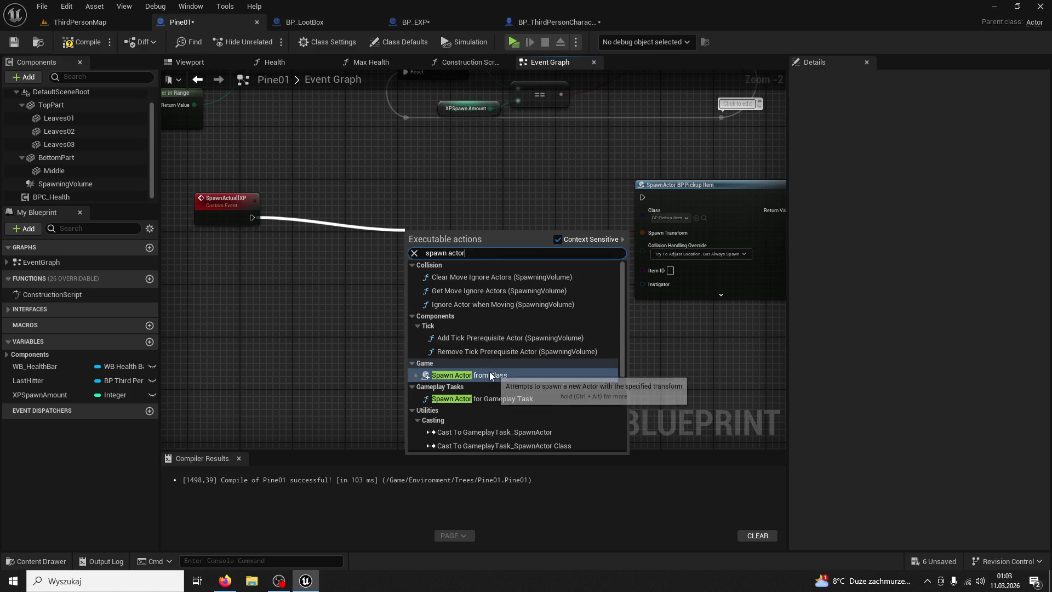
pyautogui.click(514, 372)
pyautogui.moveTo(462, 232); pyautogui.dragTo(468, 208)
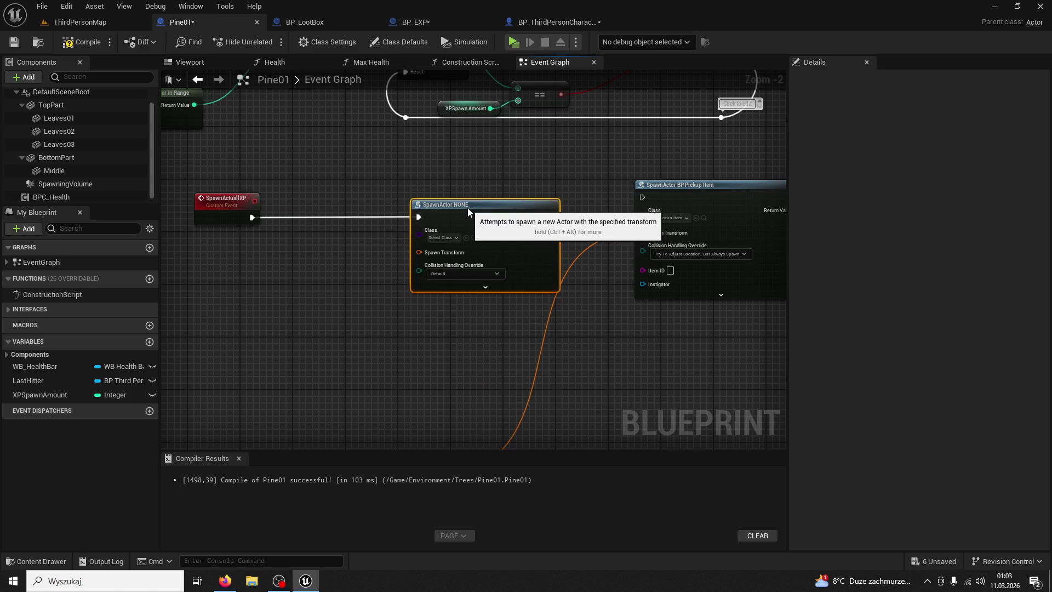
pyautogui.click(456, 239)
pyautogui.write('bp_')
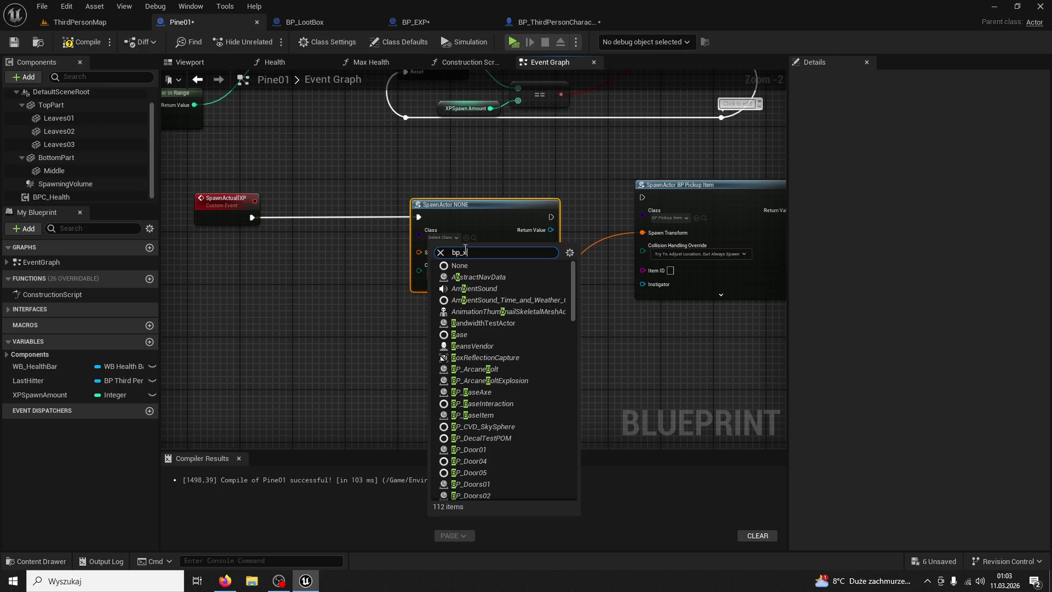
pyautogui.write('exp')
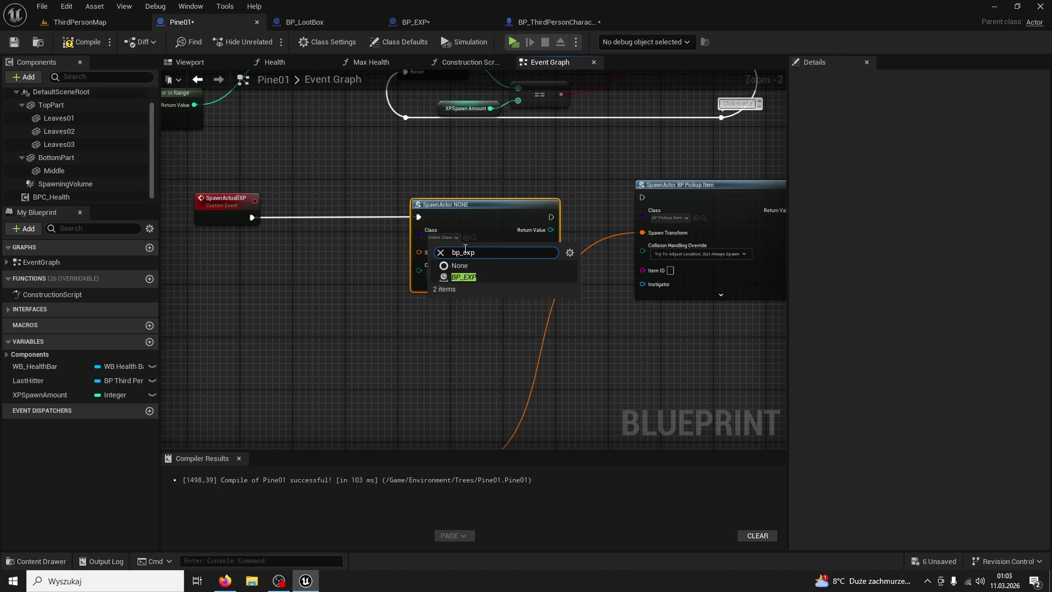
pyautogui.click(465, 277)
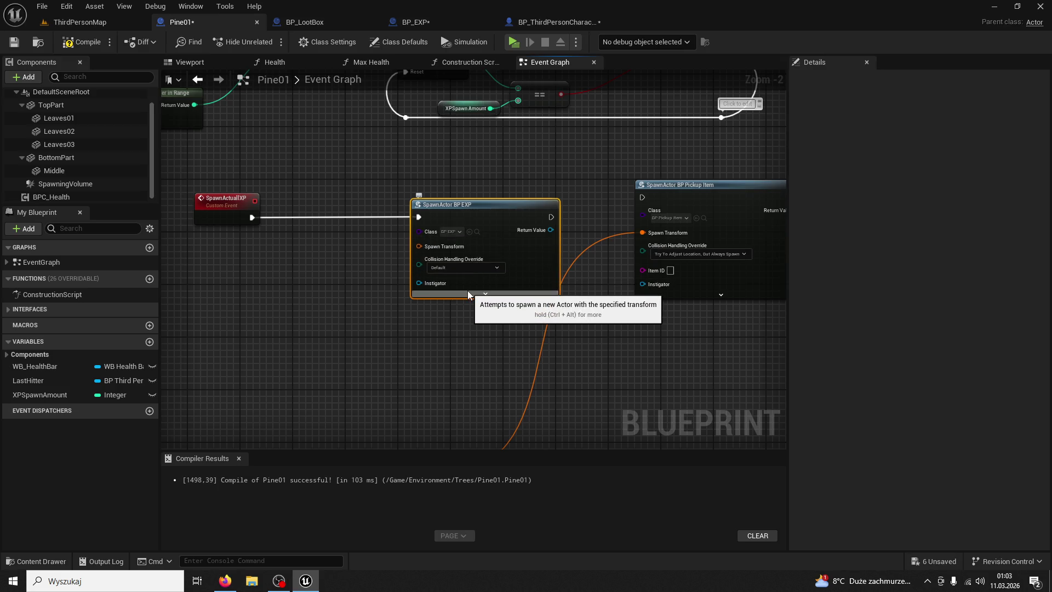
# - Connect Make Transform to the node's Spawn Transform and compile Pine01
pyautogui.moveTo(316, 356)
pyautogui.mouseDown()
pyautogui.moveTo(446, 294)
pyautogui.moveTo(505, 230)
pyautogui.mouseUp()
pyautogui.moveTo(627, 353)
pyautogui.mouseDown()
pyautogui.moveTo(636, 340)
pyautogui.moveTo(607, 130)
pyautogui.mouseUp()
pyautogui.moveTo(629, 182); pyautogui.dragTo(555, 266)
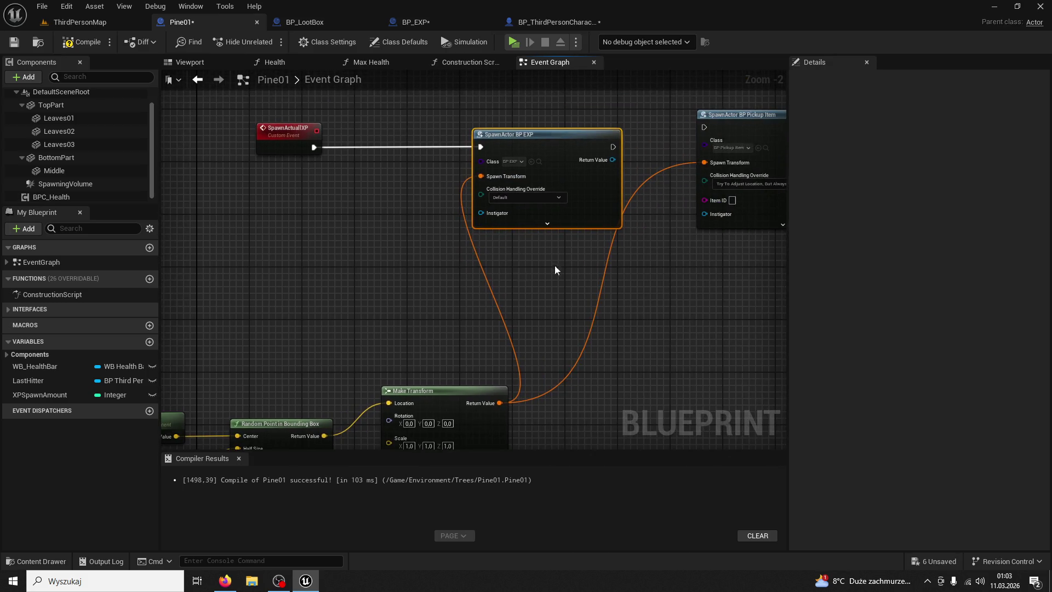
pyautogui.click(89, 48)
pyautogui.moveTo(214, 222)
pyautogui.mouseDown()
pyautogui.moveTo(176, 276)
pyautogui.moveTo(317, 276)
pyautogui.mouseUp()
pyautogui.click(79, 22)
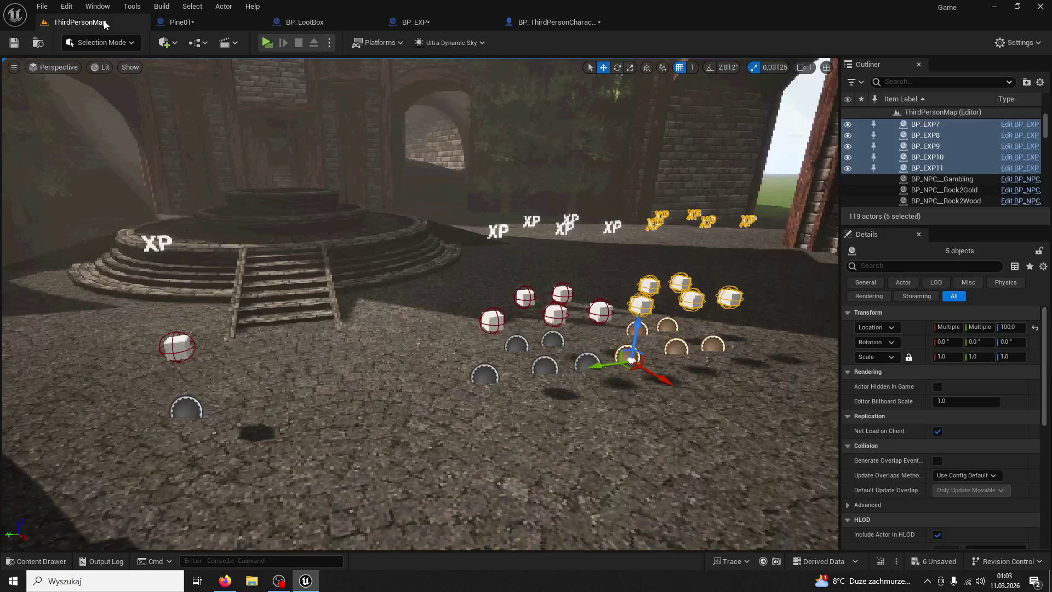
pyautogui.click(267, 43)
pyautogui.press('w')
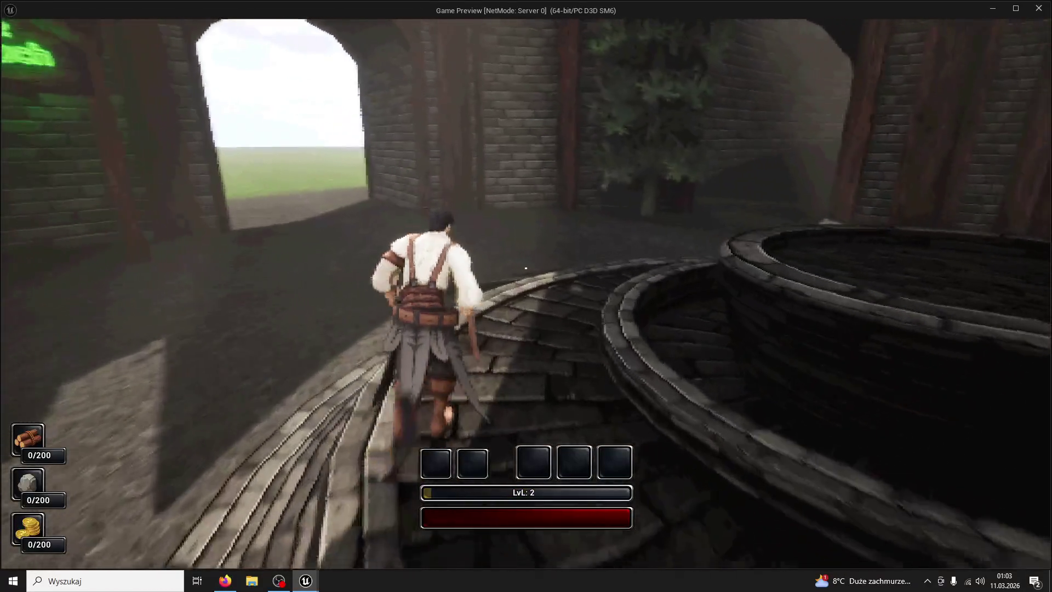
pyautogui.press('super')
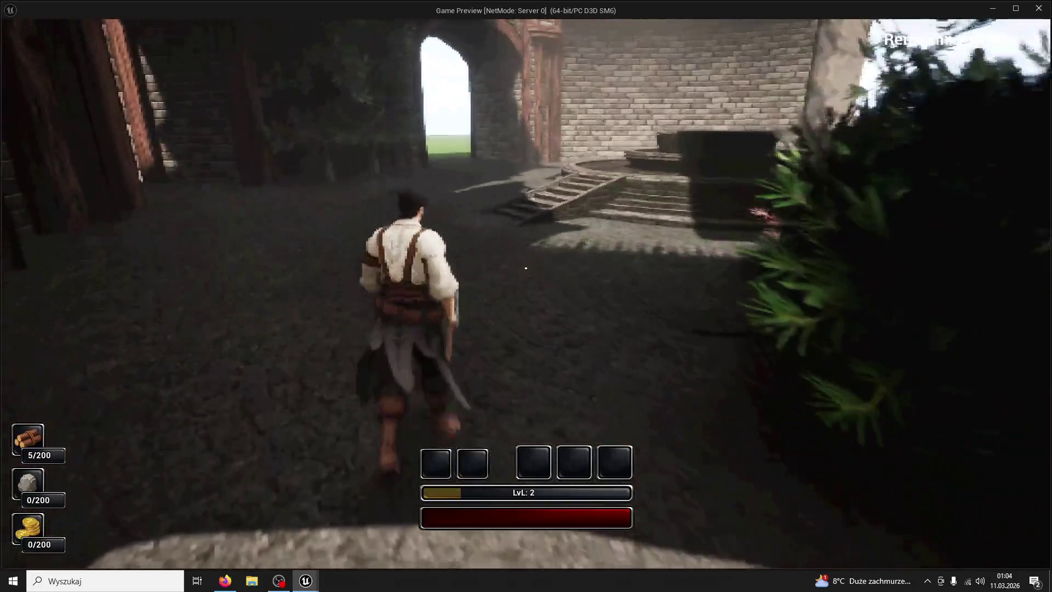
pyautogui.press('Escape')
pyautogui.click(204, 23)
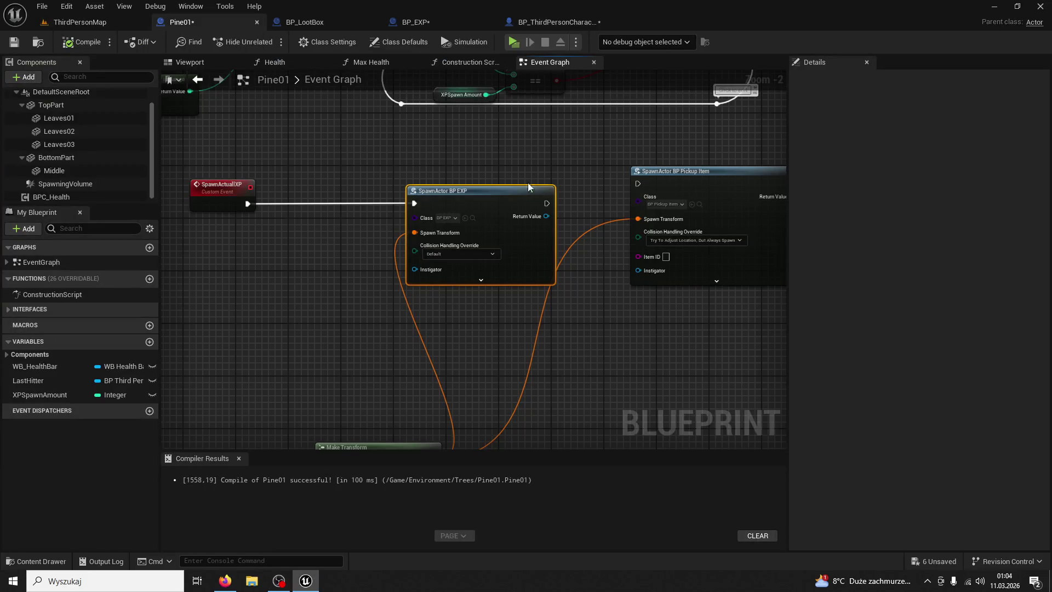
# - Cycle through the ThirdPersonMap, BP_EXP, BP_LootBox and Pine01 tabs, re-maximizing the editor window
pyautogui.click(82, 22)
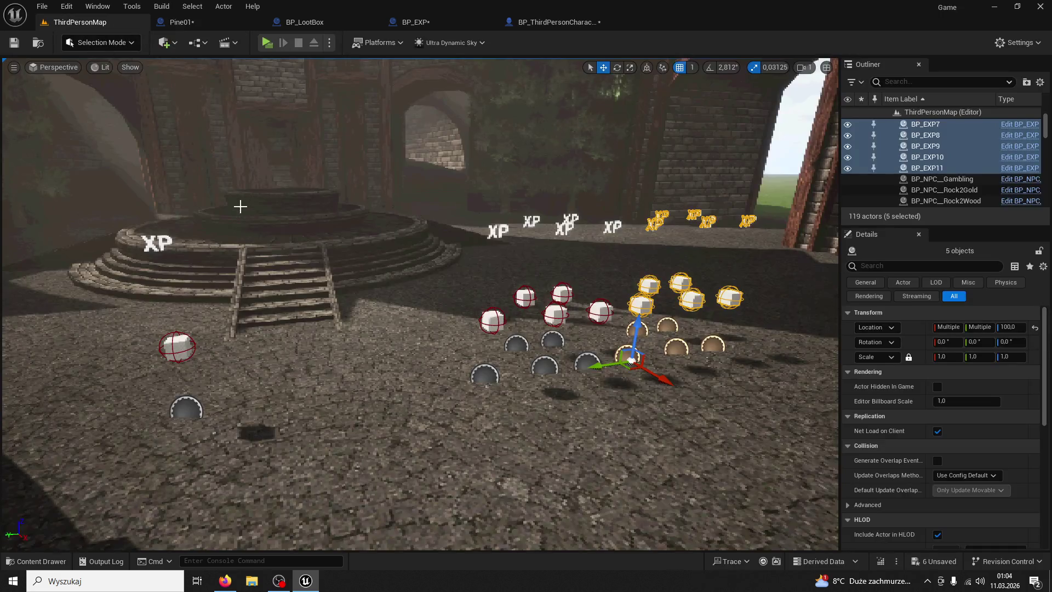
pyautogui.click(411, 22)
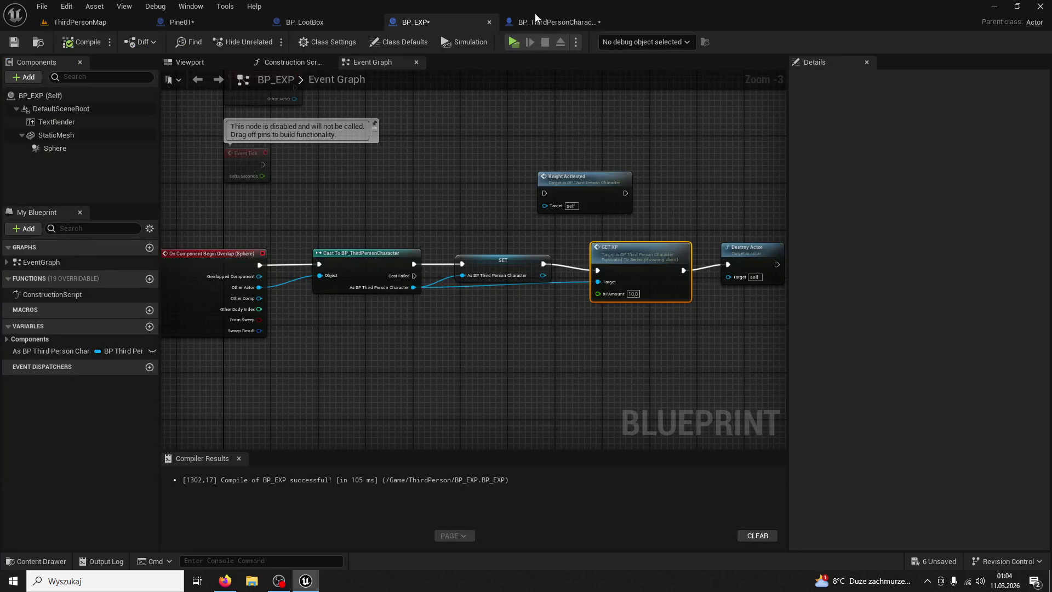
pyautogui.doubleClick(535, 13)
pyautogui.doubleClick(551, 93)
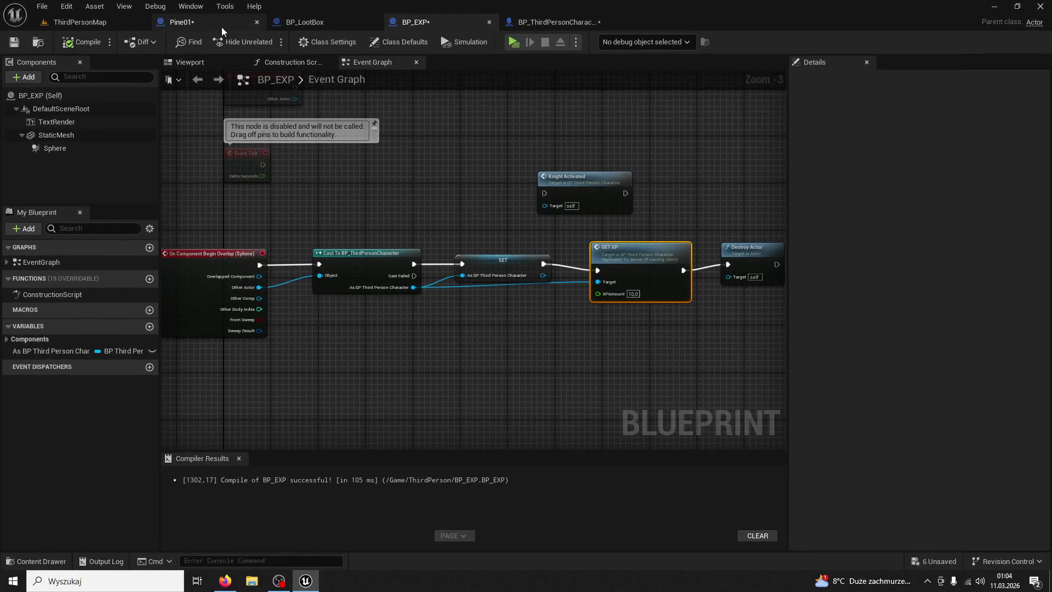
pyautogui.click(186, 24)
pyautogui.click(305, 22)
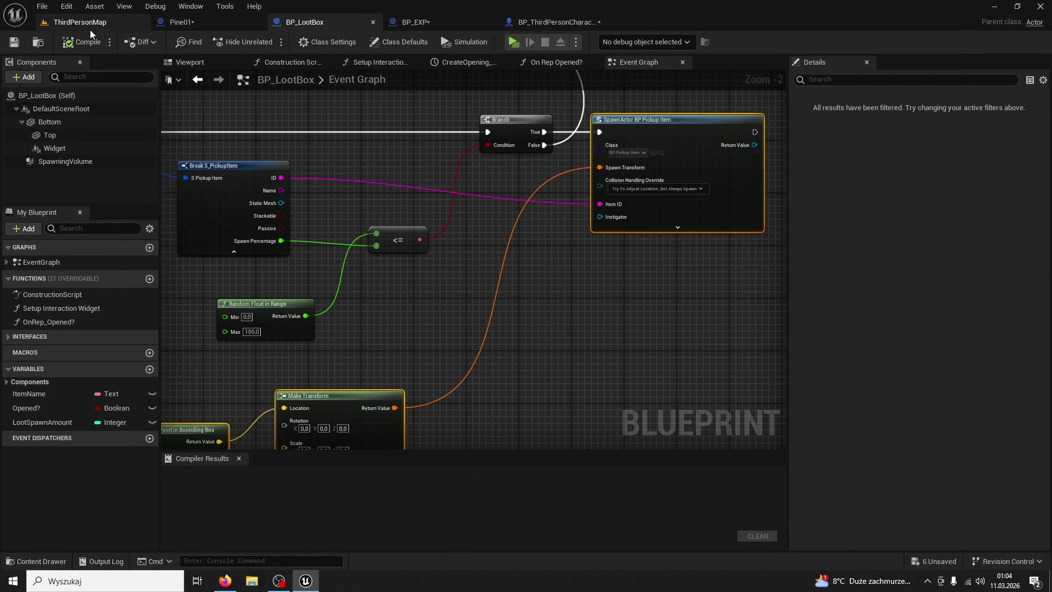
pyautogui.click(90, 27)
pyautogui.click(219, 25)
pyautogui.click(416, 22)
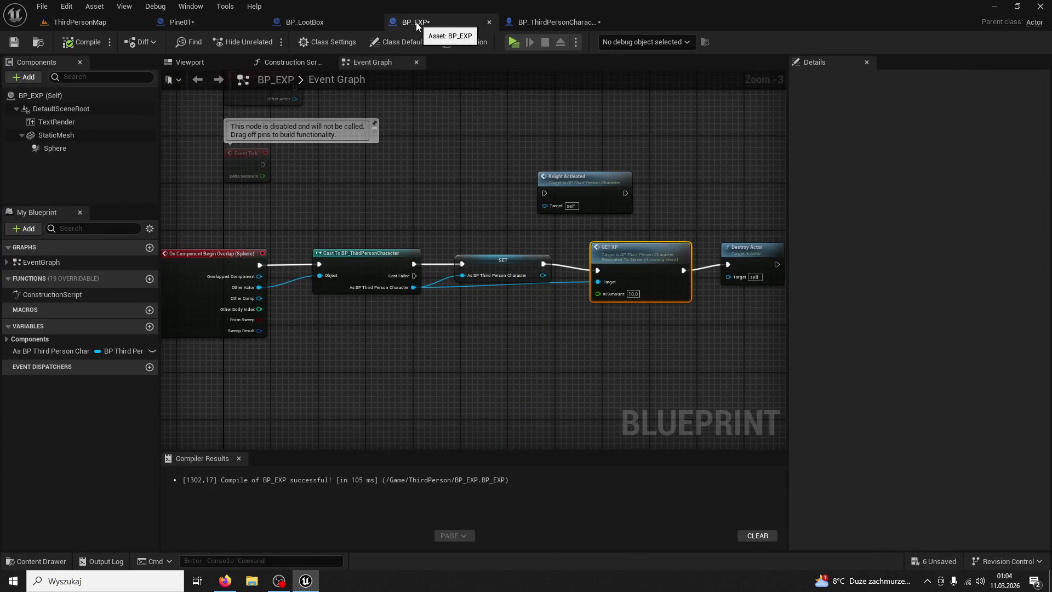
pyautogui.click(236, 24)
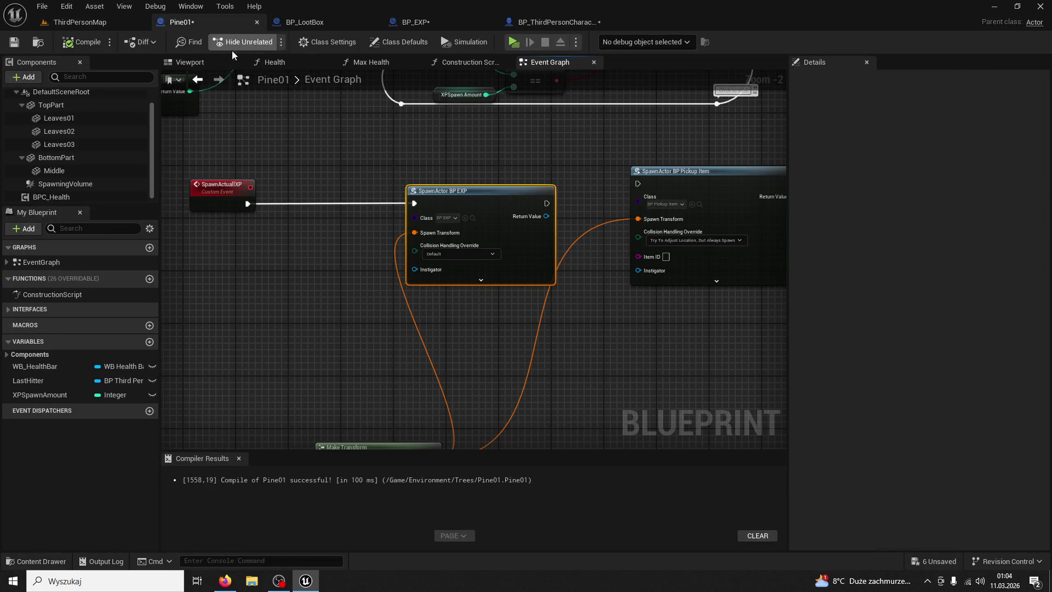
# - Raise Pine01's SpawningVolume to Z 58 with the move gizmo and recompile
pyautogui.click(213, 63)
pyautogui.click(492, 360)
pyautogui.press('f')
pyautogui.press('r')
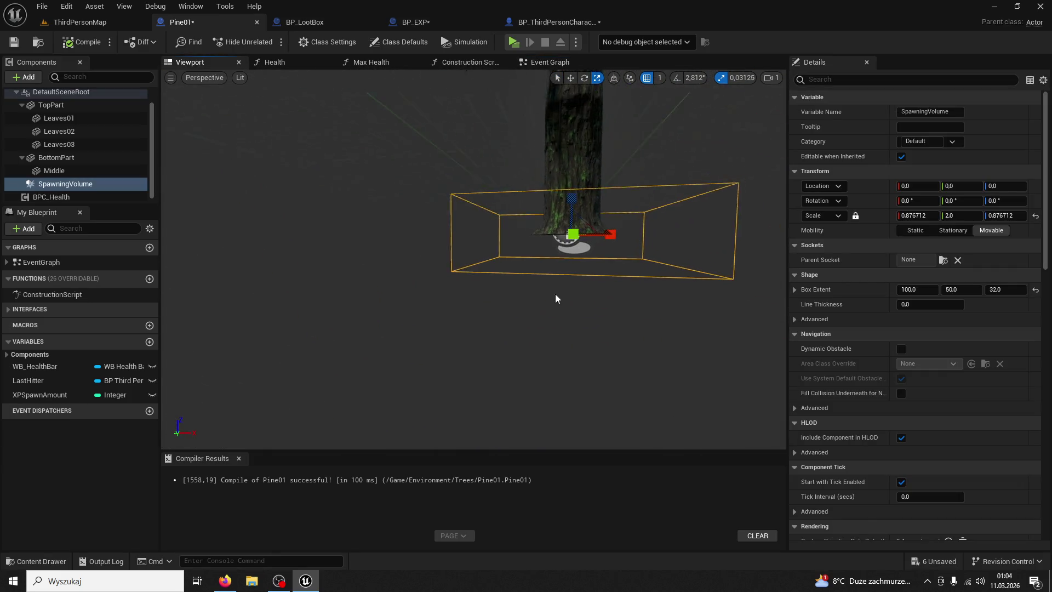
pyautogui.click(575, 77)
pyautogui.moveTo(572, 196); pyautogui.dragTo(563, 137)
pyautogui.click(74, 42)
# - Look over BP_LootBox's spawning logic, then return to Pine01's Event Graph
pyautogui.click(304, 22)
pyautogui.moveTo(433, 211)
pyautogui.mouseDown()
pyautogui.moveTo(603, 212)
pyautogui.moveTo(613, 193)
pyautogui.moveTo(630, 240)
pyautogui.mouseUp()
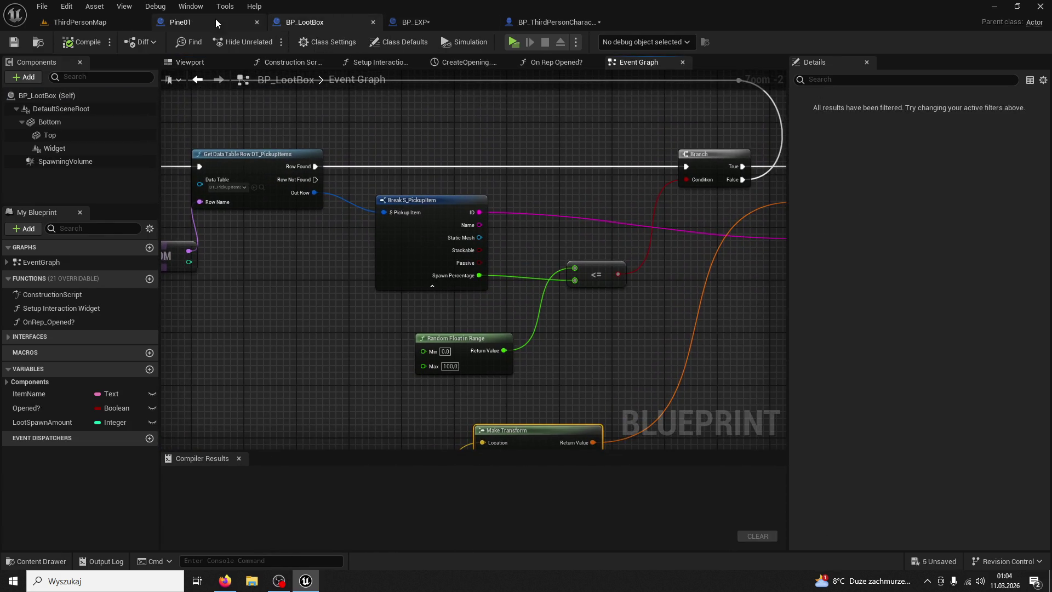
pyautogui.click(215, 21)
pyautogui.click(550, 62)
pyautogui.moveTo(470, 222)
pyautogui.mouseDown()
pyautogui.moveTo(593, 310)
pyautogui.moveTo(441, 346)
pyautogui.moveTo(431, 334)
pyautogui.mouseUp()
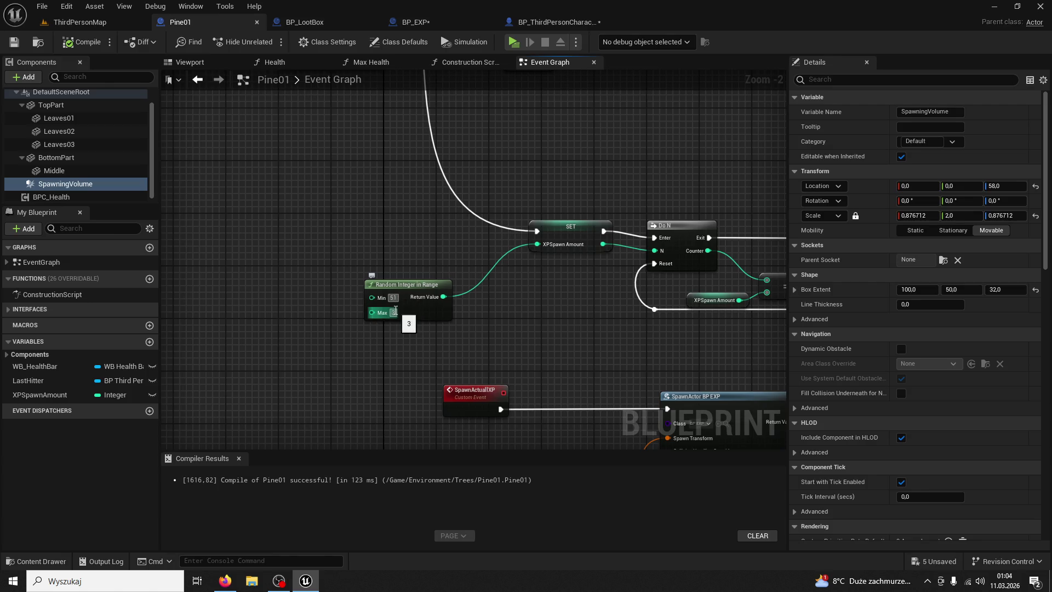
# - Clear the Random Integer in Range Min value and select the pine trees in ThirdPersonMap
pyautogui.press('BackSpace')
pyautogui.click(77, 22)
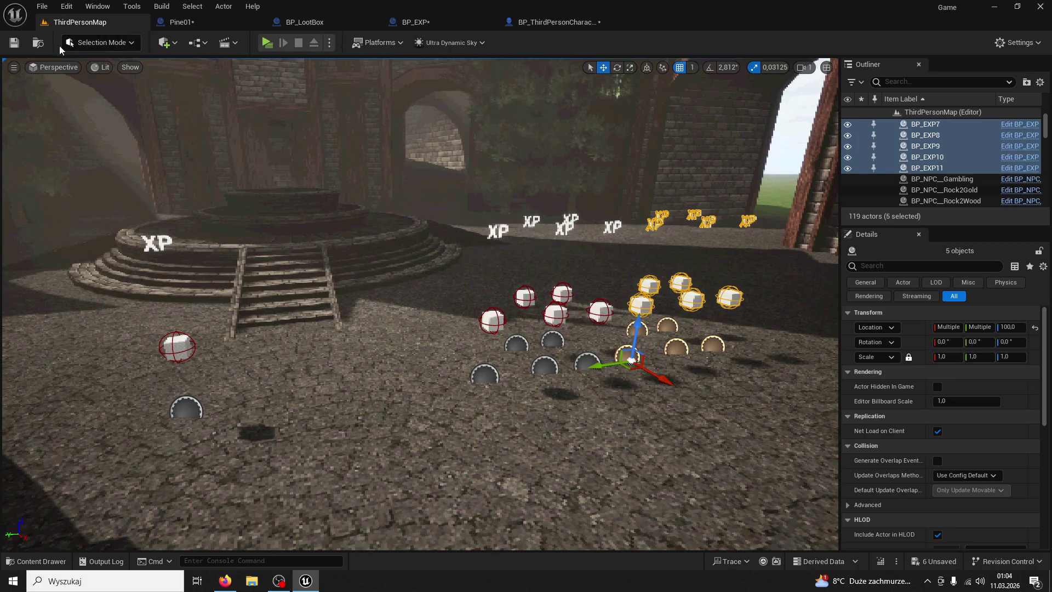
pyautogui.moveTo(236, 173)
pyautogui.mouseDown()
pyautogui.moveTo(28, 336)
pyautogui.moveTo(115, 292)
pyautogui.mouseUp()
pyautogui.click(204, 188)
pyautogui.click(28, 336)
pyautogui.hotkey('ctrl', 'z')
# - Move Pine5 and Pine6 closer to the stepped plaza and start a play session
pyautogui.moveTo(194, 315)
pyautogui.mouseDown()
pyautogui.moveTo(312, 369)
pyautogui.moveTo(334, 352)
pyautogui.moveTo(225, 411)
pyautogui.moveTo(235, 397)
pyautogui.moveTo(140, 364)
pyautogui.mouseUp()
pyautogui.click(113, 384)
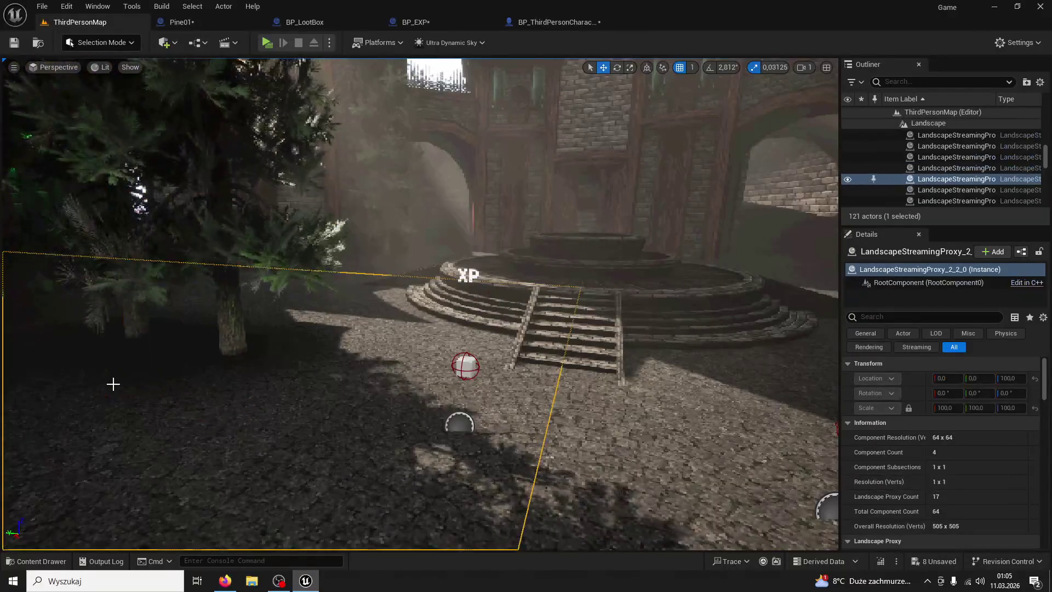
pyautogui.click(139, 322)
pyautogui.moveTo(139, 323); pyautogui.dragTo(237, 335)
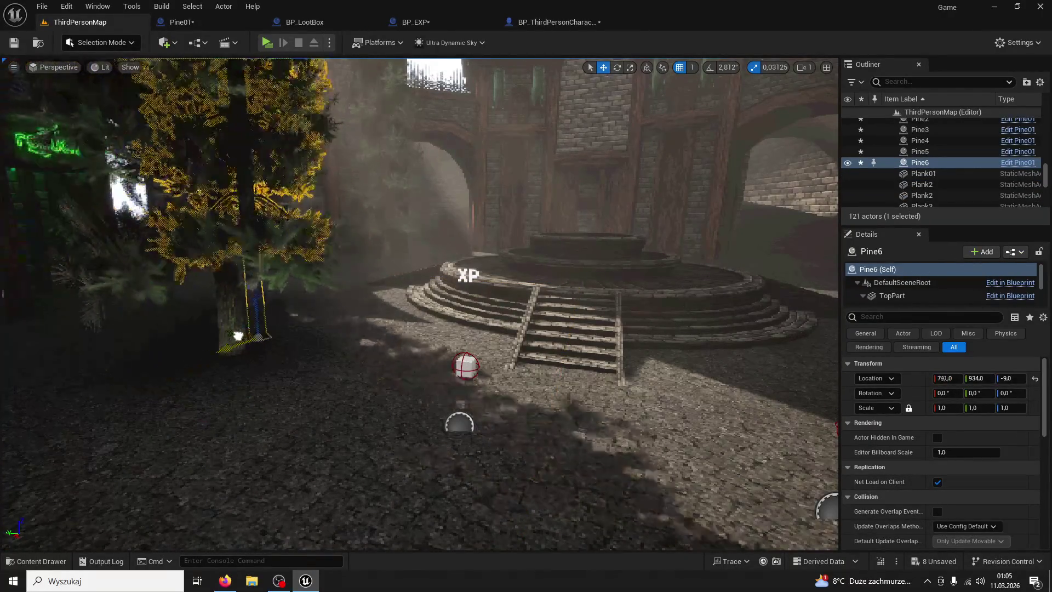
pyautogui.click(258, 329)
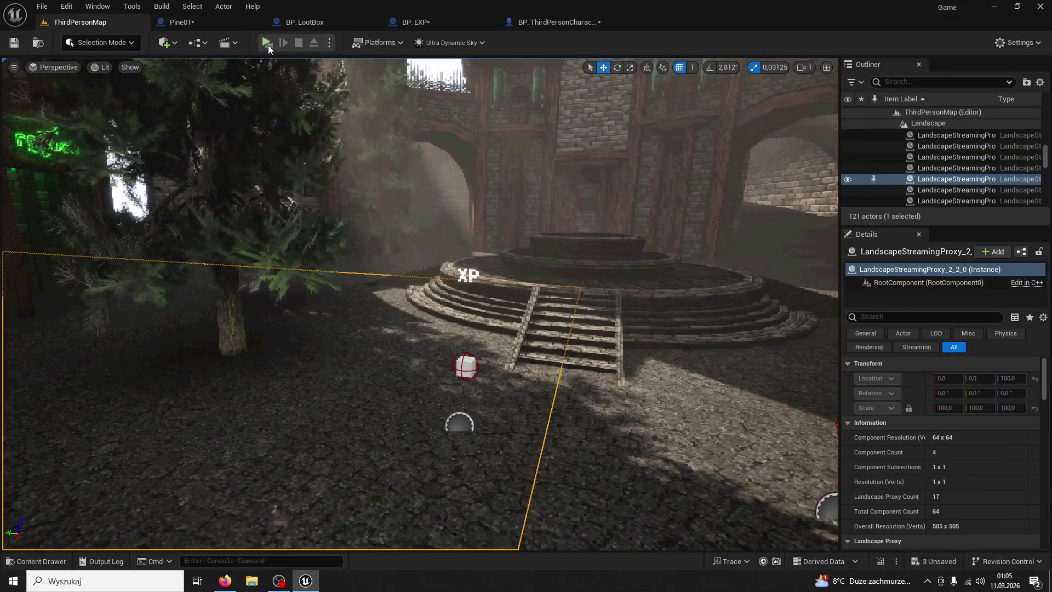
pyautogui.click(267, 43)
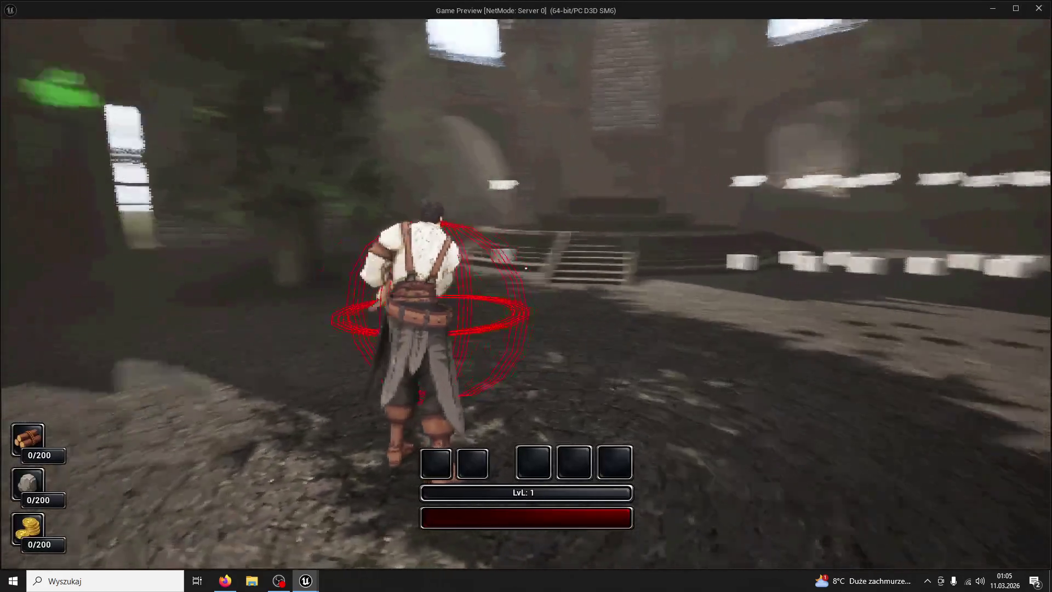
# - Run to a pine and chop it until wood reads 10/200, then stop the play session
pyautogui.press('w')
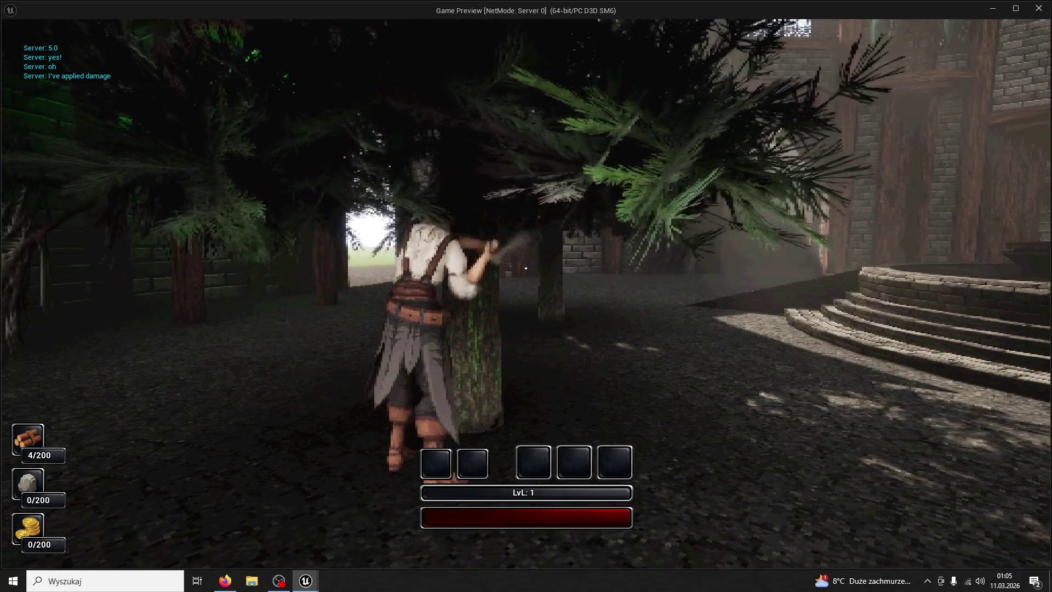
pyautogui.press('w')
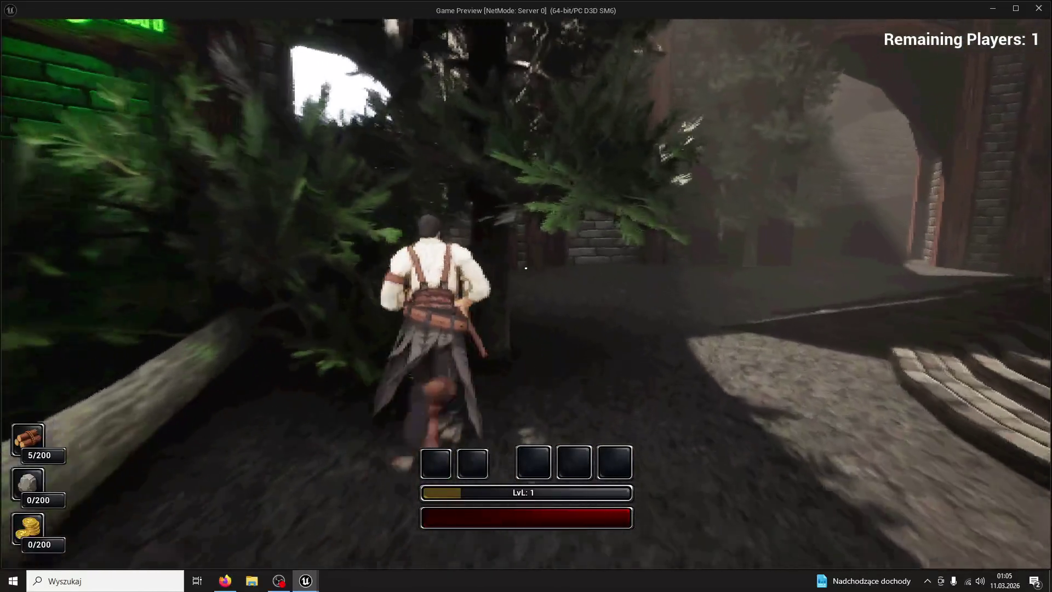
pyautogui.click(525, 269)
pyautogui.click(526, 269)
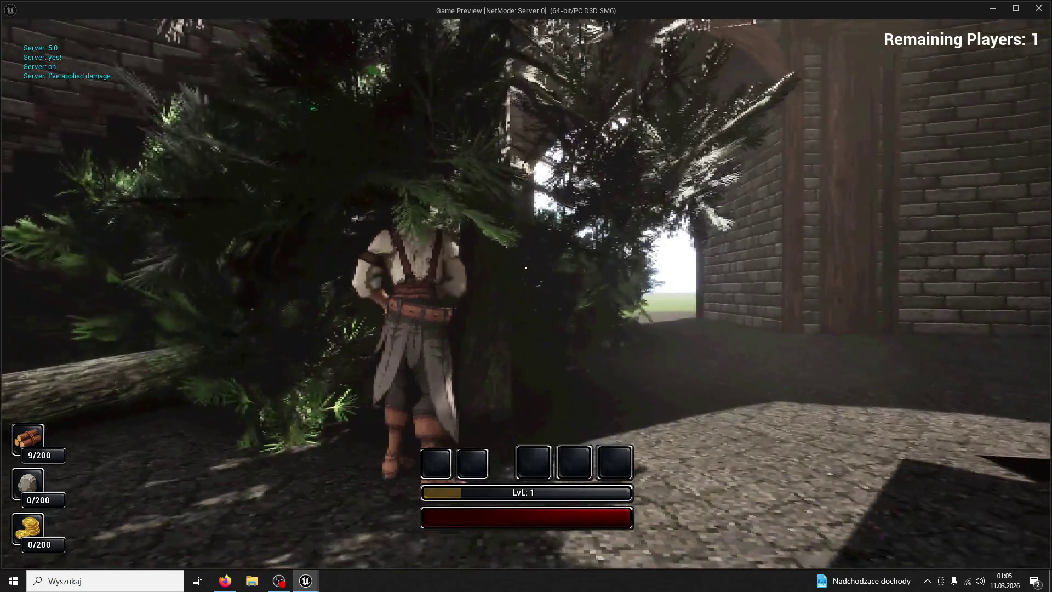
pyautogui.press('w')
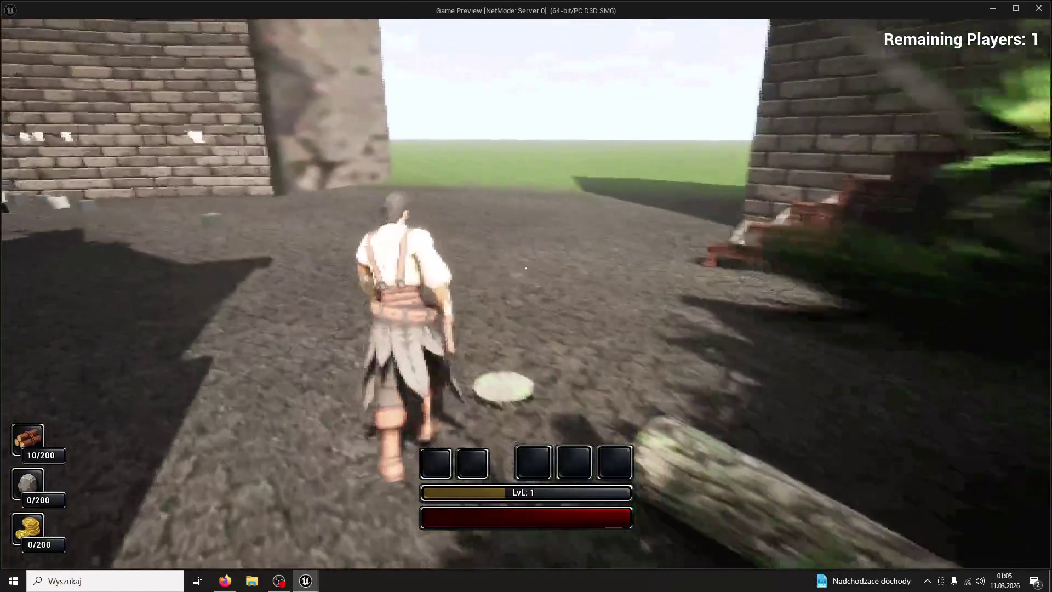
pyautogui.press('Escape')
pyautogui.moveTo(405, 224); pyautogui.dragTo(336, 154)
pyautogui.click(336, 153)
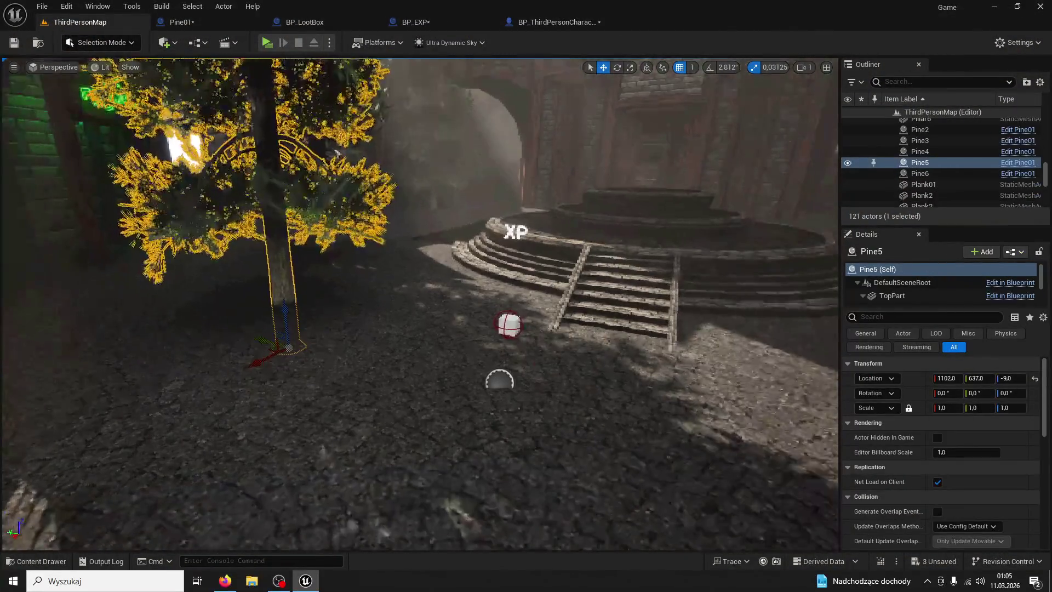
# - Move Pine5 beside the round stairs, undoing a stray edit
pyautogui.moveTo(256, 340); pyautogui.dragTo(581, 408)
pyautogui.click(681, 403)
pyautogui.hotkey('ctrl', 'z')
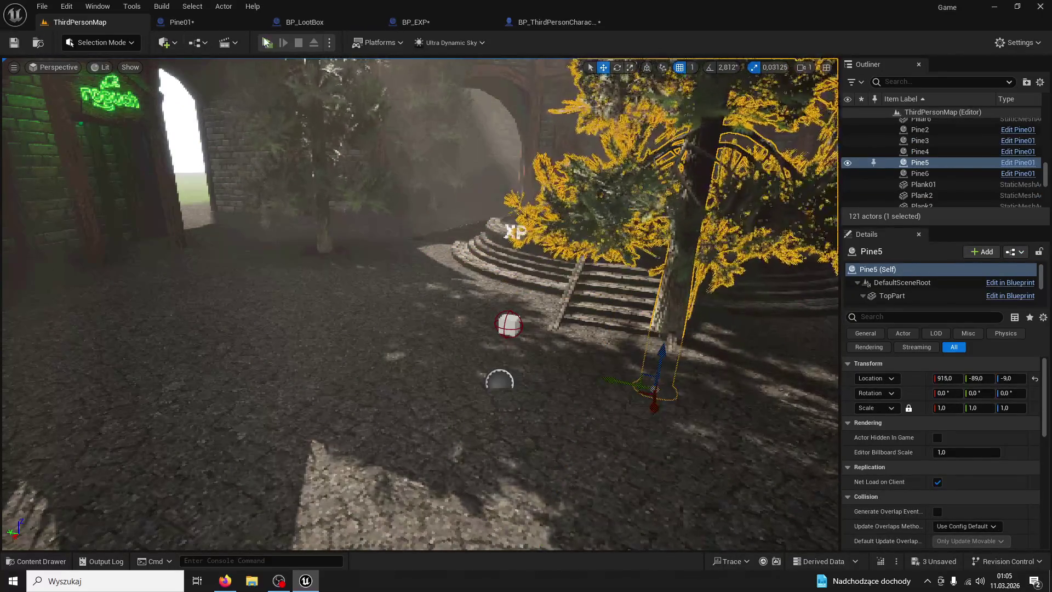
# - Play-test the level and chop the moved pine down for wood and XP pickups
pyautogui.hotkey('alt', 'p')
pyautogui.press('w')
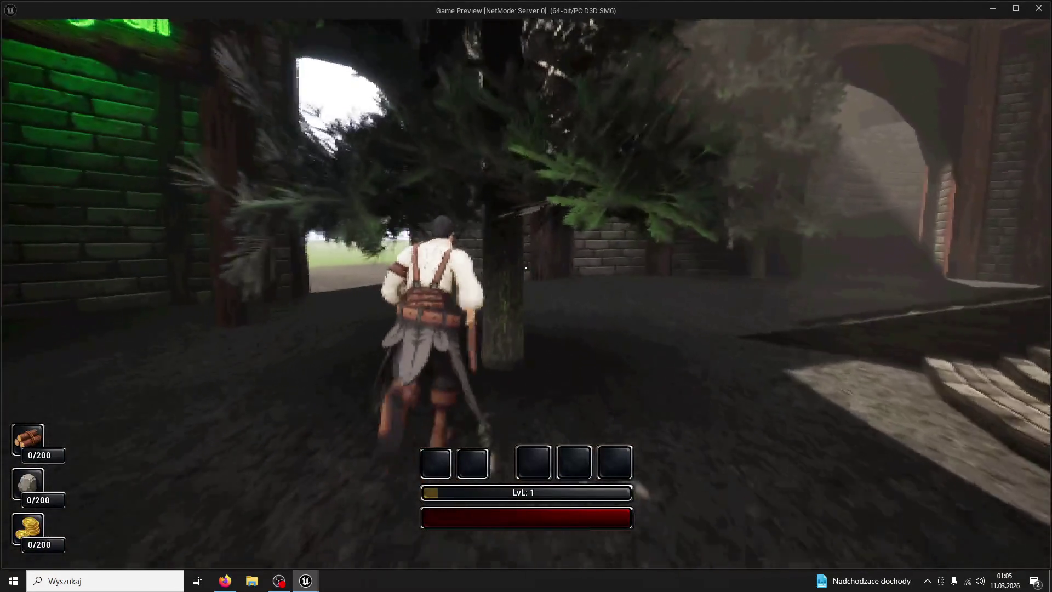
pyautogui.click(525, 268)
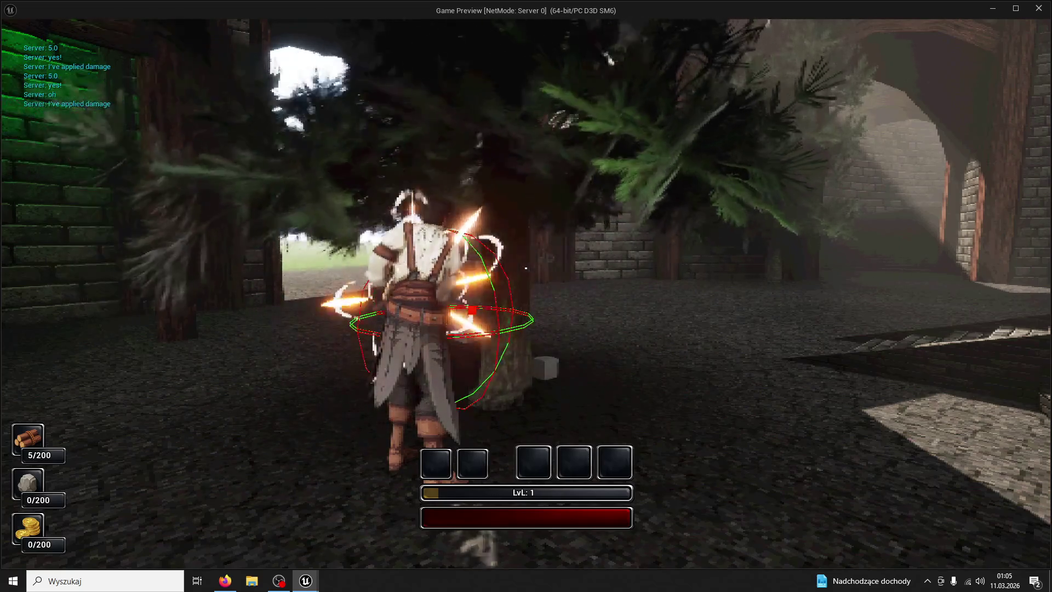
pyautogui.press('w')
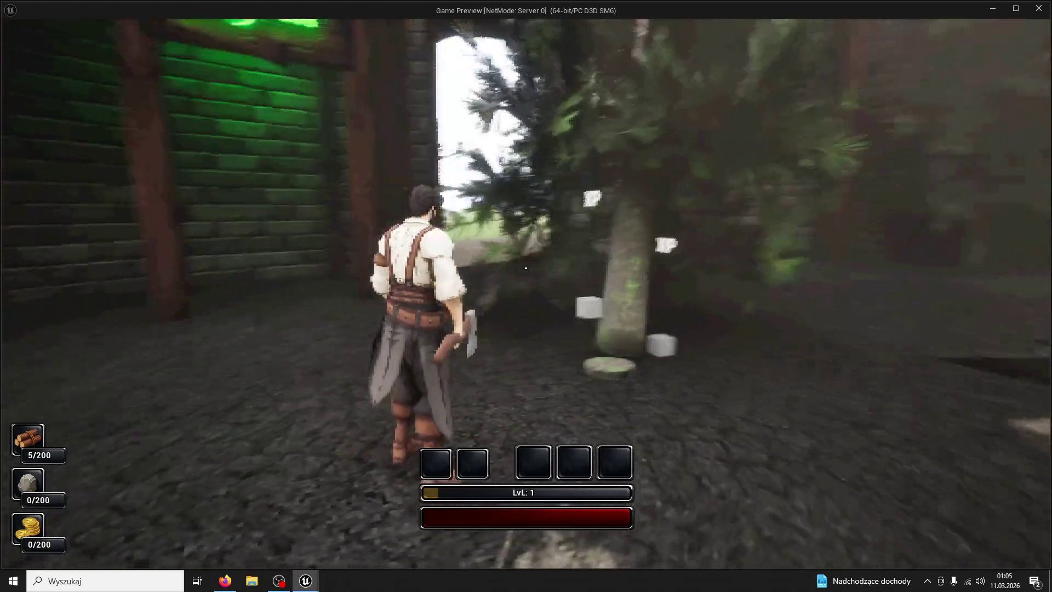
pyautogui.press('w')
pyautogui.press('w')
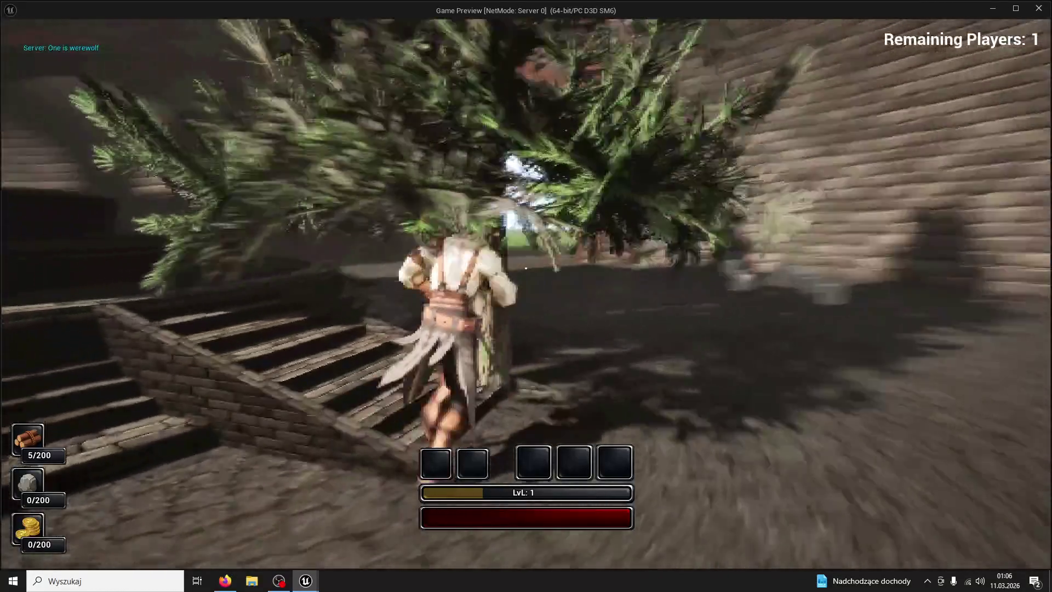
pyautogui.click(526, 267)
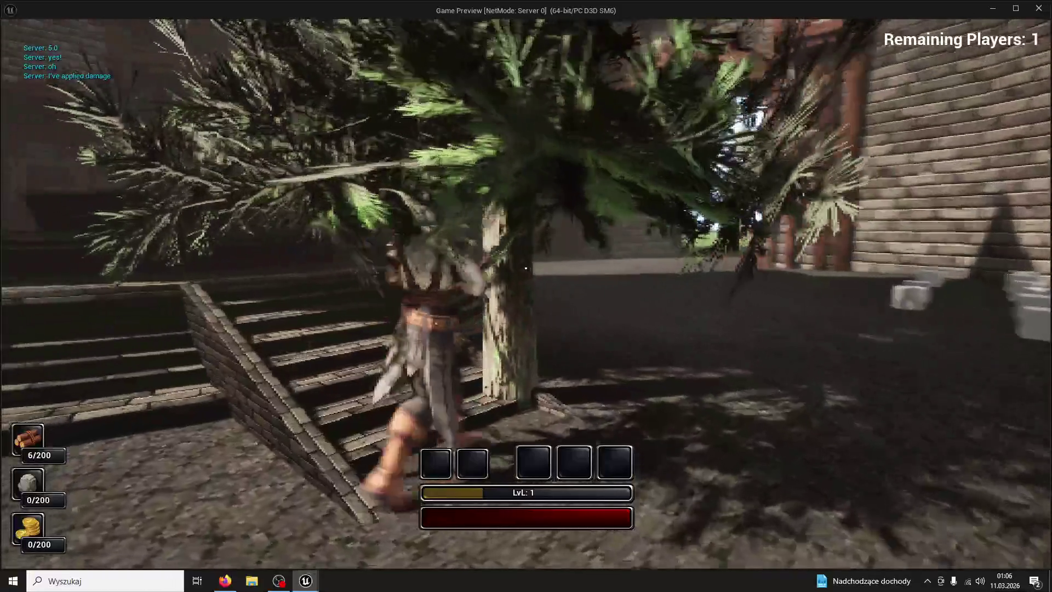
pyautogui.click(525, 268)
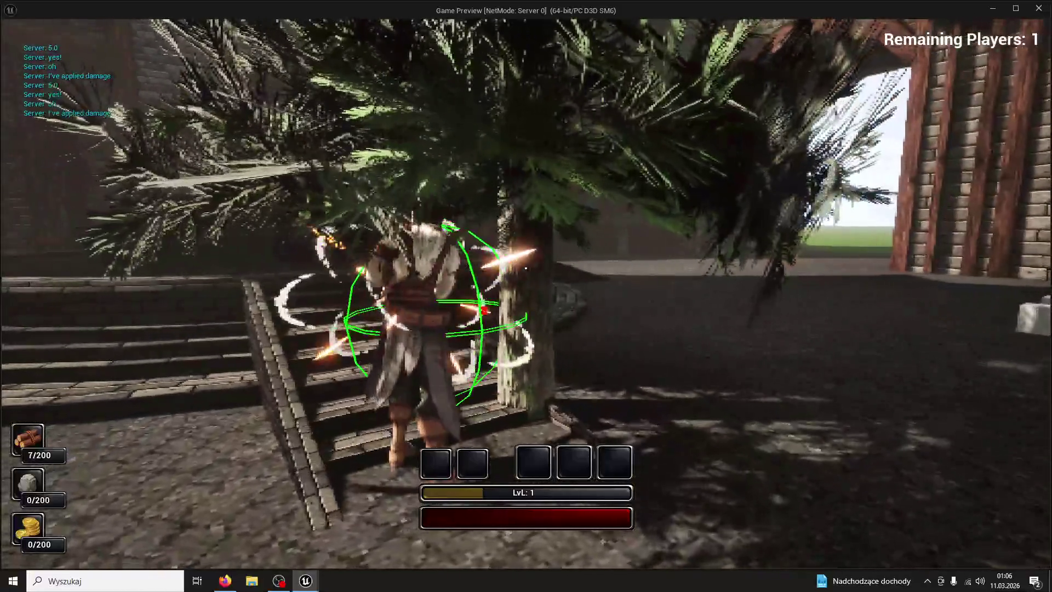
pyautogui.click(526, 268)
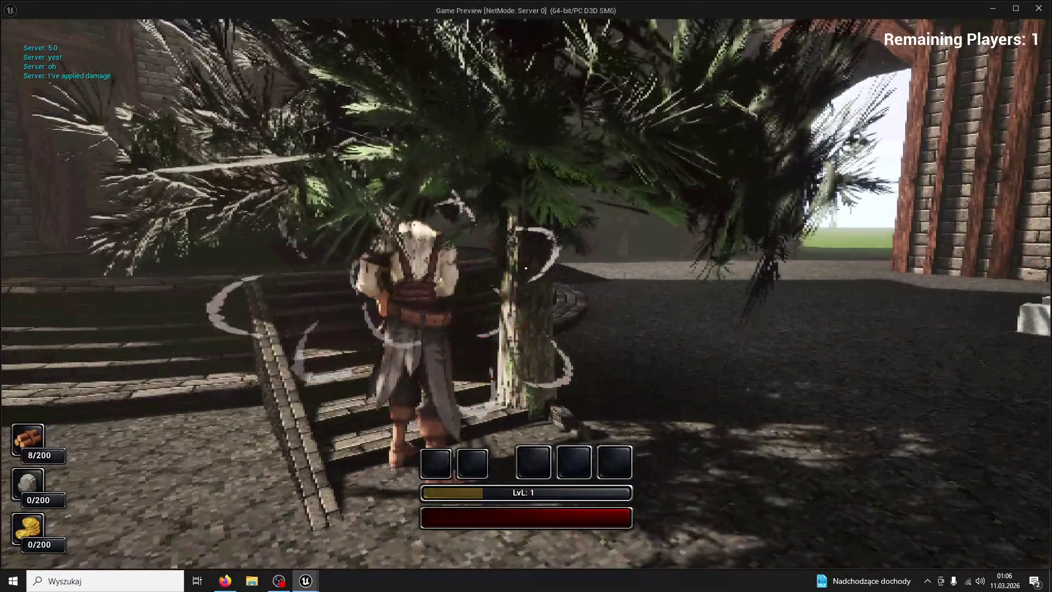
pyautogui.click(525, 268)
pyautogui.click(525, 268)
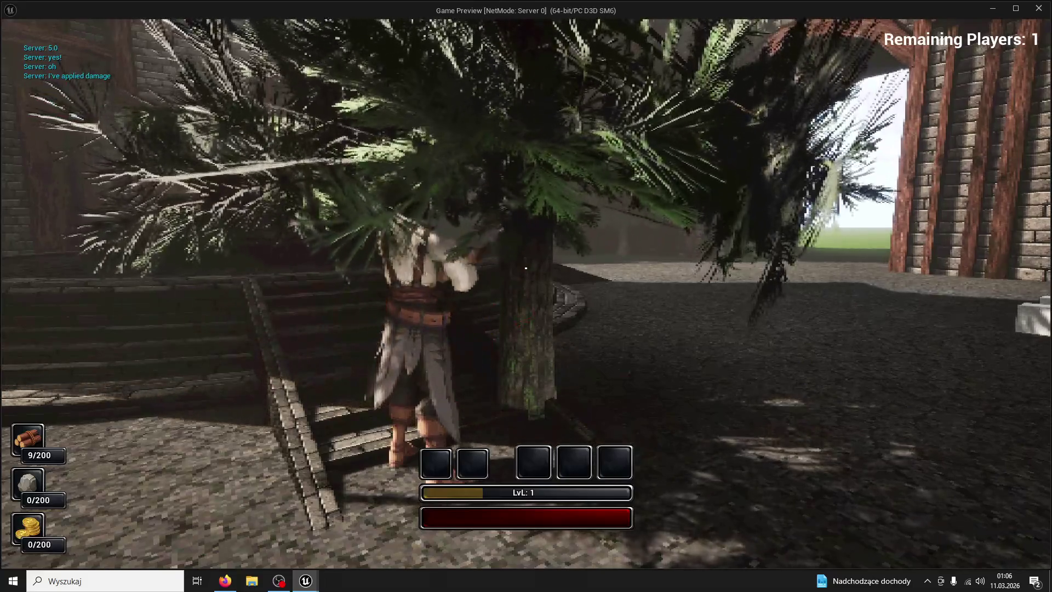
# - Run the character across the round stairs, then return to the editor
pyautogui.press('w')
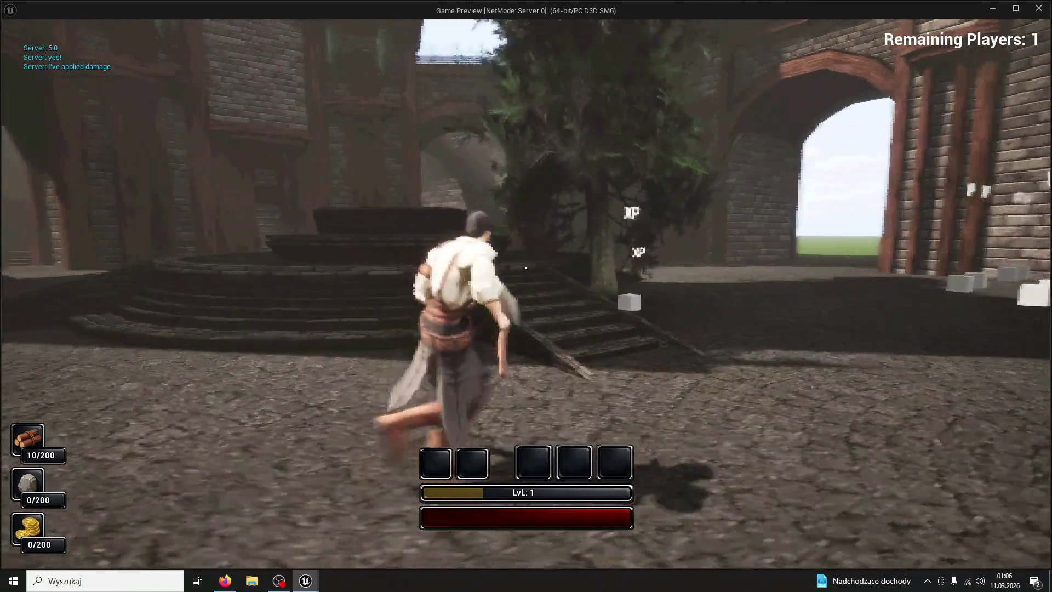
pyautogui.press('w')
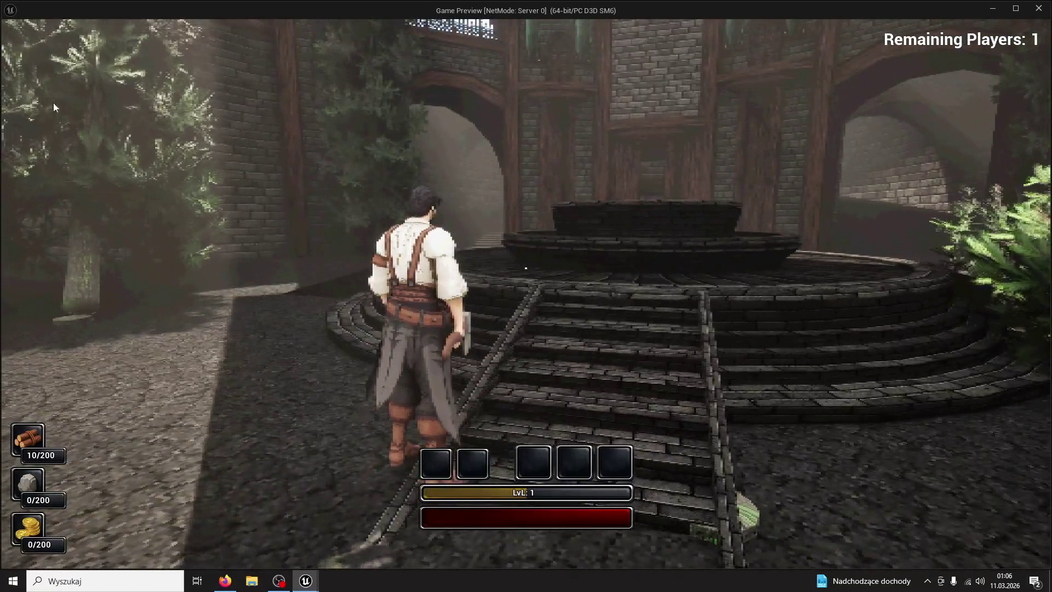
pyautogui.press('super')
pyautogui.click(305, 580)
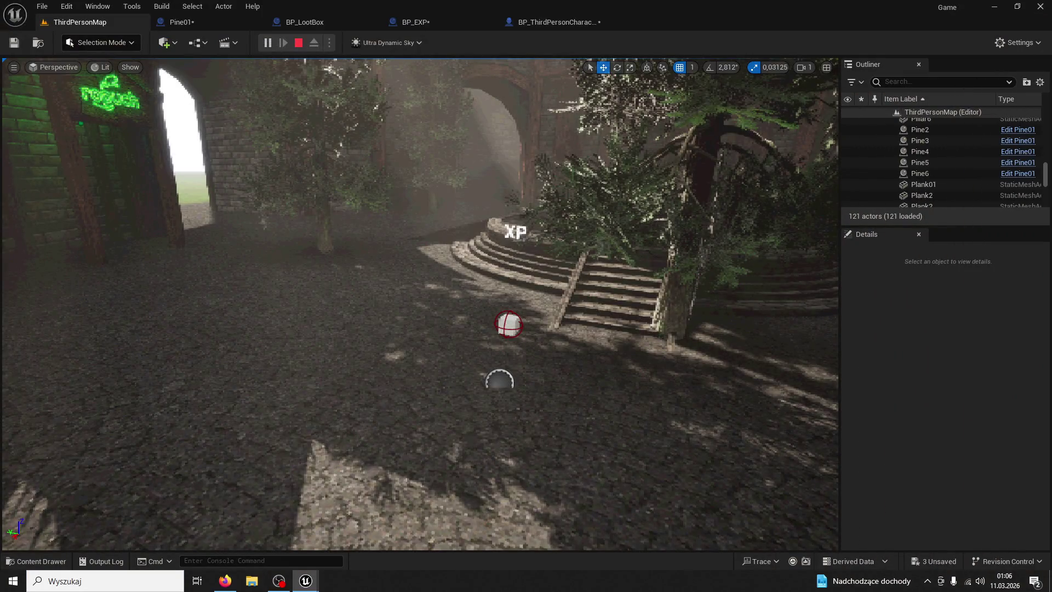
# - Dock the game window on the left half with the editor beside it
pyautogui.scroll(-10, 934, 192)
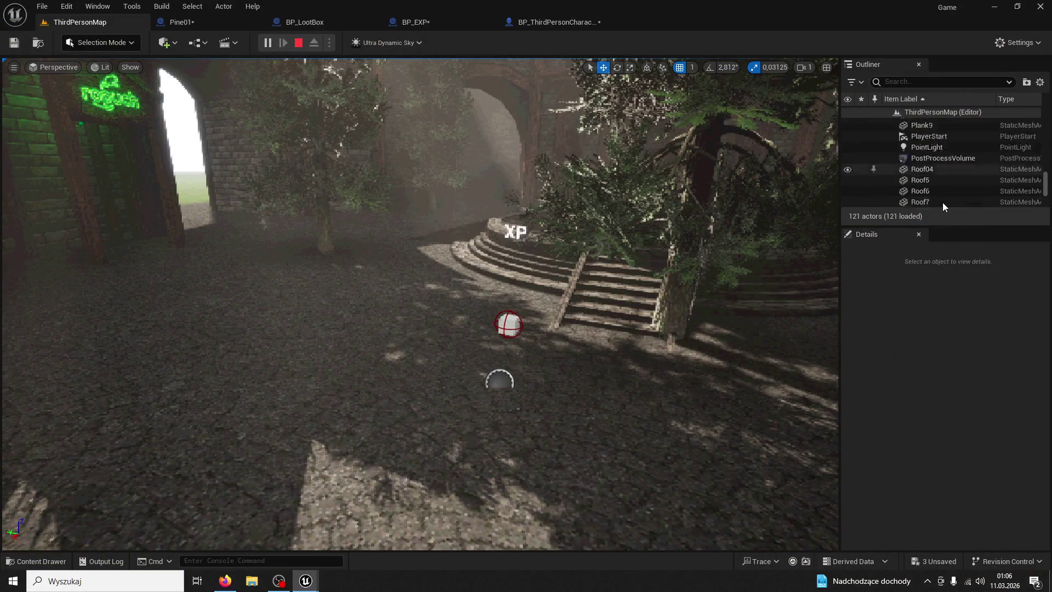
pyautogui.scroll(-3, 942, 203)
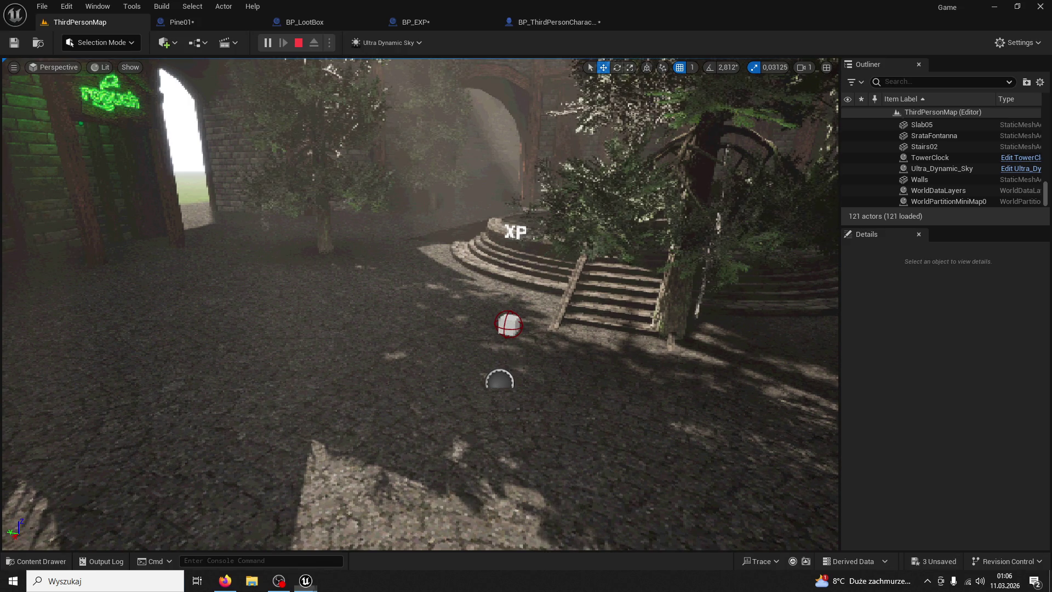
pyautogui.press('super')
pyautogui.scroll(5, 1018, 175)
pyautogui.scroll(10, 1015, 173)
pyautogui.scroll(8, 997, 173)
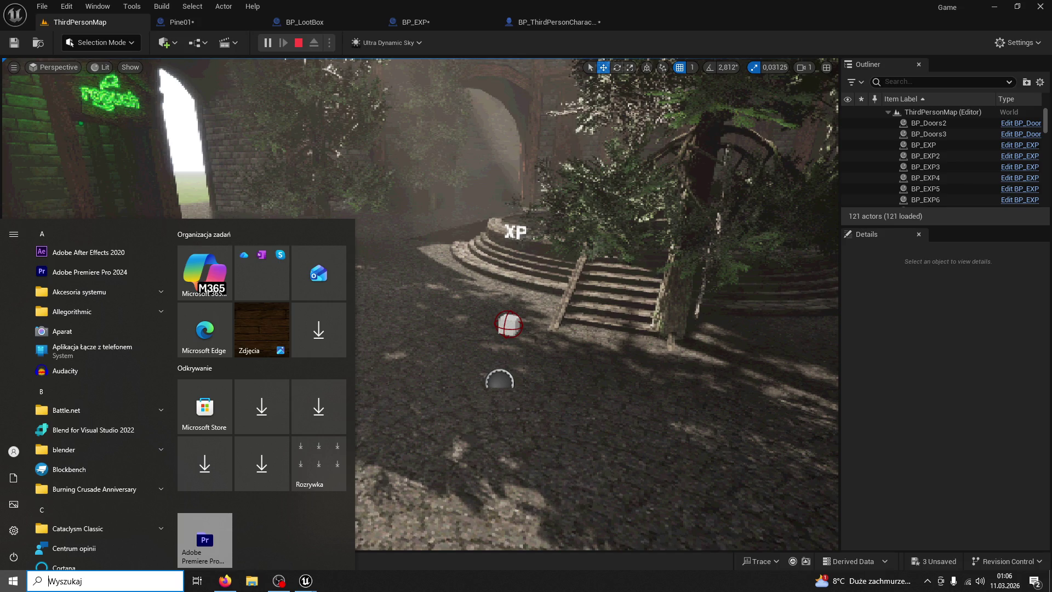
pyautogui.press('Escape')
pyautogui.moveTo(134, 80)
pyautogui.mouseDown()
pyautogui.moveTo(86, 172)
pyautogui.moveTo(1, 86)
pyautogui.mouseUp()
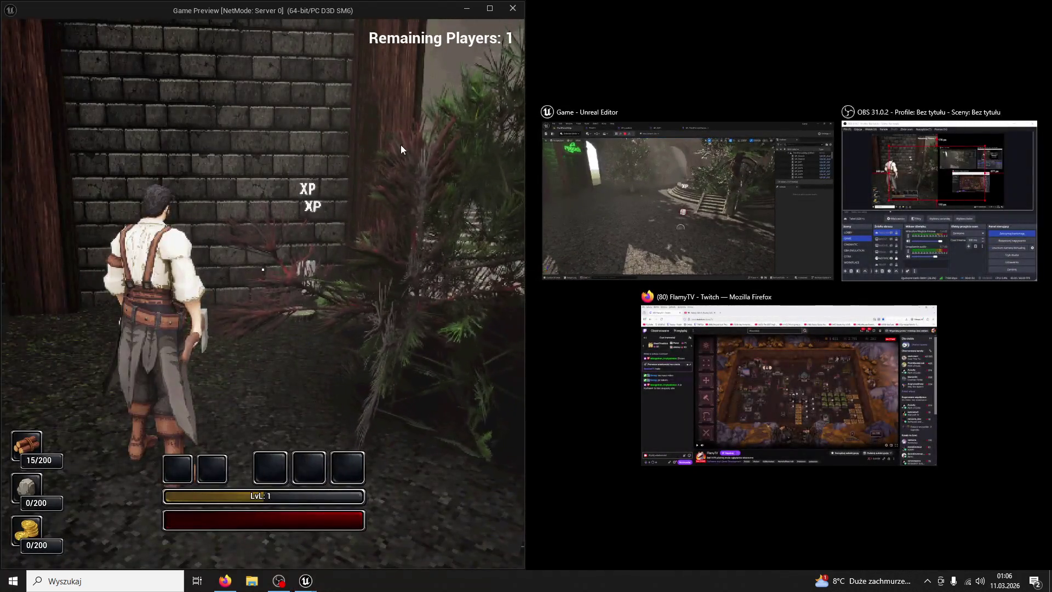
pyautogui.press('Return')
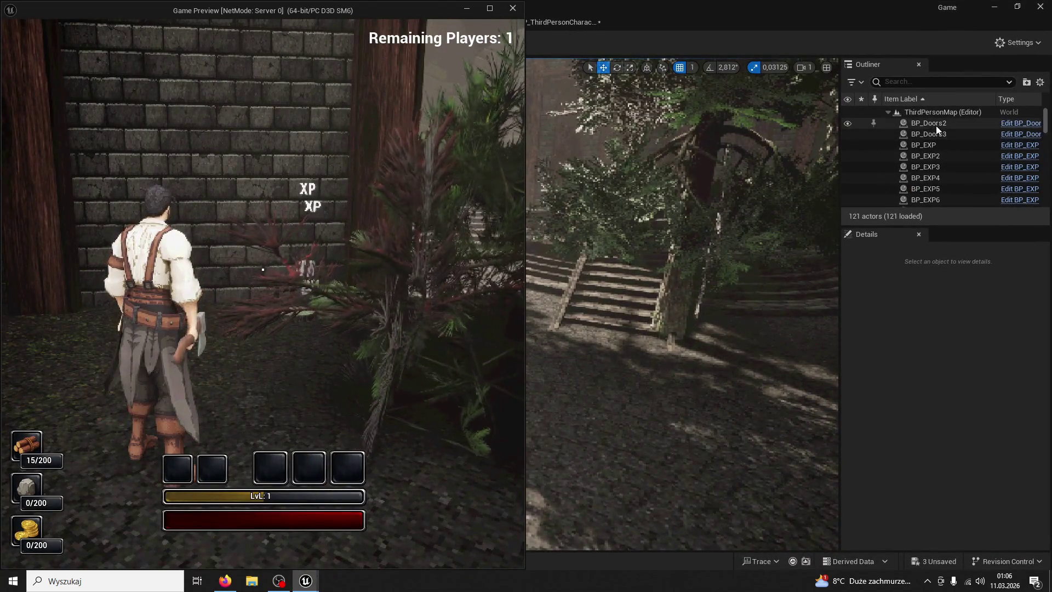
# - Focus the view on each BP_EXP pickup in the Outliner, down to BP_EXP10
pyautogui.click(931, 144)
pyautogui.doubleClick(938, 159)
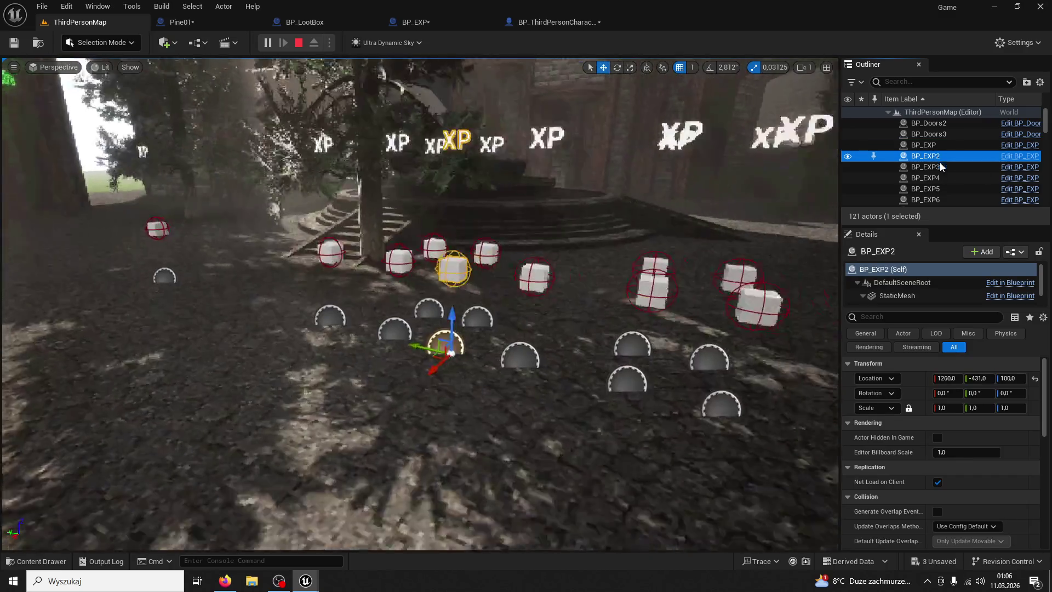
pyautogui.doubleClick(939, 163)
pyautogui.doubleClick(942, 174)
pyautogui.doubleClick(944, 189)
pyautogui.press('Down')
pyautogui.press('Down')
pyautogui.press('Down')
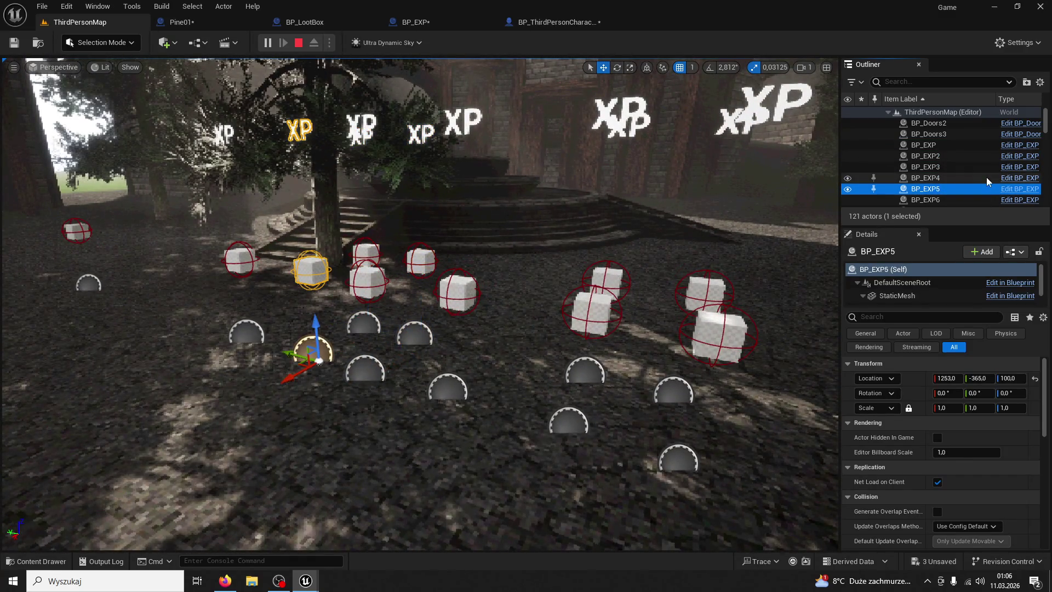
pyautogui.press('Down')
pyautogui.press('Down')
pyautogui.press('Down')
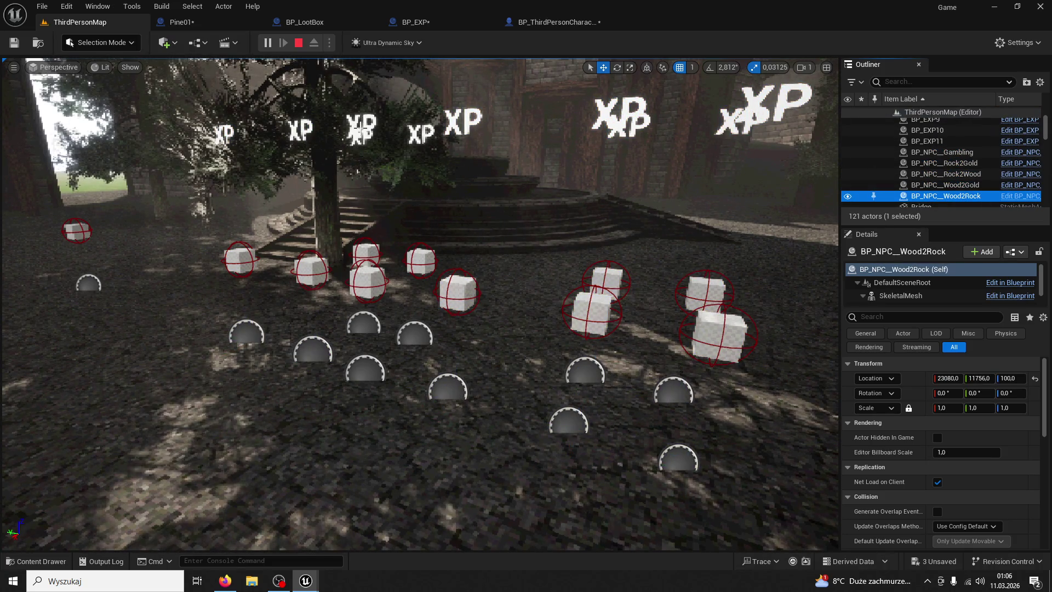
# - End the play session, then launch and stop another play run from play options
pyautogui.moveTo(305, 581)
pyautogui.click(272, 529)
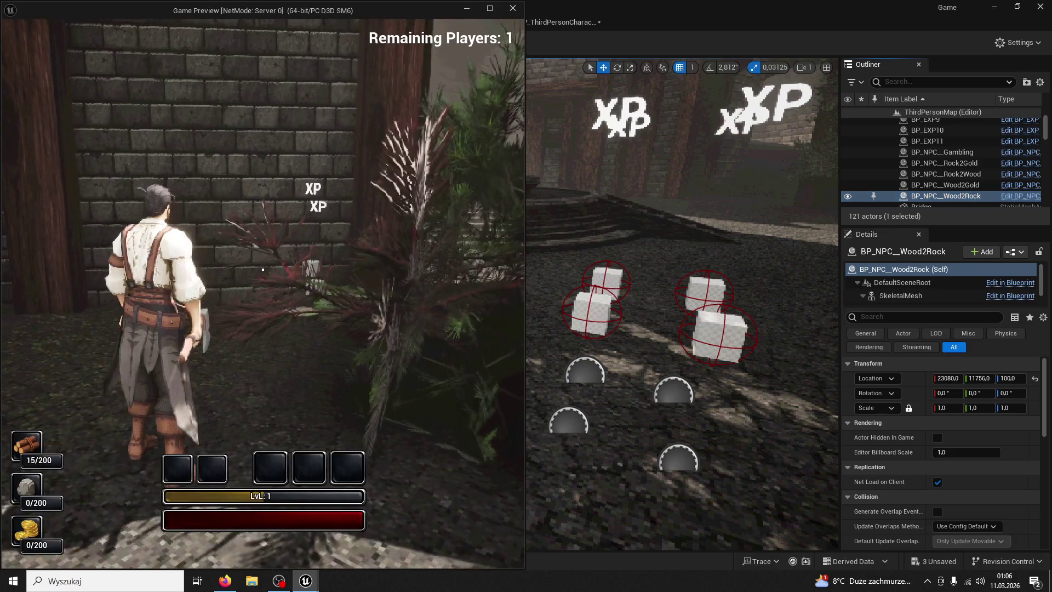
pyautogui.press('Escape')
pyautogui.click(447, 188)
pyautogui.click(330, 42)
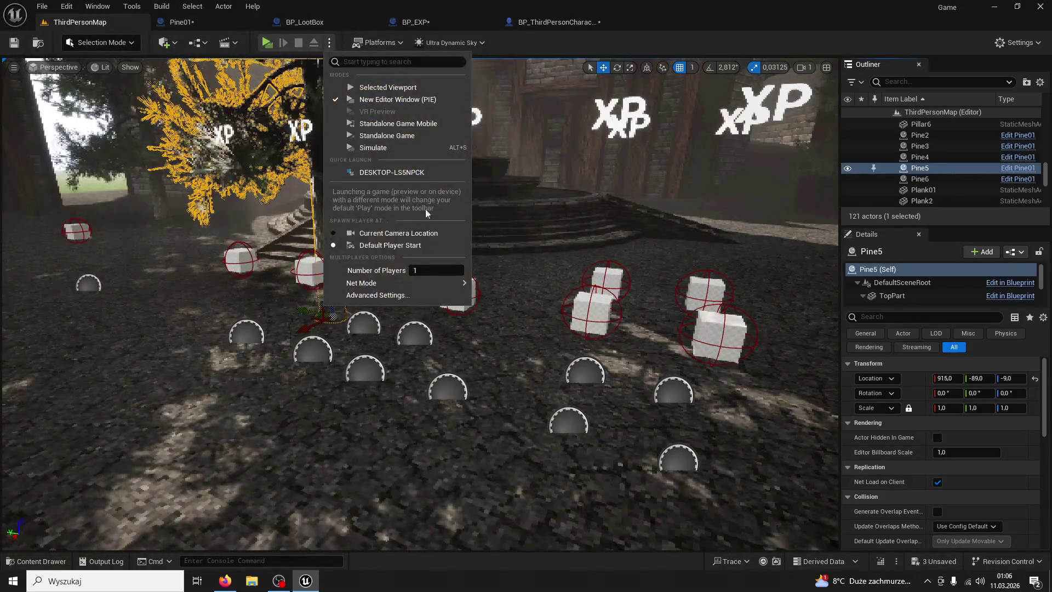
pyautogui.click(378, 88)
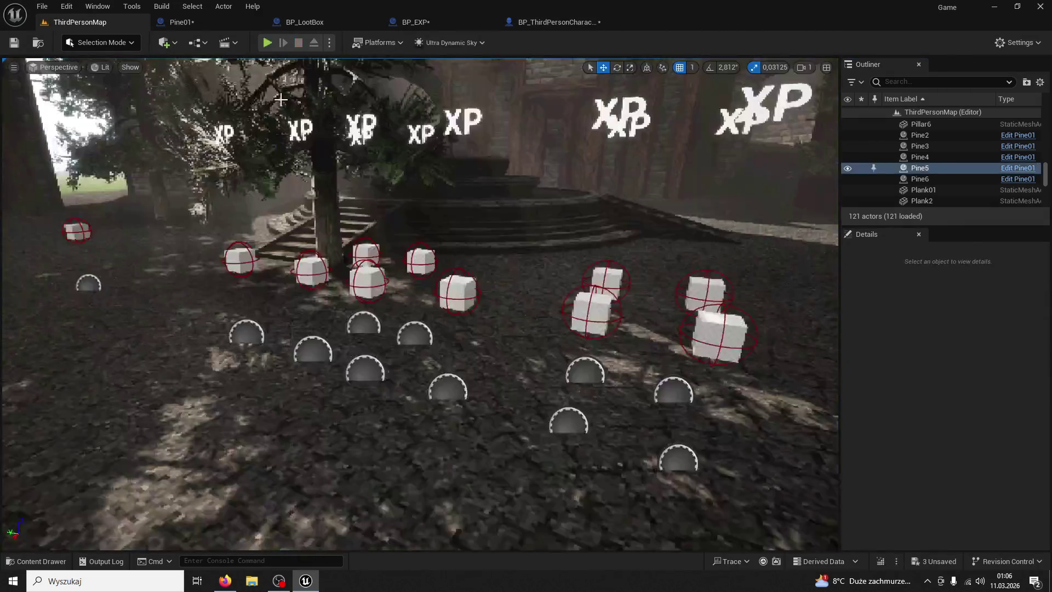
pyautogui.press('Escape')
# - Locate the SpawnActualXP custom event in the Pine01 Blueprint graph
pyautogui.click(181, 22)
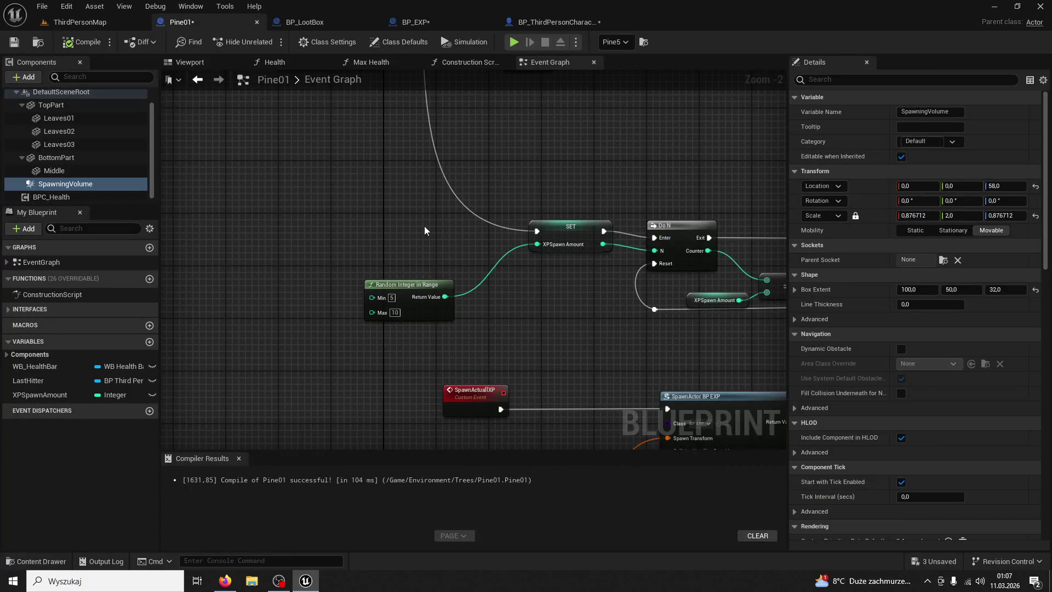
pyautogui.scroll(-2, 510, 270)
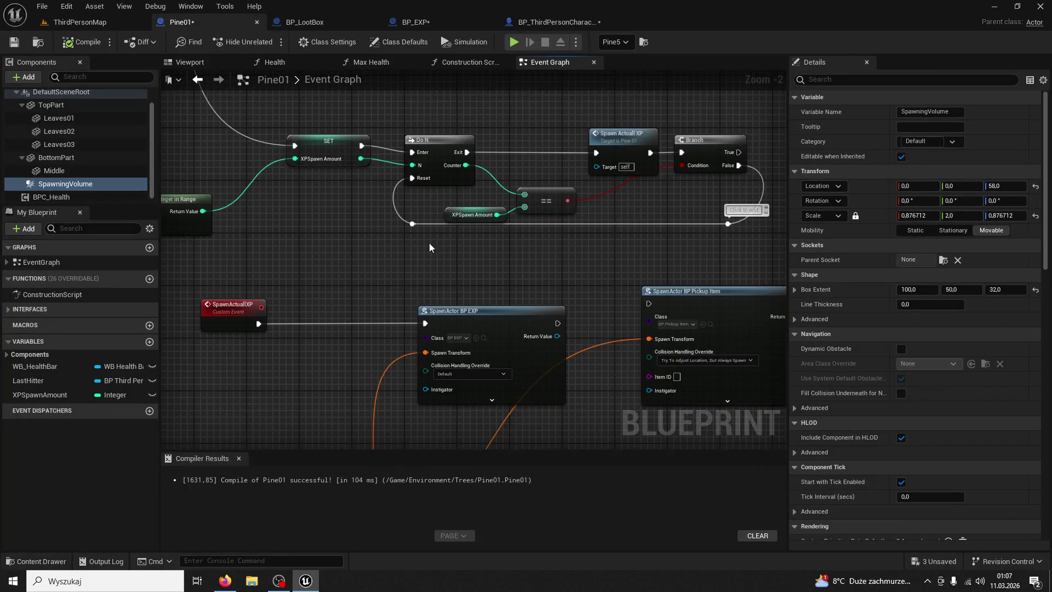
pyautogui.scroll(3, 502, 246)
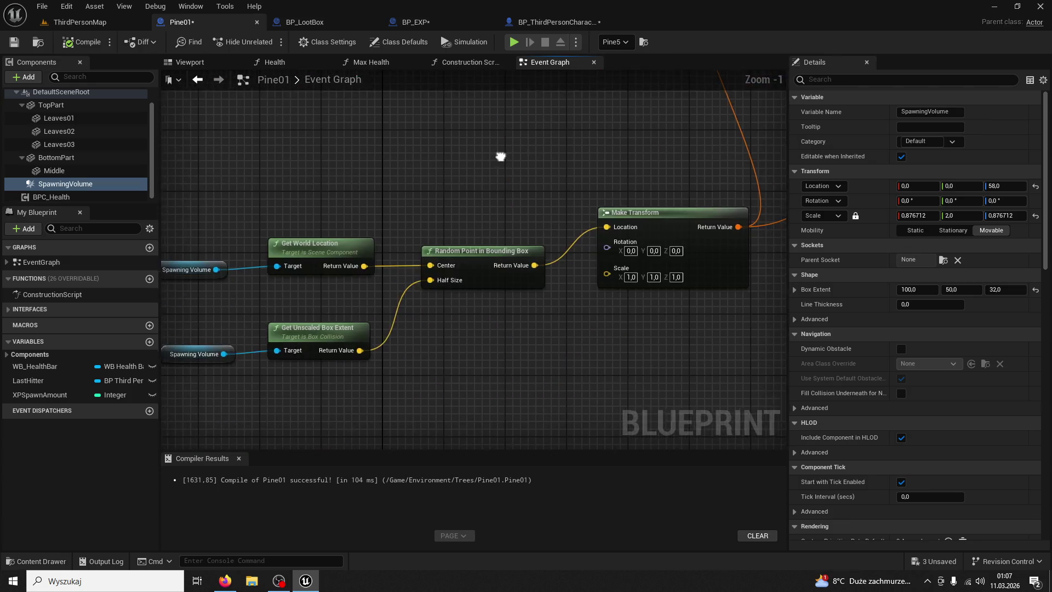
pyautogui.moveTo(502, 219)
pyautogui.mouseDown()
pyautogui.moveTo(535, 364)
pyautogui.moveTo(544, 230)
pyautogui.moveTo(575, 302)
pyautogui.moveTo(612, 324)
pyautogui.moveTo(652, 439)
pyautogui.moveTo(542, 386)
pyautogui.moveTo(474, 182)
pyautogui.moveTo(357, 140)
pyautogui.moveTo(570, 162)
pyautogui.moveTo(513, 181)
pyautogui.moveTo(458, 145)
pyautogui.moveTo(493, 154)
pyautogui.mouseUp()
pyautogui.click(476, 268)
pyautogui.doubleClick(571, 162)
pyautogui.moveTo(545, 243); pyautogui.dragTo(385, 204)
pyautogui.moveTo(519, 179)
pyautogui.mouseDown()
pyautogui.moveTo(471, 252)
pyautogui.moveTo(559, 150)
pyautogui.moveTo(506, 298)
pyautogui.moveTo(589, 438)
pyautogui.moveTo(501, 224)
pyautogui.moveTo(511, 240)
pyautogui.mouseUp()
# - Set the Random Integer in Range minimum to 1, then compile and save Pine01
pyautogui.scroll(1, 506, 298)
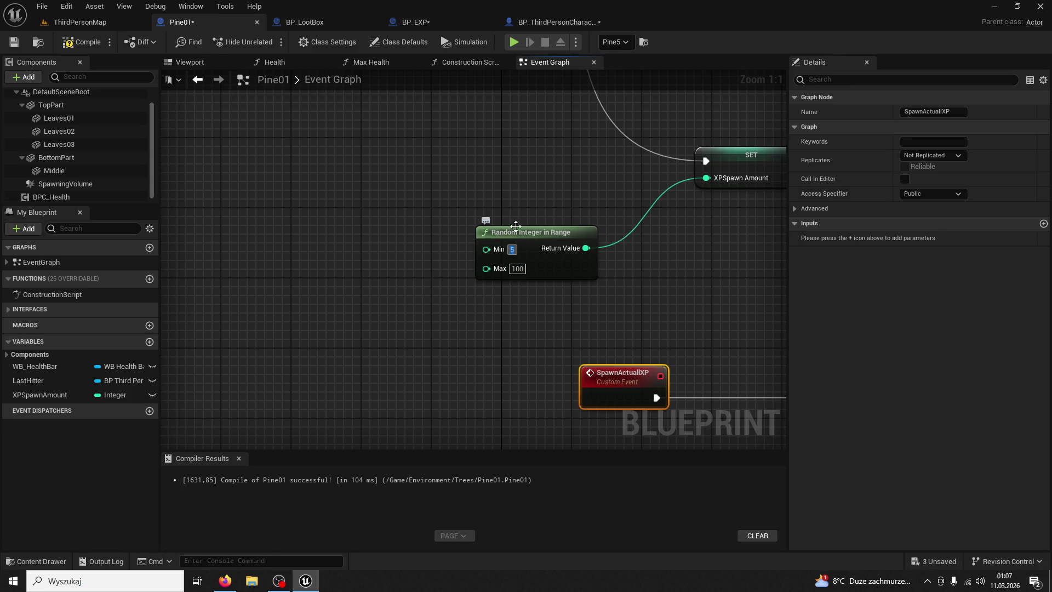
pyautogui.write('1')
pyautogui.click(81, 42)
pyautogui.click(14, 42)
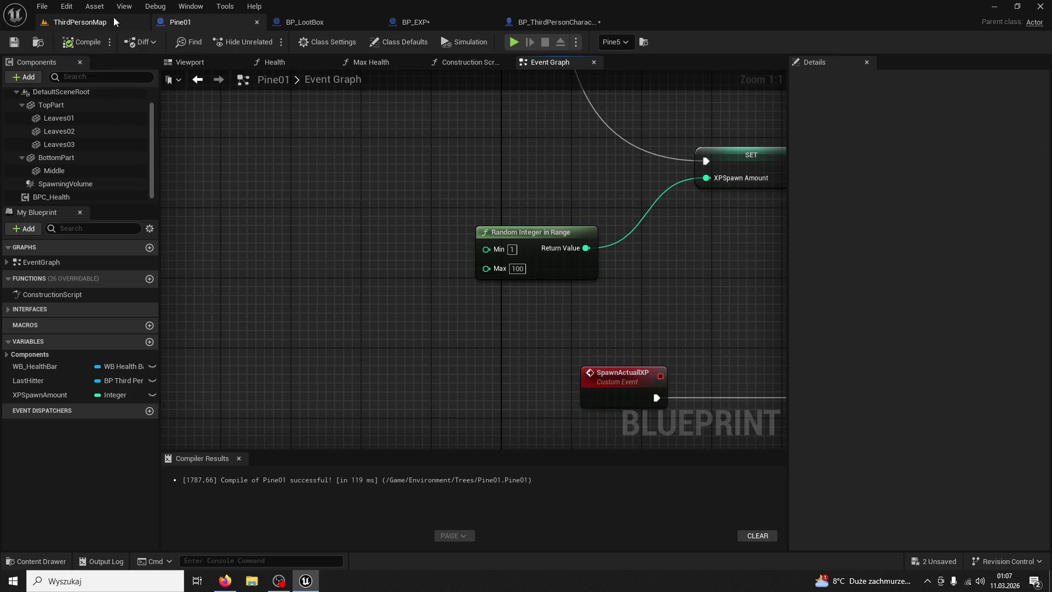
# - Play ThirdPersonMap, fell a pine with five strikes for 5 wood, collect its XP, and stop
pyautogui.click(115, 22)
pyautogui.click(265, 42)
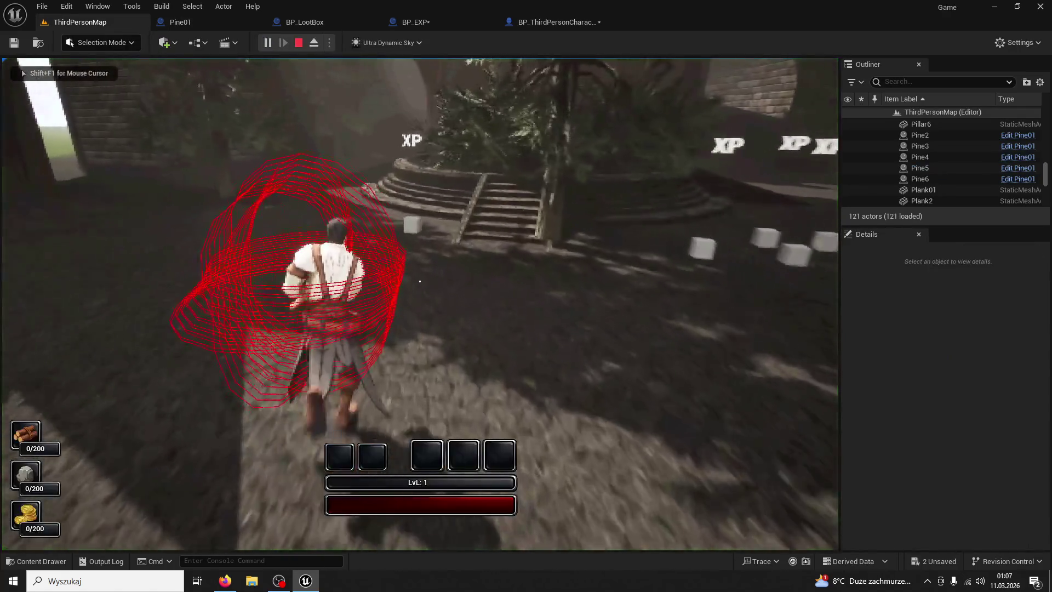
pyautogui.press('w')
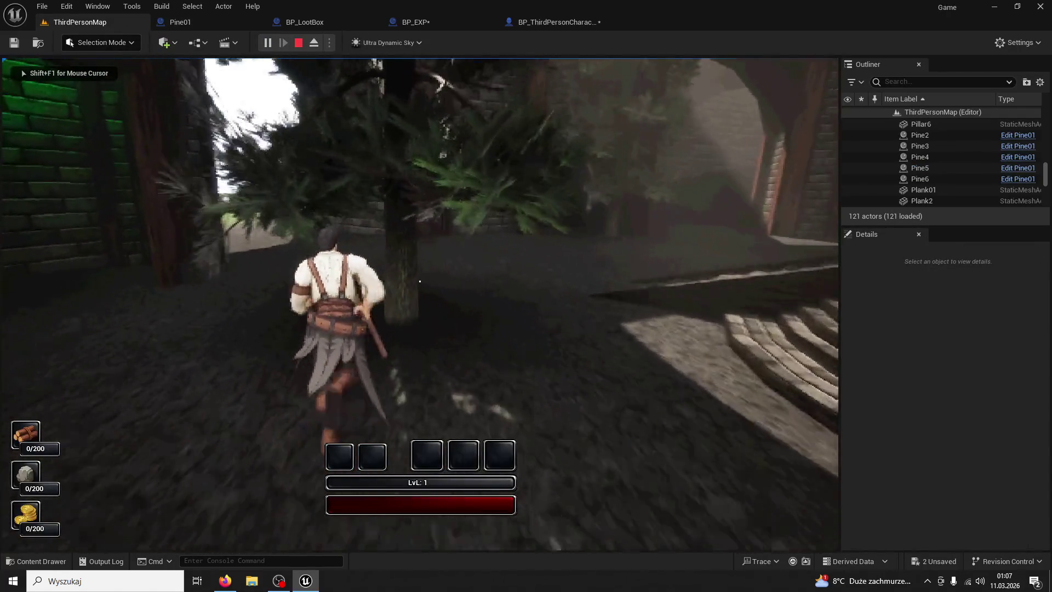
pyautogui.click(419, 281)
pyautogui.click(420, 281)
pyautogui.click(419, 281)
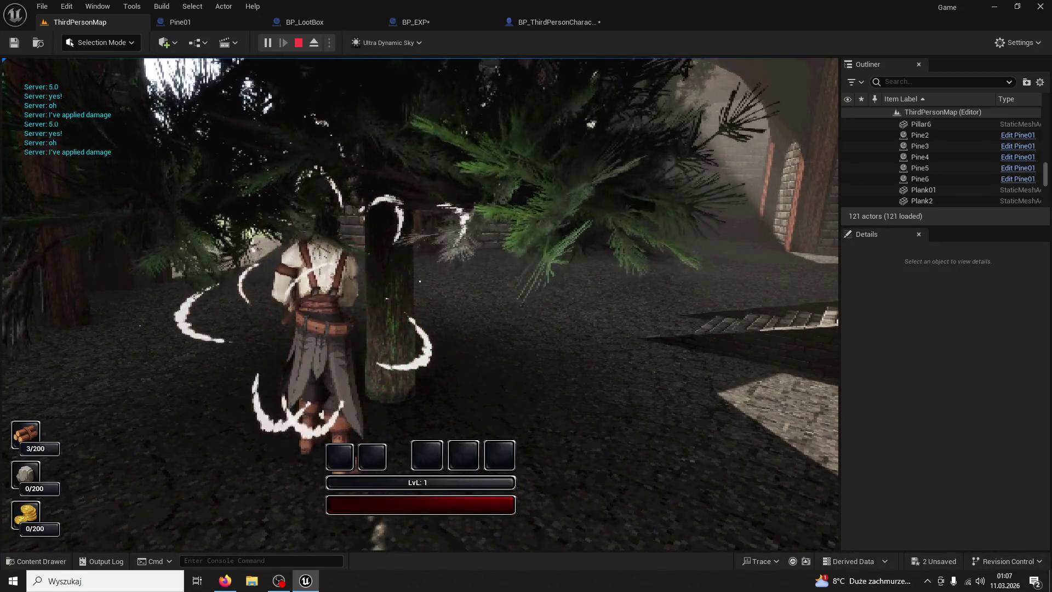
pyautogui.click(420, 281)
pyautogui.click(419, 281)
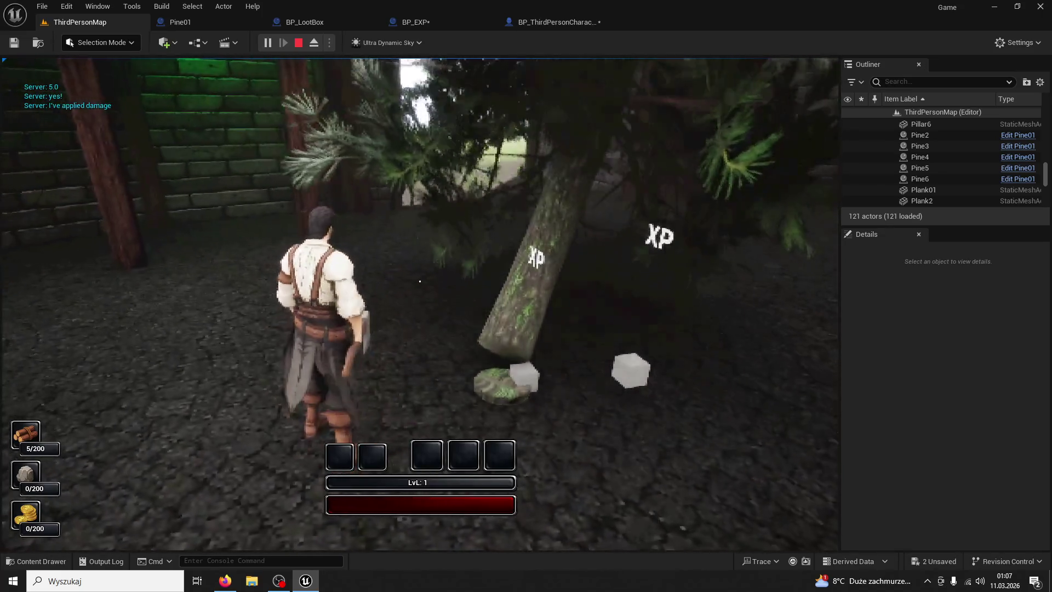
pyautogui.press('w')
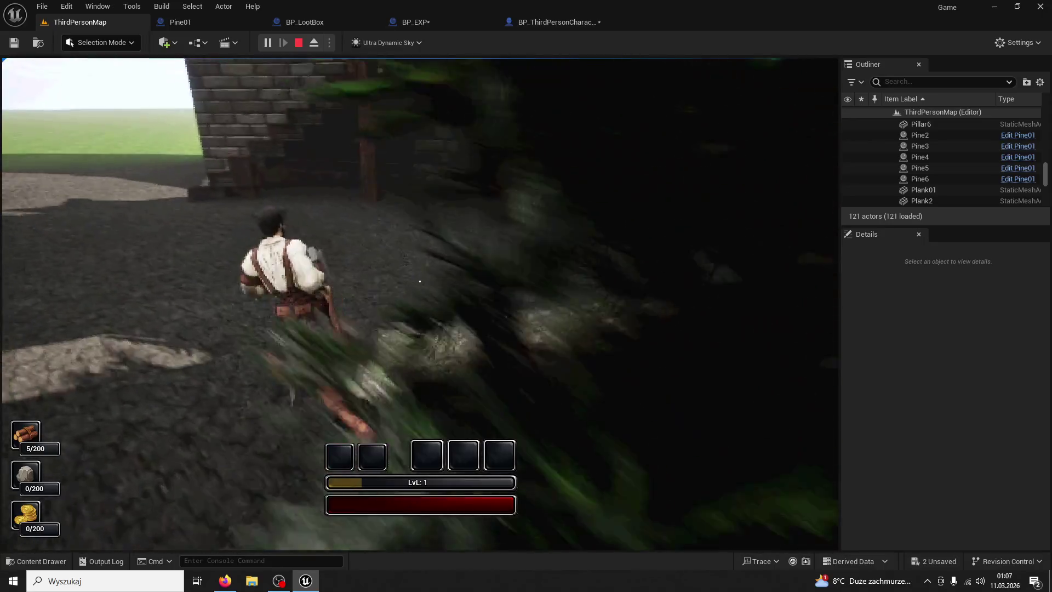
pyautogui.press('Escape')
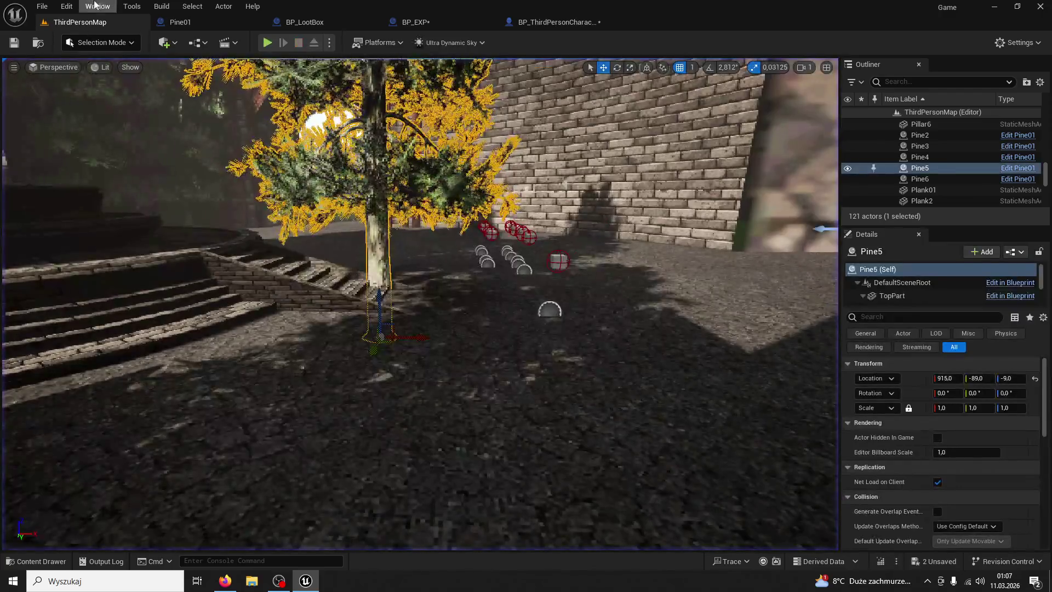
pyautogui.click(180, 22)
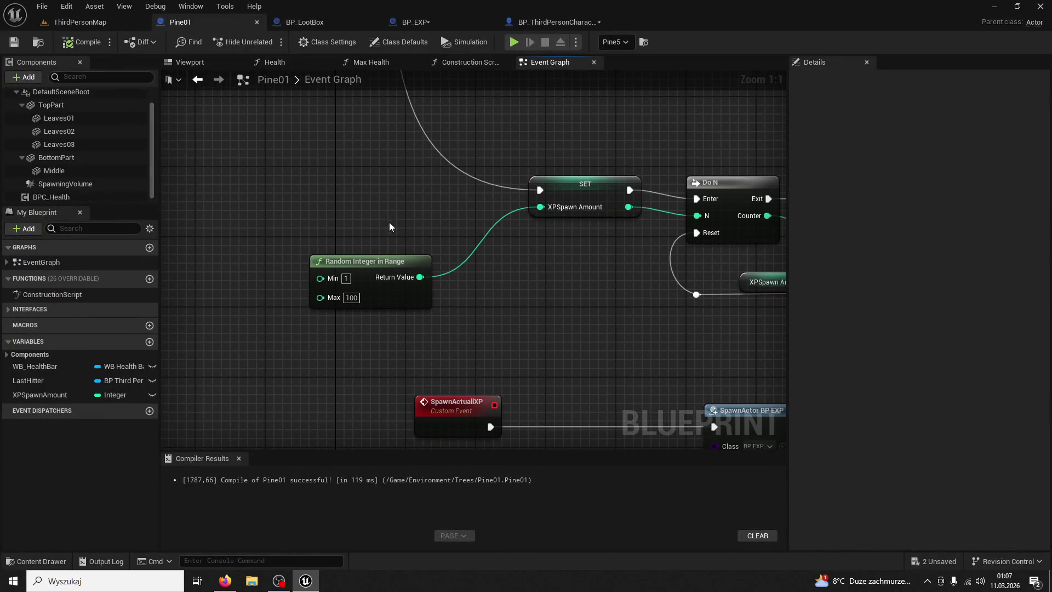
# - Give the SET node a fixed XPSpawn Amount instead of the random range, then play-test
pyautogui.click(389, 263)
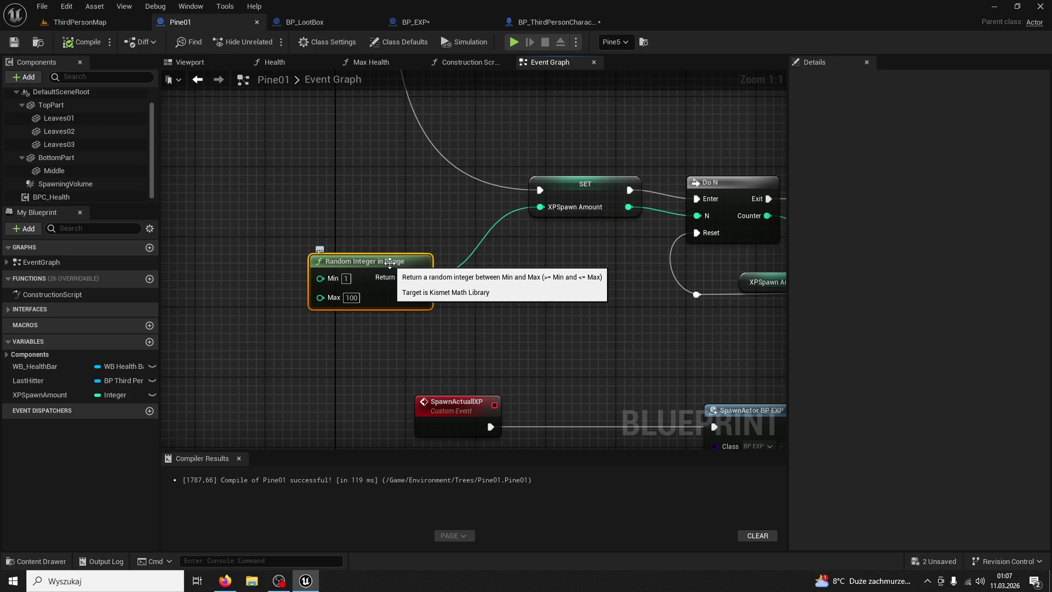
pyautogui.scroll(-3, 473, 286)
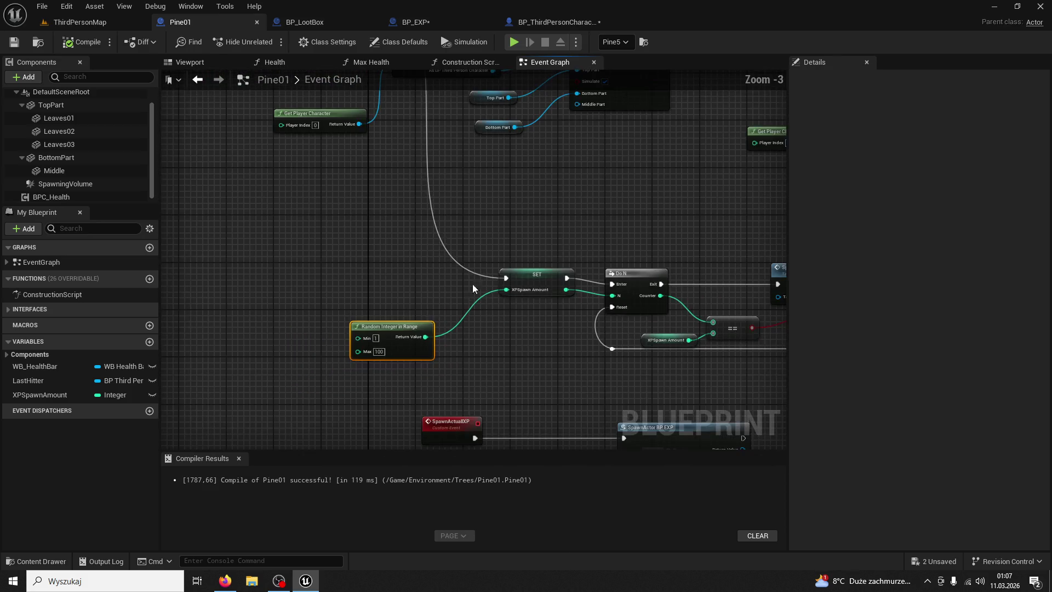
pyautogui.moveTo(422, 212)
pyautogui.mouseDown()
pyautogui.moveTo(376, 306)
pyautogui.moveTo(322, 219)
pyautogui.moveTo(339, 125)
pyautogui.mouseUp()
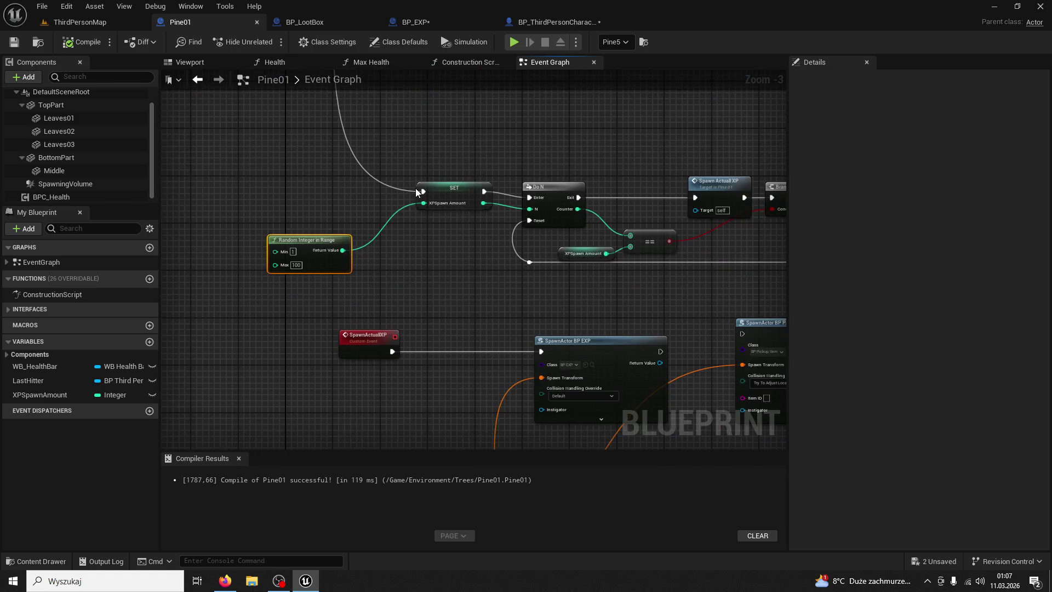
pyautogui.click(472, 205)
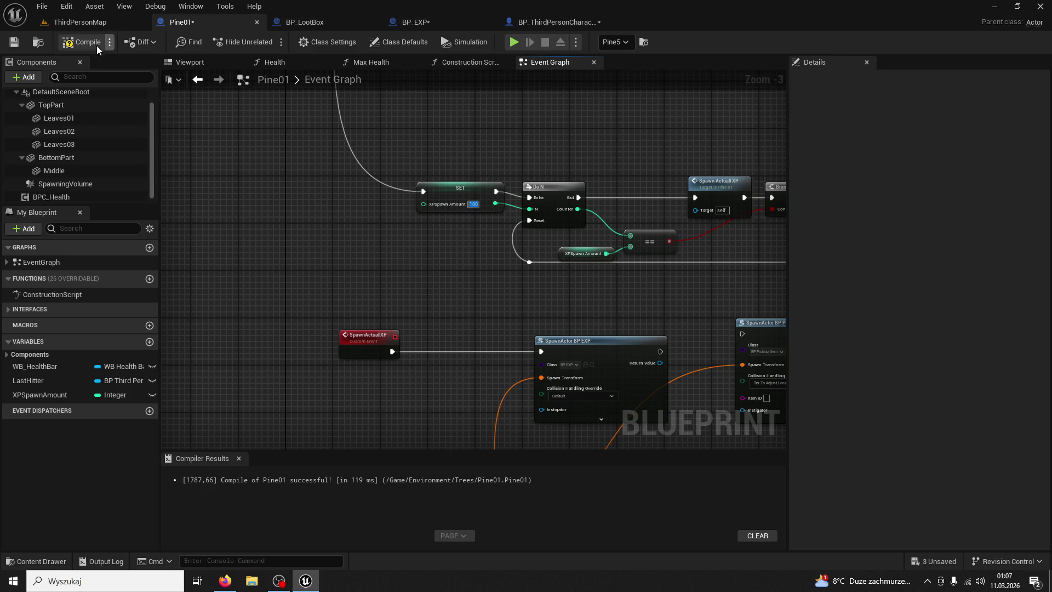
pyautogui.click(80, 21)
pyautogui.click(267, 42)
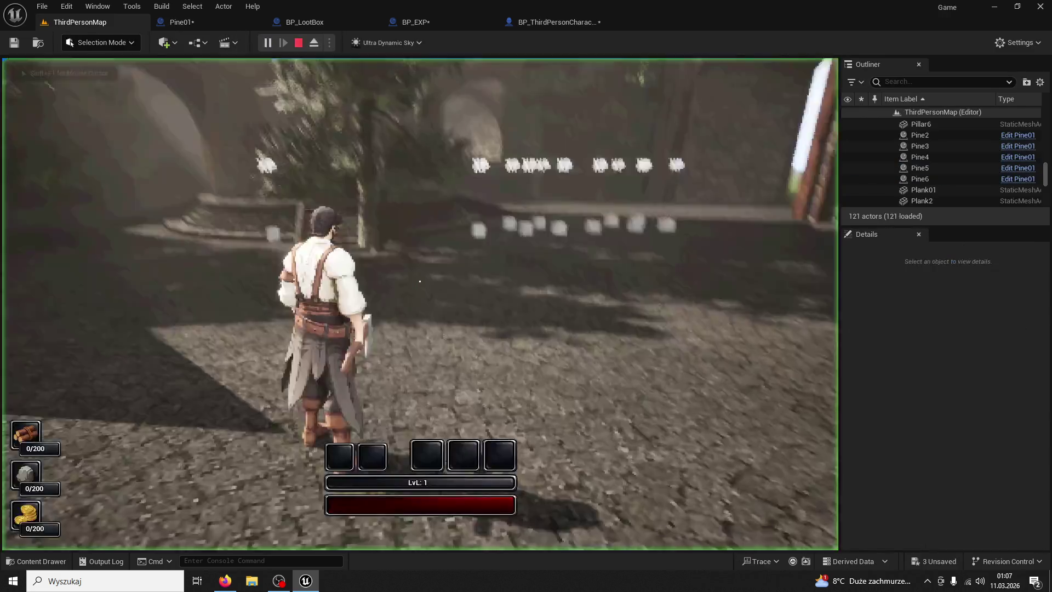
# - Run across the level and strike the first trees for XP
pyautogui.press('w')
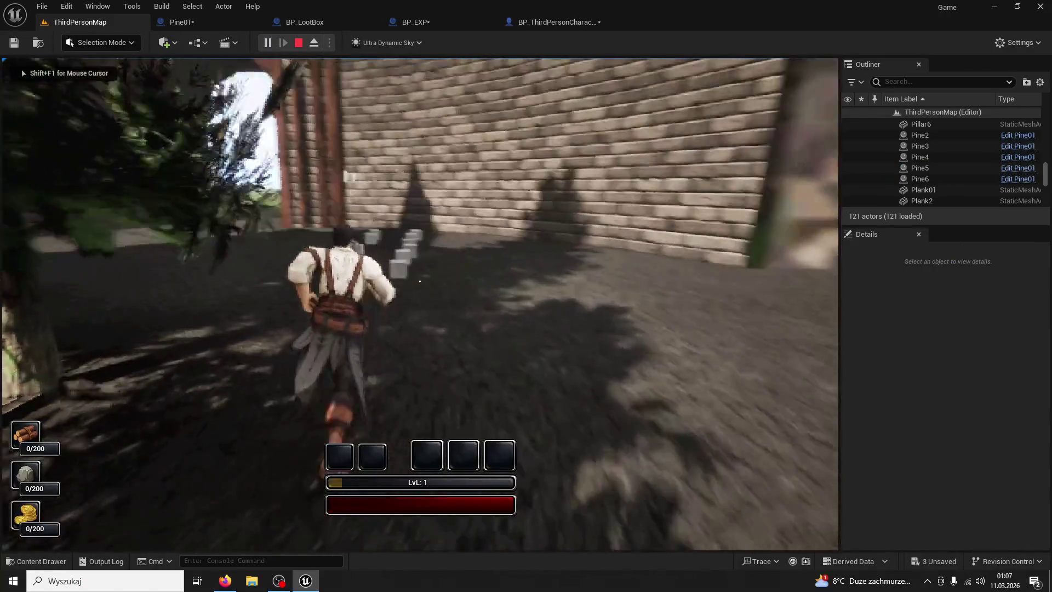
pyautogui.press('w')
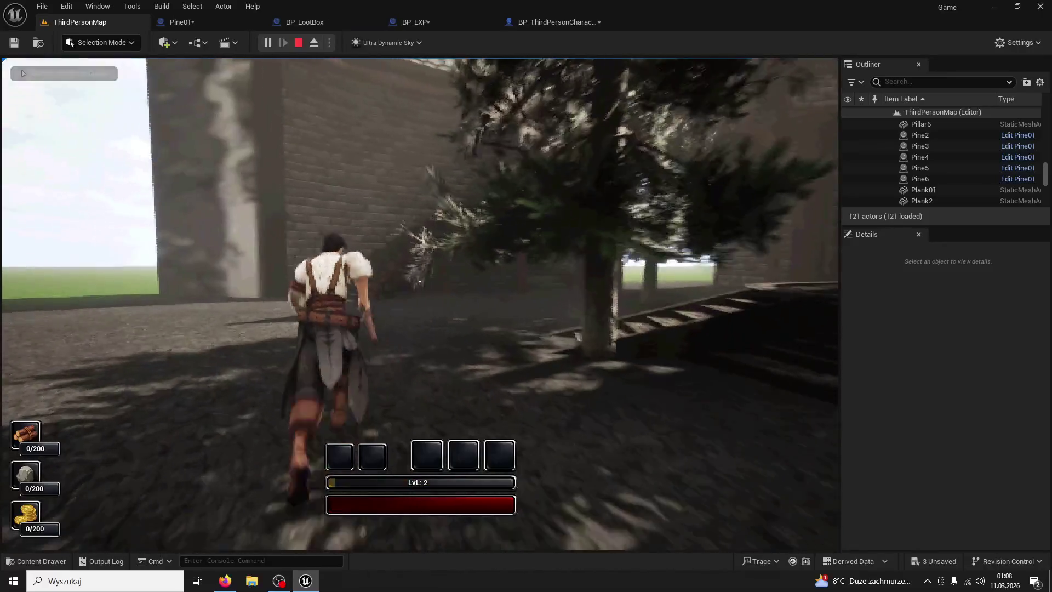
pyautogui.press('w')
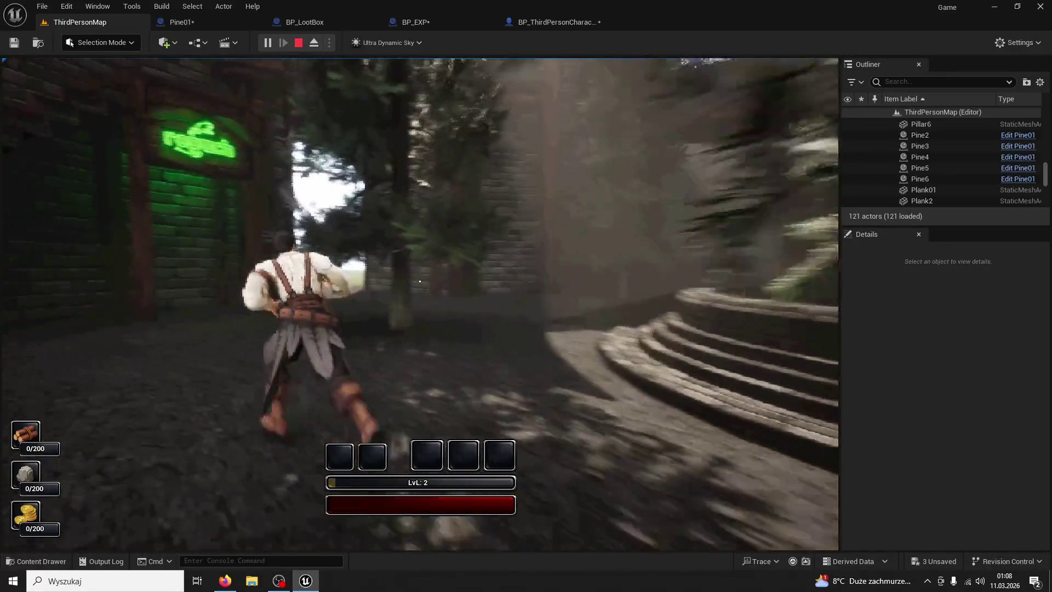
pyautogui.press('w')
pyautogui.click(420, 281)
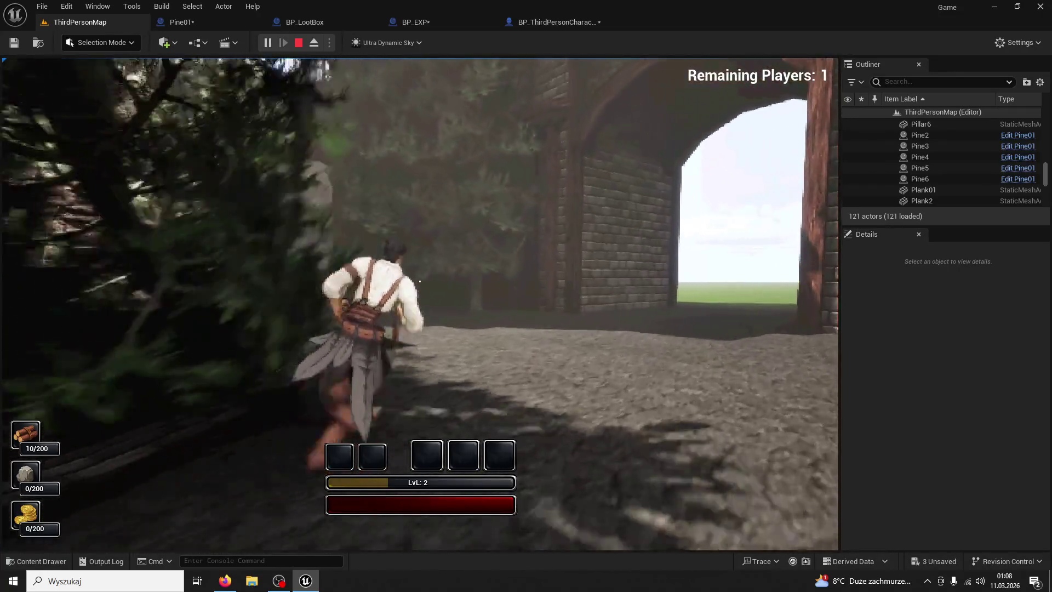
pyautogui.press('w')
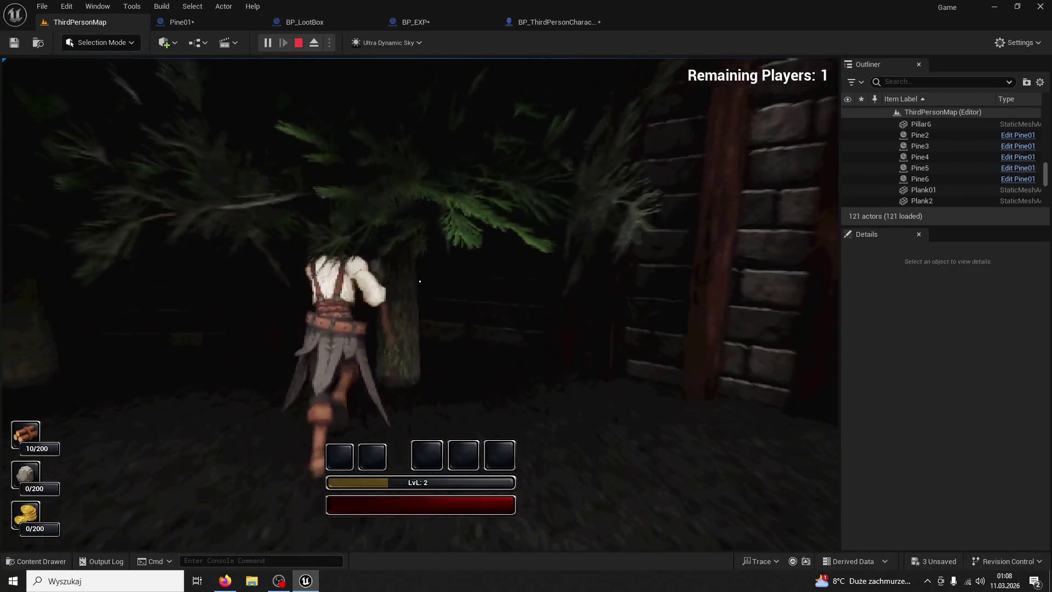
pyautogui.click(419, 281)
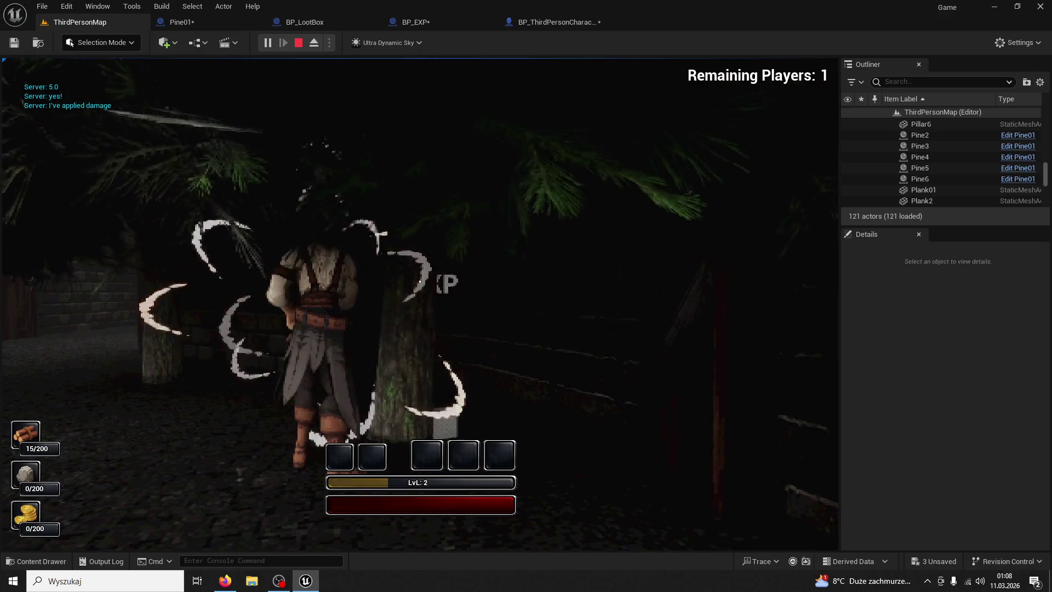
# - Chop down another tree, reaching level 2 with 20/200 wood, then end the session
pyautogui.press('w')
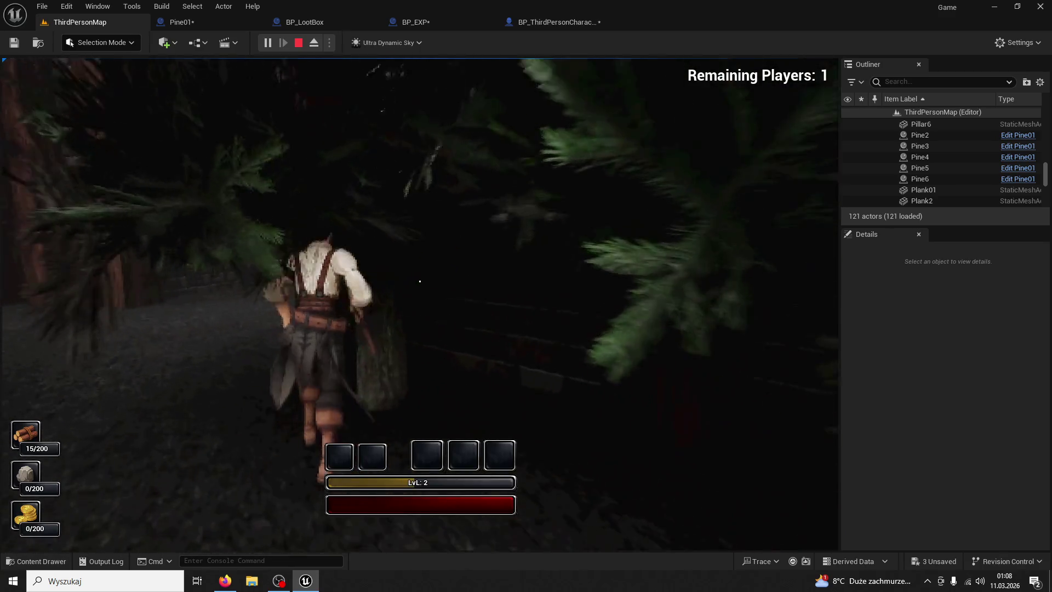
pyautogui.click(419, 281)
pyautogui.click(420, 281)
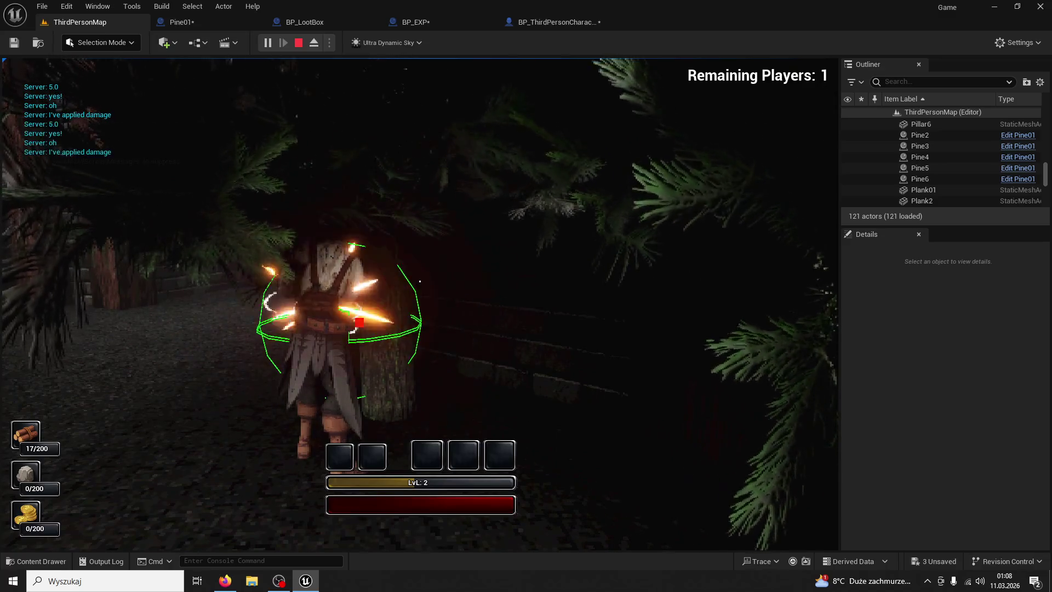
pyautogui.click(419, 281)
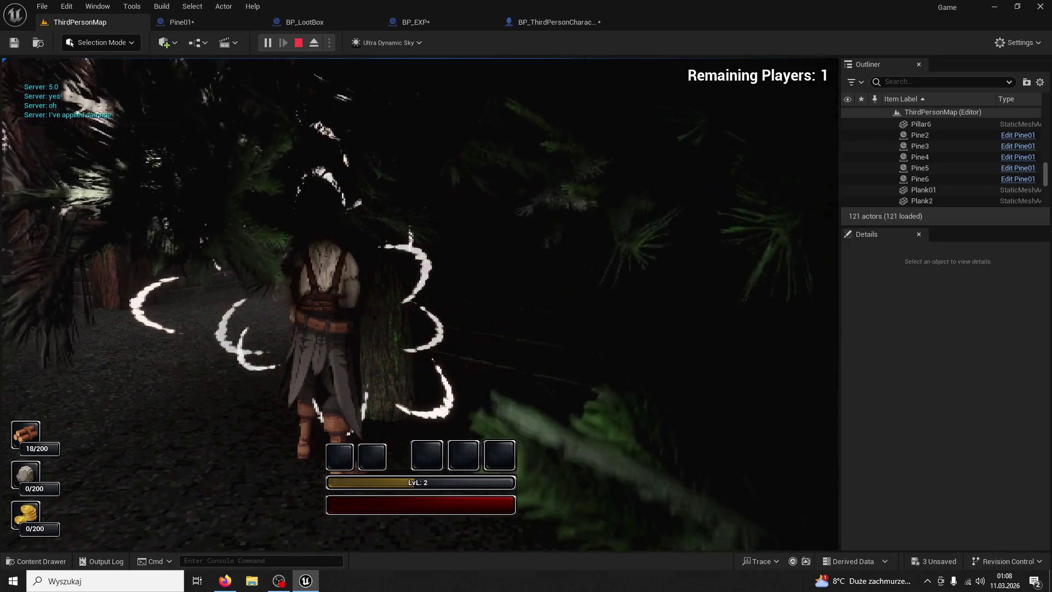
pyautogui.click(419, 281)
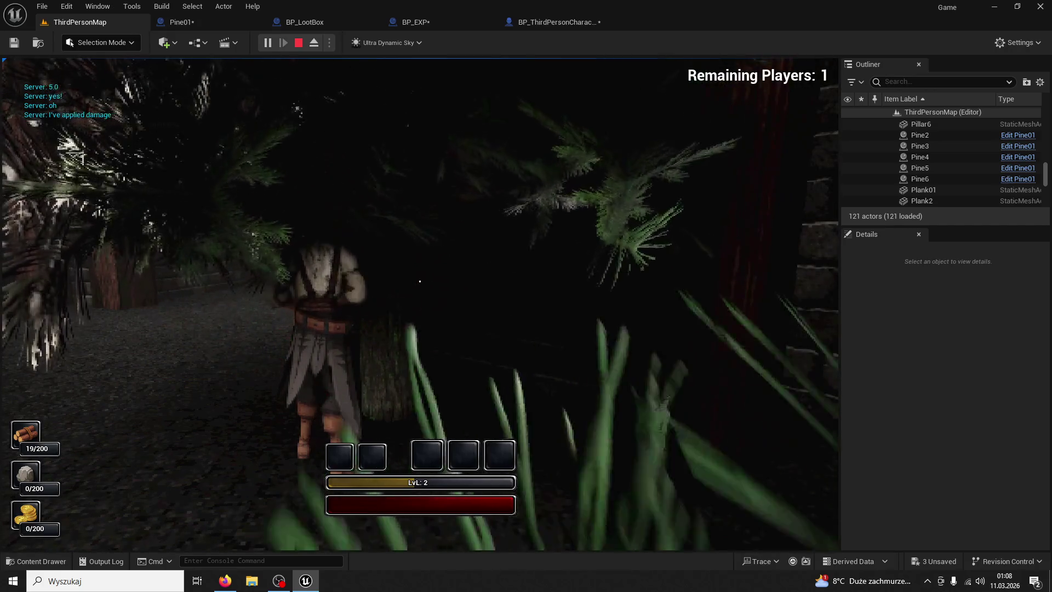
pyautogui.click(420, 281)
pyautogui.press('w')
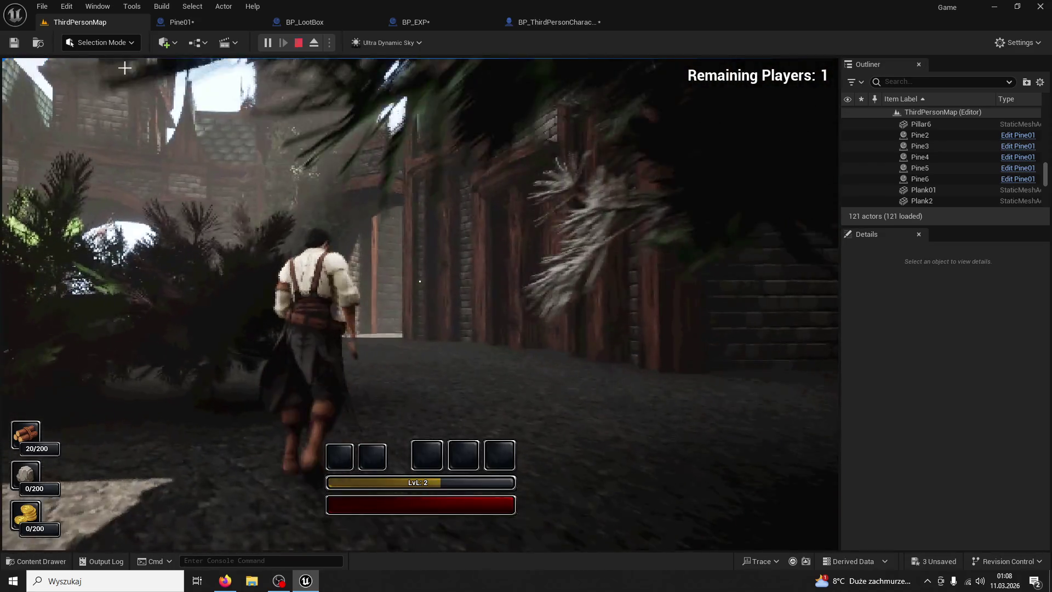
pyautogui.press('Escape')
pyautogui.click(305, 22)
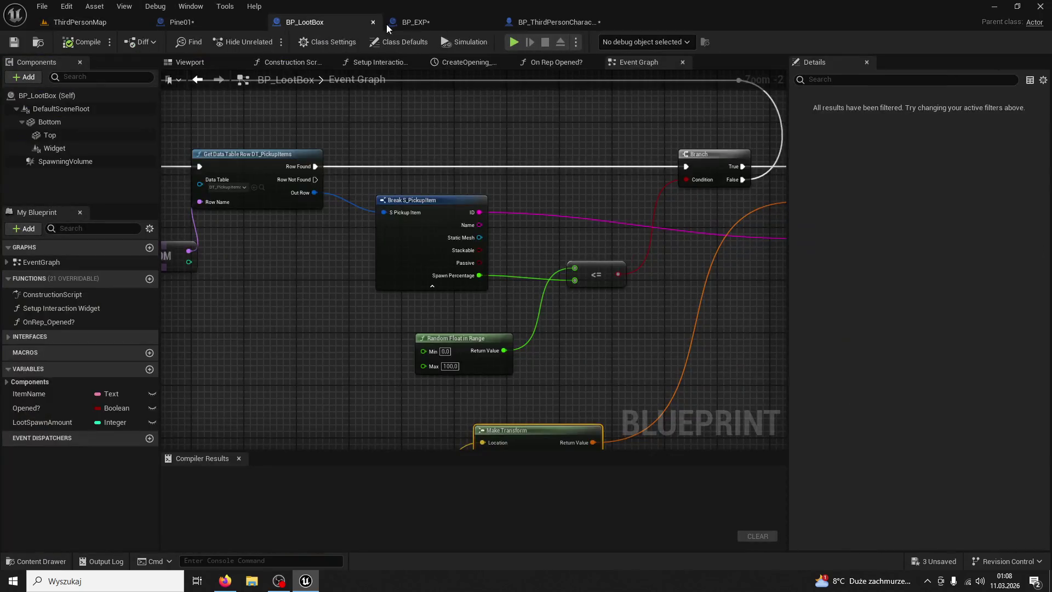
# - Open the Pine01 graph and pan to the tree-fall logic
pyautogui.click(387, 24)
pyautogui.click(181, 22)
pyautogui.moveTo(390, 282)
pyautogui.mouseDown()
pyautogui.moveTo(437, 311)
pyautogui.moveTo(448, 433)
pyautogui.moveTo(307, 378)
pyautogui.moveTo(431, 366)
pyautogui.moveTo(375, 306)
pyautogui.mouseUp()
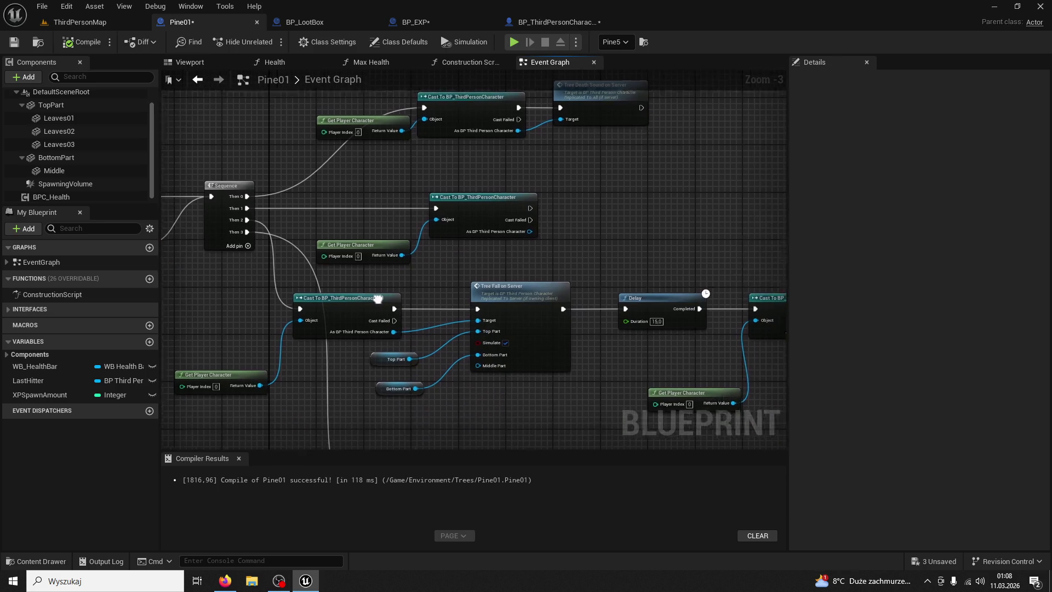
pyautogui.moveTo(492, 271); pyautogui.dragTo(358, 198)
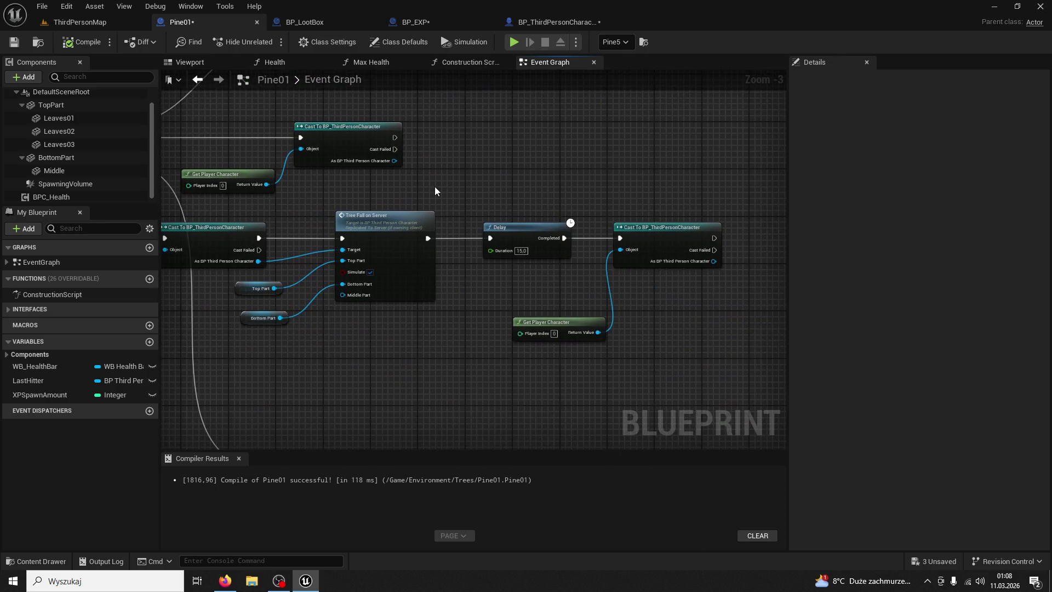
pyautogui.moveTo(435, 188); pyautogui.dragTo(558, 154)
pyautogui.moveTo(557, 286)
pyautogui.mouseDown()
pyautogui.moveTo(482, 279)
pyautogui.moveTo(502, 280)
pyautogui.moveTo(437, 350)
pyautogui.moveTo(439, 428)
pyautogui.moveTo(401, 384)
pyautogui.mouseUp()
# - Delete the lower Get Player Character node and the Delay node
pyautogui.click(543, 344)
pyautogui.press('Delete')
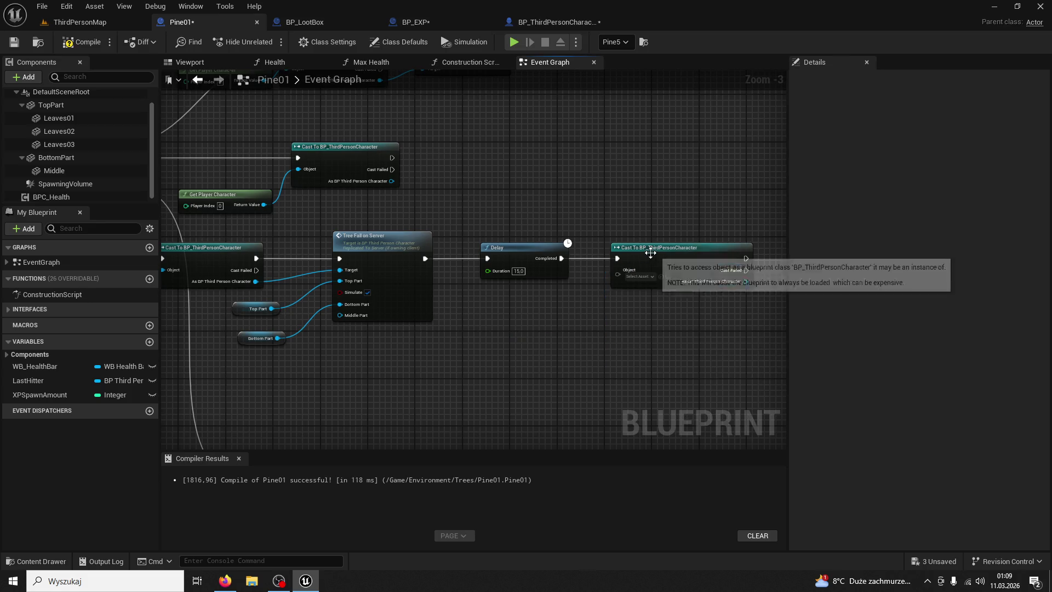
pyautogui.click(198, 79)
pyautogui.click(703, 123)
pyautogui.press('Delete')
pyautogui.scroll(2, 486, 274)
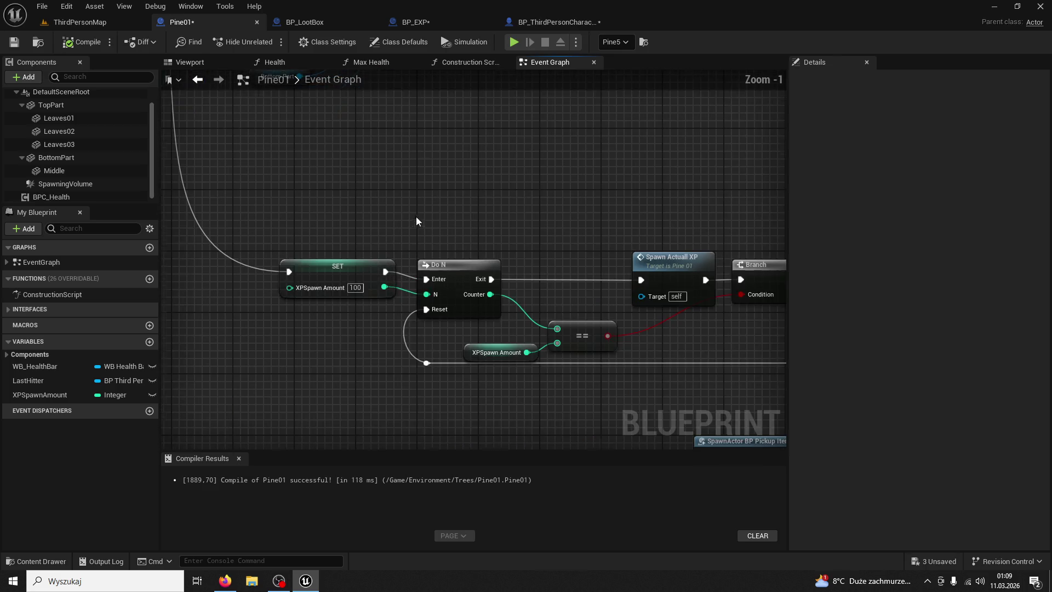
pyautogui.click(484, 207)
pyautogui.moveTo(477, 169)
pyautogui.mouseDown()
pyautogui.moveTo(418, 112)
pyautogui.moveTo(489, 147)
pyautogui.mouseUp()
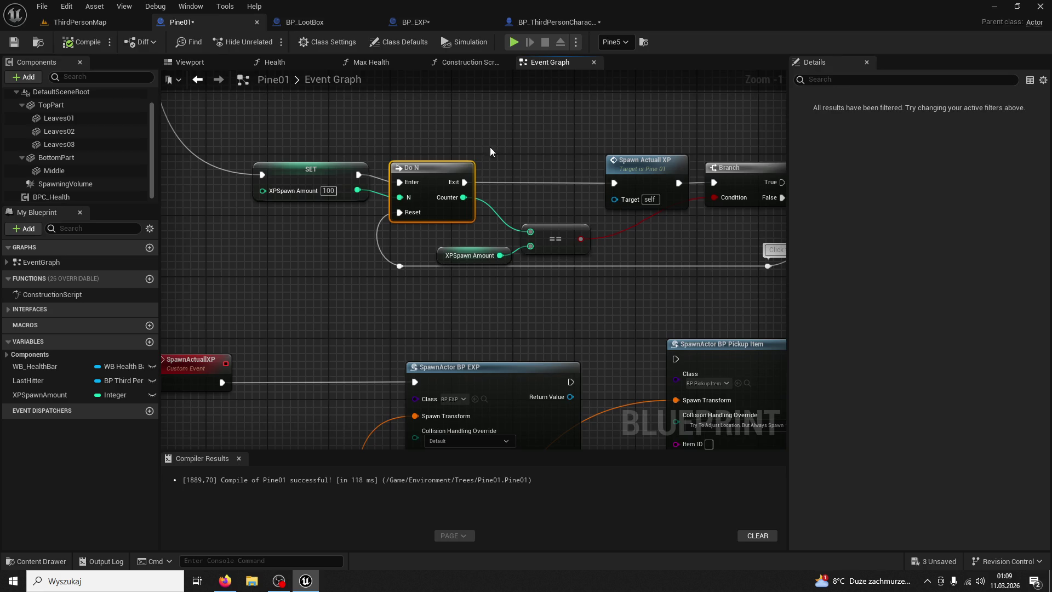
# - Add an XPSpawnAmount getter and wire it into the SET node's XPSpawn Amount input
pyautogui.click(344, 167)
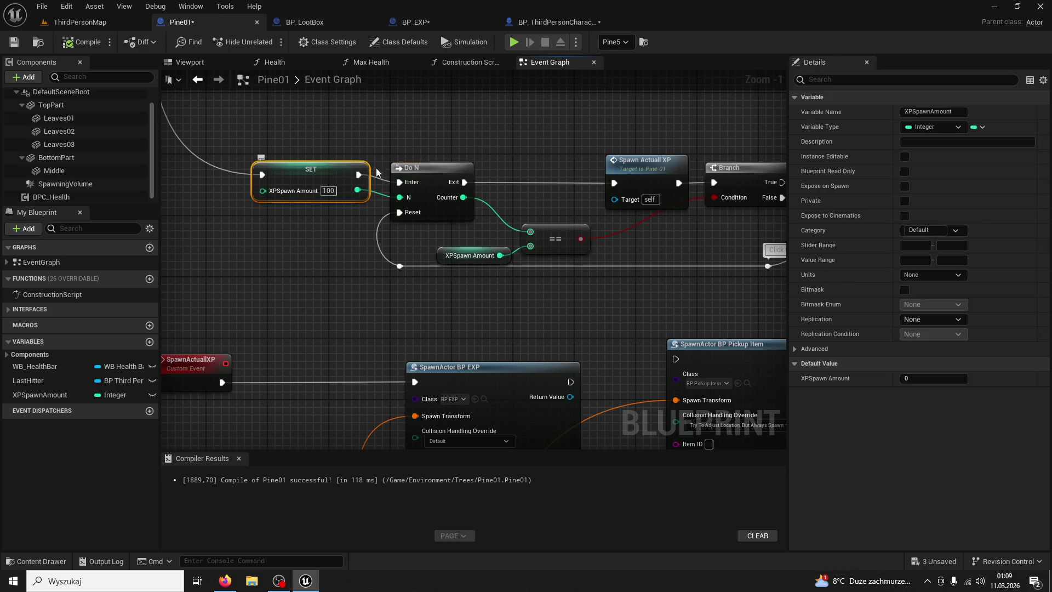
pyautogui.click(440, 261)
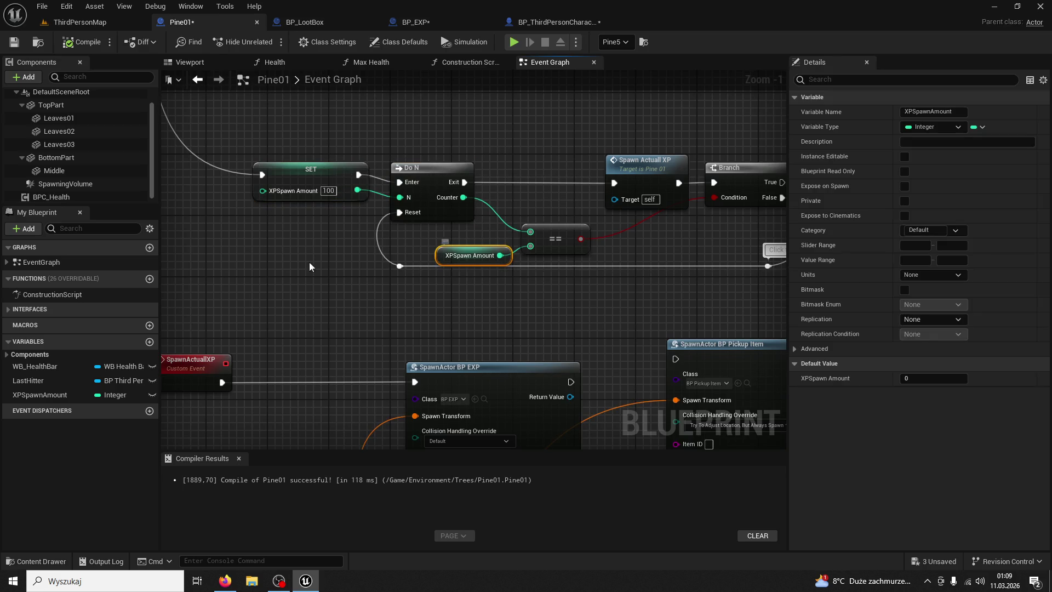
pyautogui.click(31, 393)
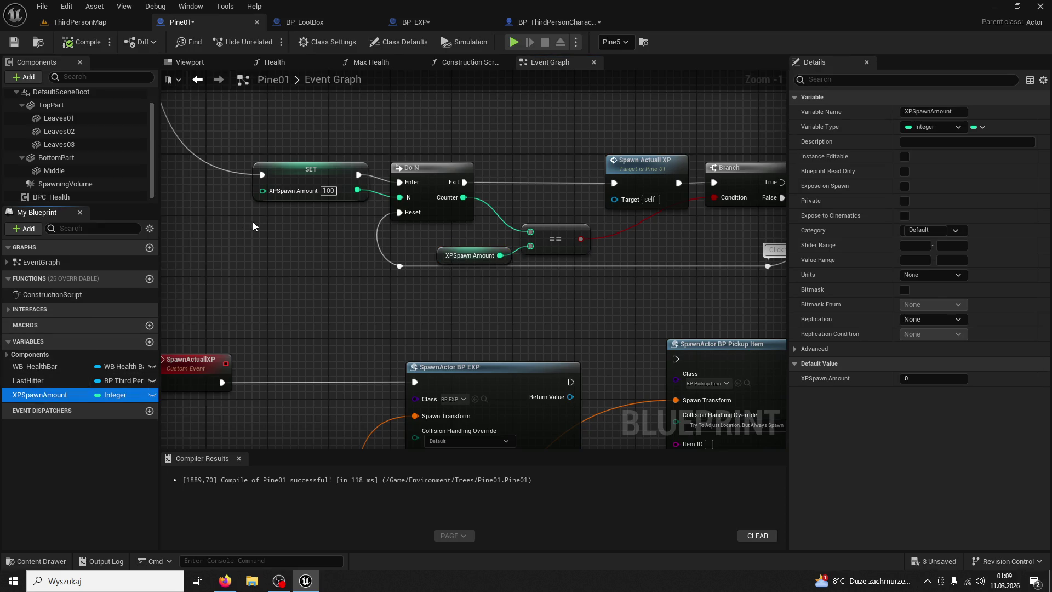
pyautogui.moveTo(253, 225)
pyautogui.mouseDown()
pyautogui.moveTo(293, 246)
pyautogui.moveTo(363, 245)
pyautogui.mouseUp()
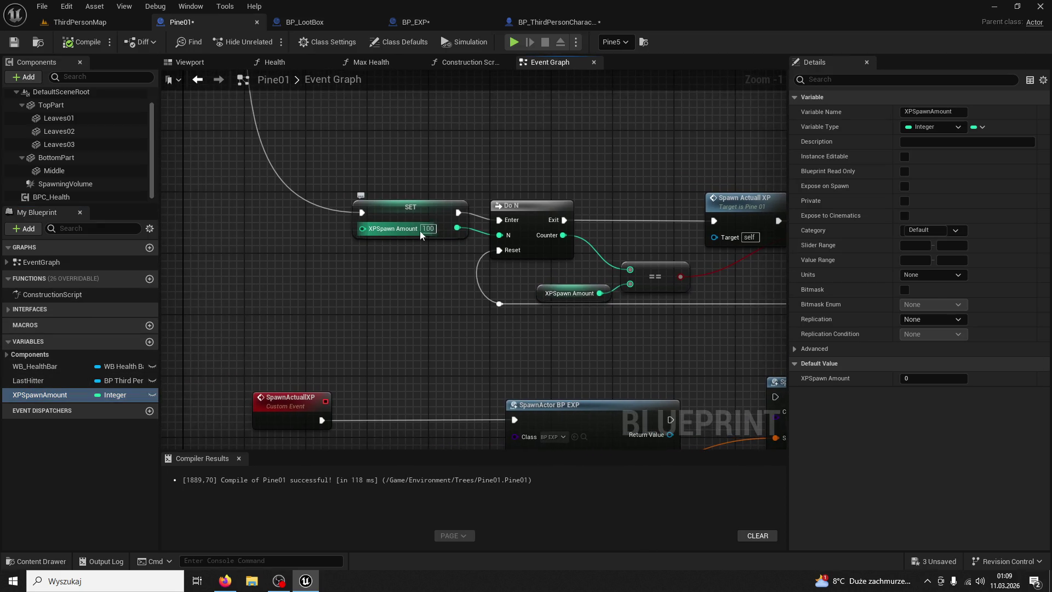
pyautogui.moveTo(40, 394)
pyautogui.mouseDown()
pyautogui.moveTo(261, 300)
pyautogui.moveTo(229, 254)
pyautogui.moveTo(317, 251)
pyautogui.moveTo(395, 228)
pyautogui.mouseUp()
pyautogui.click(305, 279)
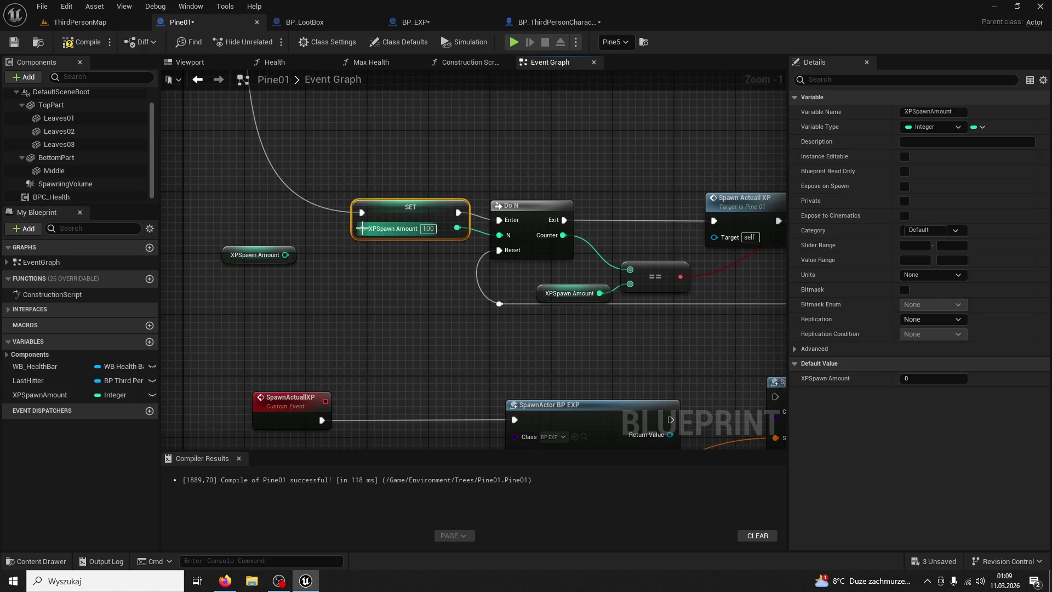
pyautogui.moveTo(286, 254); pyautogui.dragTo(348, 232)
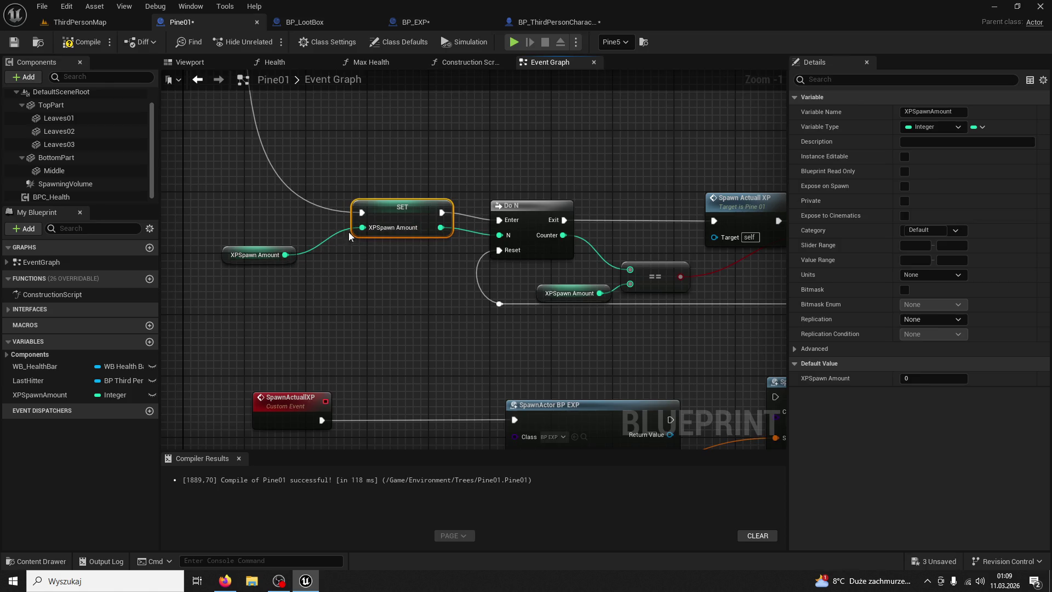
# - Compile, give XPSpawnAmount a default of 10, and save Pine01
pyautogui.click(89, 44)
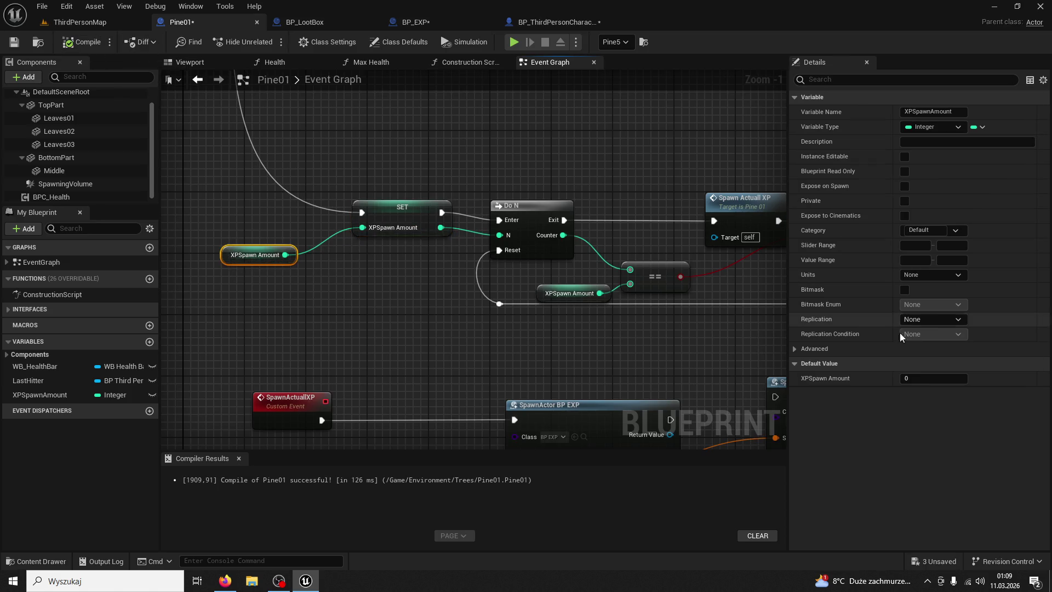
pyautogui.click(934, 378)
pyautogui.write('10')
pyautogui.press('Return')
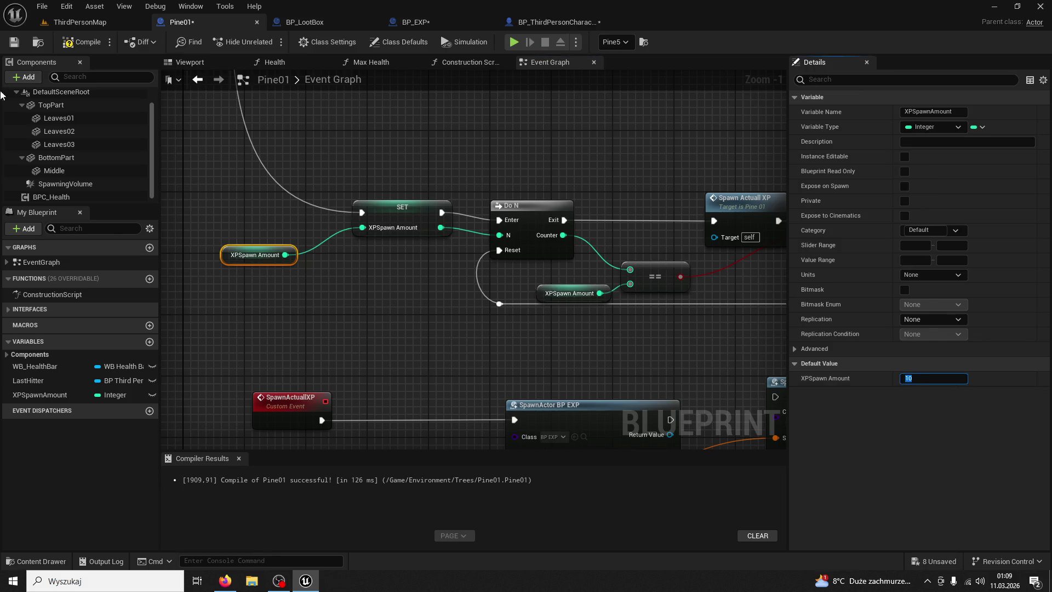
pyautogui.click(72, 46)
# - Play ThirdPersonMap and chop a pine with five strikes
pyautogui.click(80, 22)
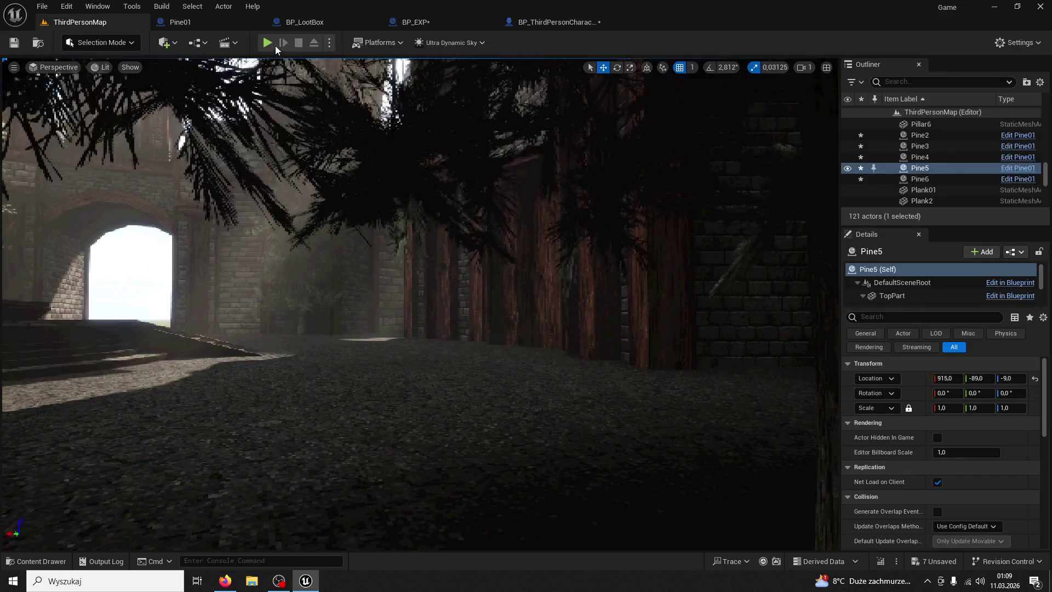
pyautogui.click(269, 43)
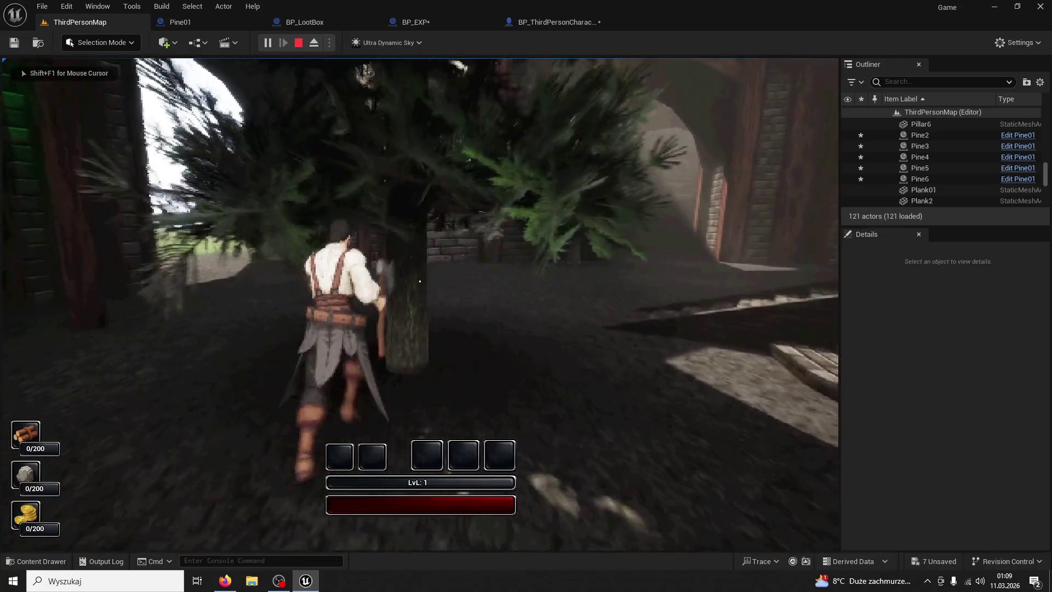
pyautogui.click(420, 281)
pyautogui.click(420, 281)
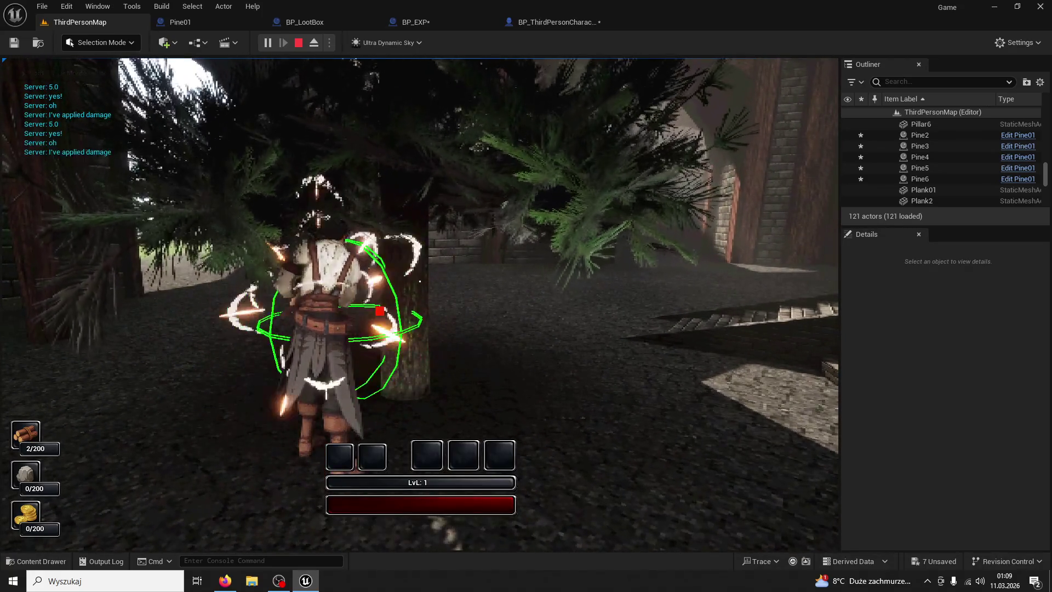
pyautogui.click(419, 281)
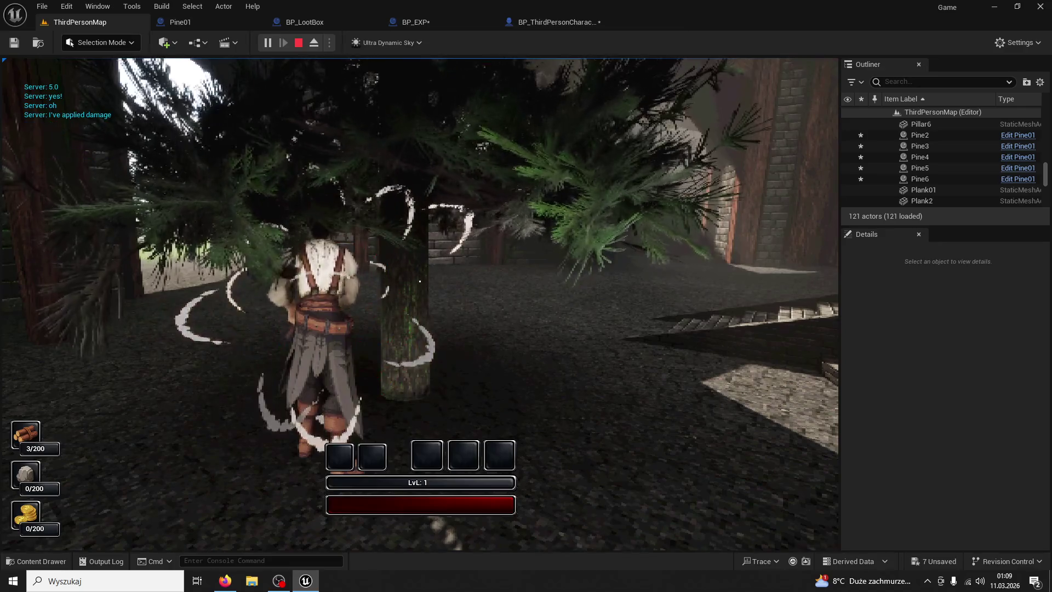
pyautogui.click(420, 281)
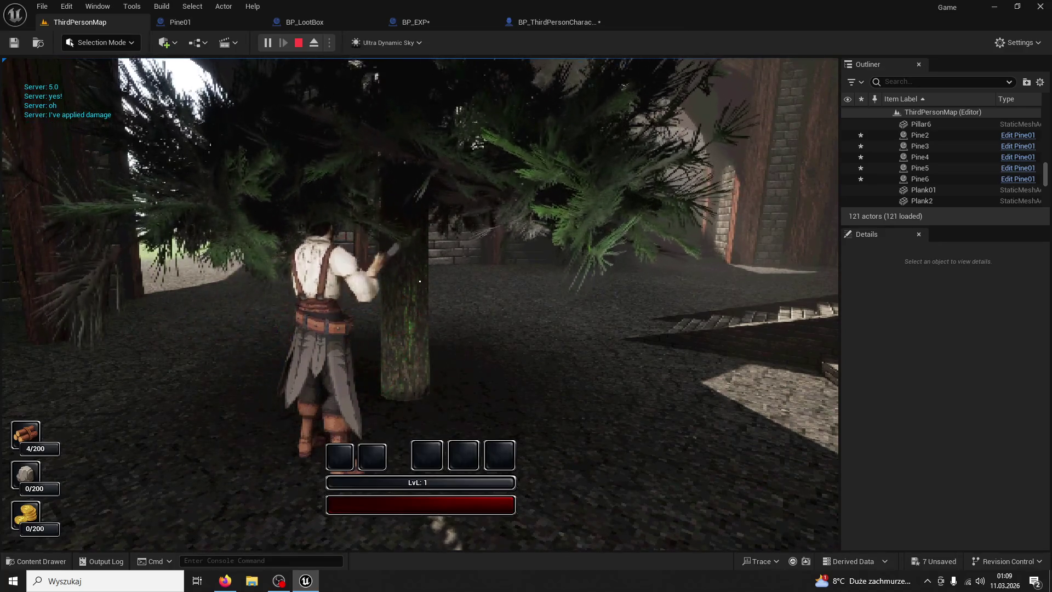
pyautogui.click(420, 281)
# - Run through the forest toward the archway, stop play, and bring up BP_EXP
pyautogui.press('w')
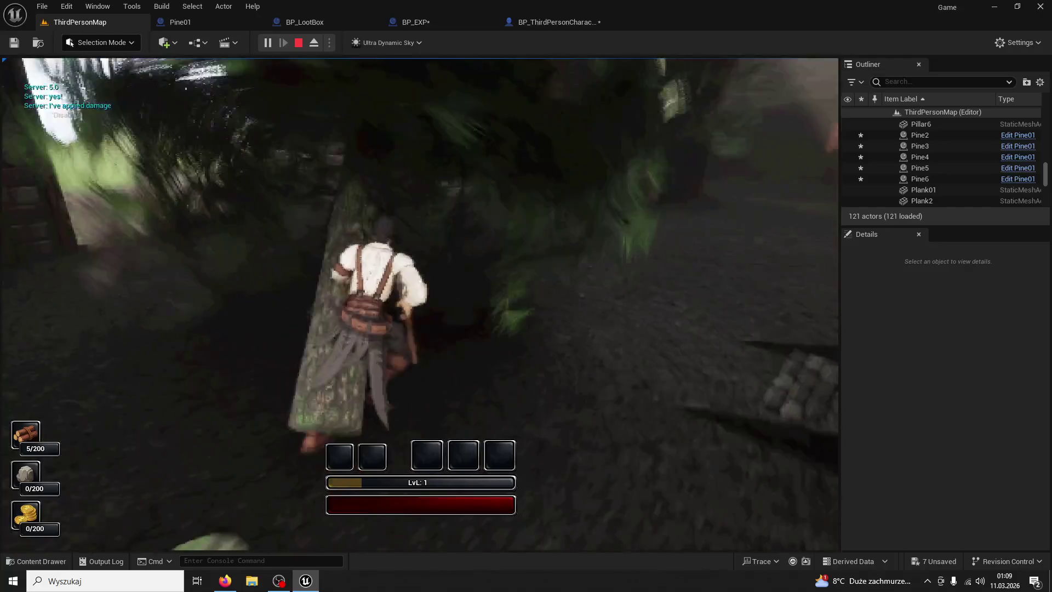
pyautogui.press('w')
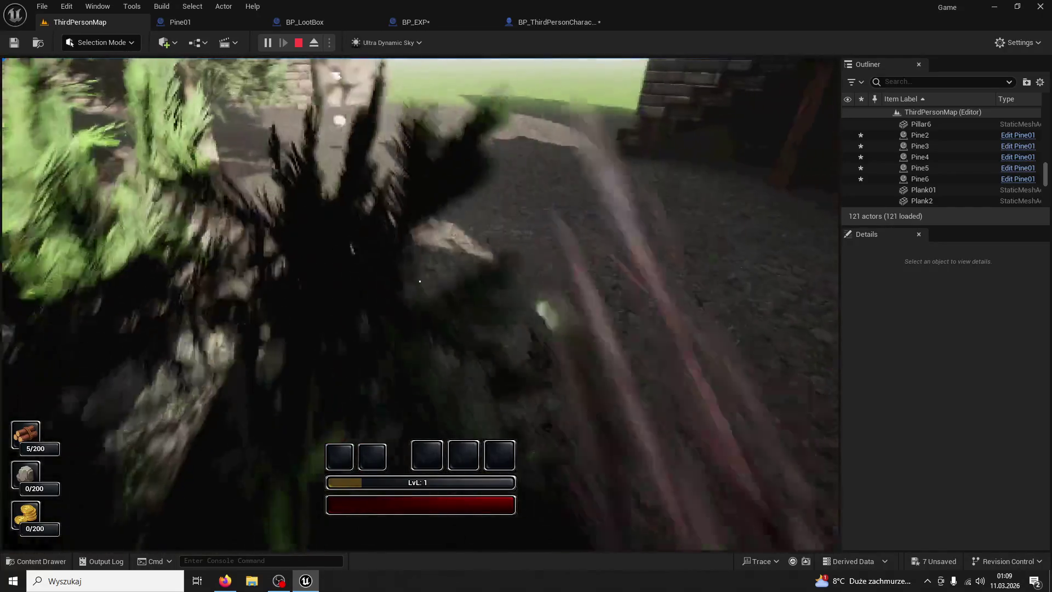
pyautogui.press('w')
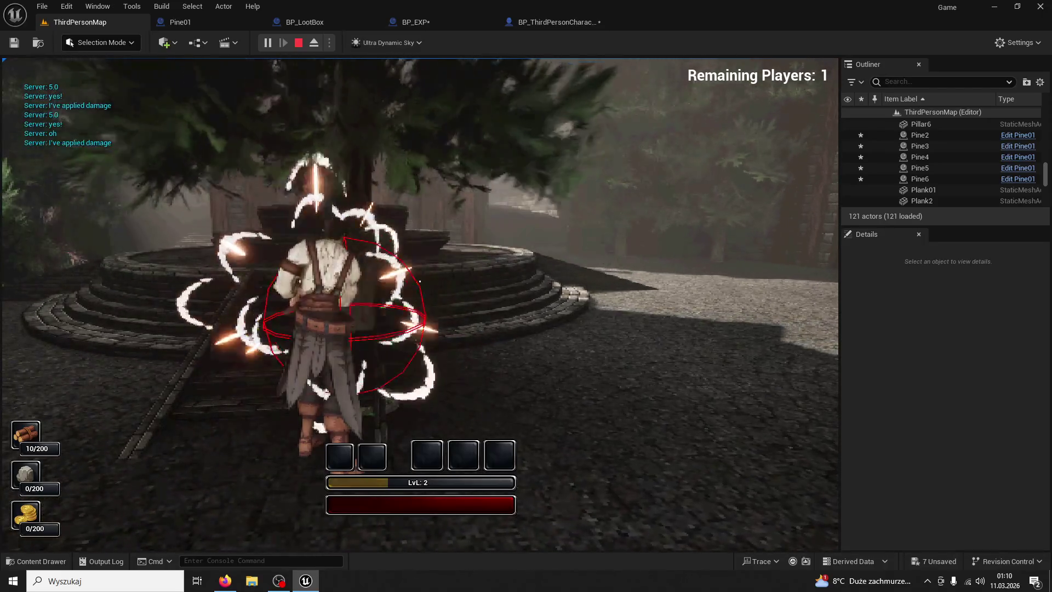
pyautogui.press('w')
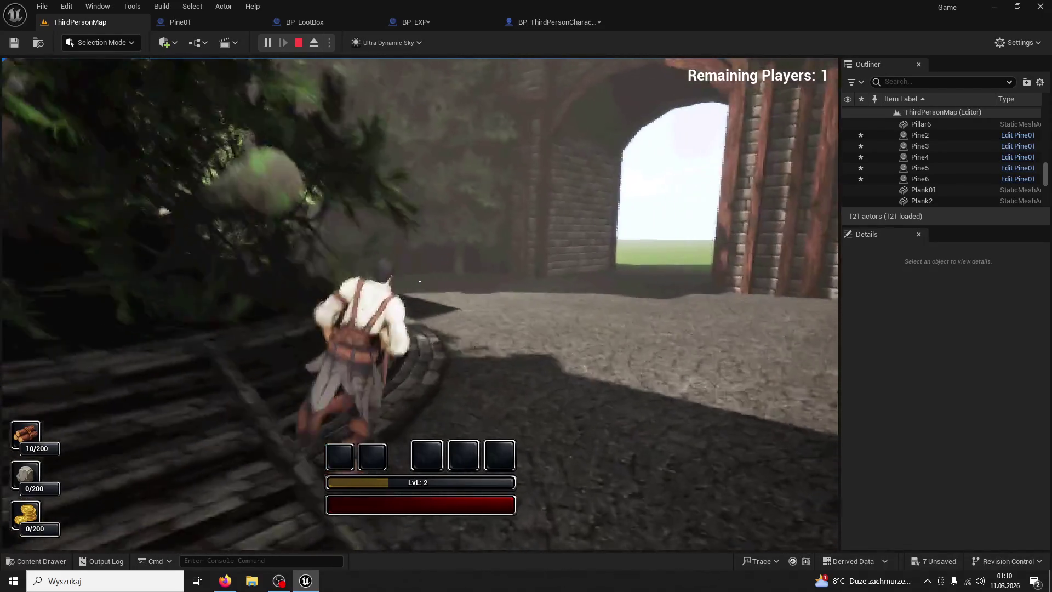
pyautogui.press('Escape')
pyautogui.click(403, 21)
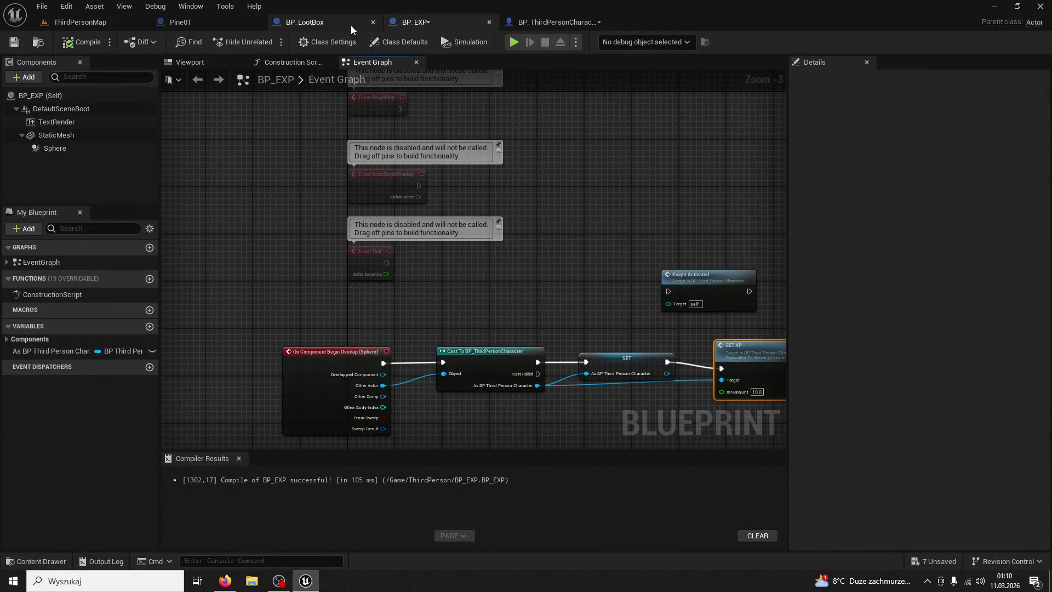
# - Pan the BP_LootBox graph to its Random Integer in Range node
pyautogui.click(351, 25)
pyautogui.moveTo(255, 295)
pyautogui.mouseDown()
pyautogui.moveTo(326, 212)
pyautogui.moveTo(540, 177)
pyautogui.moveTo(544, 336)
pyautogui.moveTo(248, 219)
pyautogui.mouseUp()
pyautogui.scroll(-4, 387, 284)
pyautogui.scroll(3, 418, 269)
pyautogui.moveTo(420, 272)
pyautogui.mouseDown()
pyautogui.moveTo(392, 298)
pyautogui.moveTo(478, 317)
pyautogui.moveTo(447, 262)
pyautogui.moveTo(453, 248)
pyautogui.moveTo(376, 222)
pyautogui.mouseUp()
pyautogui.moveTo(417, 139)
pyautogui.mouseDown()
pyautogui.moveTo(482, 263)
pyautogui.moveTo(486, 376)
pyautogui.moveTo(522, 358)
pyautogui.moveTo(489, 308)
pyautogui.mouseUp()
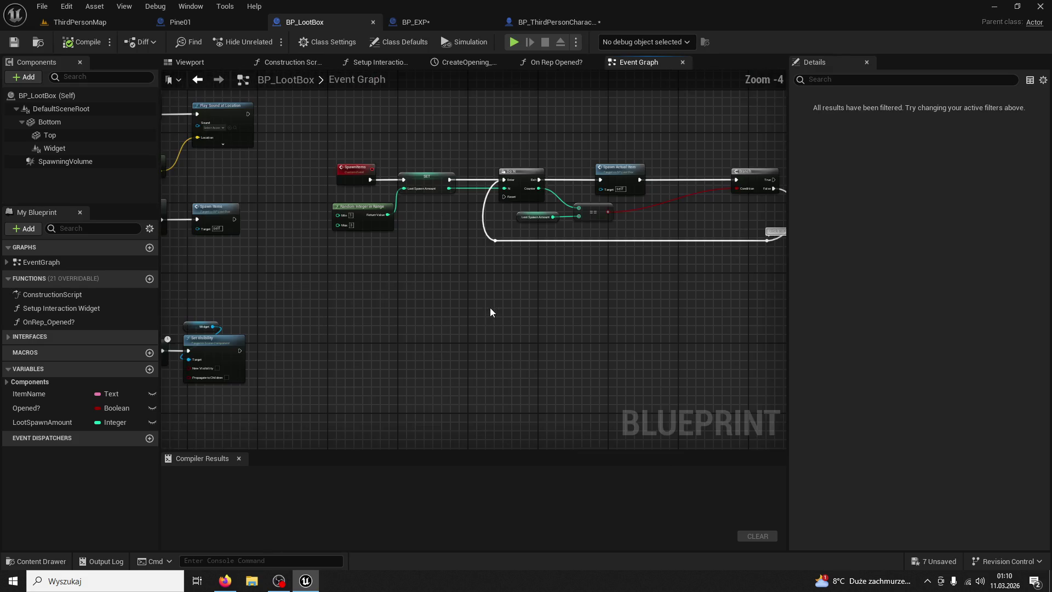
pyautogui.scroll(2, 468, 383)
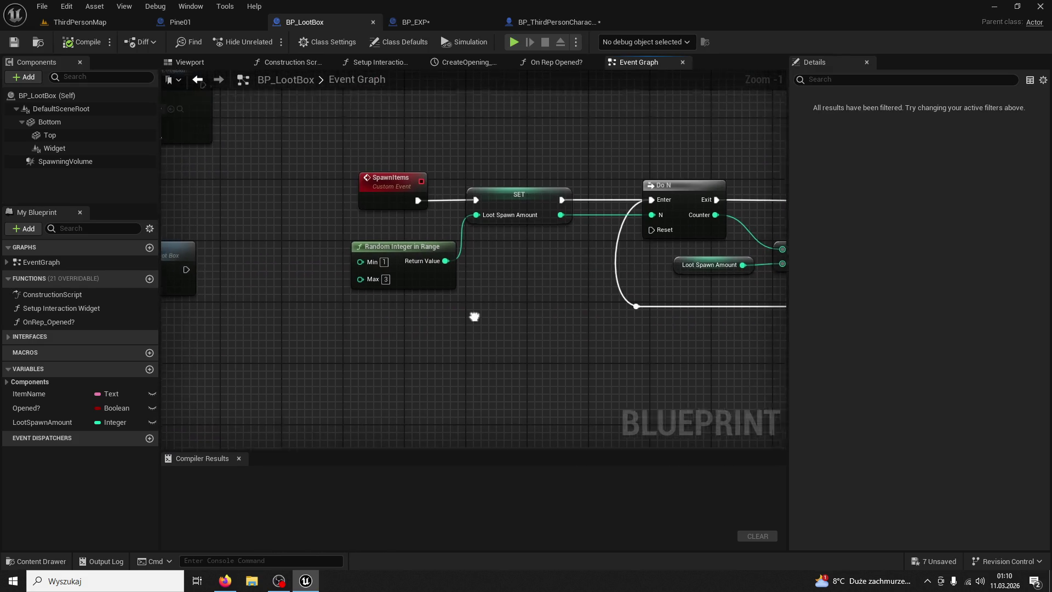
# - Set the item range to Min 5 and Max 10, compile, and return to ThirdPersonMap
pyautogui.write('5')
pyautogui.press('Return')
pyautogui.write('0')
pyautogui.press('Return')
pyautogui.click(81, 42)
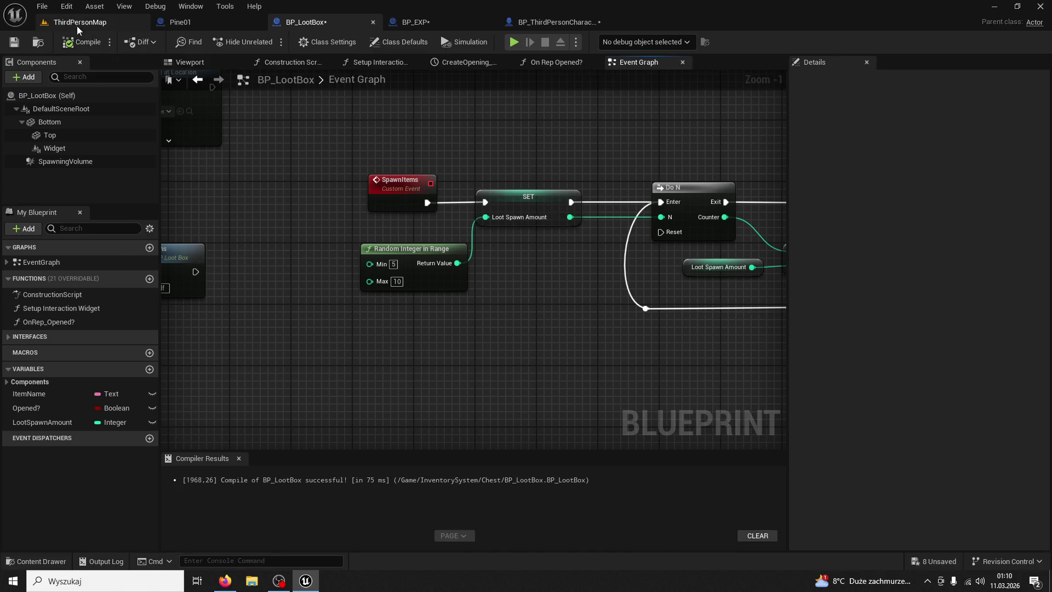
pyautogui.click(77, 23)
pyautogui.hotkey('ctrl', 'space')
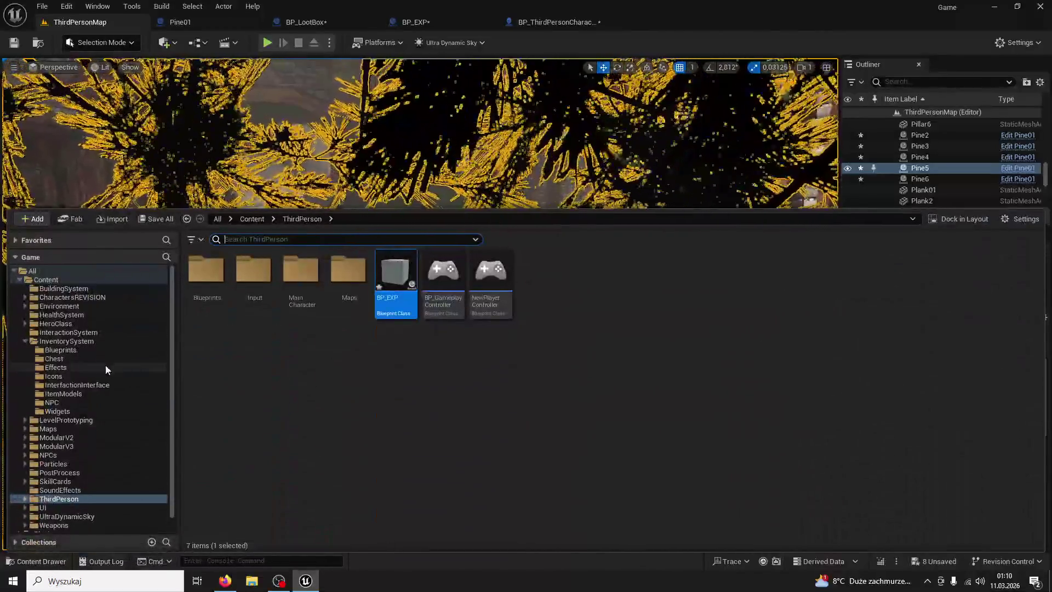
# - Browse the Content Drawer to the InventorySystem > Chest folder and show its assets
pyautogui.click(69, 332)
pyautogui.click(72, 323)
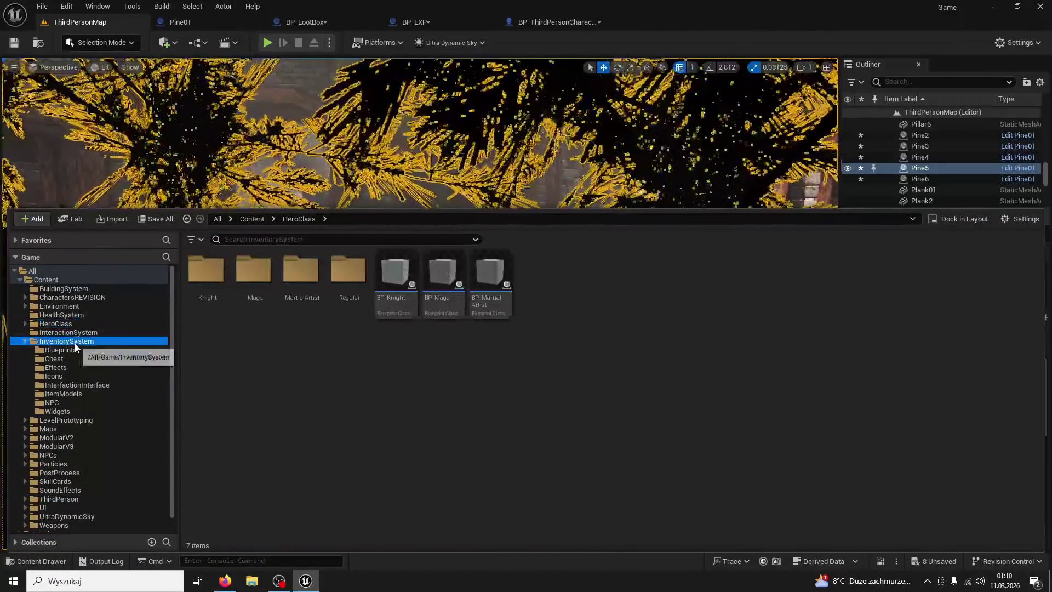
pyautogui.click(66, 341)
pyautogui.doubleClick(206, 269)
pyautogui.click(295, 219)
pyautogui.doubleClick(254, 268)
pyautogui.hotkey('ctrl', 'space')
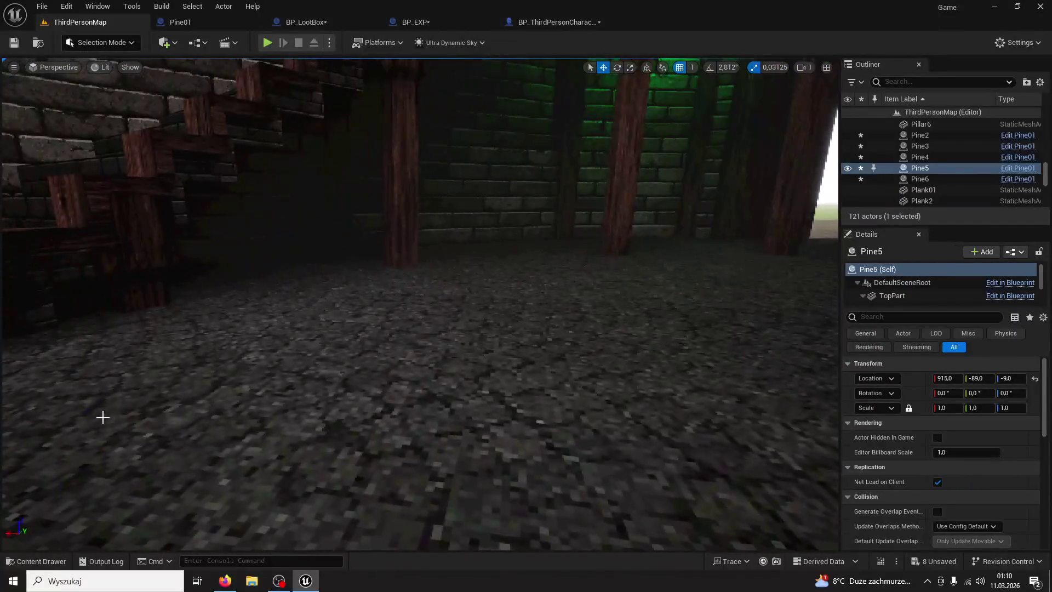
pyautogui.click(55, 561)
# - Place BP_LootBox on the floor by the pillars and start a play session
pyautogui.moveTo(253, 419)
pyautogui.mouseDown()
pyautogui.moveTo(692, 132)
pyautogui.moveTo(669, 238)
pyautogui.mouseUp()
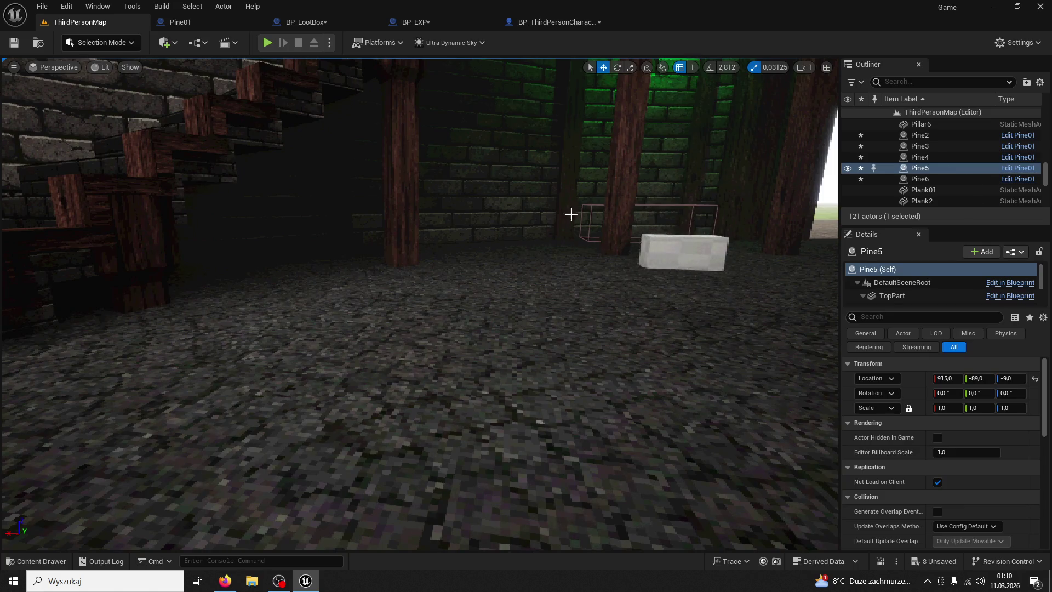
pyautogui.moveTo(571, 214); pyautogui.dragTo(571, 213)
pyautogui.click(267, 42)
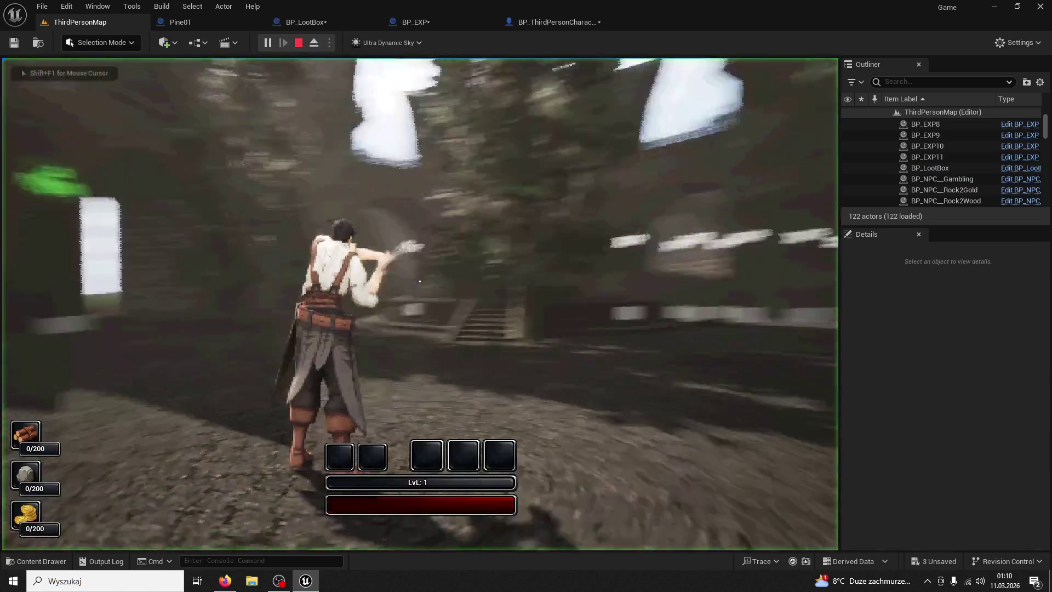
# - Run to the loot box, open it with E, and collect two Beans pickups into the hotbar
pyautogui.press('w')
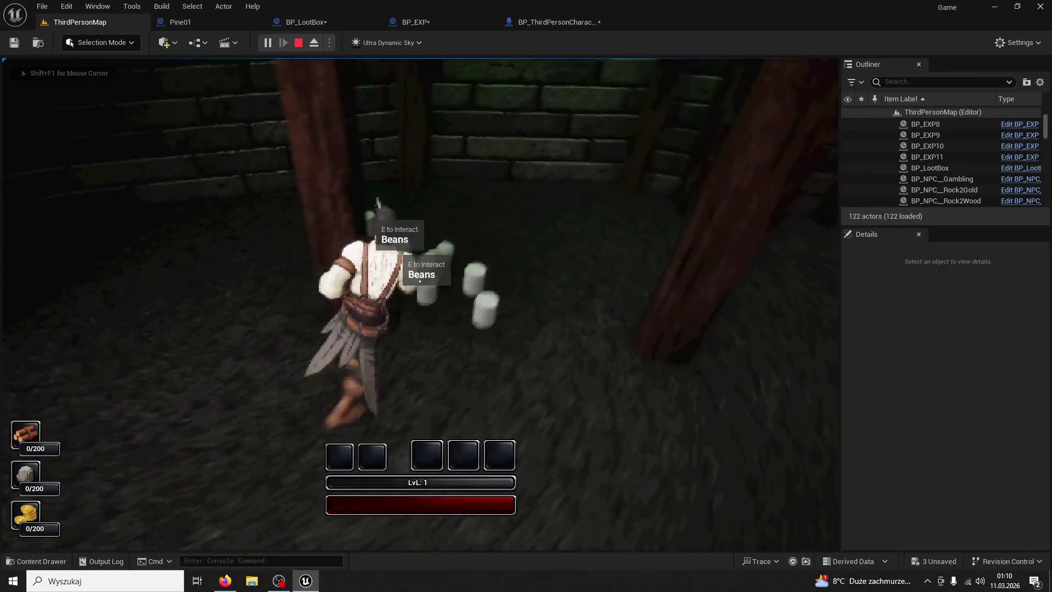
pyautogui.press('e')
pyautogui.press('e')
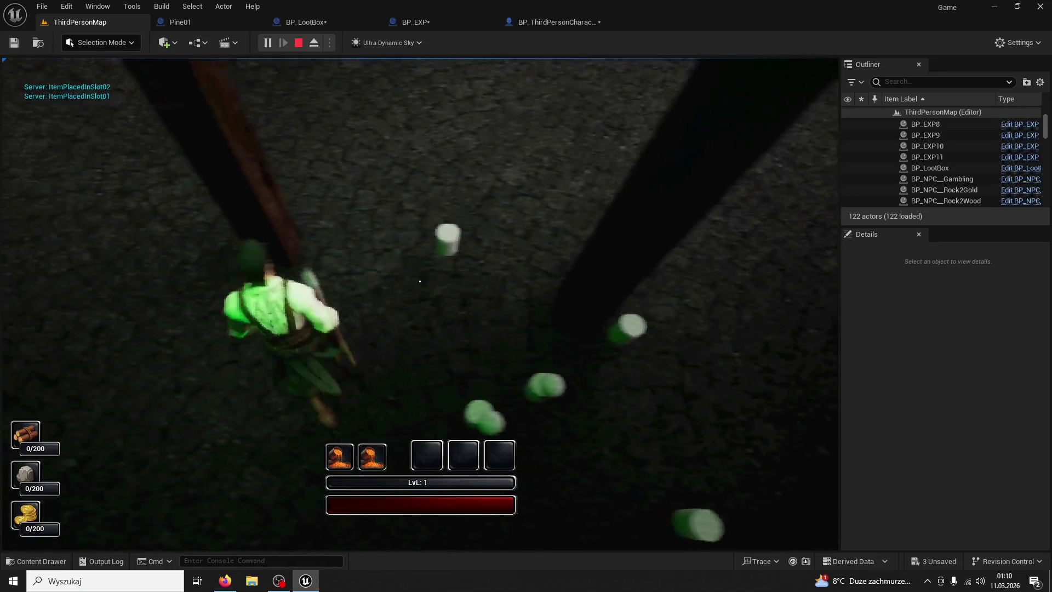
pyautogui.press('1')
pyautogui.press('w')
pyautogui.press('2')
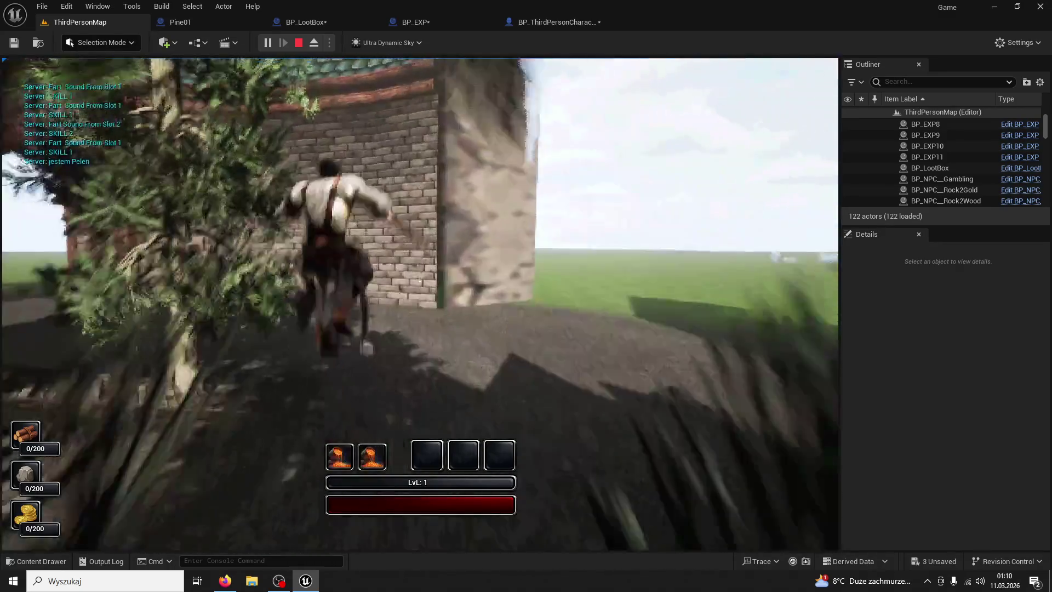
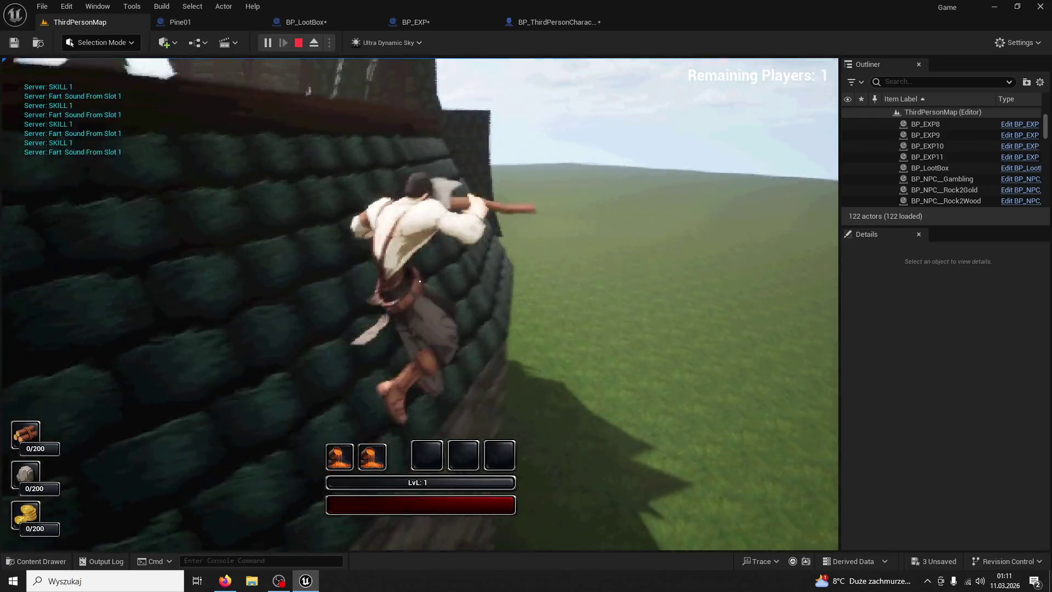
# - Climb the tower, leap across the town rooftops using SKILL 1, and run down the stairs until the editor crashes
pyautogui.press('w')
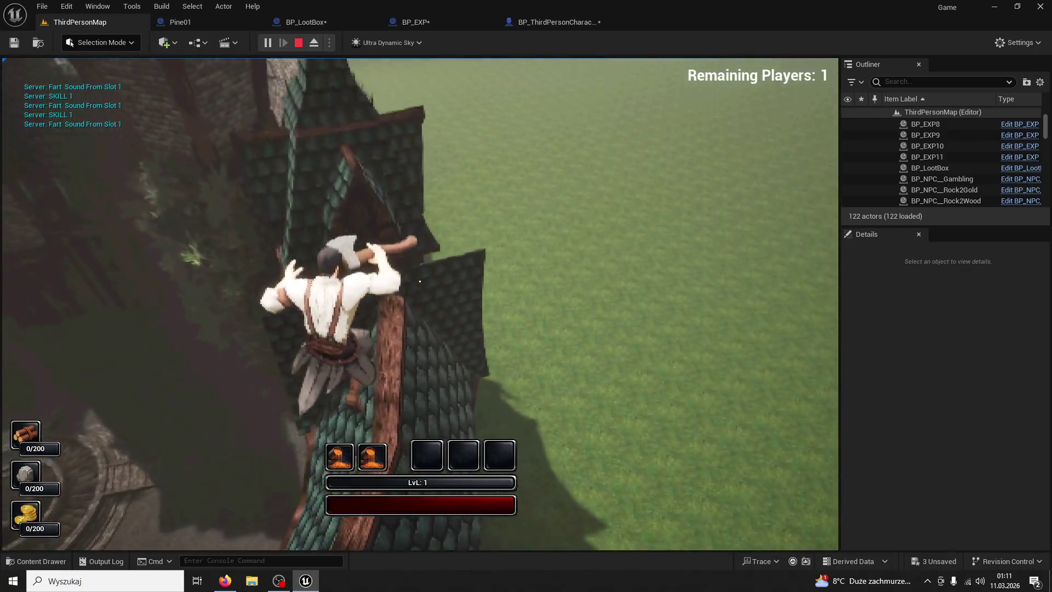
pyautogui.press('w')
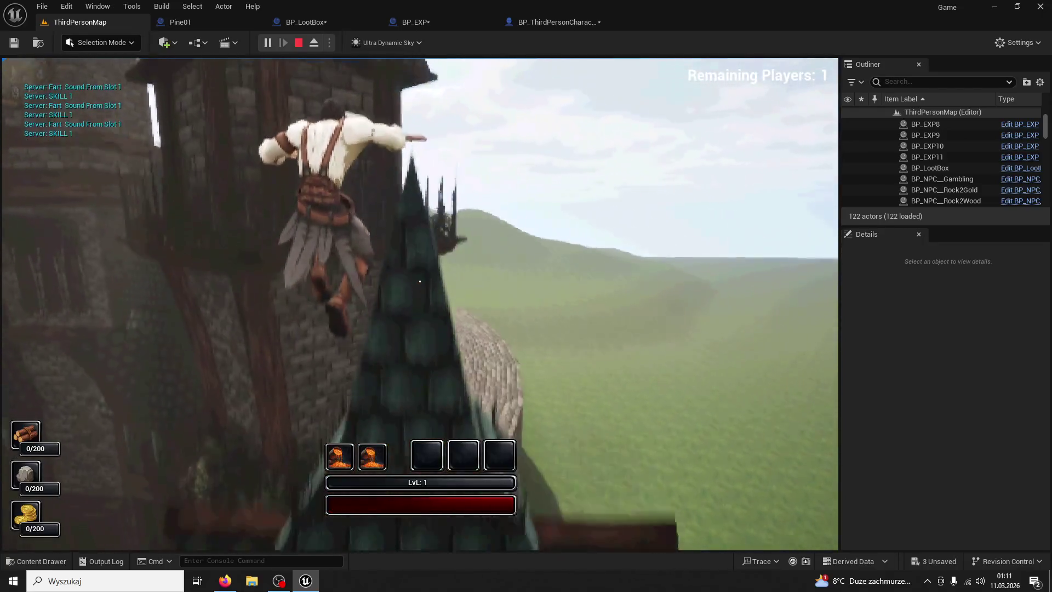
pyautogui.press('w')
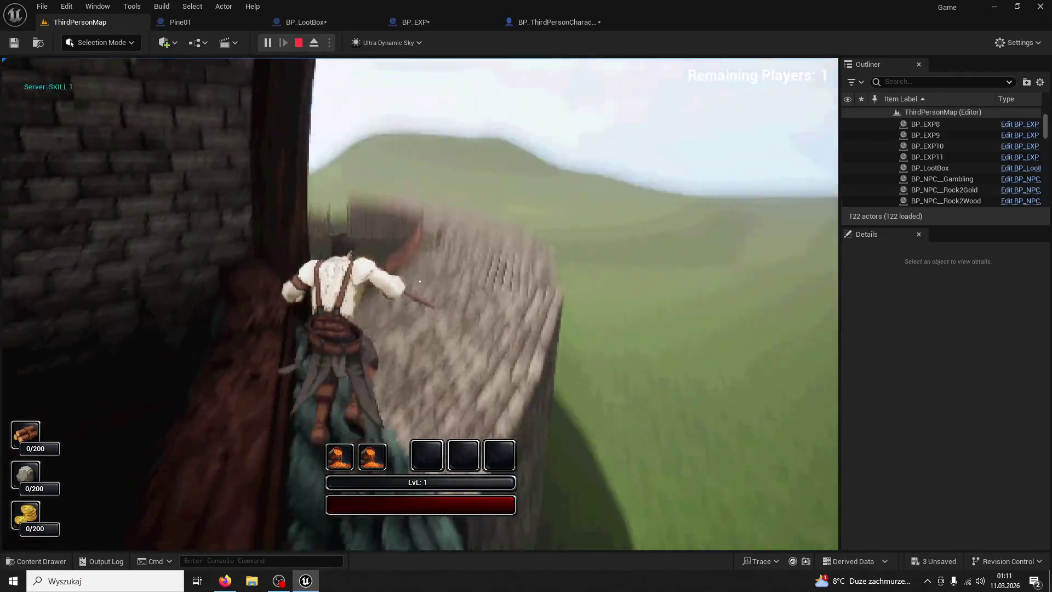
pyautogui.press('1')
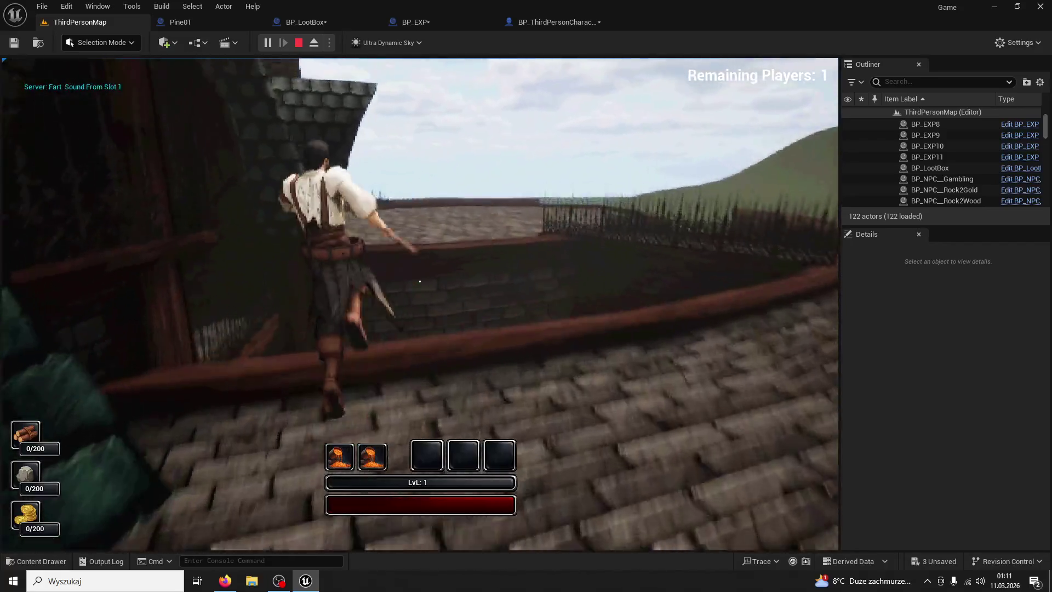
pyautogui.press('1')
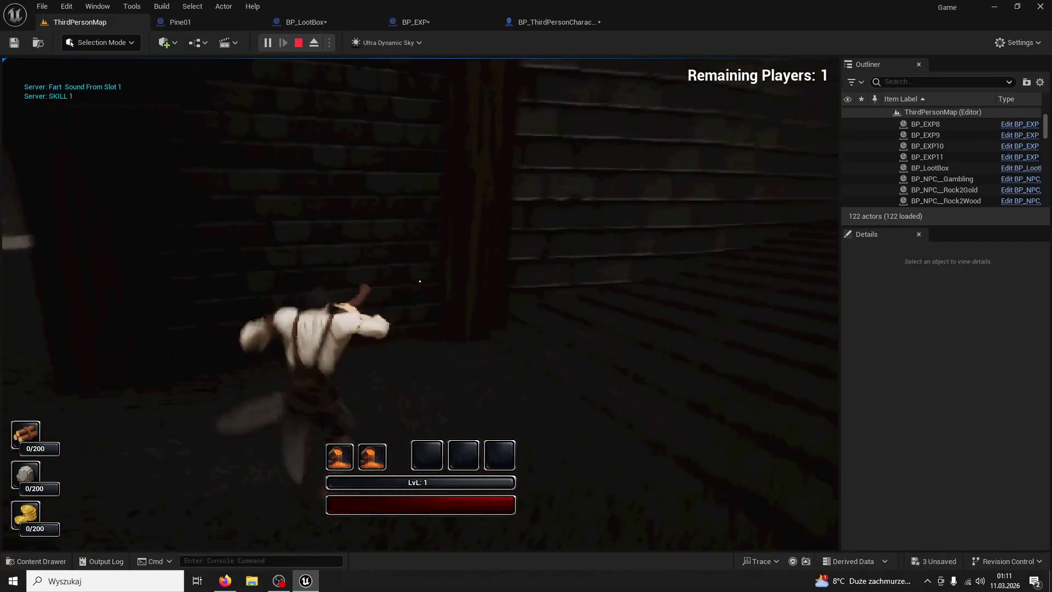
pyautogui.press('1')
pyautogui.press('1')
pyautogui.press('1')
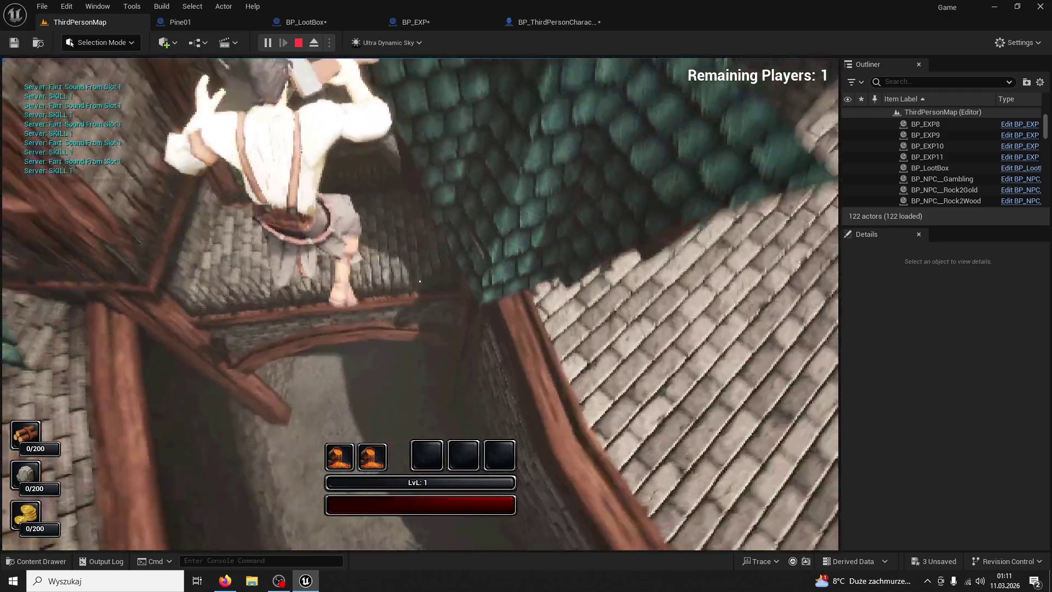
pyautogui.press('w')
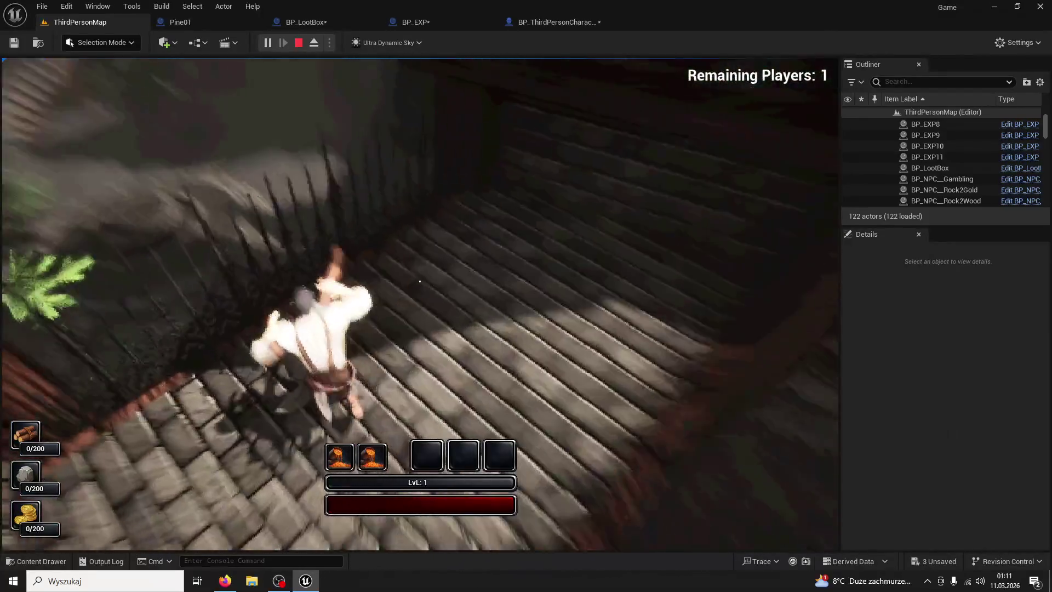
pyautogui.press('w')
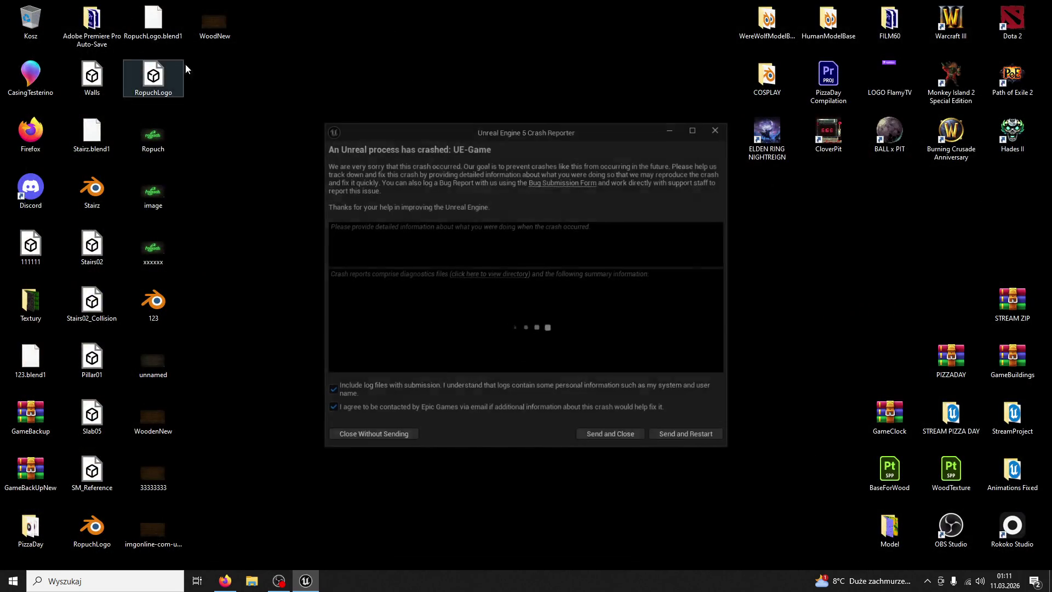
# - Close the crash report without sending, relaunch the Animations Fixed project, and reopen the previous asset editors
pyautogui.click(712, 131)
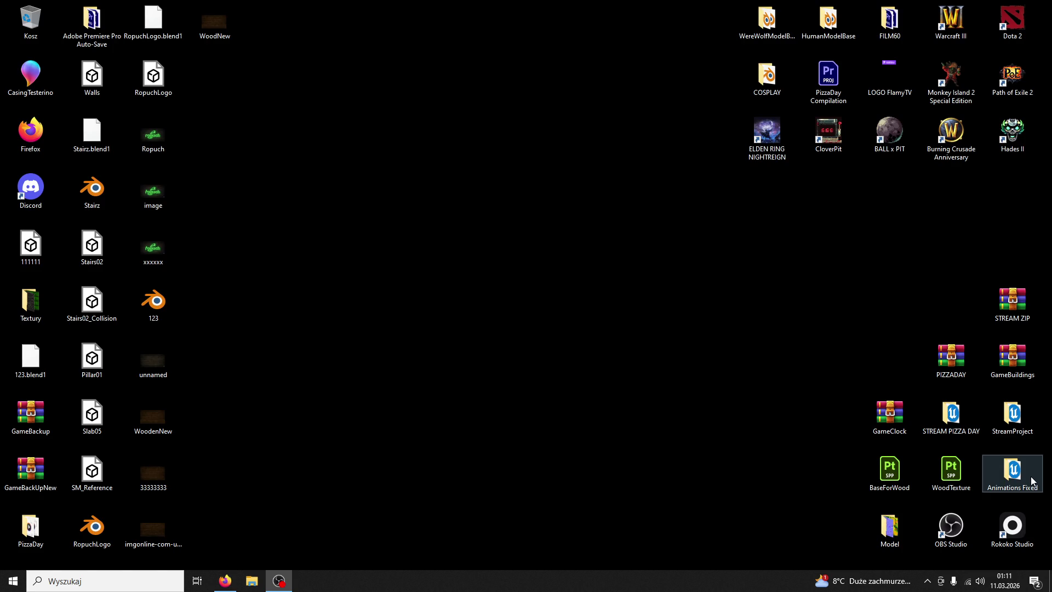
pyautogui.doubleClick(1012, 470)
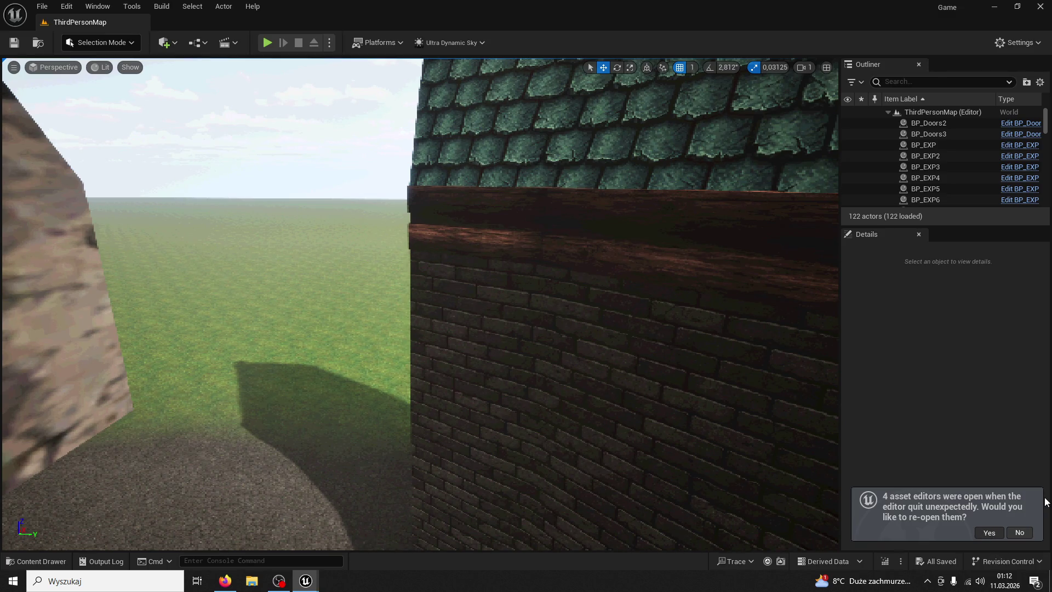
pyautogui.click(989, 532)
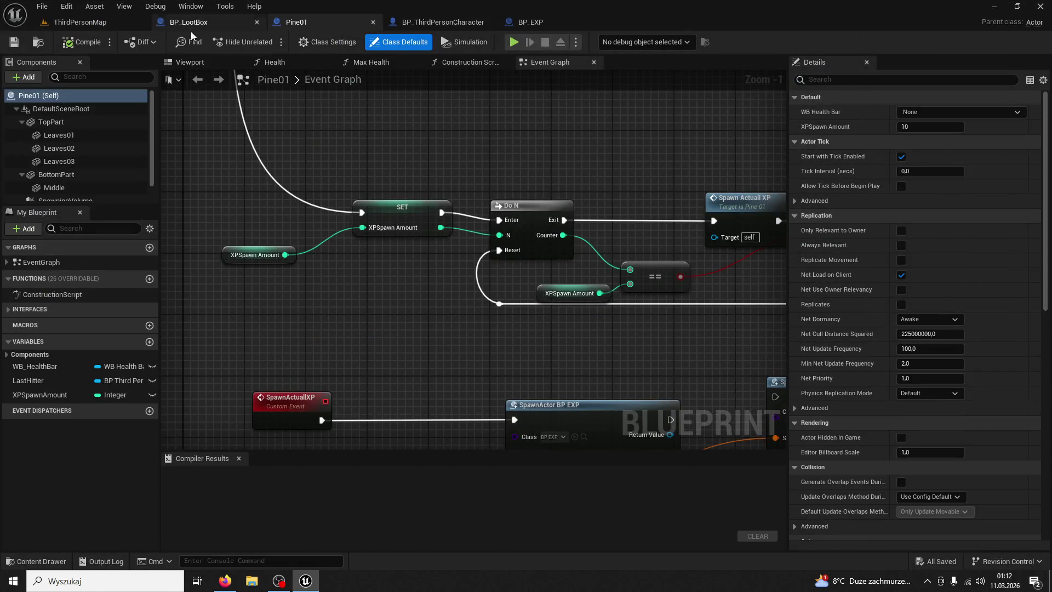
# - Look over BP_LootBox's graph, then Pine01's OnDeath and Sequence nodes
pyautogui.click(189, 24)
pyautogui.scroll(2, 387, 196)
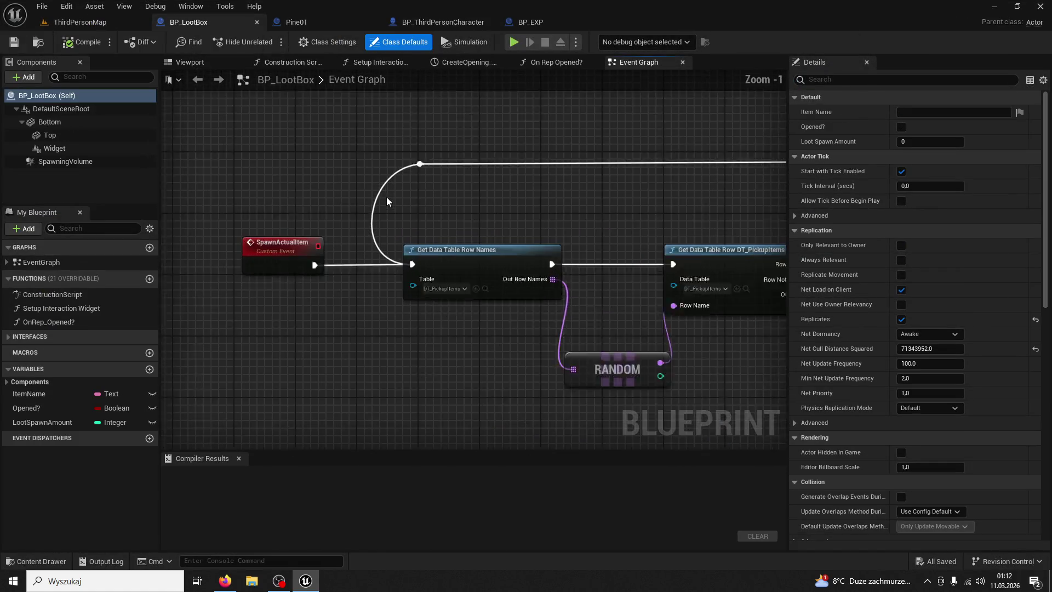
pyautogui.scroll(1, 386, 196)
pyautogui.click(299, 27)
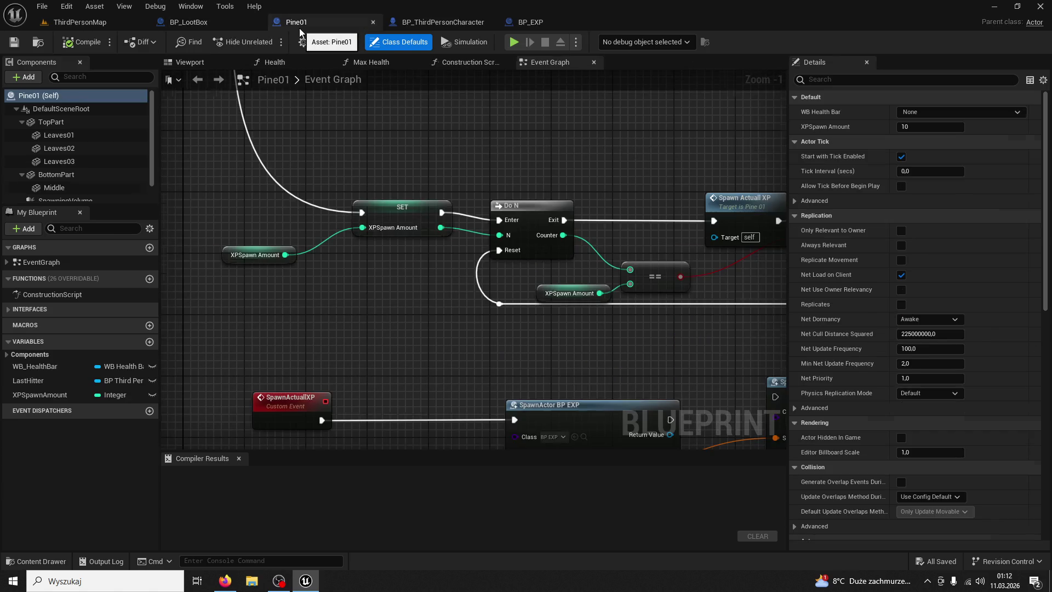
pyautogui.scroll(-2, 575, 347)
pyautogui.moveTo(575, 347)
pyautogui.mouseDown()
pyautogui.moveTo(500, 286)
pyautogui.moveTo(432, 392)
pyautogui.mouseUp()
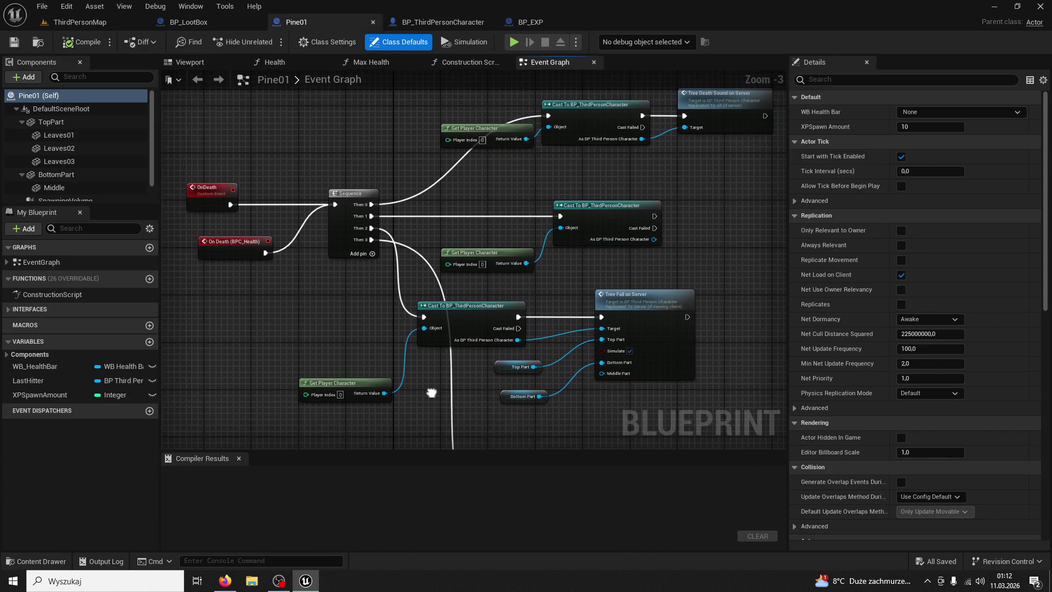
# - Compare Pine01's SET, Do N loop and Spawn Actual XP call against BP_LootBox's loop
pyautogui.click(192, 23)
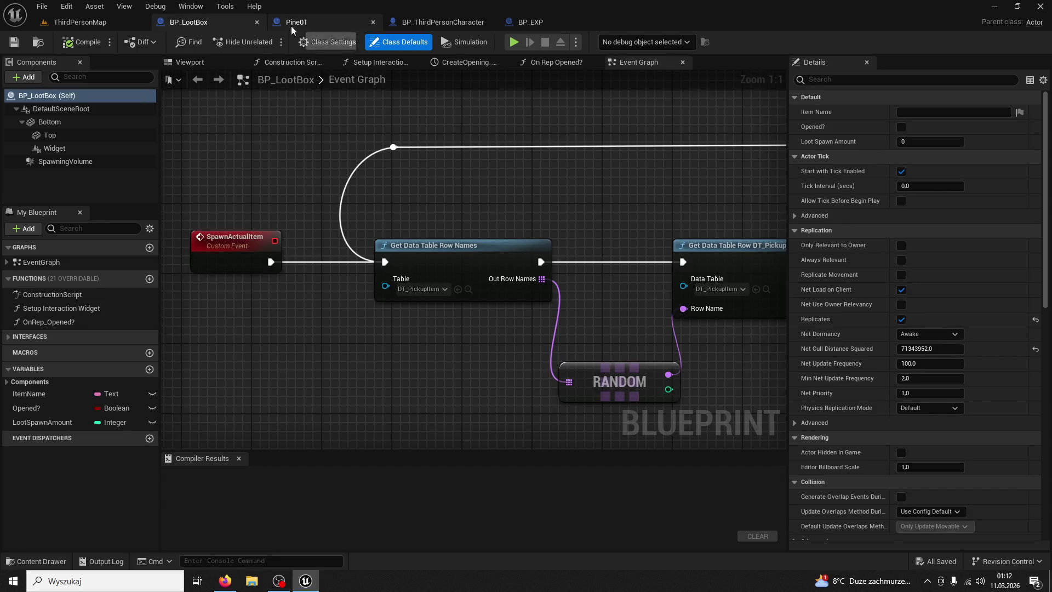
pyautogui.click(290, 25)
pyautogui.moveTo(356, 178); pyautogui.dragTo(252, 132)
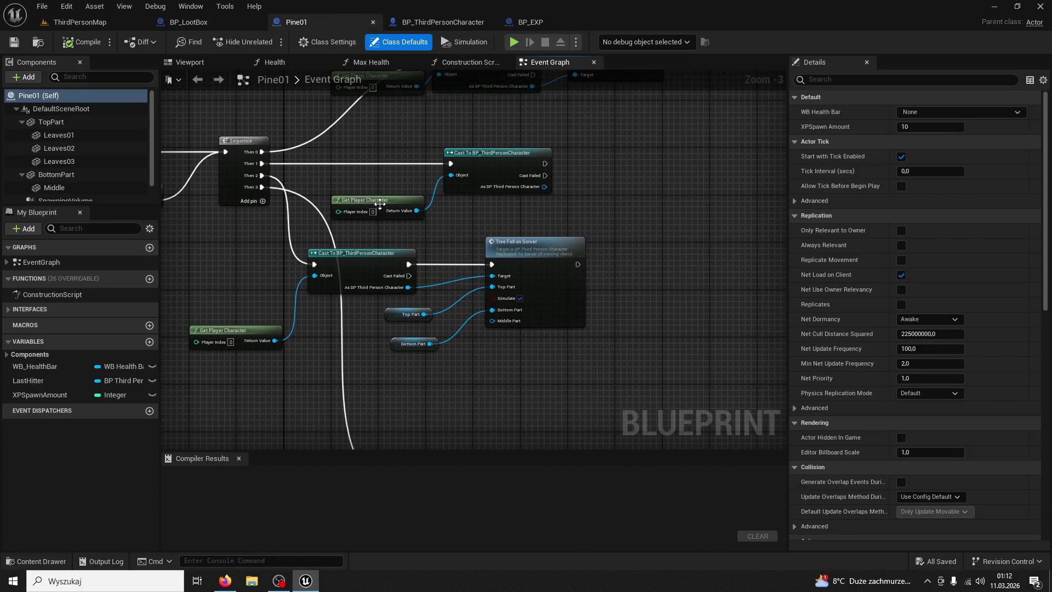
pyautogui.moveTo(342, 80); pyautogui.dragTo(289, 4)
pyautogui.click(219, 22)
pyautogui.scroll(-1, 537, 195)
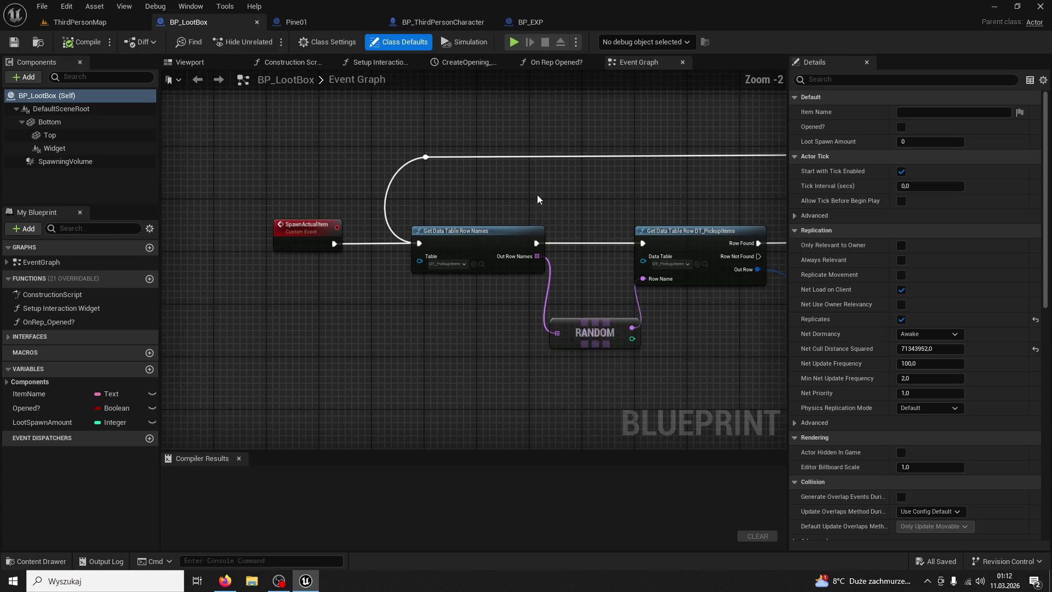
pyautogui.scroll(1, 476, 196)
# - Check BP_EXP's overlap logic, then return to Pine01's graph and dismiss its node action list
pyautogui.click(530, 21)
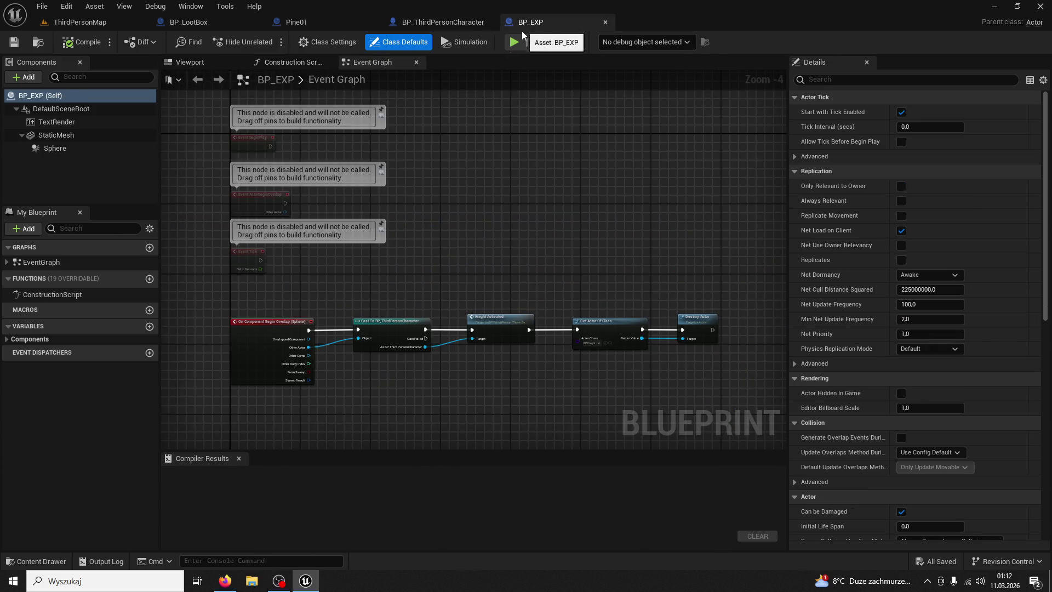
pyautogui.moveTo(487, 181); pyautogui.dragTo(543, 126)
pyautogui.click(295, 22)
pyautogui.scroll(3, 345, 100)
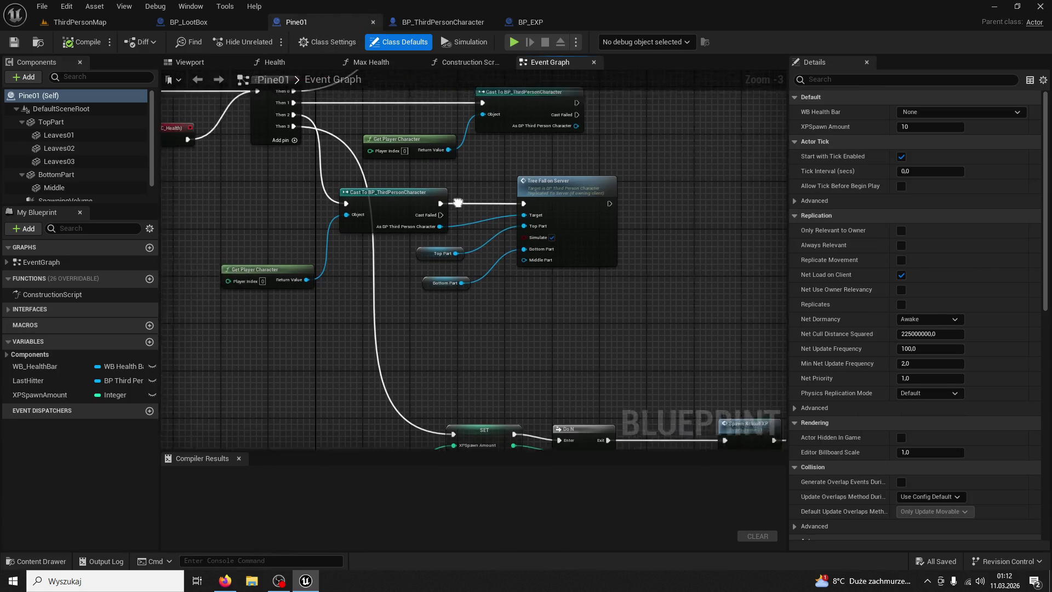
pyautogui.scroll(3, 345, 100)
pyautogui.rightClick(455, 182)
pyautogui.click(366, 147)
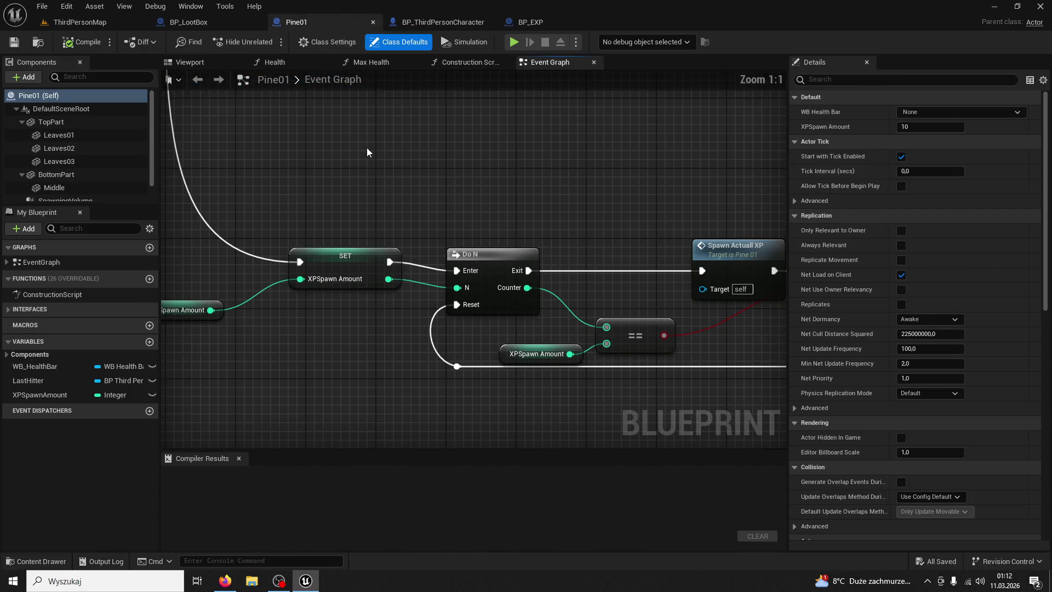
# - Inspect Pine01's XPSpawnAmount variable and its whole OnDeath logic, then return to BP_LootBox
pyautogui.click(189, 22)
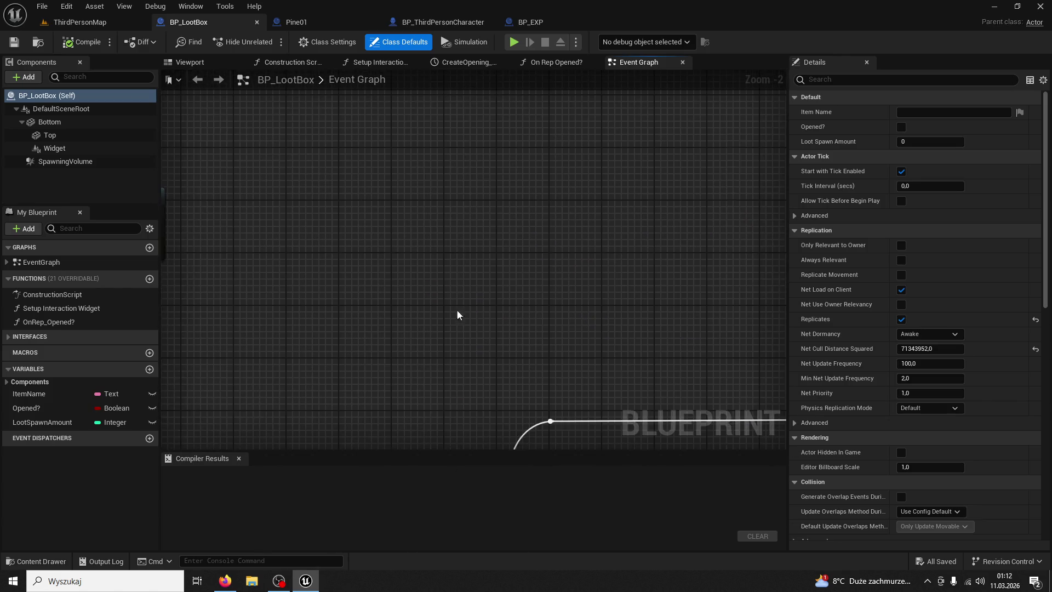
pyautogui.scroll(2, 586, 298)
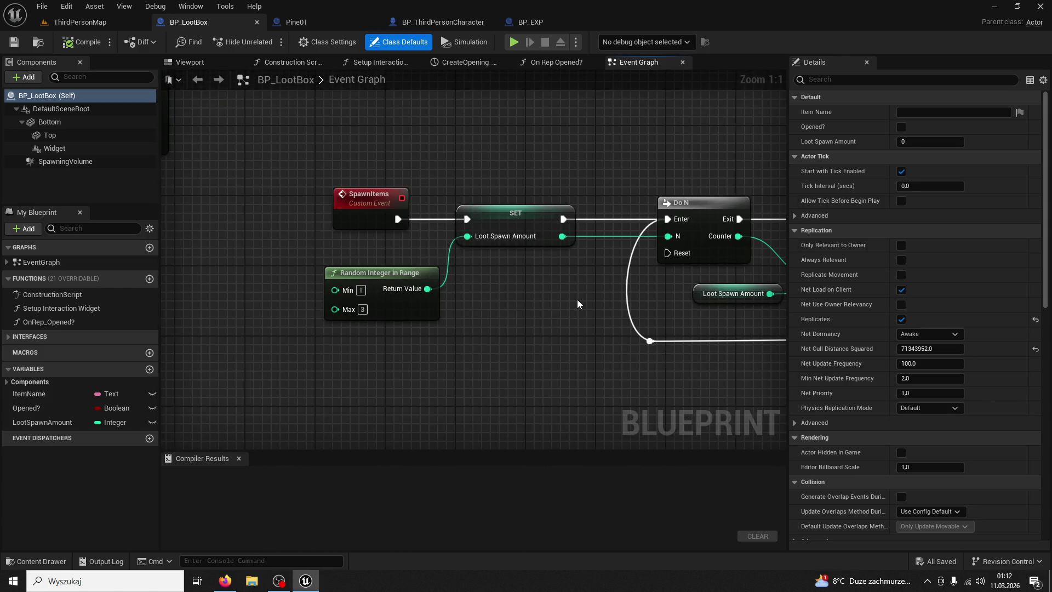
pyautogui.click(327, 27)
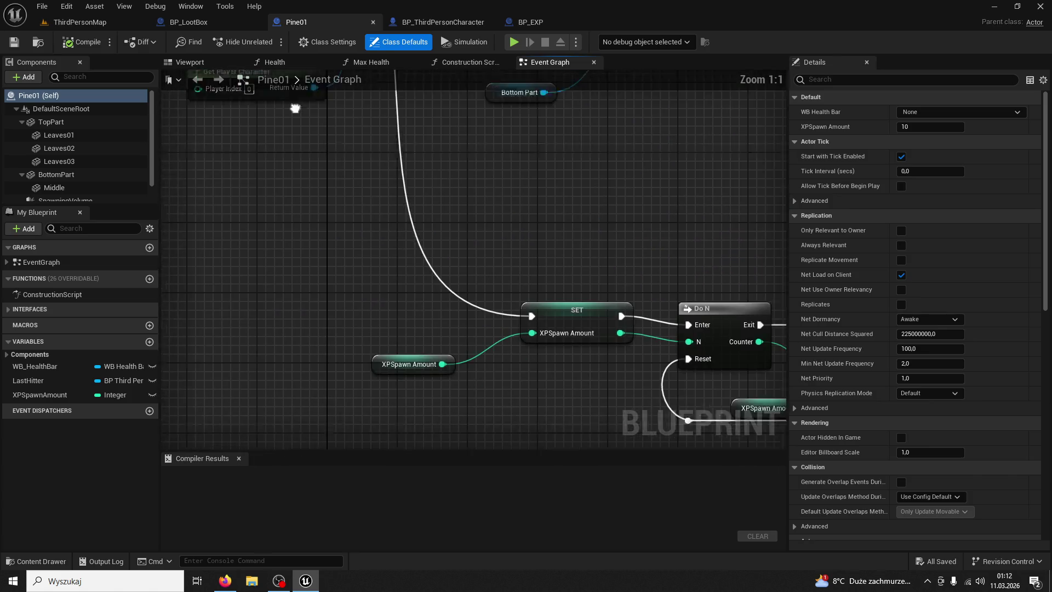
pyautogui.click(261, 244)
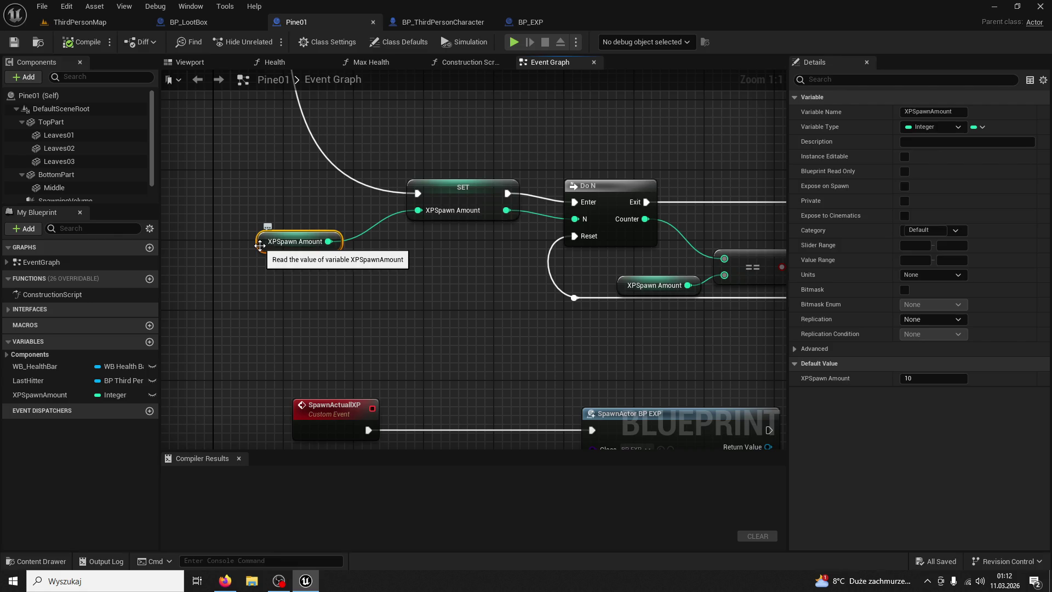
pyautogui.hotkey('alt', 'Left')
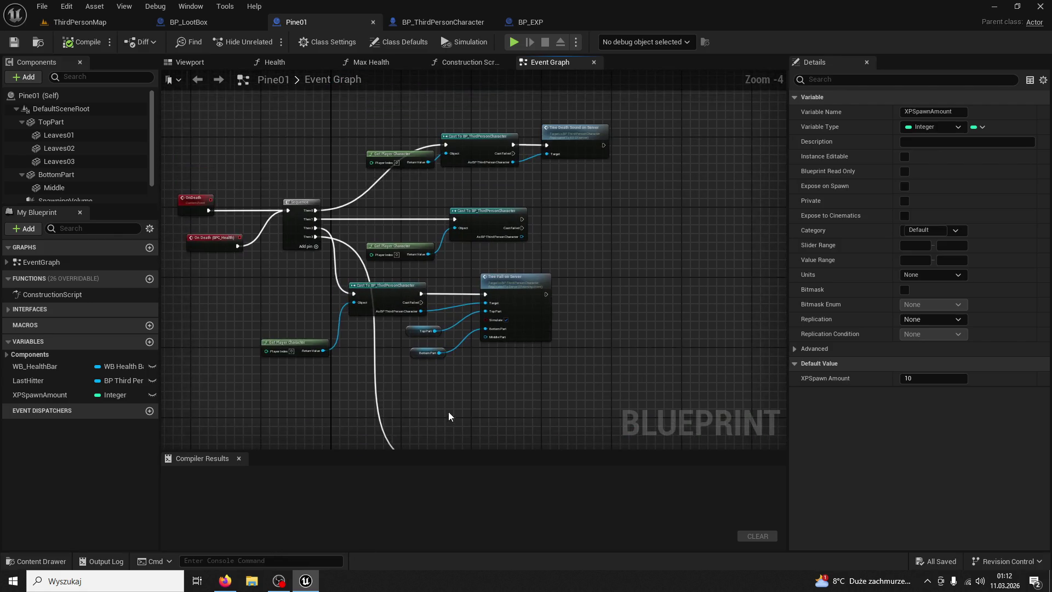
pyautogui.click(241, 23)
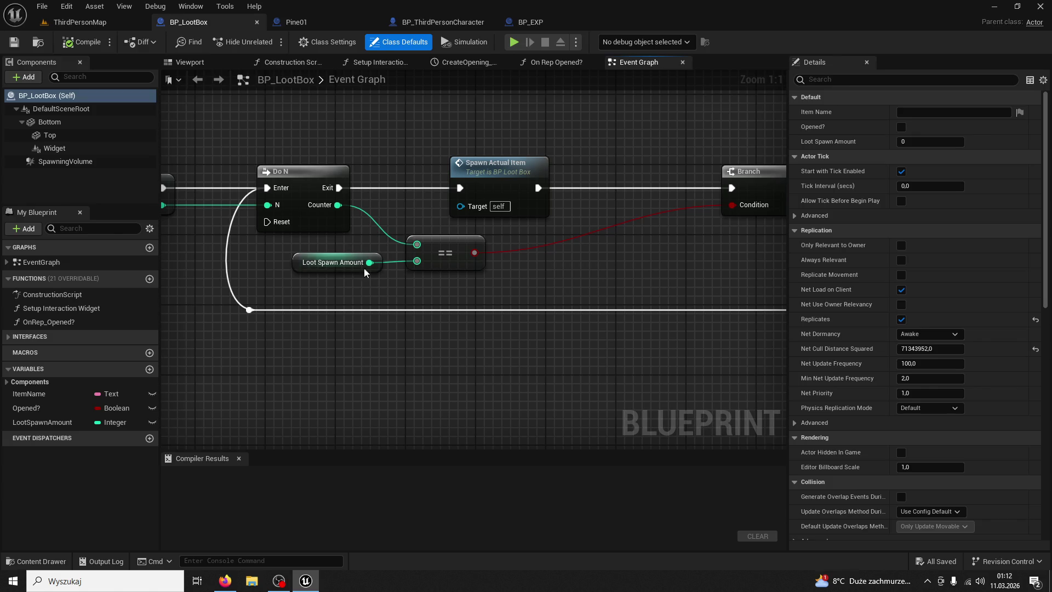
pyautogui.click(308, 25)
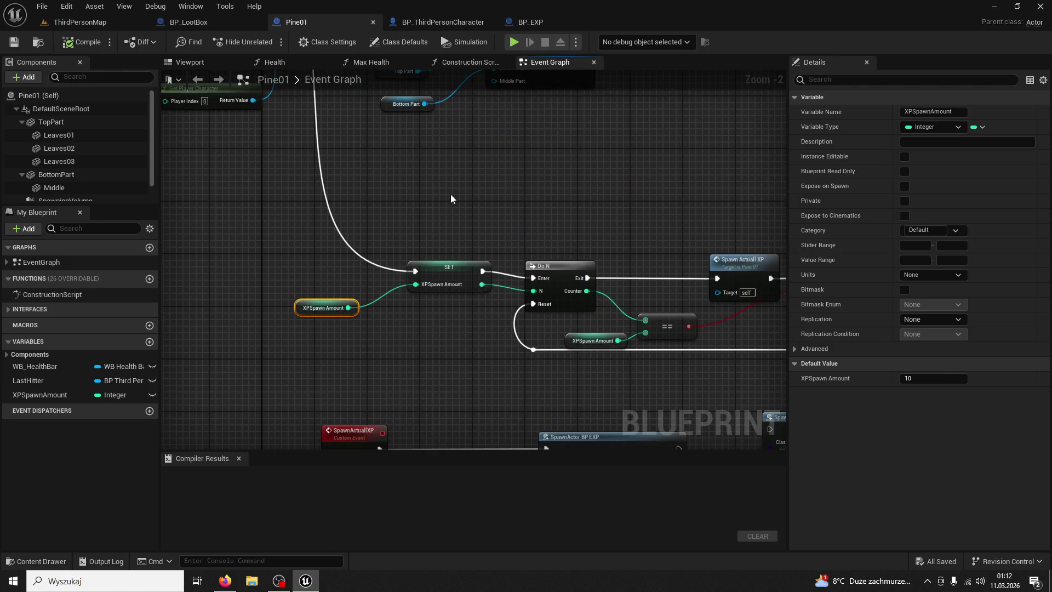
pyautogui.scroll(1, 409, 133)
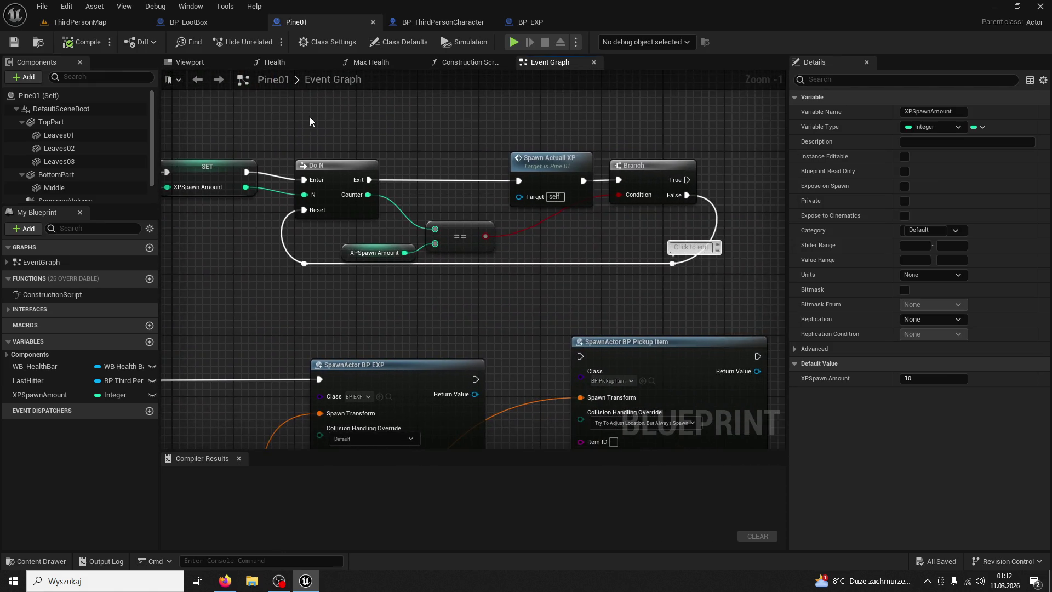
pyautogui.click(248, 23)
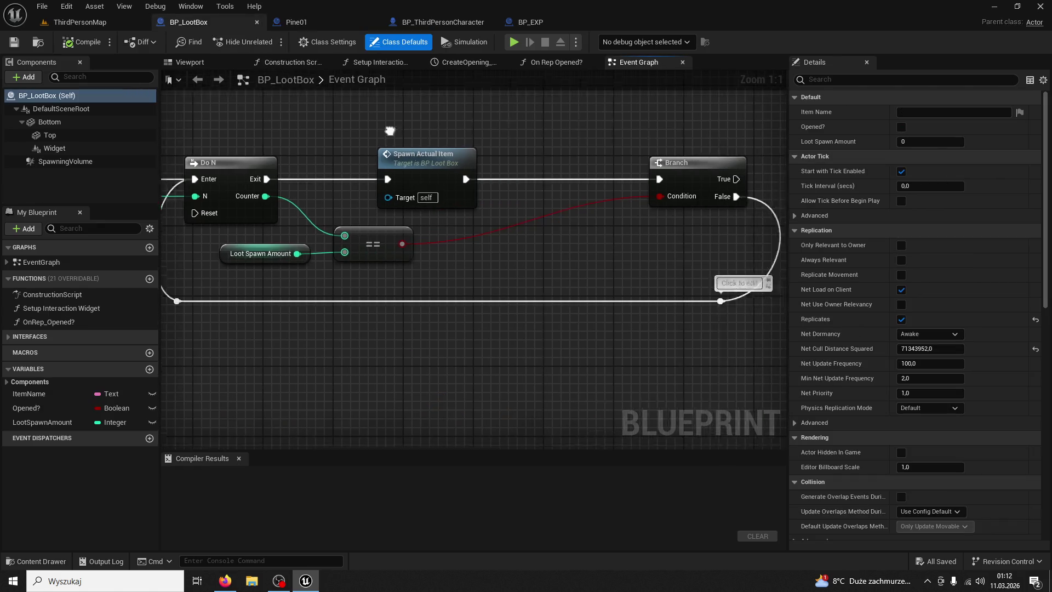
pyautogui.moveTo(295, 166)
pyautogui.mouseDown()
pyautogui.moveTo(490, 194)
pyautogui.moveTo(579, 248)
pyautogui.moveTo(425, 190)
pyautogui.mouseUp()
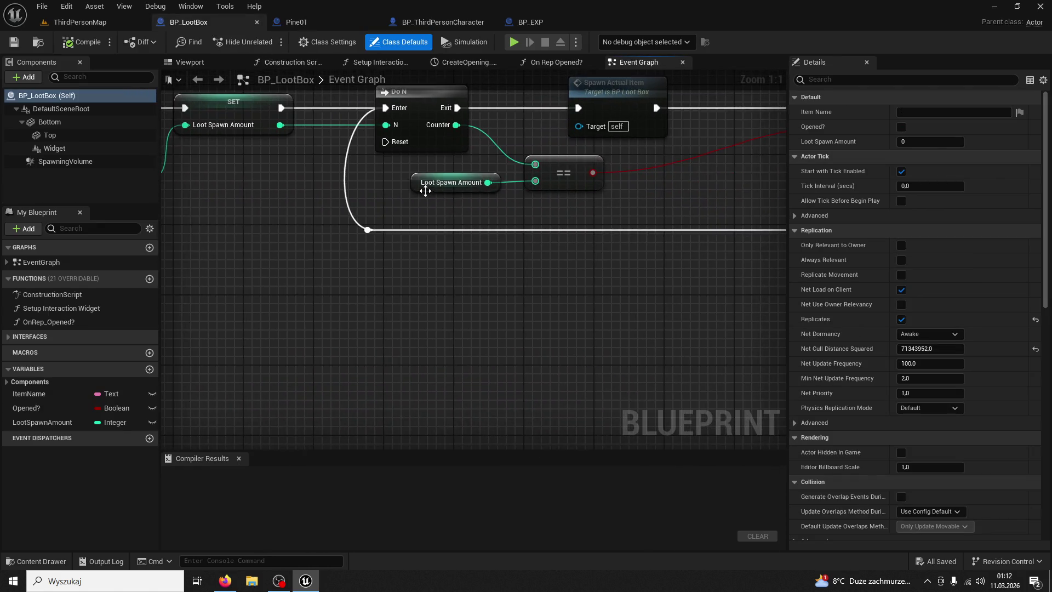
pyautogui.moveTo(442, 280); pyautogui.dragTo(373, 323)
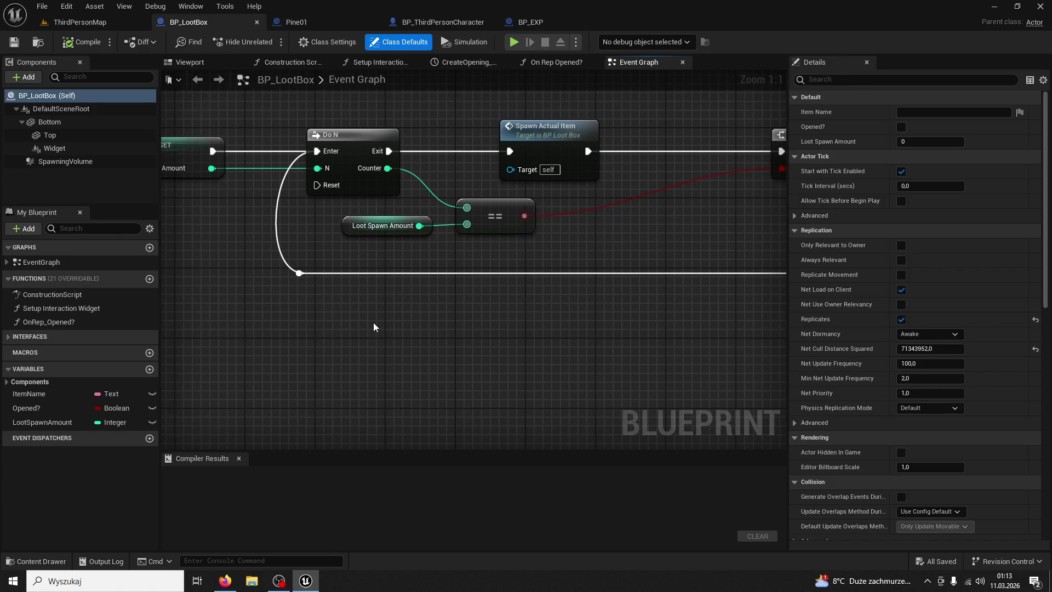
pyautogui.doubleClick(560, 137)
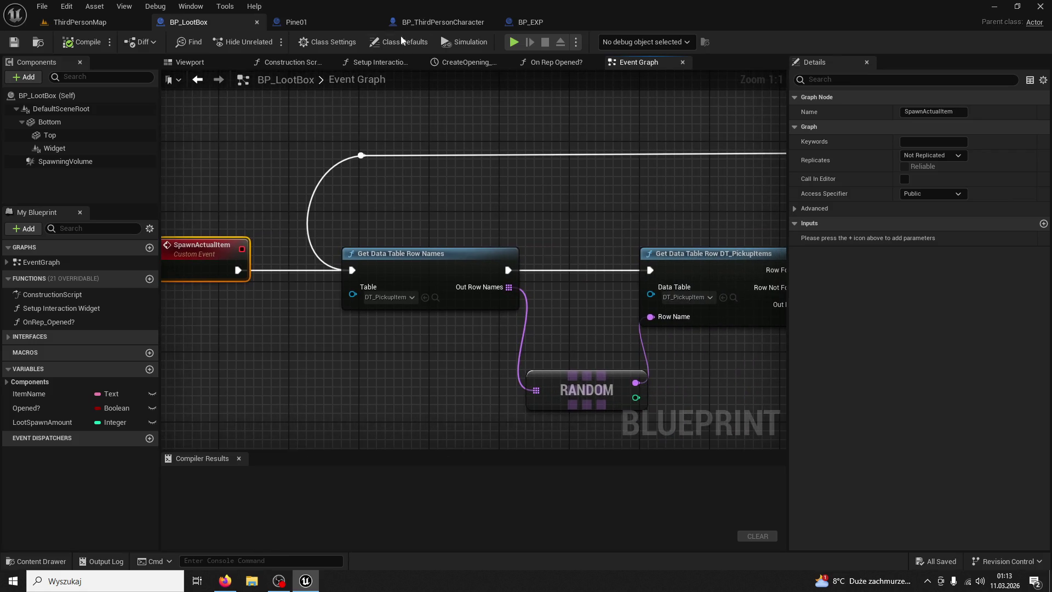
pyautogui.click(322, 21)
pyautogui.moveTo(442, 220); pyautogui.dragTo(502, 232)
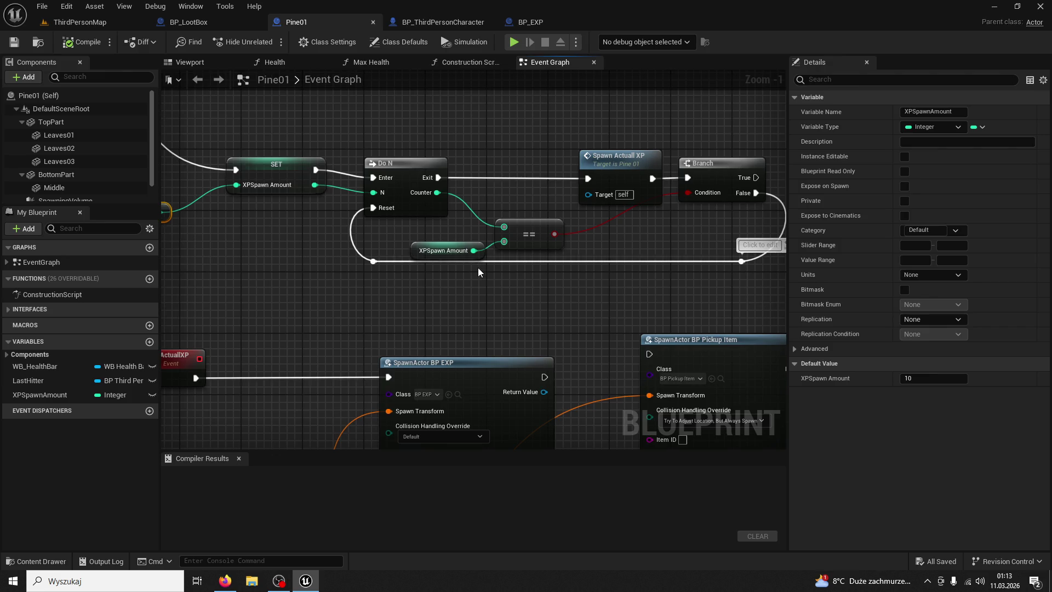
pyautogui.click(189, 21)
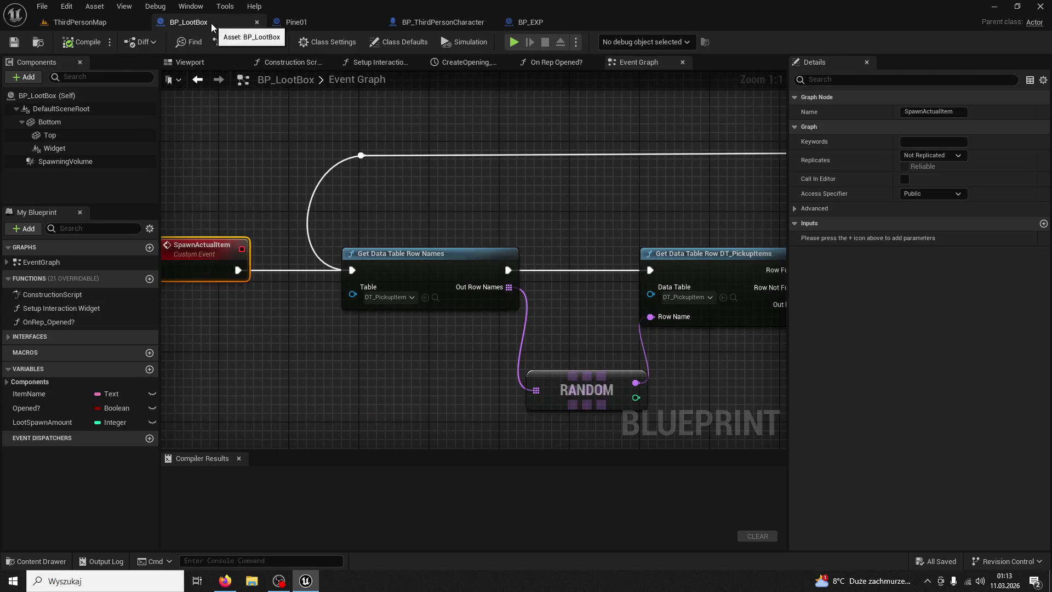
pyautogui.moveTo(381, 157); pyautogui.dragTo(491, 284)
pyautogui.scroll(-6, 492, 285)
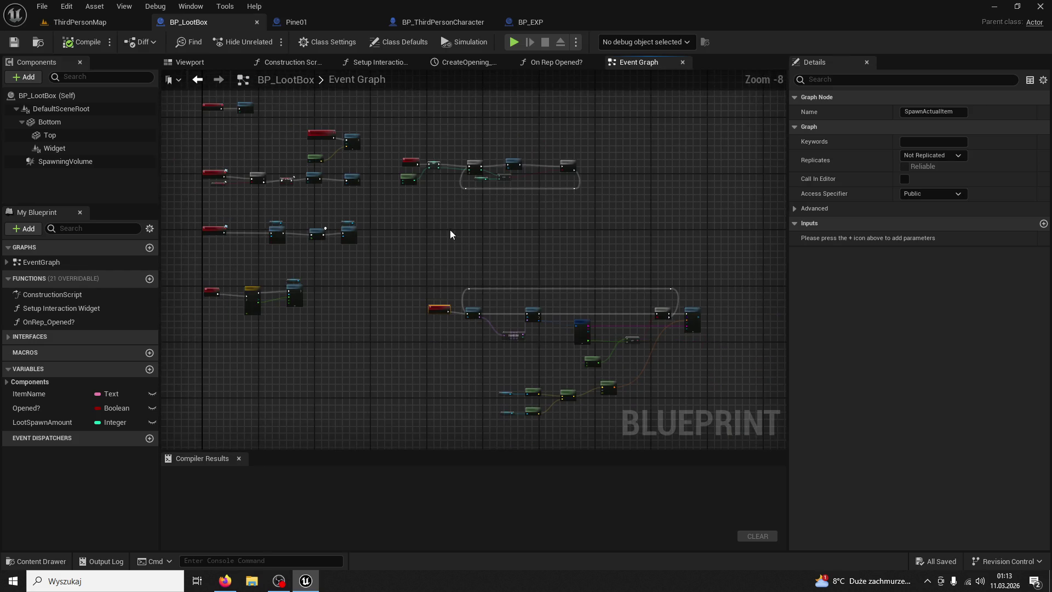
pyautogui.scroll(5, 427, 189)
pyautogui.moveTo(435, 186)
pyautogui.mouseDown()
pyautogui.moveTo(533, 296)
pyautogui.moveTo(510, 296)
pyautogui.mouseUp()
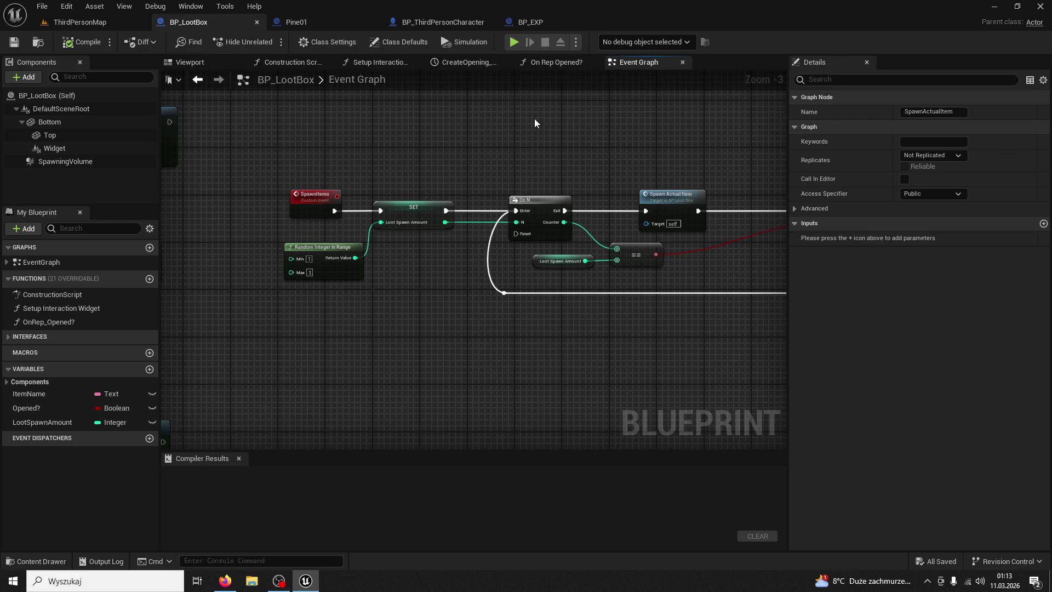
pyautogui.scroll(1, 526, 181)
pyautogui.moveTo(526, 219)
pyautogui.mouseDown()
pyautogui.moveTo(472, 274)
pyautogui.moveTo(402, 281)
pyautogui.mouseUp()
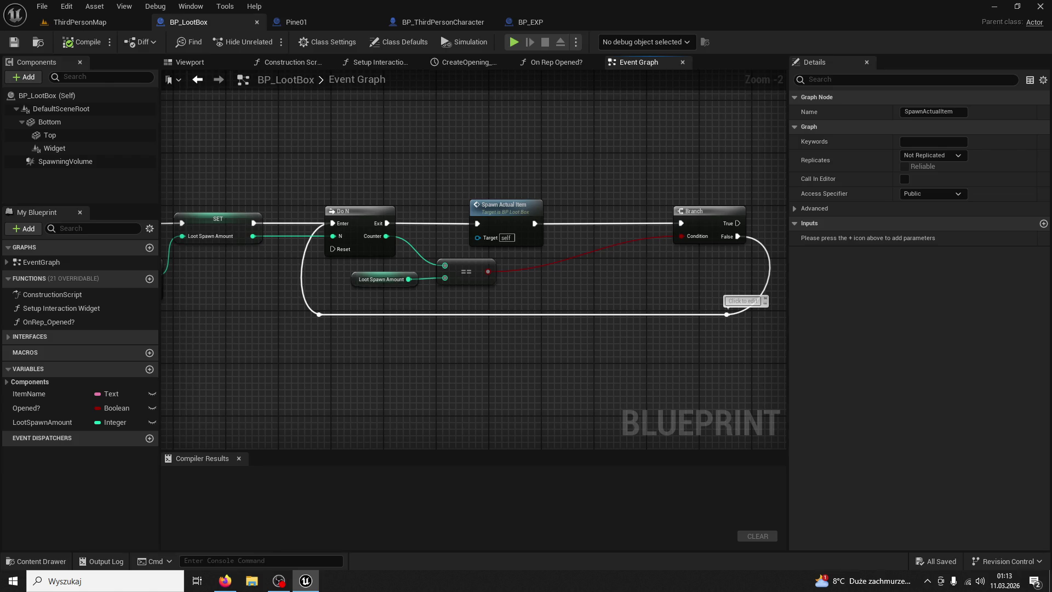
pyautogui.hotkey('alt', 'Tab')
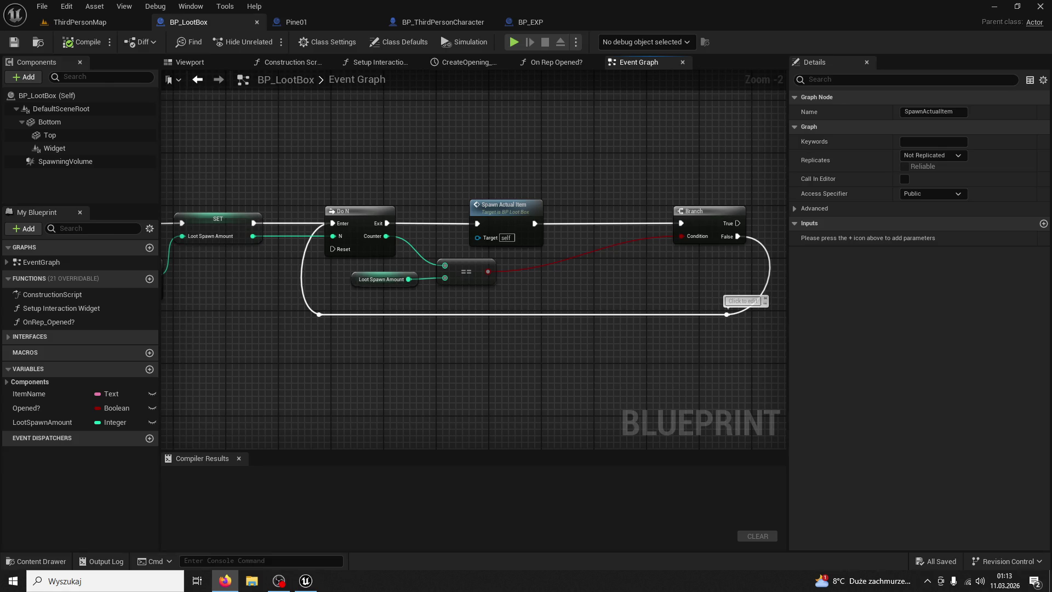
pyautogui.click(360, 212)
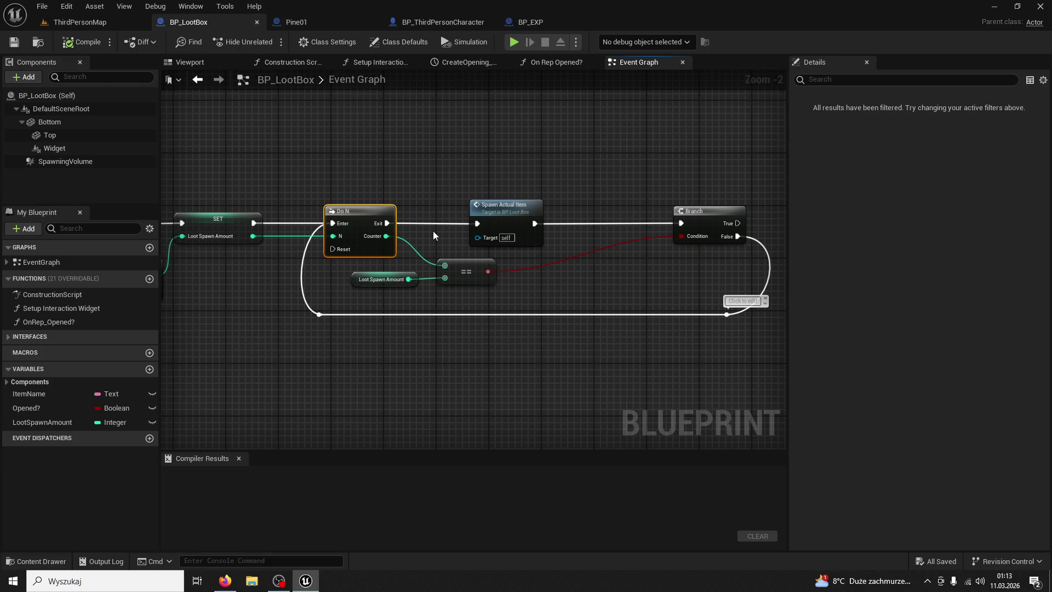
# - Review BP_LootBox's SpawnItems, Random Integer, Do N, Branch and SpawnActualItem data table nodes
pyautogui.moveTo(387, 301); pyautogui.dragTo(530, 270)
pyautogui.moveTo(459, 325)
pyautogui.mouseDown()
pyautogui.moveTo(488, 291)
pyautogui.moveTo(383, 191)
pyautogui.moveTo(314, 92)
pyautogui.moveTo(389, 229)
pyautogui.moveTo(373, 340)
pyautogui.moveTo(501, 428)
pyautogui.mouseUp()
pyautogui.moveTo(390, 120)
pyautogui.mouseDown()
pyautogui.moveTo(465, 371)
pyautogui.moveTo(577, 416)
pyautogui.moveTo(551, 331)
pyautogui.mouseUp()
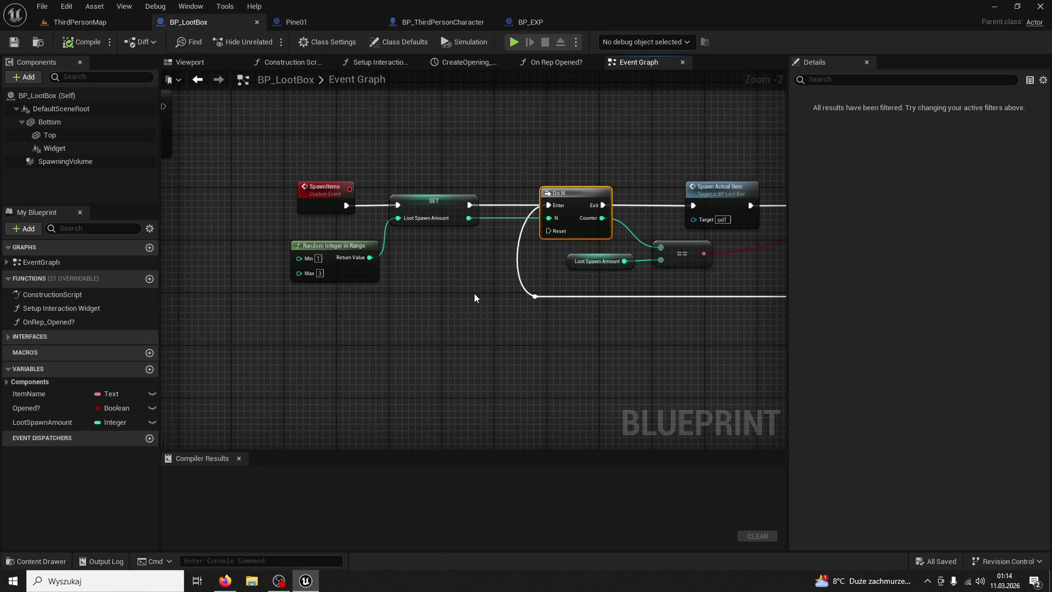
pyautogui.moveTo(665, 160)
pyautogui.mouseDown()
pyautogui.moveTo(533, 116)
pyautogui.moveTo(385, 102)
pyautogui.mouseUp()
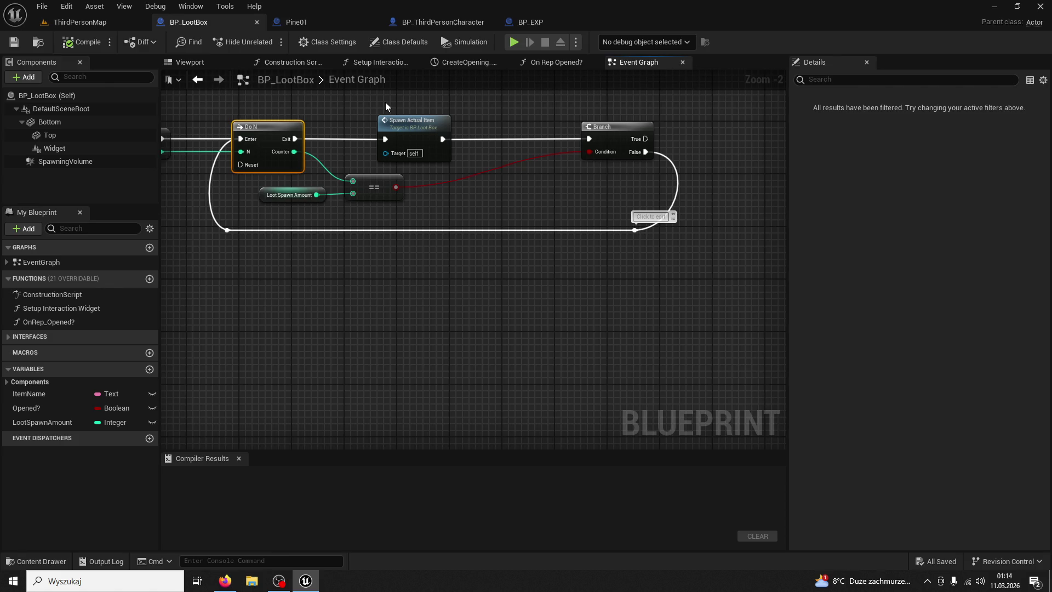
pyautogui.moveTo(289, 186); pyautogui.dragTo(540, 215)
pyautogui.moveTo(396, 303)
pyautogui.mouseDown()
pyautogui.moveTo(650, 291)
pyautogui.moveTo(399, 188)
pyautogui.moveTo(352, 330)
pyautogui.moveTo(301, 333)
pyautogui.moveTo(225, 284)
pyautogui.mouseUp()
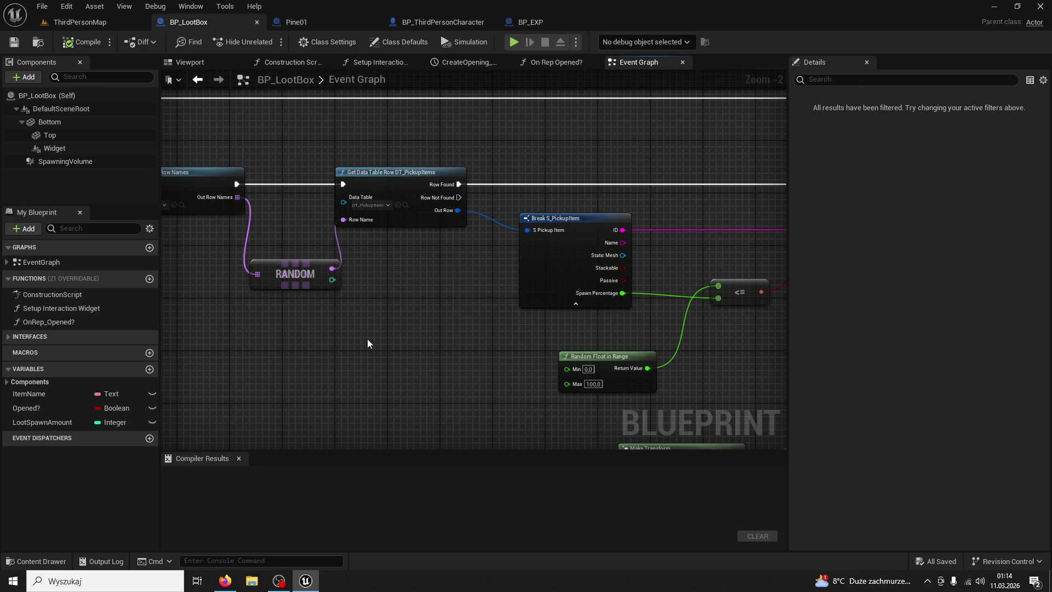
# - Inspect the pickup spawn, Make Transform and 0.0–100.0 Random Float in Range nodes, back to the Do N loop
pyautogui.moveTo(287, 187); pyautogui.dragTo(376, 278)
pyautogui.moveTo(498, 241)
pyautogui.mouseDown()
pyautogui.moveTo(484, 237)
pyautogui.moveTo(505, 268)
pyautogui.moveTo(425, 277)
pyautogui.mouseUp()
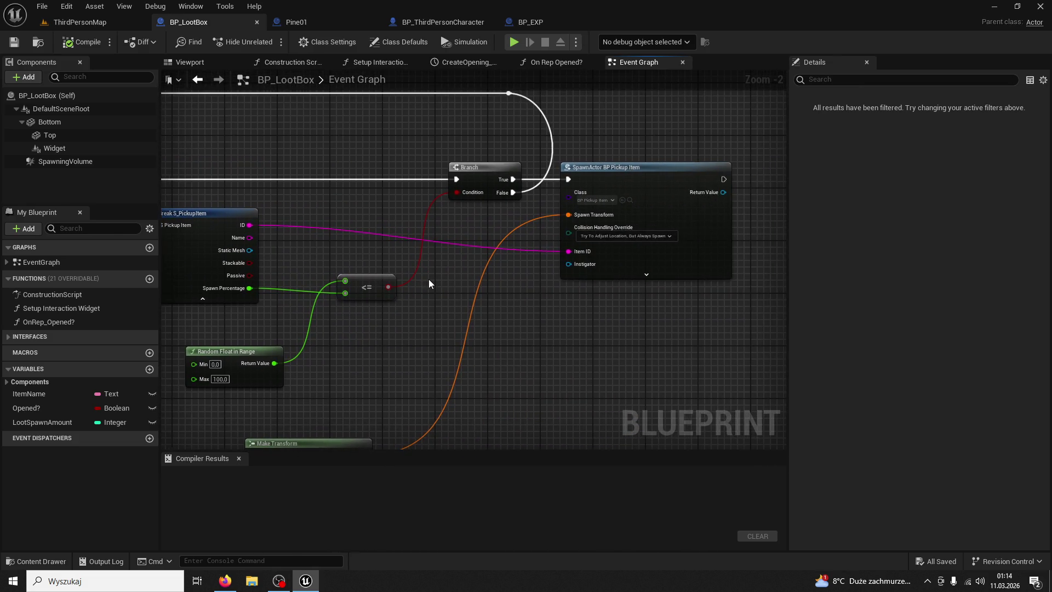
pyautogui.moveTo(449, 321)
pyautogui.mouseDown()
pyautogui.moveTo(515, 233)
pyautogui.moveTo(521, 283)
pyautogui.moveTo(507, 265)
pyautogui.mouseUp()
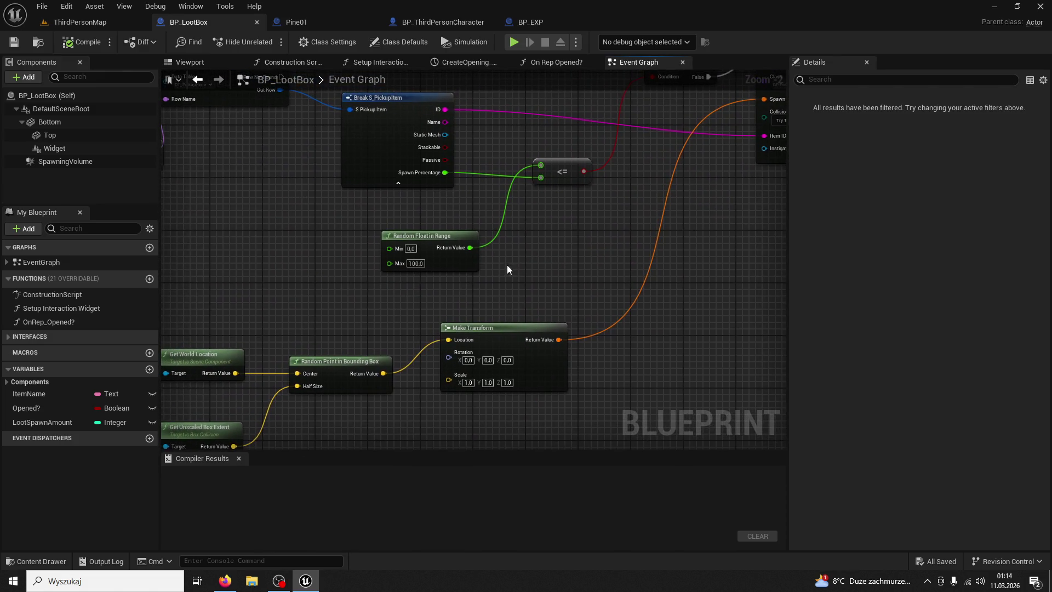
pyautogui.click(451, 248)
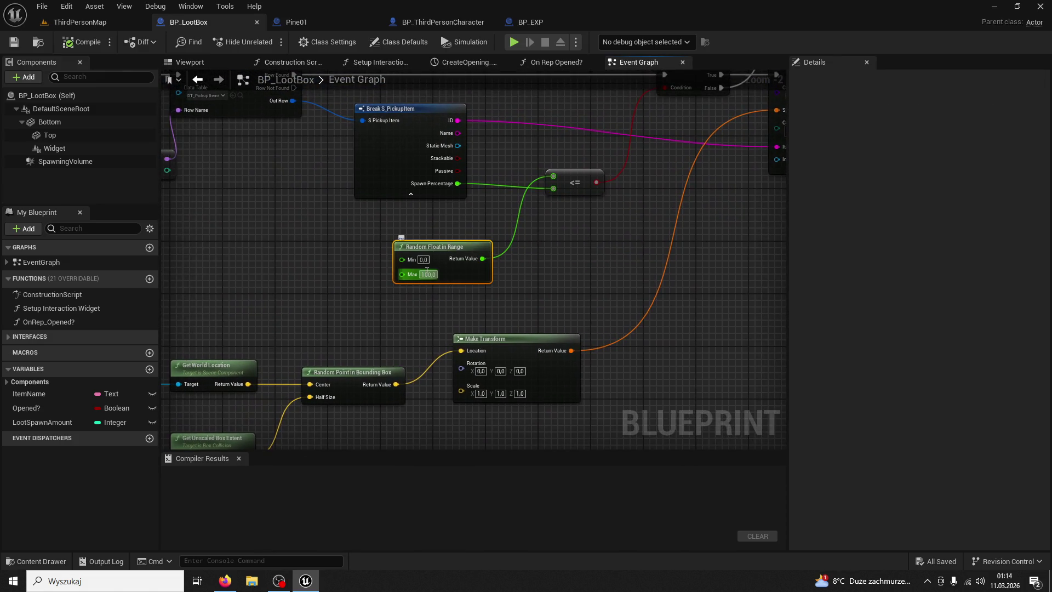
pyautogui.moveTo(268, 239)
pyautogui.mouseDown()
pyautogui.moveTo(296, 271)
pyautogui.moveTo(346, 413)
pyautogui.mouseUp()
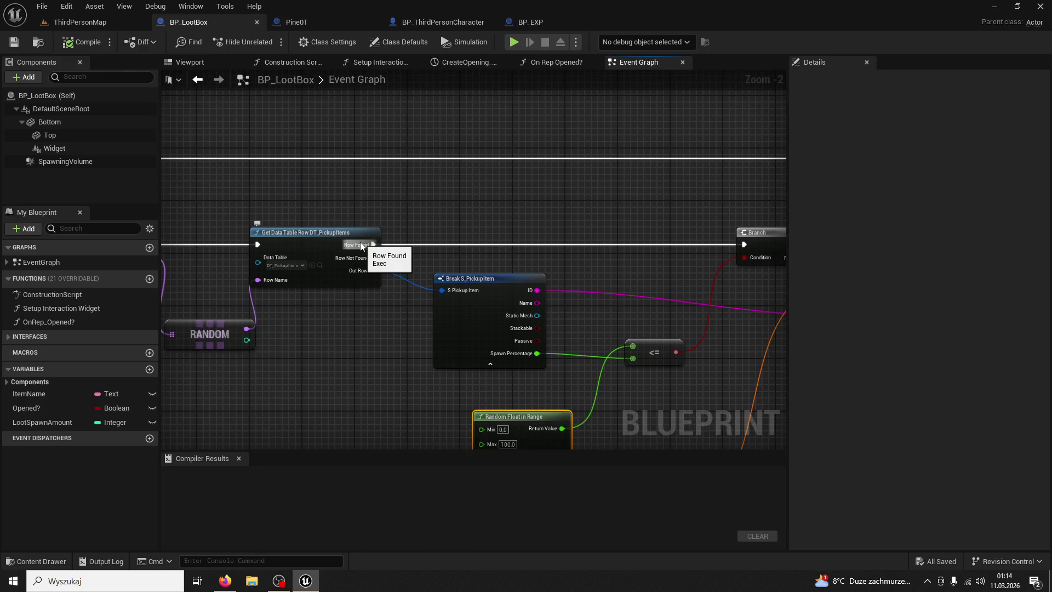
pyautogui.moveTo(366, 186)
pyautogui.mouseDown()
pyautogui.moveTo(533, 326)
pyautogui.moveTo(568, 402)
pyautogui.moveTo(606, 314)
pyautogui.moveTo(650, 363)
pyautogui.moveTo(606, 122)
pyautogui.mouseUp()
# - Check Pine01's SET and Do N nodes, then go to the ThirdPersonMap level
pyautogui.click(296, 22)
pyautogui.scroll(1, 591, 216)
pyautogui.moveTo(590, 216)
pyautogui.mouseDown()
pyautogui.moveTo(576, 261)
pyautogui.moveTo(619, 387)
pyautogui.moveTo(505, 239)
pyautogui.moveTo(423, 163)
pyautogui.mouseUp()
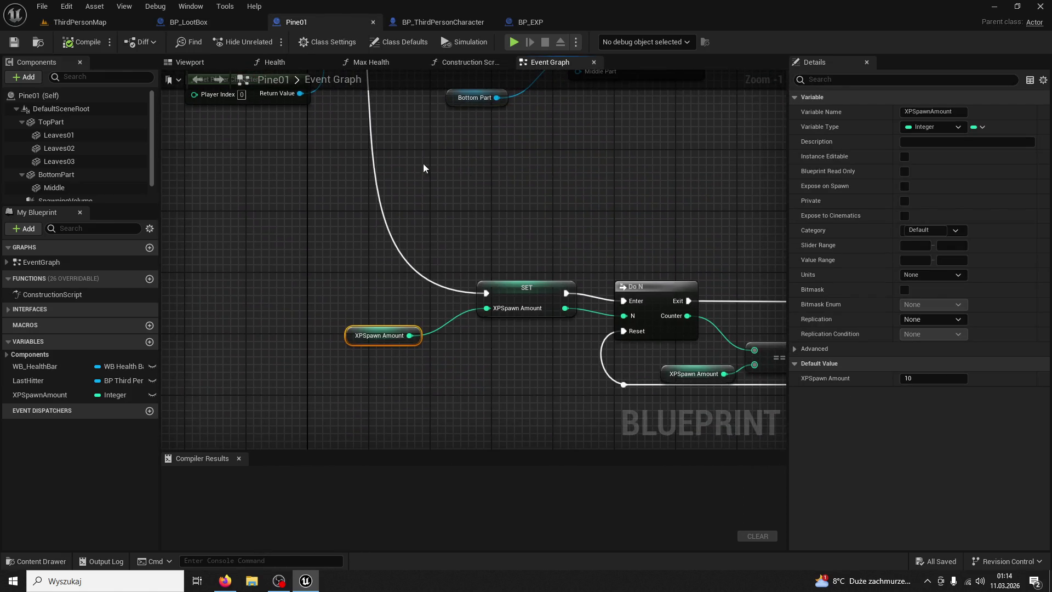
pyautogui.click(127, 23)
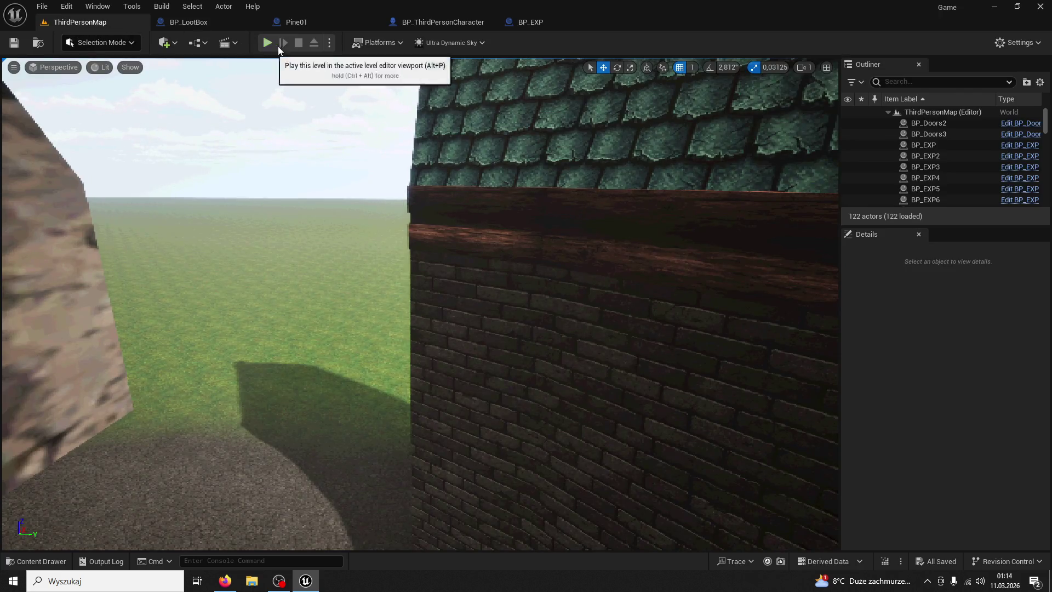
# - Play ThirdPersonMap with 2 players and stop, surfacing 252 GetActorOfClass runtime errors in the Message Log
pyautogui.click(329, 43)
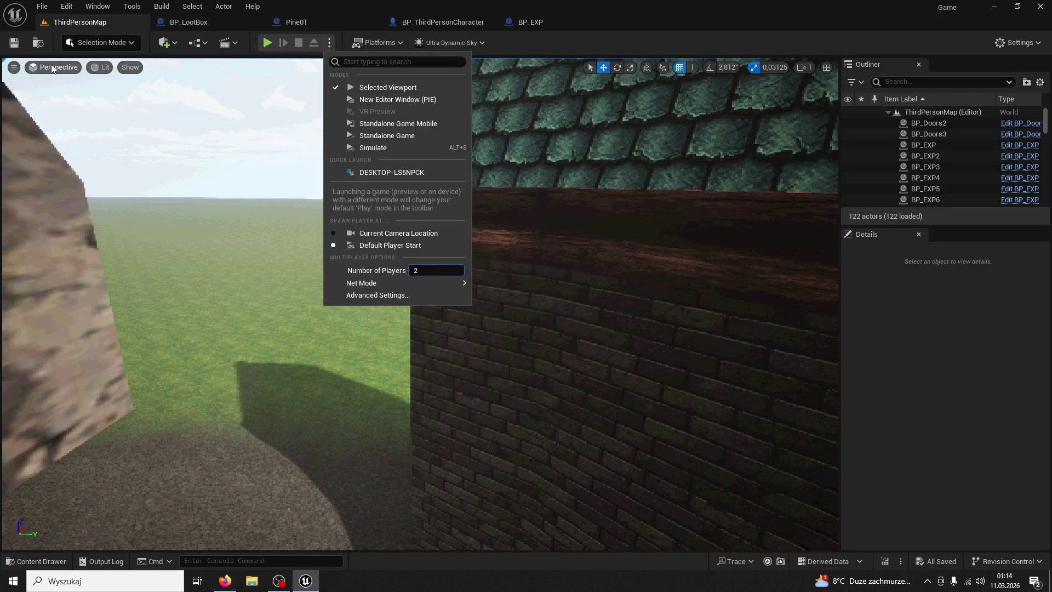
pyautogui.press('Escape')
pyautogui.click(268, 43)
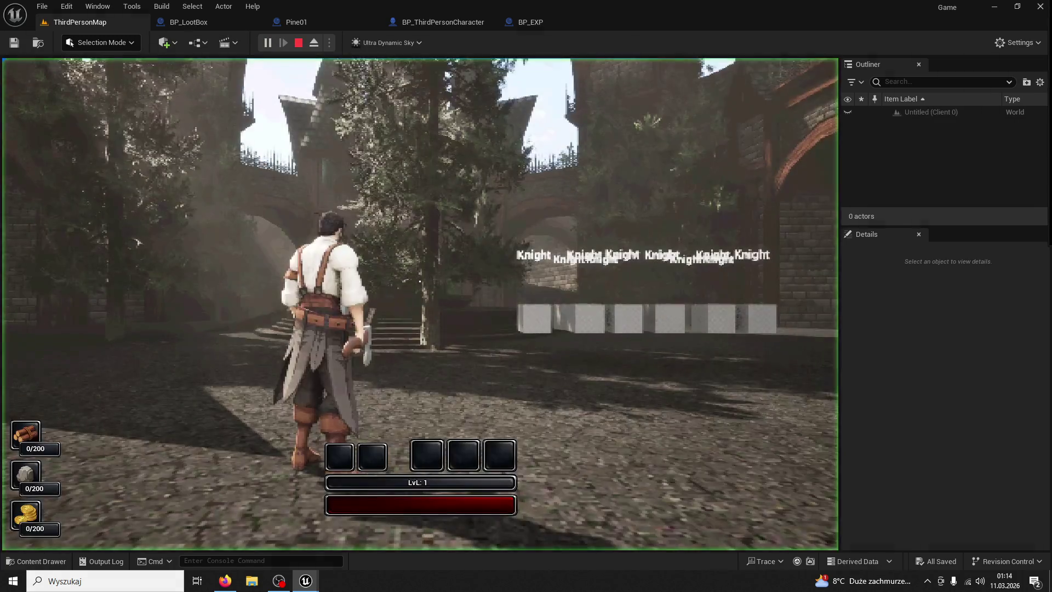
pyautogui.press('super')
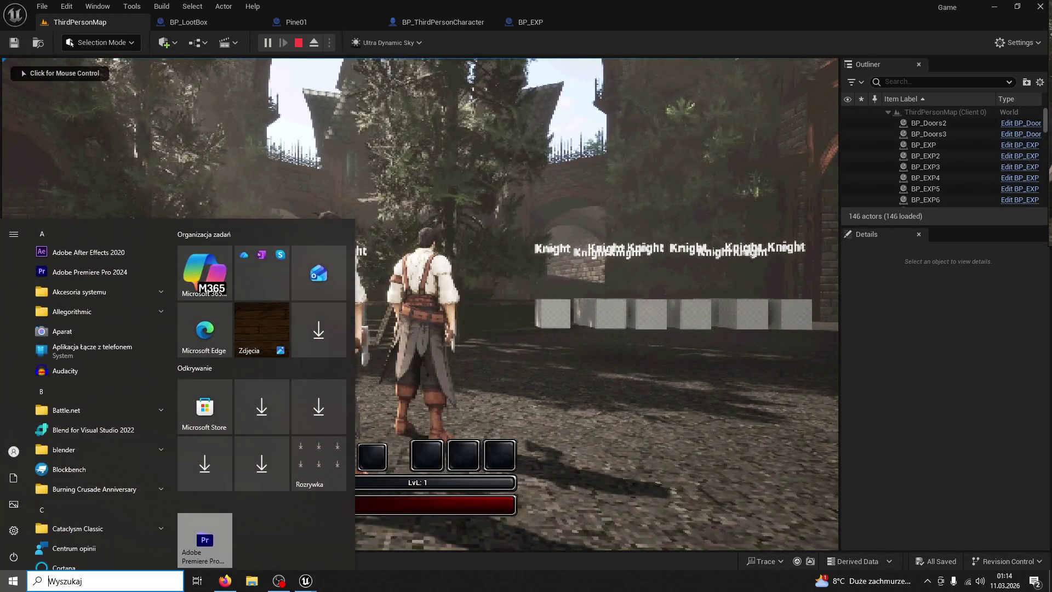
pyautogui.press('Escape')
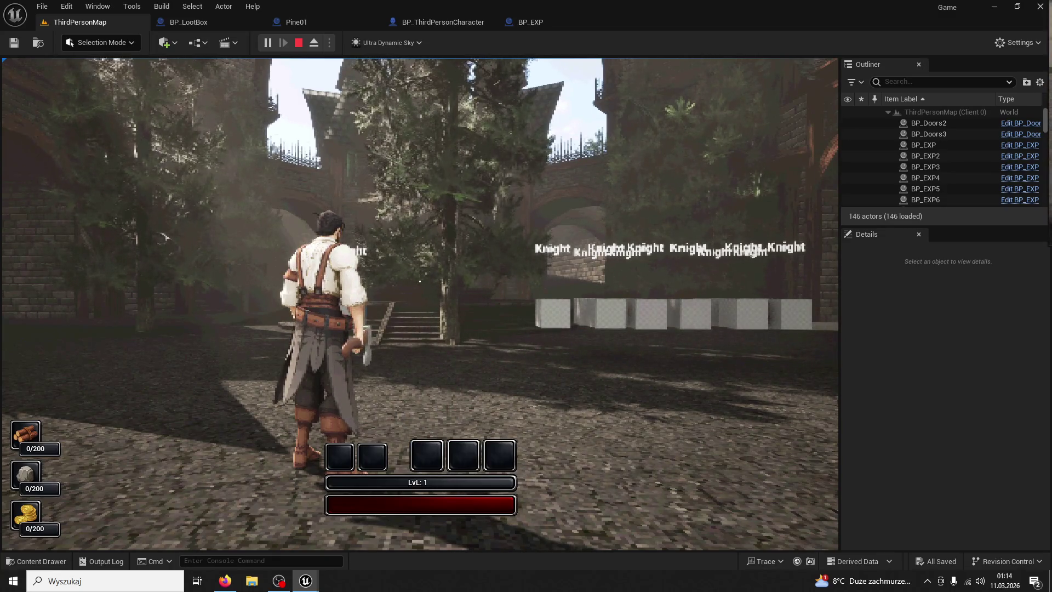
pyautogui.press('Escape')
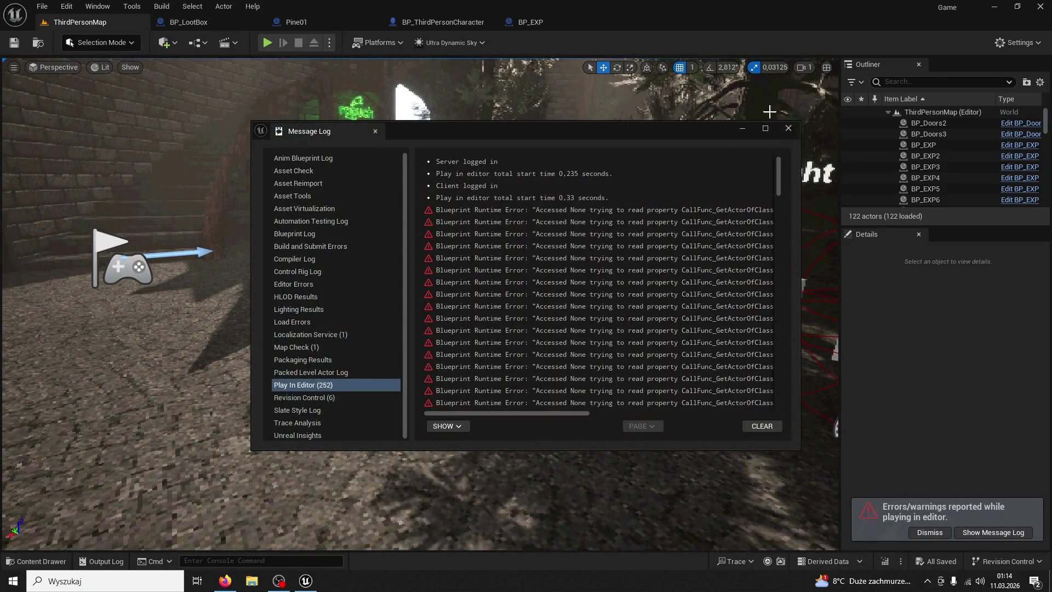
pyautogui.click(188, 22)
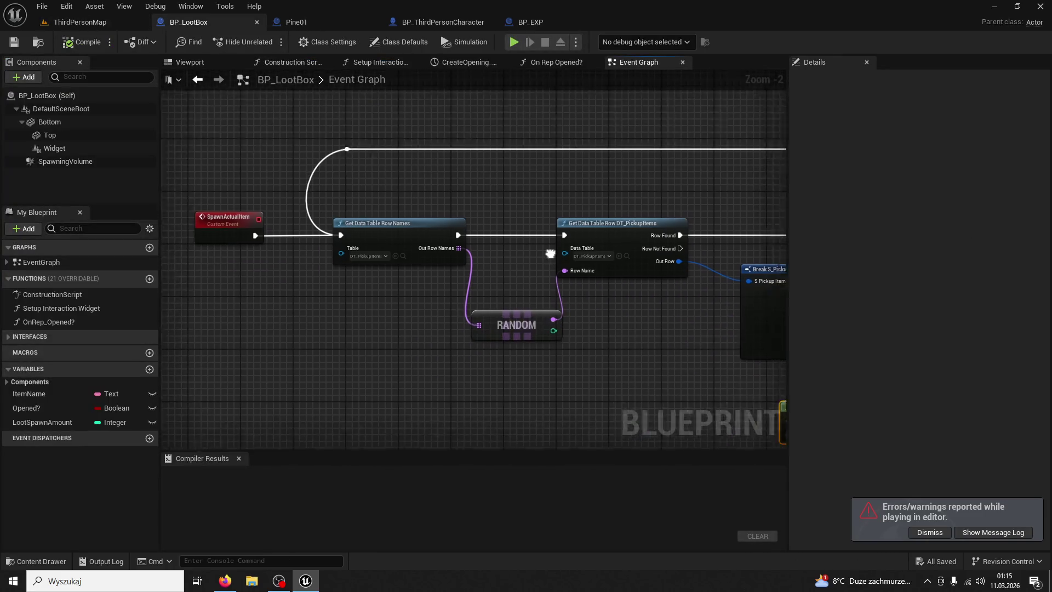
# - Check Pine01's SpawnActor nodes and SpawnActualXP event, then BP_ThirdPersonCharacter's GET_XP event
pyautogui.click(296, 22)
pyautogui.moveTo(532, 160)
pyautogui.mouseDown()
pyautogui.moveTo(548, 137)
pyautogui.moveTo(597, 164)
pyautogui.moveTo(587, 183)
pyautogui.mouseUp()
pyautogui.moveTo(226, 262)
pyautogui.mouseDown()
pyautogui.moveTo(357, 147)
pyautogui.moveTo(419, 285)
pyautogui.mouseUp()
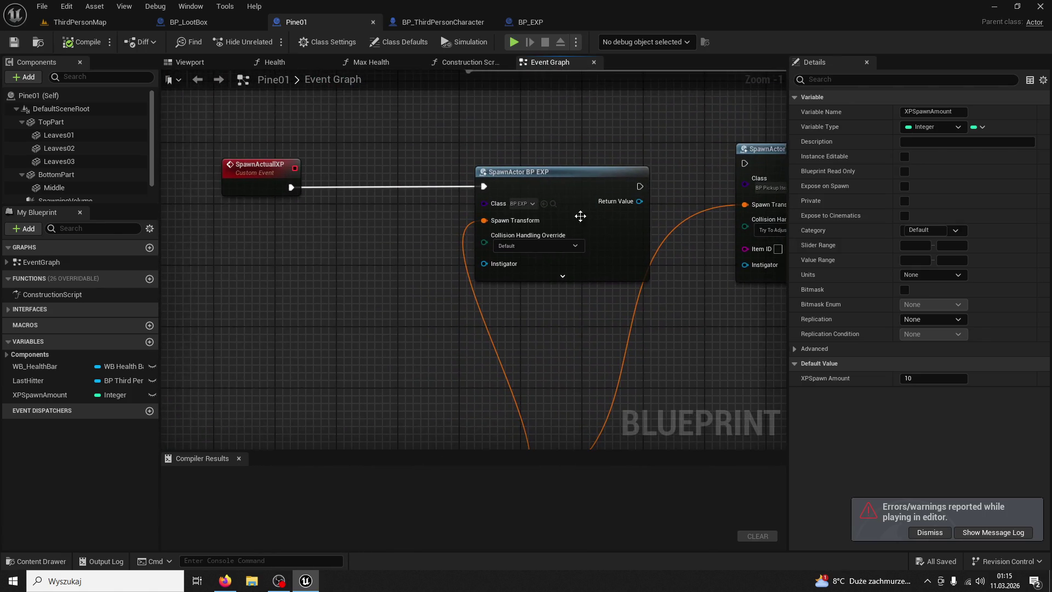
pyautogui.click(41, 561)
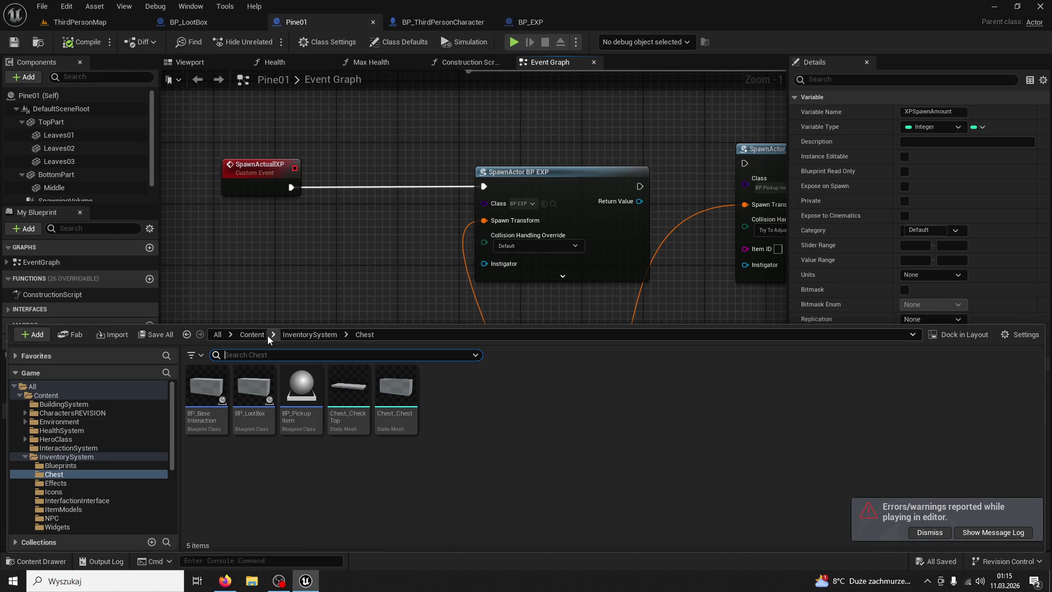
pyautogui.click(441, 22)
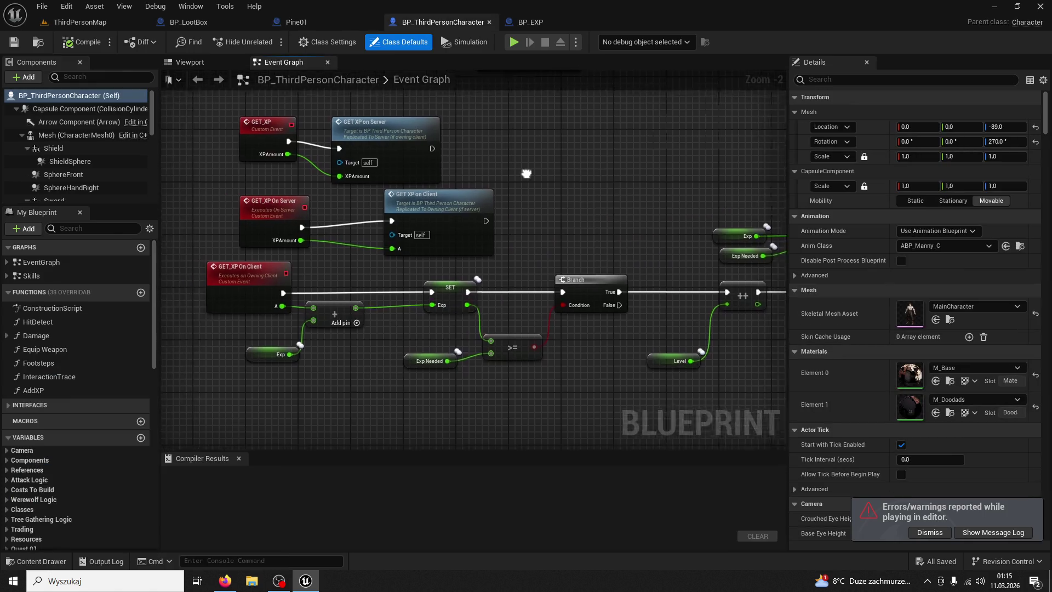
pyautogui.click(381, 232)
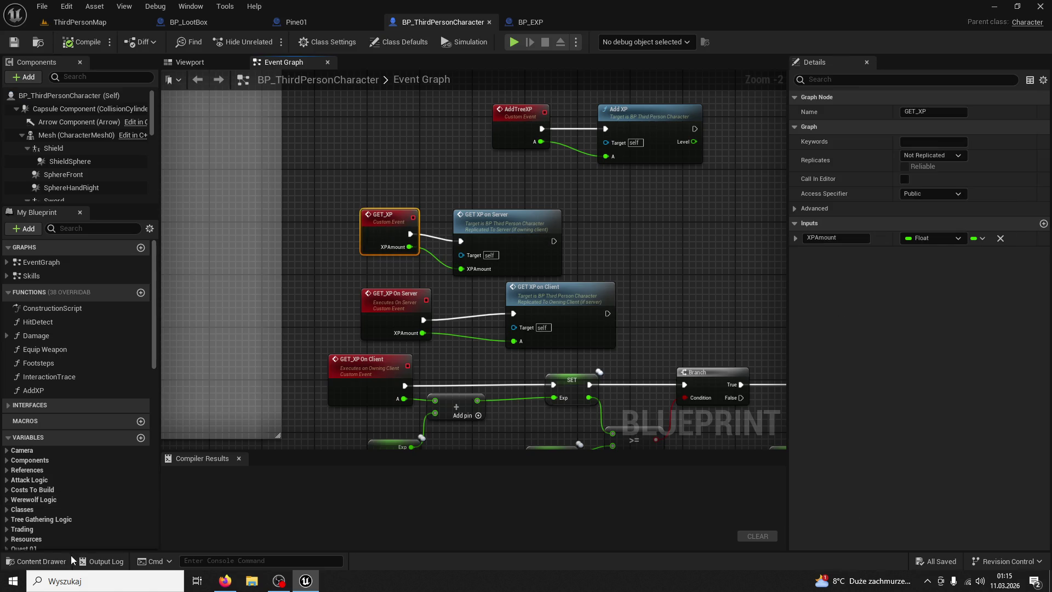
# - Open BP_EXP from the Content Drawer's ThirdPerson folder
pyautogui.click(41, 561)
pyautogui.scroll(-5, 79, 478)
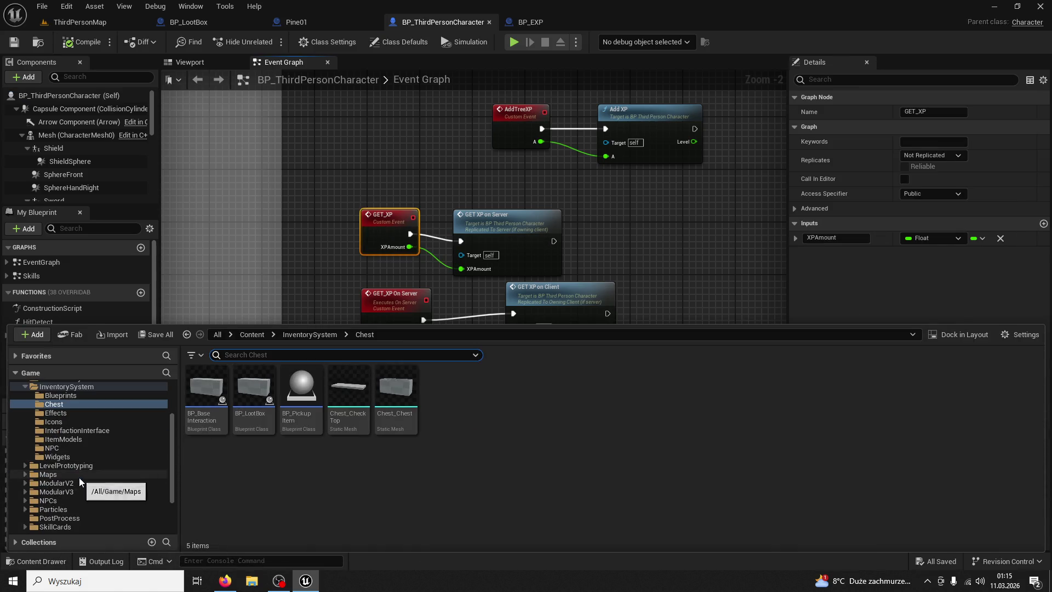
pyautogui.click(75, 482)
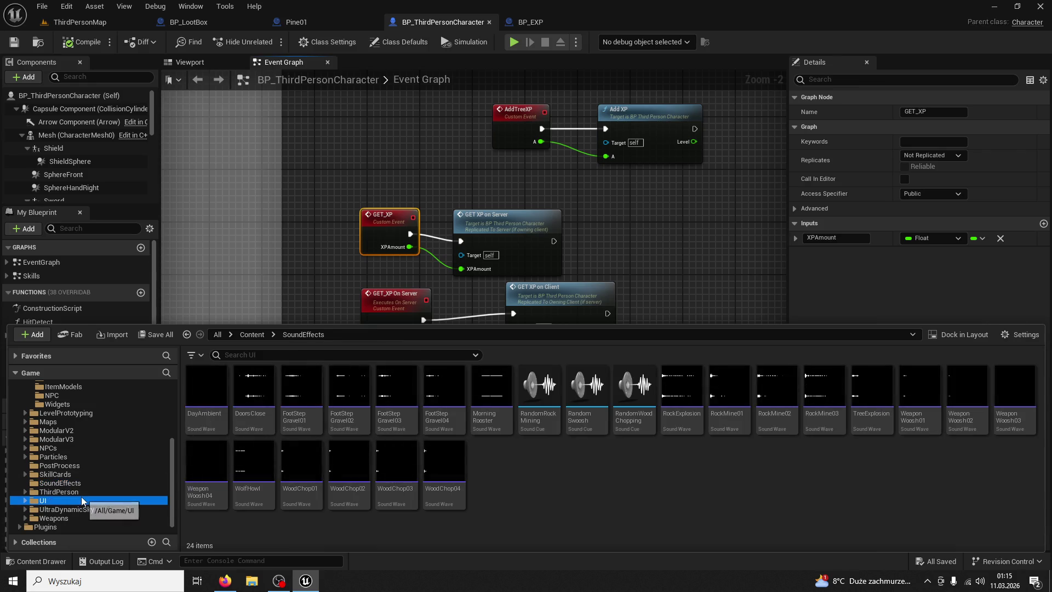
pyautogui.doubleClick(79, 493)
pyautogui.doubleClick(388, 395)
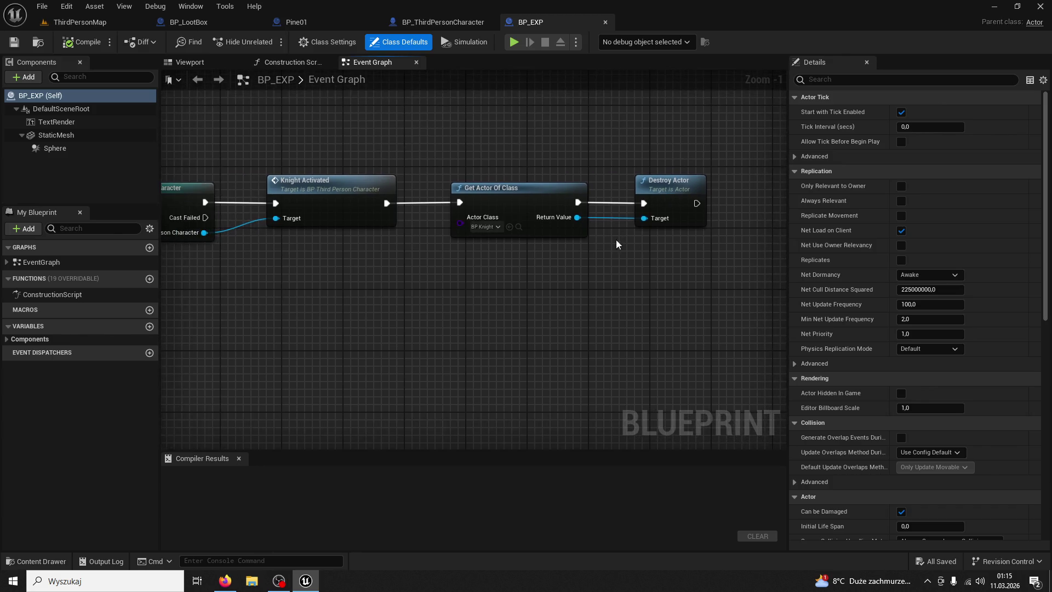
# - Disconnect Destroy Actor, wire Get Actor Of Class into it, and delete the Knight Activated node
pyautogui.rightClick(649, 204)
pyautogui.click(669, 237)
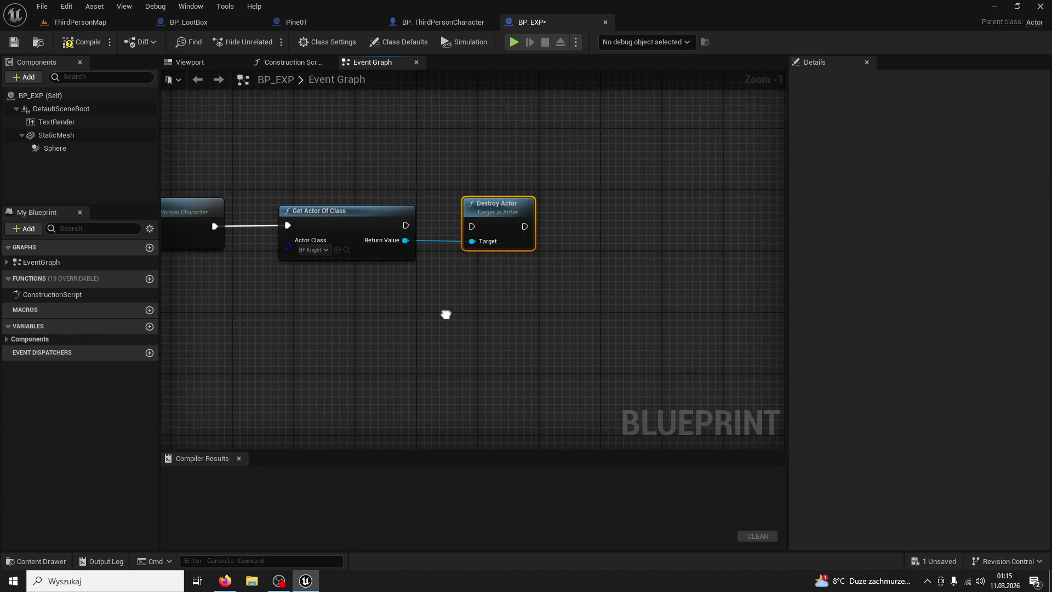
pyautogui.moveTo(501, 206); pyautogui.dragTo(657, 202)
pyautogui.moveTo(405, 229)
pyautogui.mouseDown()
pyautogui.moveTo(546, 196)
pyautogui.moveTo(526, 215)
pyautogui.moveTo(627, 203)
pyautogui.moveTo(735, 217)
pyautogui.mouseUp()
pyautogui.moveTo(463, 165); pyautogui.dragTo(636, 164)
pyautogui.click(383, 203)
pyautogui.press('Delete')
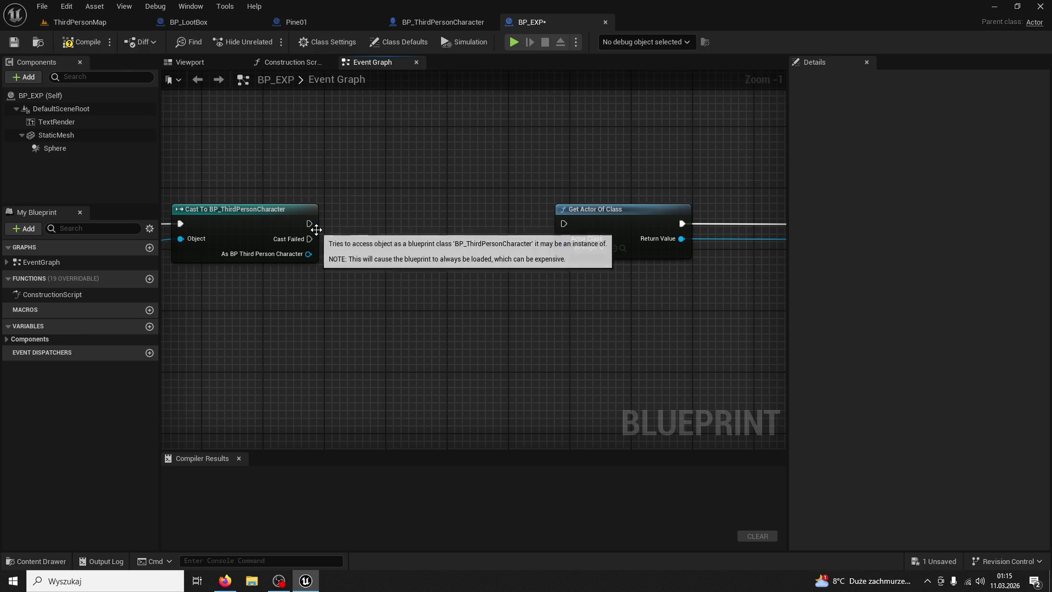
# - Add a GET XP call from the cast's character pin after On Component Begin Overlap
pyautogui.moveTo(413, 277)
pyautogui.mouseDown()
pyautogui.moveTo(458, 244)
pyautogui.moveTo(597, 272)
pyautogui.moveTo(493, 299)
pyautogui.mouseUp()
pyautogui.moveTo(470, 265); pyautogui.dragTo(553, 255)
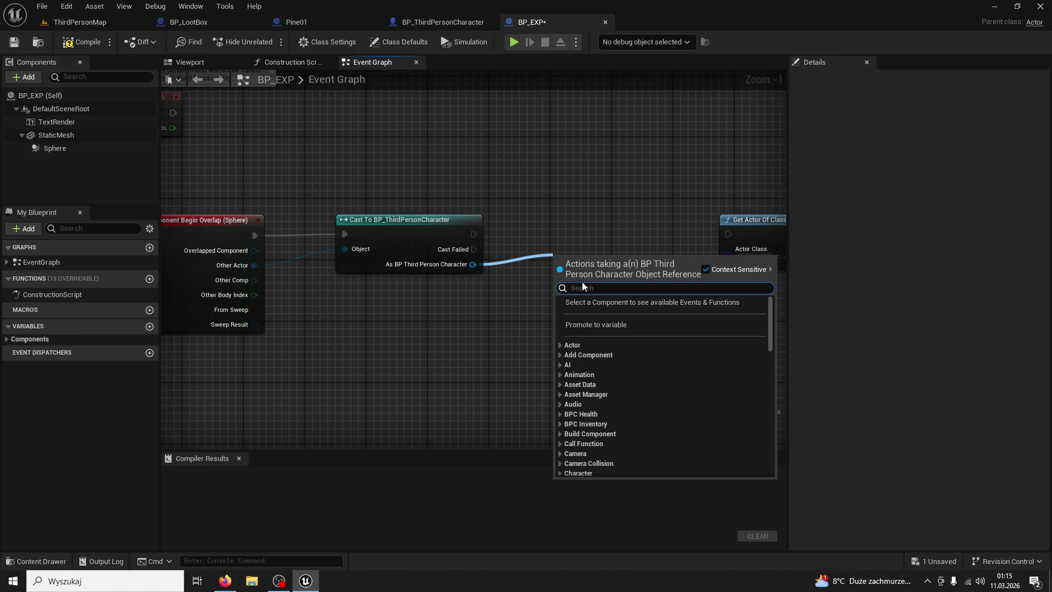
pyautogui.write('get xp')
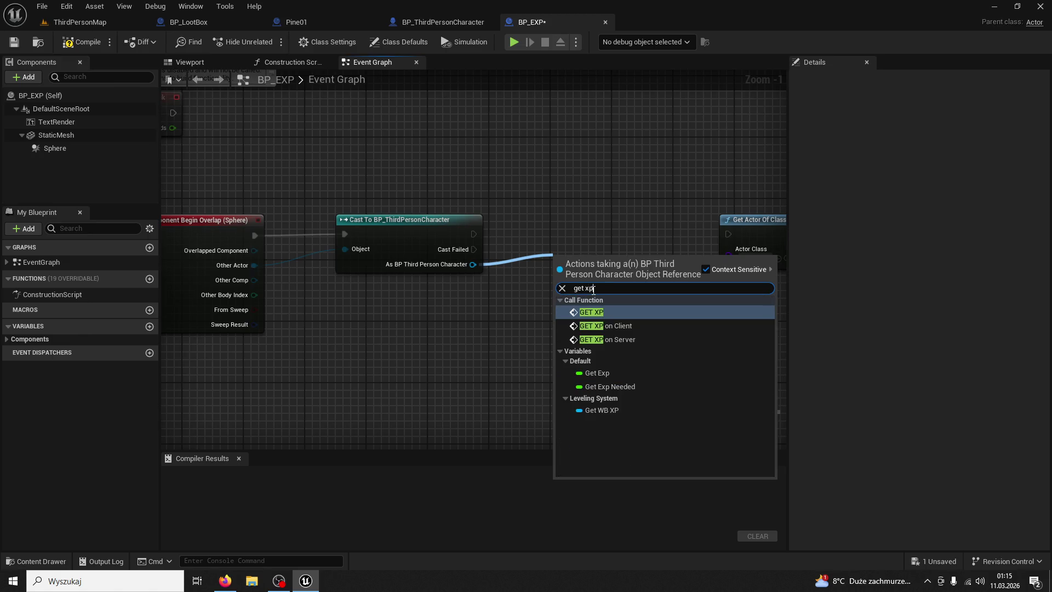
pyautogui.click(591, 313)
pyautogui.moveTo(579, 252); pyautogui.dragTo(556, 198)
pyautogui.moveTo(645, 227); pyautogui.dragTo(728, 234)
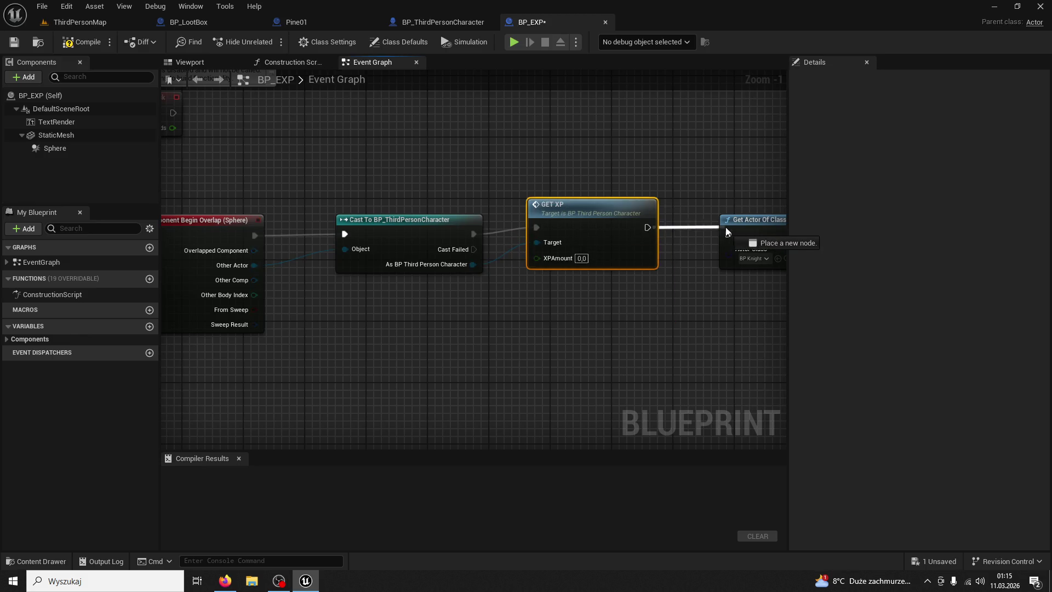
# - Delete Get Actor Of Class, run Destroy Actor right after GET XP, and compile BP_EXP
pyautogui.click(496, 189)
pyautogui.press('Delete')
pyautogui.moveTo(770, 185); pyautogui.dragTo(456, 199)
pyautogui.moveTo(355, 203); pyautogui.dragTo(450, 219)
pyautogui.click(86, 45)
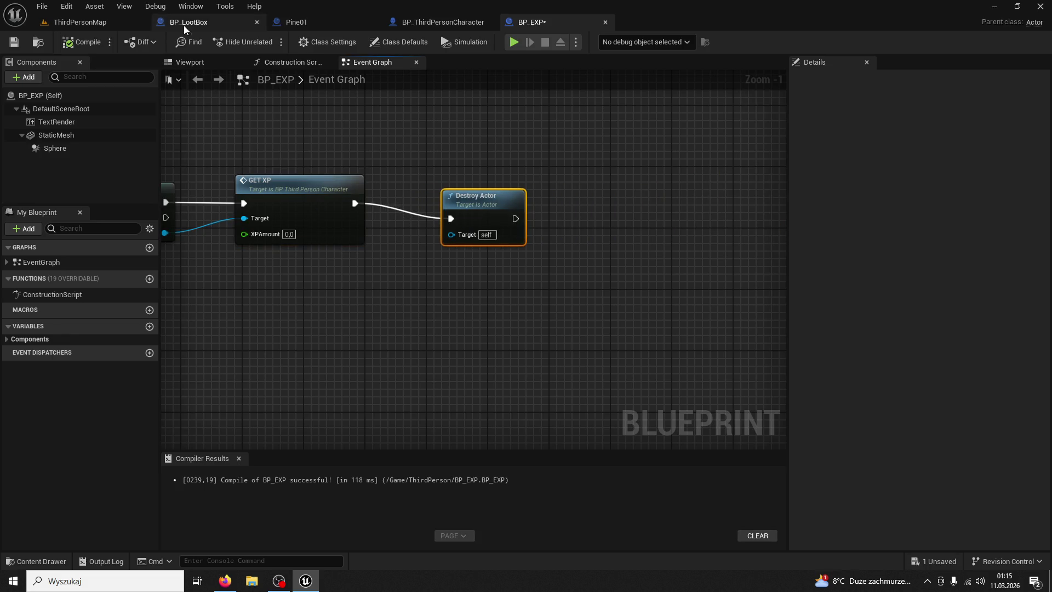
pyautogui.click(203, 62)
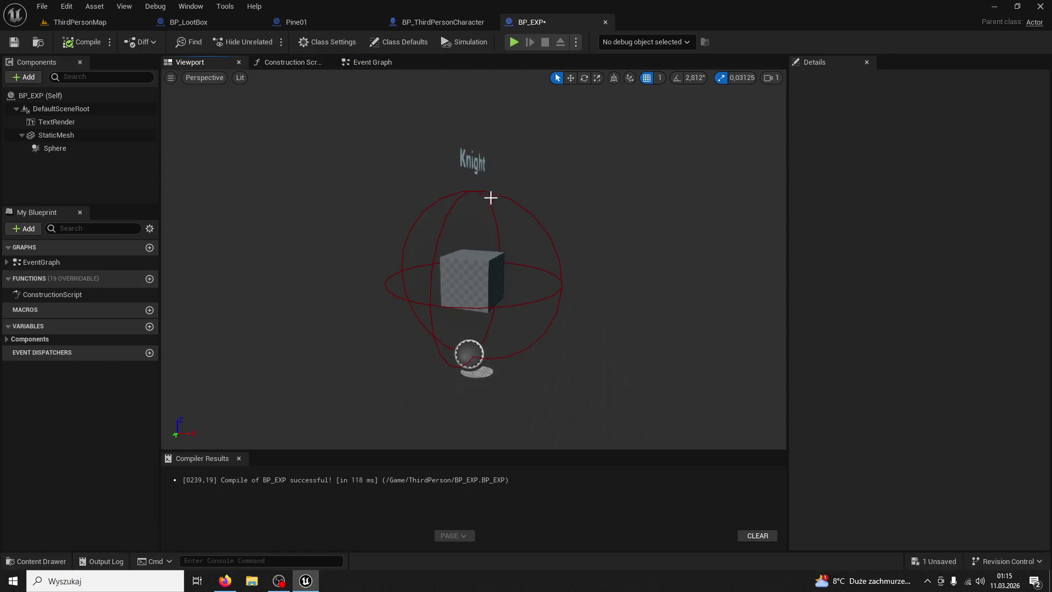
# - Rename the event to GET_XP On Server and set its replication to Run on Server
pyautogui.click(474, 160)
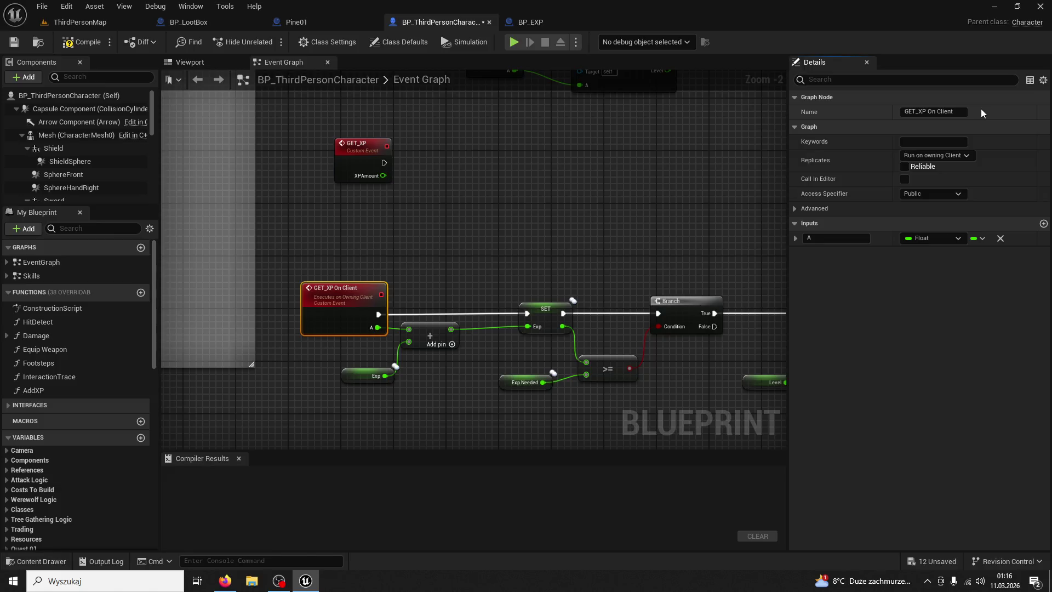
pyautogui.write('Server')
pyautogui.press('Return')
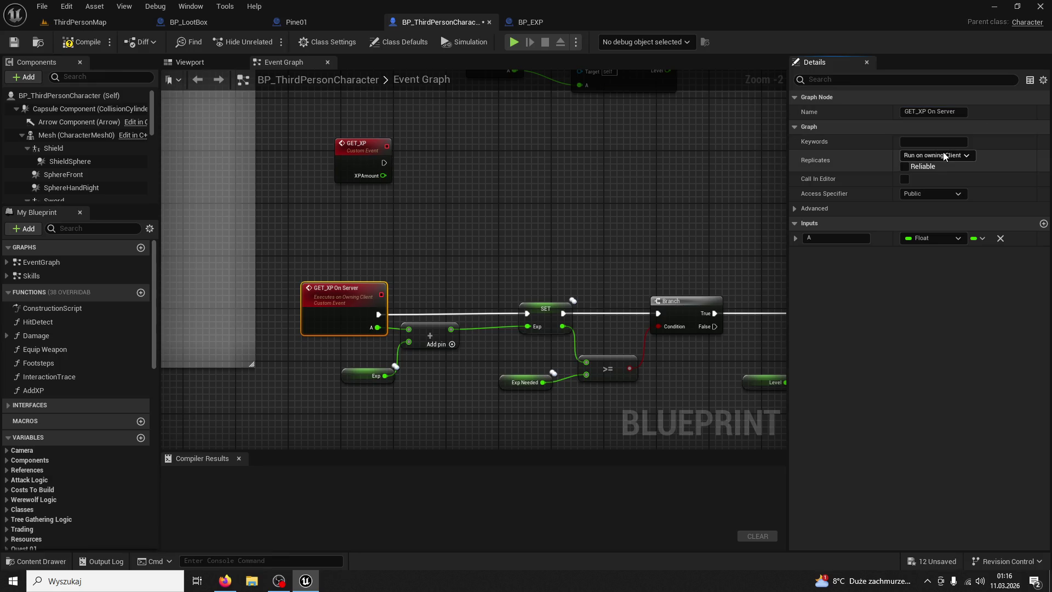
pyautogui.click(937, 155)
pyautogui.click(939, 205)
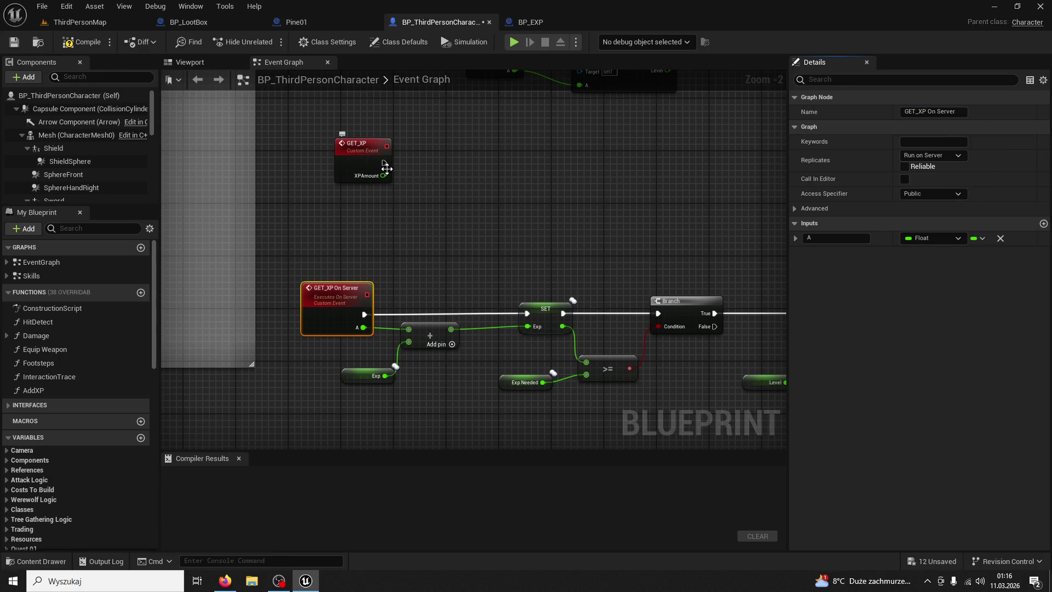
# - Call GET XP on Server from GET_XP, passing XPAmount, and compile the character blueprint
pyautogui.moveTo(384, 162); pyautogui.dragTo(444, 175)
pyautogui.write('get_xp on')
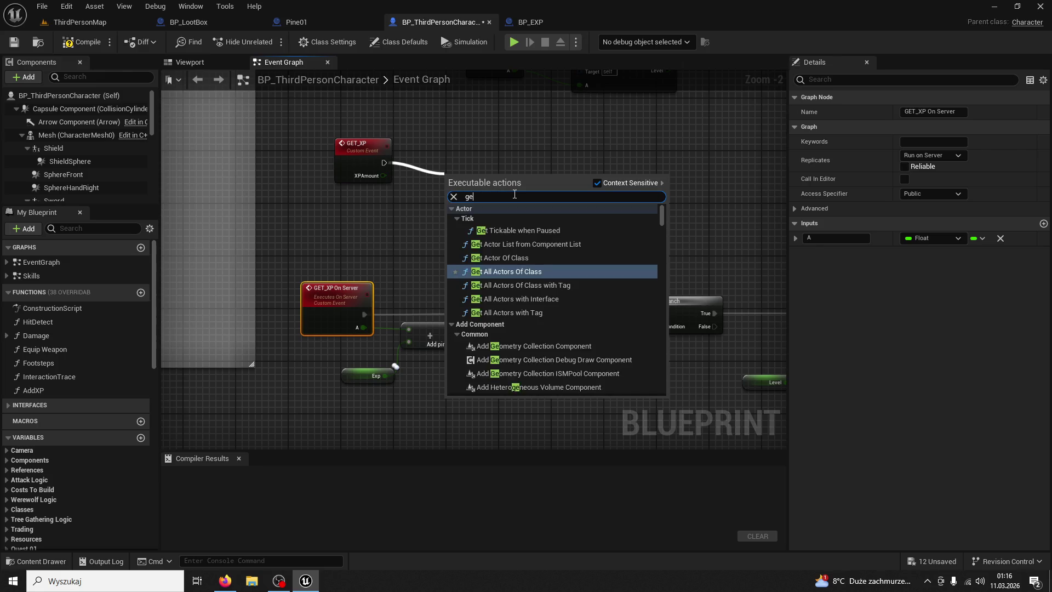
pyautogui.press('Return')
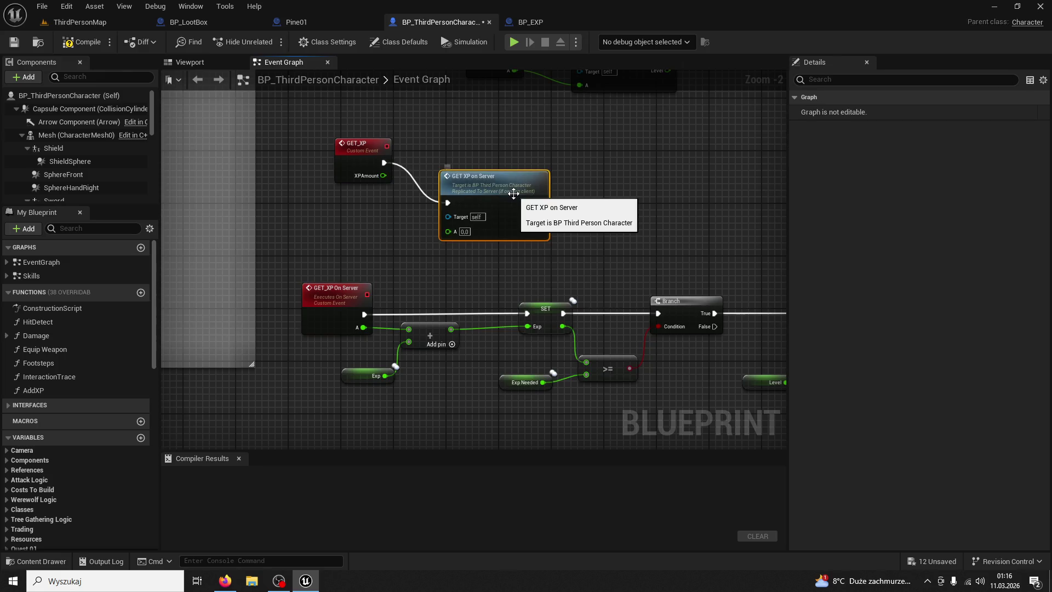
pyautogui.moveTo(380, 175)
pyautogui.mouseDown()
pyautogui.moveTo(442, 237)
pyautogui.moveTo(448, 231)
pyautogui.mouseUp()
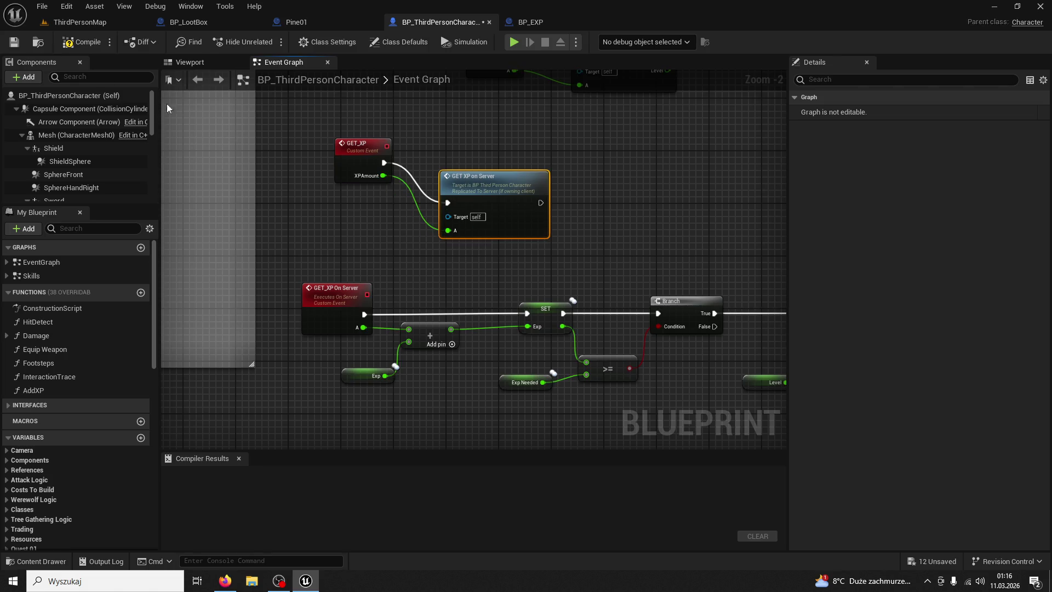
pyautogui.click(82, 40)
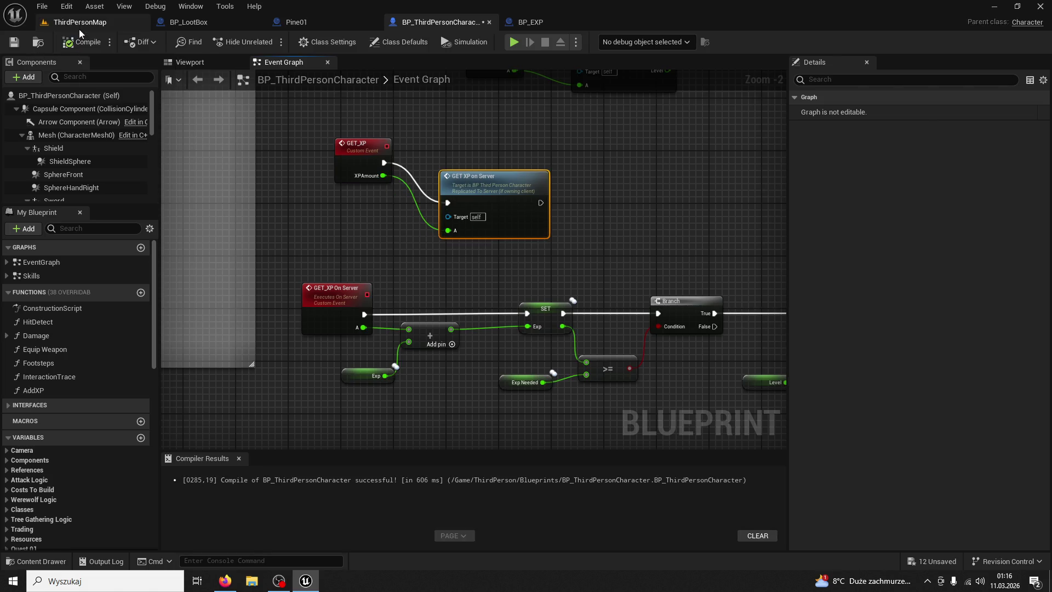
# - Playtest ThirdPersonMap, stop, and look at Pine01's spawn transform nodes
pyautogui.click(79, 26)
pyautogui.click(265, 42)
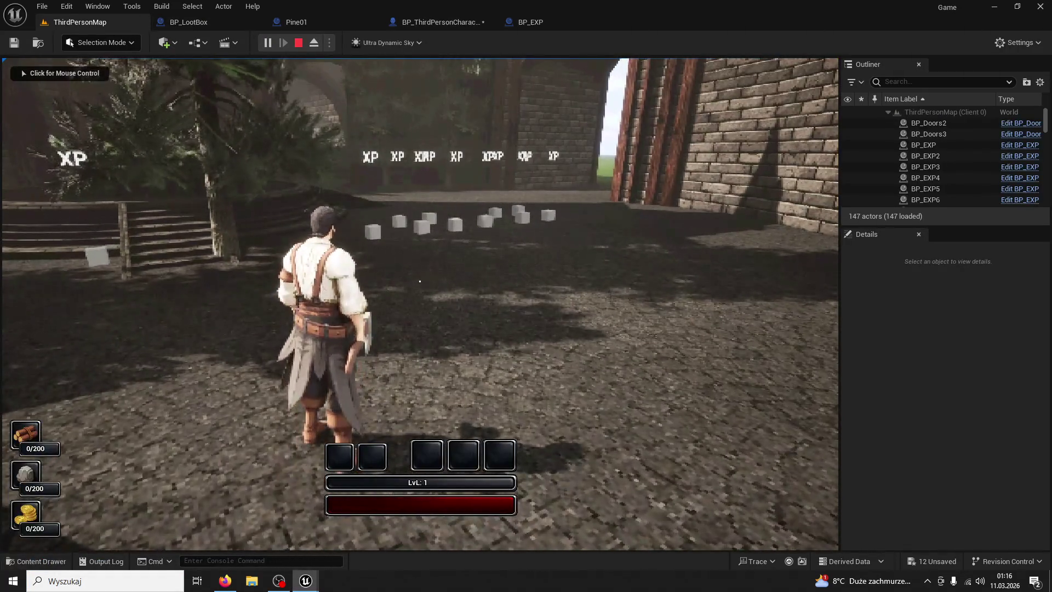
pyautogui.press('super')
pyautogui.click(413, 200)
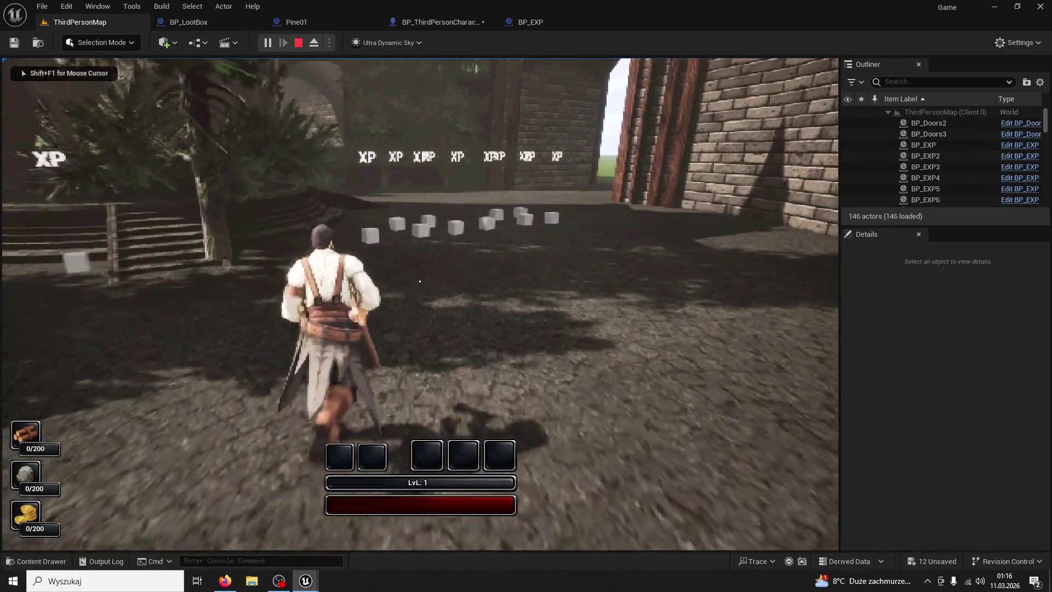
pyautogui.press('Escape')
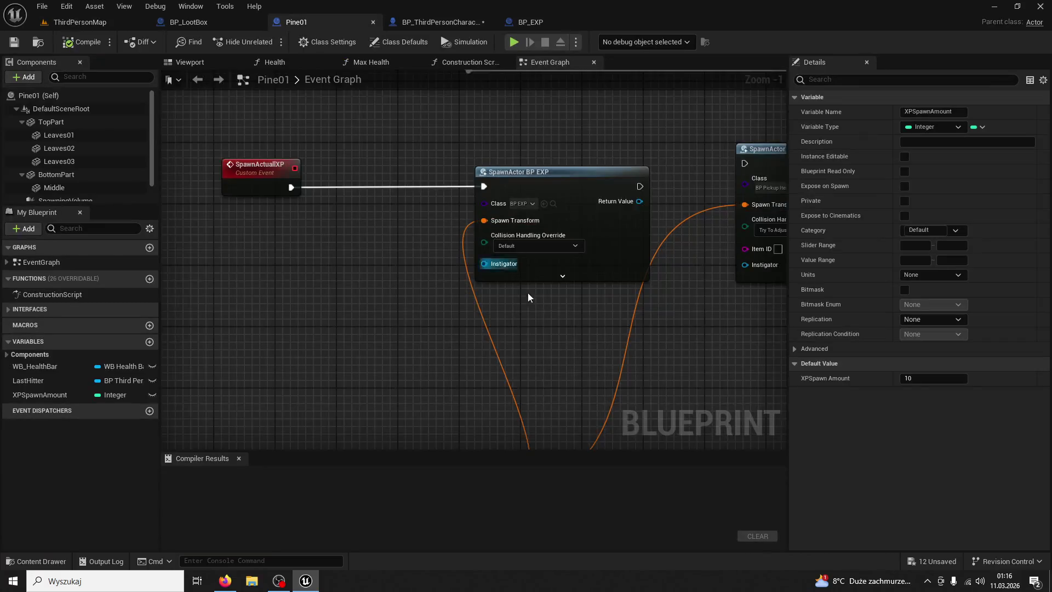
pyautogui.scroll(-2, 528, 297)
pyautogui.moveTo(456, 292)
pyautogui.mouseDown()
pyautogui.moveTo(584, 286)
pyautogui.moveTo(547, 288)
pyautogui.moveTo(573, 336)
pyautogui.moveTo(517, 368)
pyautogui.mouseUp()
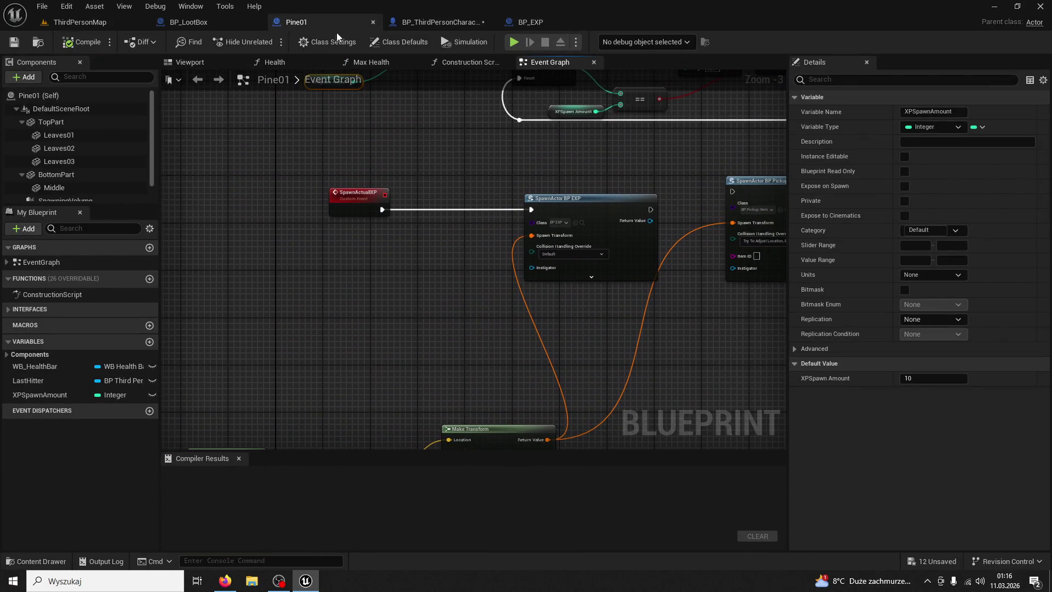
# - Set GET XP's XPAmount in BP_EXP to 10, recompile, and play ThirdPersonMap again
pyautogui.click(547, 21)
pyautogui.click(373, 62)
pyautogui.moveTo(502, 270)
pyautogui.mouseDown()
pyautogui.moveTo(528, 265)
pyautogui.moveTo(517, 241)
pyautogui.mouseUp()
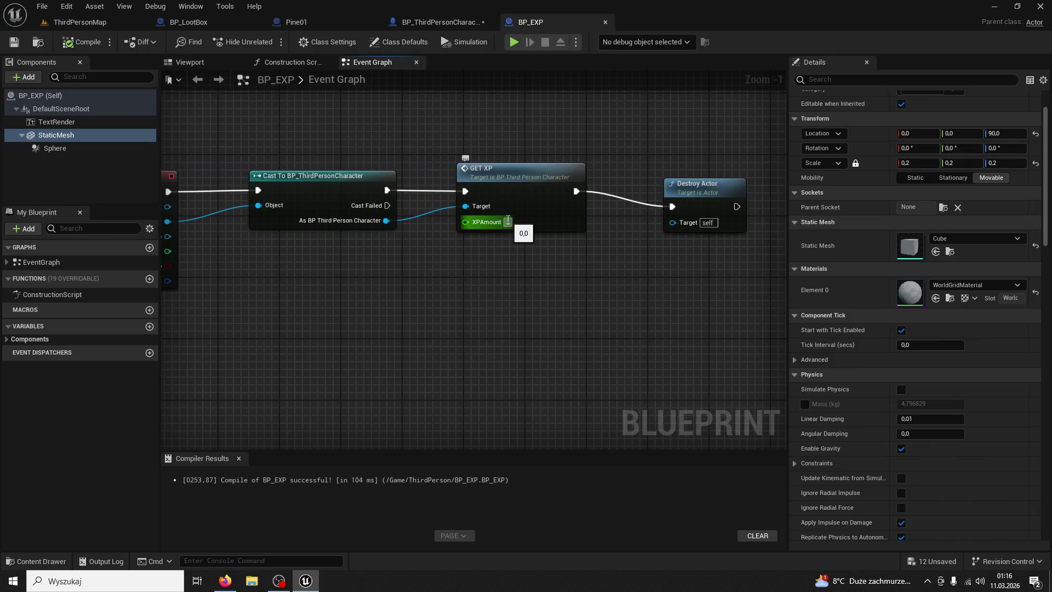
pyautogui.write('10')
pyautogui.press('Return')
pyautogui.click(81, 45)
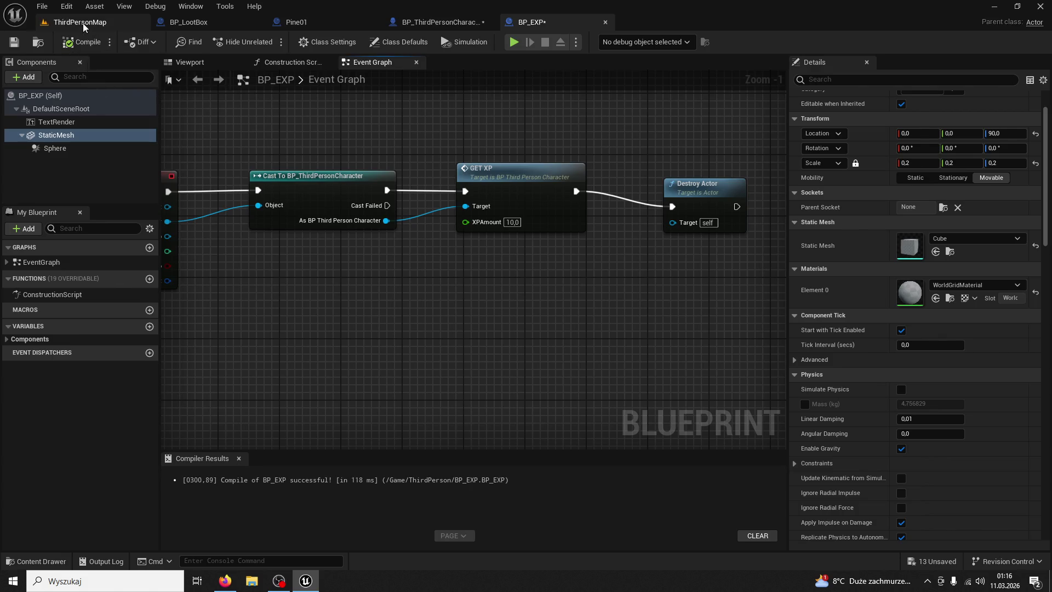
pyautogui.click(83, 23)
pyautogui.click(266, 42)
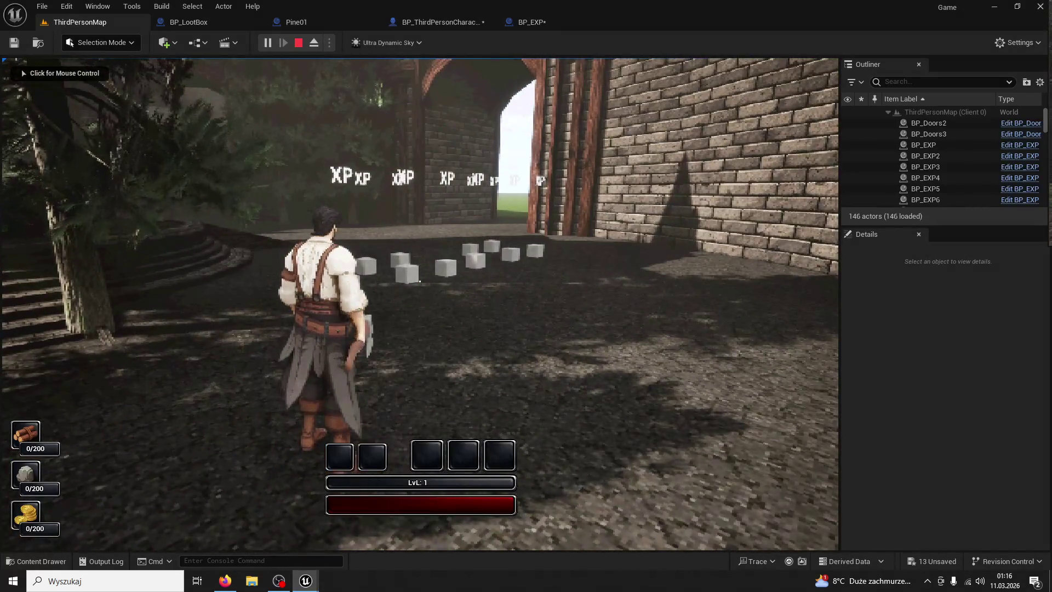
# - Run through the XP orbs to a tree and chop it until it falls
pyautogui.press('super')
pyautogui.click(419, 281)
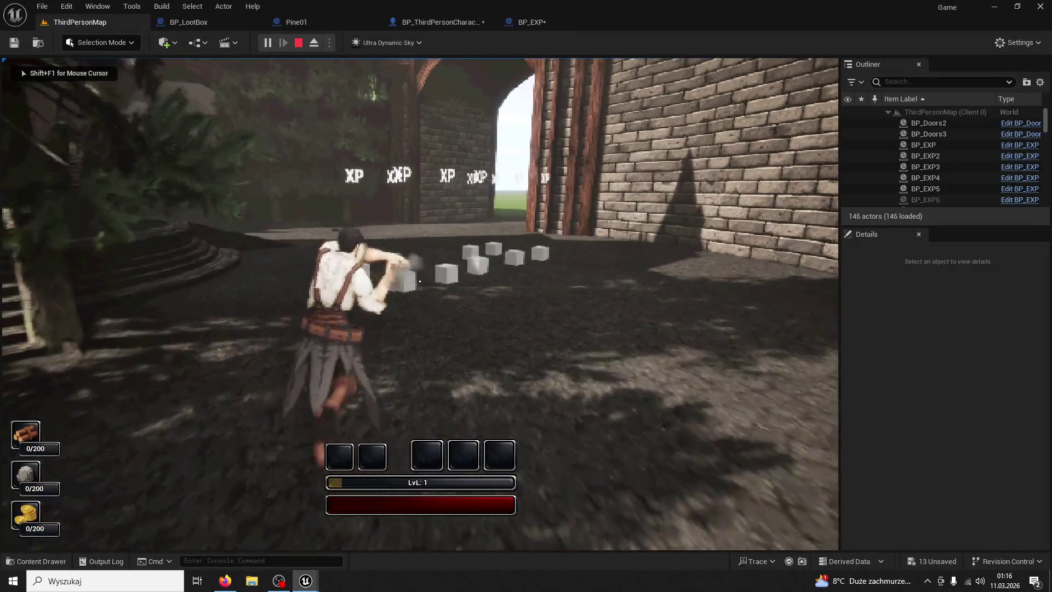
pyautogui.press('w')
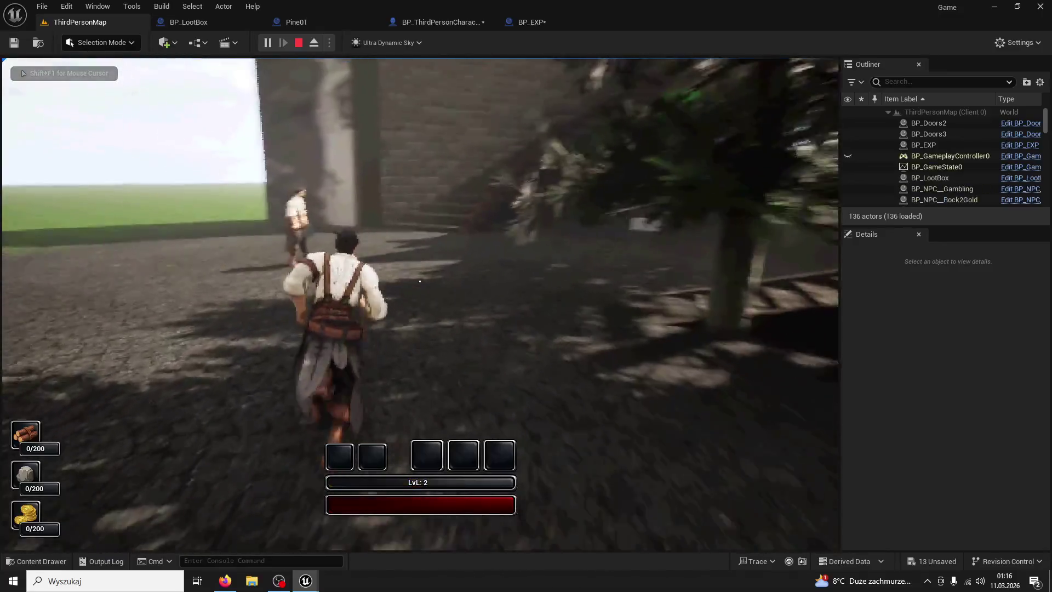
pyautogui.press('w')
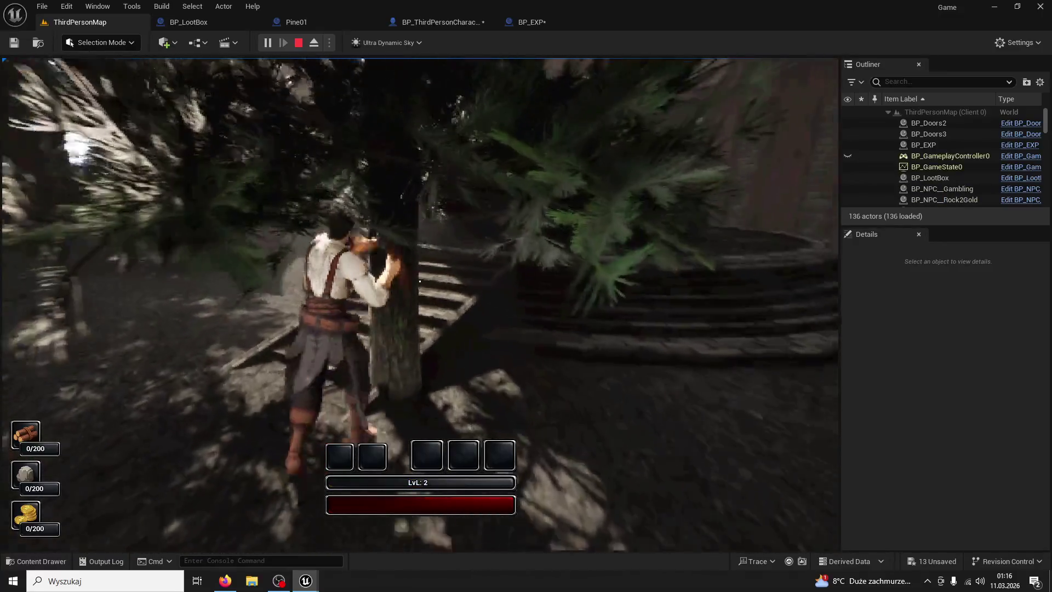
pyautogui.click(420, 281)
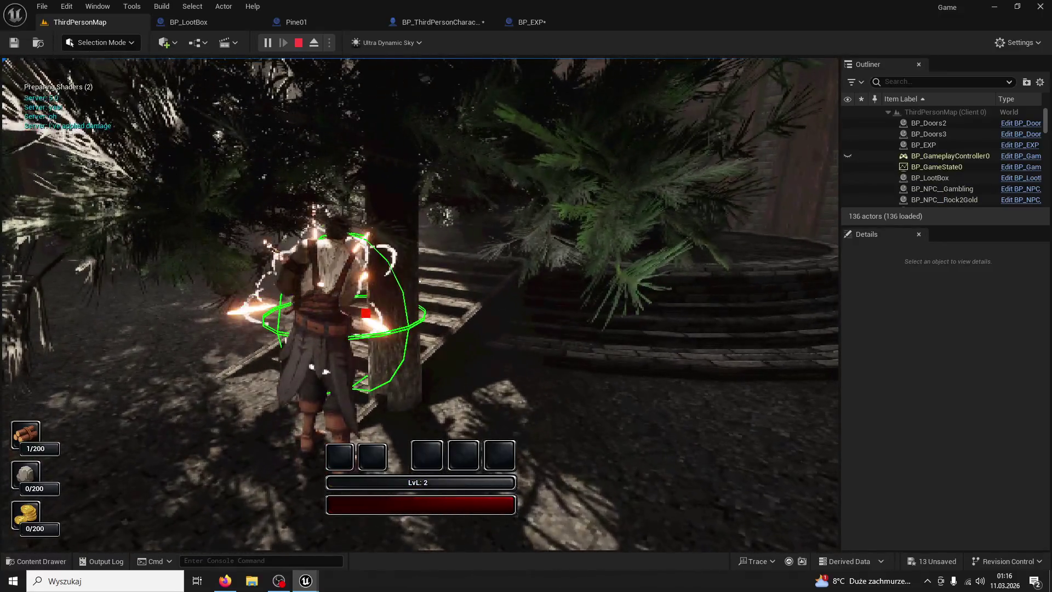
pyautogui.click(420, 281)
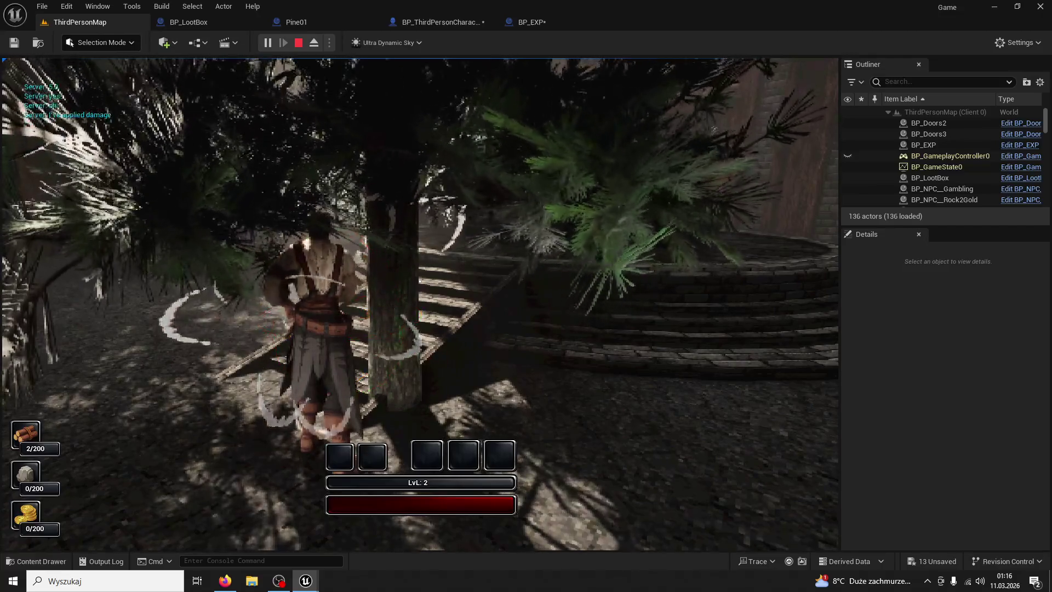
pyautogui.click(419, 281)
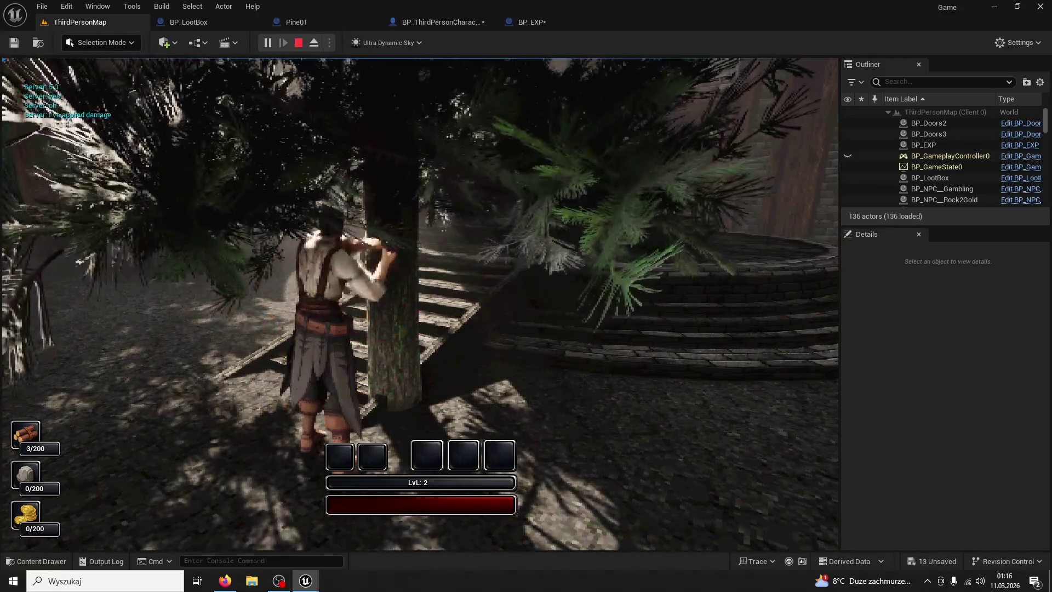
pyautogui.click(420, 281)
pyautogui.click(419, 281)
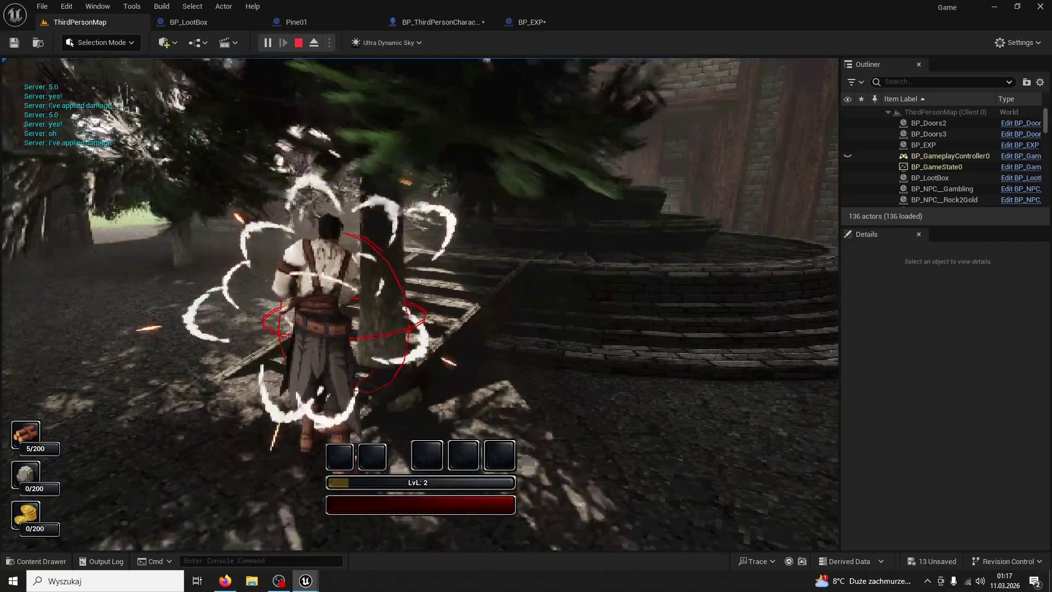
pyautogui.press('w')
# - Keep moving the character around the level in the play session
pyautogui.press('super')
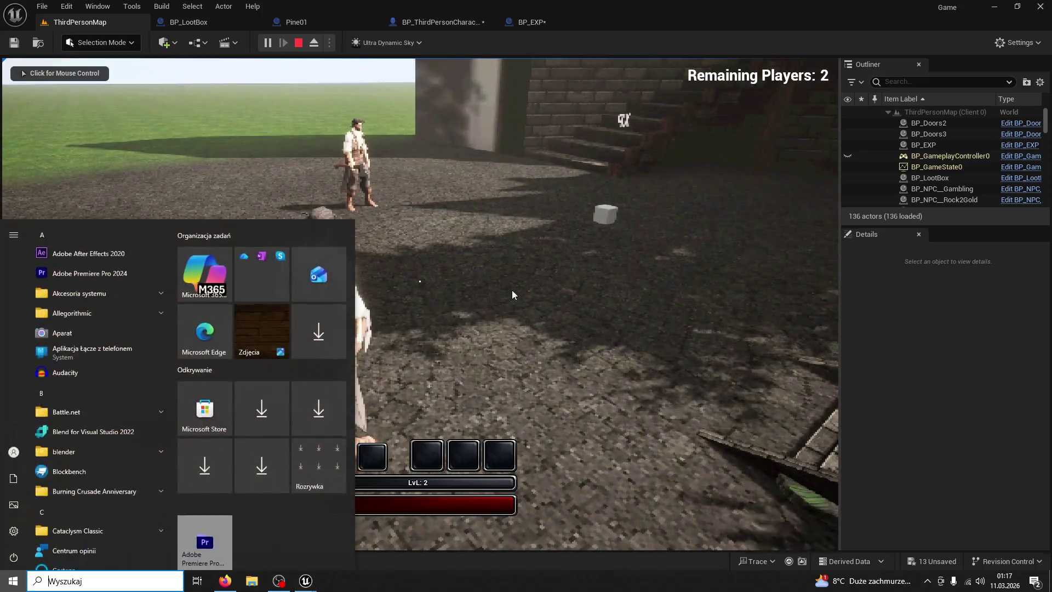
pyautogui.click(409, 212)
pyautogui.press('w')
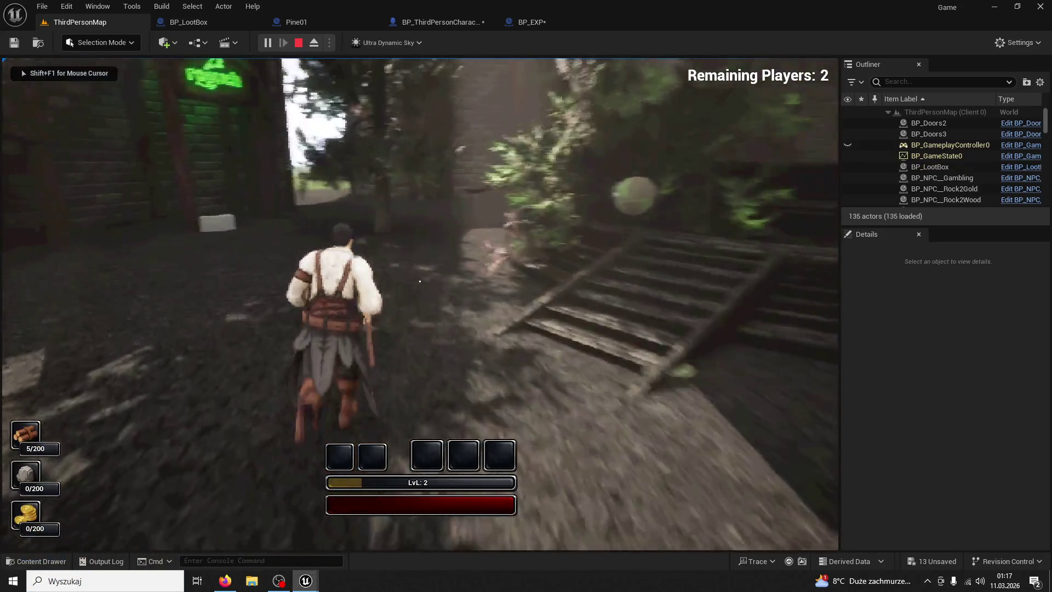
pyautogui.press('super')
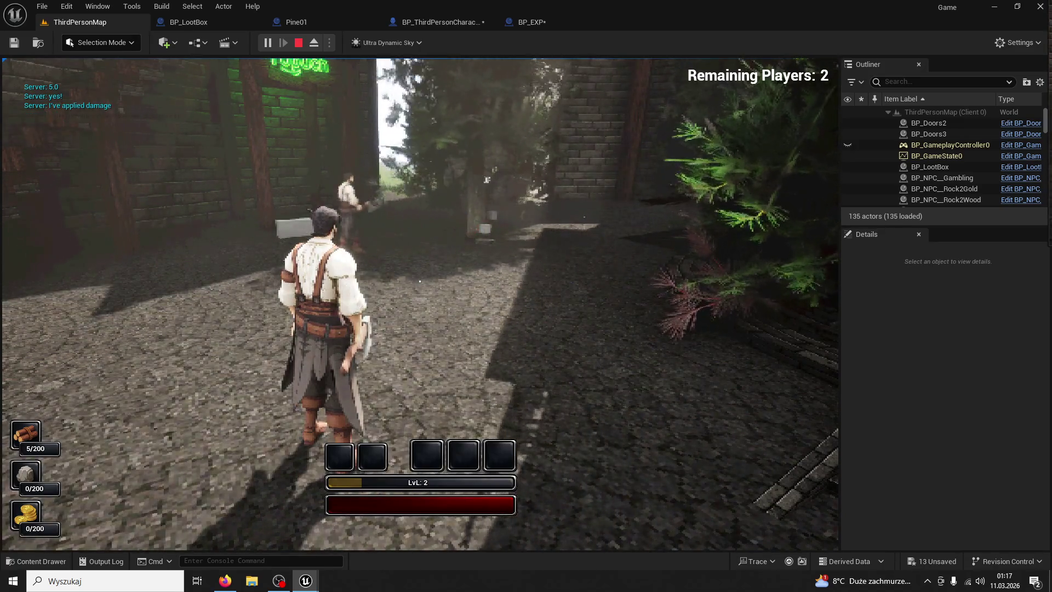
pyautogui.press('super')
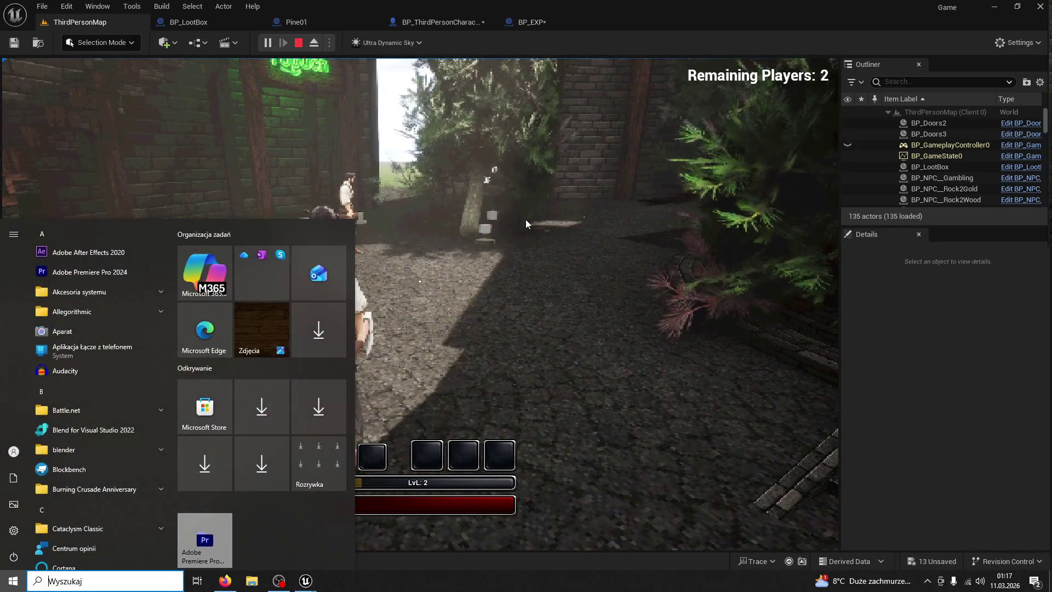
pyautogui.click(475, 271)
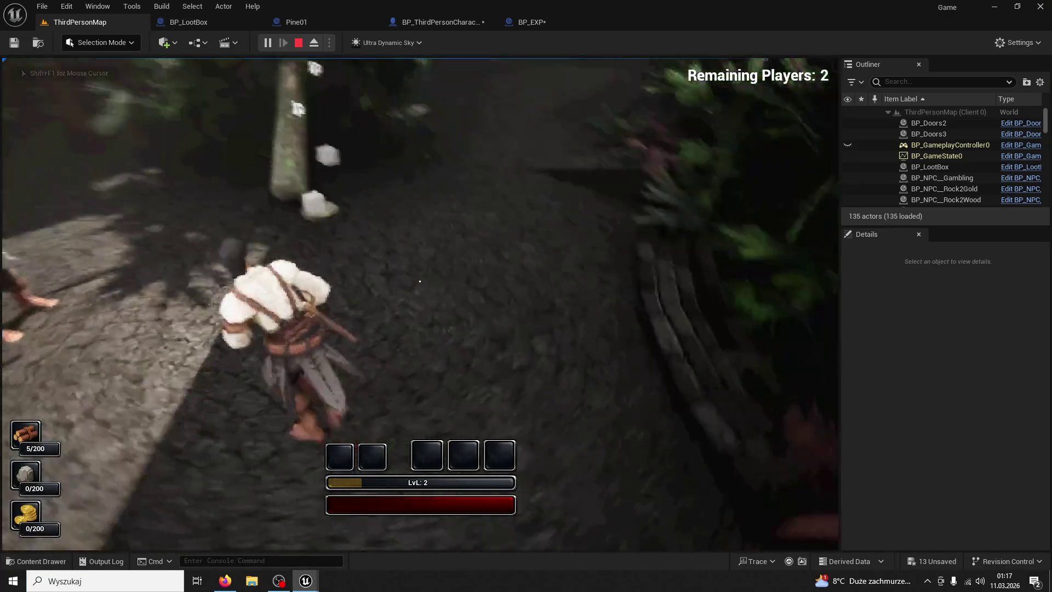
pyautogui.press('super')
pyautogui.press('super')
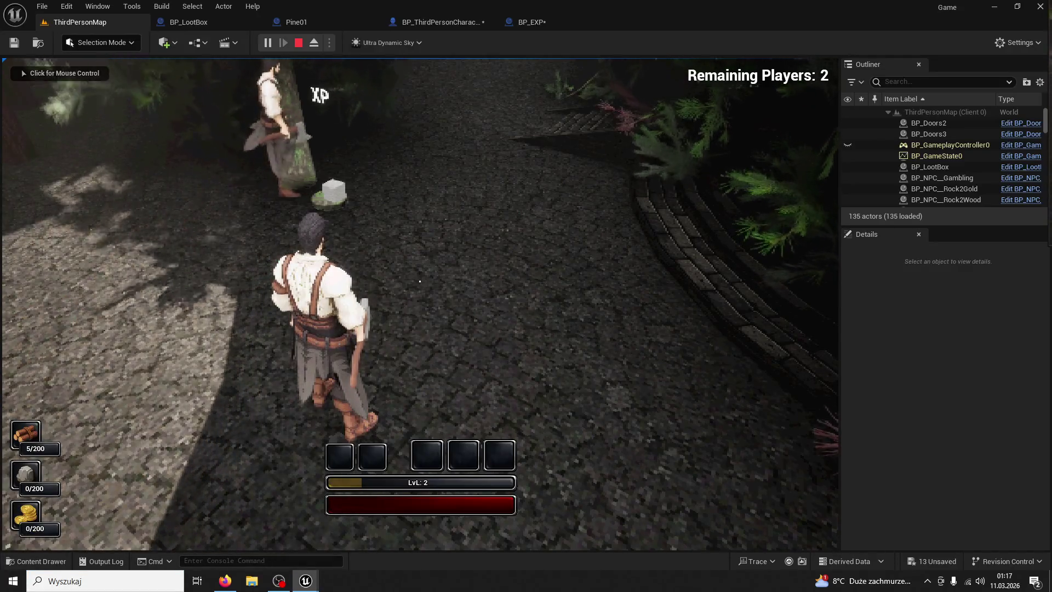
pyautogui.click(420, 281)
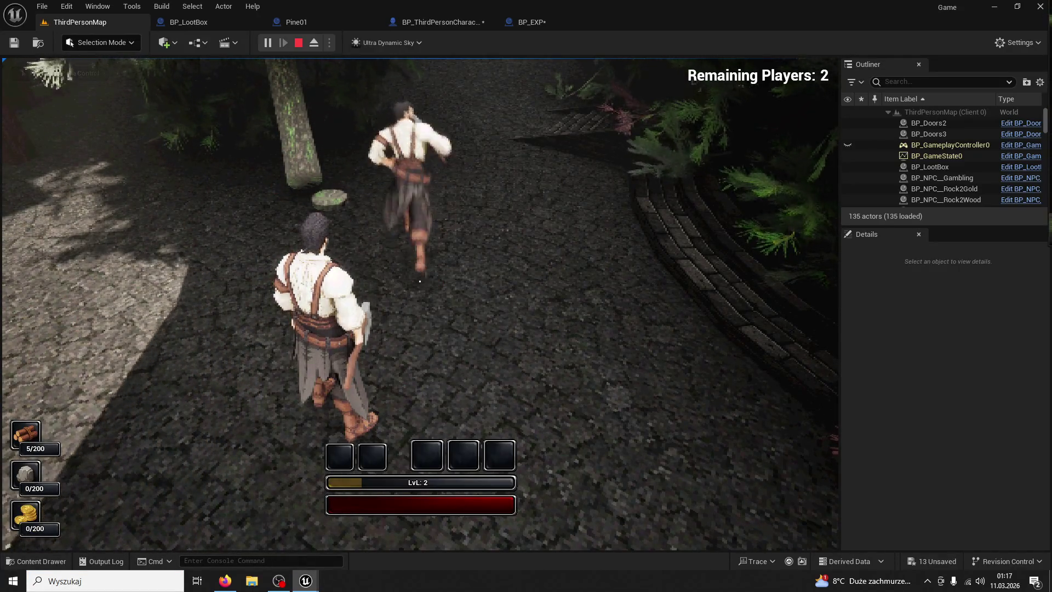
# - End the play session, maximize the editor, and return to BP_LootBox's event graph
pyautogui.press('super')
pyautogui.press('super')
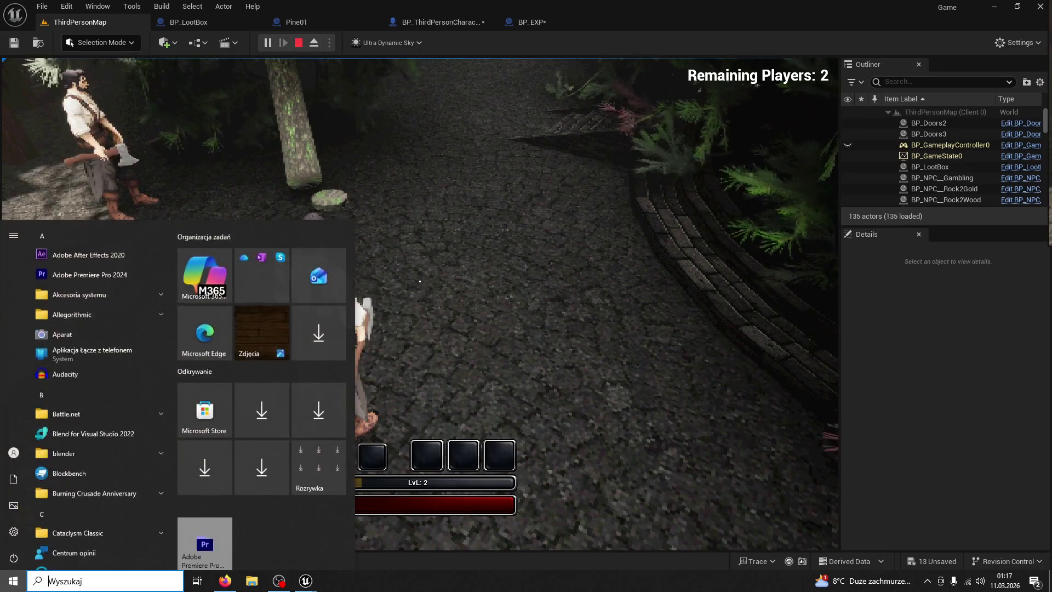
pyautogui.press('Escape')
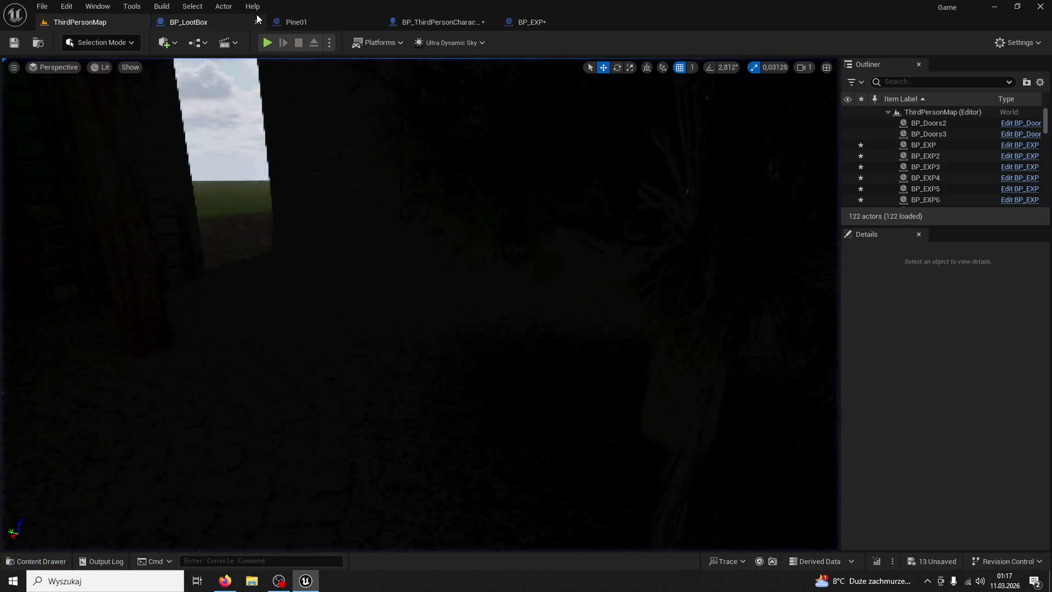
pyautogui.press('super+Down')
pyautogui.doubleClick(325, 9)
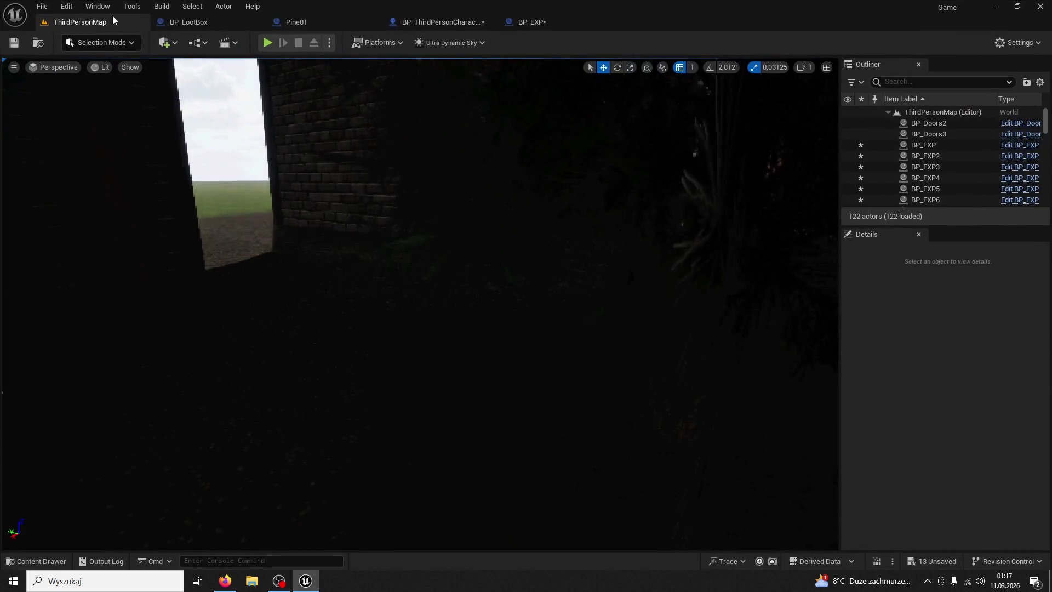
pyautogui.click(193, 24)
# - Pan and zoom BP_LootBox's Event Graph to view the Branch and SpawnActor loot logic
pyautogui.moveTo(548, 274); pyautogui.dragTo(329, 211)
pyautogui.scroll(-2, 329, 211)
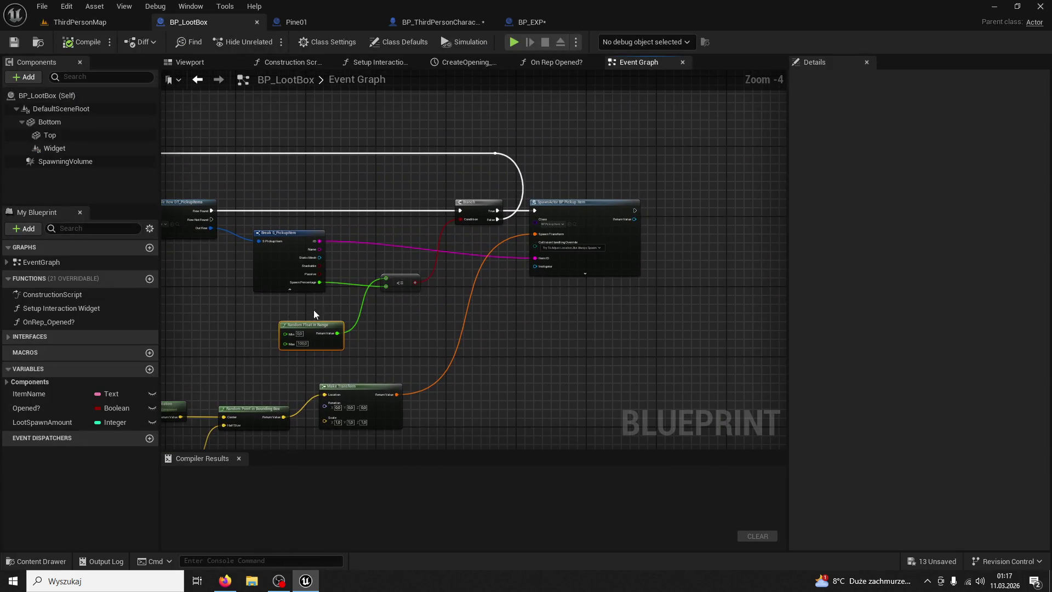
pyautogui.scroll(2, 546, 292)
pyautogui.moveTo(307, 293); pyautogui.dragTo(493, 313)
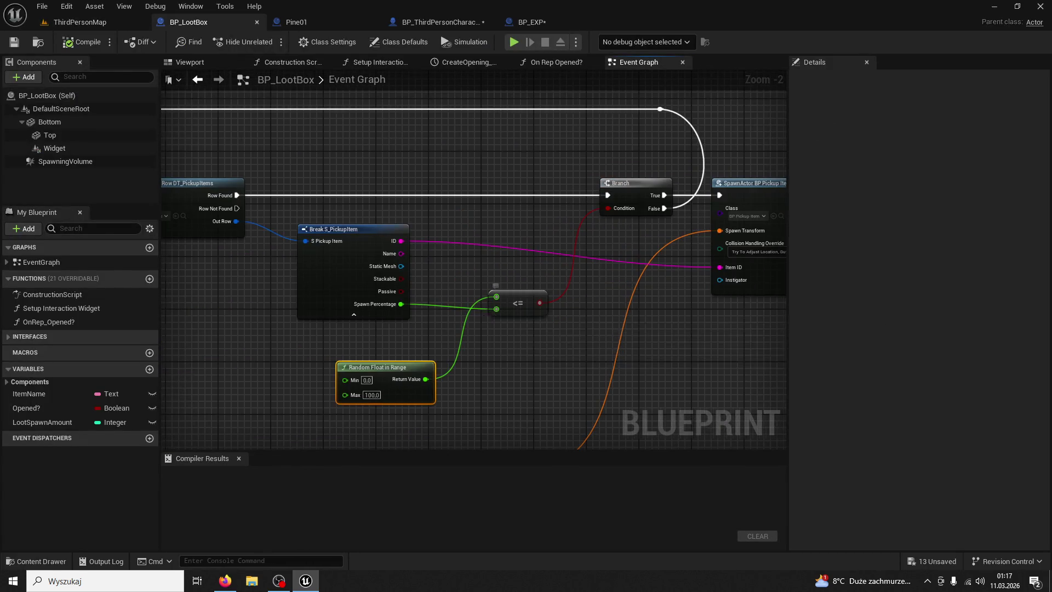
pyautogui.scroll(-3, 567, 292)
pyautogui.moveTo(414, 268)
pyautogui.mouseDown()
pyautogui.moveTo(430, 289)
pyautogui.moveTo(390, 207)
pyautogui.mouseUp()
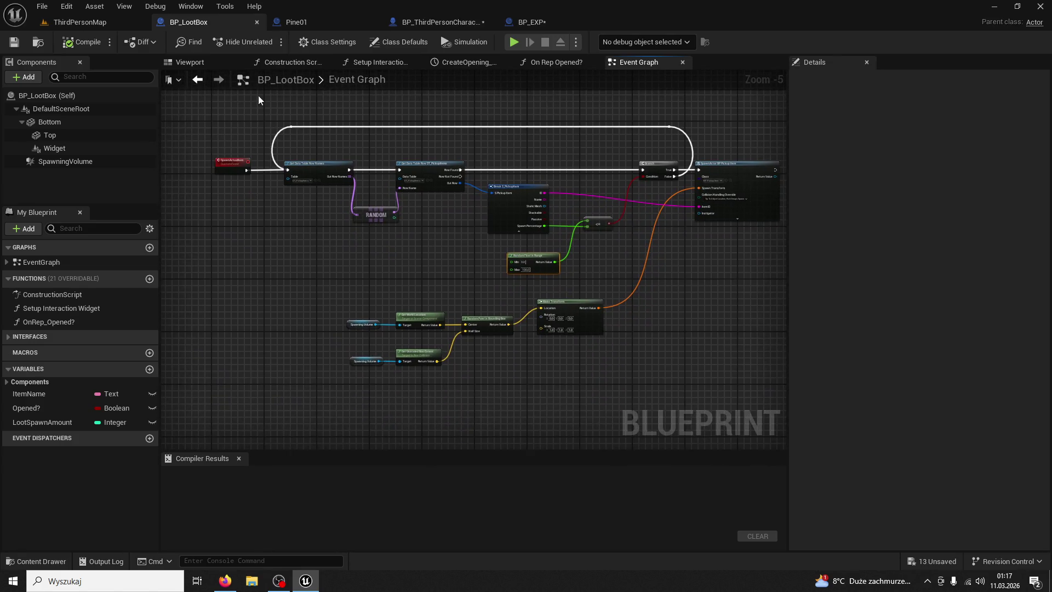
# - Inspect the LootSpawnAmount, ItemName and Opened? variables; LootSpawnAmount is an unreplicated Integer defaulting to 0
pyautogui.click(46, 423)
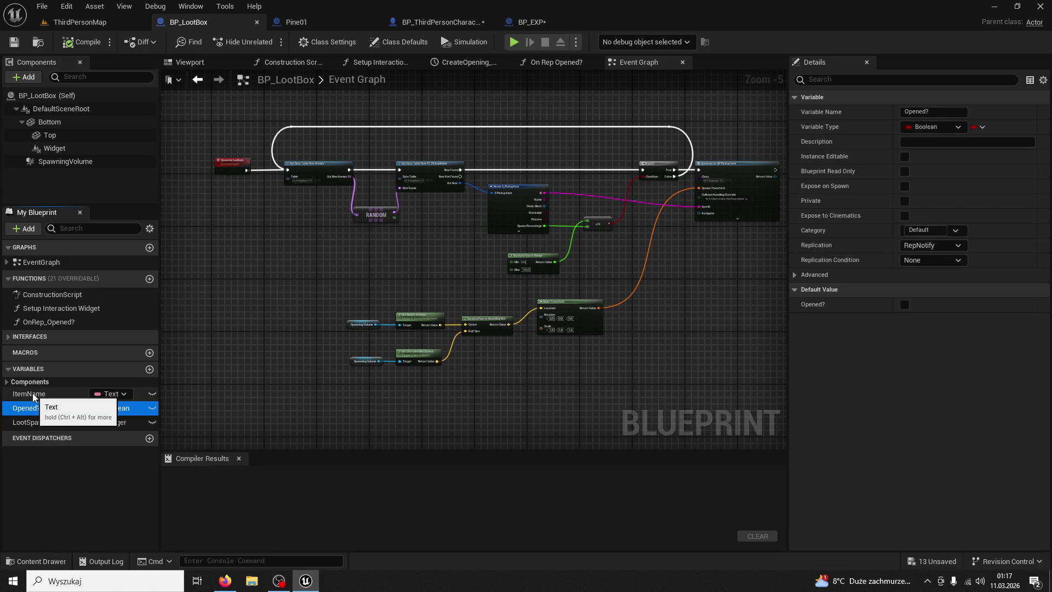
pyautogui.click(33, 395)
pyautogui.click(53, 406)
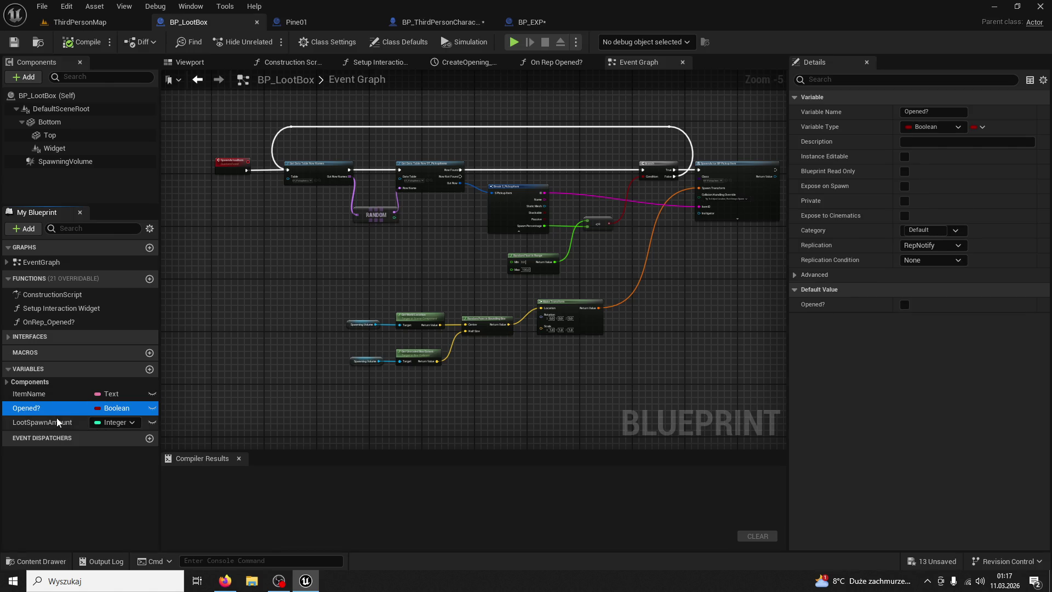
pyautogui.click(59, 423)
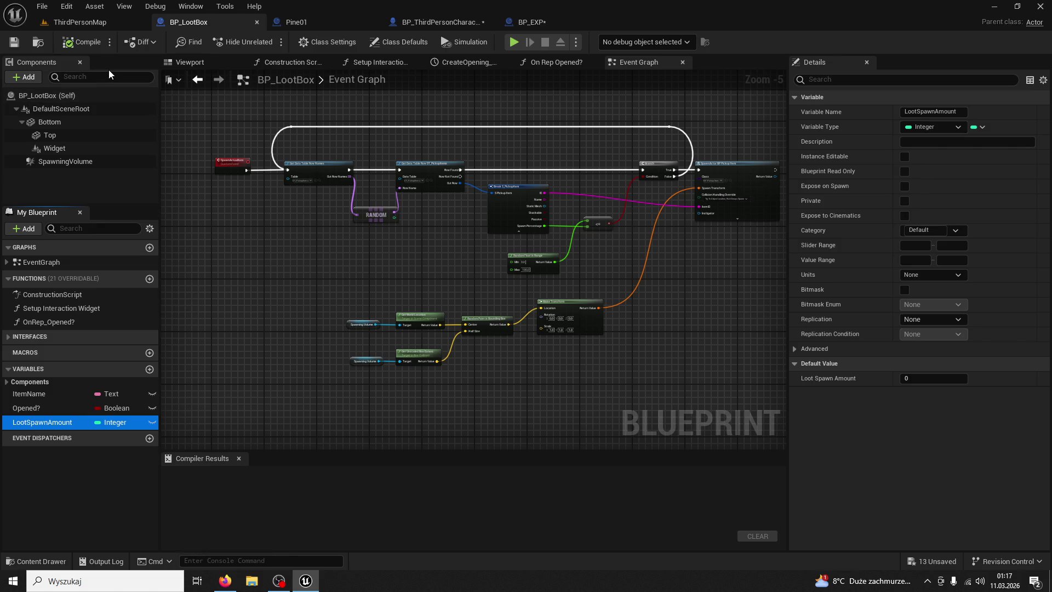
# - Back in ThirdPersonMap, run a quick play test and stop it
pyautogui.click(104, 23)
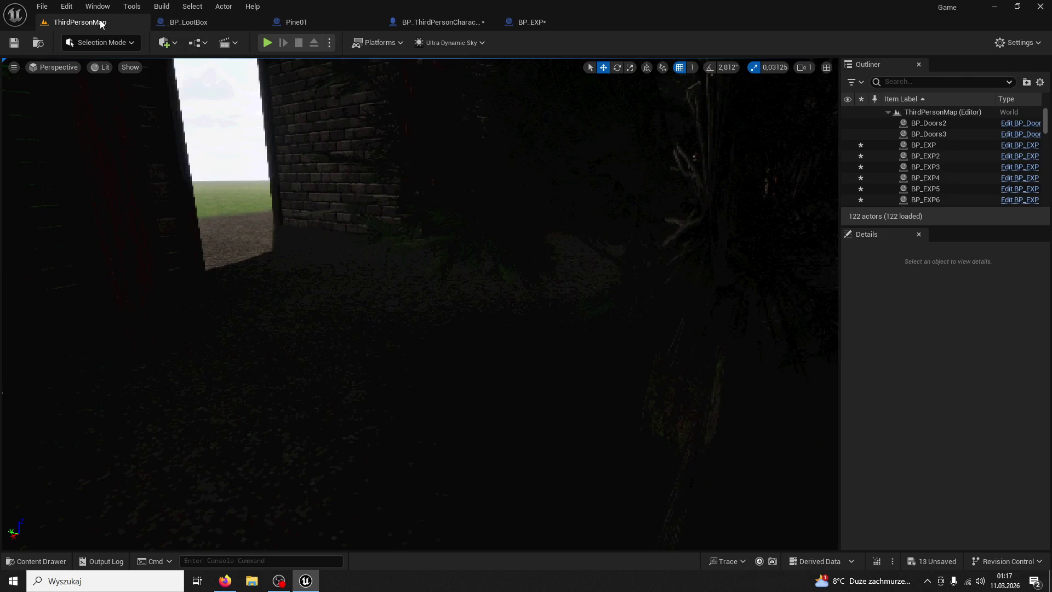
pyautogui.click(269, 45)
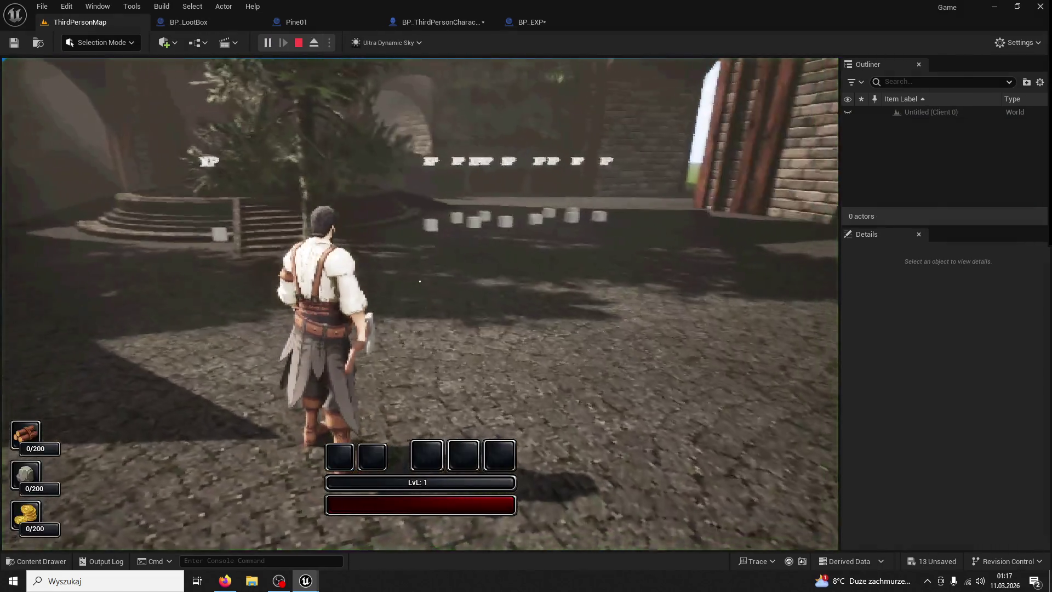
pyautogui.press('super')
pyautogui.press('super')
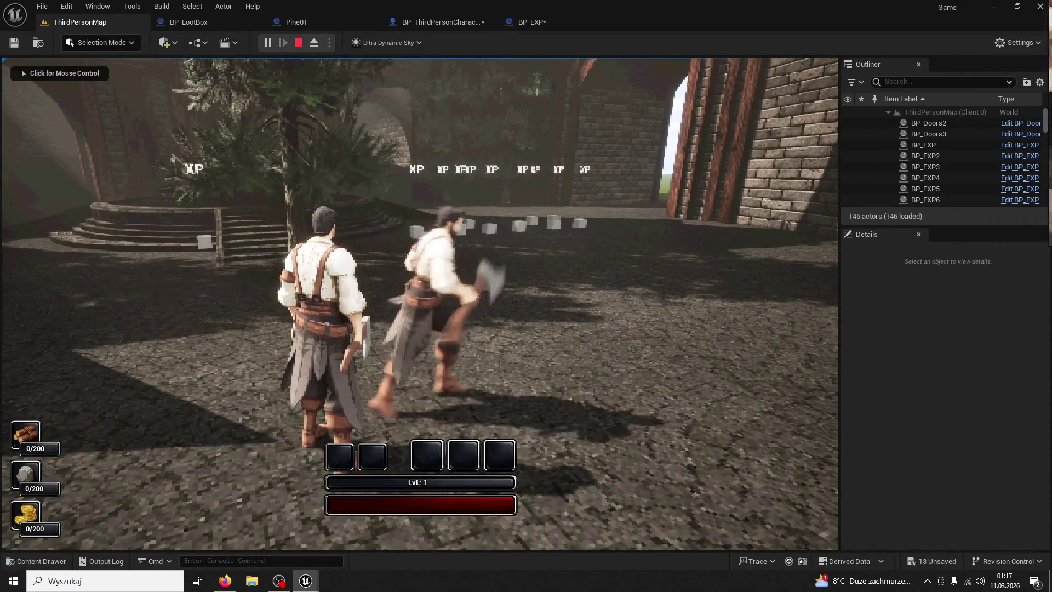
pyautogui.press('Escape')
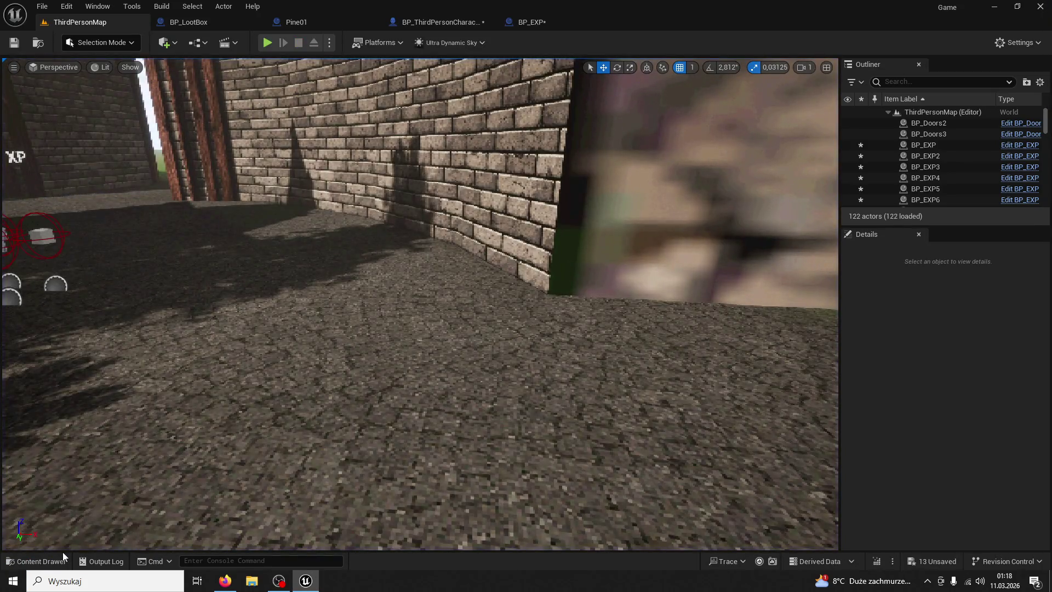
# - Place a BP_LootBox from InventorySystem/Chest by the wall and Alt-drag a duplicate to the right
pyautogui.click(41, 562)
pyautogui.click(100, 292)
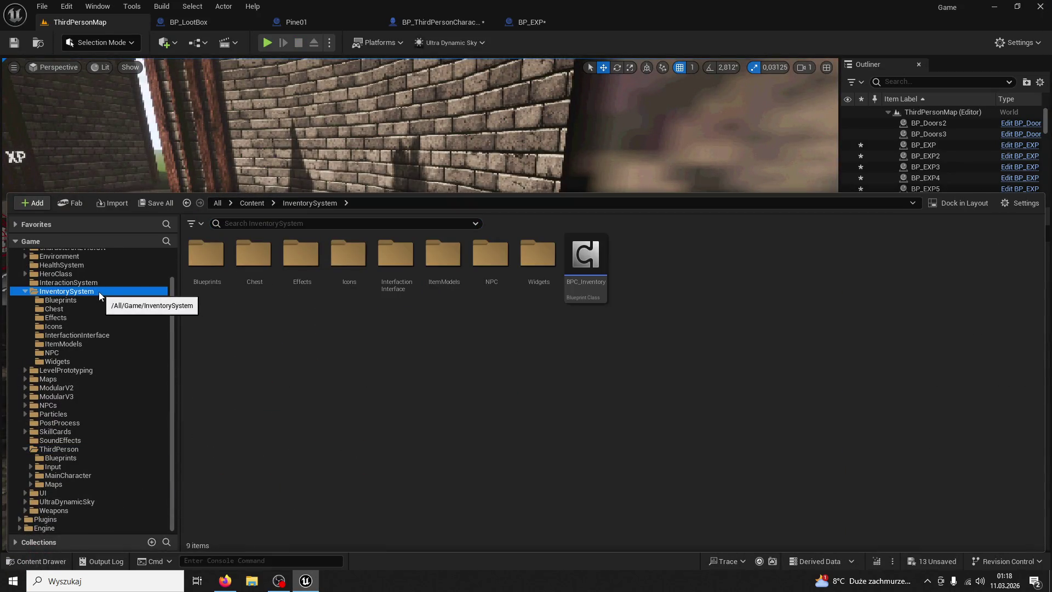
pyautogui.click(75, 283)
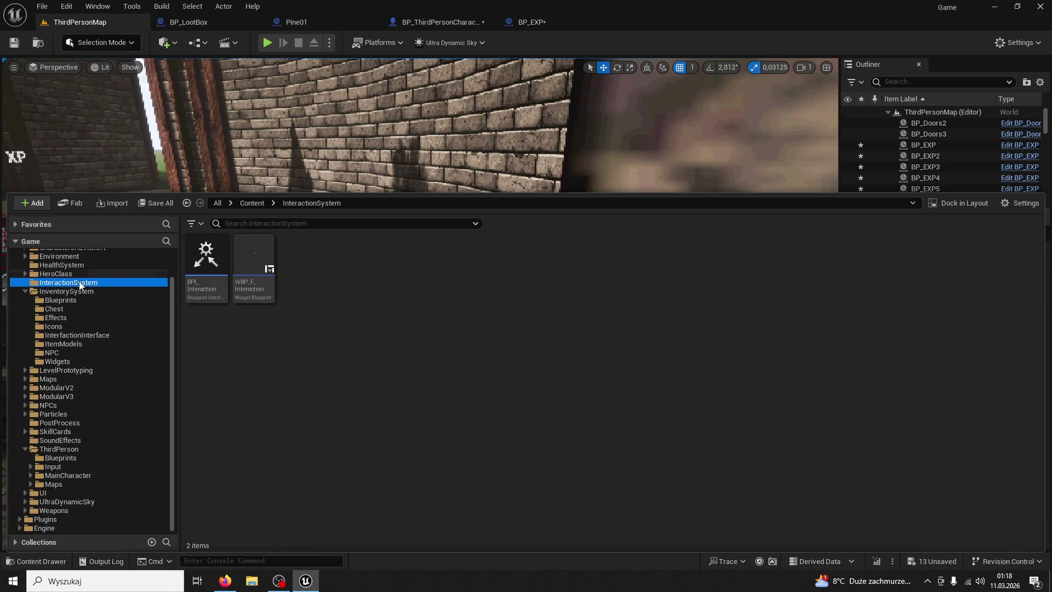
pyautogui.click(71, 292)
pyautogui.click(54, 308)
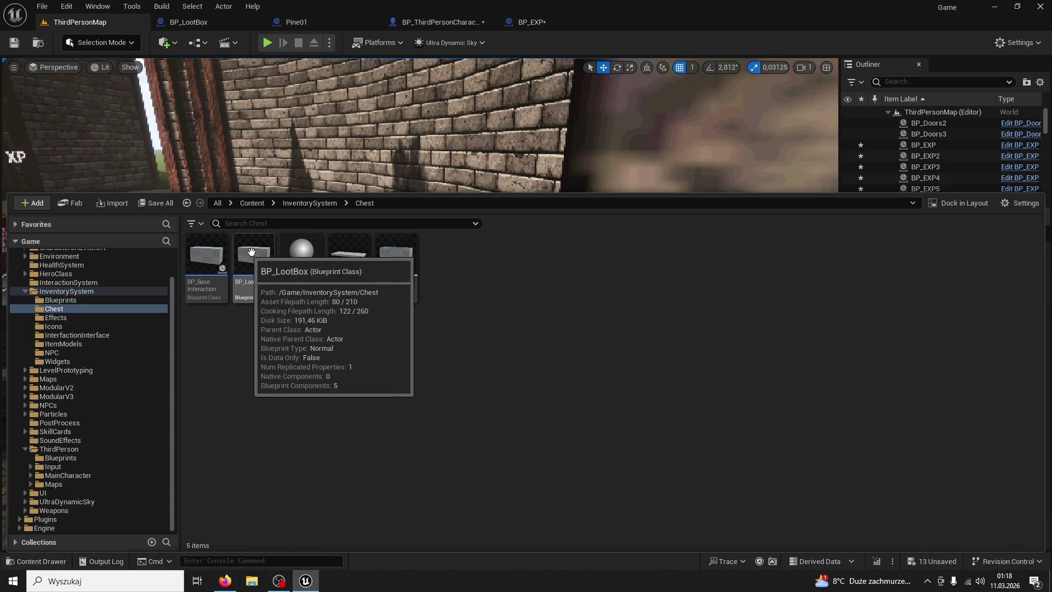
pyautogui.moveTo(258, 252); pyautogui.dragTo(558, 283)
pyautogui.moveTo(445, 310); pyautogui.dragTo(438, 359)
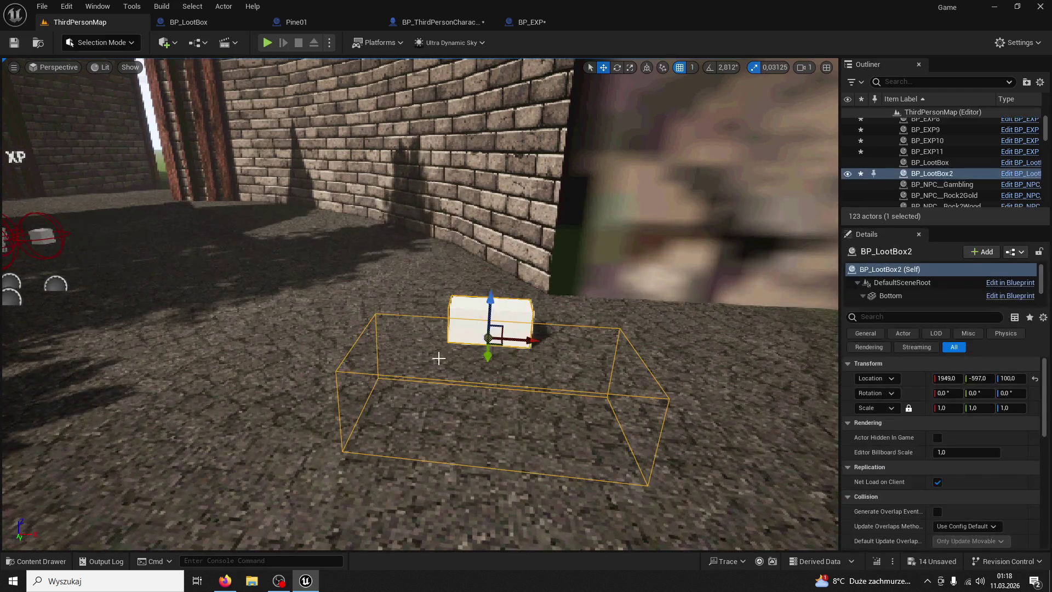
pyautogui.moveTo(531, 344); pyautogui.dragTo(827, 350)
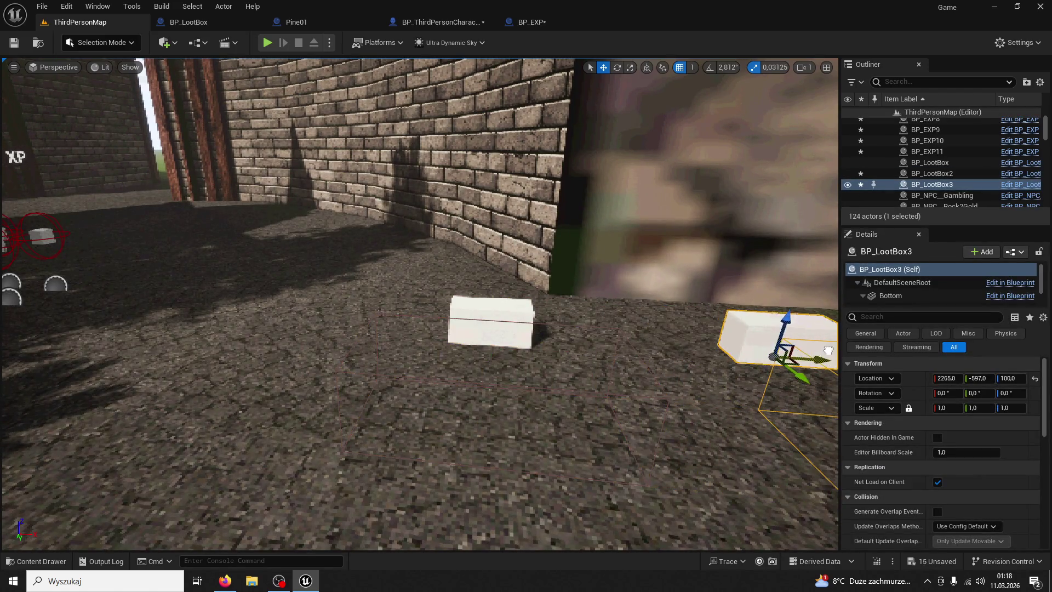
# - Start a multiplayer test and walk the client and server characters toward the white loot box
pyautogui.click(268, 42)
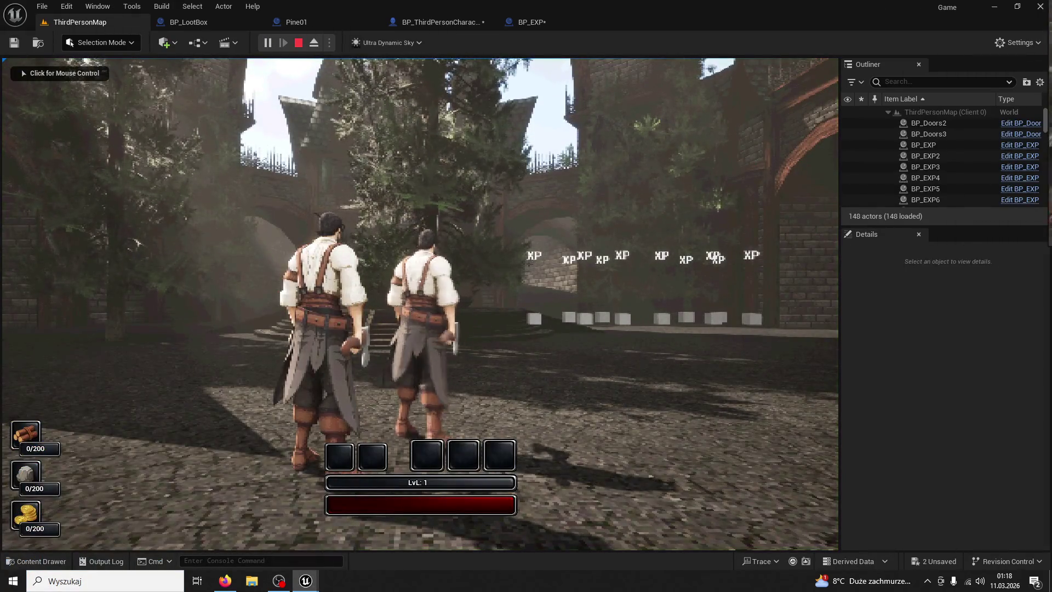
pyautogui.press('super')
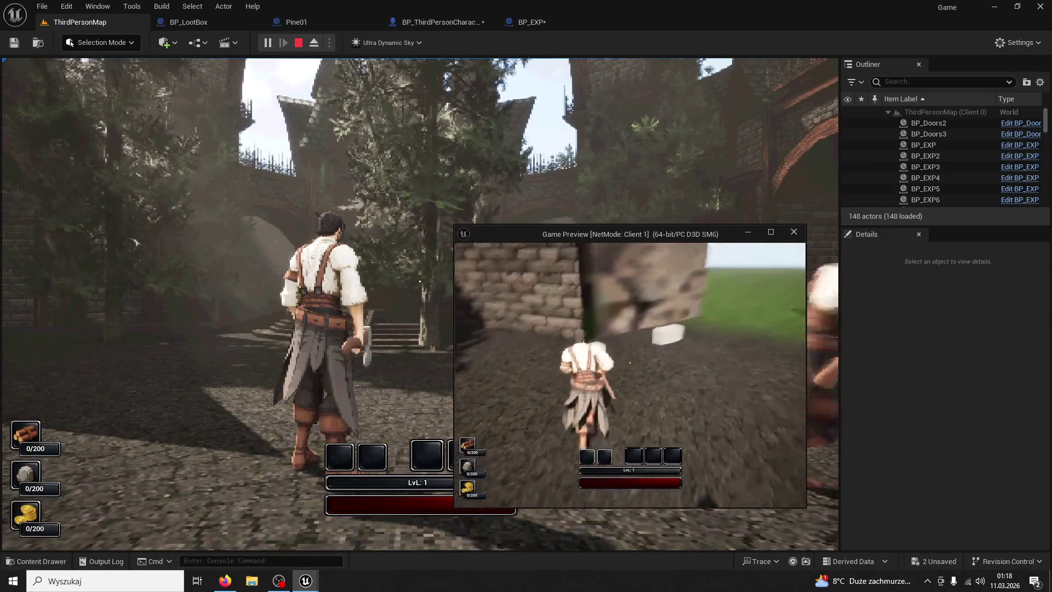
pyautogui.press('w')
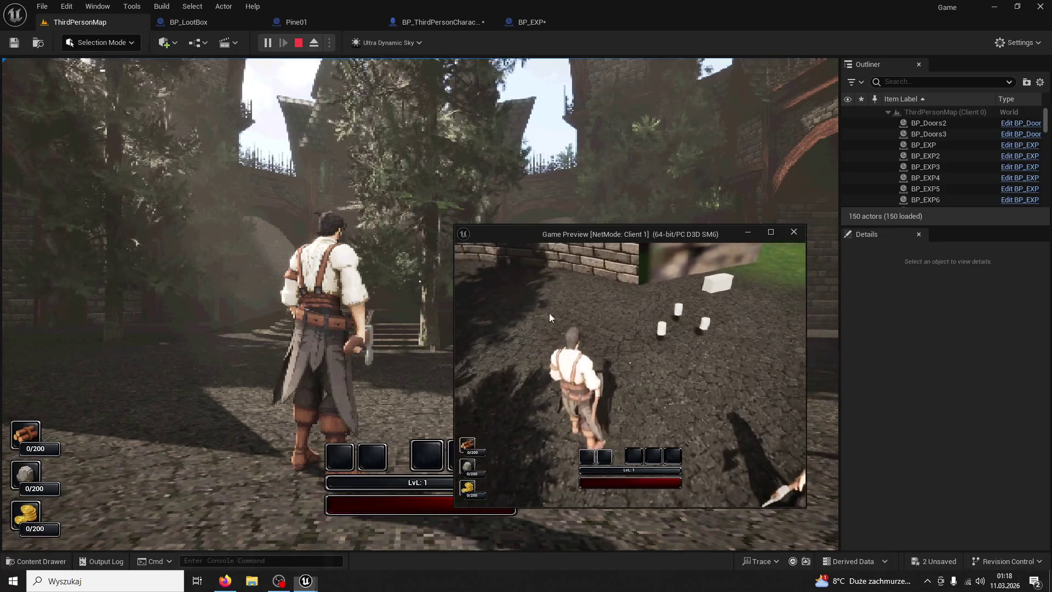
pyautogui.click(383, 329)
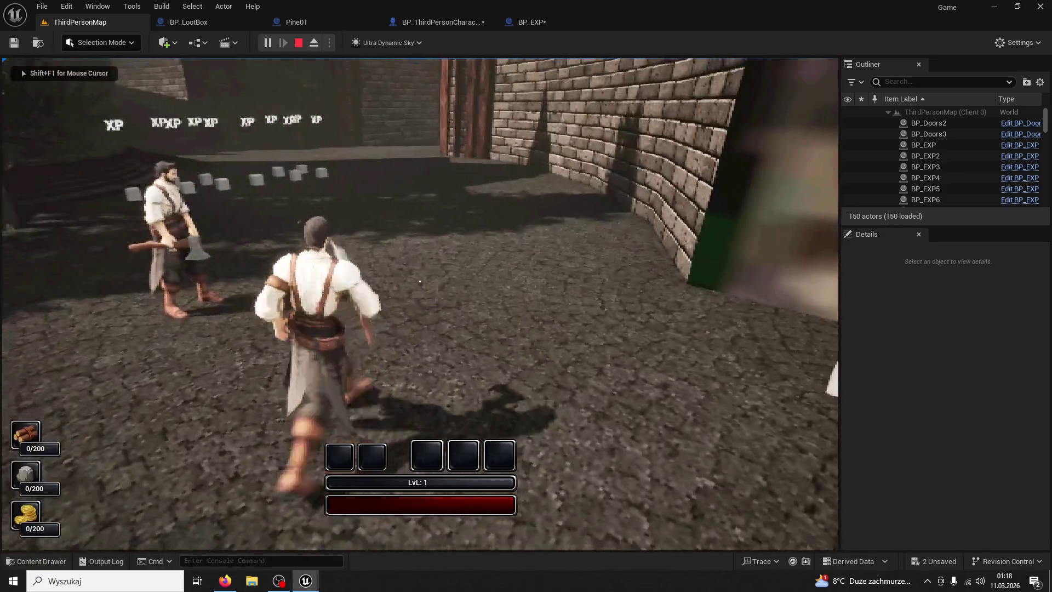
pyautogui.press('w')
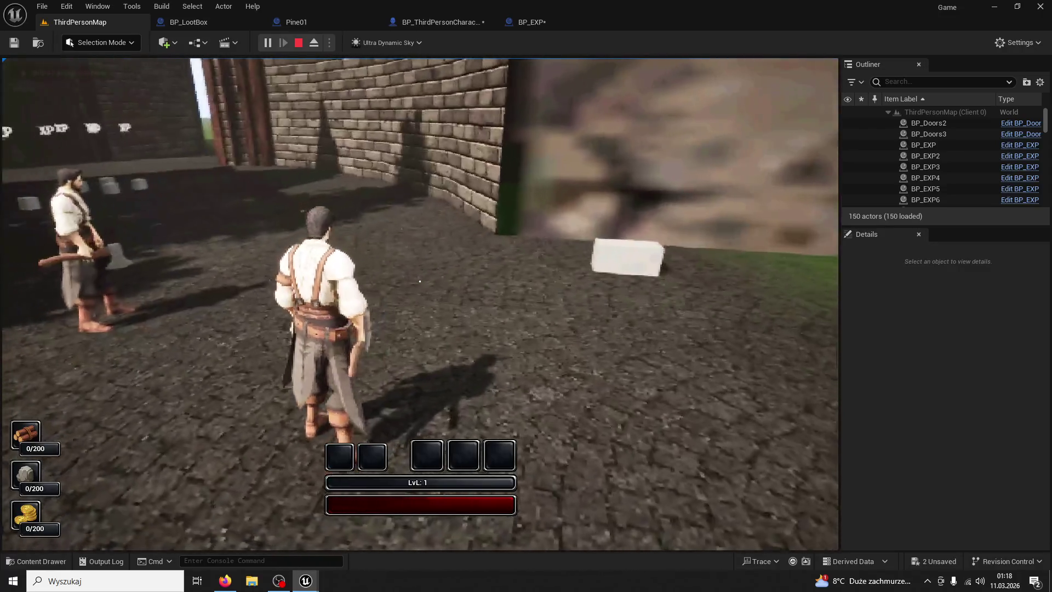
pyautogui.press('w')
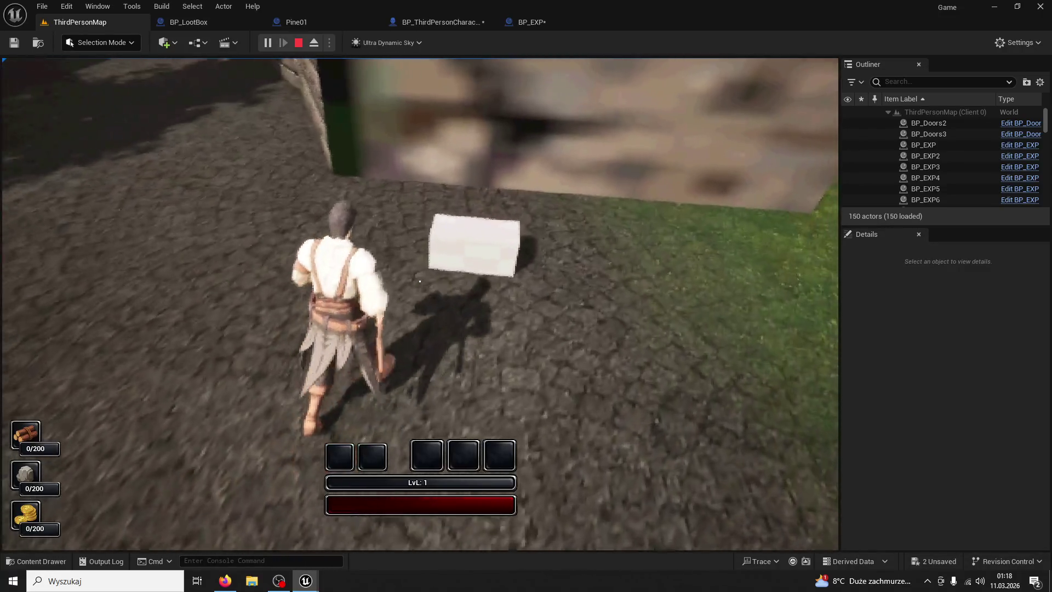
pyautogui.press('super')
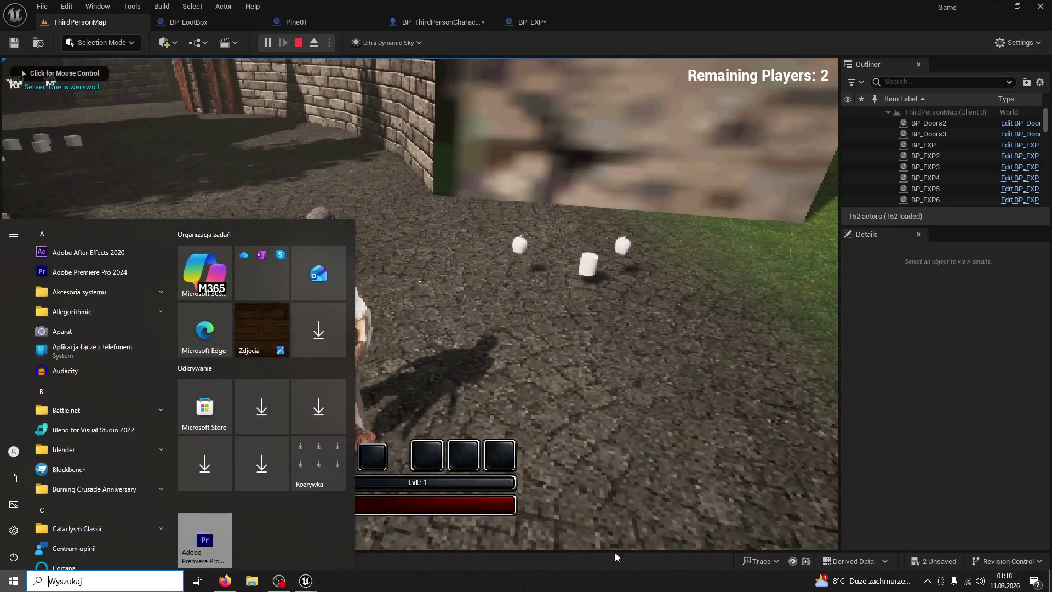
# - Steer the client toward the dropped items and pick up the Apple with the server character
pyautogui.moveTo(301, 578)
pyautogui.click(353, 532)
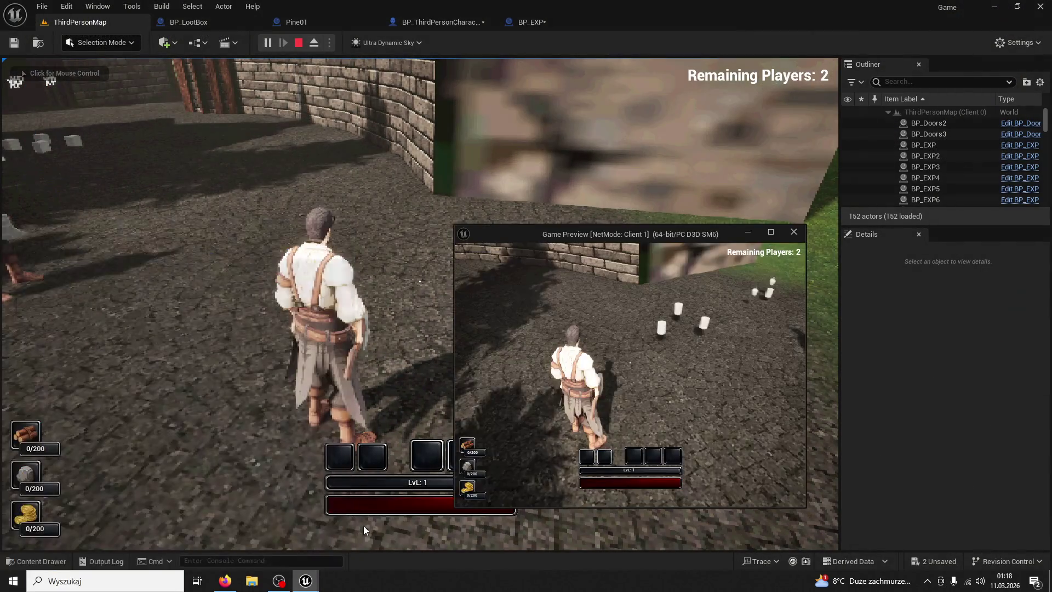
pyautogui.press('w')
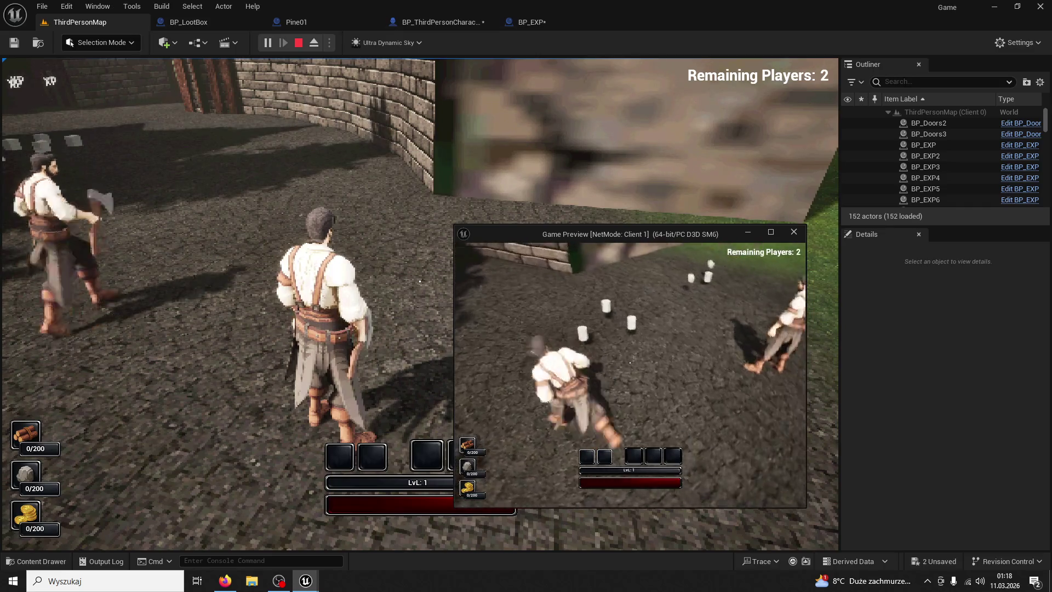
pyautogui.press('w')
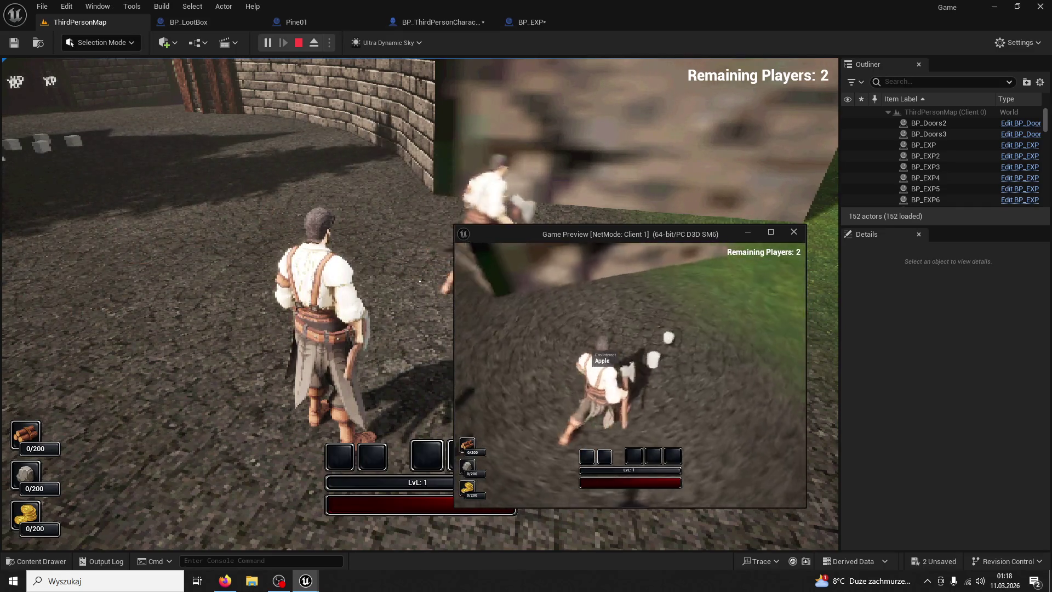
pyautogui.press('w')
pyautogui.click(419, 281)
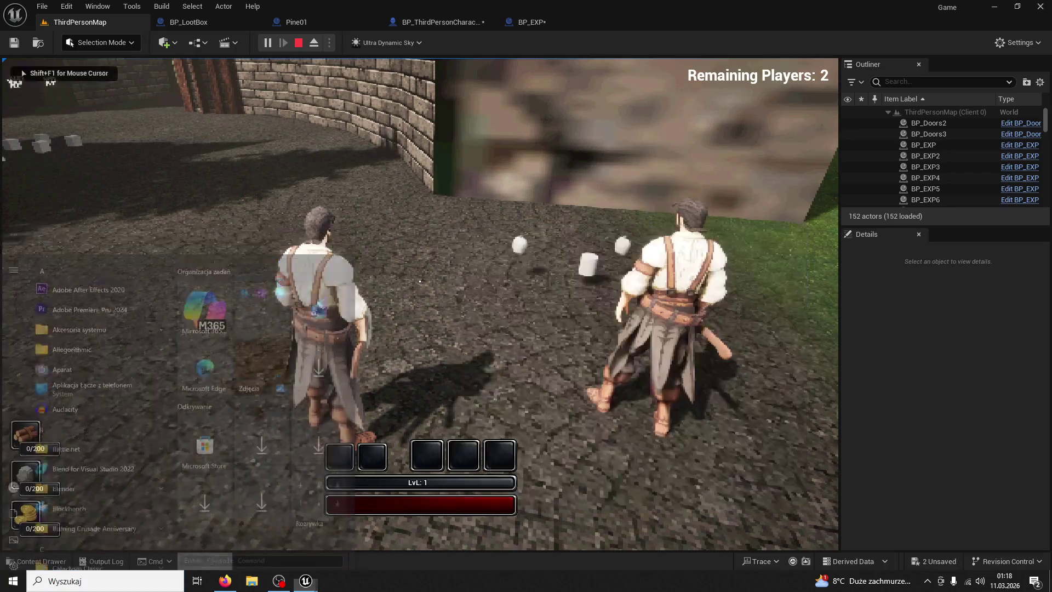
pyautogui.press('w')
pyautogui.press('e')
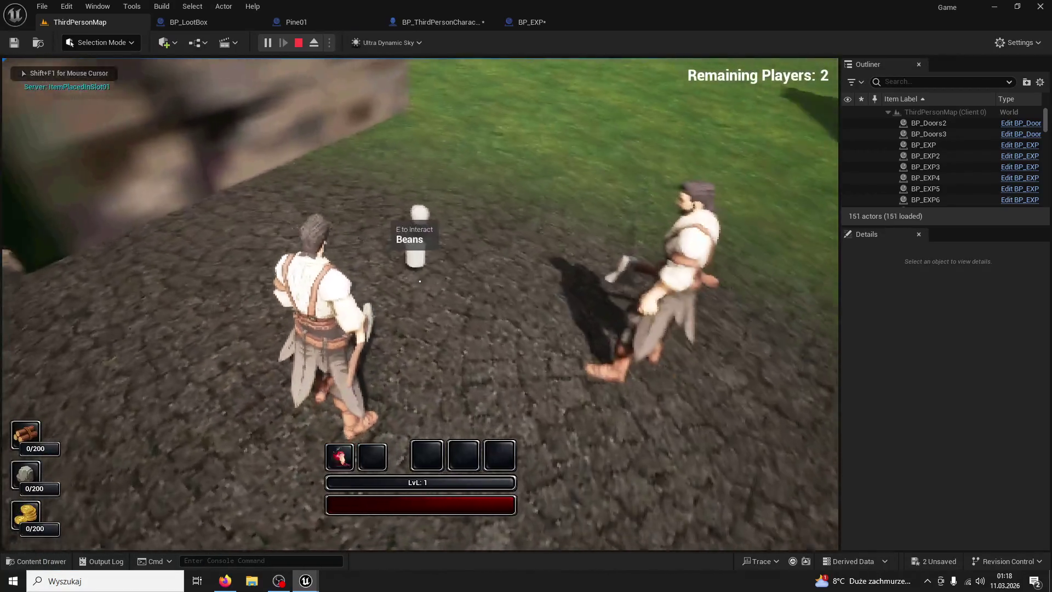
pyautogui.press('super')
# - Pick up the Beans with the client, run the server forward, then stop the session
pyautogui.moveTo(306, 580)
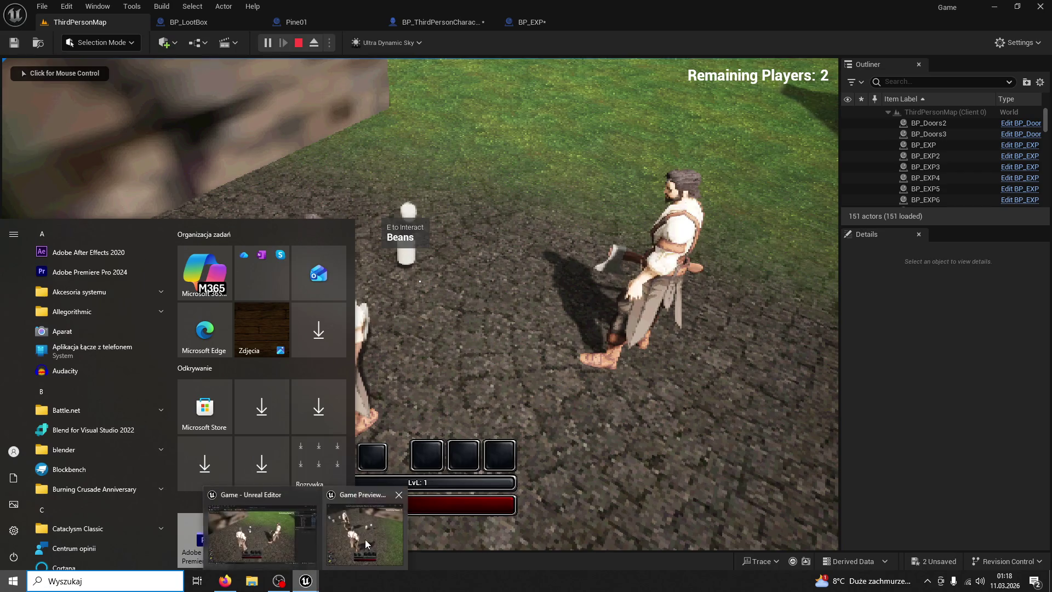
pyautogui.click(368, 544)
pyautogui.press('e')
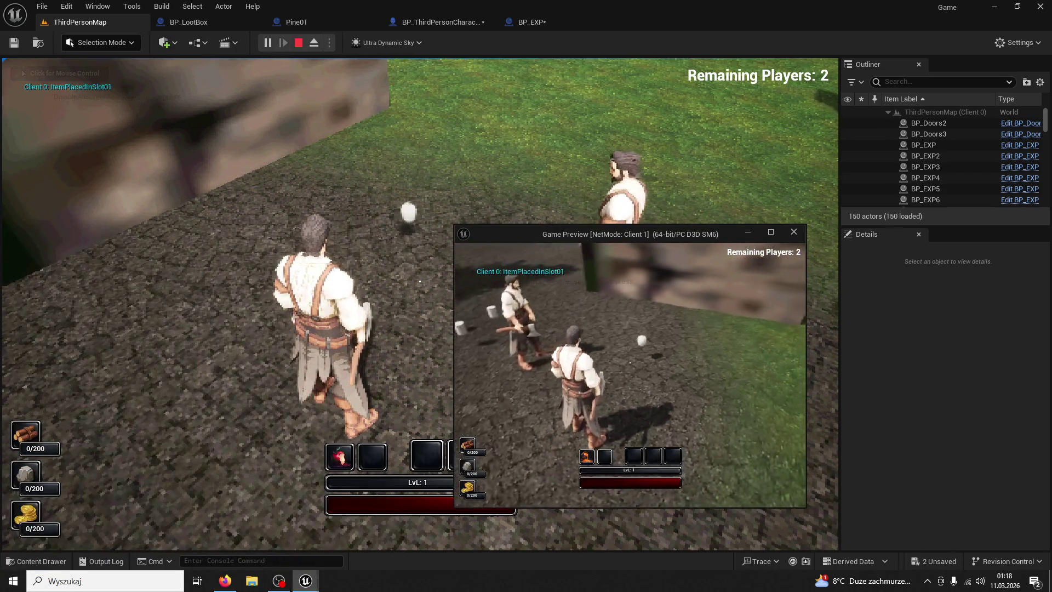
pyautogui.press('w')
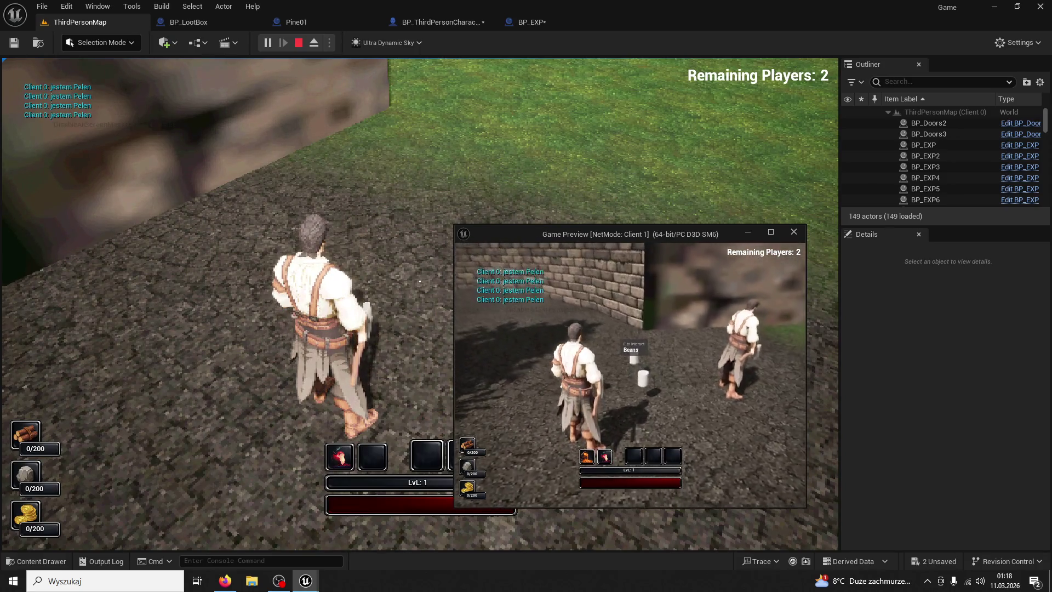
pyautogui.press('super')
pyautogui.click(378, 193)
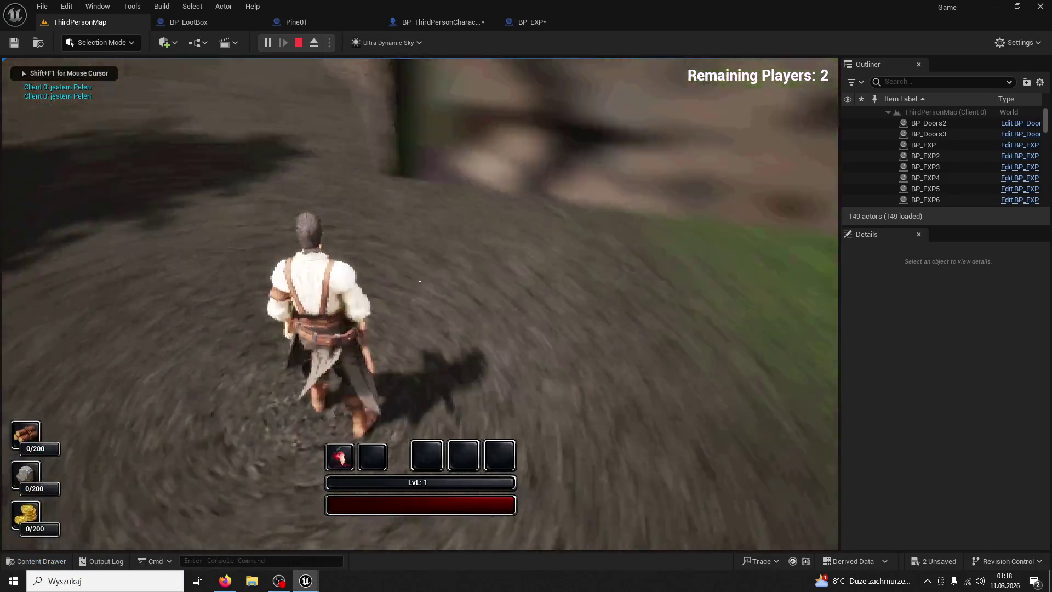
pyautogui.press('w')
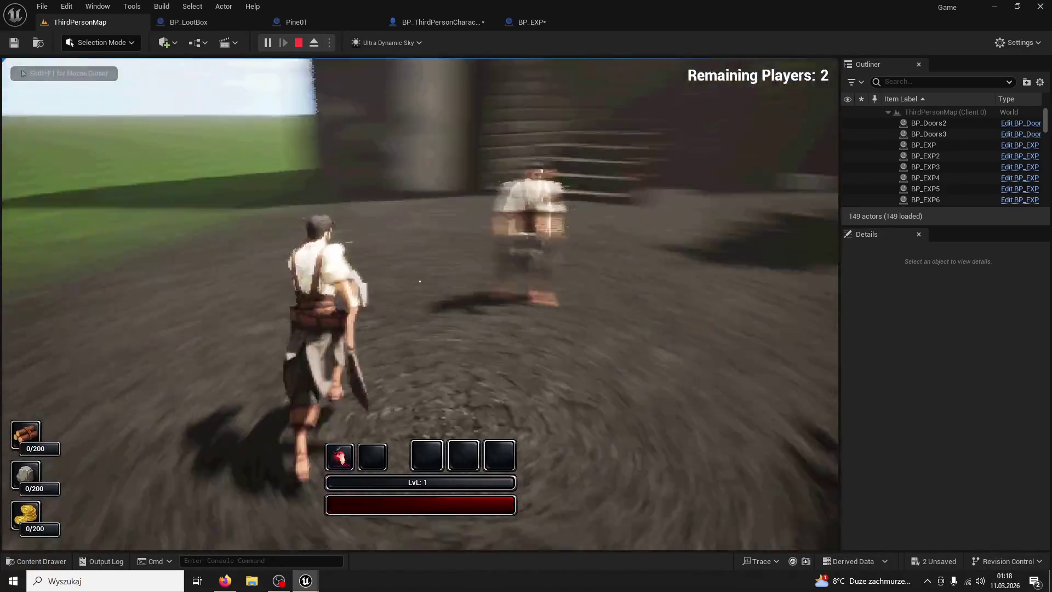
pyautogui.press('Escape')
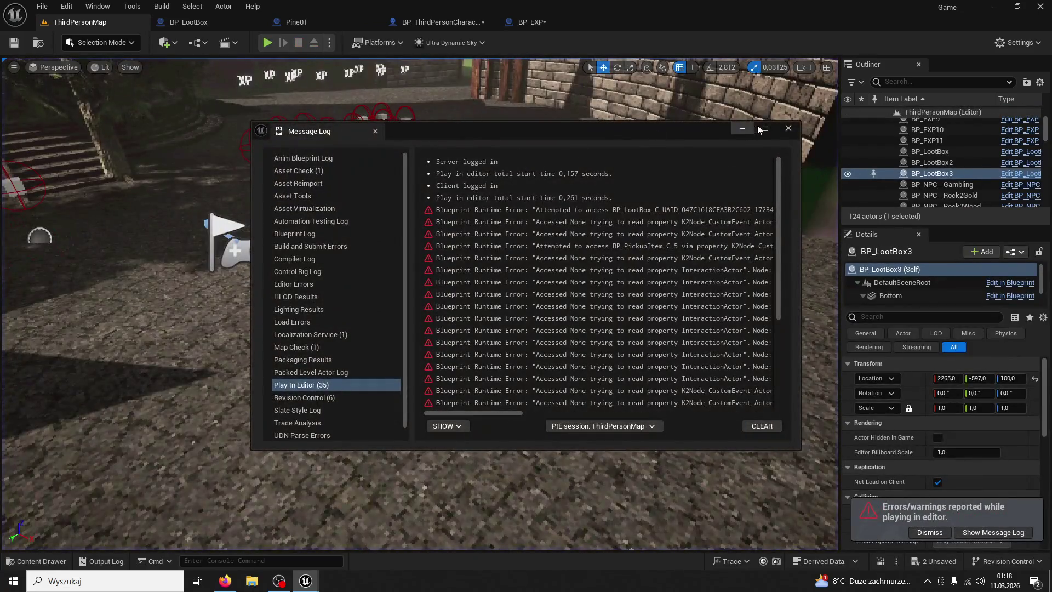
# - Close the Message Log, delete the extra BP_LootBox2 and BP_LootBox3 copies, and start a multiplayer test
pyautogui.click(788, 129)
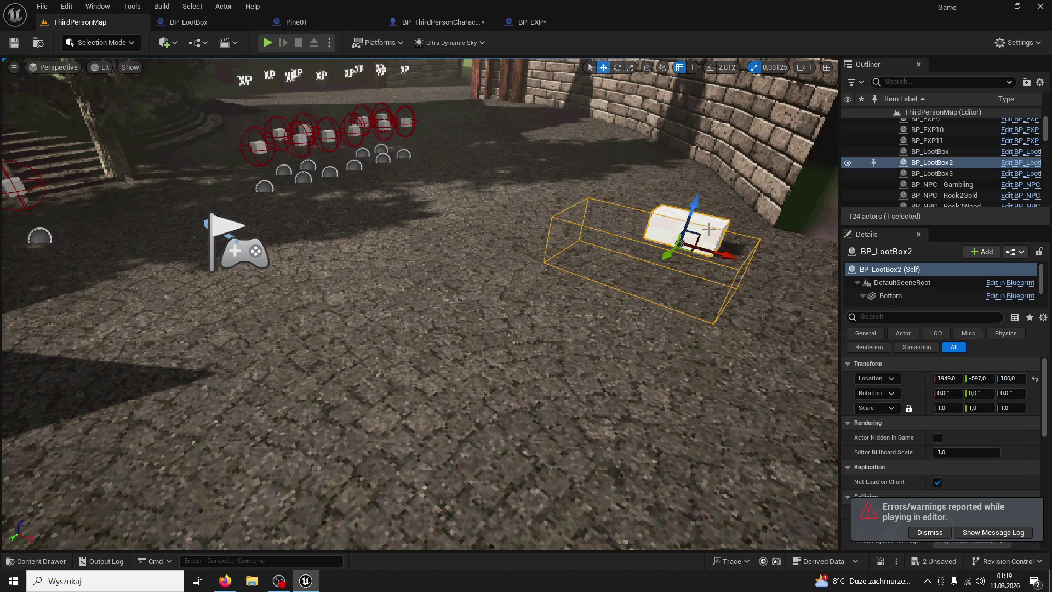
pyautogui.press('Delete')
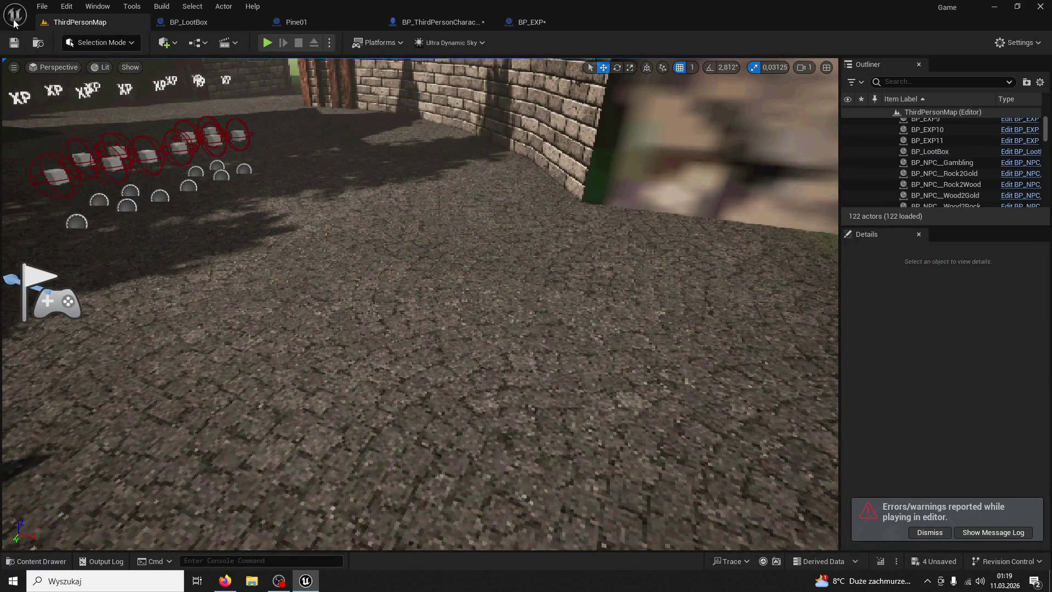
pyautogui.click(268, 41)
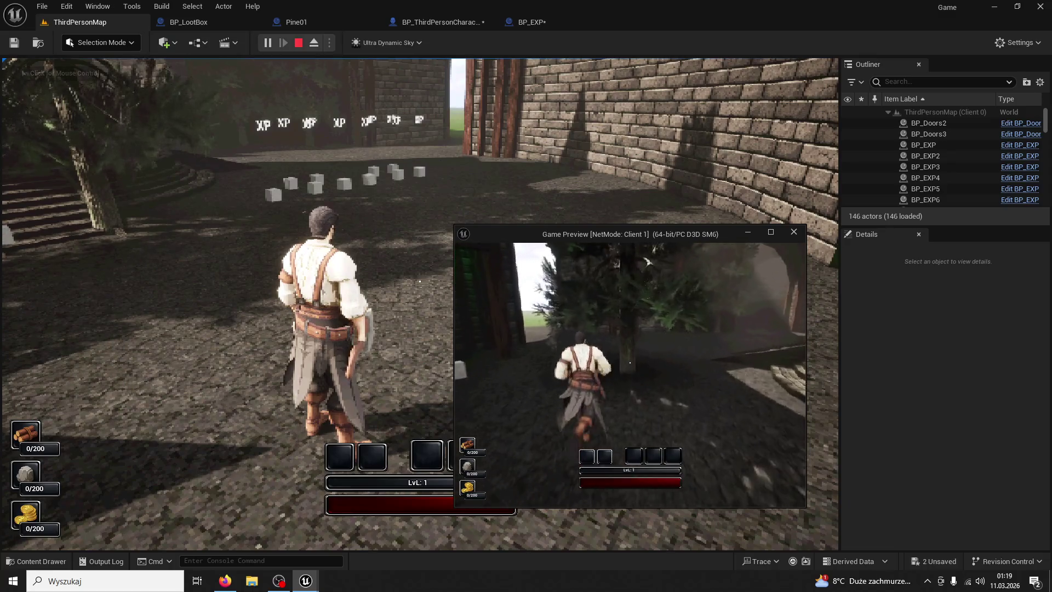
# - Chop a pine with the client character, run the server player forward to collect XP, then stop
pyautogui.press('e')
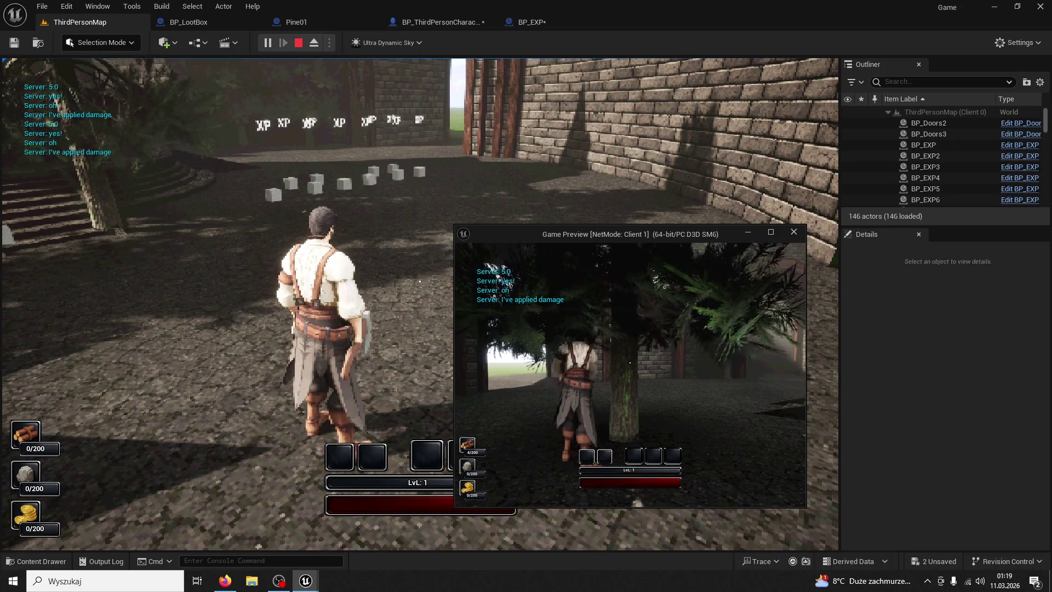
pyautogui.press('s')
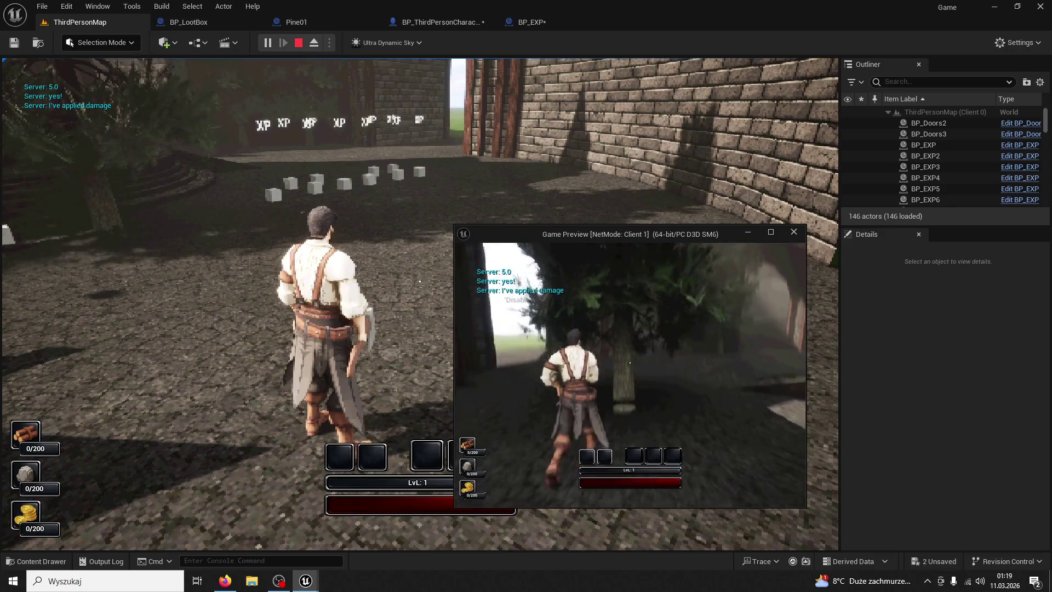
pyautogui.press('super')
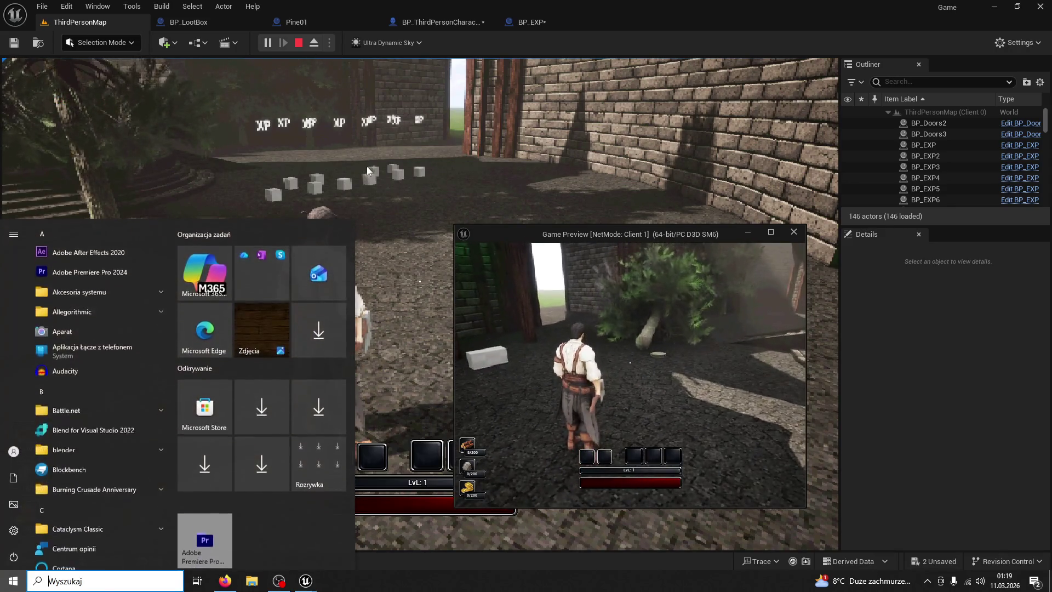
pyautogui.click(366, 166)
pyautogui.press('w')
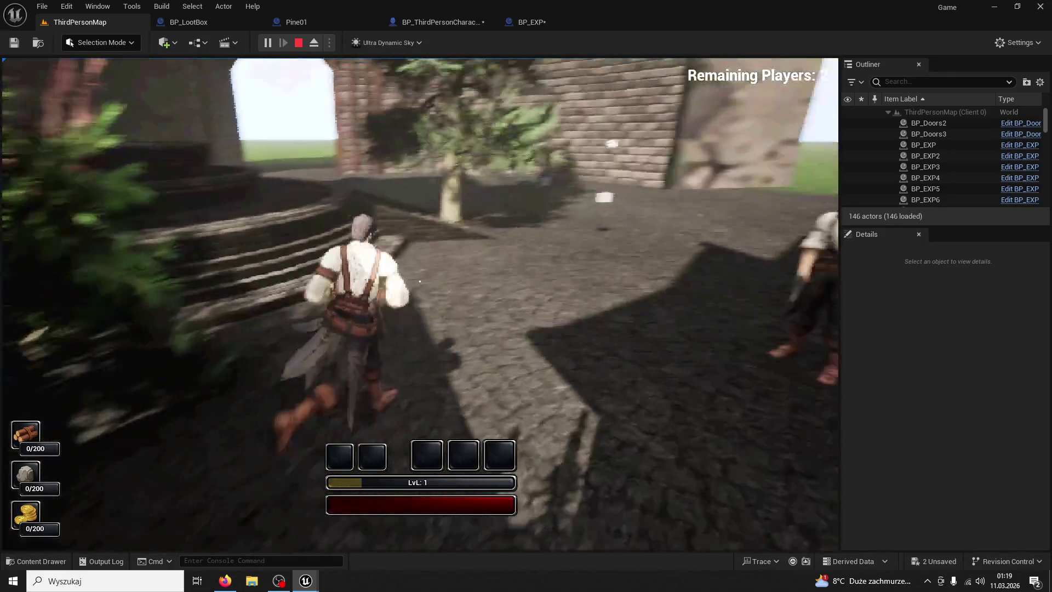
pyautogui.hotkey('shift', 'F1')
pyautogui.press('Escape')
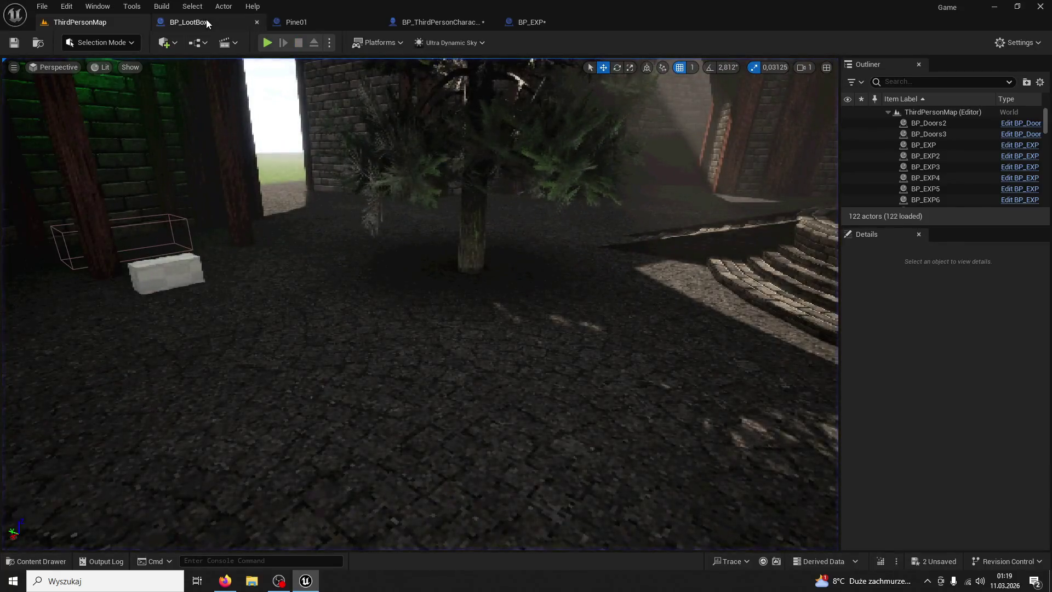
# - Open Pine01's Event Graph and select the Spawn Actual XP custom event node
pyautogui.click(206, 22)
pyautogui.click(298, 24)
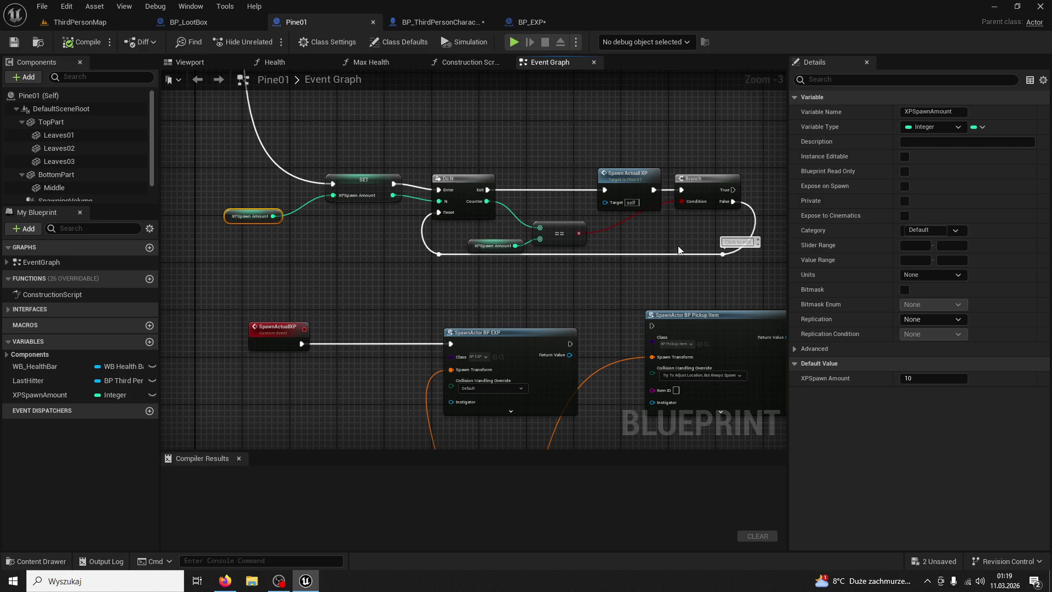
pyautogui.click(647, 283)
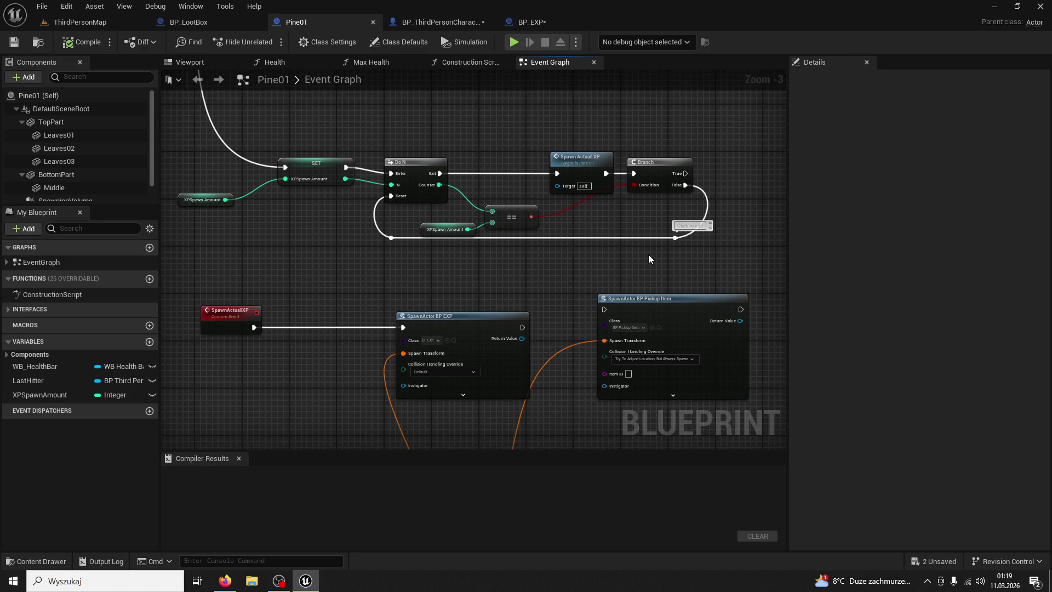
pyautogui.click(581, 165)
pyautogui.scroll(1, 540, 214)
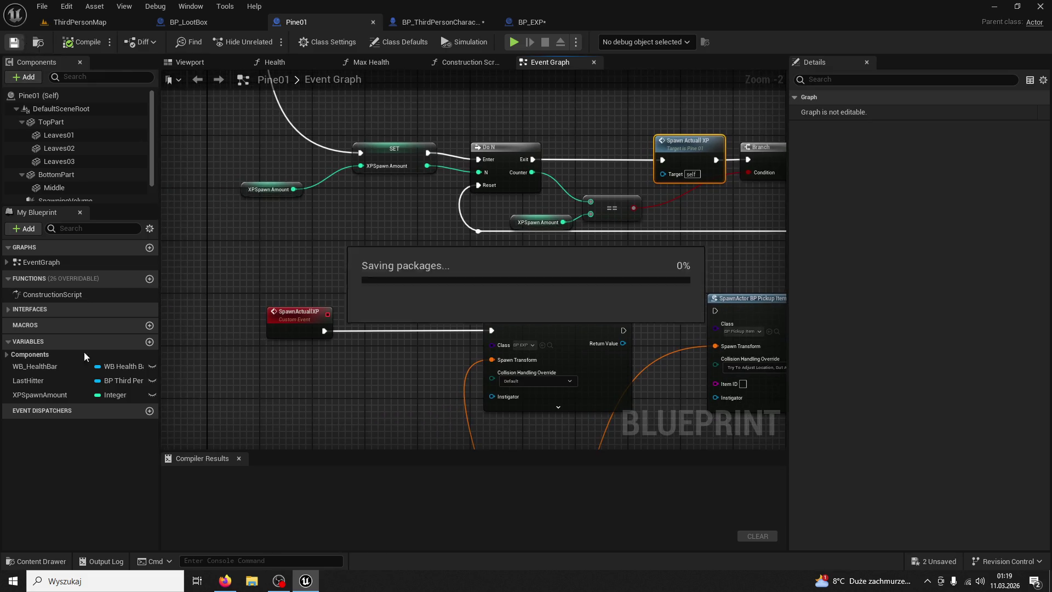
# - Open the Content Drawer at the top-level Content folder
pyautogui.click(44, 560)
pyautogui.scroll(3, 110, 417)
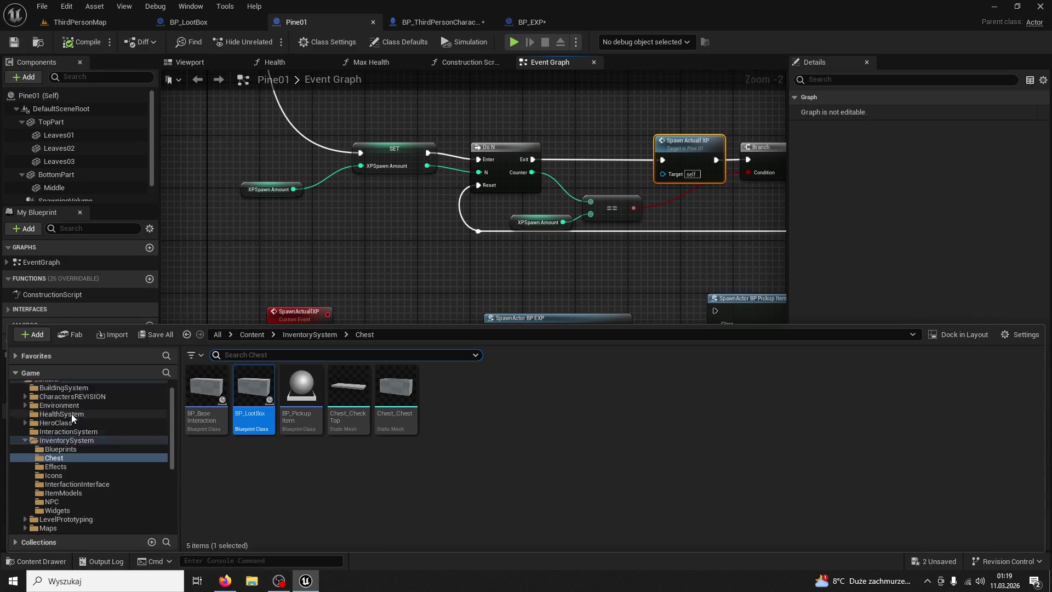
pyautogui.click(46, 395)
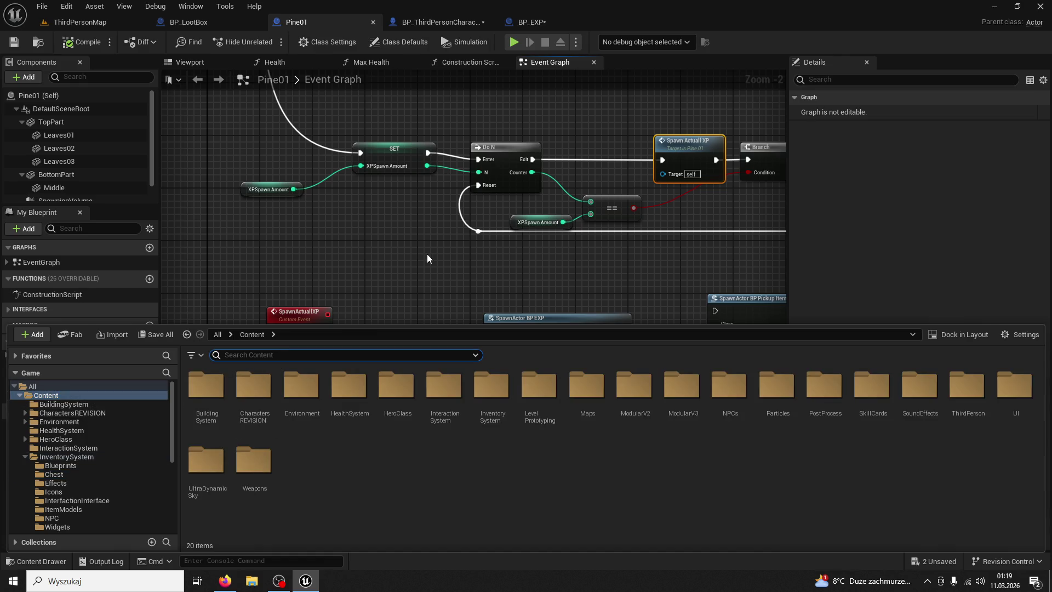
# - Search 'pine01', delete the courtyard tree, place a new Pine01 before the stairs, and start multiplayer PIE
pyautogui.write('pine01')
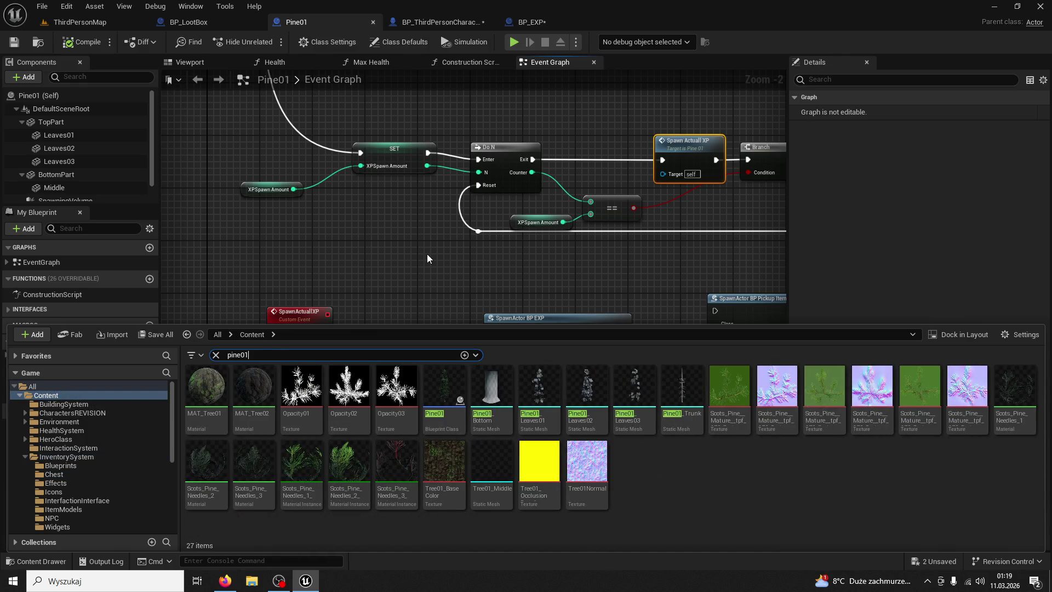
pyautogui.click(110, 22)
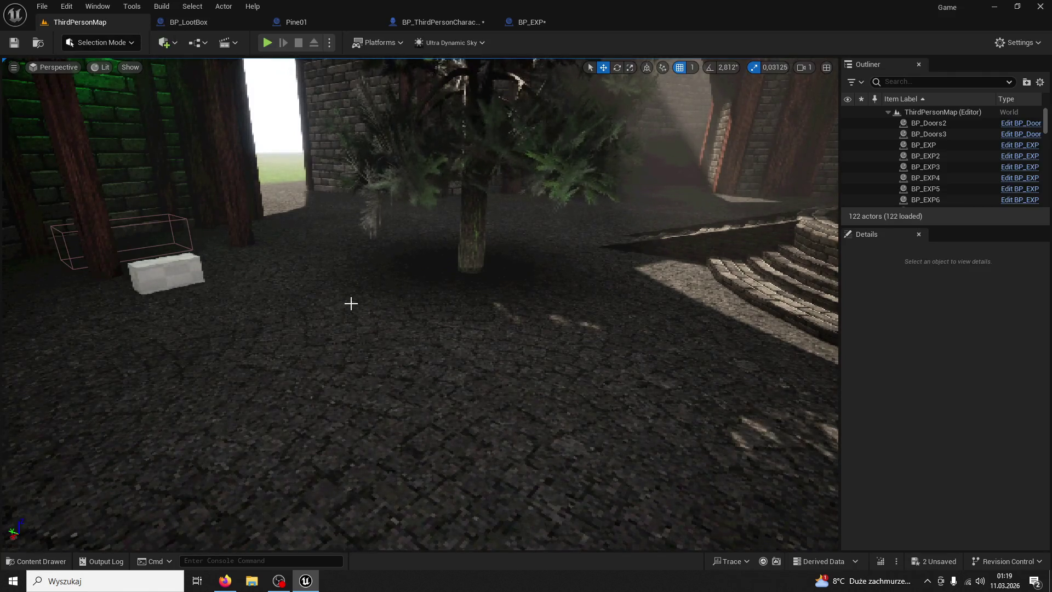
pyautogui.click(471, 230)
pyautogui.press('Delete')
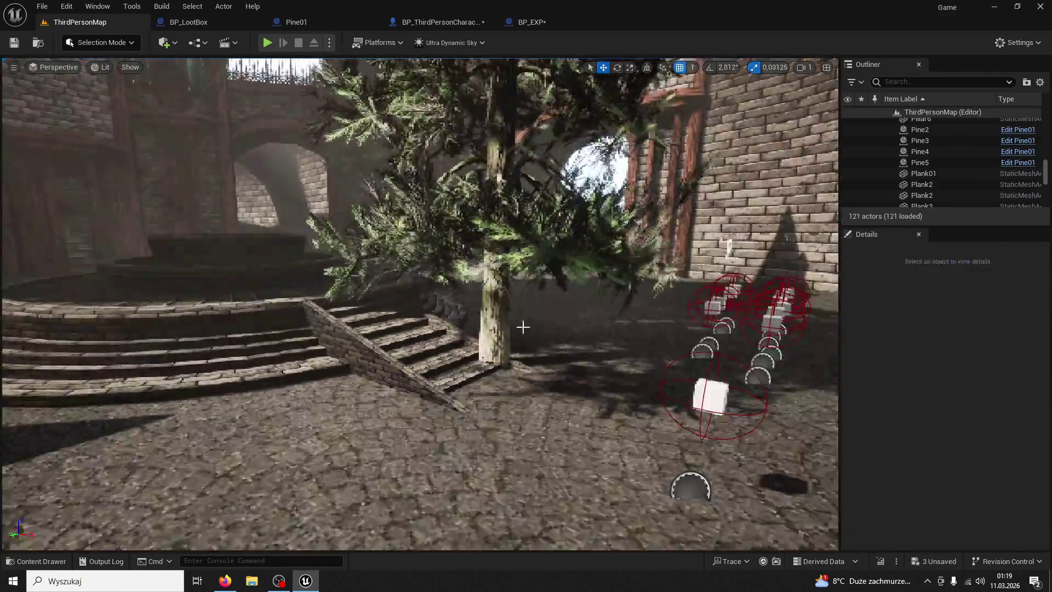
pyautogui.click(35, 561)
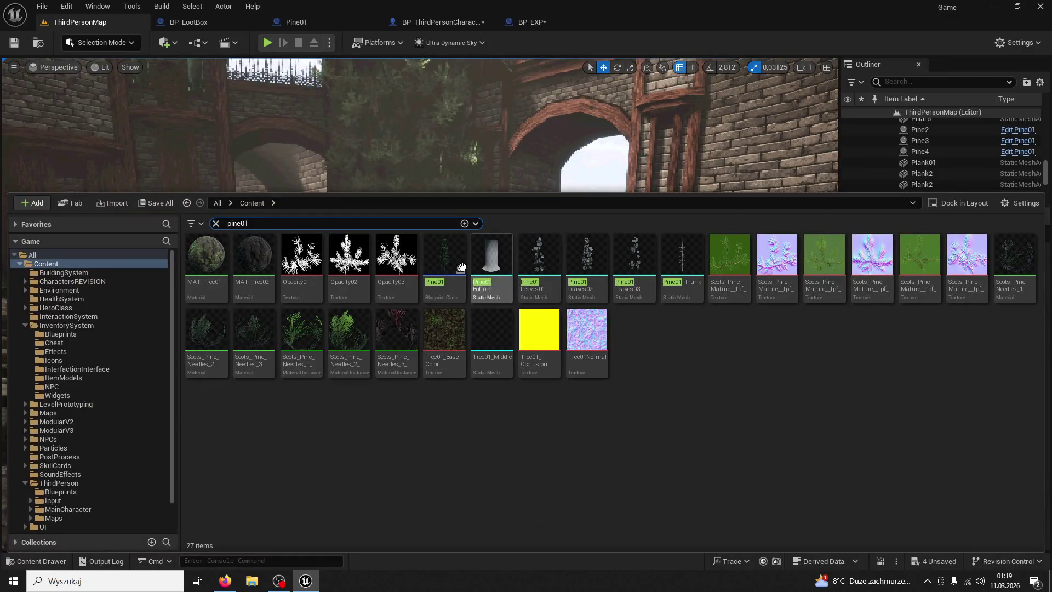
pyautogui.moveTo(461, 268)
pyautogui.mouseDown()
pyautogui.moveTo(395, 416)
pyautogui.moveTo(350, 449)
pyautogui.mouseUp()
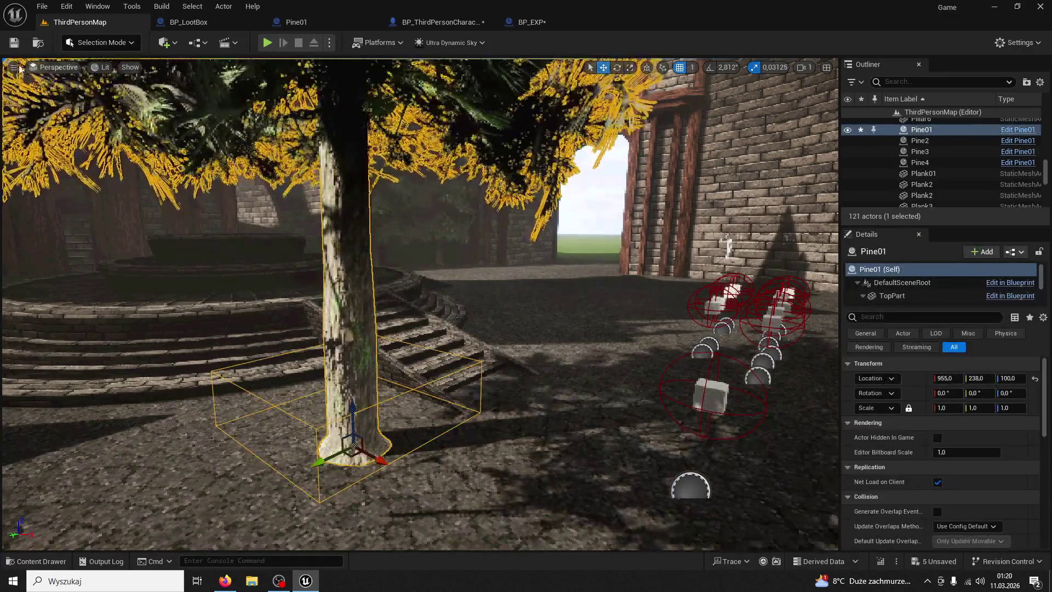
pyautogui.hotkey('alt', 'p')
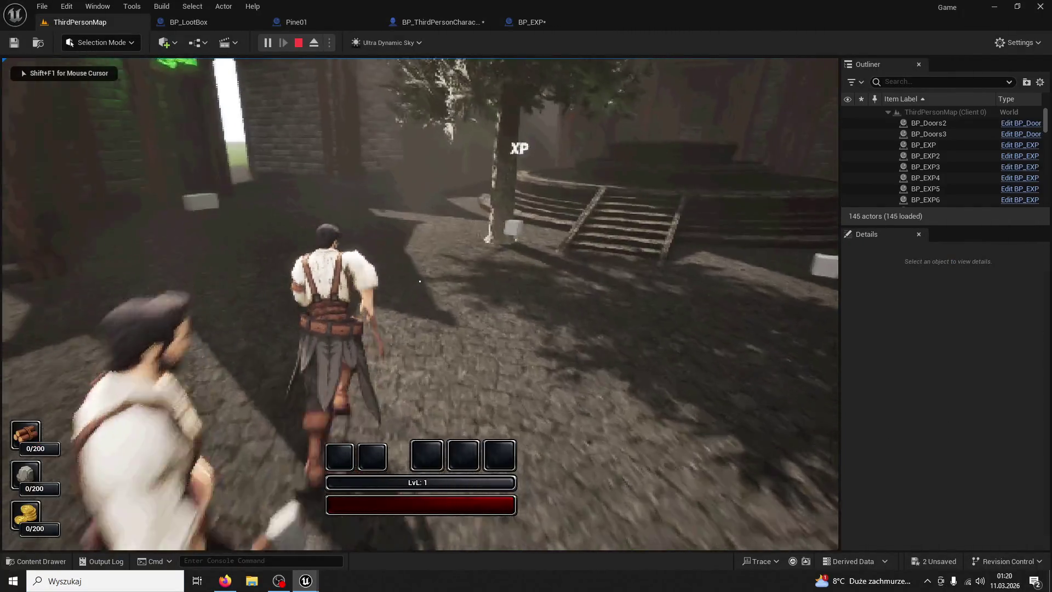
# - Chop the new Pine01 five times until it falls for 5 wood and XP, then stop the test
pyautogui.press('w')
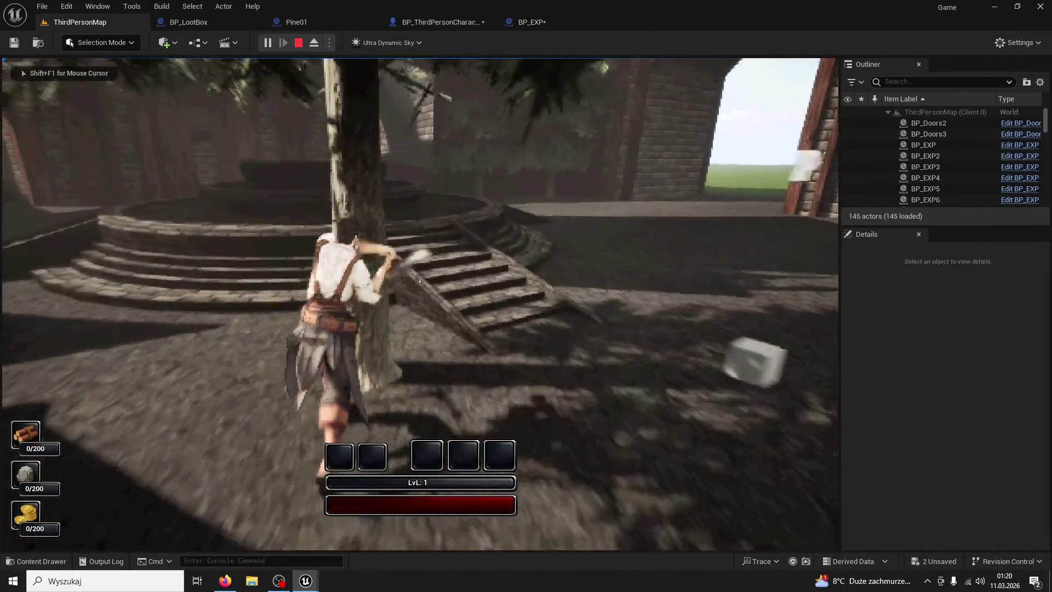
pyautogui.click(420, 281)
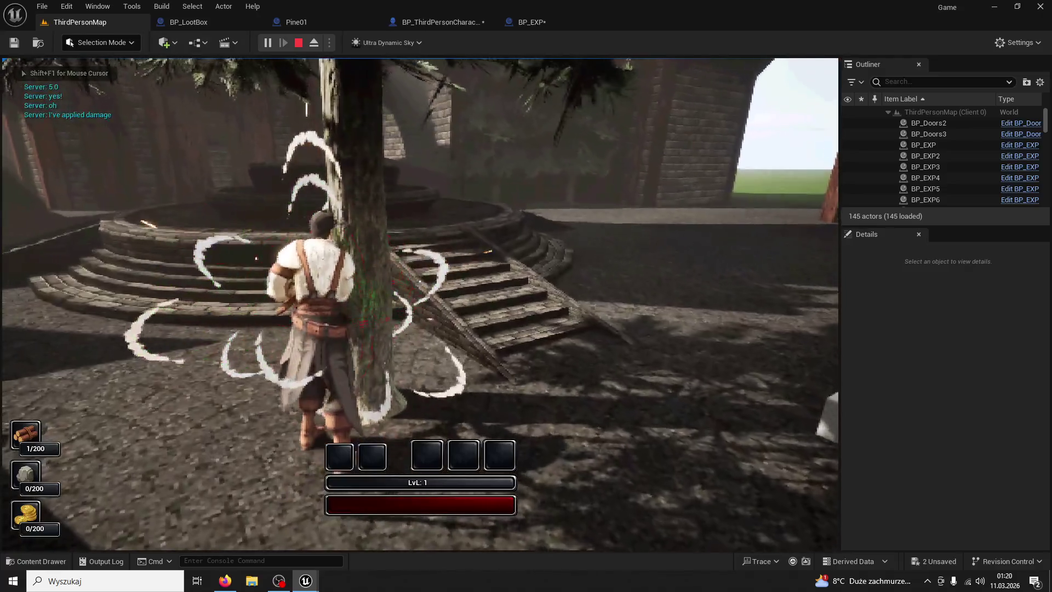
pyautogui.click(420, 281)
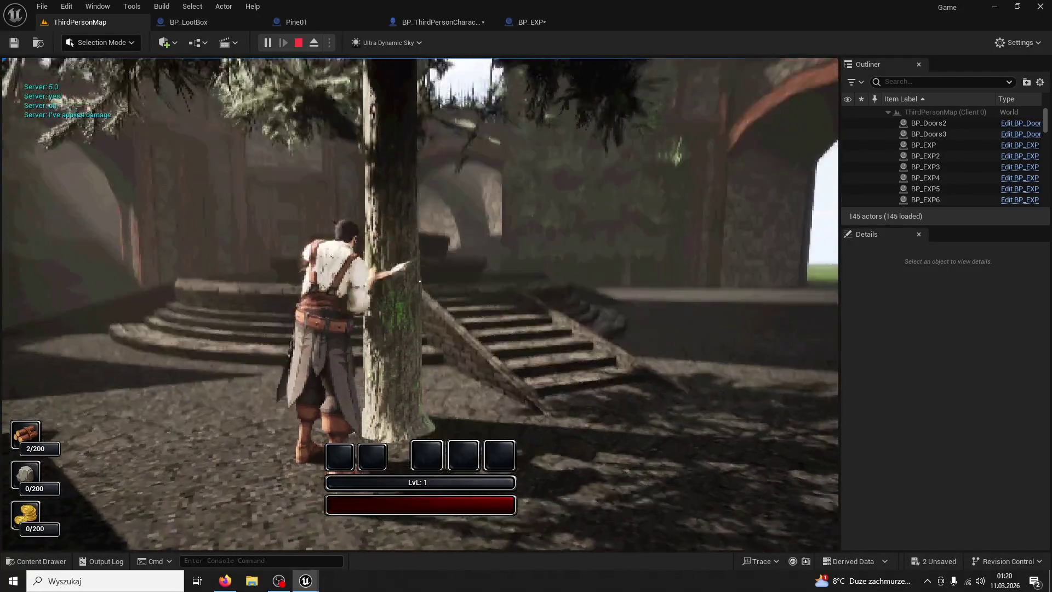
pyautogui.click(420, 281)
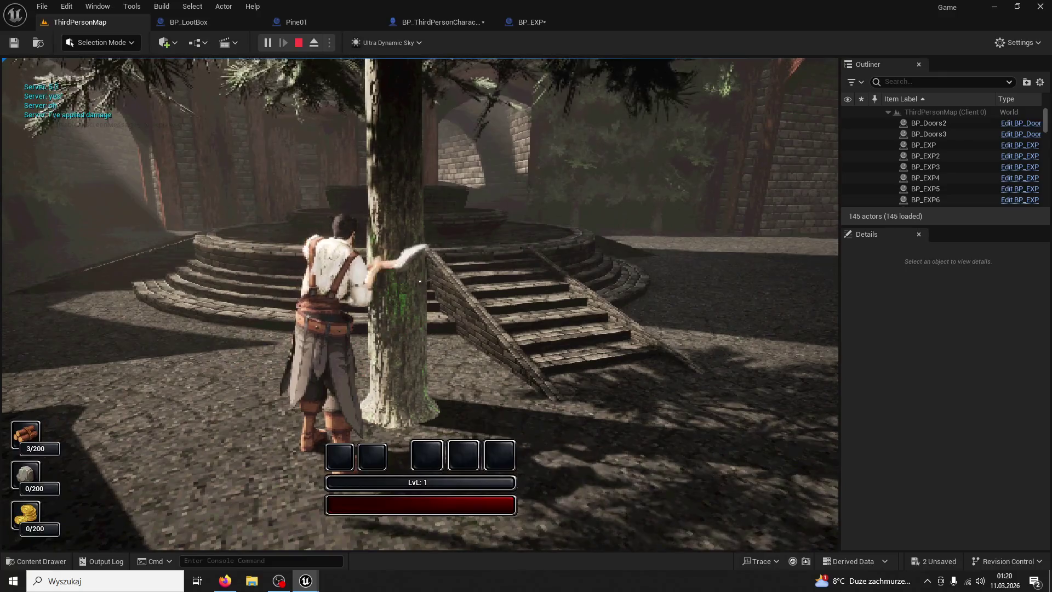
pyautogui.click(420, 281)
pyautogui.click(420, 281)
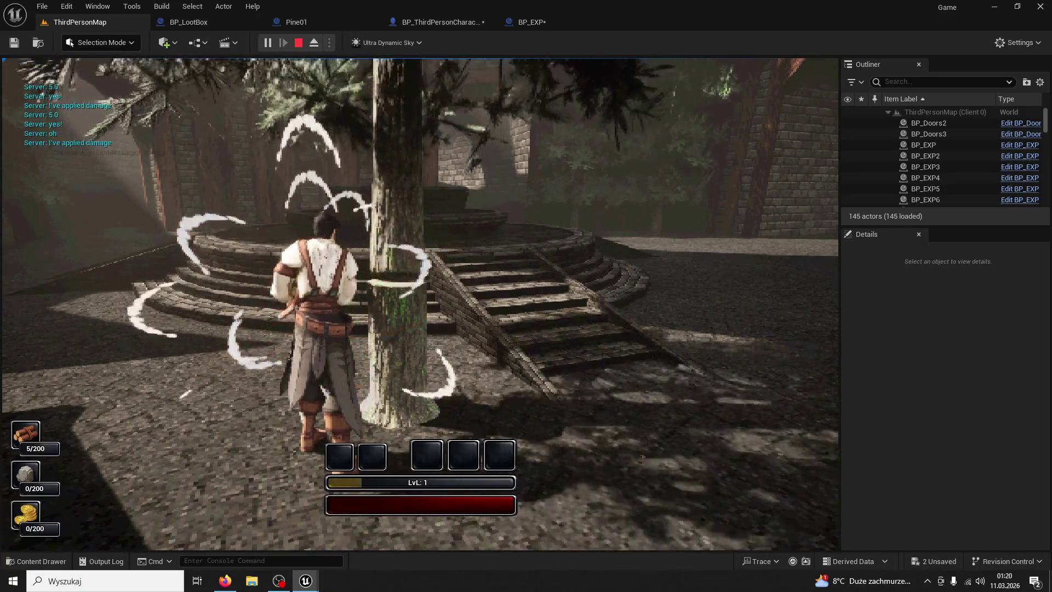
pyautogui.press('a')
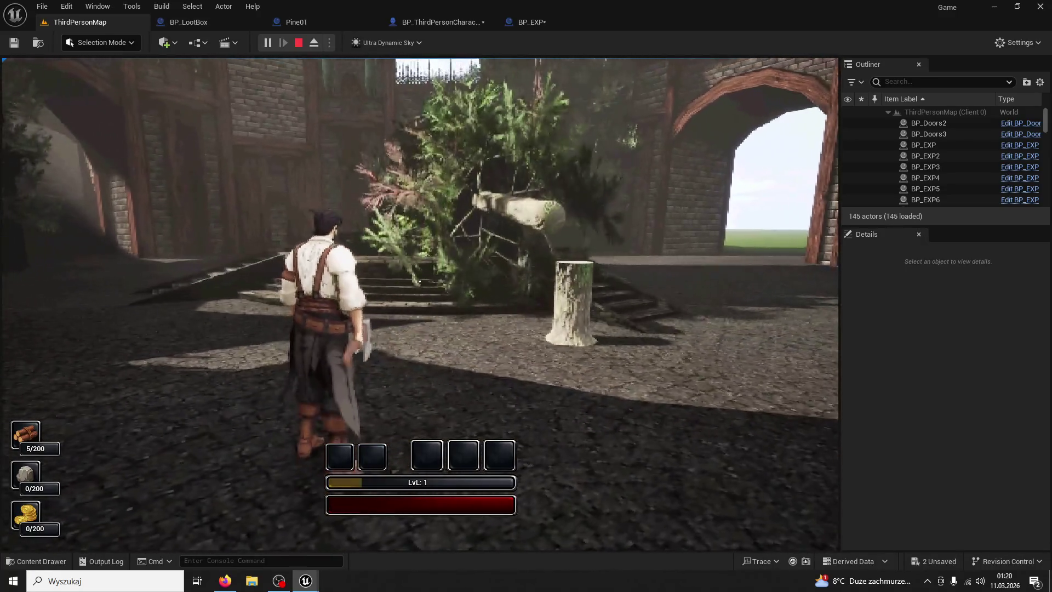
pyautogui.press('w')
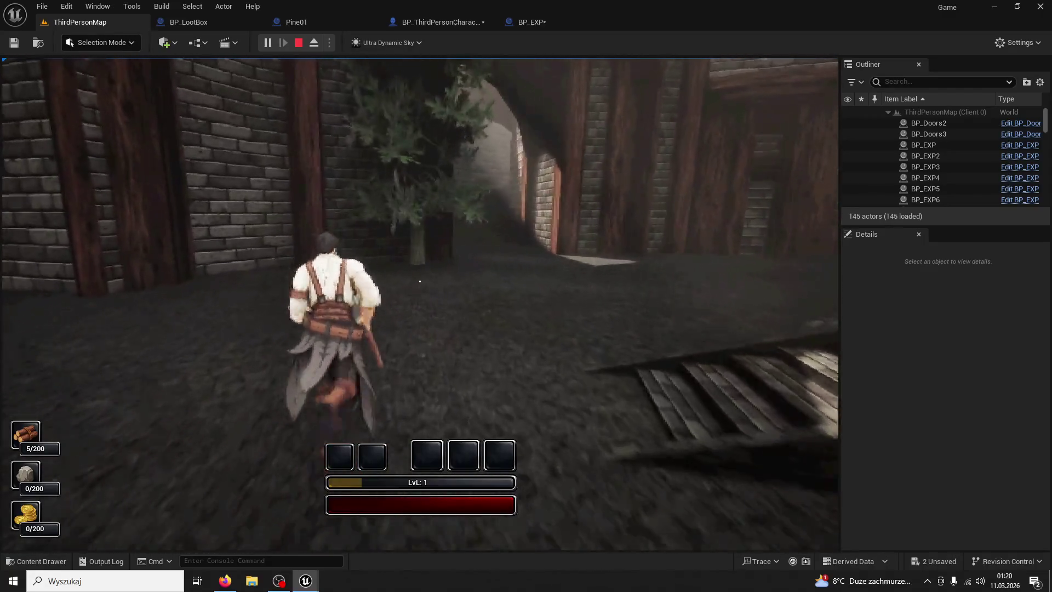
pyautogui.press('Escape')
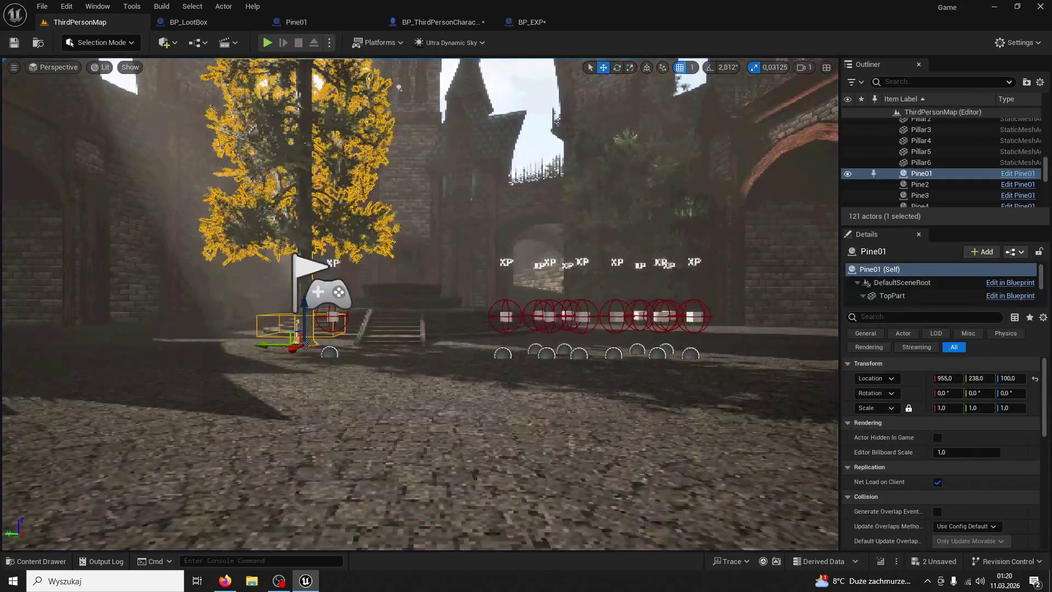
# - Duplicate the placed Pine01 tree to the left and review its SpawningVolume in the blueprint viewport
pyautogui.press('f')
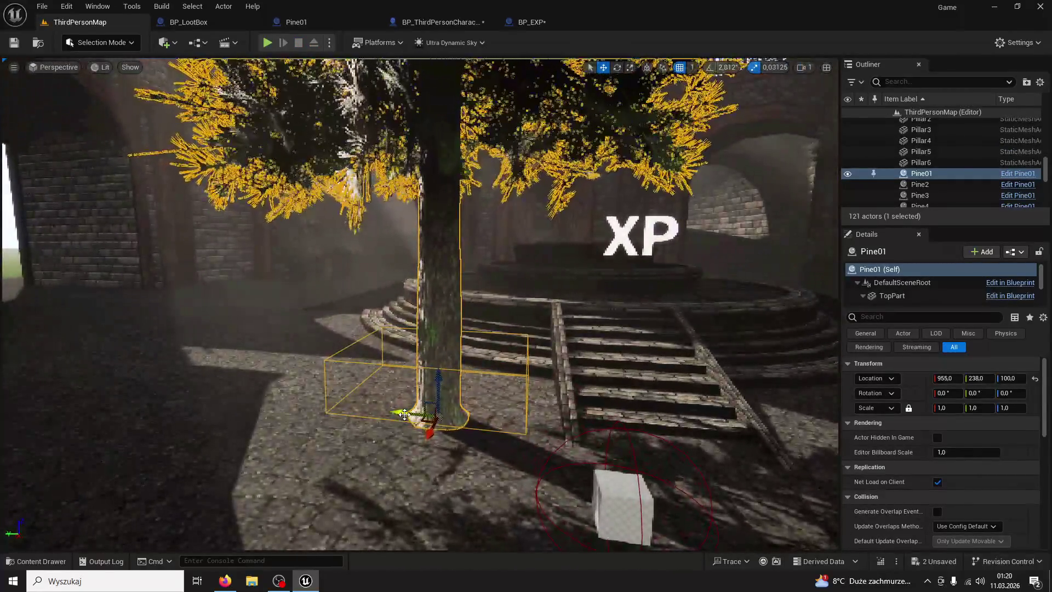
pyautogui.keyDown('alt'); pyautogui.moveTo(404, 413); pyautogui.dragTo(130, 374); pyautogui.keyUp('alt')
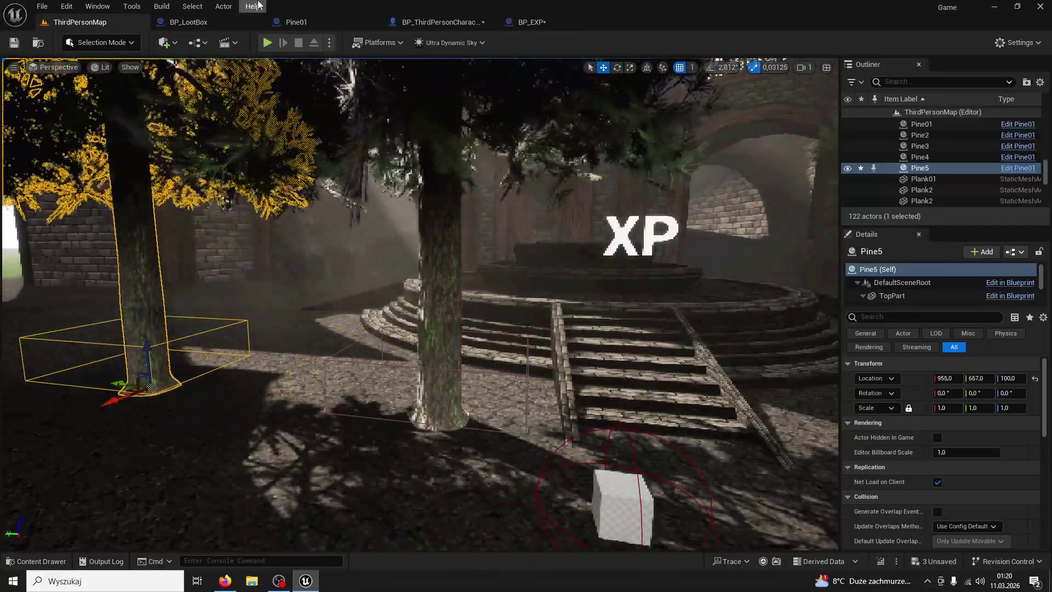
pyautogui.click(291, 22)
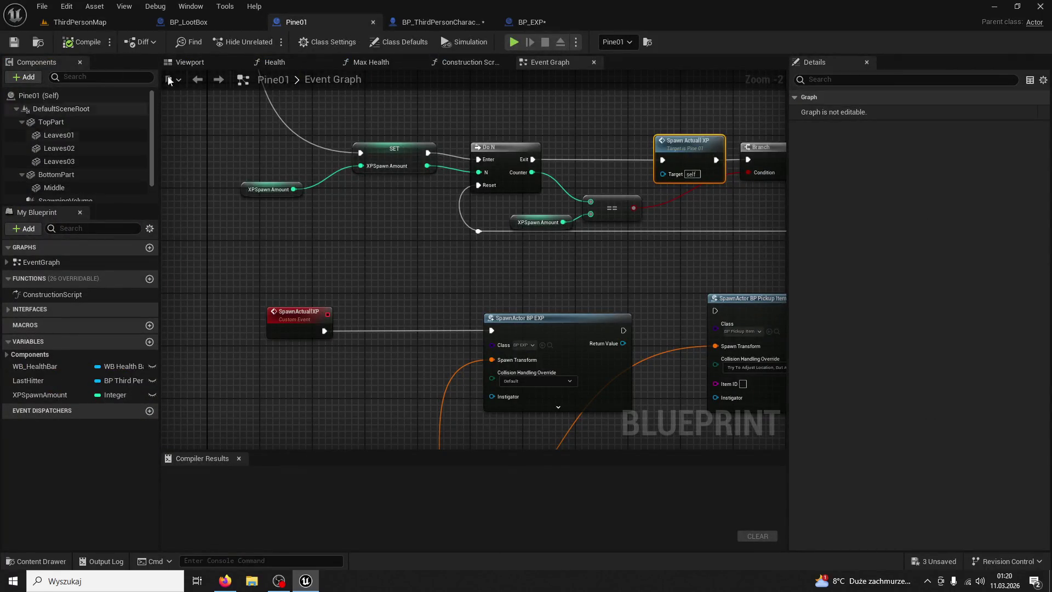
pyautogui.click(201, 63)
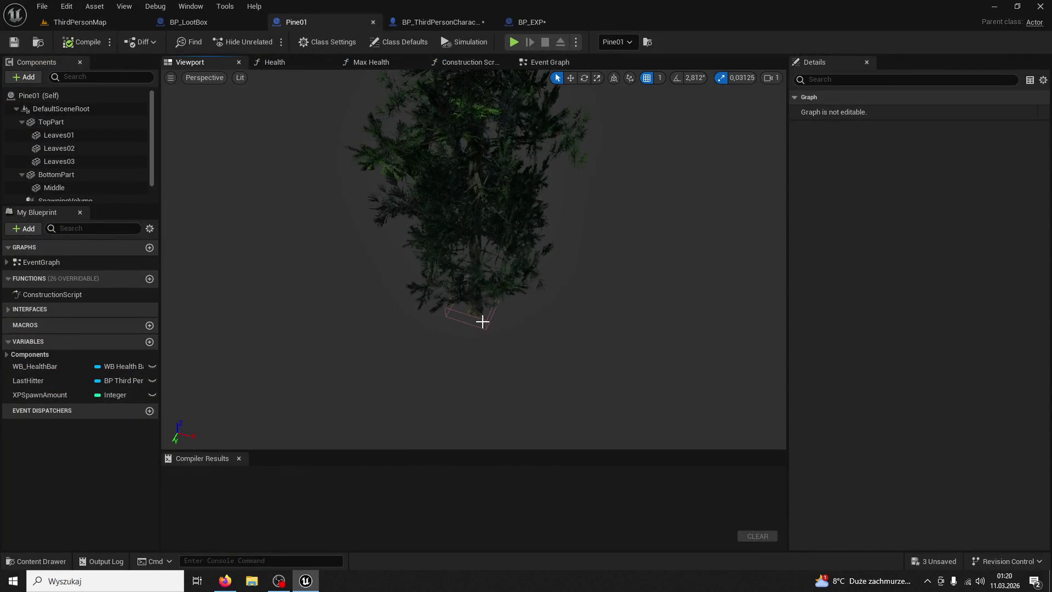
pyautogui.click(482, 322)
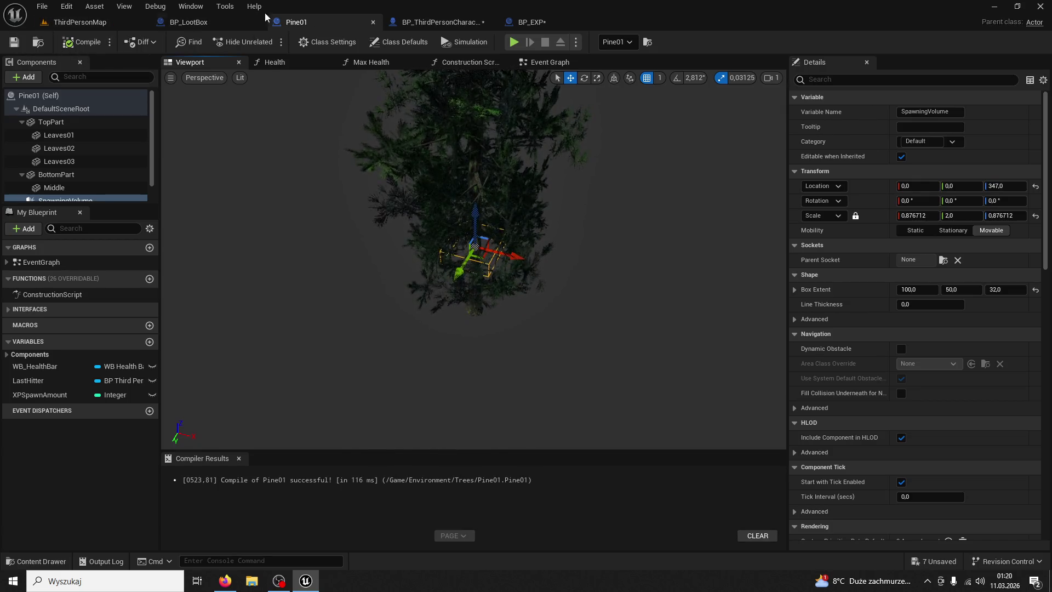
# - Review BP_EXP's overlap event logic, then save all from ThirdPersonMap with Ctrl+Shift+S
pyautogui.click(528, 20)
pyautogui.moveTo(418, 235)
pyautogui.mouseDown()
pyautogui.moveTo(753, 265)
pyautogui.moveTo(575, 269)
pyautogui.mouseUp()
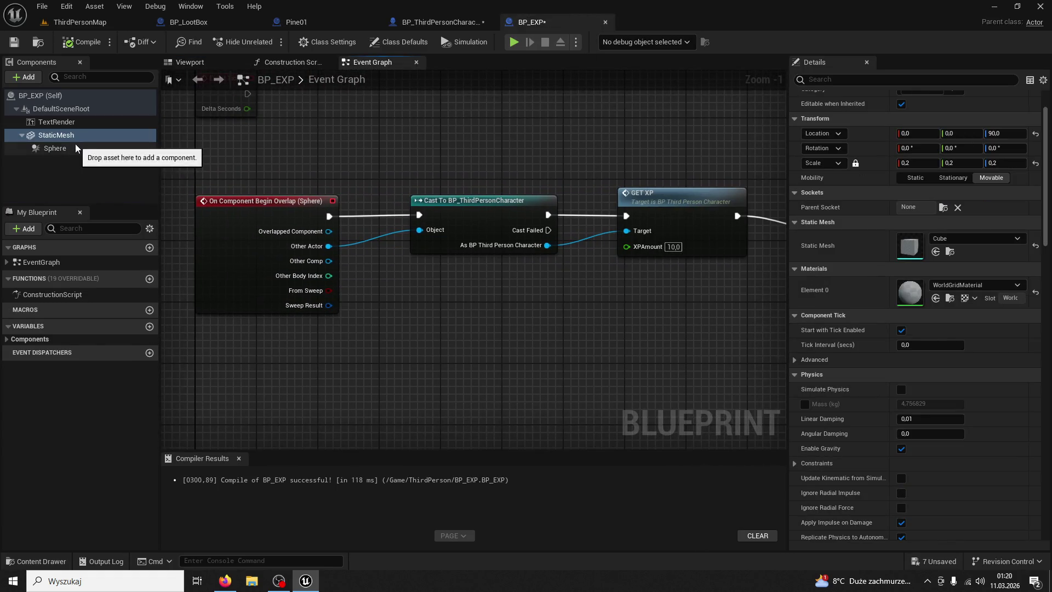
pyautogui.click(64, 21)
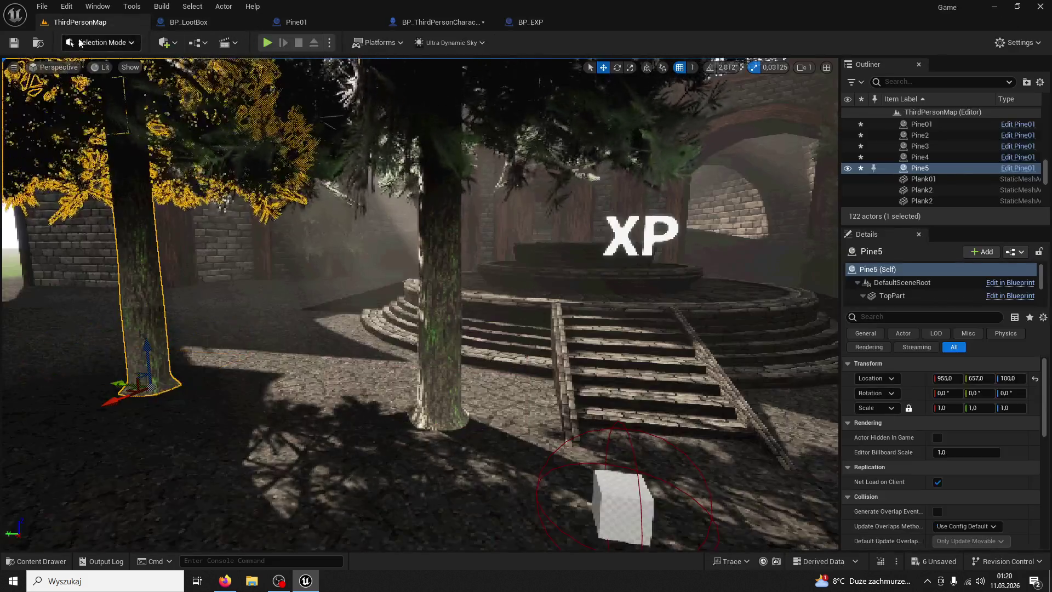
pyautogui.hotkey('ctrl', 'shift', 's')
pyautogui.click(268, 43)
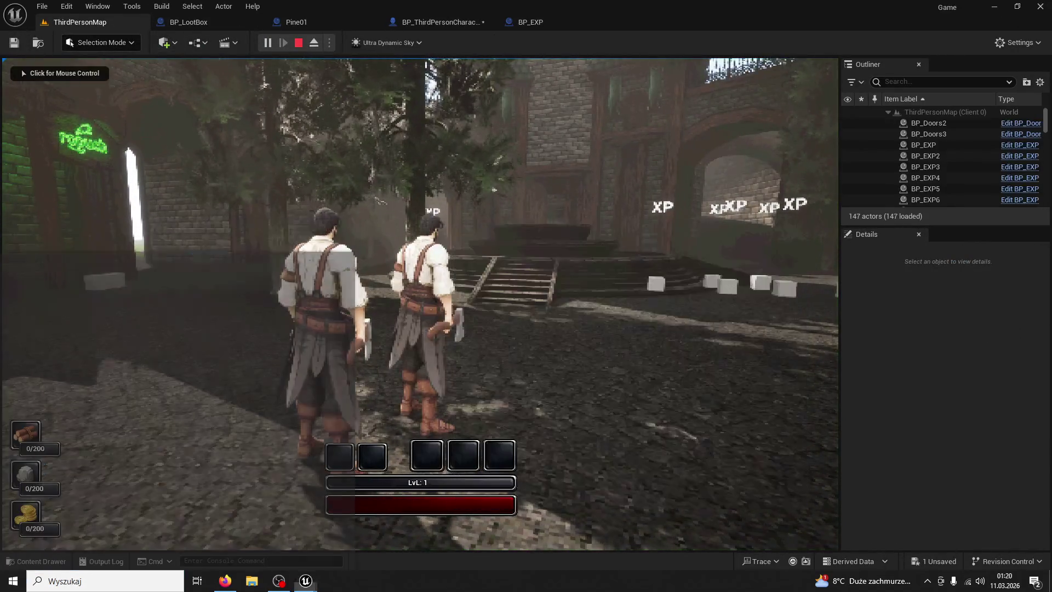
pyautogui.click(419, 281)
pyautogui.press('w')
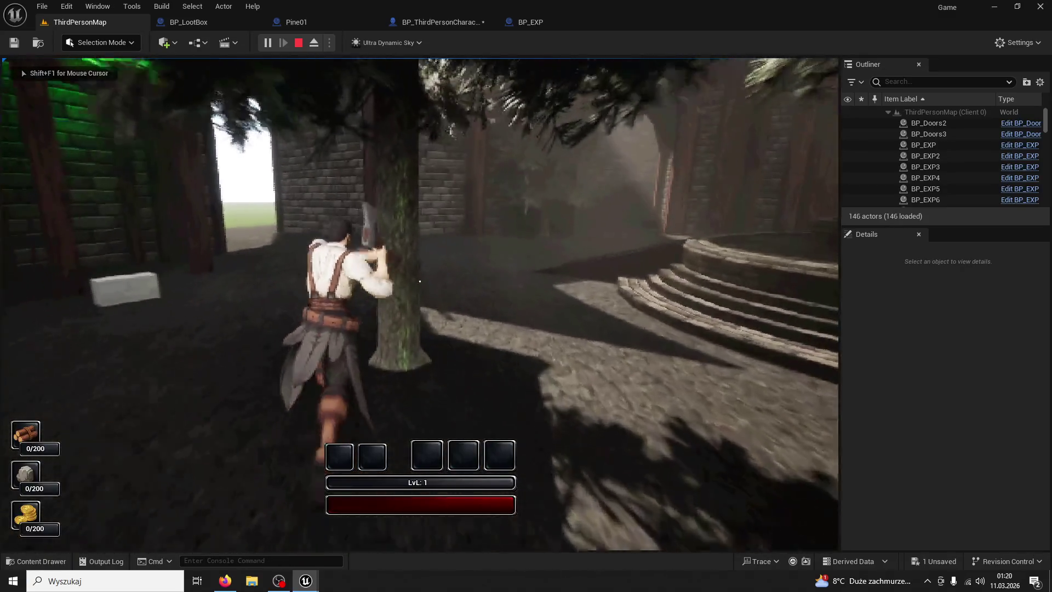
pyautogui.click(420, 281)
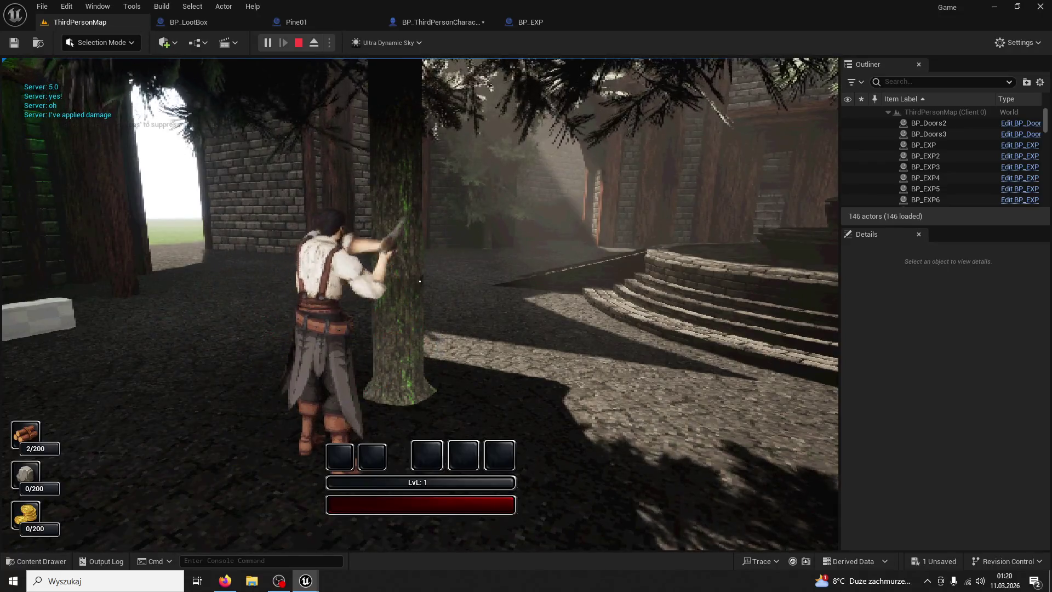
pyautogui.click(419, 281)
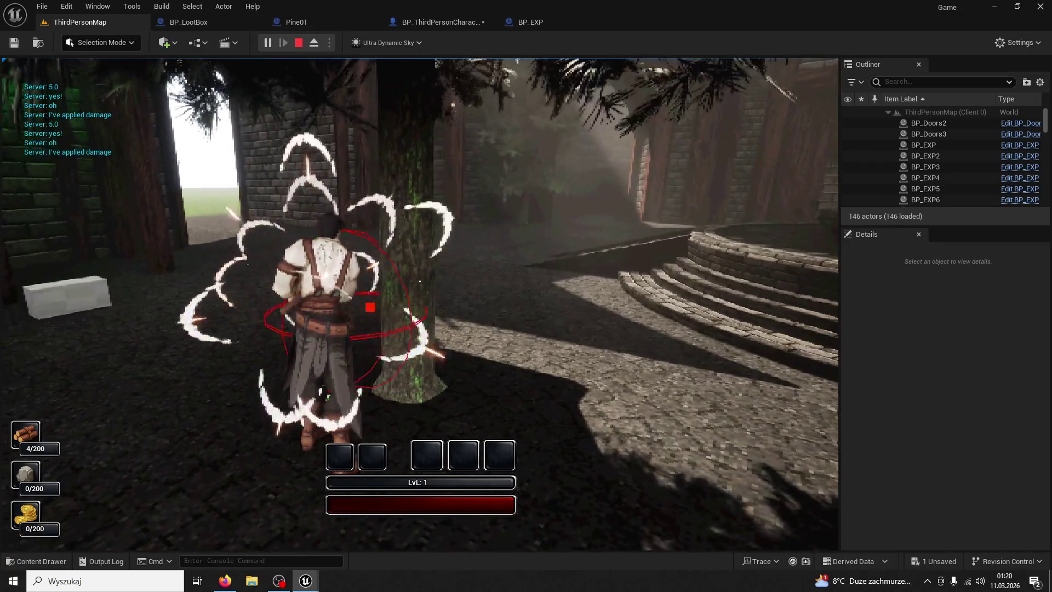
pyautogui.click(420, 281)
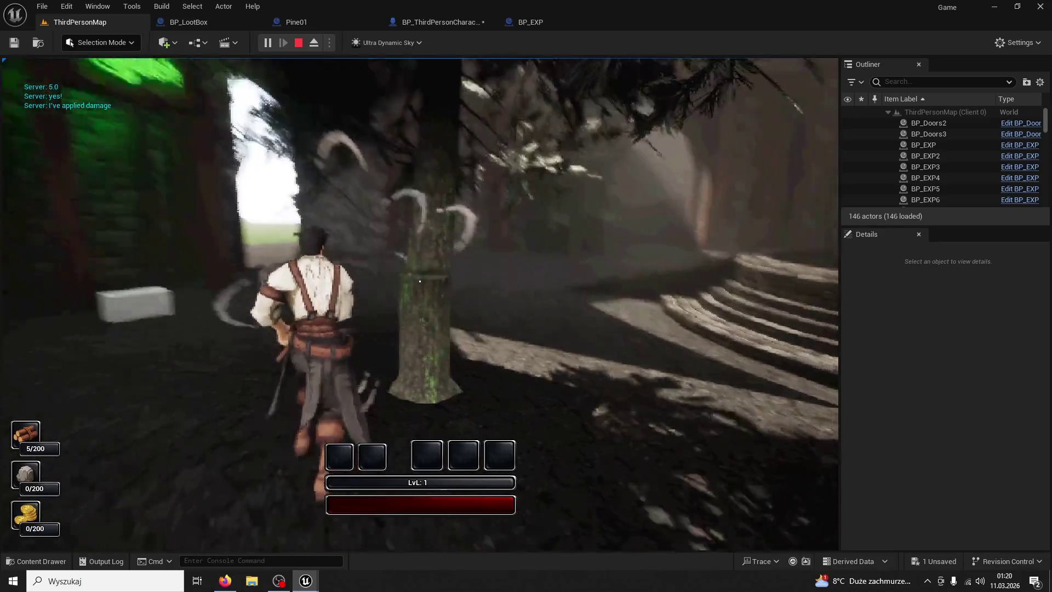
pyautogui.press('w')
pyautogui.press('w')
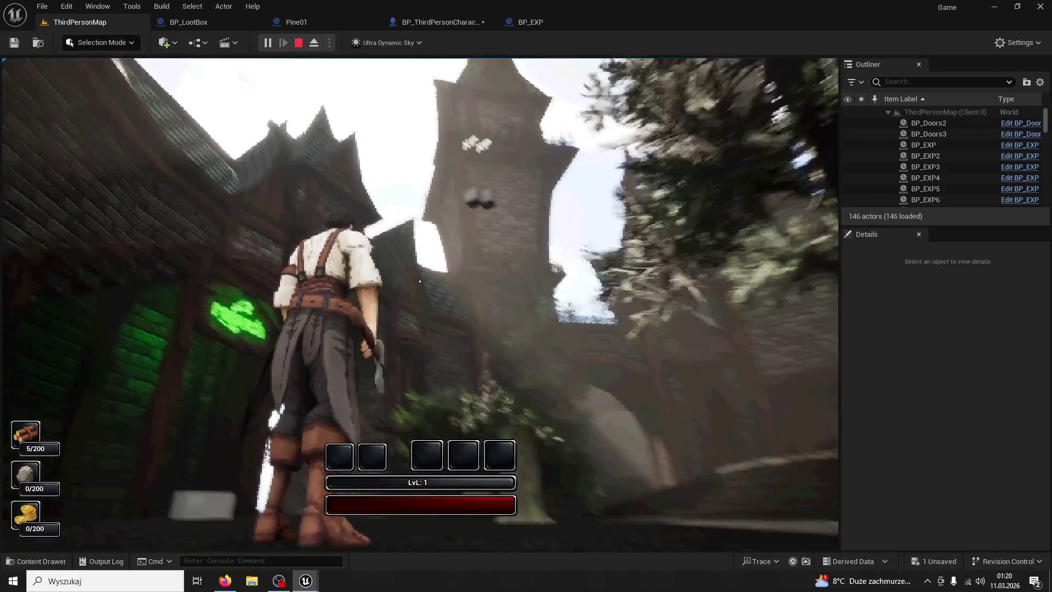
pyautogui.press('w')
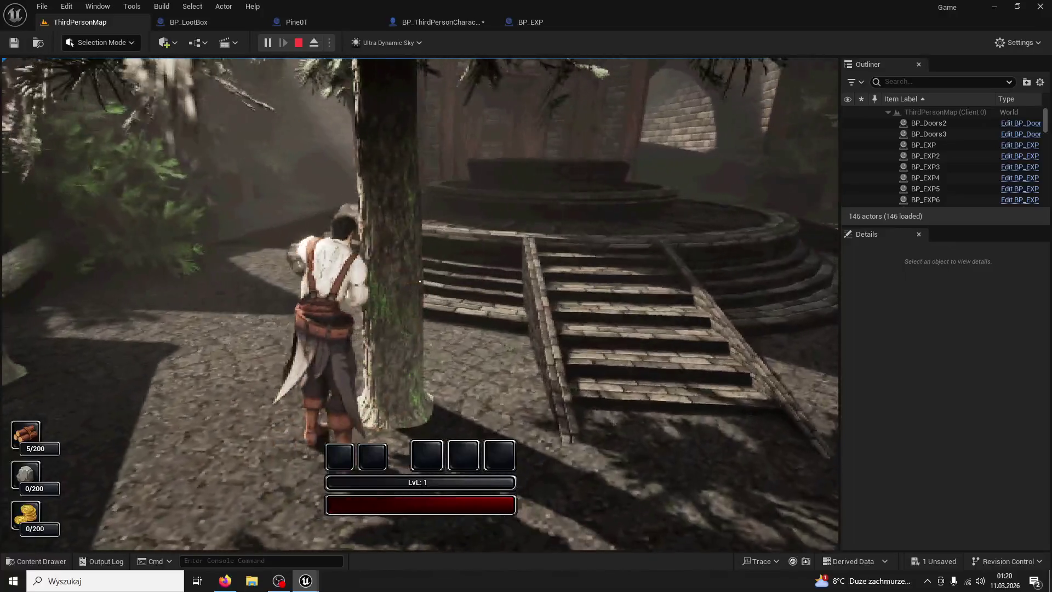
pyautogui.click(420, 281)
pyautogui.press('super')
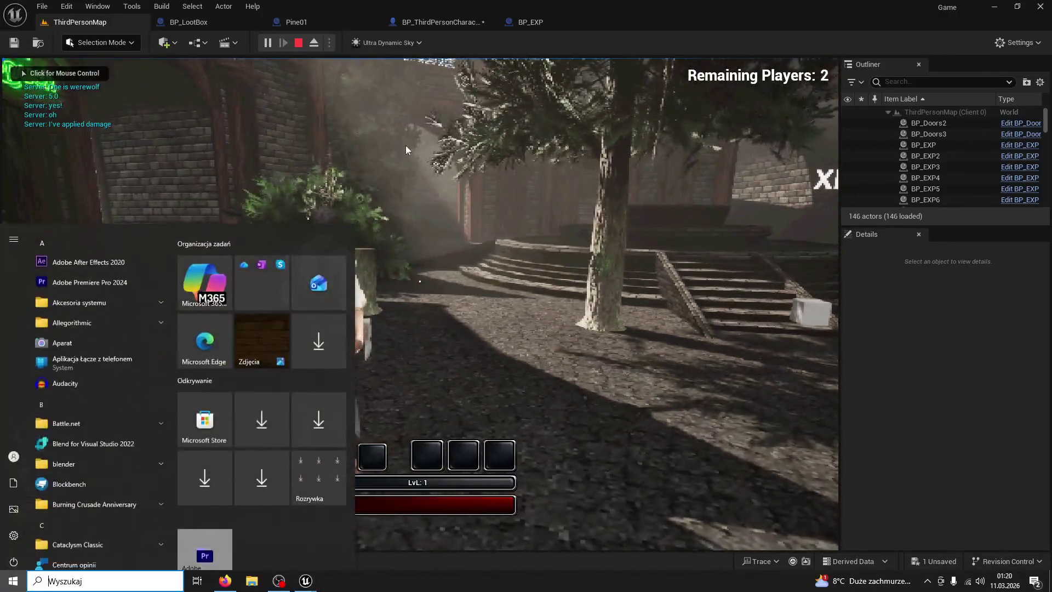
pyautogui.moveTo(306, 580)
pyautogui.click(357, 555)
pyautogui.click(526, 258)
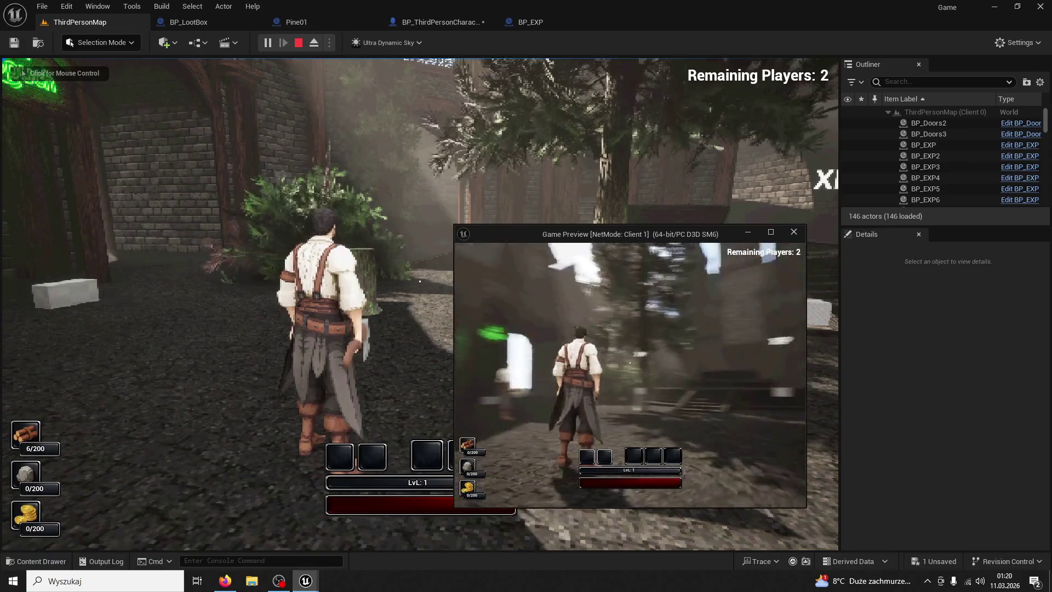
pyautogui.press('w')
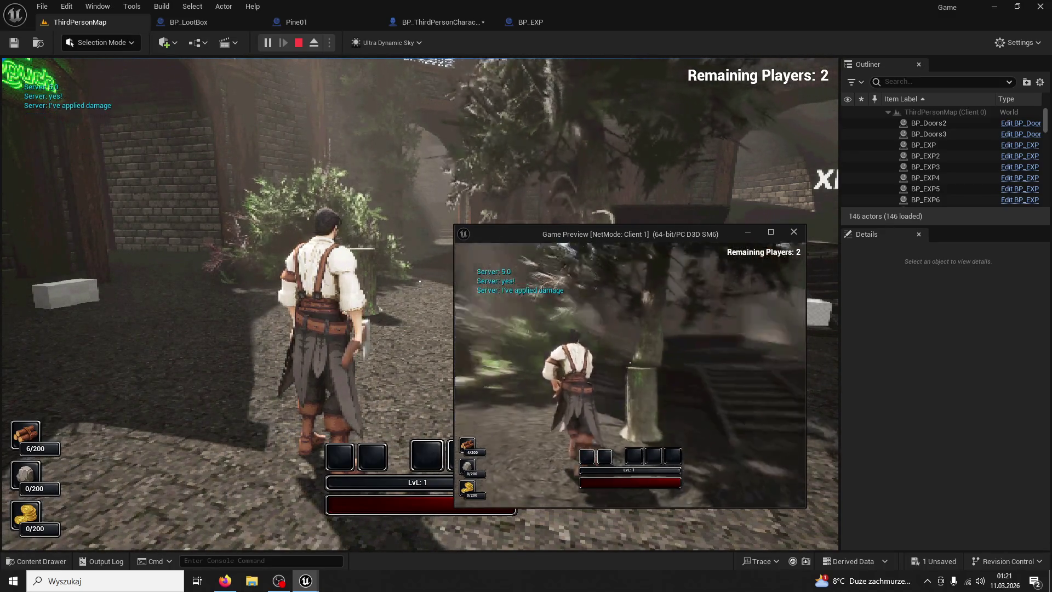
pyautogui.press('w')
pyautogui.press('w')
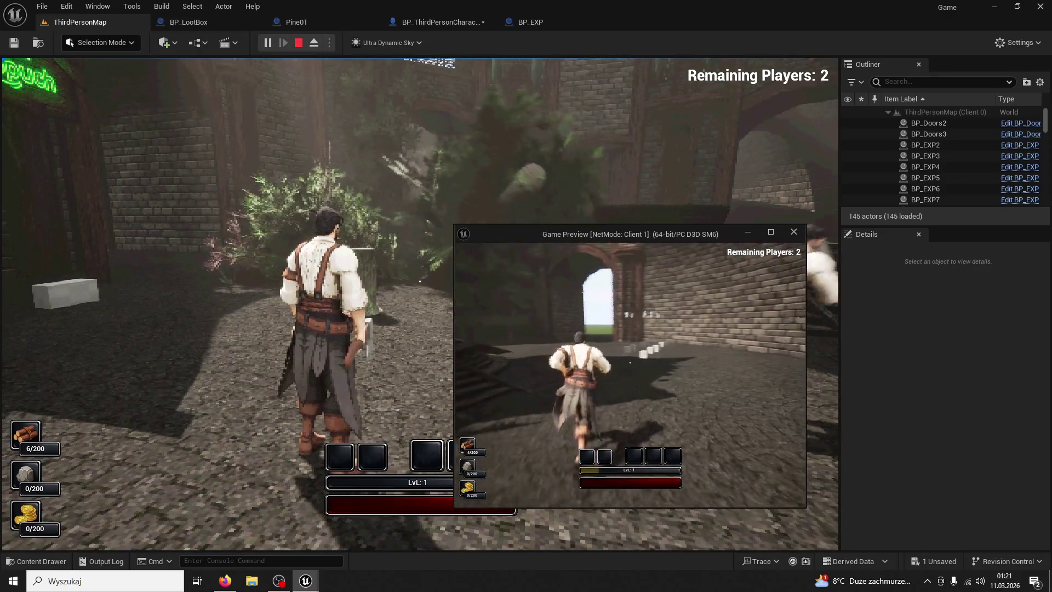
pyautogui.press('w')
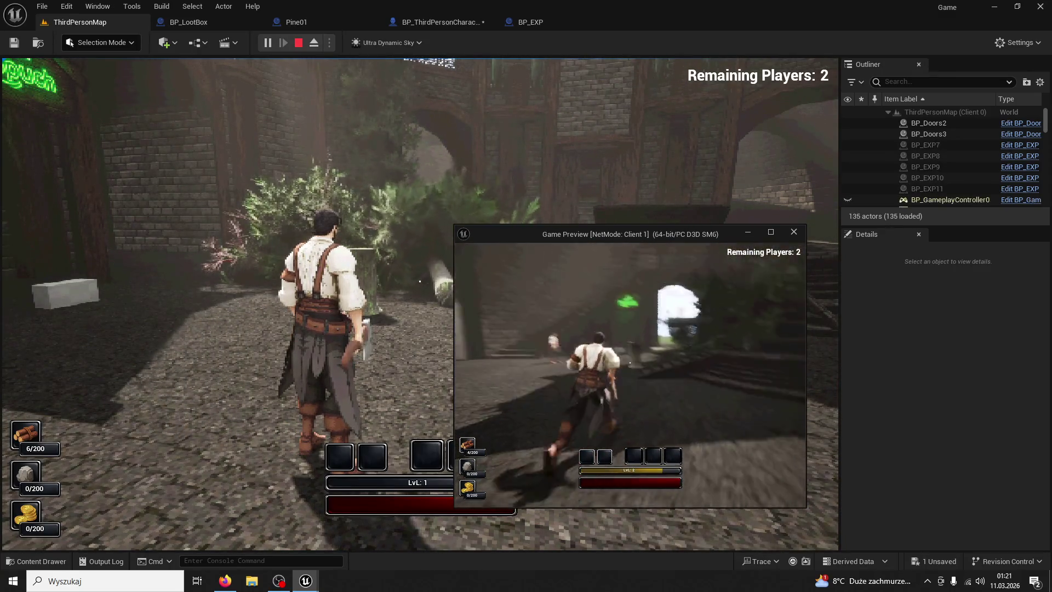
pyautogui.press('w')
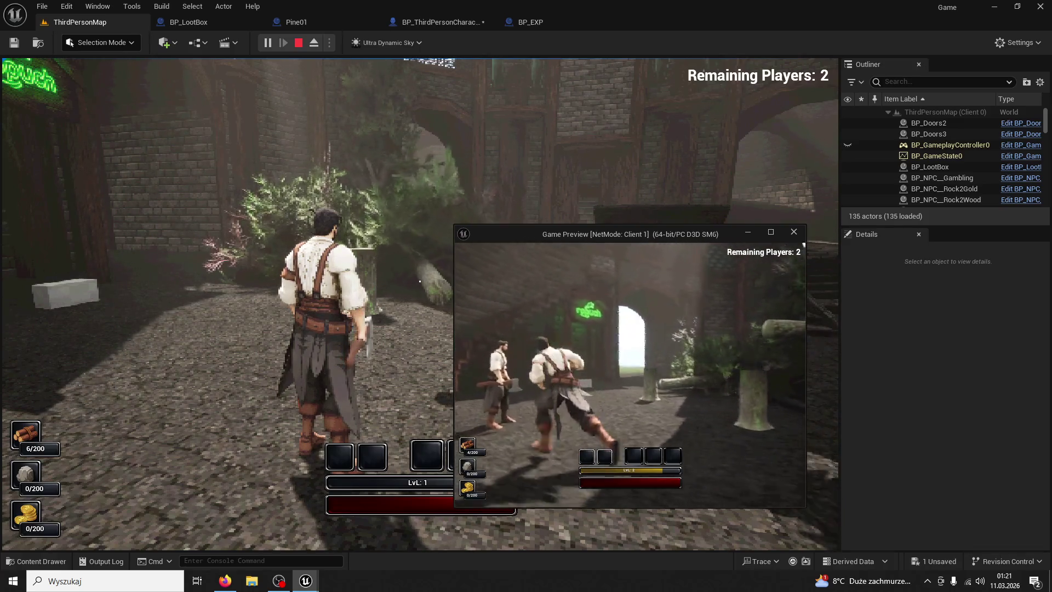
pyautogui.press('w')
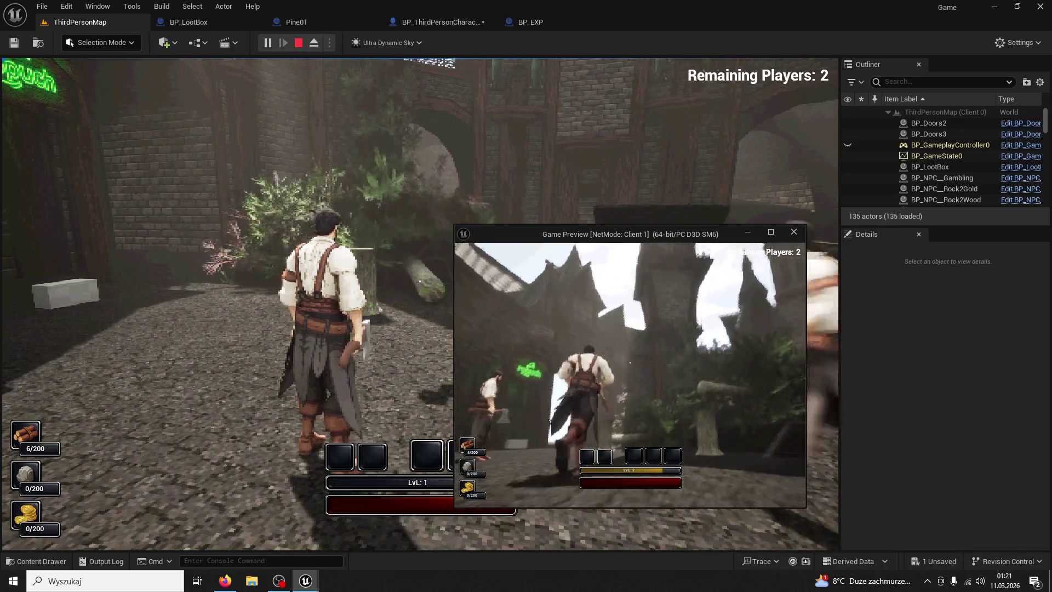
pyautogui.press('w')
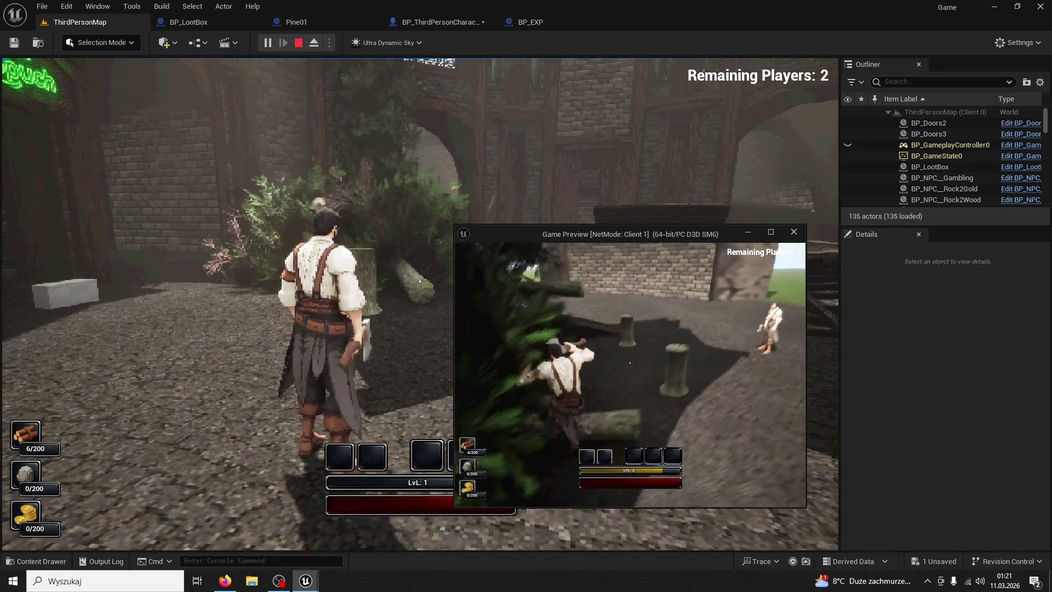
pyautogui.hotkey('shift', 'F1')
# - Stop play, then bring Pine01's Do N loop and Spawn Actual XP nodes into view
pyautogui.press('Escape')
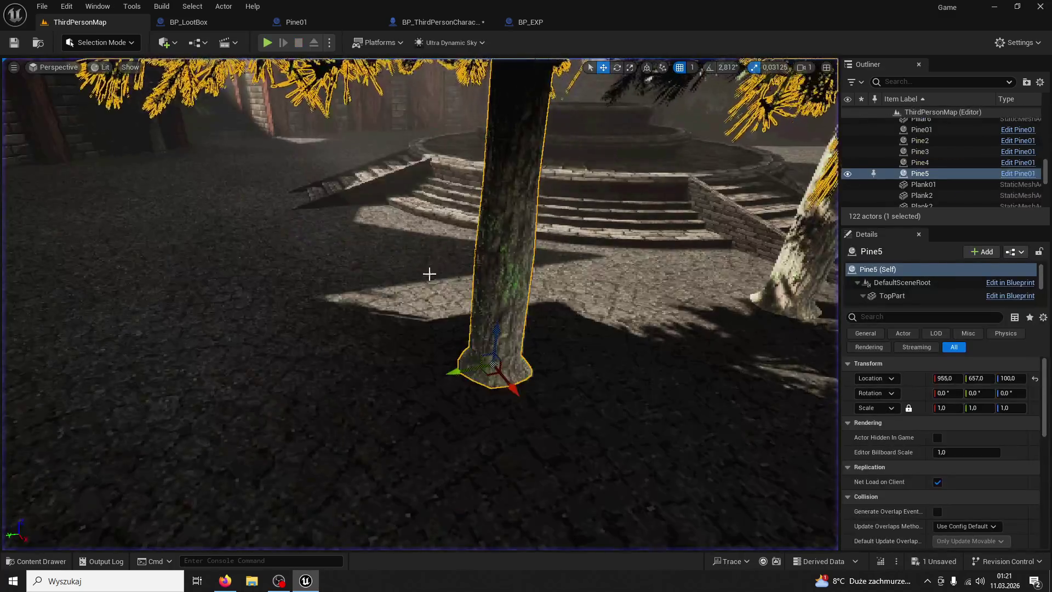
pyautogui.press('f')
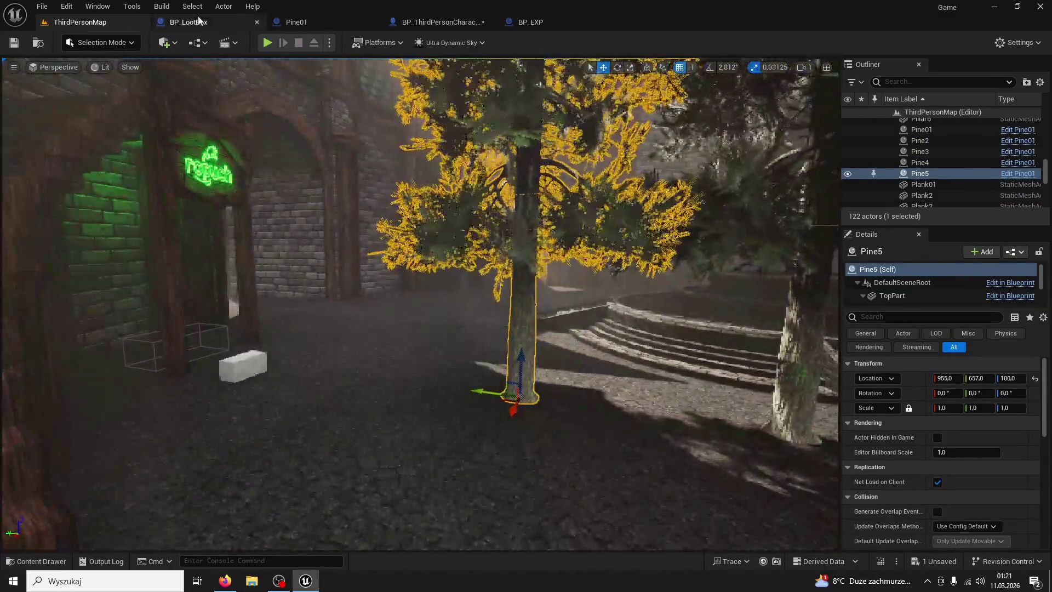
pyautogui.click(289, 23)
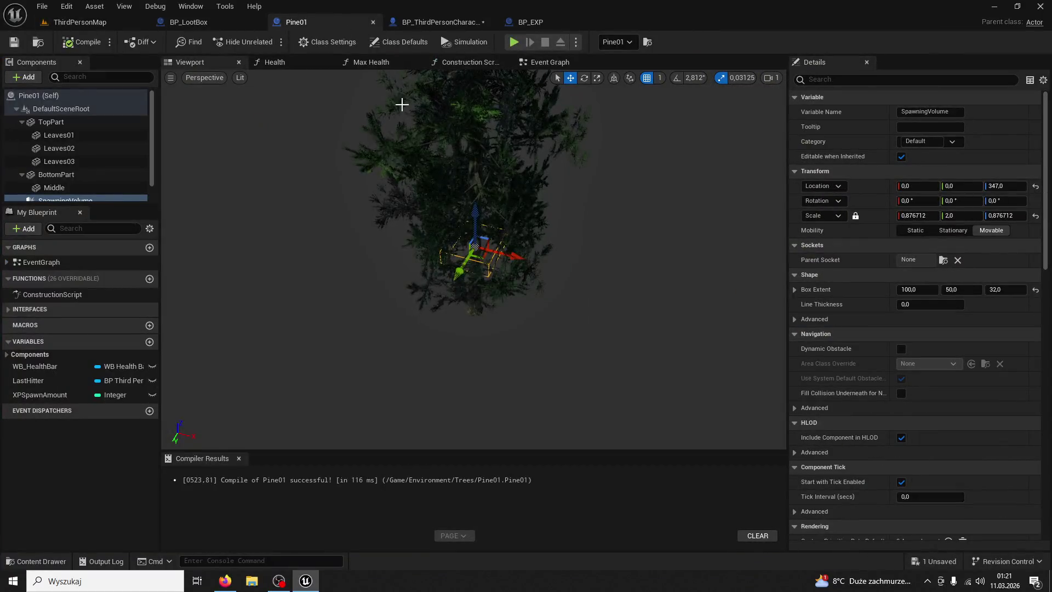
pyautogui.click(405, 65)
pyautogui.click(218, 64)
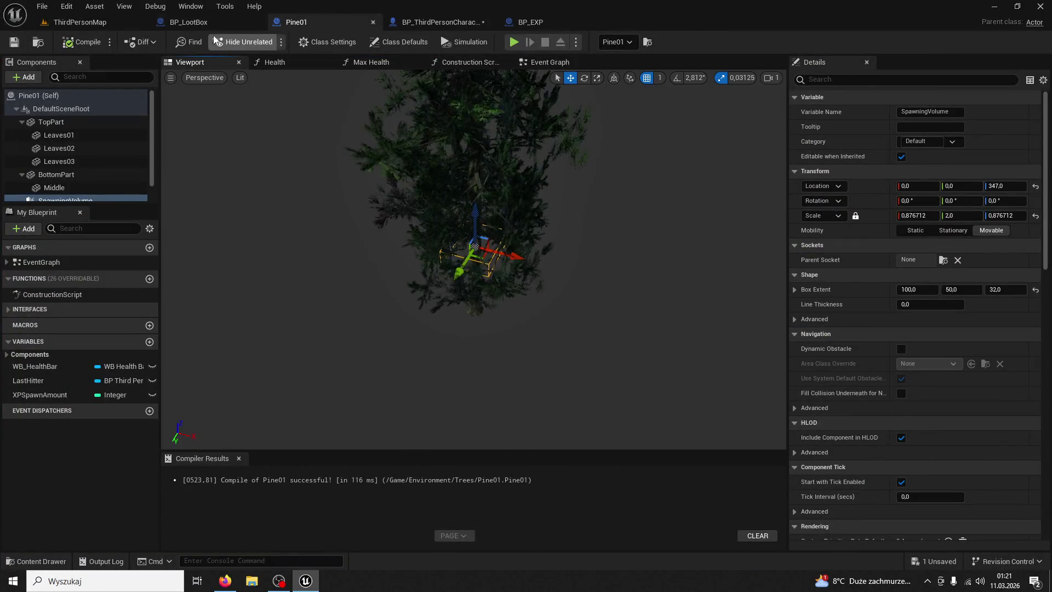
pyautogui.click(552, 63)
pyautogui.moveTo(488, 148)
pyautogui.mouseDown()
pyautogui.moveTo(552, 255)
pyautogui.moveTo(500, 254)
pyautogui.moveTo(411, 131)
pyautogui.moveTo(364, 170)
pyautogui.moveTo(410, 137)
pyautogui.moveTo(413, 282)
pyautogui.moveTo(397, 442)
pyautogui.moveTo(323, 360)
pyautogui.moveTo(406, 422)
pyautogui.moveTo(435, 305)
pyautogui.moveTo(409, 335)
pyautogui.moveTo(421, 193)
pyautogui.mouseUp()
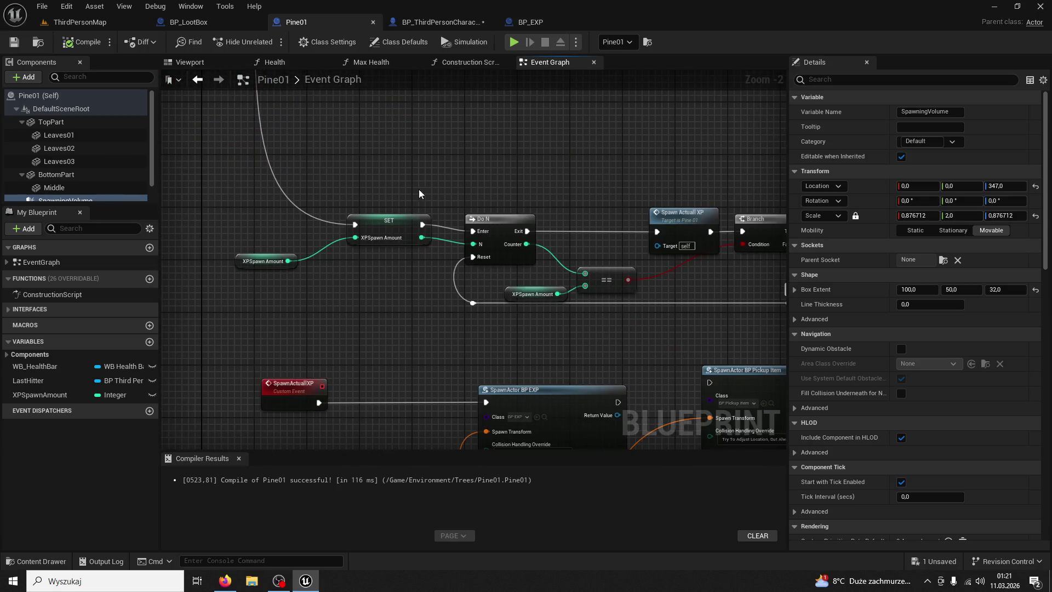
# - Wire a Spawn Actuall XP call after the sequence's Then 3 output, breaking its link to SET
pyautogui.moveTo(517, 164)
pyautogui.mouseDown()
pyautogui.moveTo(413, 140)
pyautogui.moveTo(435, 170)
pyautogui.moveTo(372, 151)
pyautogui.moveTo(369, 209)
pyautogui.mouseUp()
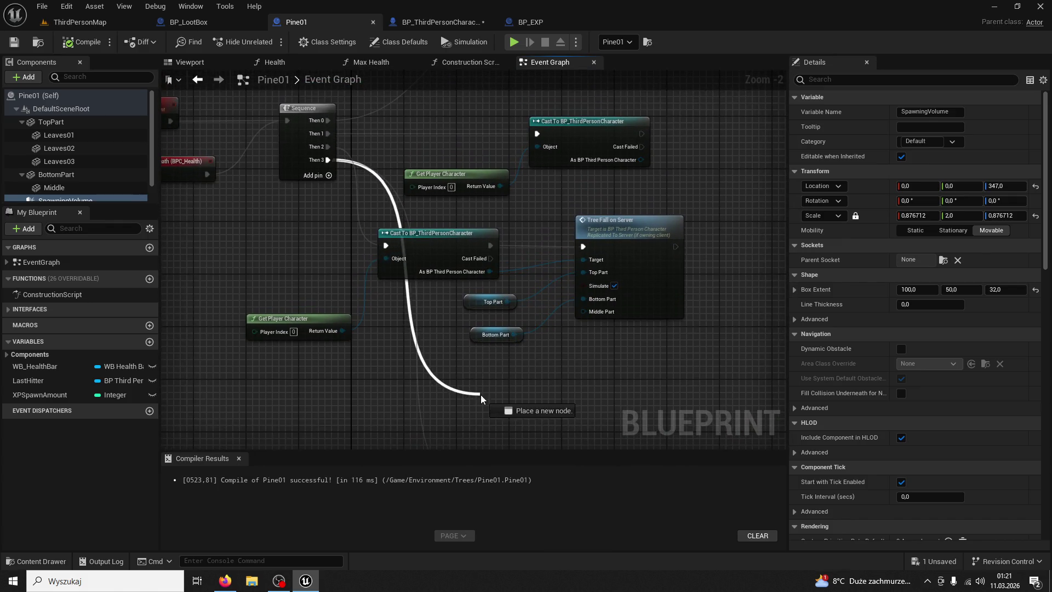
pyautogui.moveTo(481, 394); pyautogui.dragTo(481, 395)
pyautogui.write('tree fall')
pyautogui.write('spawn actua')
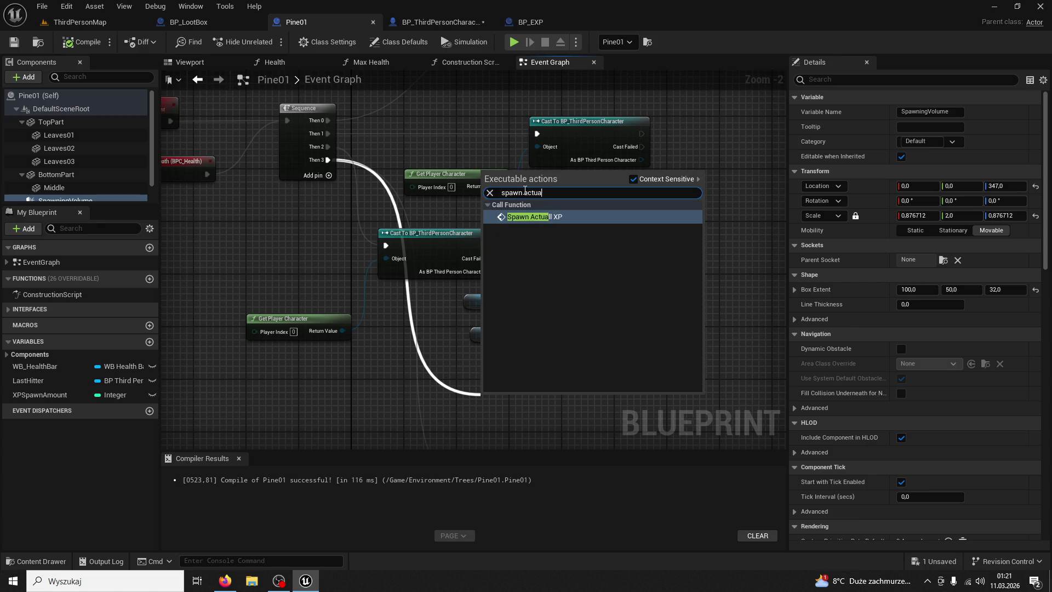
pyautogui.press('Return')
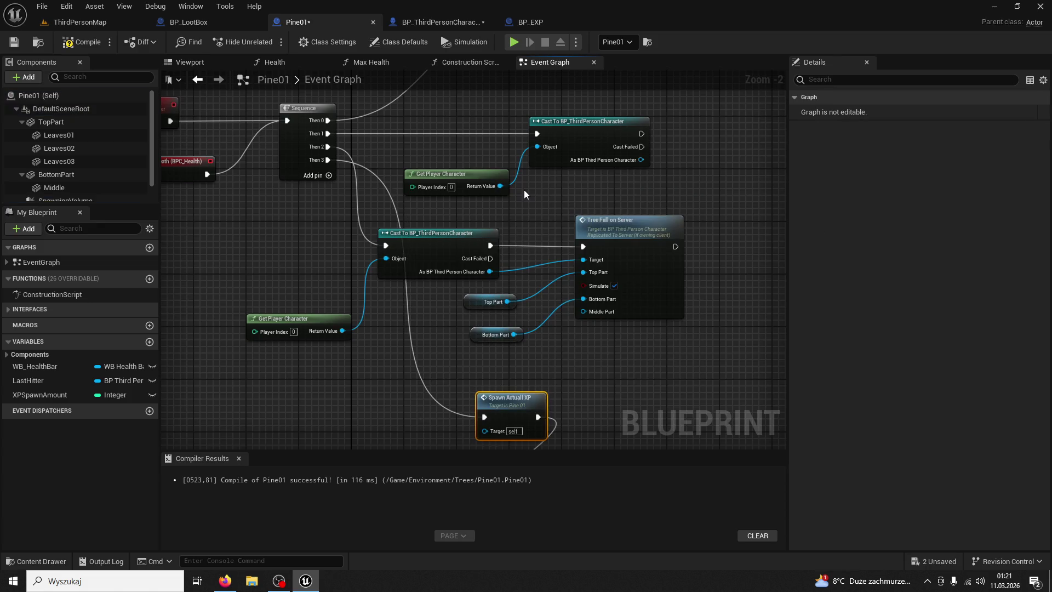
pyautogui.press('Home')
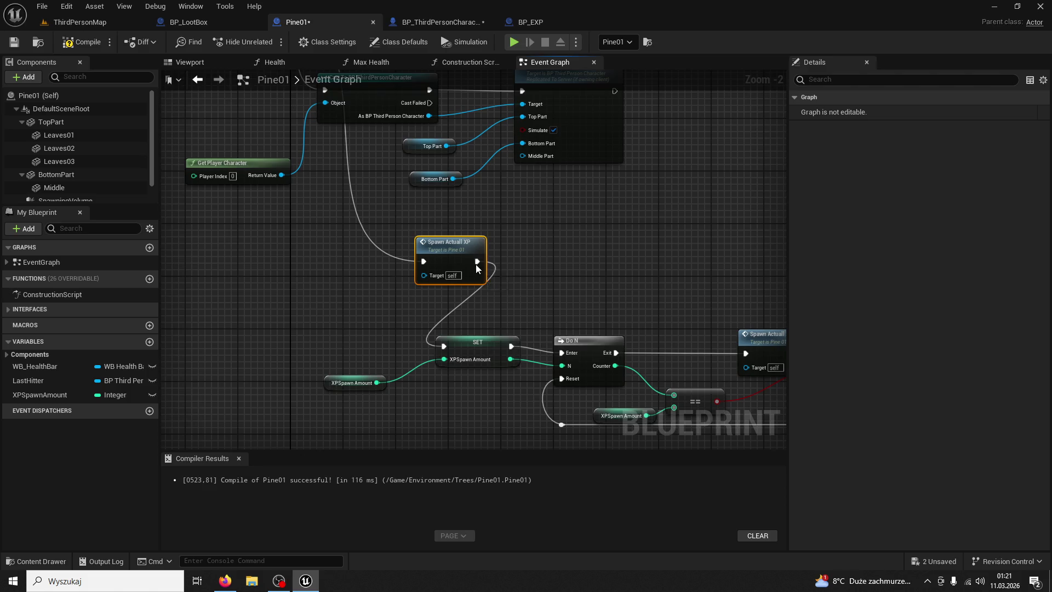
pyautogui.click(499, 298)
# - Add an Add Event Repeater Section node after Spawn Actuall XP, then delete it and the unneeded node
pyautogui.moveTo(492, 264); pyautogui.dragTo(509, 261)
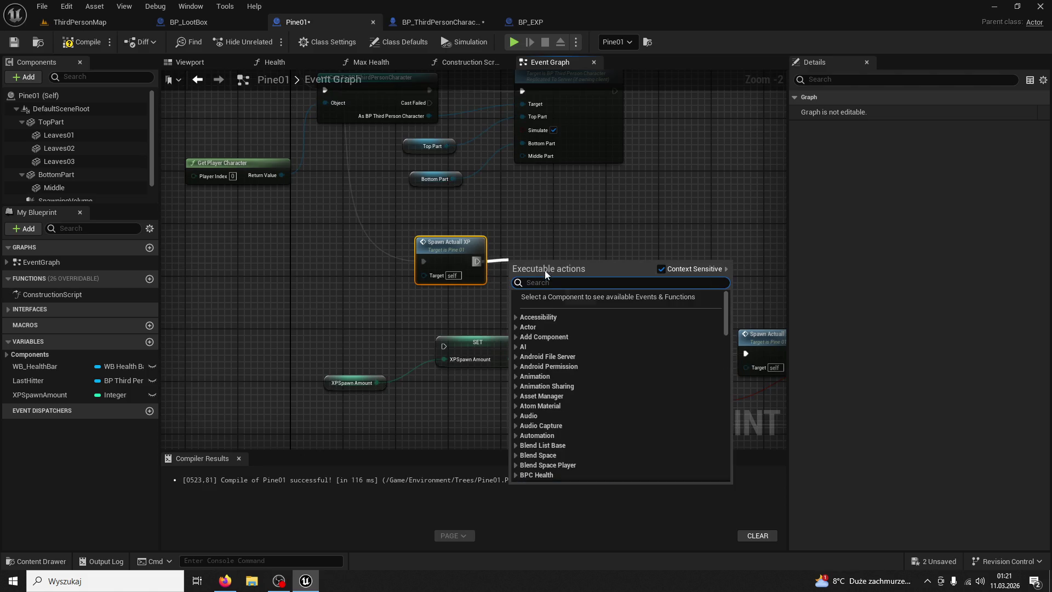
pyautogui.write('repeat')
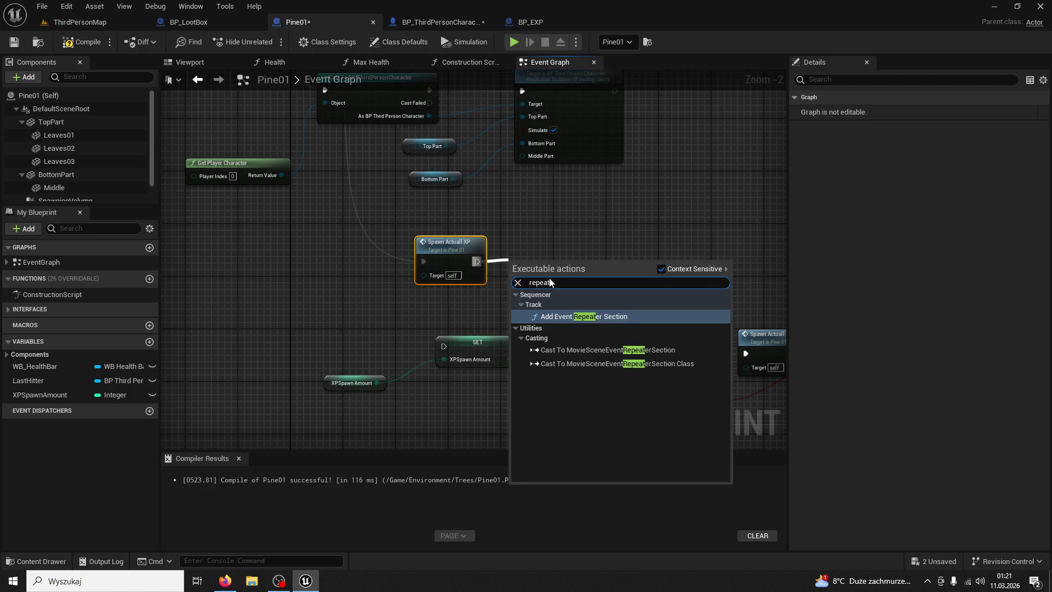
pyautogui.click(621, 320)
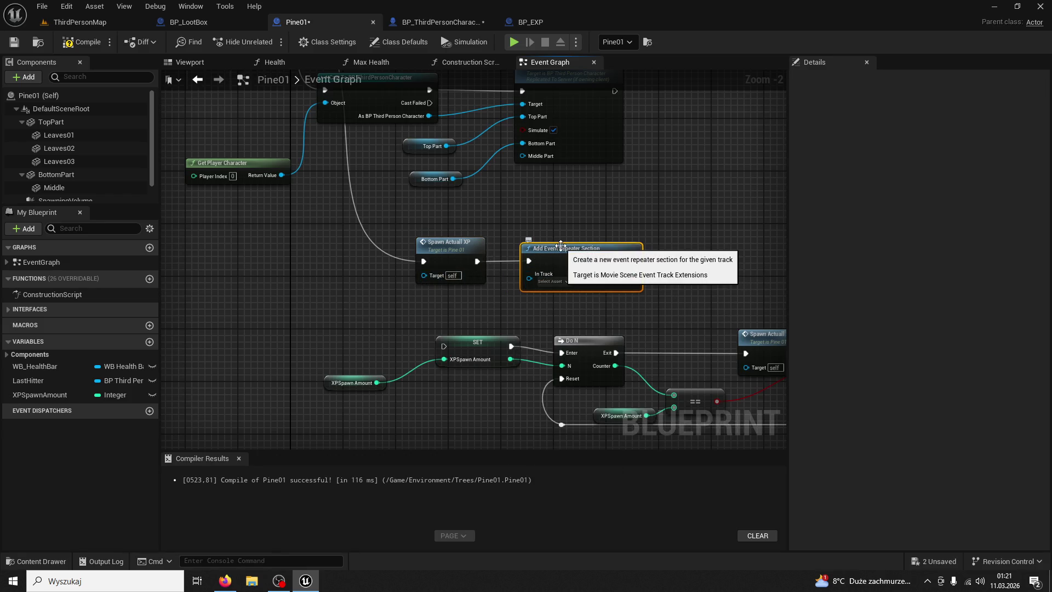
pyautogui.press('Delete')
pyautogui.click(441, 248)
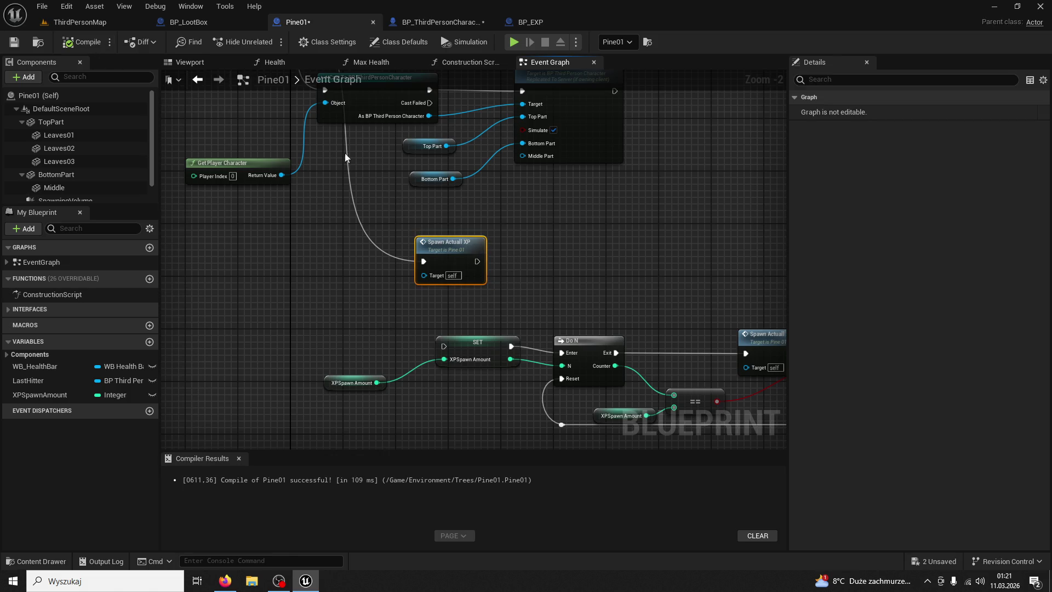
pyautogui.doubleClick(446, 243)
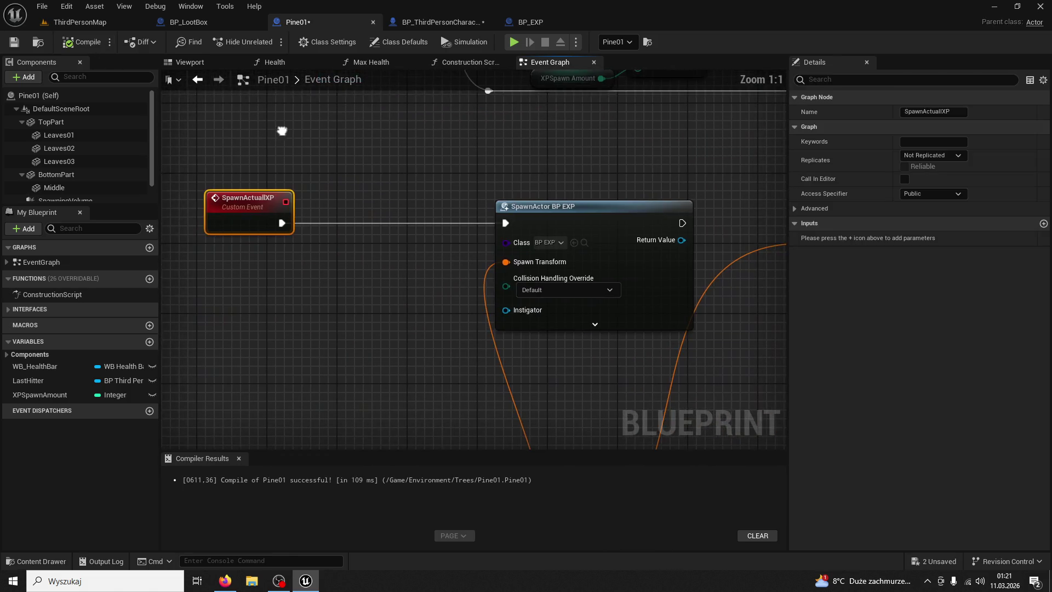
pyautogui.click(79, 22)
# - In the multiplayer session, fell a pine with the axe to reach 5/200 wood, then stop playing
pyautogui.click(267, 42)
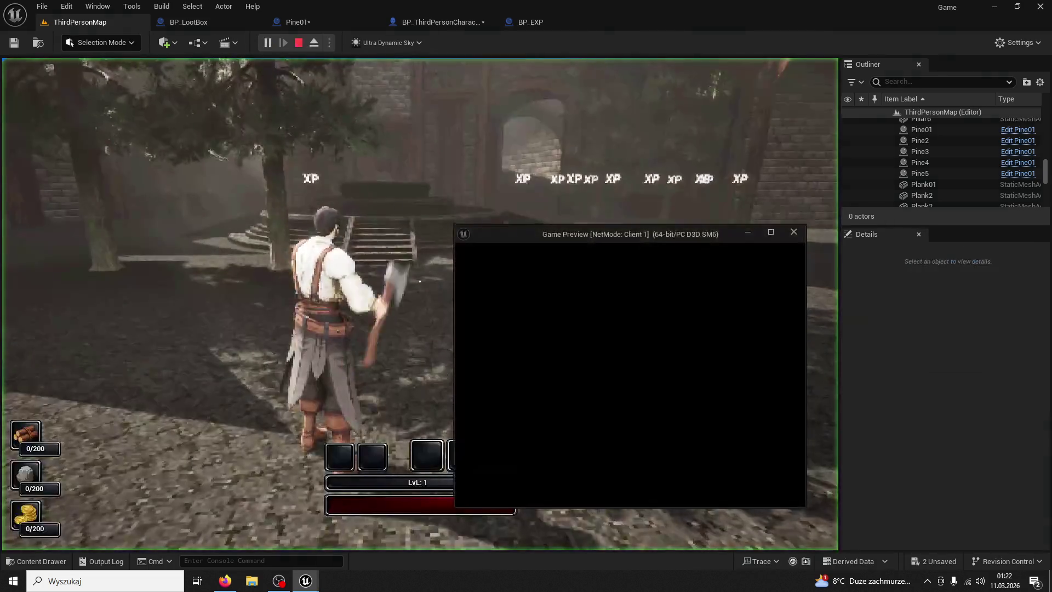
pyautogui.press('super')
pyautogui.click(442, 374)
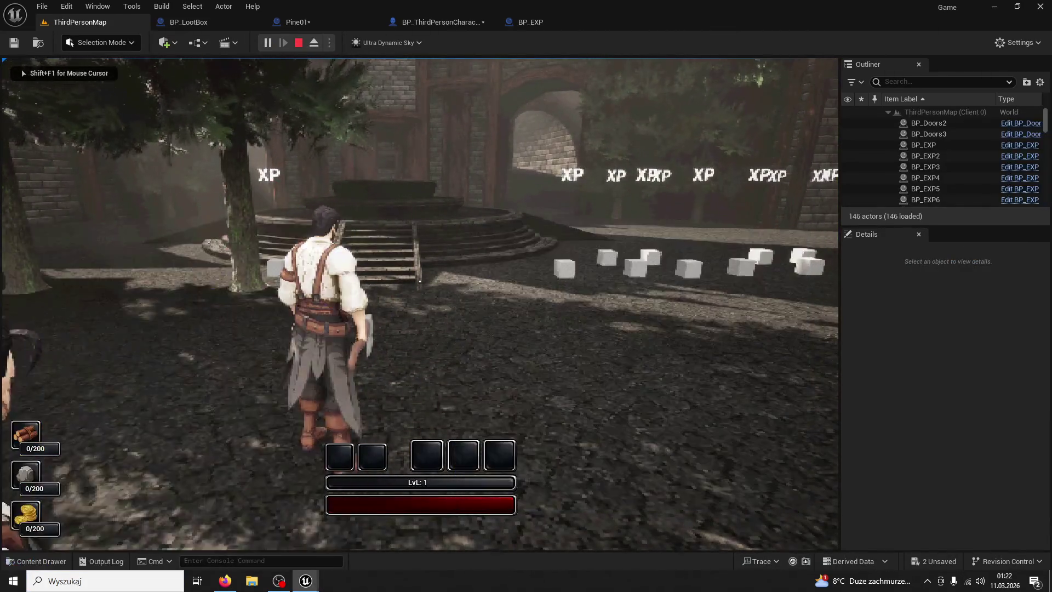
pyautogui.press('w')
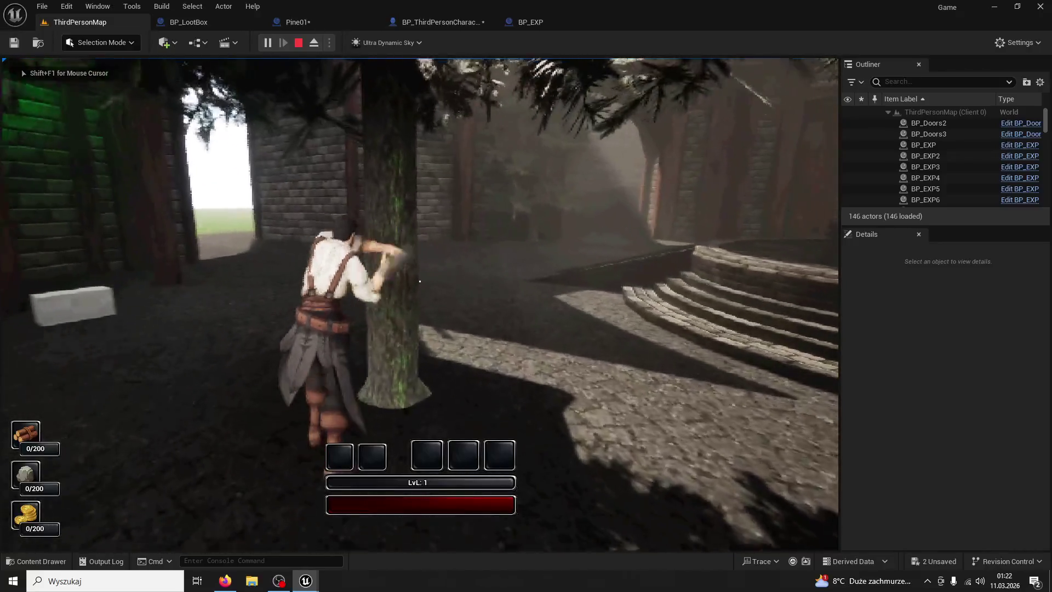
pyautogui.click(420, 281)
pyautogui.click(420, 281)
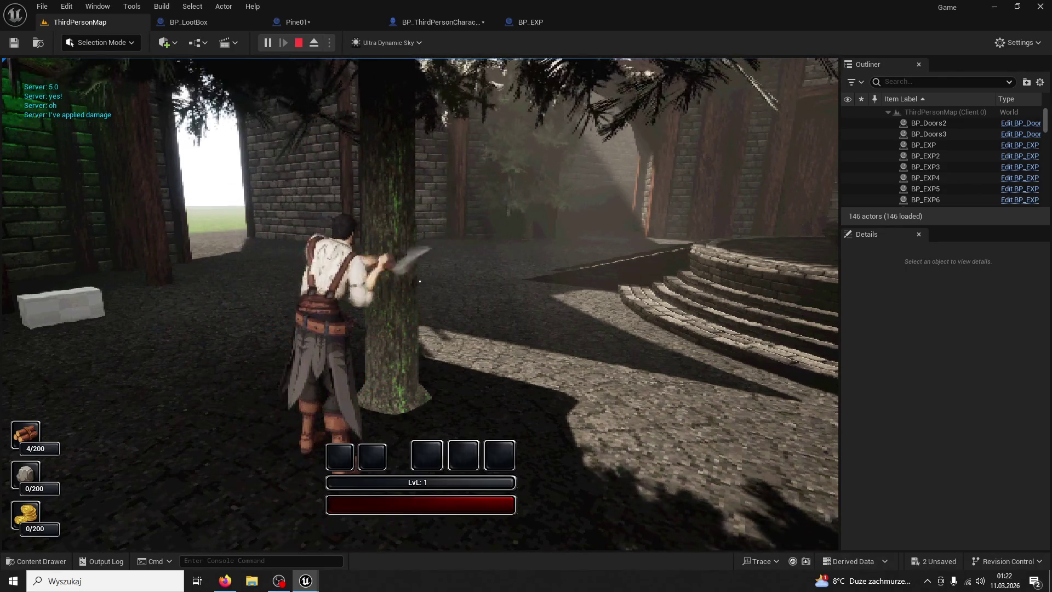
pyautogui.press('w')
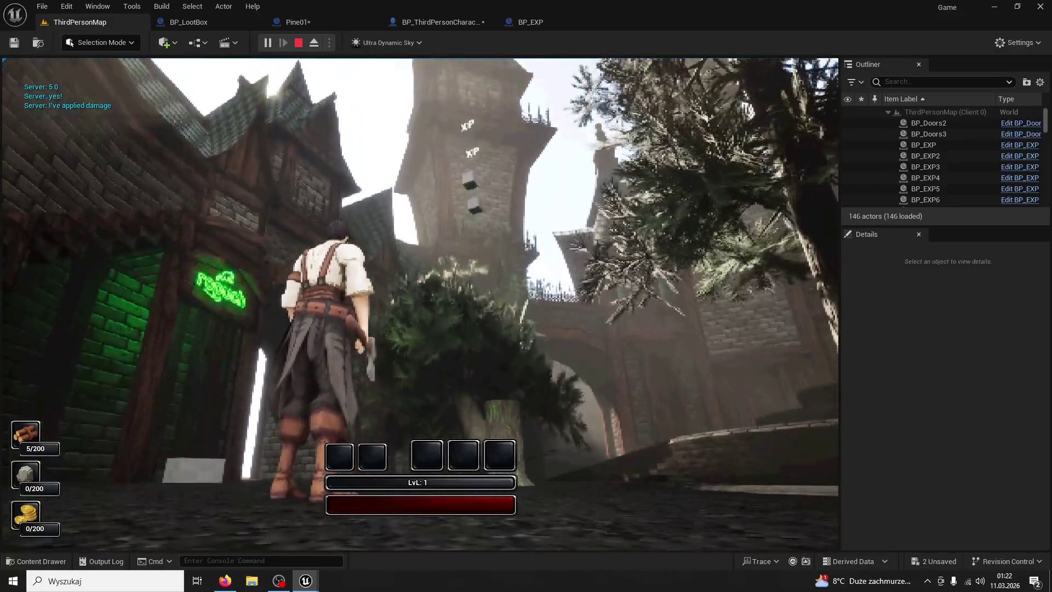
pyautogui.press('w')
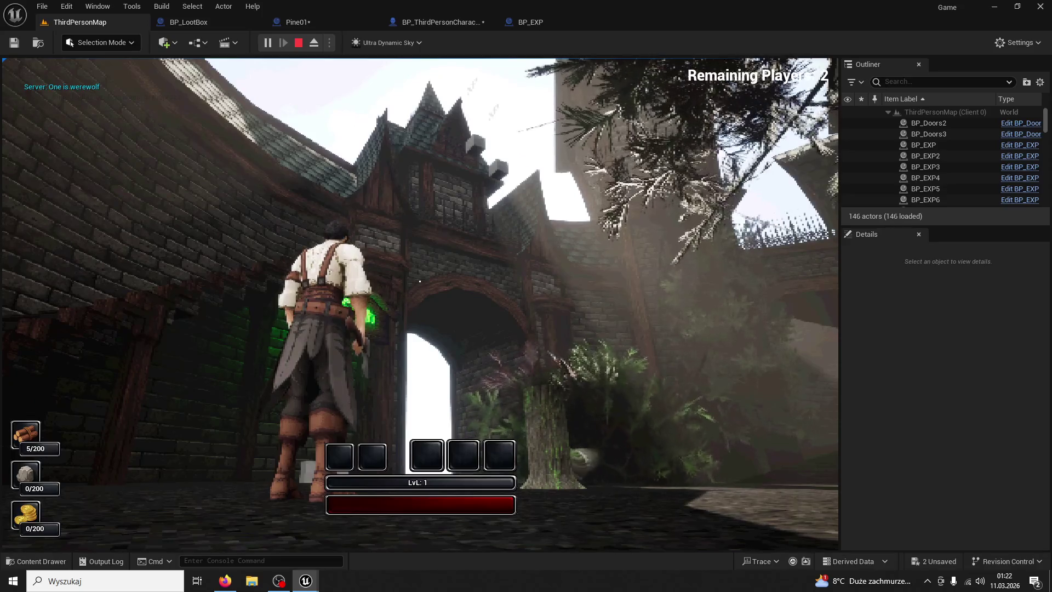
pyautogui.press('Escape')
# - Inspect the BP_LootBox and BP_EXP viewports and undo the accidental move of the XP orb mesh
pyautogui.click(291, 22)
pyautogui.click(213, 21)
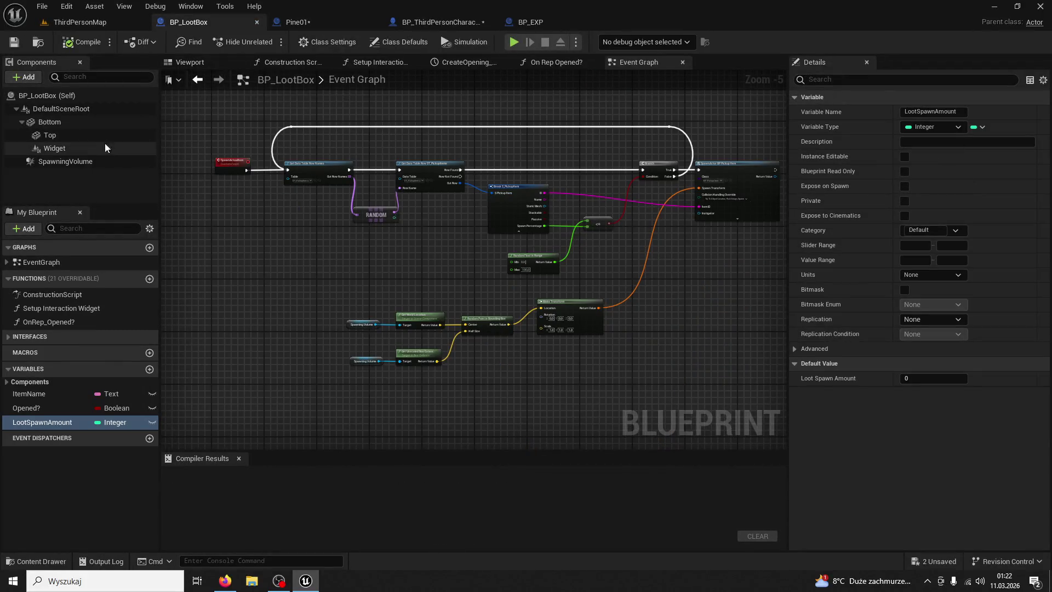
pyautogui.click(190, 62)
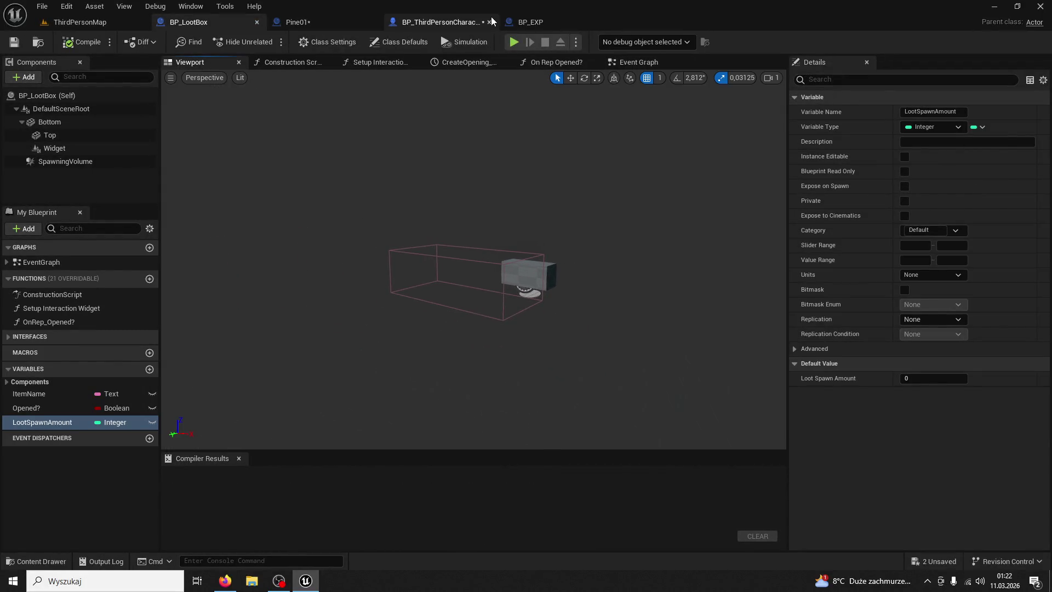
pyautogui.click(527, 22)
pyautogui.scroll(5, 608, 296)
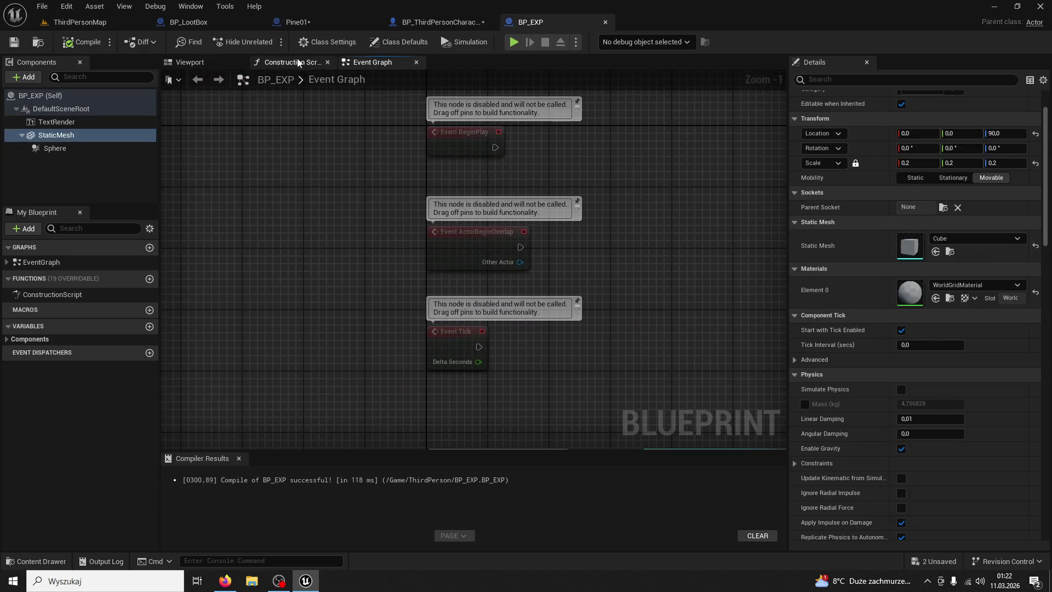
pyautogui.click(190, 62)
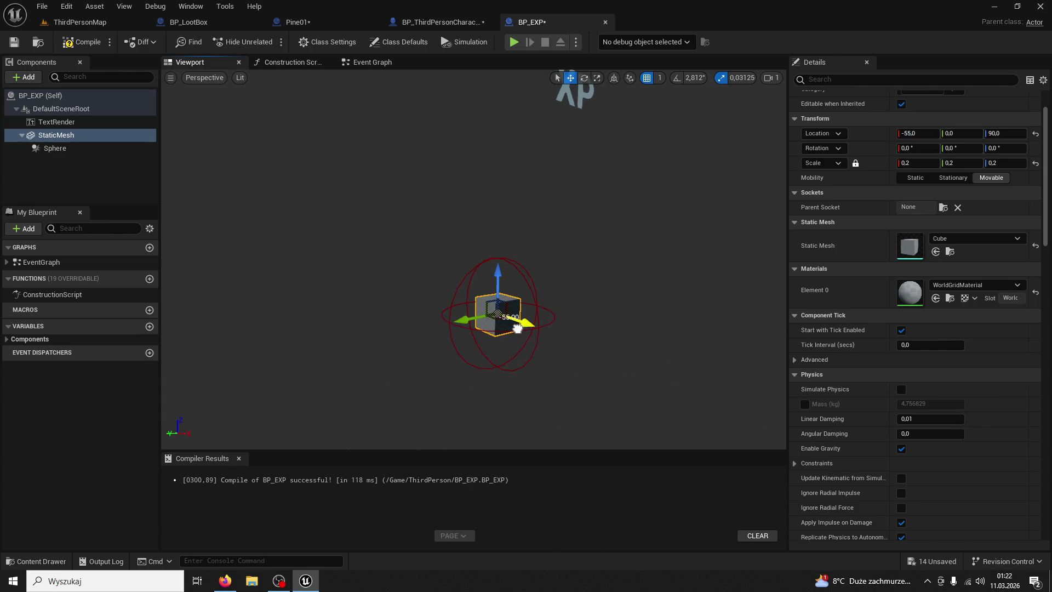
pyautogui.hotkey('ctrl', 'z')
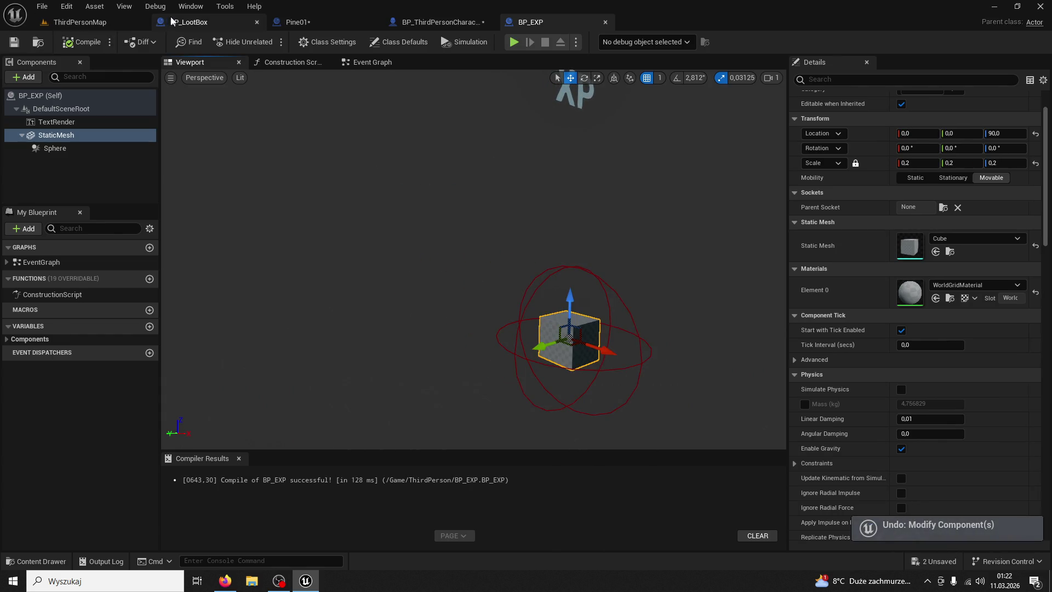
# - Cycle through the open blueprint tabs and return to the Pine01 event graph
pyautogui.click(172, 22)
pyautogui.click(76, 22)
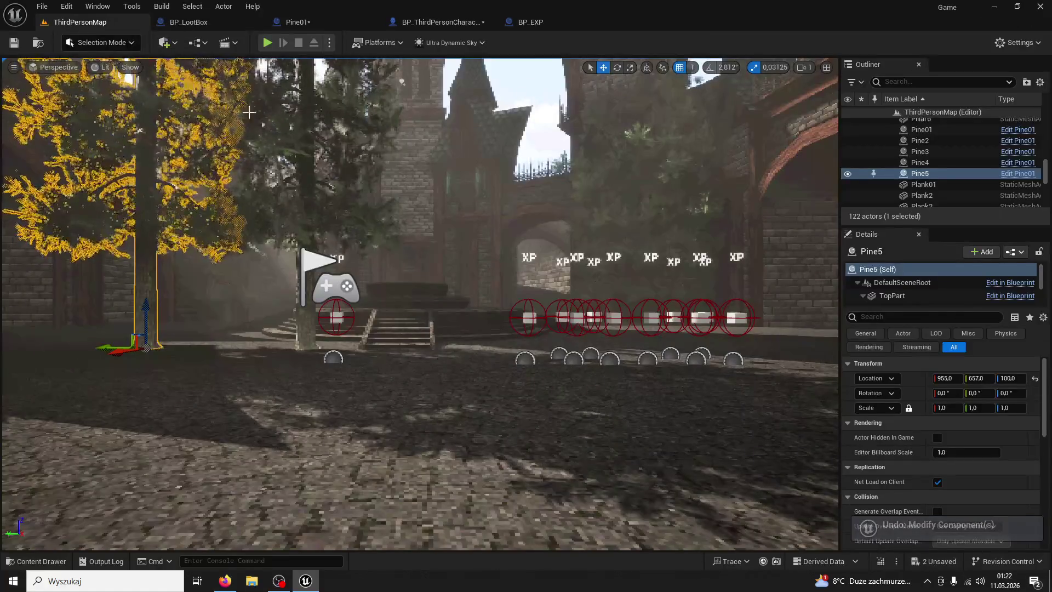
pyautogui.click(316, 27)
pyautogui.click(191, 6)
pyautogui.click(183, 22)
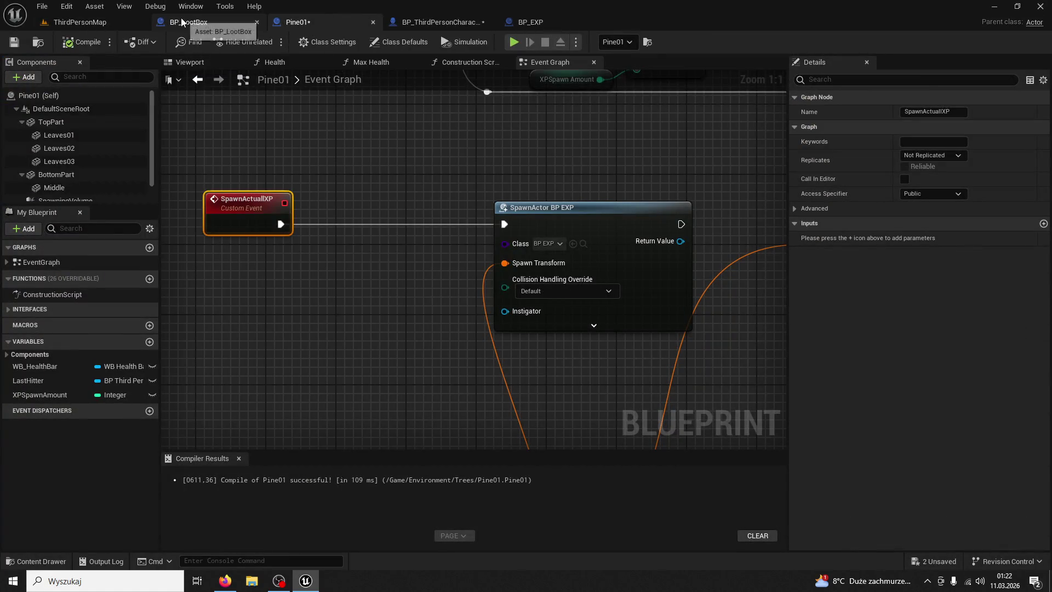
pyautogui.click(436, 22)
pyautogui.click(537, 24)
pyautogui.click(420, 24)
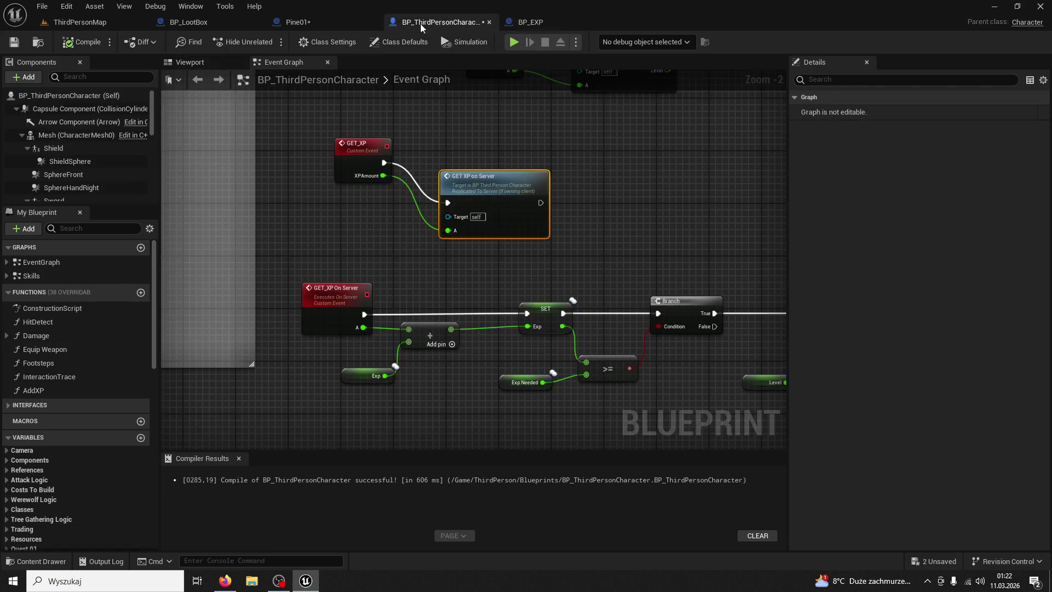
pyautogui.click(332, 26)
pyautogui.scroll(-5, 454, 195)
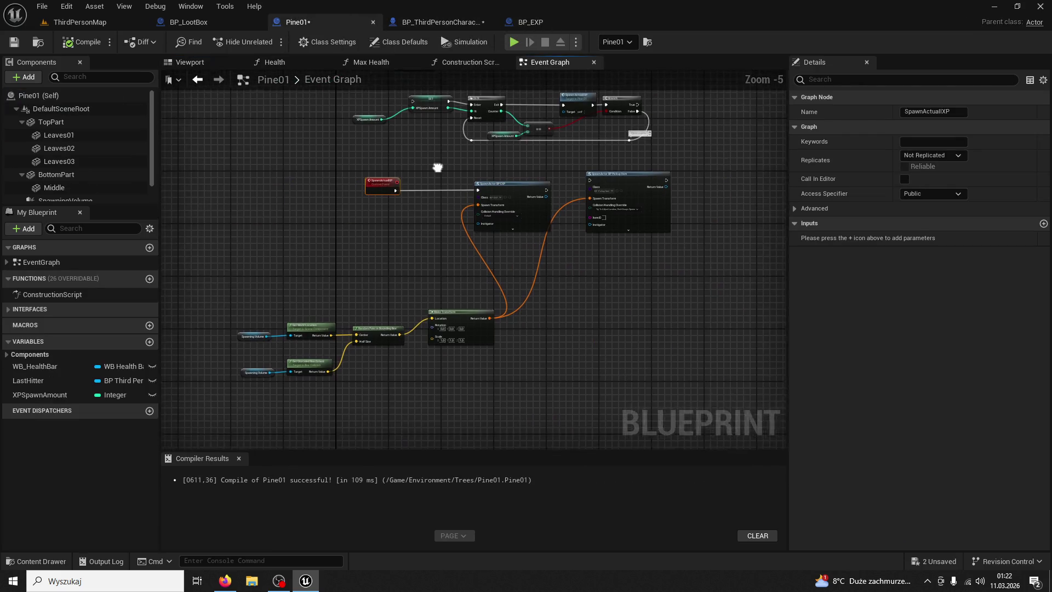
# - Delete the leftover SpawnActor BP Pickup Item node from Pine01
pyautogui.scroll(3, 466, 232)
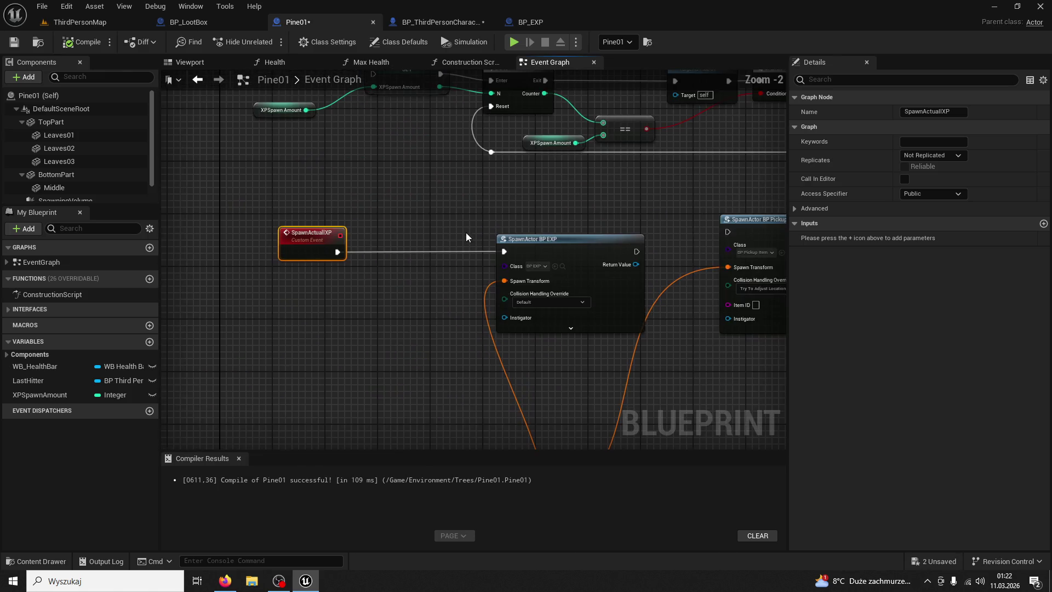
pyautogui.moveTo(465, 232); pyautogui.dragTo(377, 149)
pyautogui.click(660, 136)
pyautogui.press('Delete')
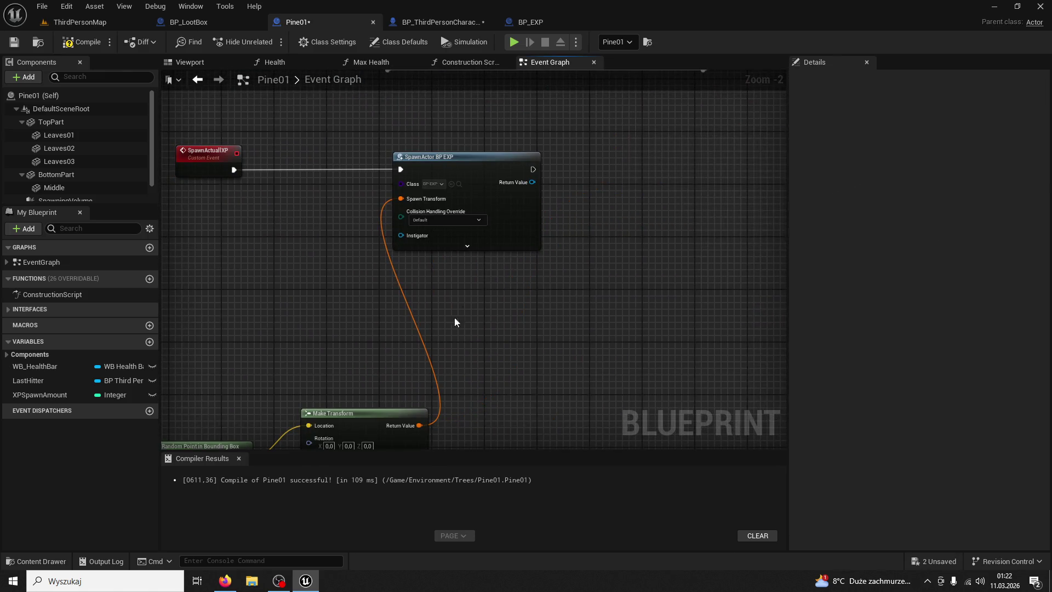
# - Move the four Random Point / Make Transform location nodes under the SpawnActualXP event
pyautogui.moveTo(454, 317)
pyautogui.mouseDown()
pyautogui.moveTo(662, 213)
pyautogui.moveTo(672, 156)
pyautogui.mouseUp()
pyautogui.moveTo(454, 284); pyautogui.dragTo(539, 259)
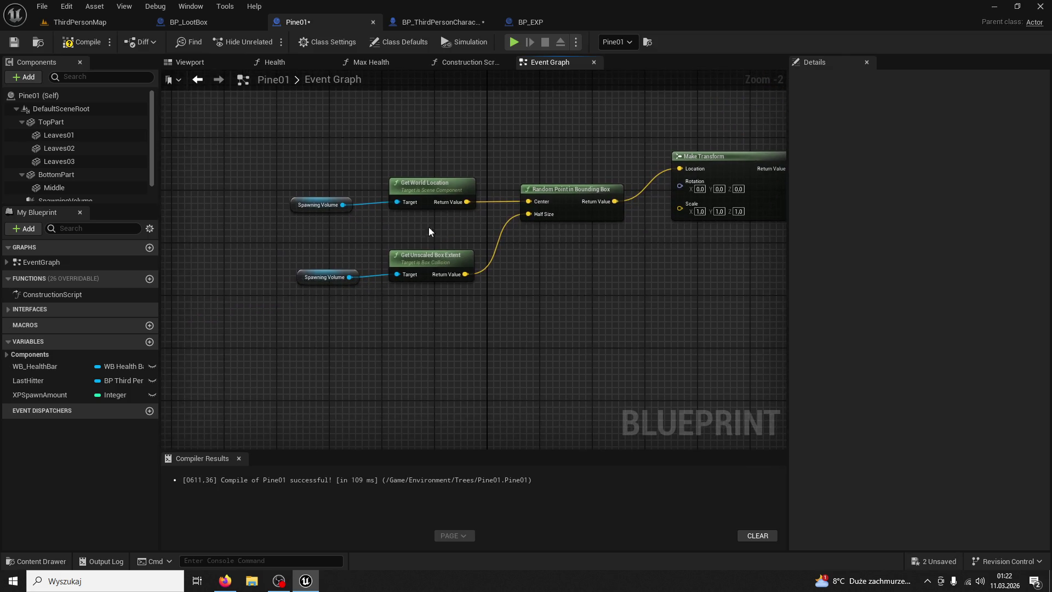
pyautogui.moveTo(429, 227)
pyautogui.mouseDown()
pyautogui.moveTo(477, 350)
pyautogui.moveTo(507, 259)
pyautogui.moveTo(514, 350)
pyautogui.moveTo(498, 321)
pyautogui.moveTo(495, 425)
pyautogui.moveTo(363, 326)
pyautogui.moveTo(472, 246)
pyautogui.mouseUp()
pyautogui.doubleClick(467, 237)
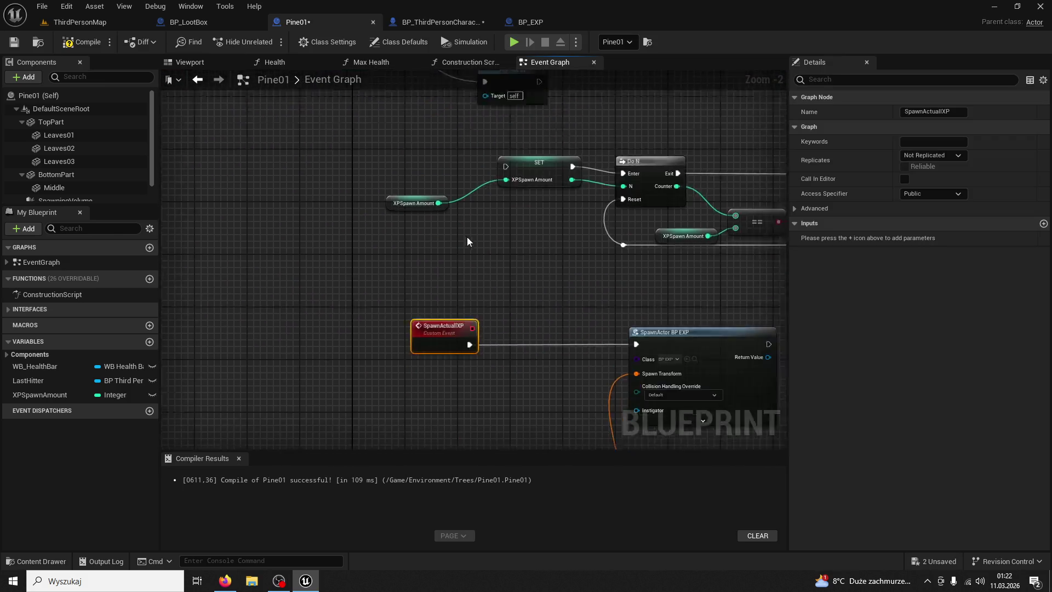
pyautogui.moveTo(423, 254); pyautogui.dragTo(528, 209)
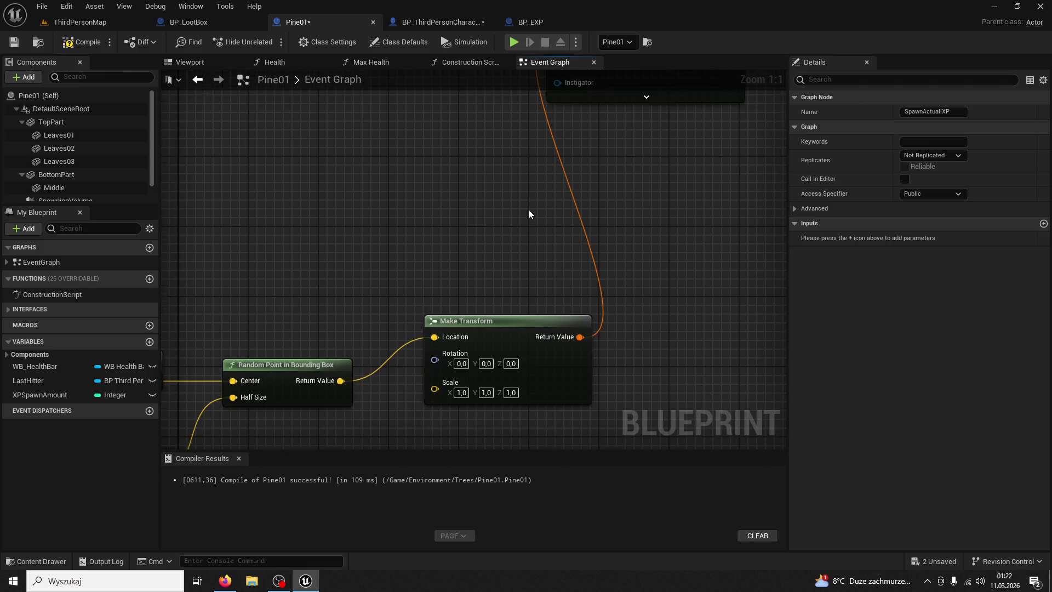
pyautogui.scroll(-3, 382, 306)
pyautogui.moveTo(383, 305); pyautogui.dragTo(520, 185)
pyautogui.moveTo(226, 342); pyautogui.dragTo(227, 340)
pyautogui.moveTo(312, 265); pyautogui.dragTo(425, 213)
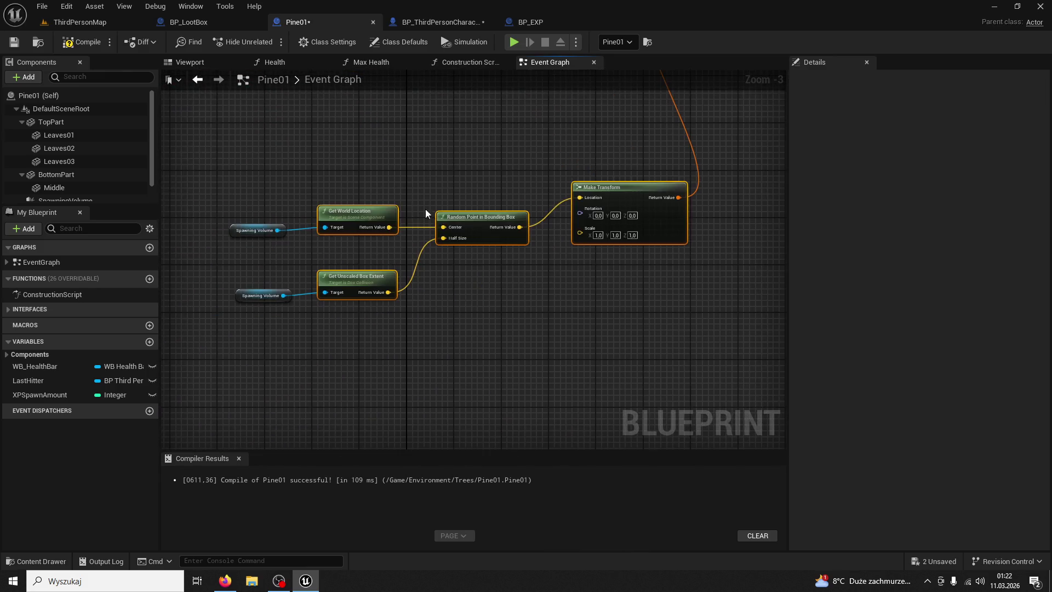
pyautogui.moveTo(307, 187)
pyautogui.mouseDown()
pyautogui.moveTo(385, 179)
pyautogui.moveTo(319, 296)
pyautogui.mouseUp()
pyautogui.moveTo(618, 302)
pyautogui.mouseDown()
pyautogui.moveTo(534, 219)
pyautogui.moveTo(499, 120)
pyautogui.moveTo(508, 264)
pyautogui.mouseUp()
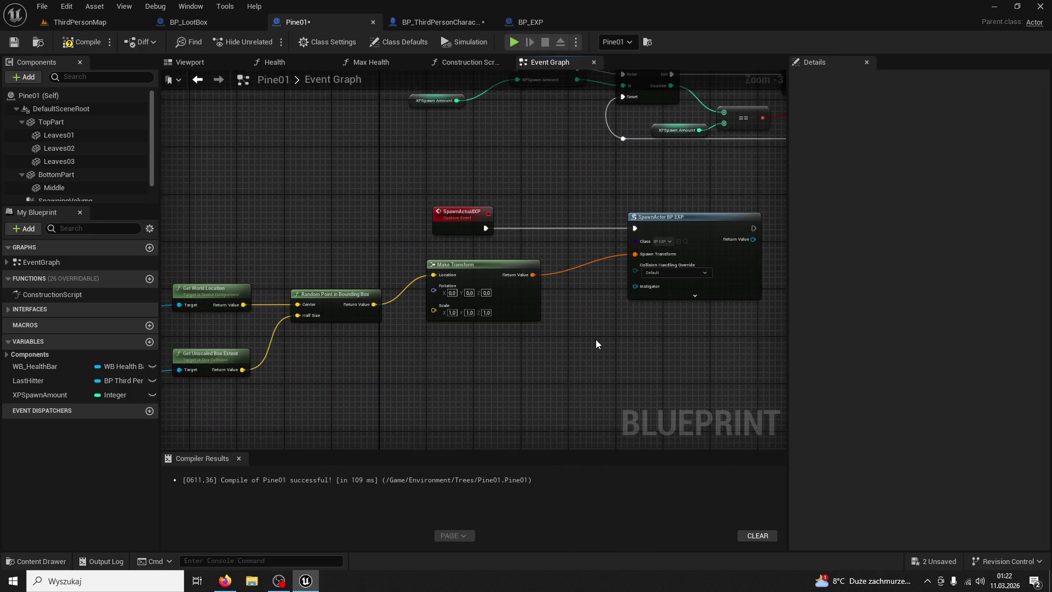
# - Review the SET, Do N and Tree Fall on Server nodes, then jump from Spawn Actuall XP to its event
pyautogui.moveTo(594, 334); pyautogui.dragTo(522, 343)
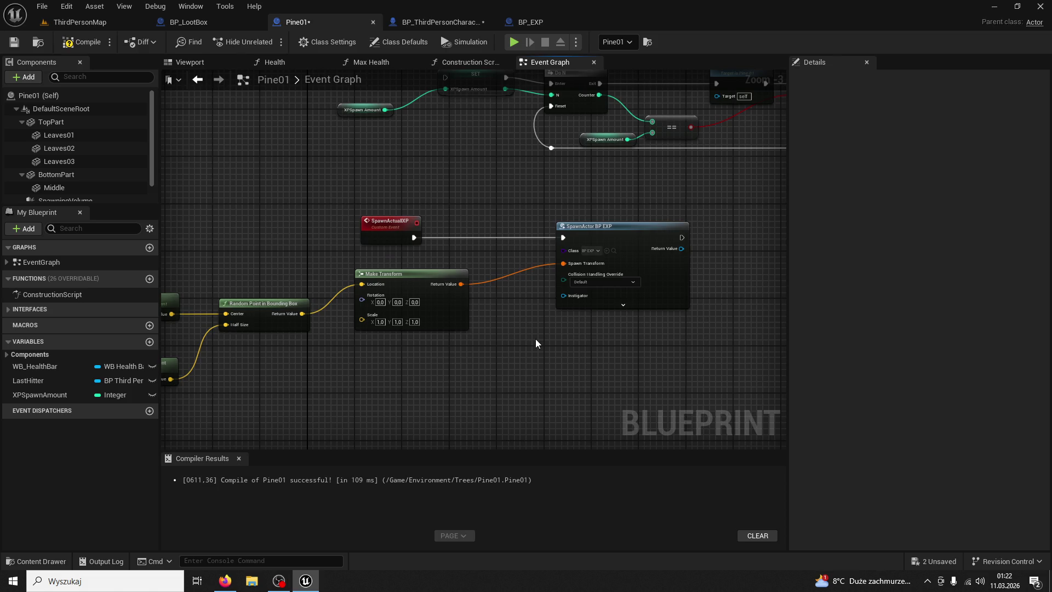
pyautogui.moveTo(442, 224)
pyautogui.mouseDown()
pyautogui.moveTo(492, 334)
pyautogui.moveTo(478, 342)
pyautogui.mouseUp()
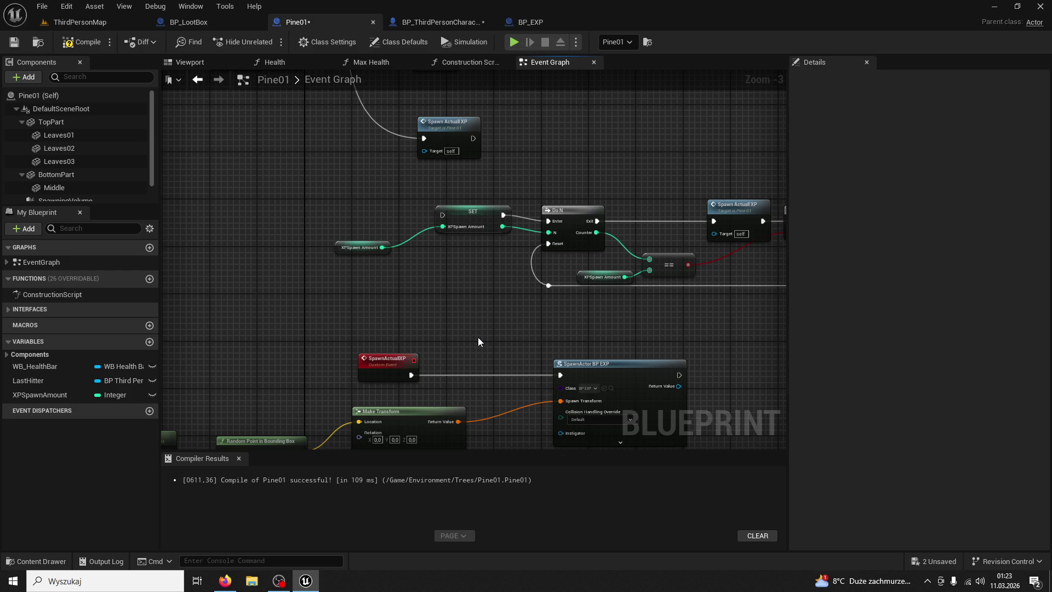
pyautogui.scroll(-1, 478, 337)
pyautogui.scroll(1, 564, 317)
pyautogui.scroll(-1, 673, 313)
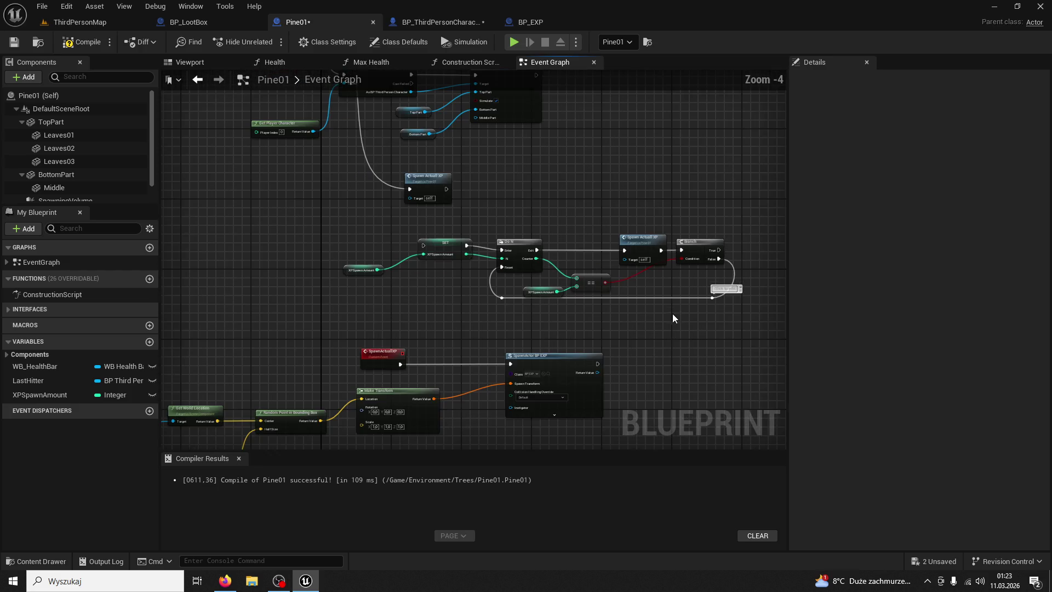
pyautogui.moveTo(484, 247)
pyautogui.mouseDown()
pyautogui.moveTo(455, 279)
pyautogui.moveTo(613, 179)
pyautogui.mouseUp()
pyautogui.scroll(3, 587, 268)
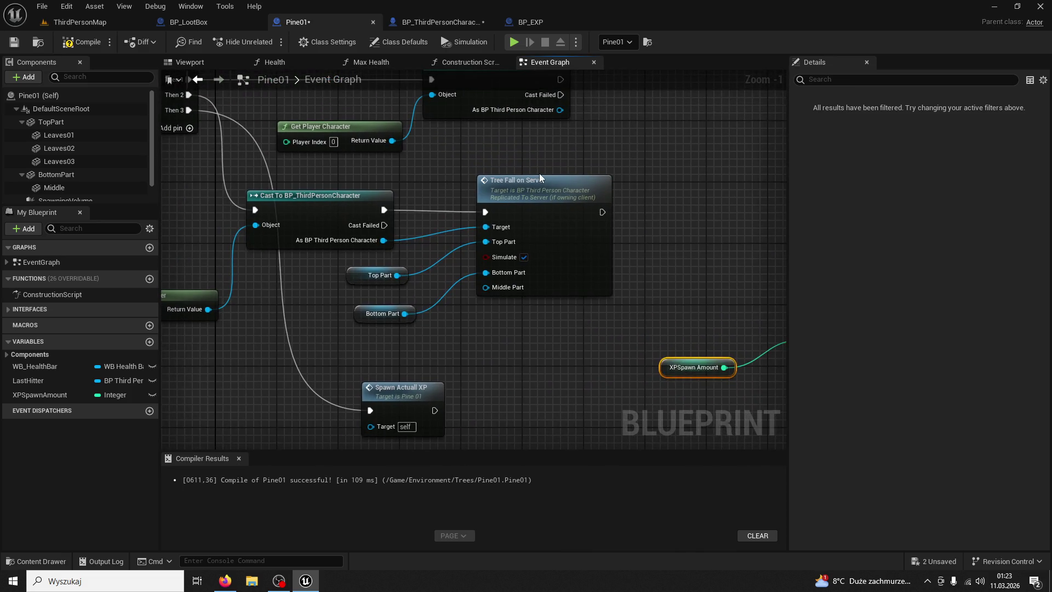
pyautogui.click(540, 177)
pyautogui.moveTo(449, 287)
pyautogui.mouseDown()
pyautogui.moveTo(588, 327)
pyautogui.moveTo(537, 219)
pyautogui.mouseUp()
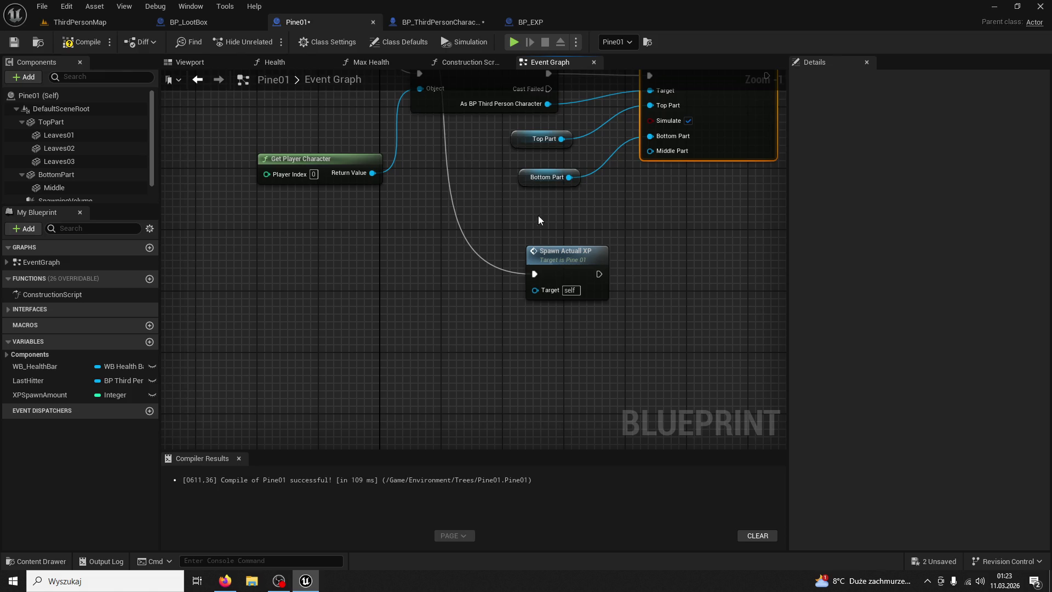
pyautogui.click(584, 258)
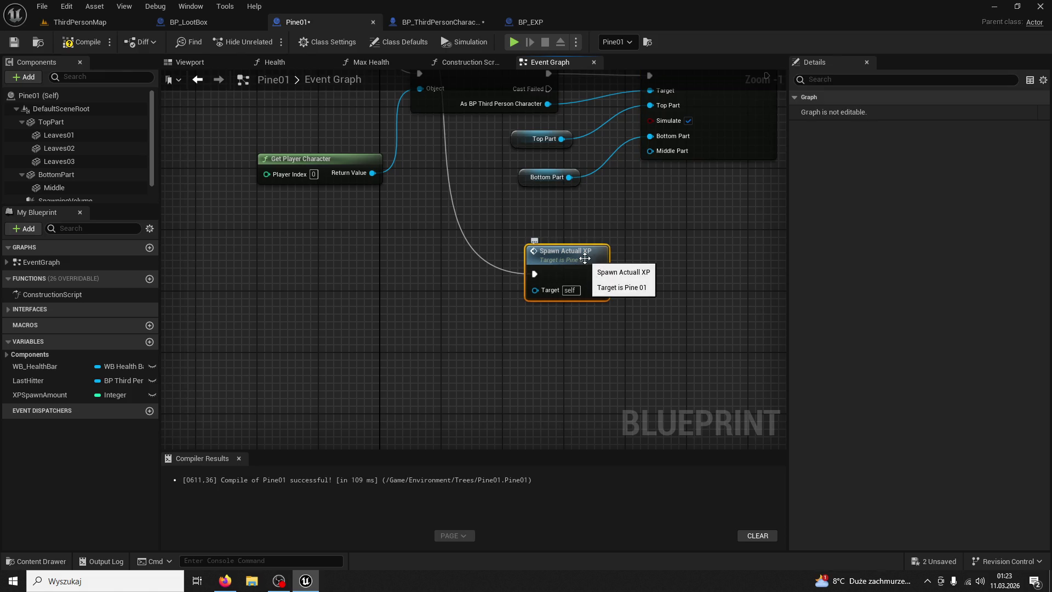
pyautogui.doubleClick(584, 258)
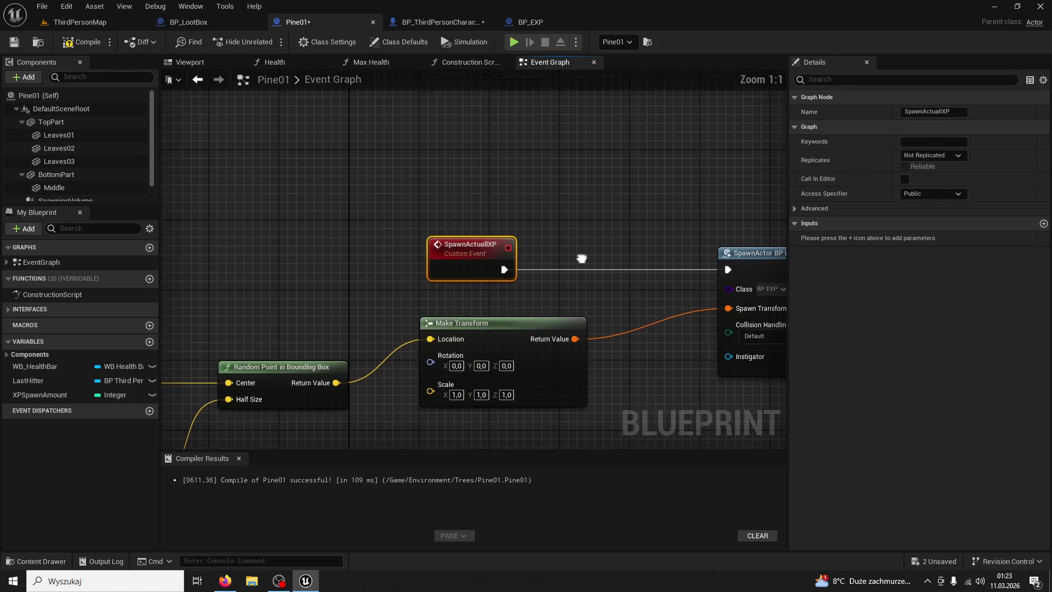
# - Expand the SpawnActor BP EXP node's advanced pins and check its transform scale method options
pyautogui.moveTo(580, 258)
pyautogui.mouseDown()
pyautogui.moveTo(505, 191)
pyautogui.moveTo(462, 188)
pyautogui.mouseUp()
pyautogui.click(657, 181)
pyautogui.moveTo(588, 198); pyautogui.dragTo(537, 165)
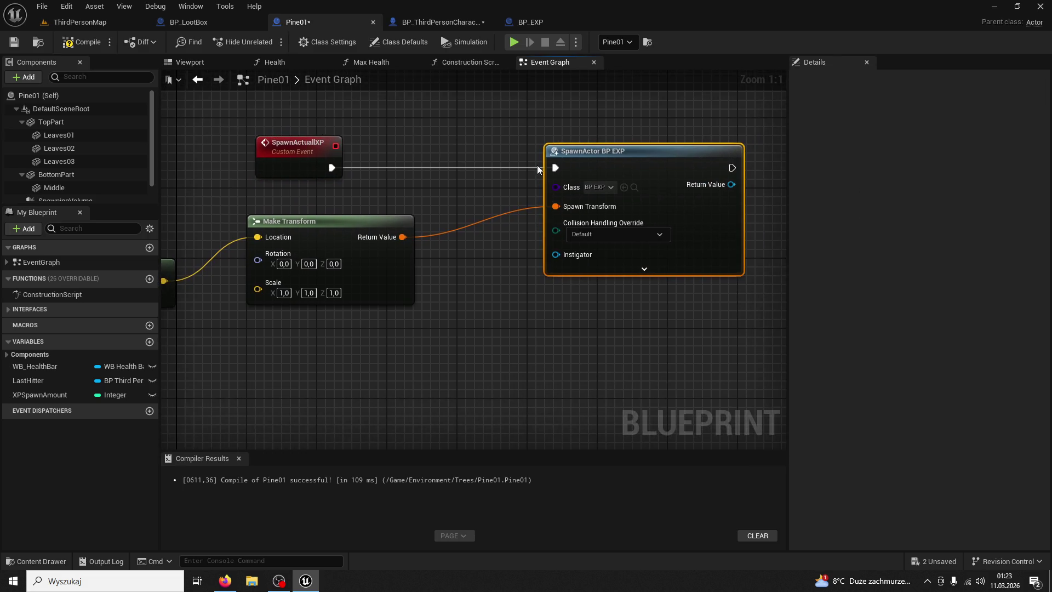
pyautogui.click(653, 272)
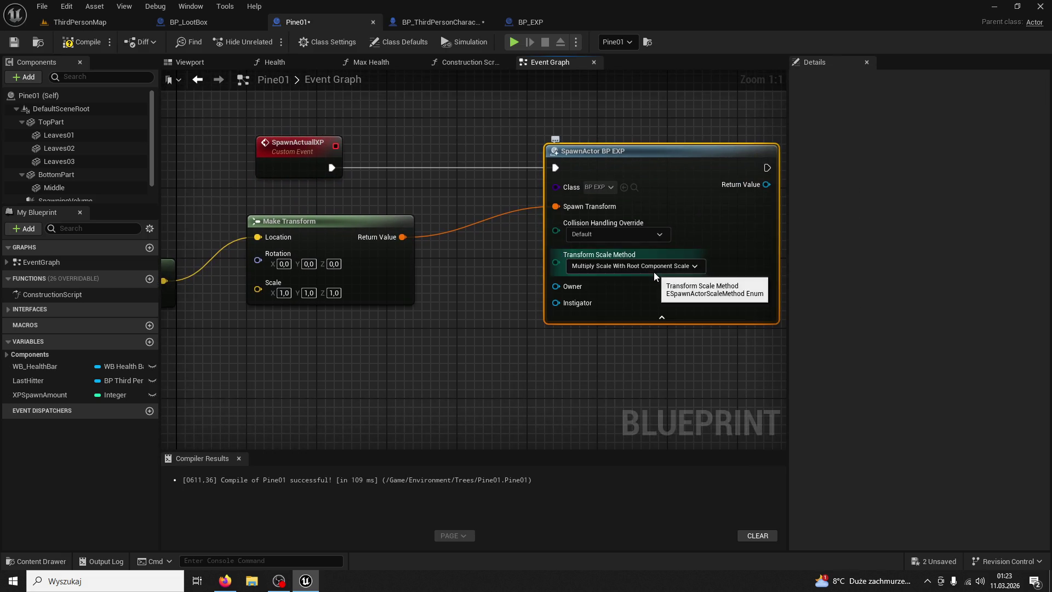
pyautogui.click(698, 269)
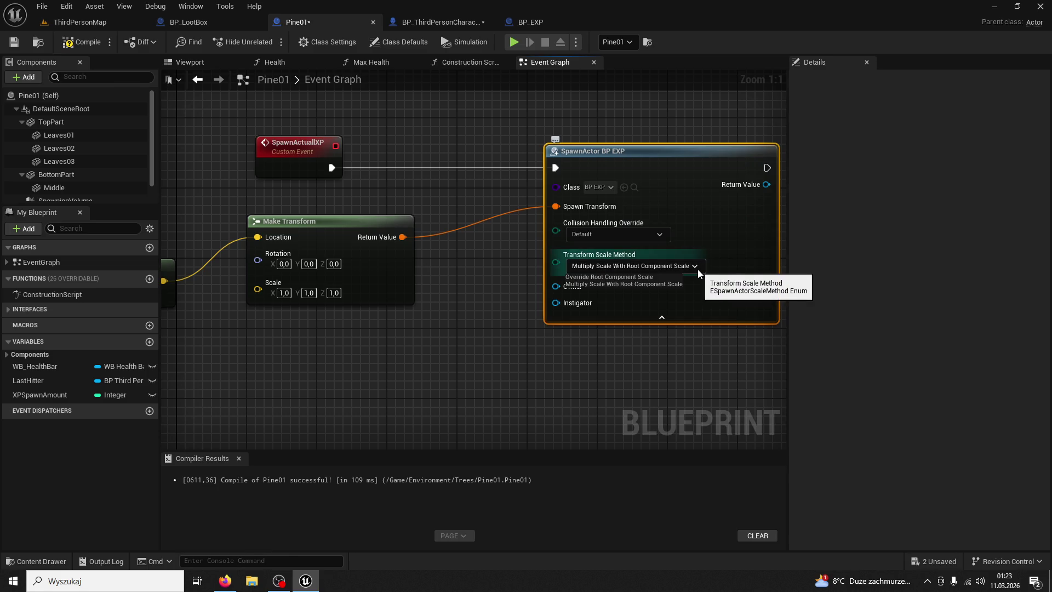
pyautogui.rightClick(302, 25)
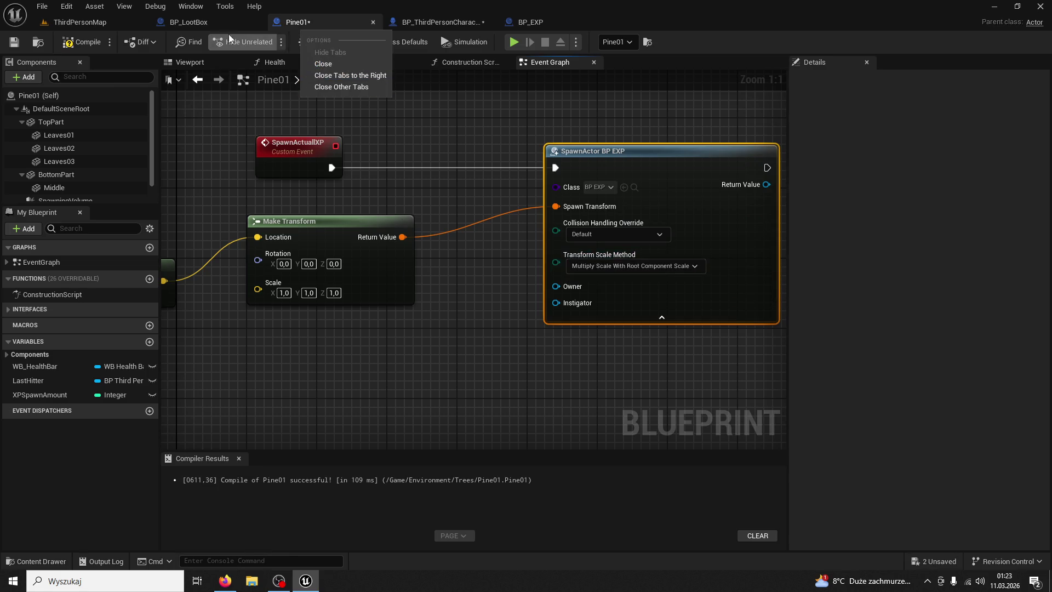
# - Compare against the spawn node settings in BP_LootBox's event graph
pyautogui.click(197, 21)
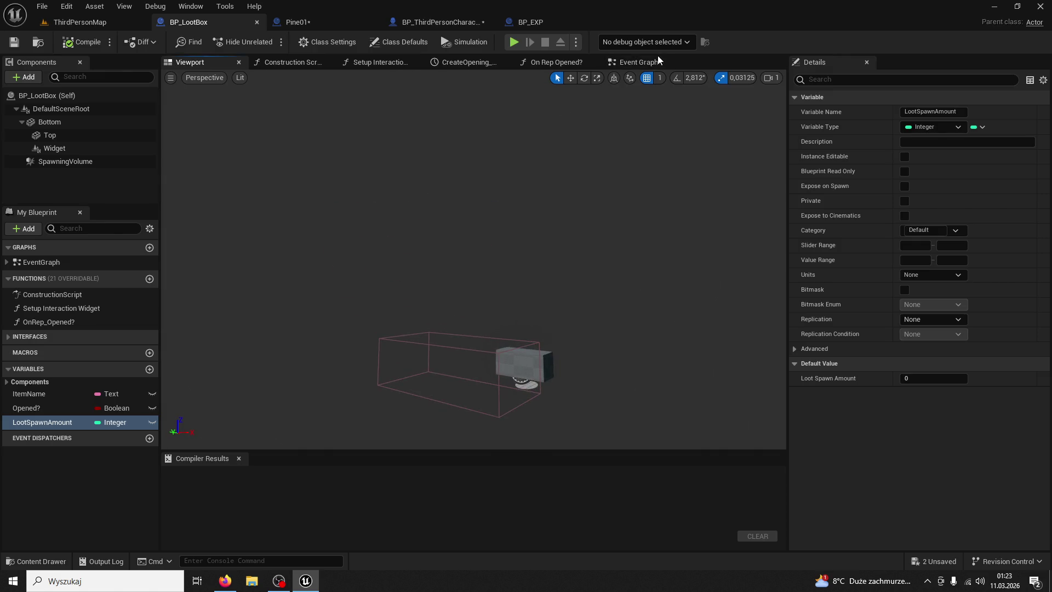
pyautogui.click(639, 62)
pyautogui.scroll(5, 417, 142)
pyautogui.scroll(4, 569, 351)
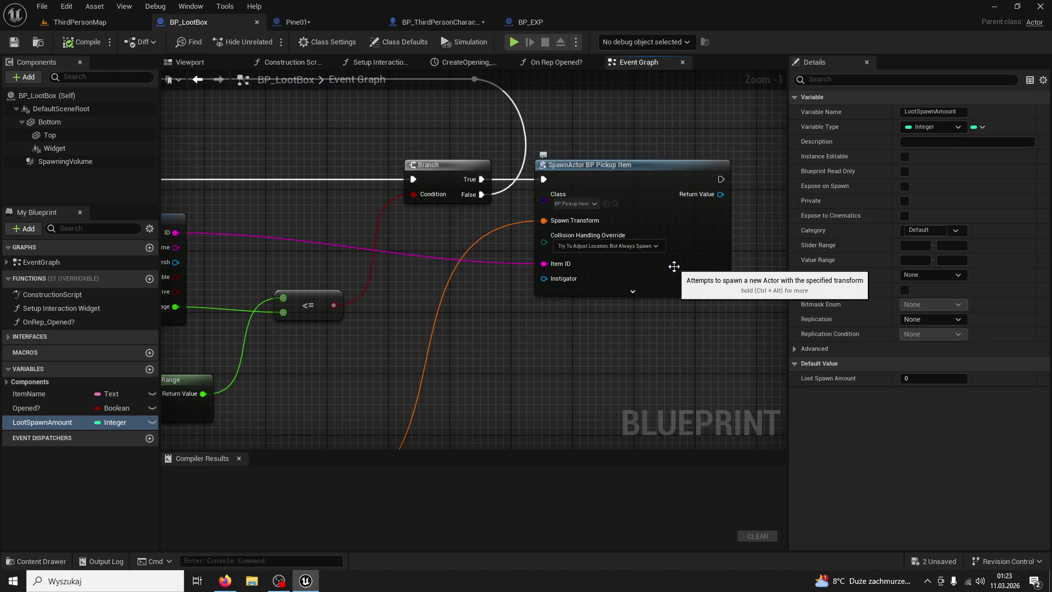
pyautogui.click(674, 266)
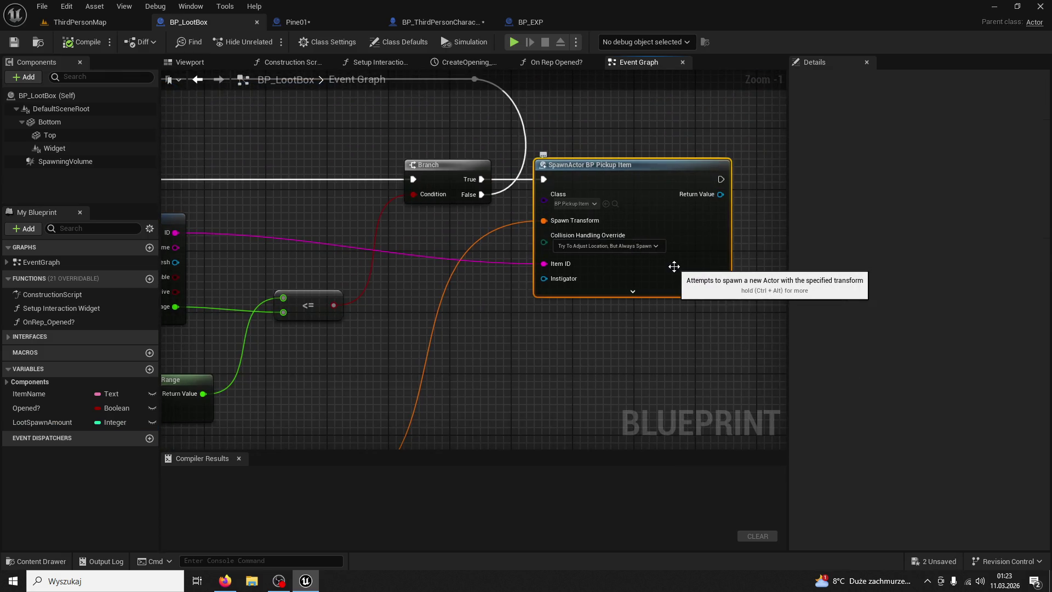
# - Set Collision Handling Override to 'Try To Adjust Location, But Always Spawn' on the BP_EXP spawn
pyautogui.click(337, 25)
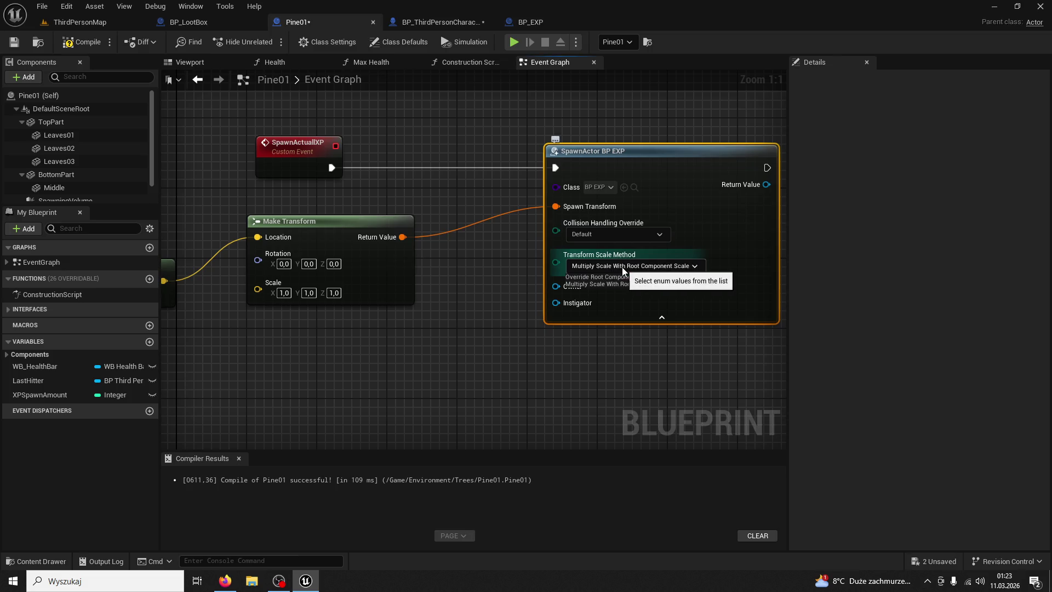
pyautogui.click(676, 264)
pyautogui.click(641, 244)
pyautogui.click(637, 237)
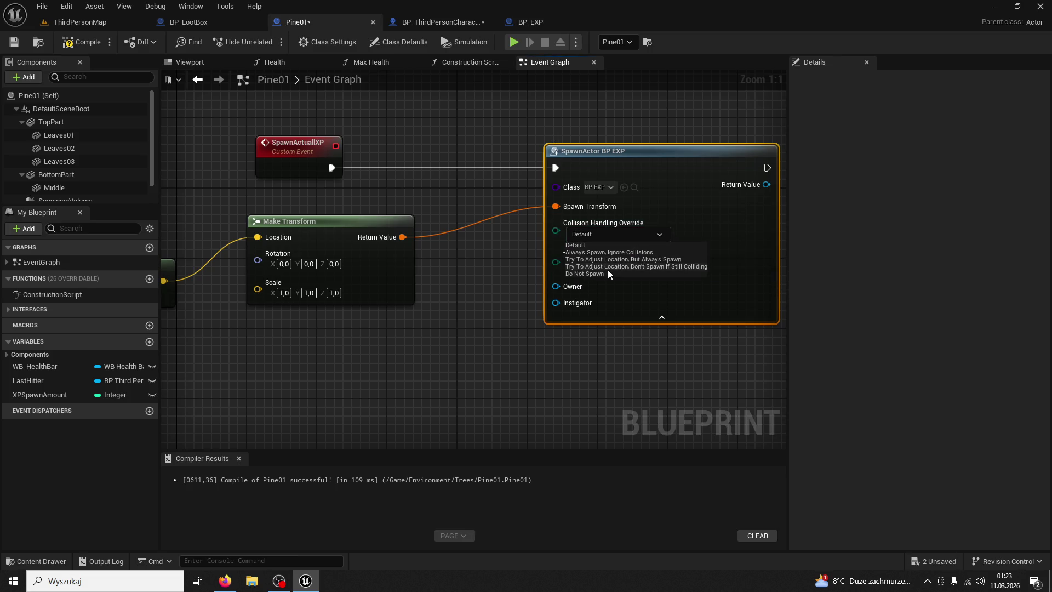
pyautogui.click(599, 260)
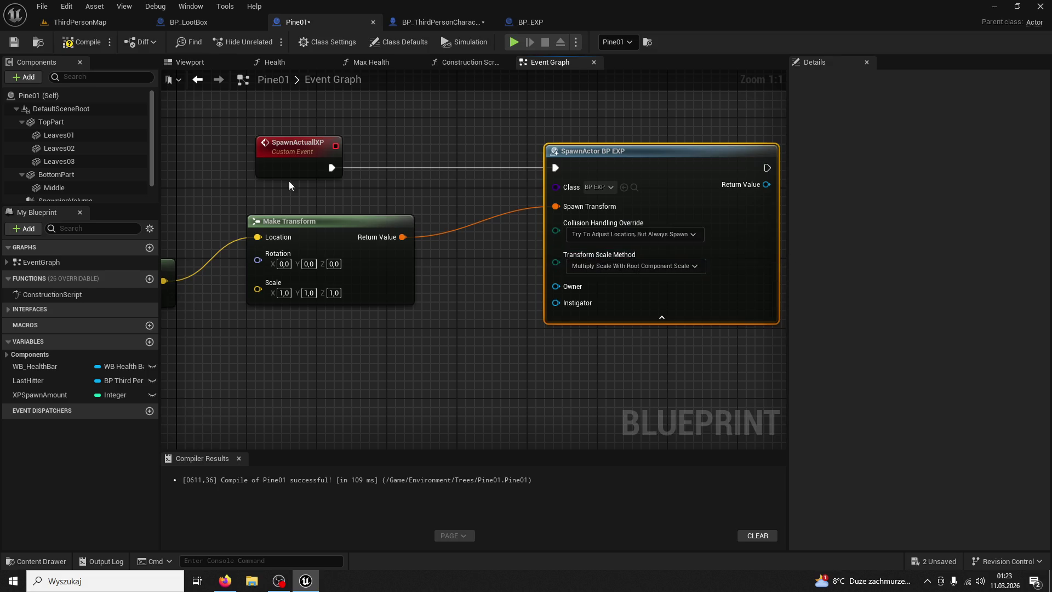
pyautogui.click(55, 22)
# - Stop the initial test, review the Play options, and relaunch the play session
pyautogui.click(267, 42)
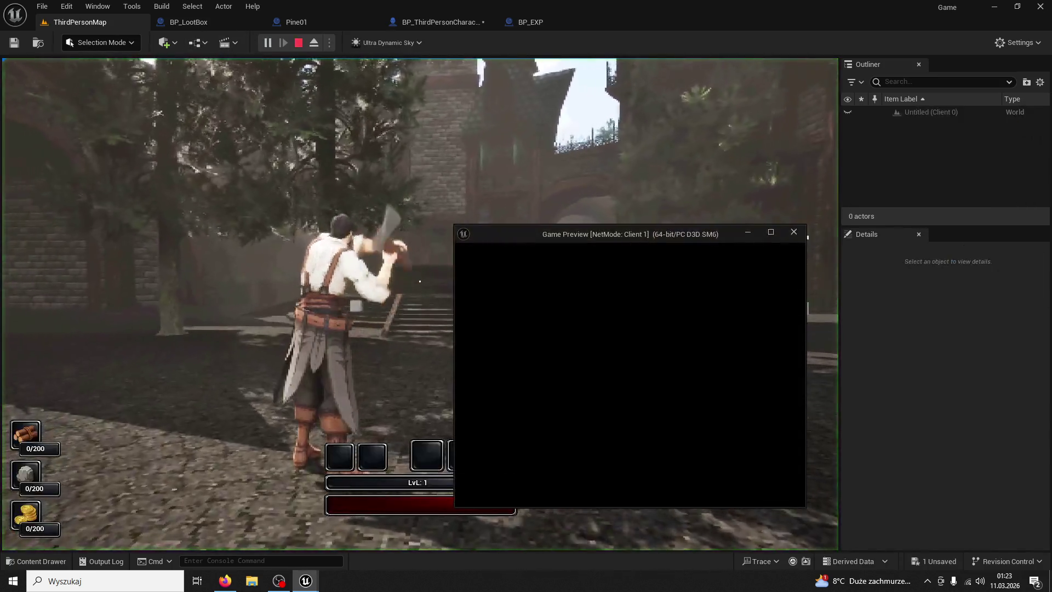
pyautogui.press('Escape')
pyautogui.click(329, 42)
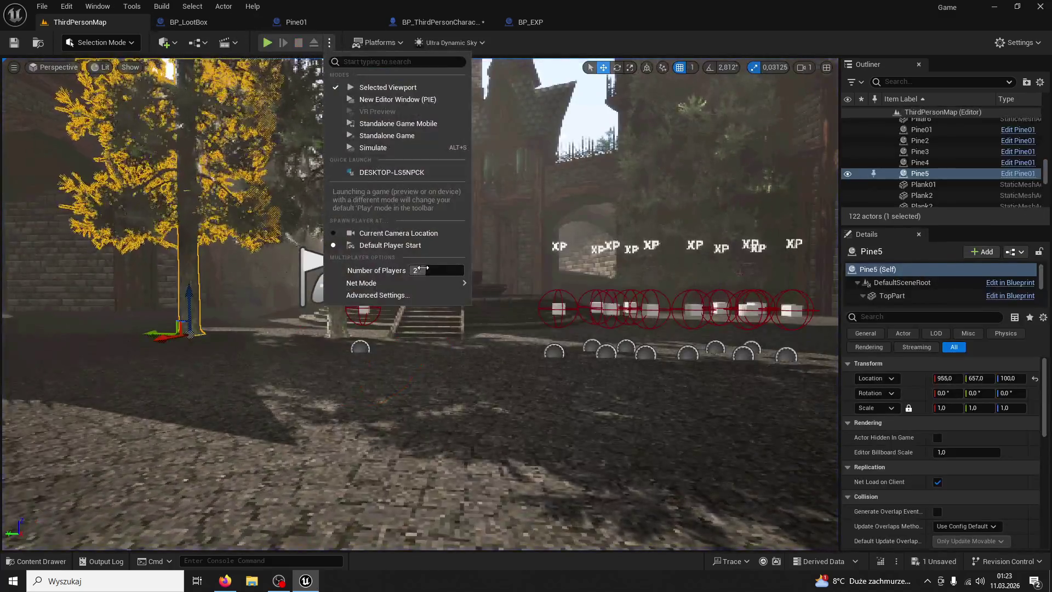
pyautogui.click(587, 61)
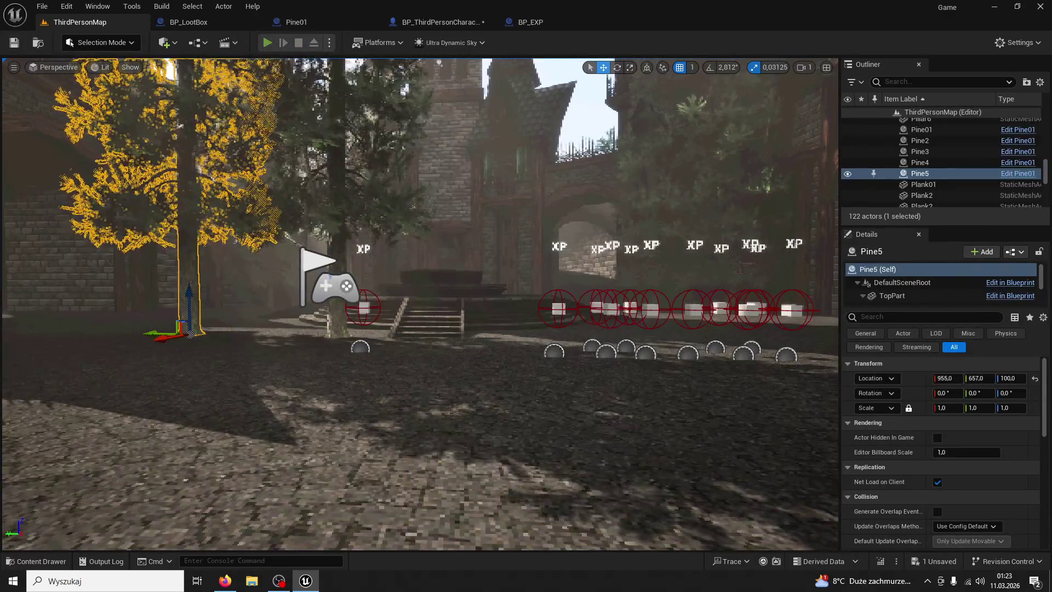
pyautogui.hotkey('alt', 'p')
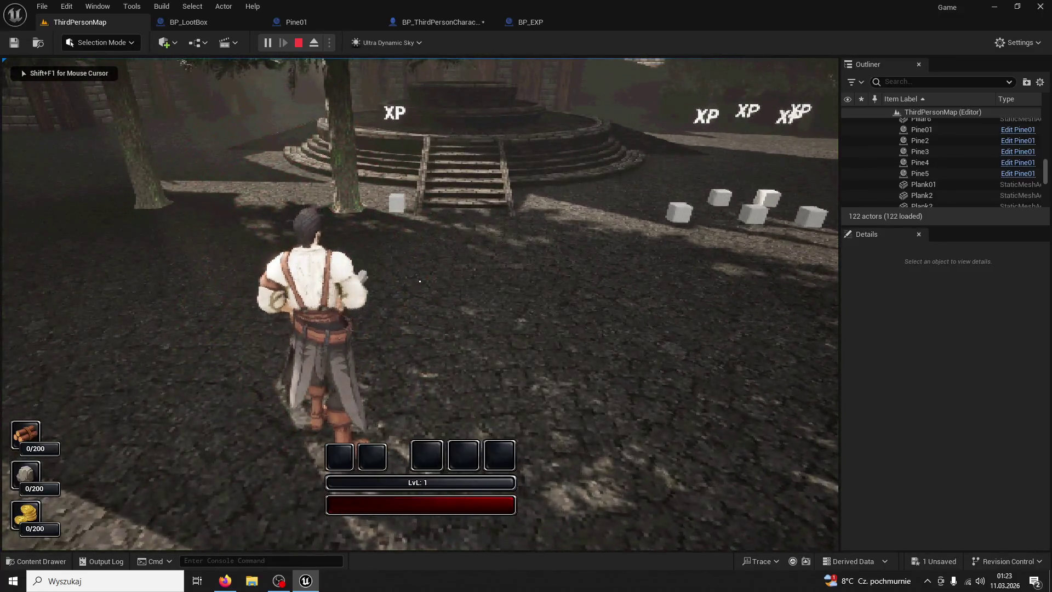
# - Chop a pine tree, search the courtyard for XP orbs, then stop the session
pyautogui.press('w')
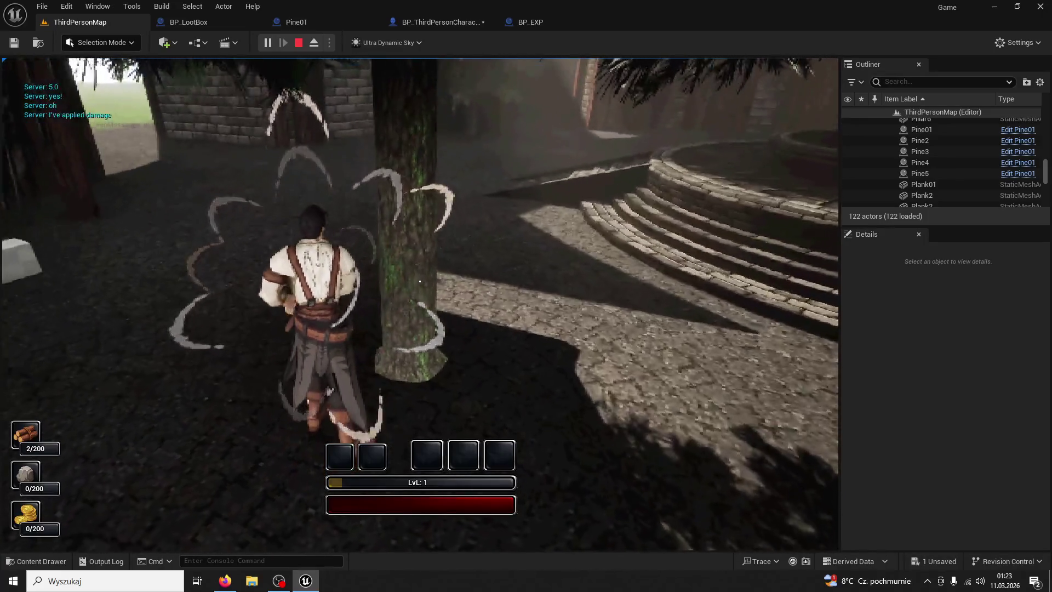
pyautogui.click(420, 281)
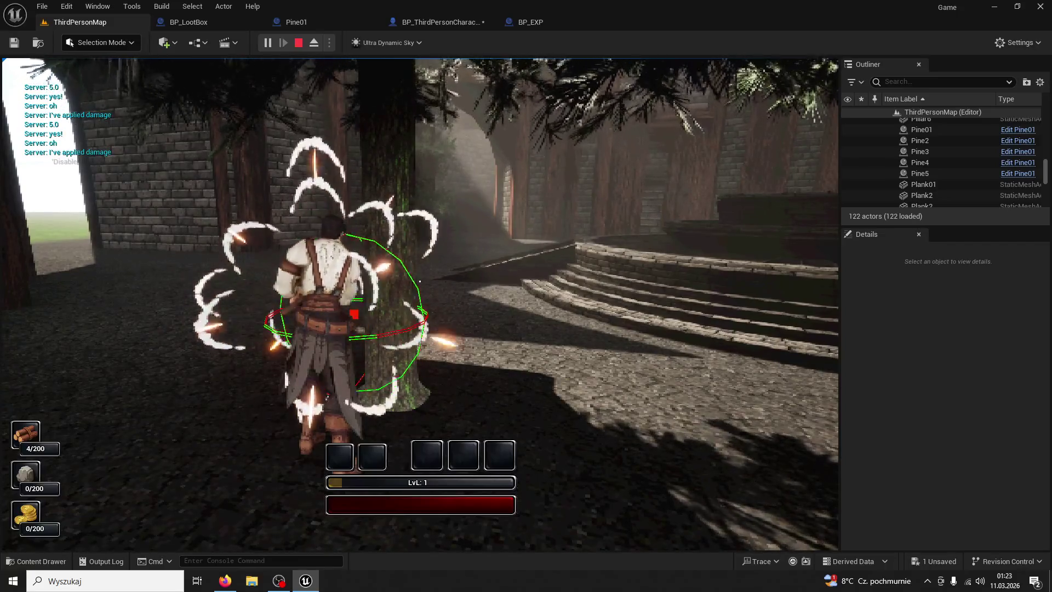
pyautogui.click(420, 281)
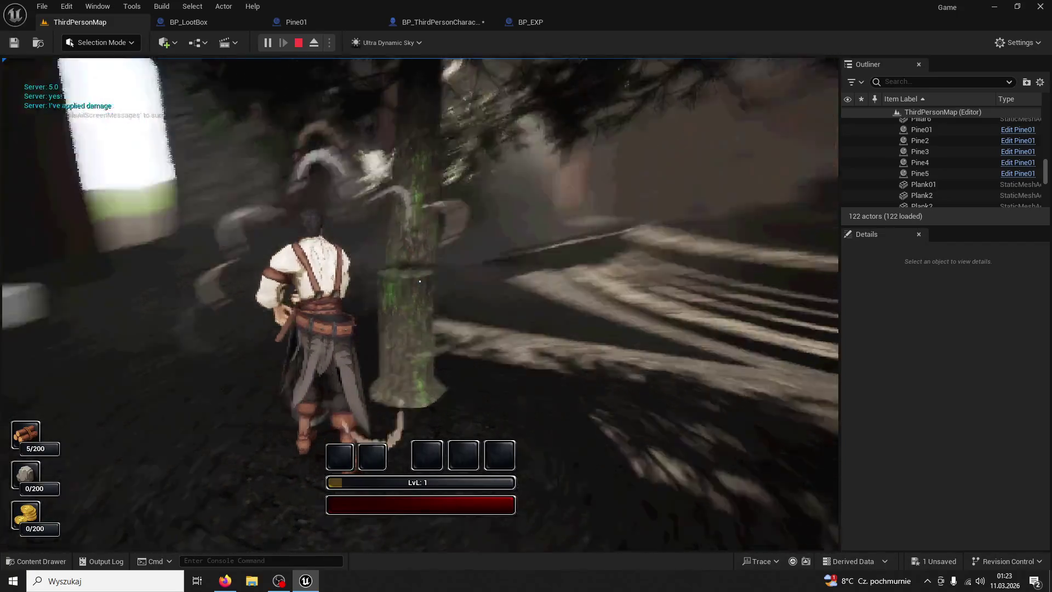
pyautogui.press('w')
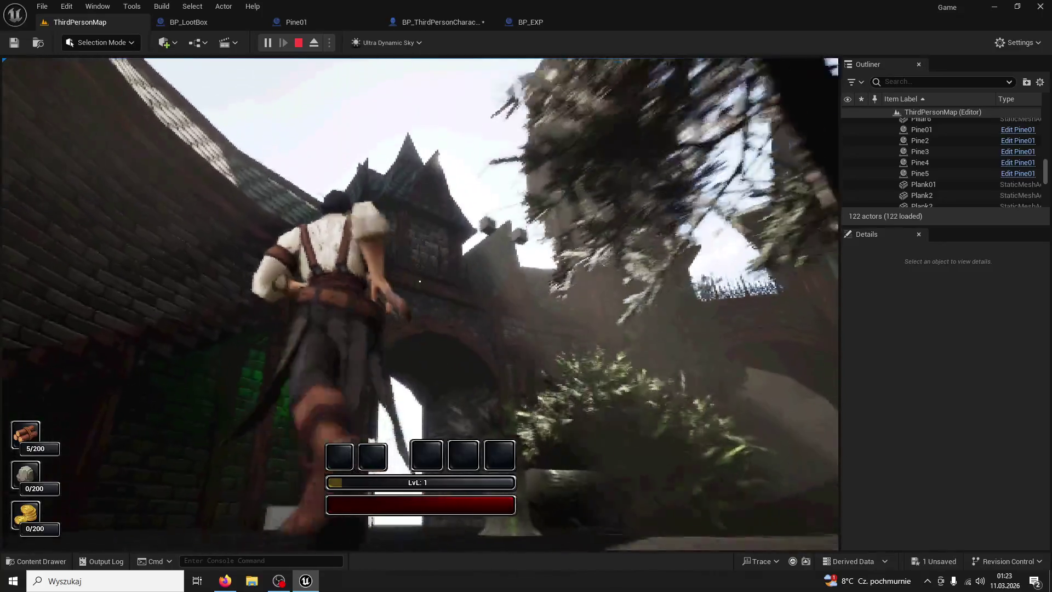
pyautogui.press('w')
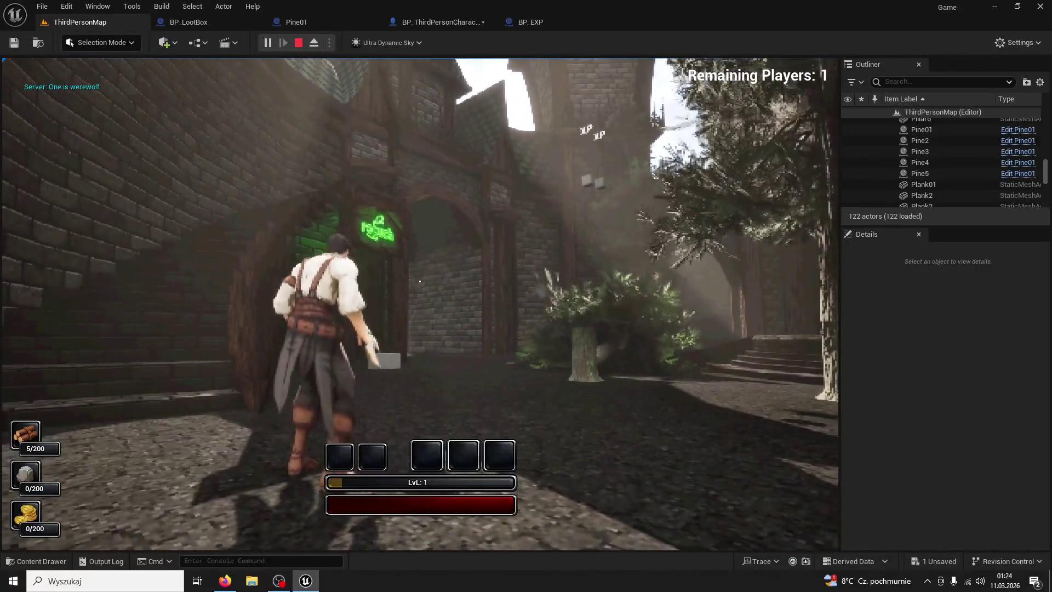
pyautogui.press('w')
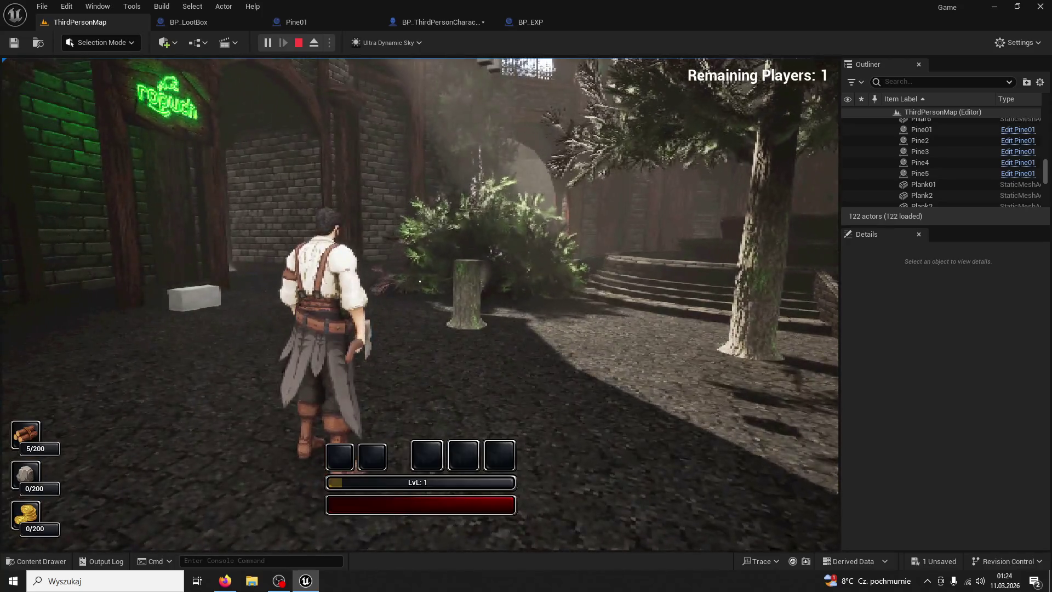
pyautogui.press('Escape')
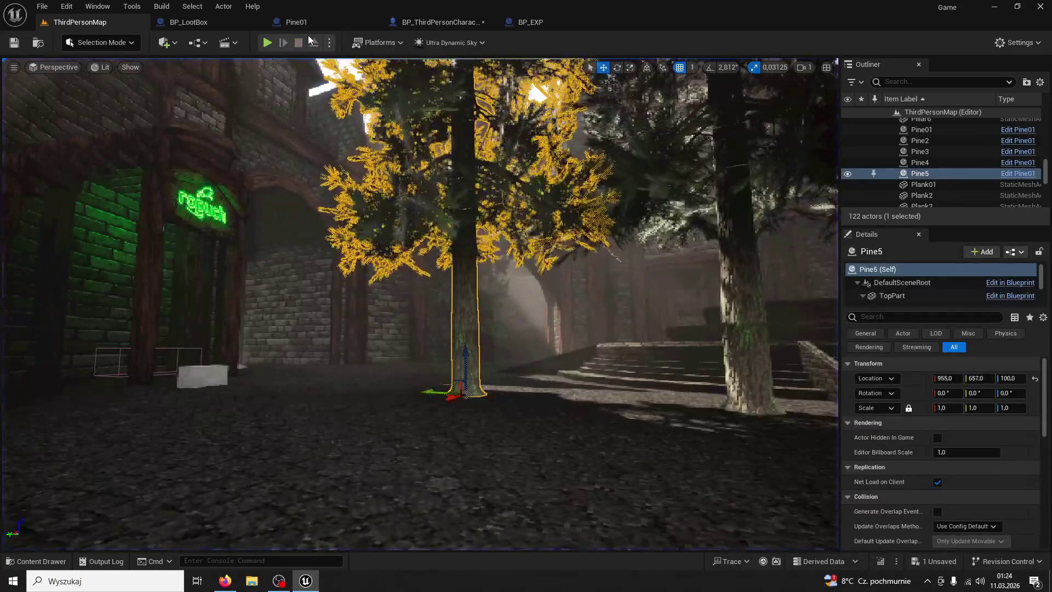
# - Browse the pine01 assets and select the Leaves03 mesh in the Pine01 tree preview
pyautogui.click(317, 24)
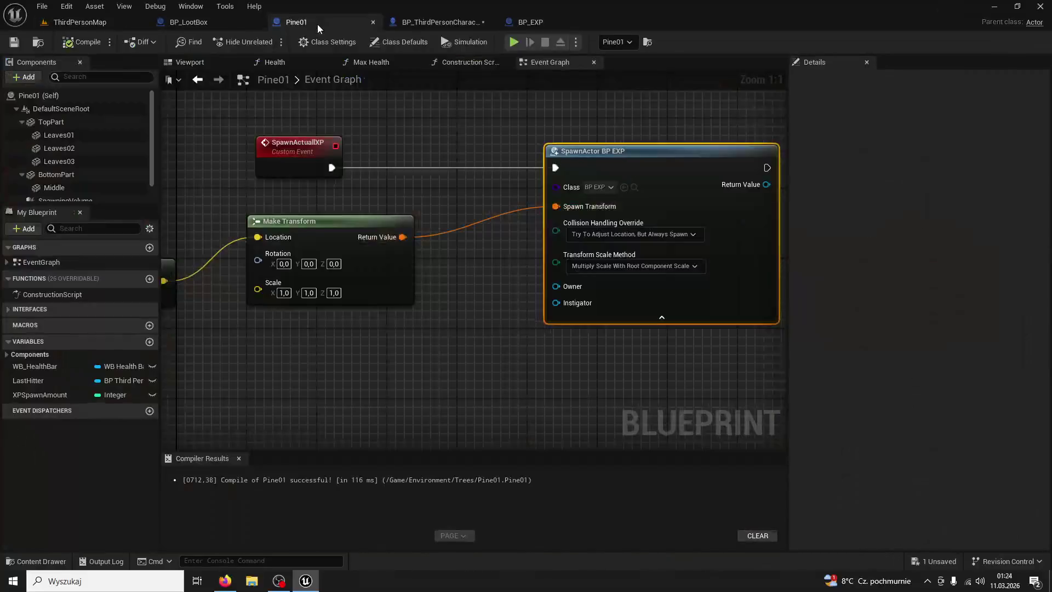
pyautogui.moveTo(299, 125); pyautogui.dragTo(489, 226)
pyautogui.click(30, 561)
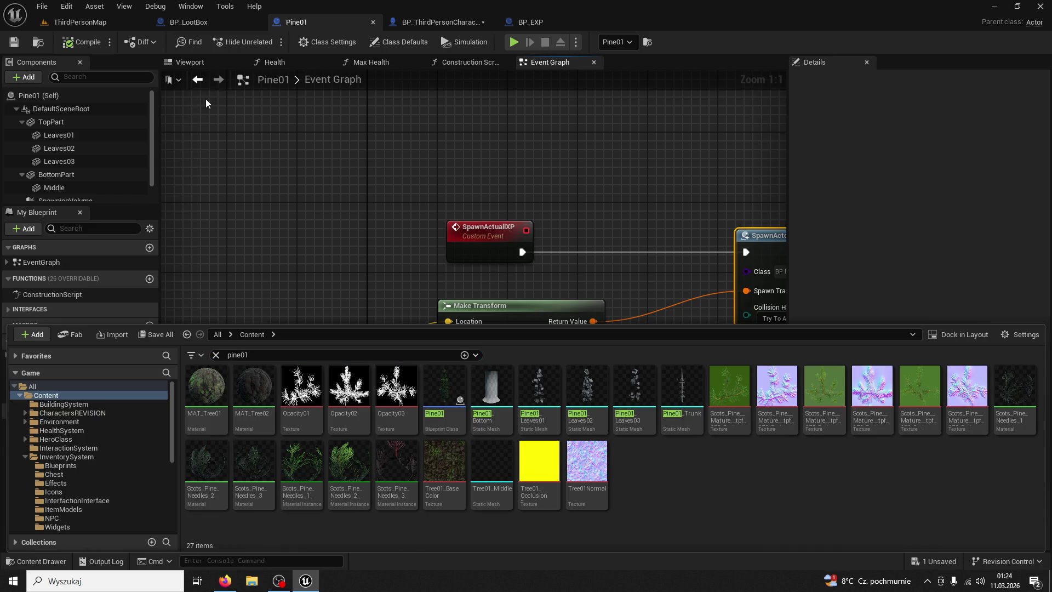
pyautogui.click(189, 62)
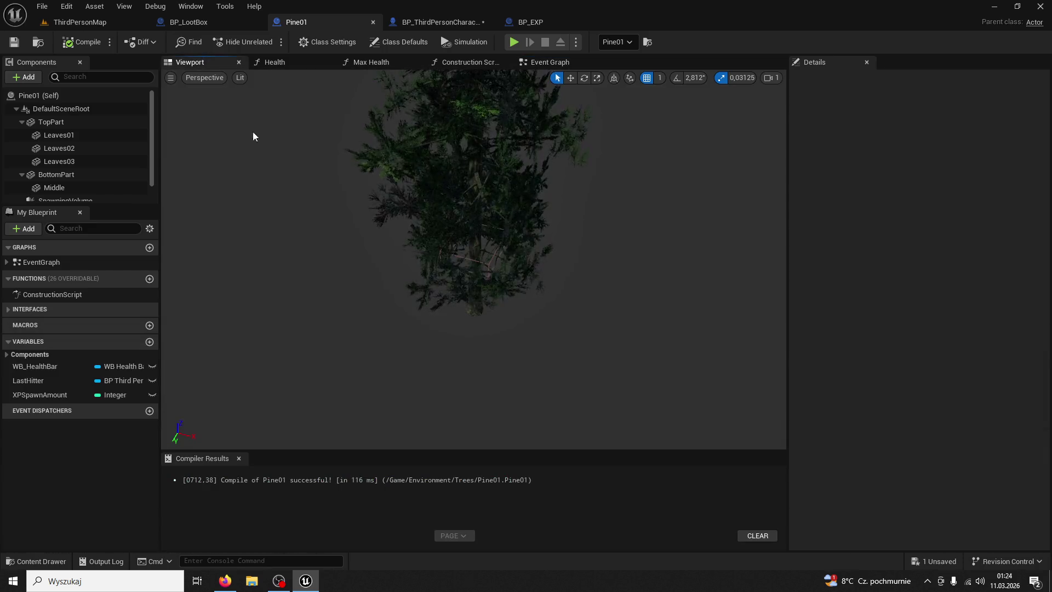
pyautogui.click(471, 235)
pyautogui.click(422, 225)
pyautogui.click(384, 186)
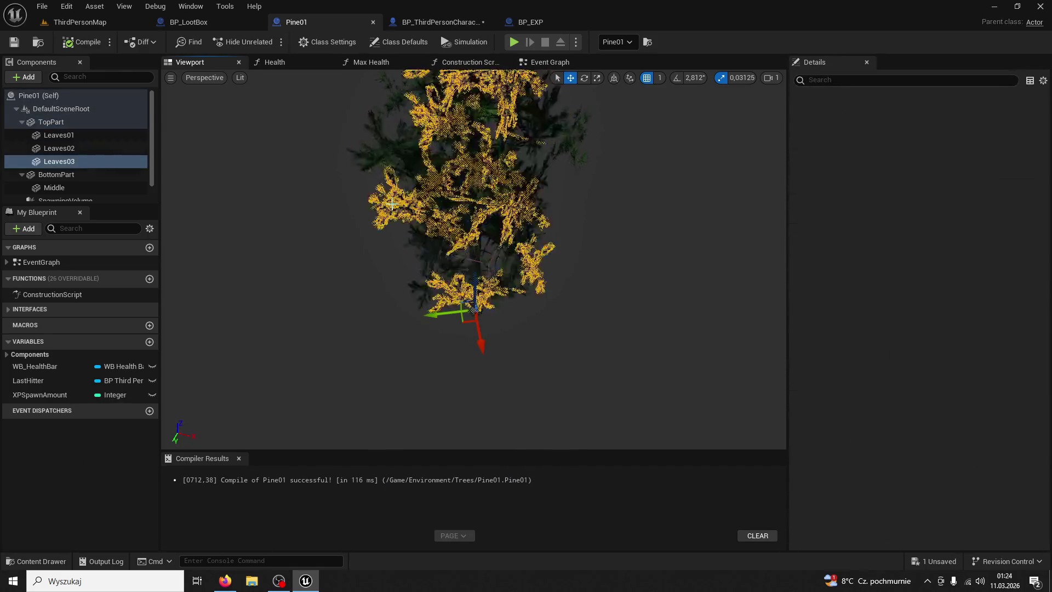
# - Cycle through the tabs back to the Pine01 event graph
pyautogui.click(192, 24)
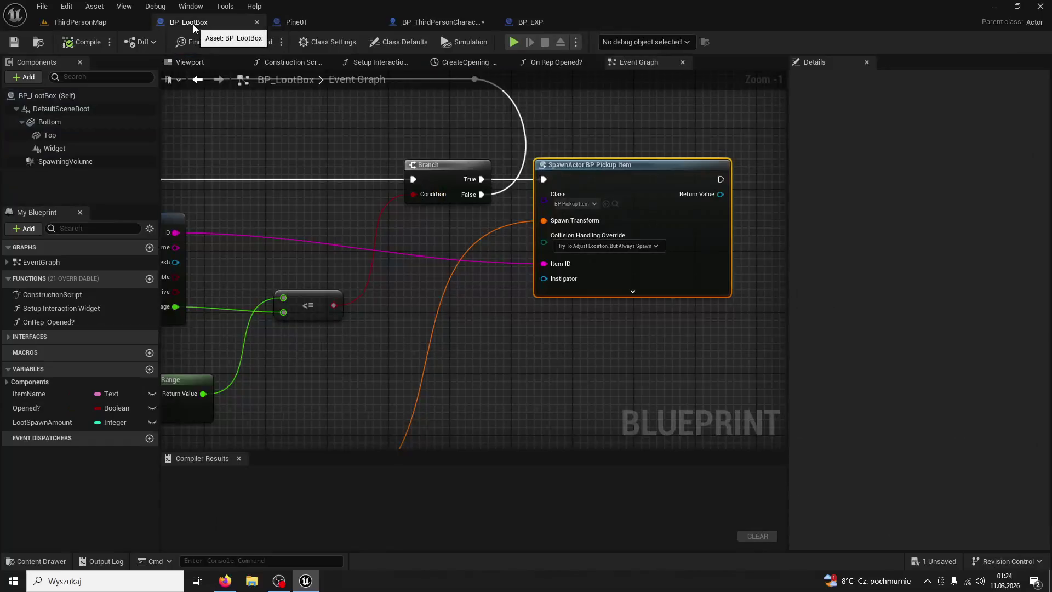
pyautogui.click(113, 21)
pyautogui.click(303, 23)
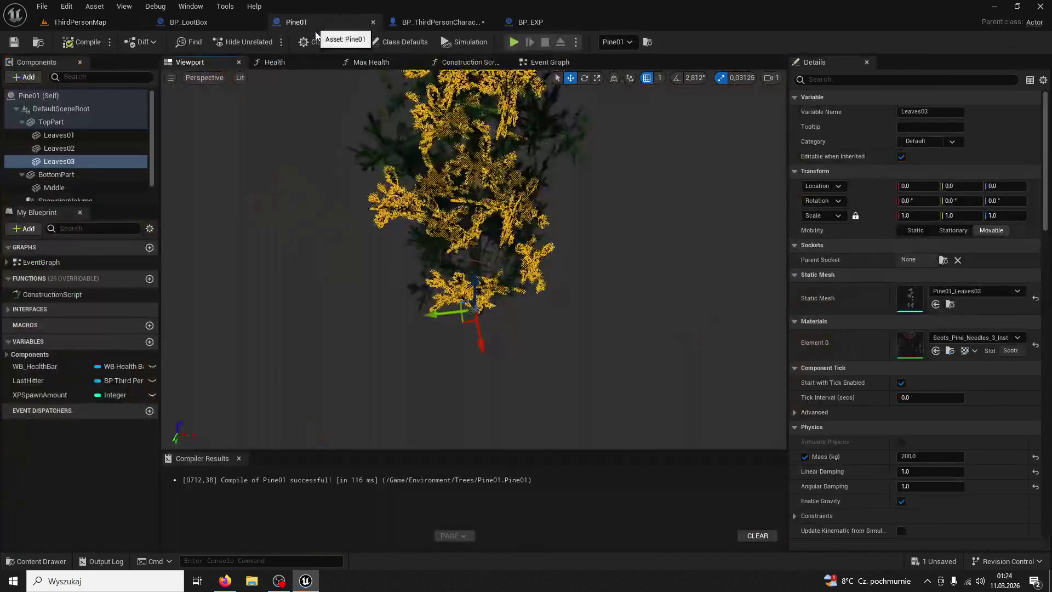
pyautogui.click(550, 62)
# - Break the execution link into the Spawn Actual XP call after Tree Fall on Server
pyautogui.moveTo(532, 111)
pyautogui.mouseDown()
pyautogui.moveTo(574, 119)
pyautogui.moveTo(464, 165)
pyautogui.moveTo(578, 251)
pyautogui.moveTo(503, 198)
pyautogui.mouseUp()
pyautogui.scroll(-1, 502, 193)
pyautogui.moveTo(423, 163); pyautogui.dragTo(433, 186)
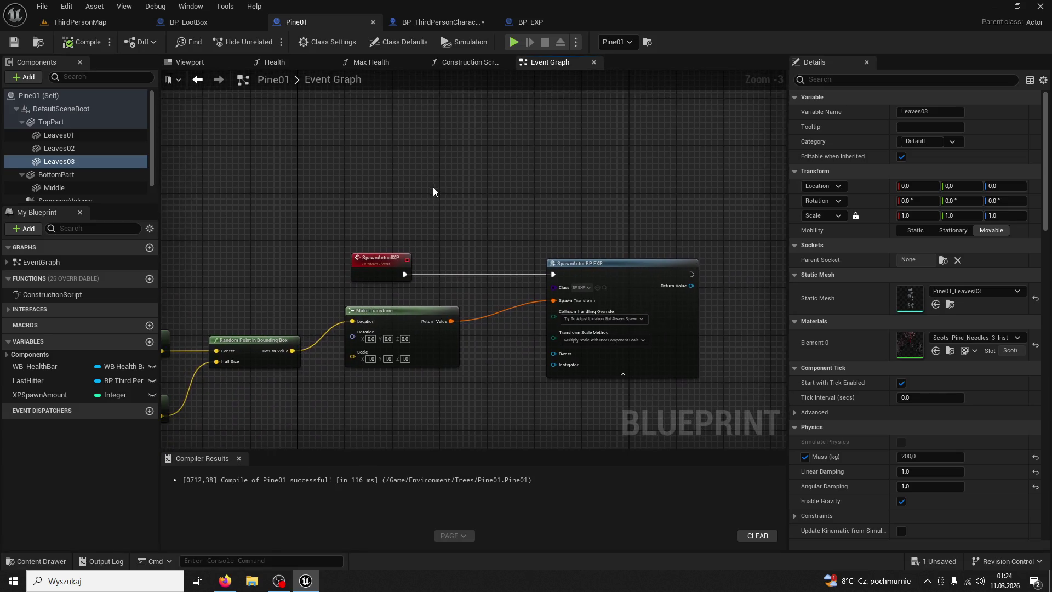
pyautogui.scroll(-2, 434, 232)
pyautogui.scroll(3, 408, 294)
pyautogui.moveTo(409, 294)
pyautogui.mouseDown()
pyautogui.moveTo(440, 435)
pyautogui.moveTo(280, 291)
pyautogui.mouseUp()
pyautogui.moveTo(478, 302); pyautogui.dragTo(448, 279)
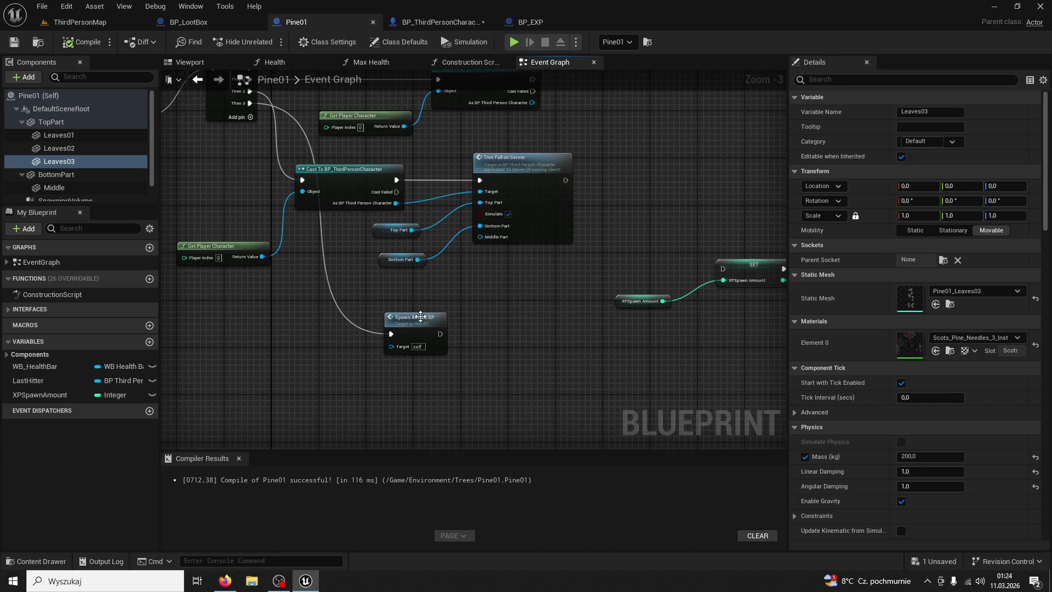
pyautogui.rightClick(392, 334)
pyautogui.click(432, 362)
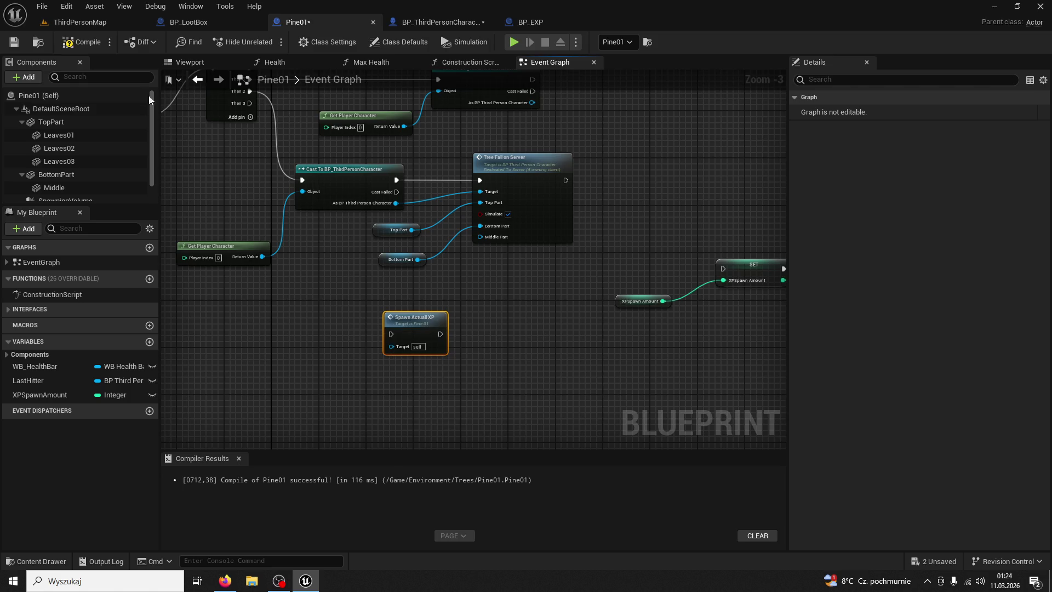
pyautogui.click(80, 22)
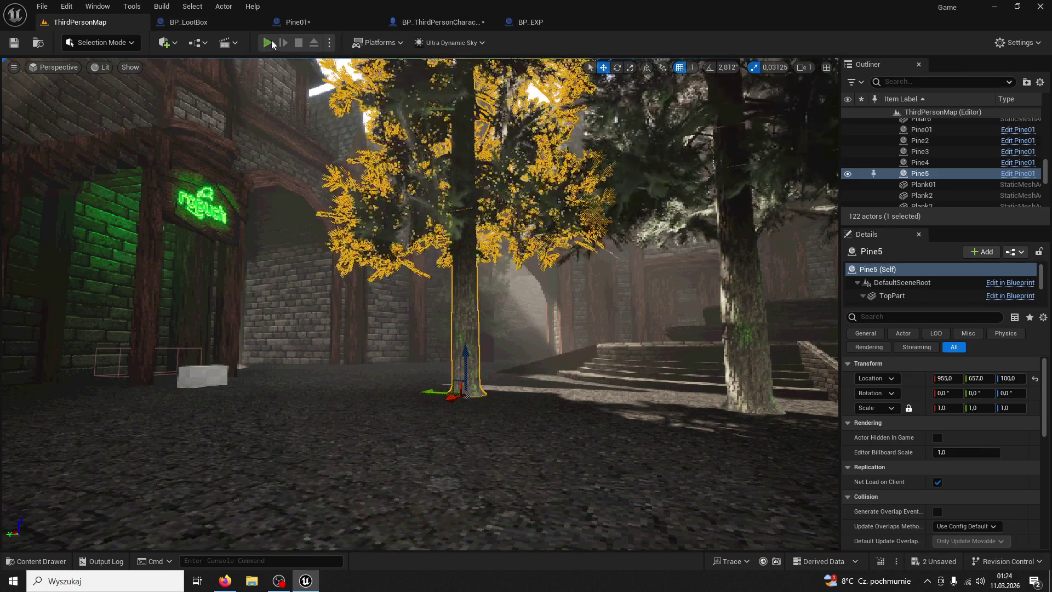
# - Start another play test, chop pines until wood reaches 10/200, then stop the session
pyautogui.click(267, 42)
pyautogui.press('w')
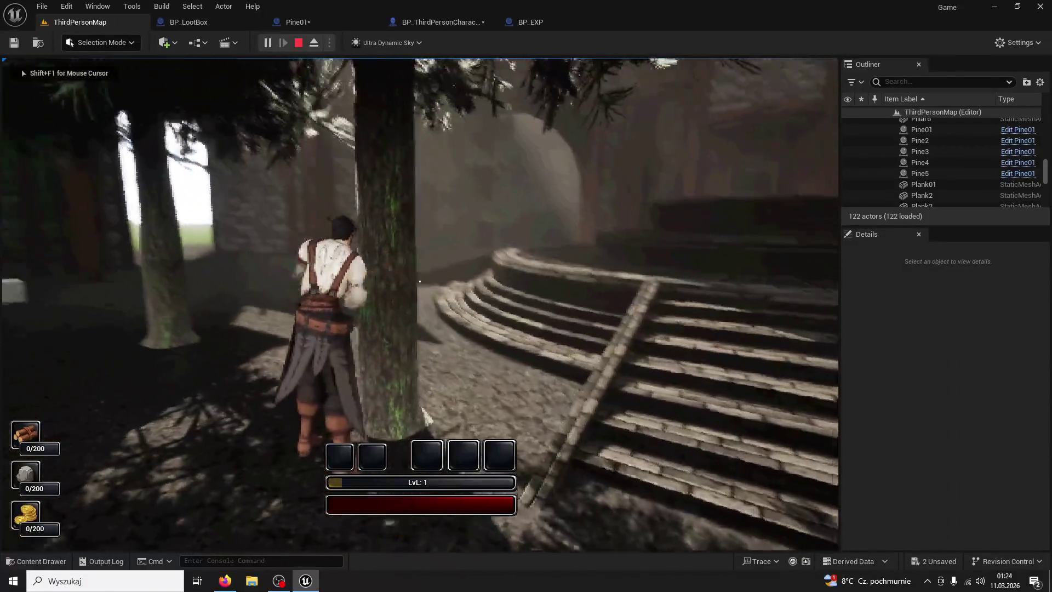
pyautogui.click(419, 281)
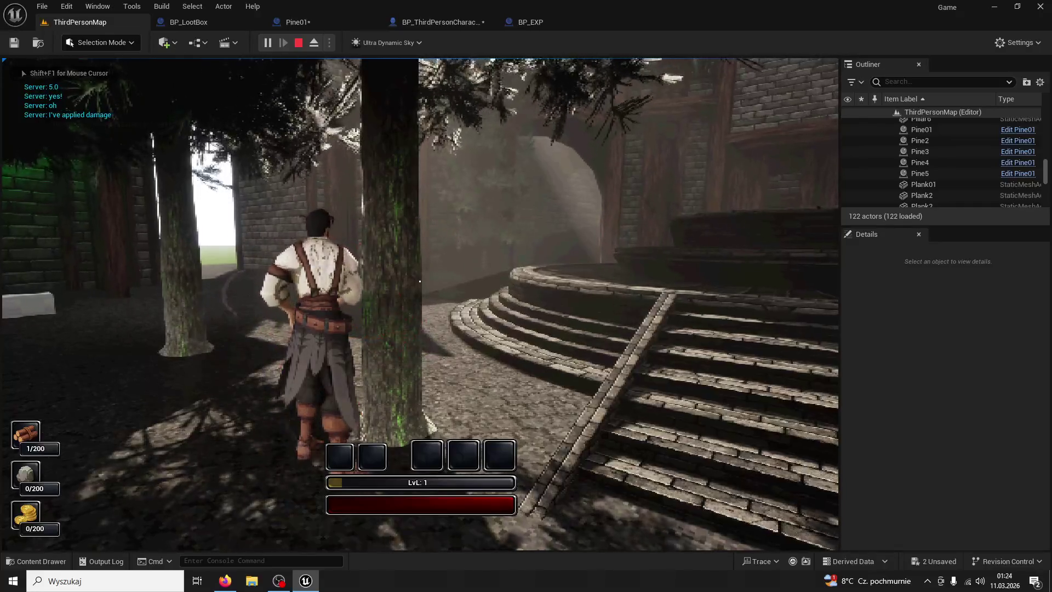
pyautogui.click(420, 281)
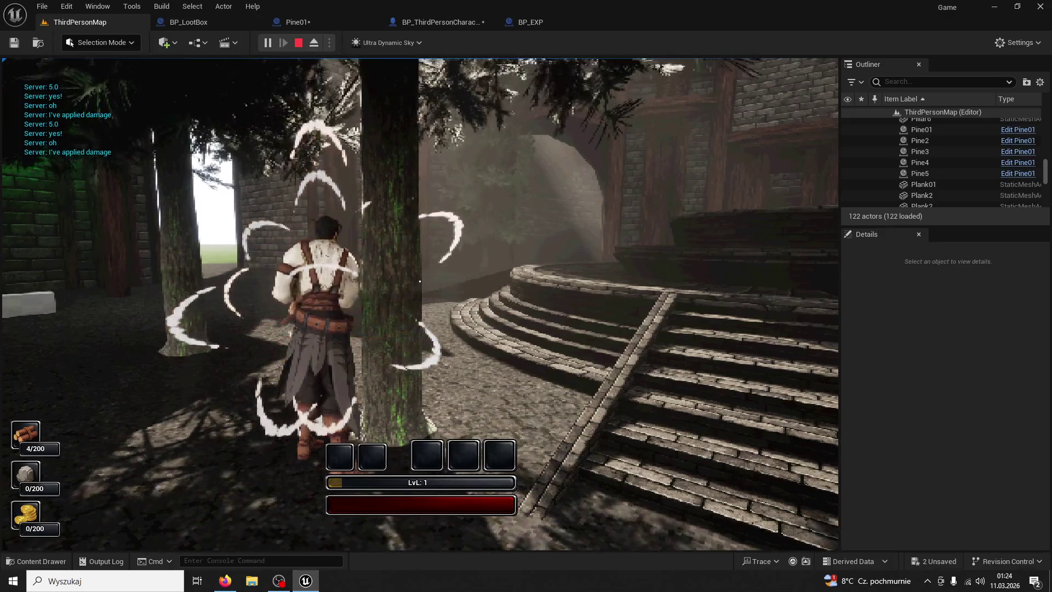
pyautogui.press('w')
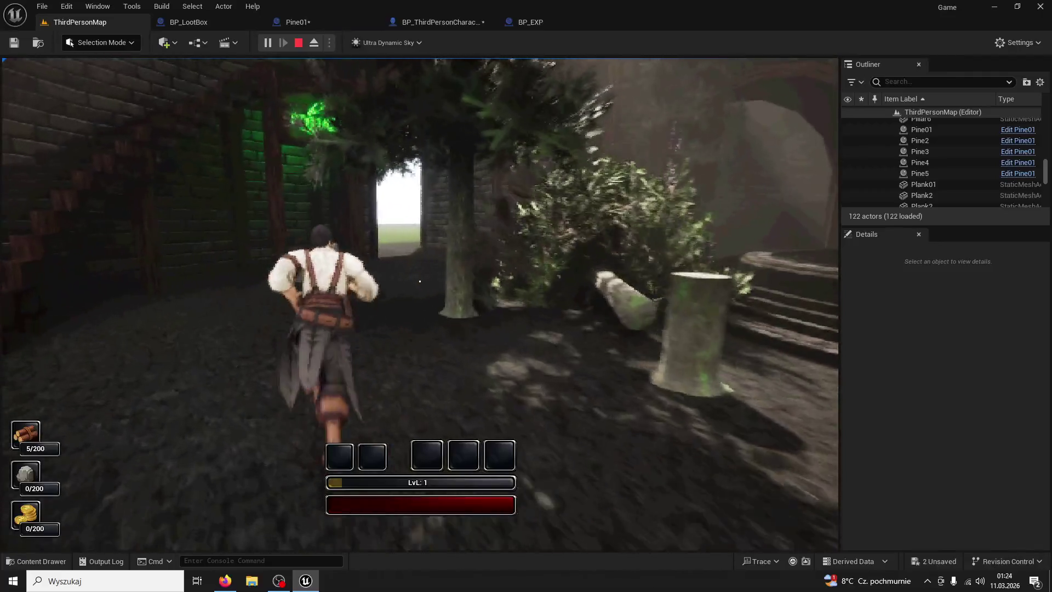
pyautogui.press('w')
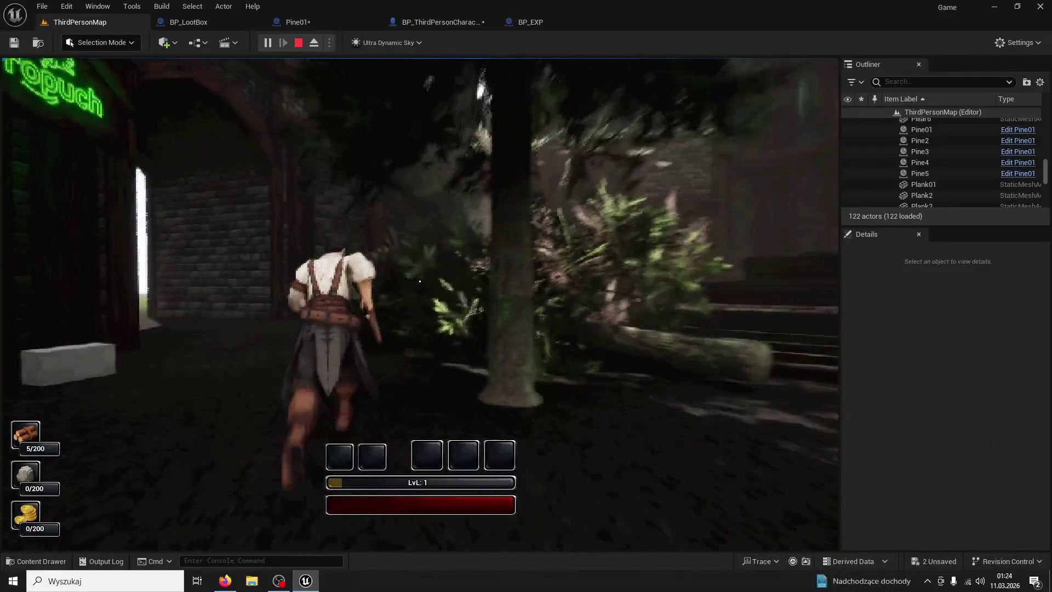
pyautogui.click(420, 281)
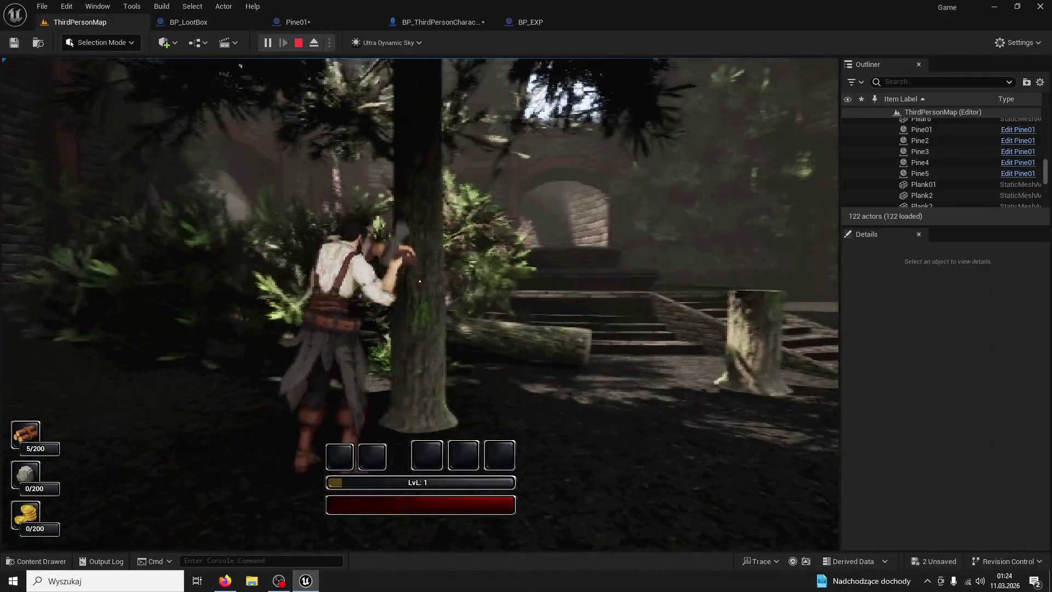
pyautogui.click(419, 281)
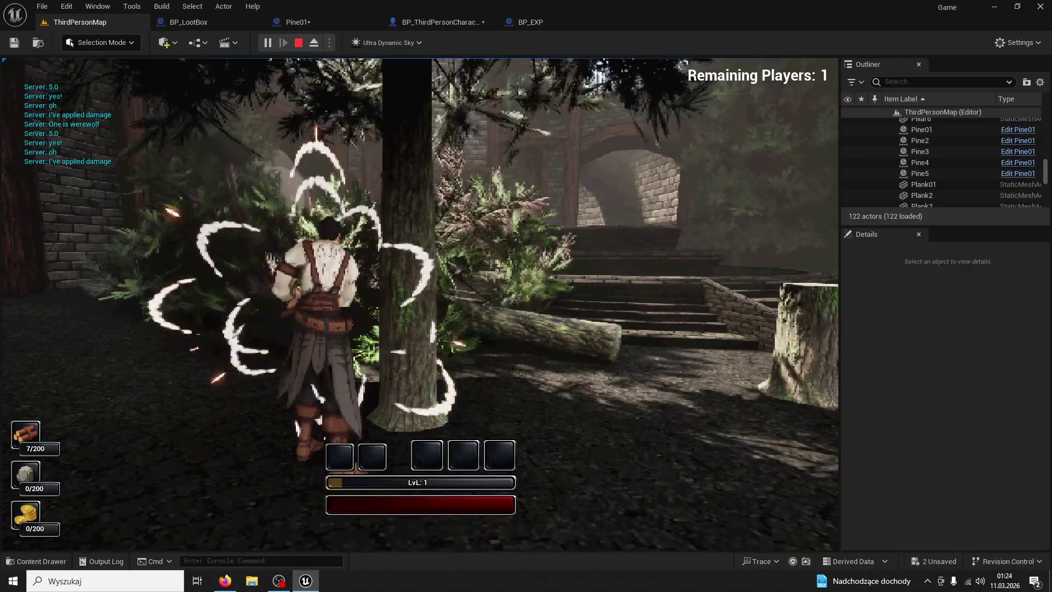
pyautogui.click(419, 281)
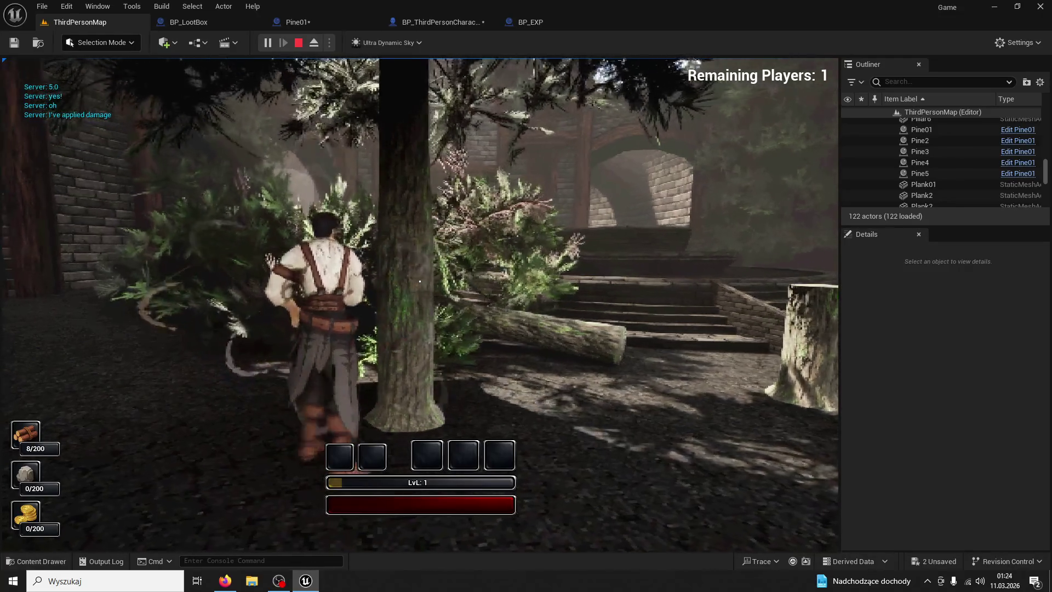
pyautogui.click(420, 281)
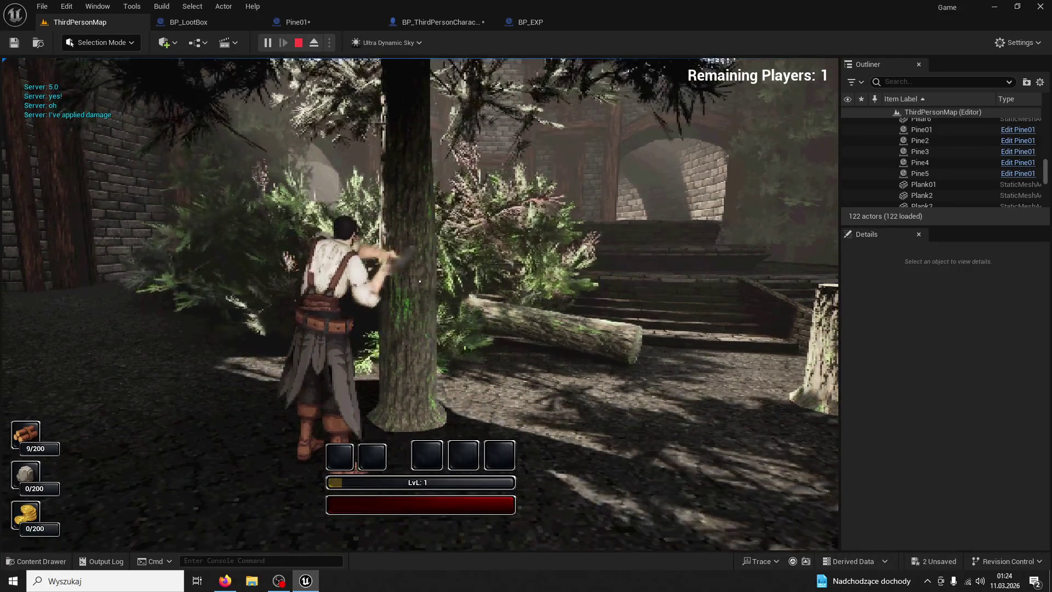
pyautogui.click(420, 281)
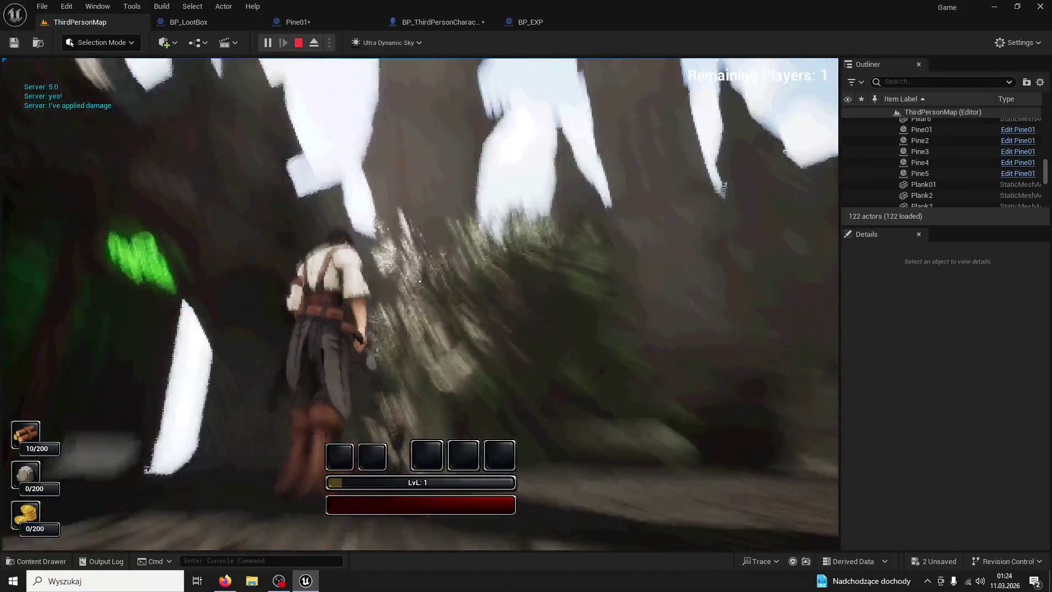
pyautogui.press('Escape')
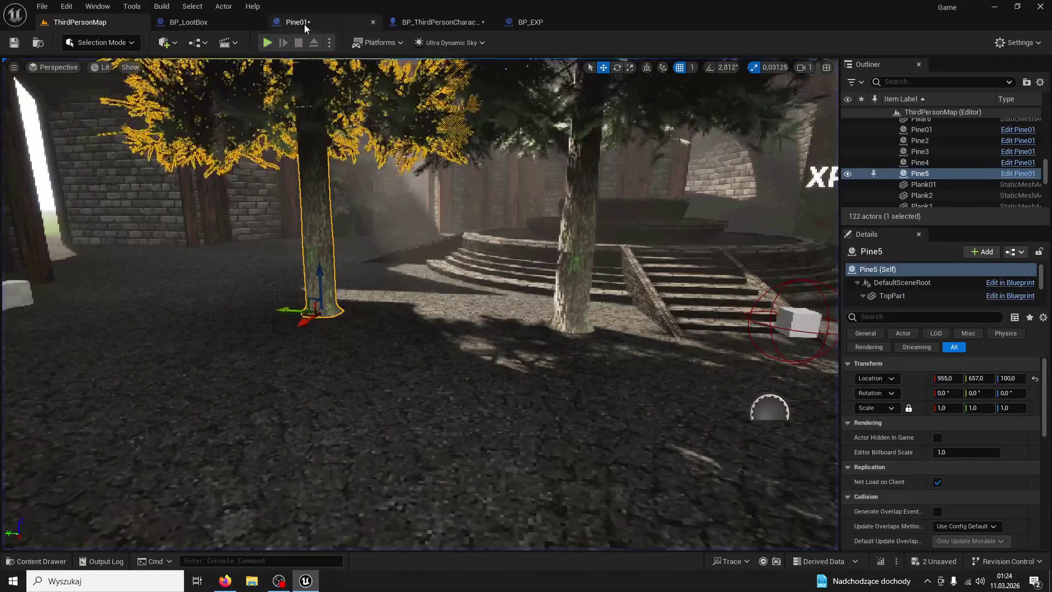
# - Look through the BP_EXP, BP_ThirdPersonCharacter and BP_LootBox graphs before returning to Pine01
pyautogui.click(523, 22)
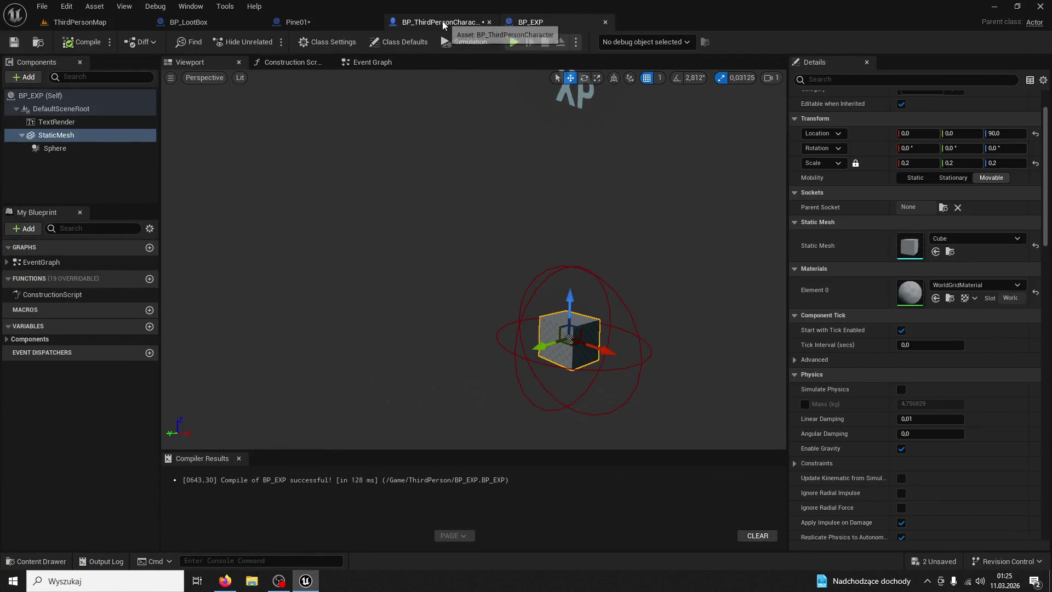
pyautogui.click(435, 23)
pyautogui.click(359, 23)
pyautogui.click(228, 25)
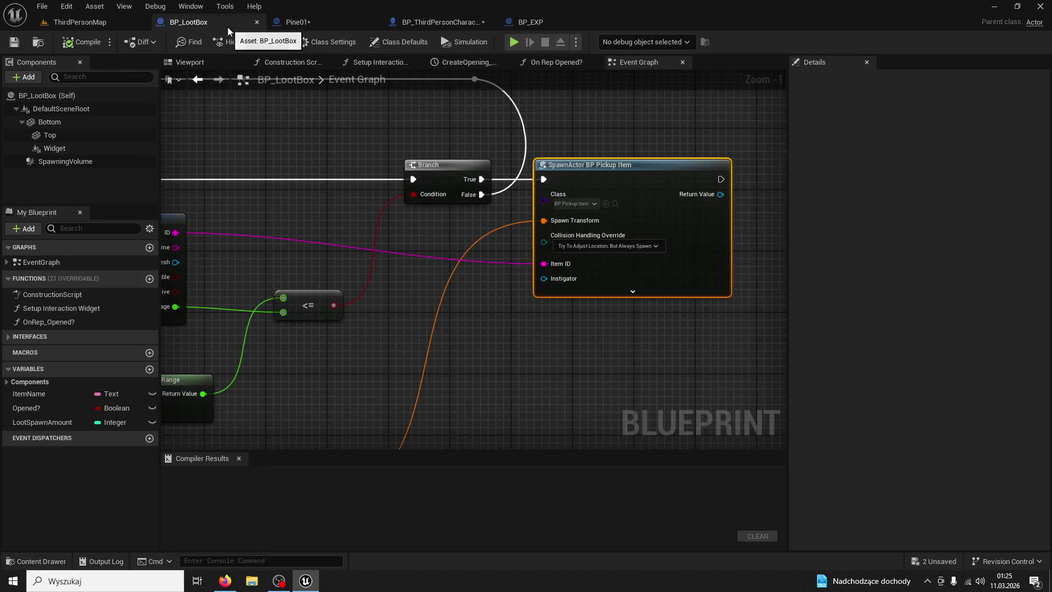
pyautogui.scroll(-3, 577, 230)
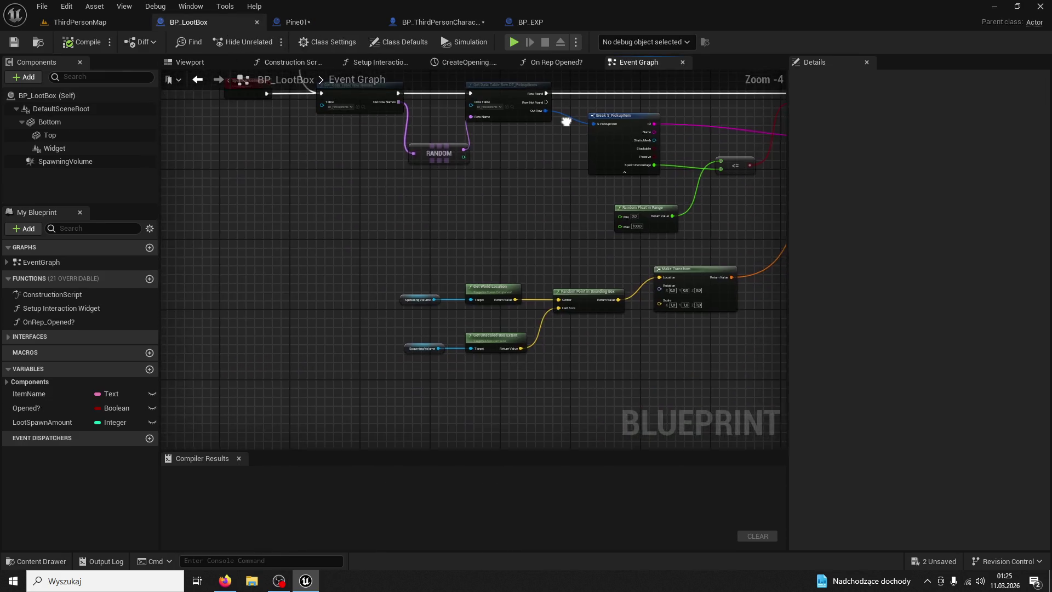
pyautogui.click(303, 22)
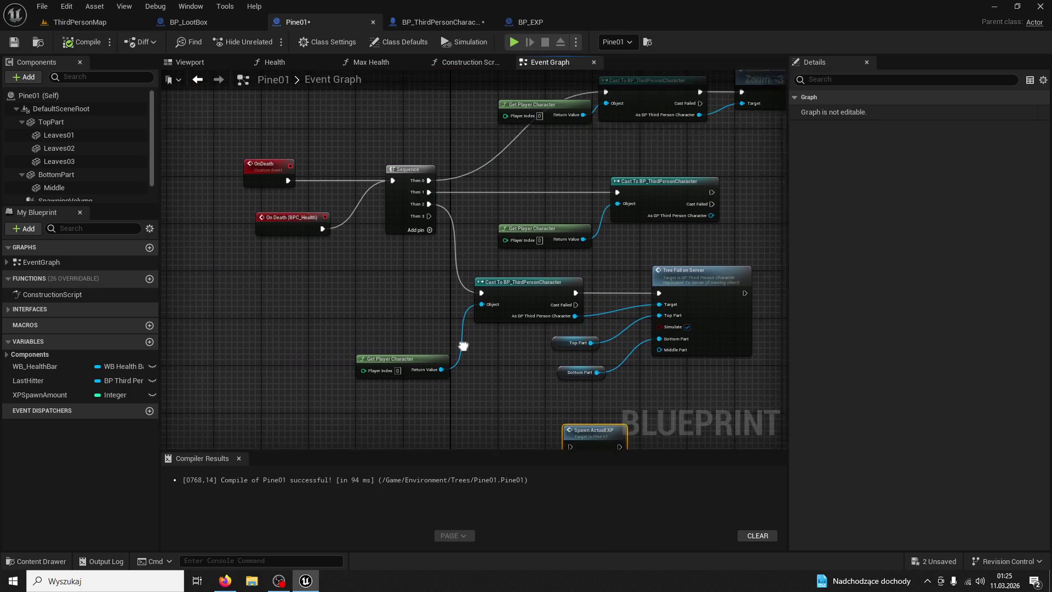
pyautogui.scroll(1, 516, 195)
pyautogui.scroll(-2, 516, 195)
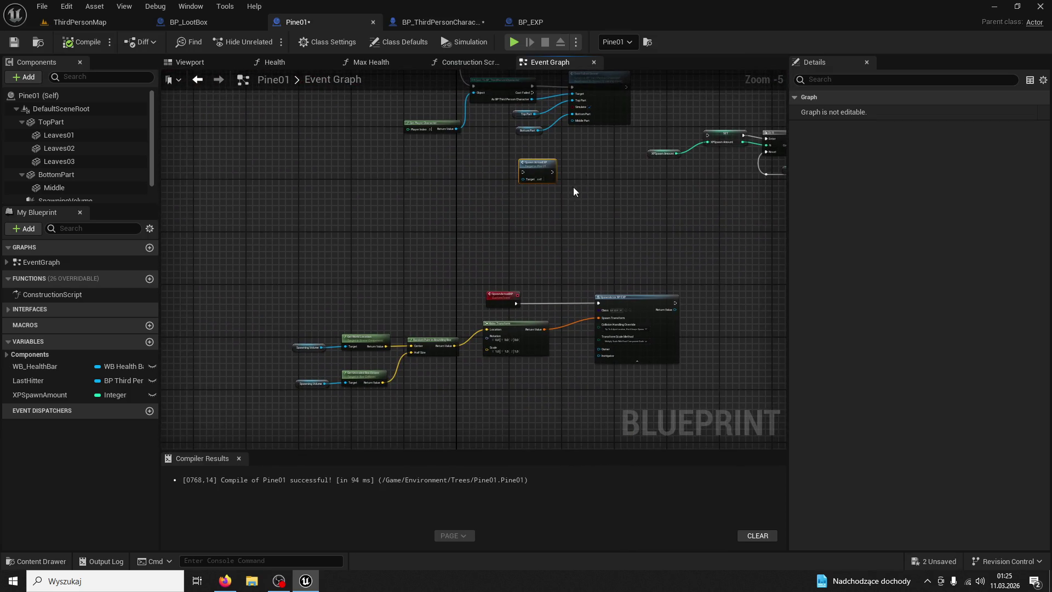
# - Move SpawnActor BP_EXP beside Spawn Actual XP and browse to the BP_EXP asset
pyautogui.doubleClick(518, 296)
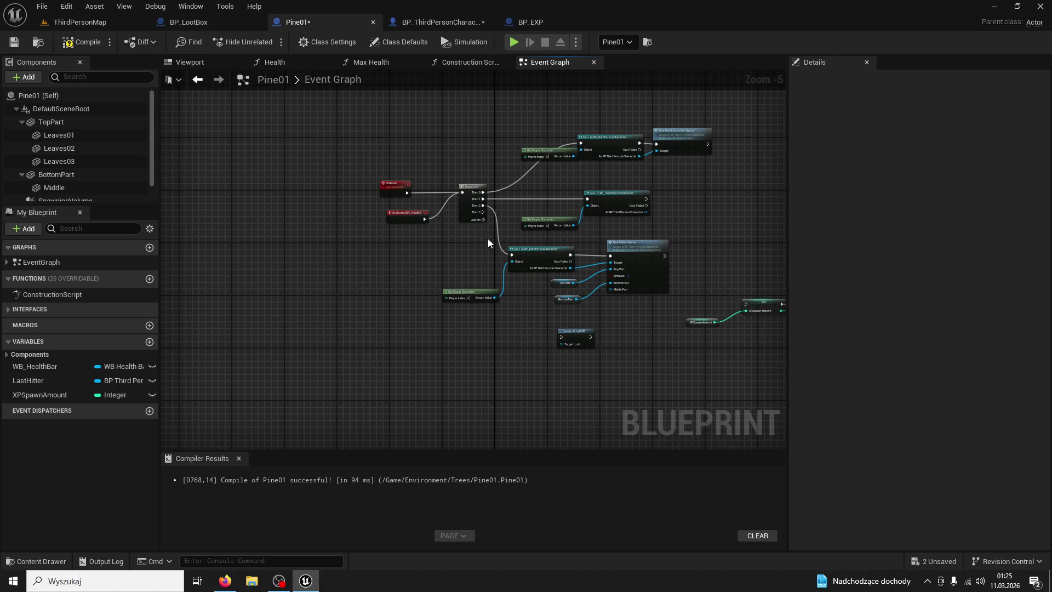
pyautogui.moveTo(583, 396); pyautogui.dragTo(614, 350)
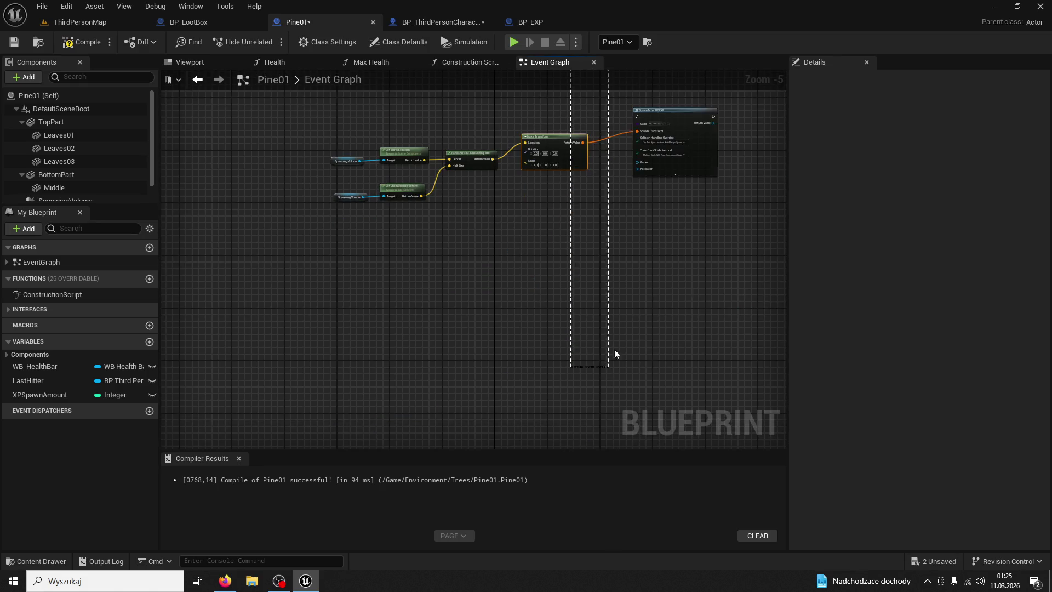
pyautogui.moveTo(636, 114)
pyautogui.mouseDown()
pyautogui.moveTo(591, 25)
pyautogui.moveTo(667, 323)
pyautogui.moveTo(626, 377)
pyautogui.mouseUp()
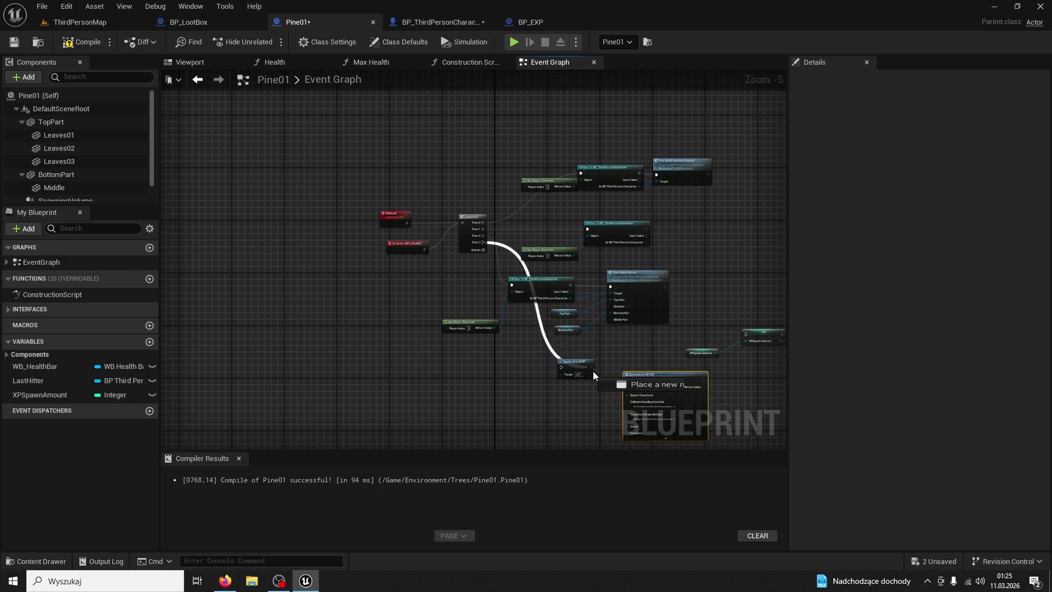
pyautogui.scroll(3, 500, 297)
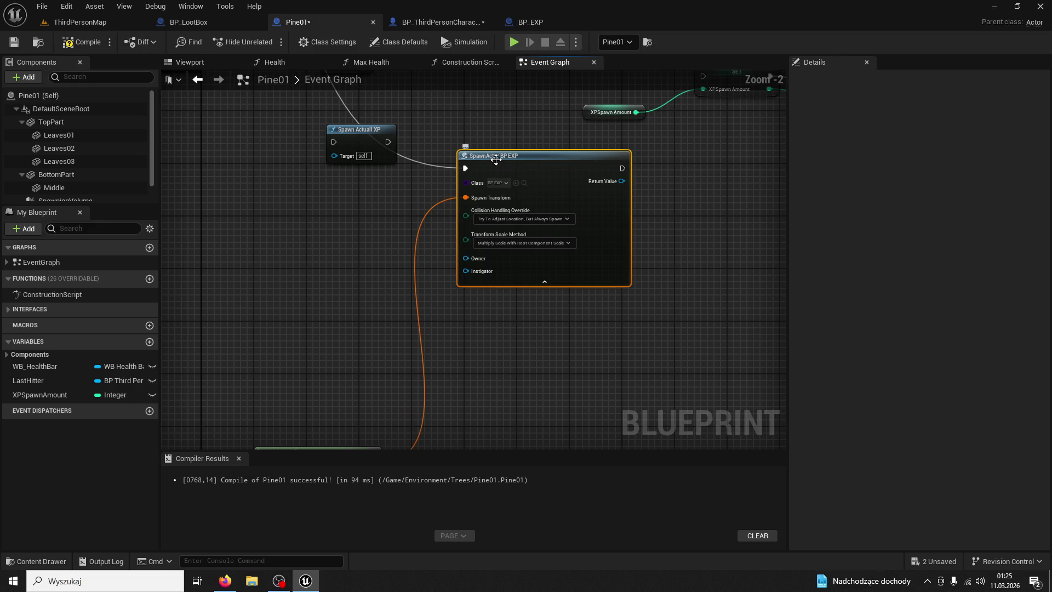
pyautogui.click(525, 183)
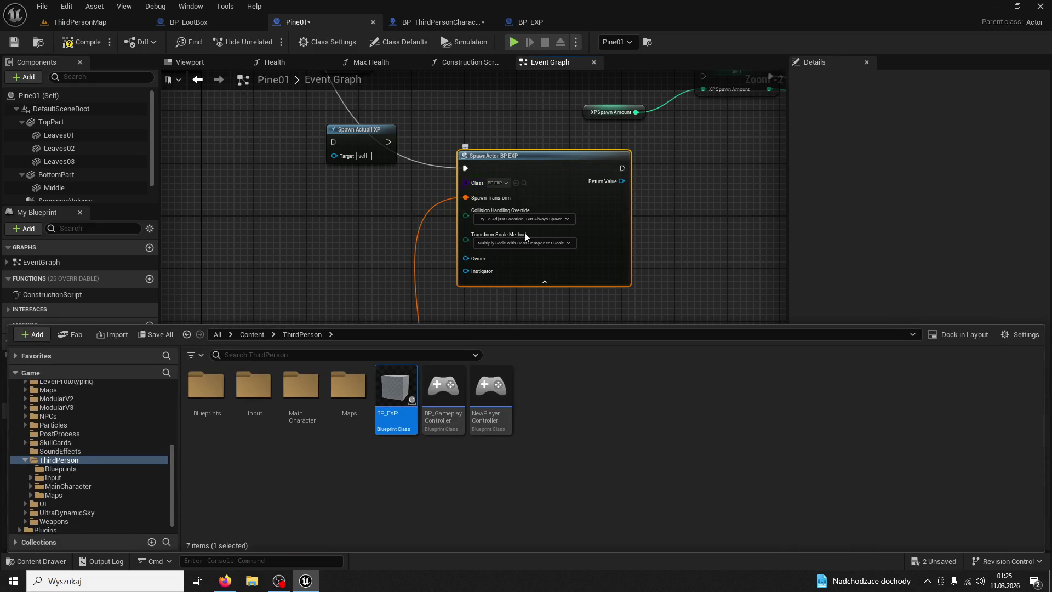
# - Inspect BP_EXP's event graph, follow GET_XP into BP_ThirdPersonCharacter, then return to ThirdPersonMap
pyautogui.doubleClick(407, 378)
pyautogui.click(372, 62)
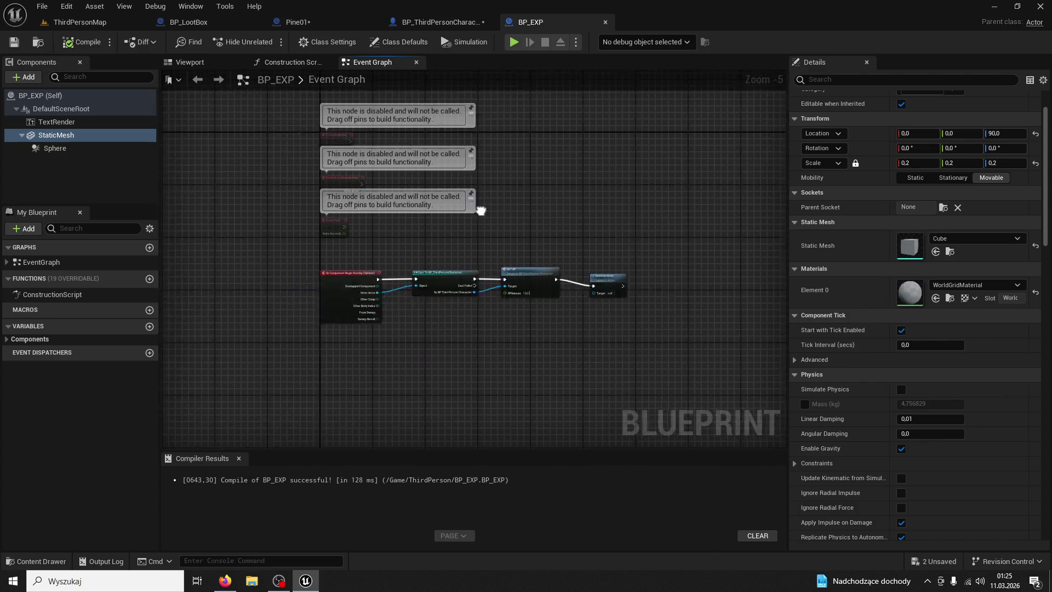
pyautogui.scroll(2, 476, 207)
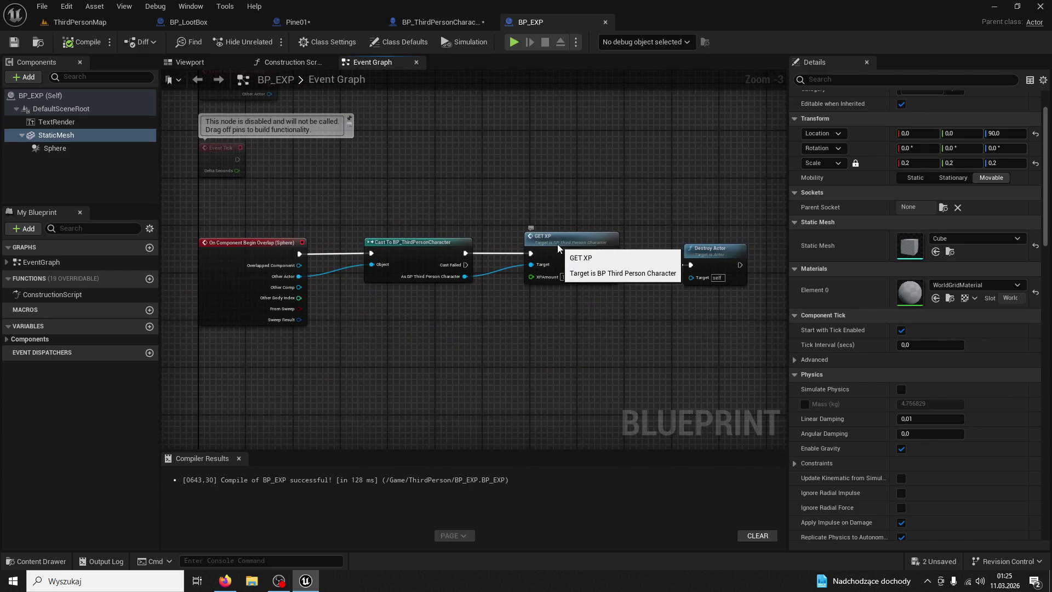
pyautogui.doubleClick(557, 244)
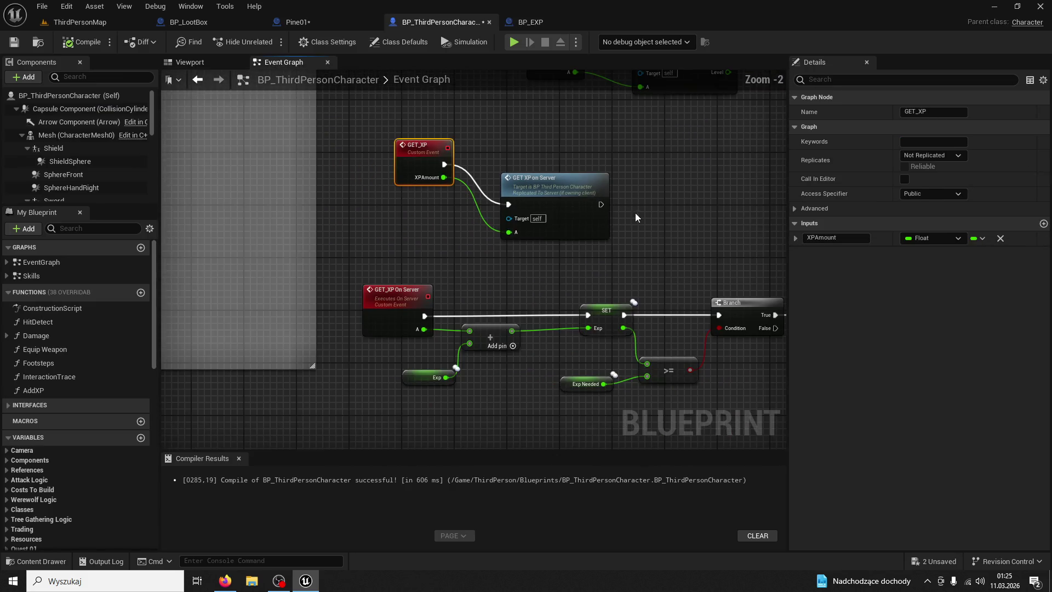
pyautogui.moveTo(636, 218)
pyautogui.mouseDown()
pyautogui.moveTo(564, 277)
pyautogui.moveTo(548, 314)
pyautogui.mouseUp()
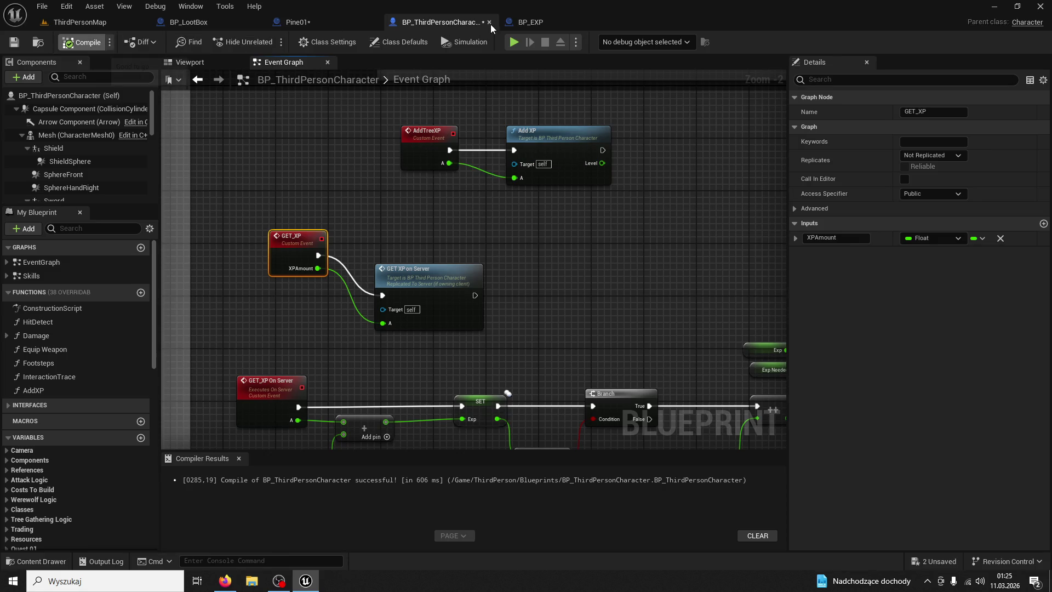
pyautogui.click(66, 22)
# - Start a play session, walk up to a pine tree and chop it twice
pyautogui.click(271, 38)
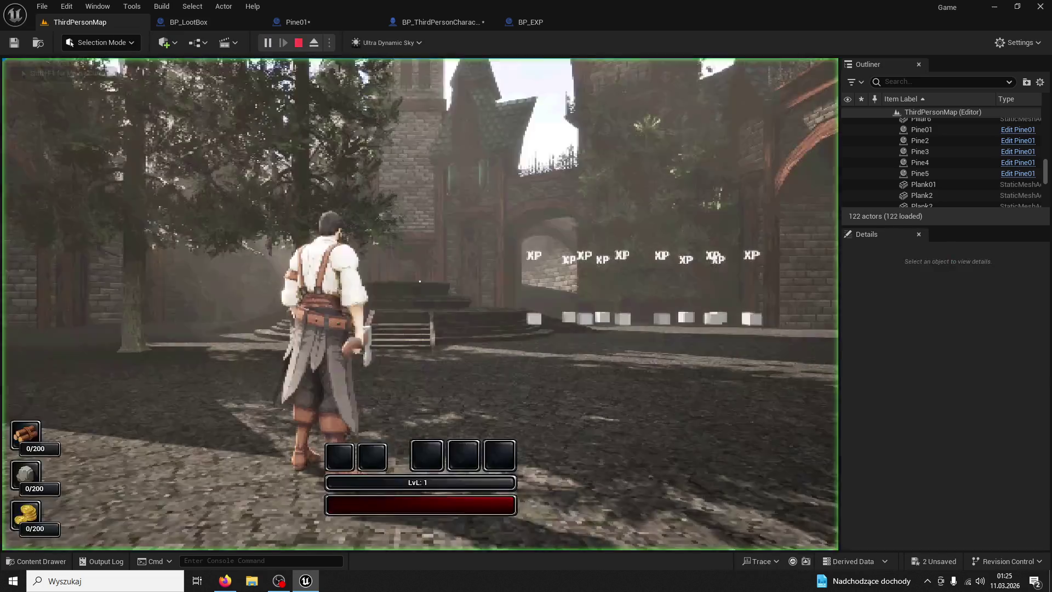
pyautogui.press('w')
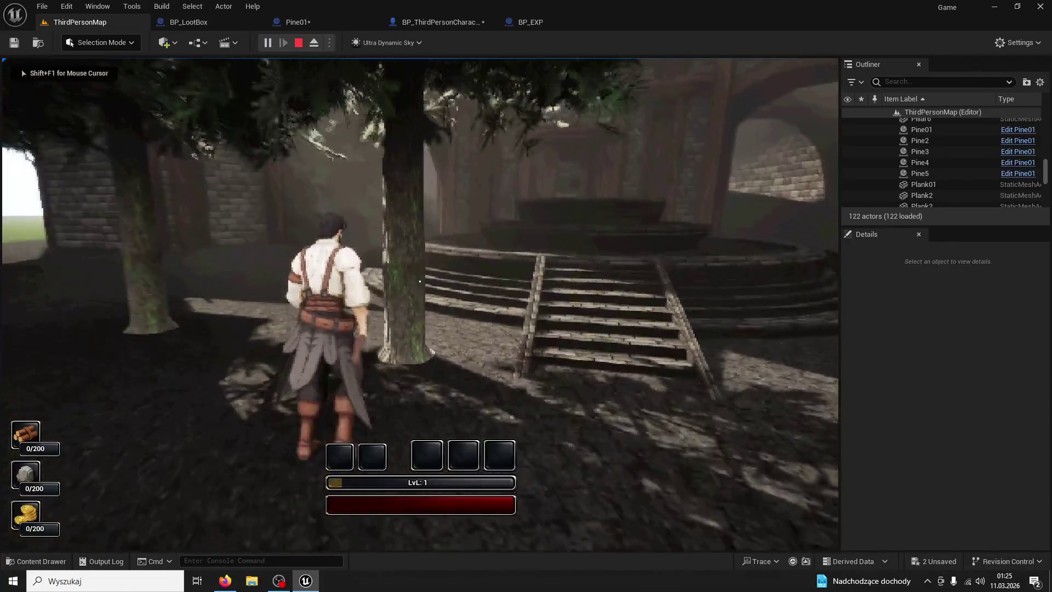
pyautogui.press('w')
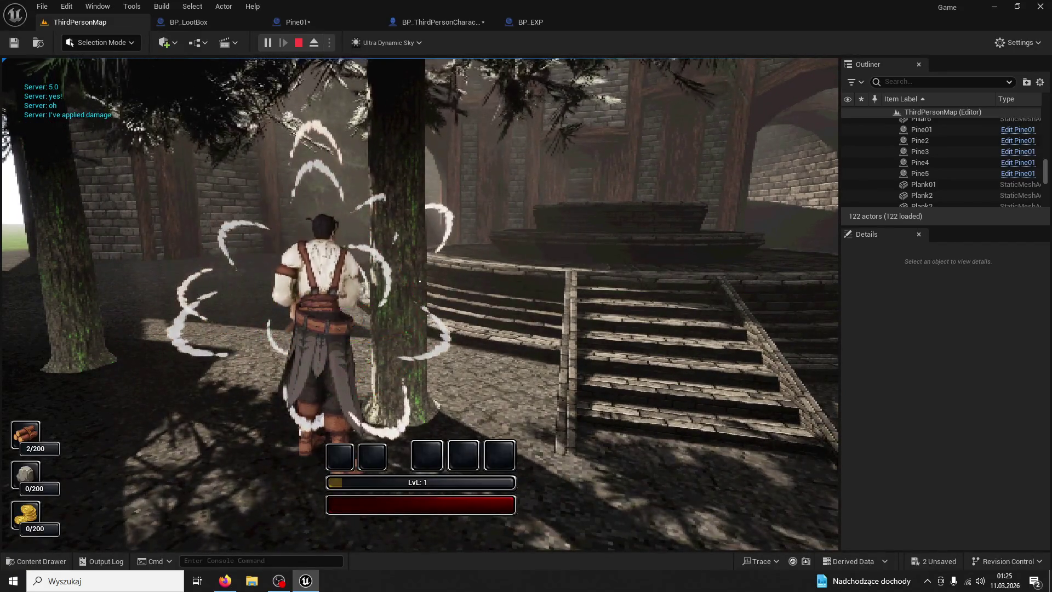
pyautogui.click(420, 281)
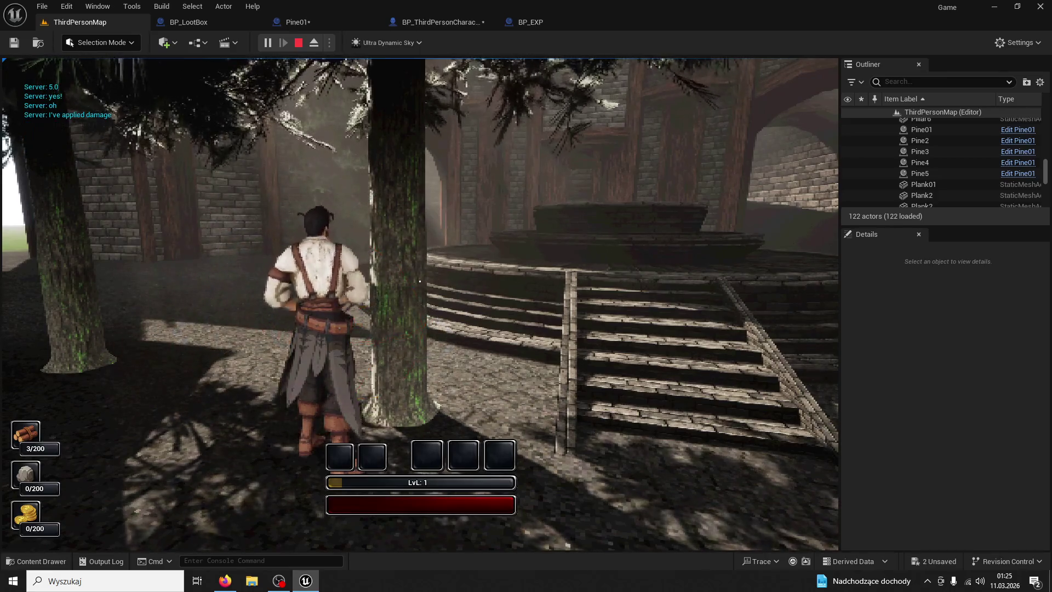
pyautogui.click(420, 281)
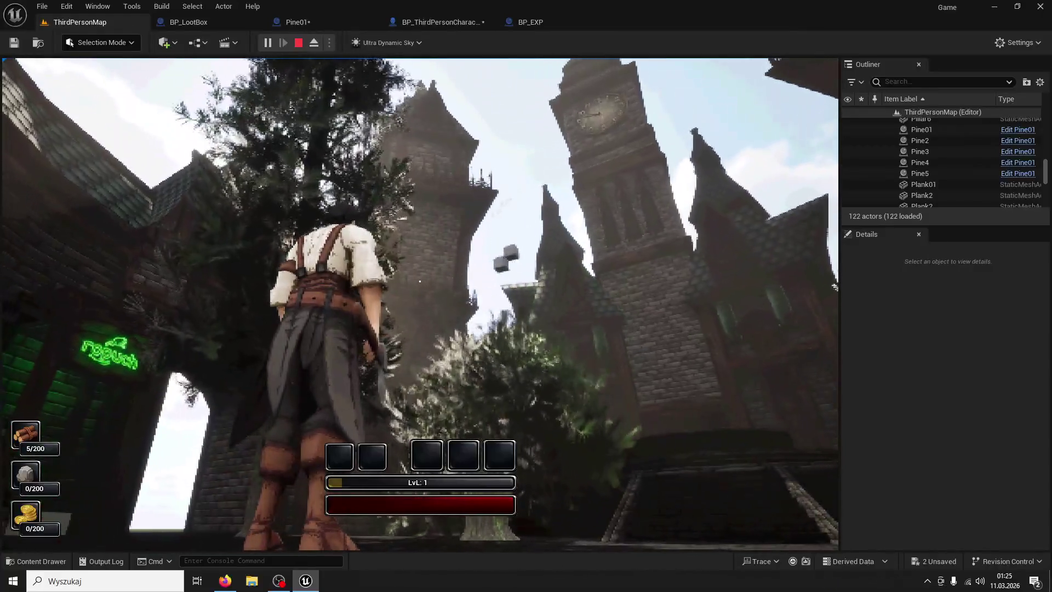
# - Run along the plank path, past the brick tower and courtyard to the stairs
pyautogui.press('w')
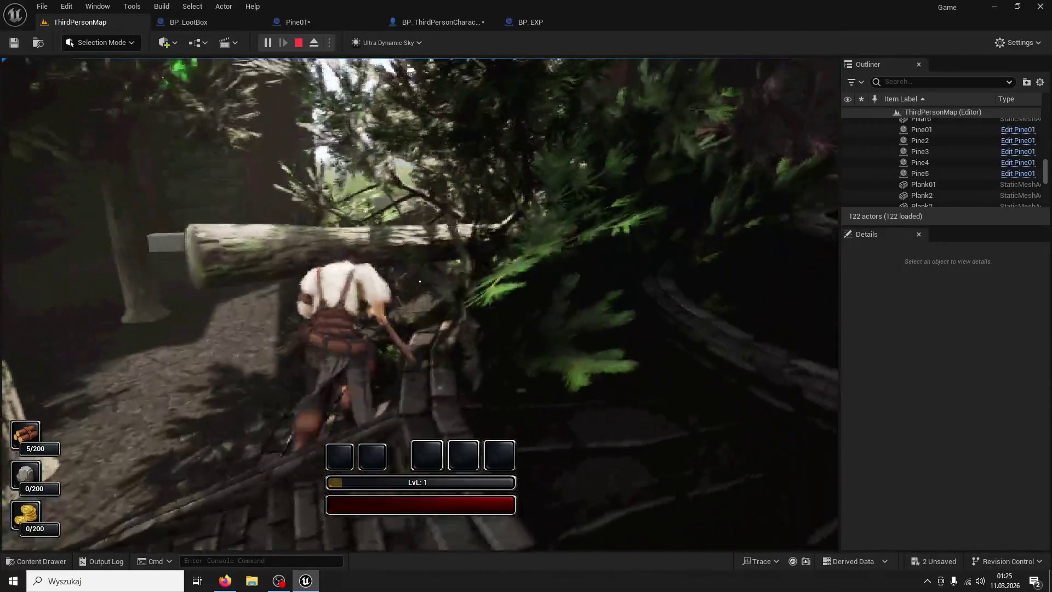
pyautogui.press('1')
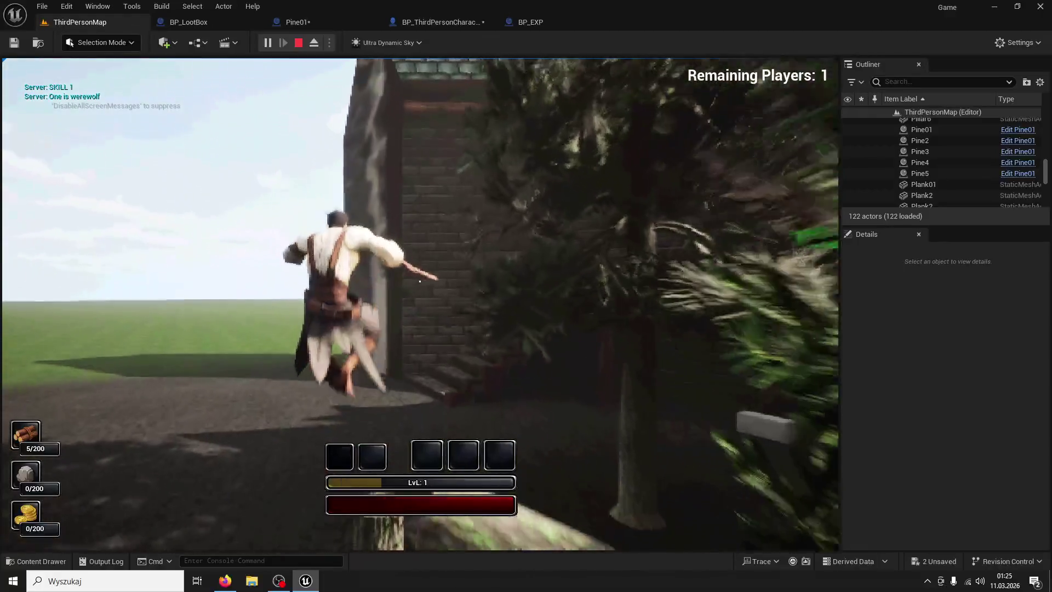
pyautogui.press('w')
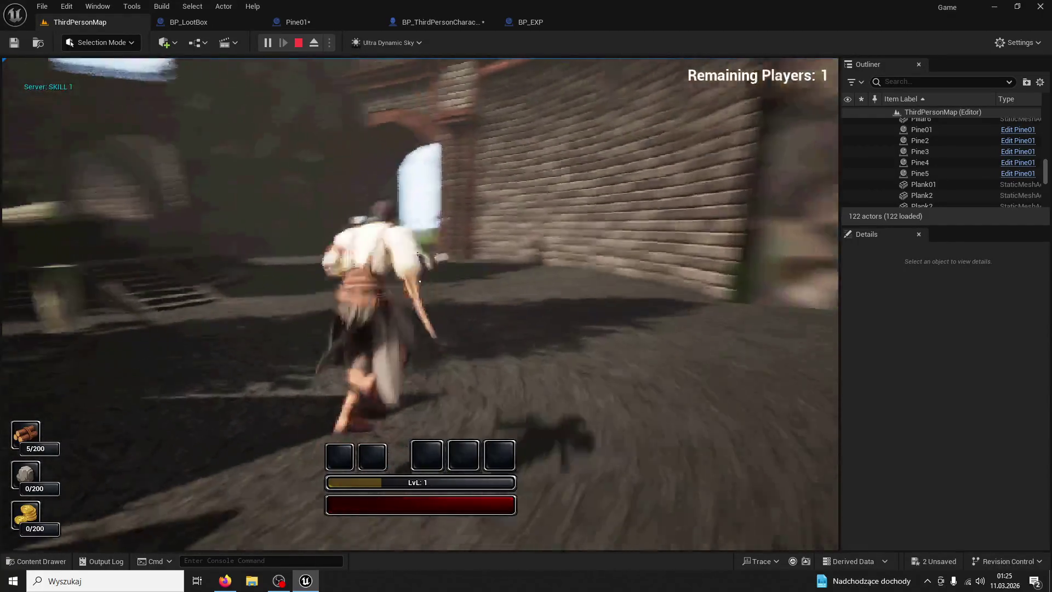
pyautogui.press('w')
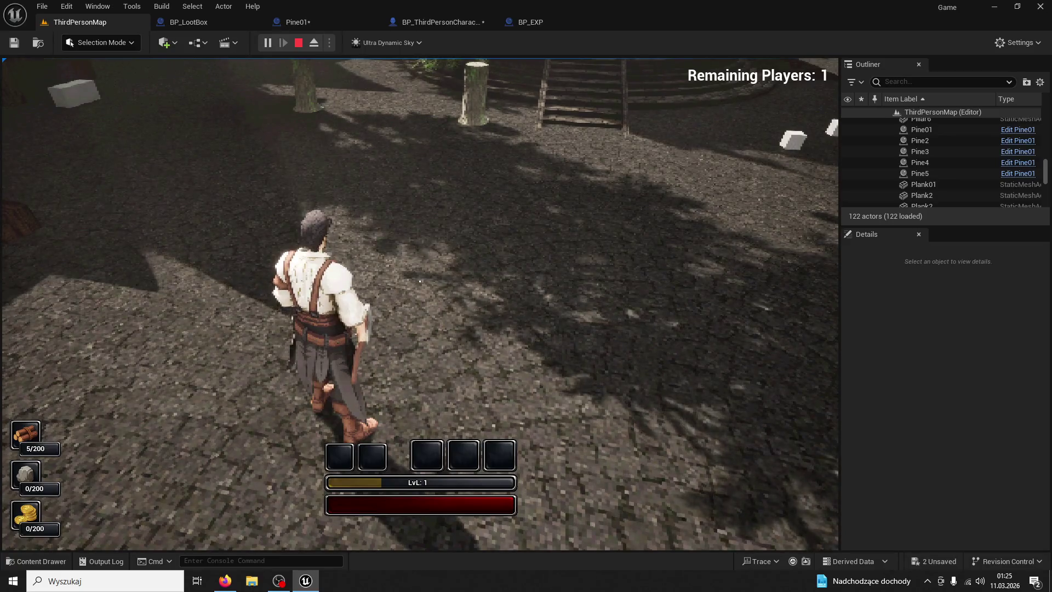
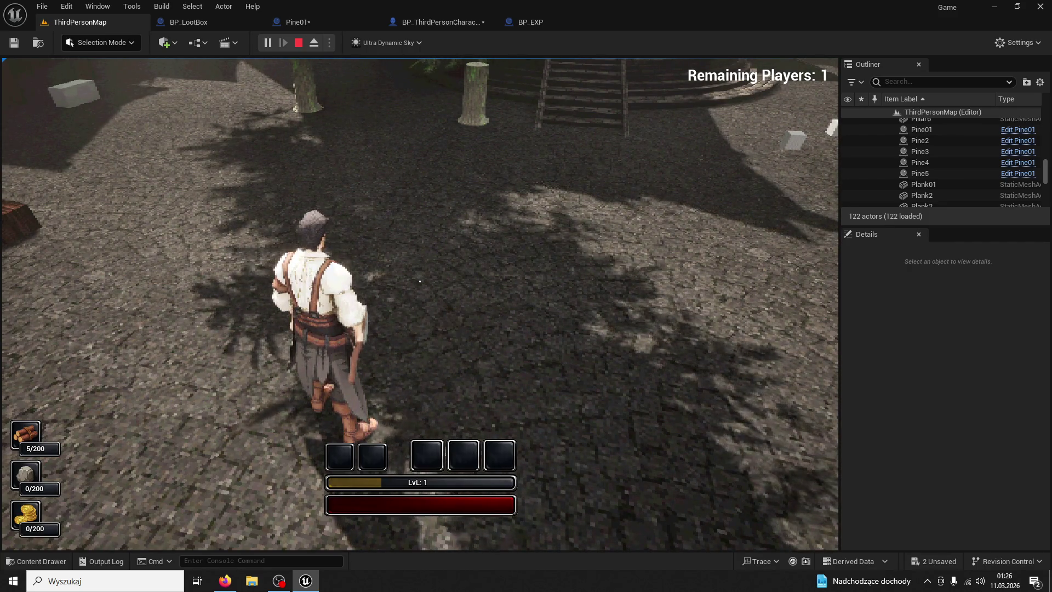
# - Stop the play test, review Pine01's On Death logic, and return to the ThirdPersonMap level
pyautogui.press('Escape')
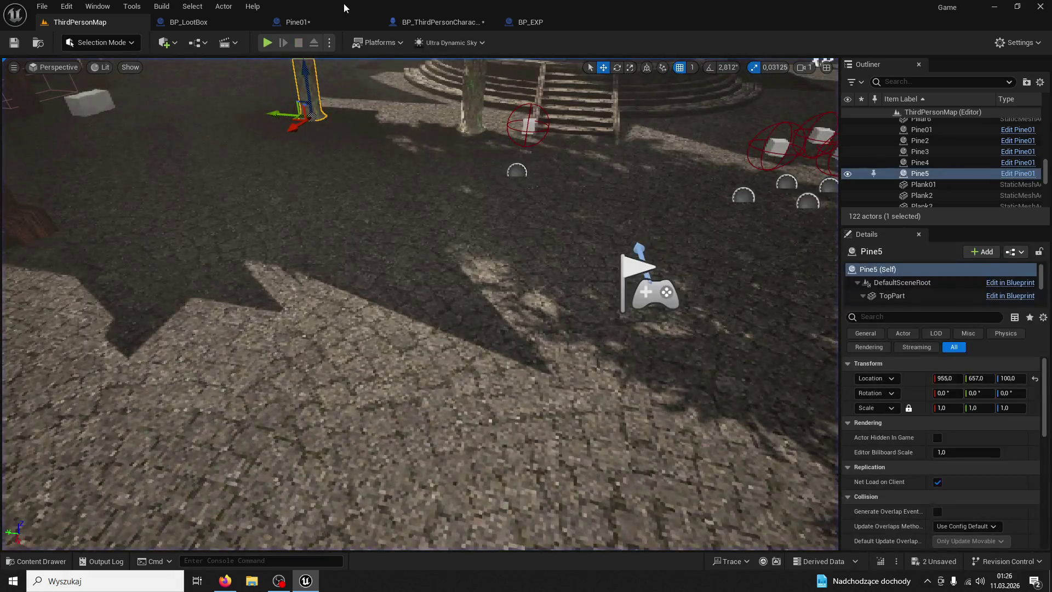
pyautogui.click(295, 22)
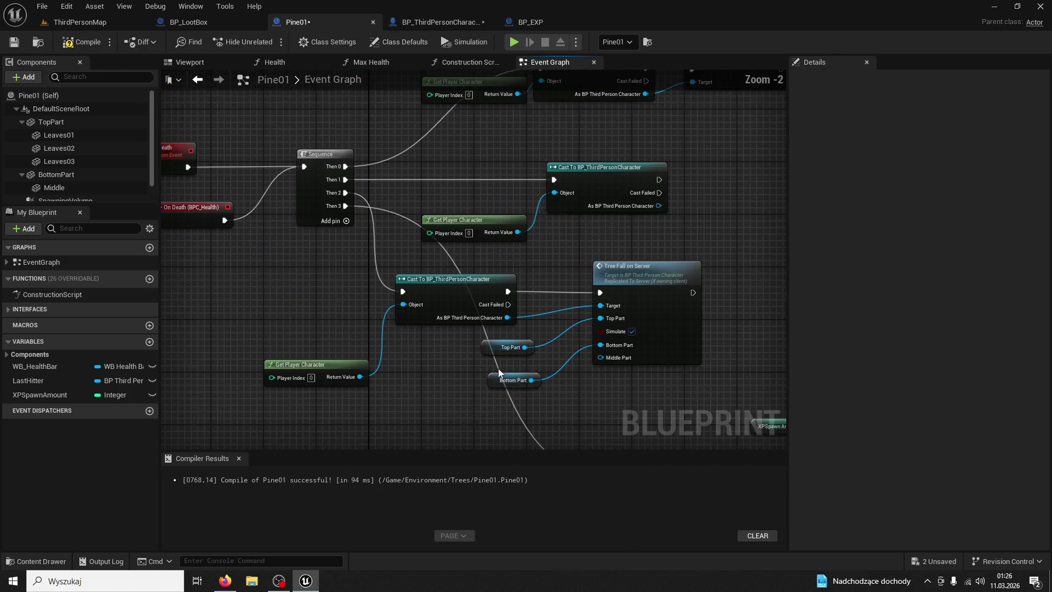
pyautogui.moveTo(498, 373); pyautogui.dragTo(510, 414)
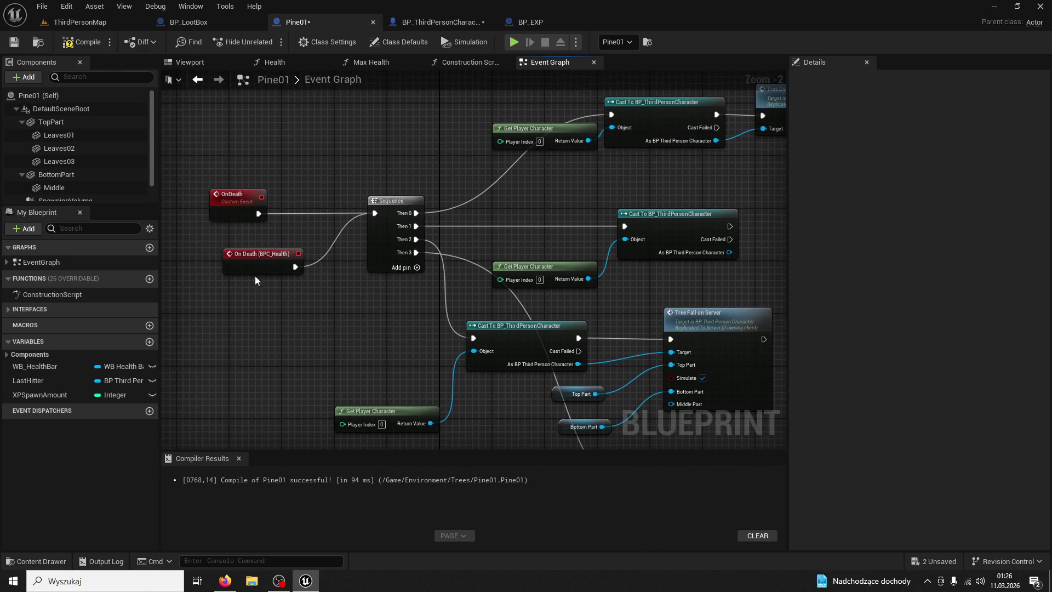
pyautogui.moveTo(240, 251); pyautogui.dragTo(246, 251)
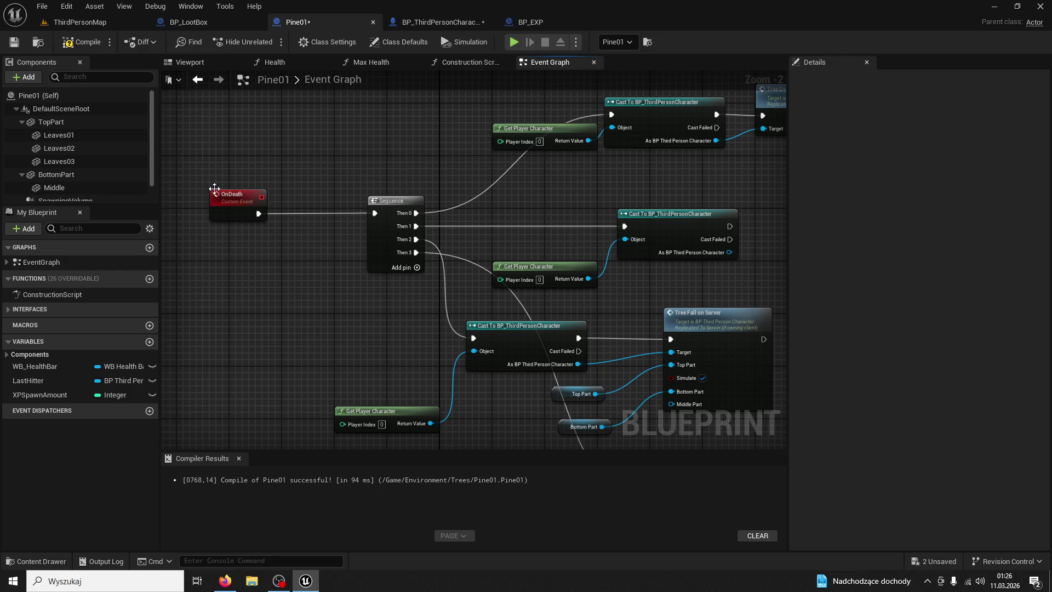
pyautogui.click(90, 23)
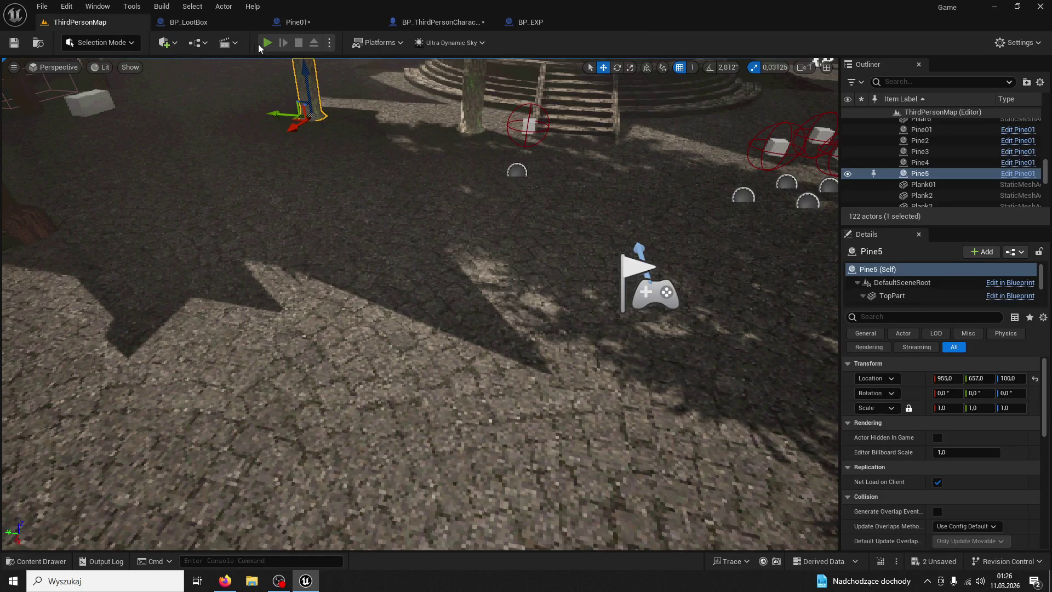
# - Play-test by running to a pine tree and chopping it four times until it falls, then stop
pyautogui.click(261, 46)
pyautogui.press('w')
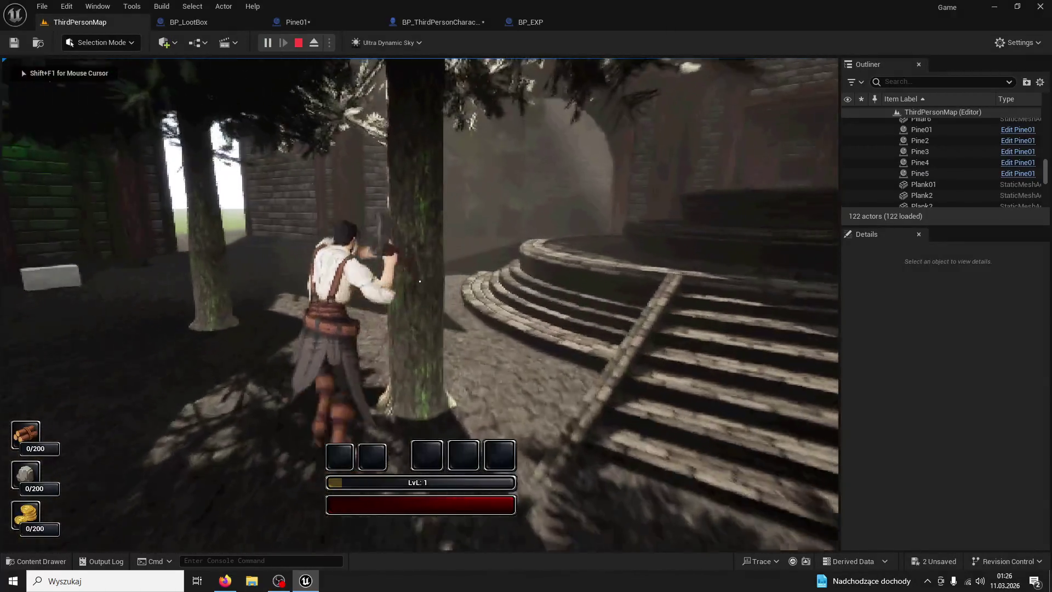
pyautogui.click(419, 281)
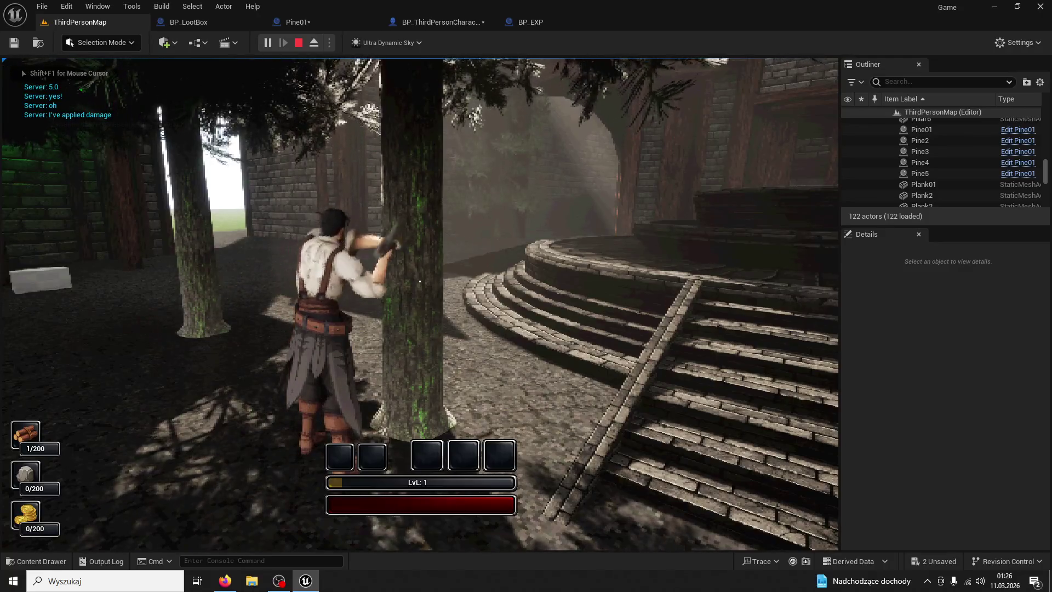
pyautogui.click(419, 281)
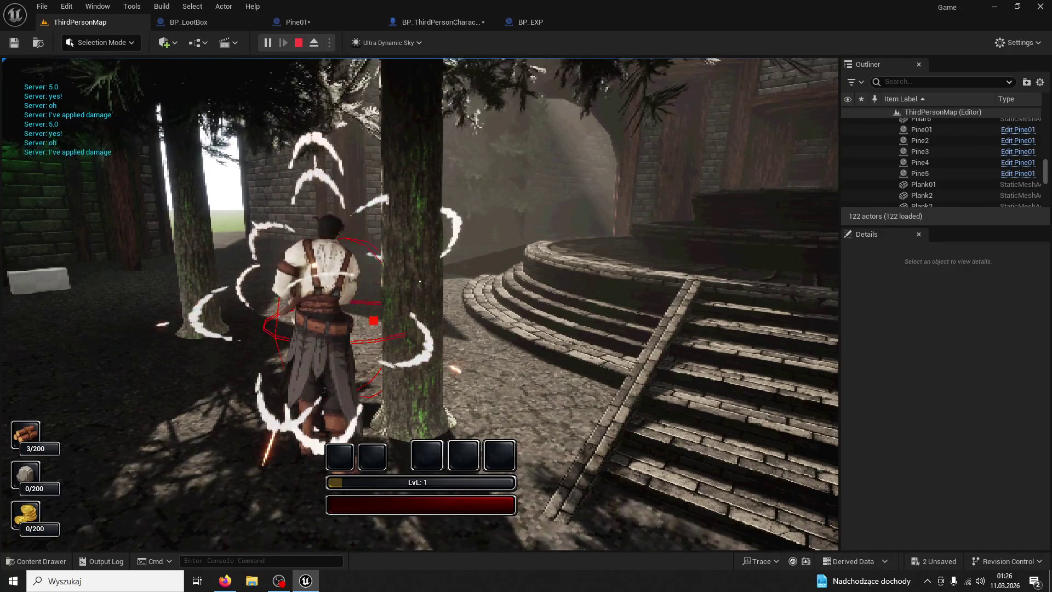
pyautogui.click(420, 281)
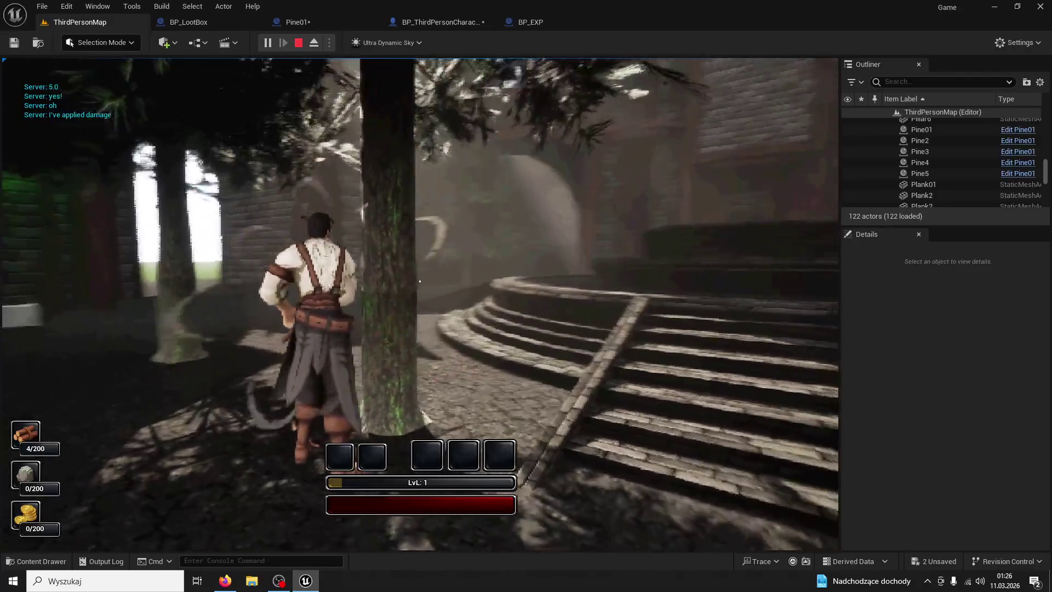
pyautogui.click(420, 281)
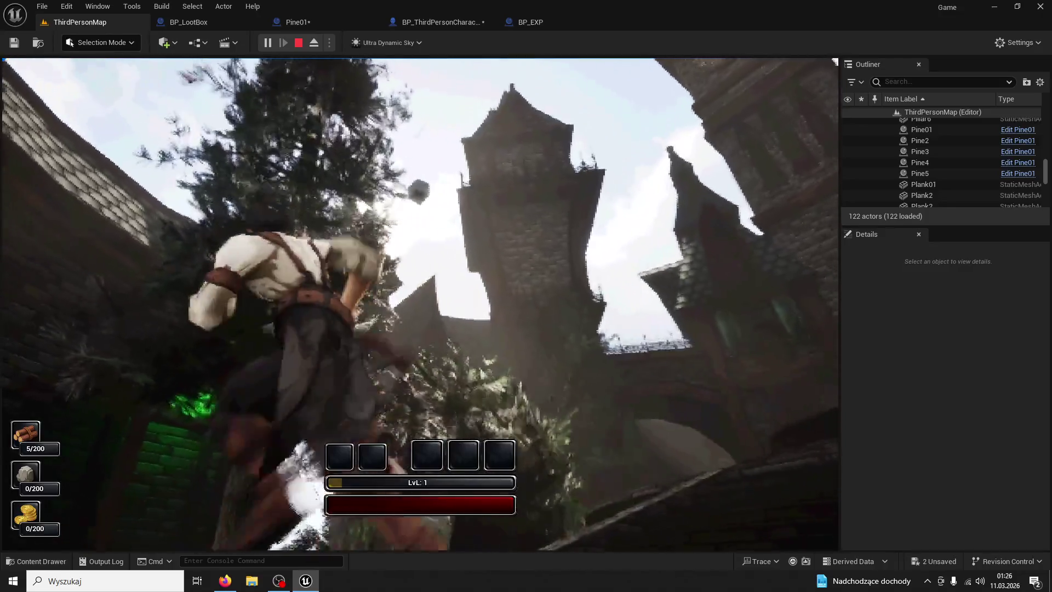
pyautogui.press('Escape')
# - Glance at the BP_LootBox and BP_ThirdPersonCharacter graphs, then come back to Pine01
pyautogui.click(188, 22)
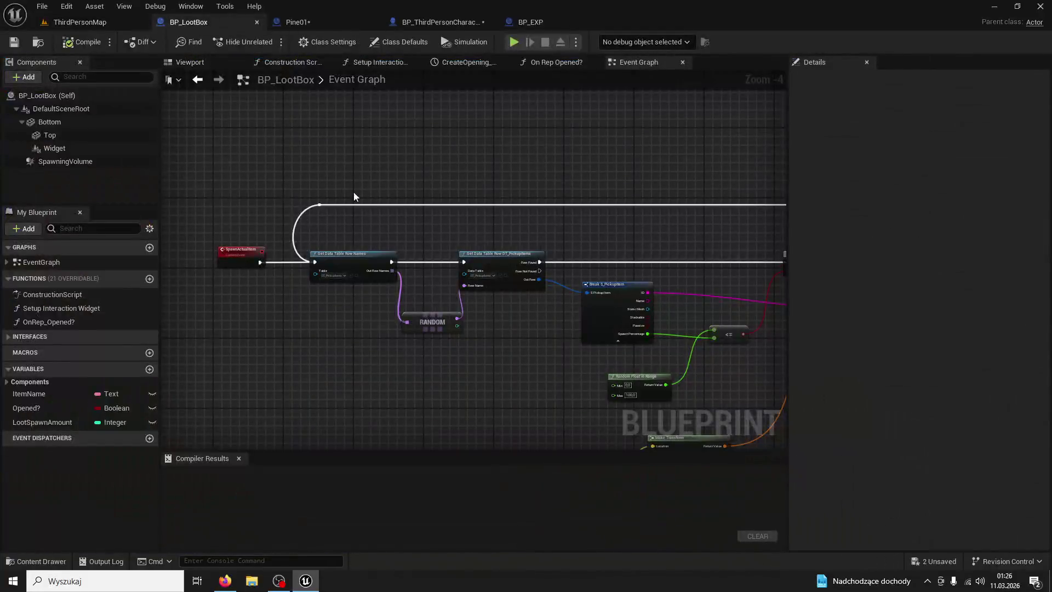
pyautogui.click(313, 25)
pyautogui.scroll(3, 320, 130)
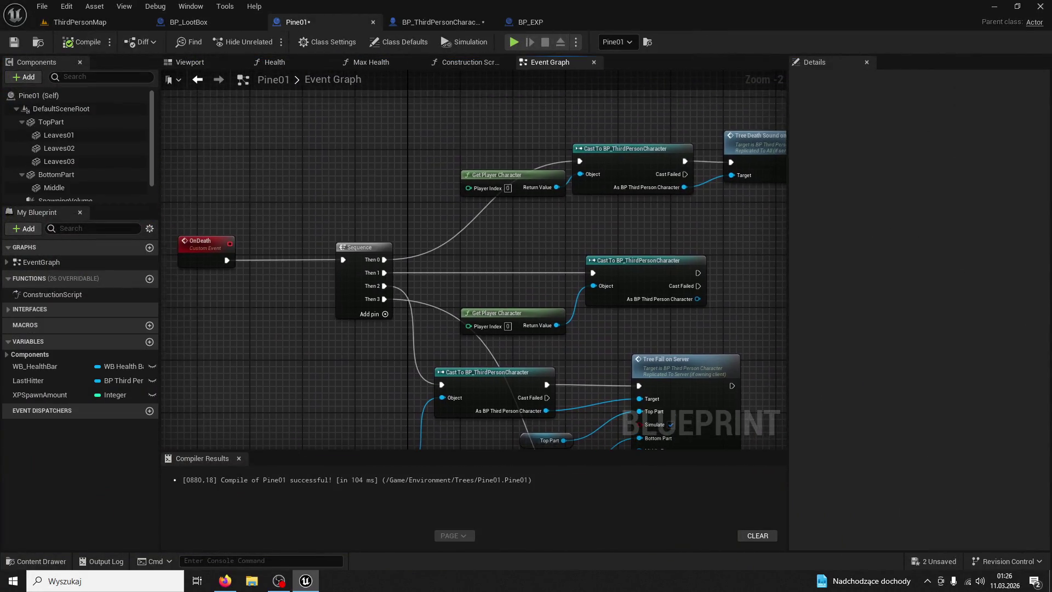
pyautogui.click(438, 22)
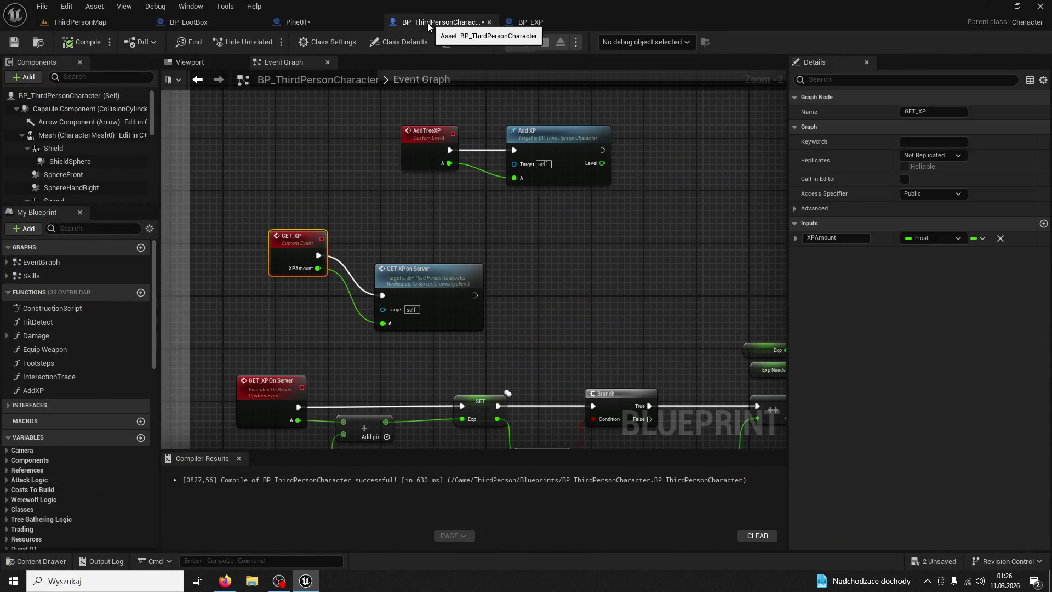
pyautogui.click(331, 28)
# - Pan Pine01's graph to the Tree Fall on Server call and XPSpawnAmount SET nodes
pyautogui.moveTo(282, 235)
pyautogui.mouseDown()
pyautogui.moveTo(369, 324)
pyautogui.moveTo(408, 290)
pyautogui.moveTo(416, 165)
pyautogui.mouseUp()
pyautogui.scroll(-4, 507, 228)
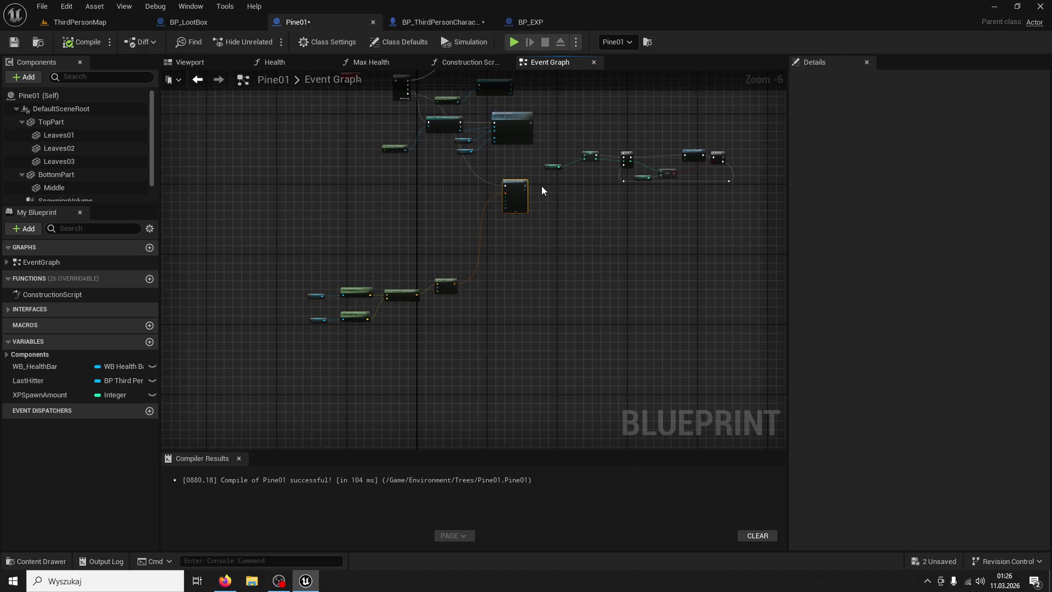
pyautogui.moveTo(312, 364); pyautogui.dragTo(313, 364)
pyautogui.click(327, 347)
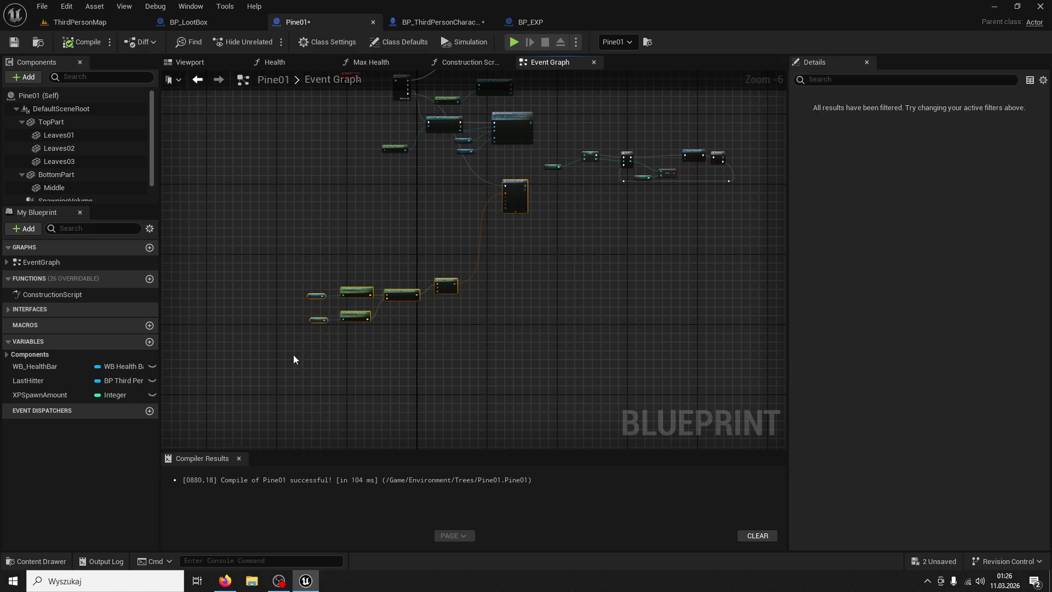
pyautogui.scroll(4, 612, 207)
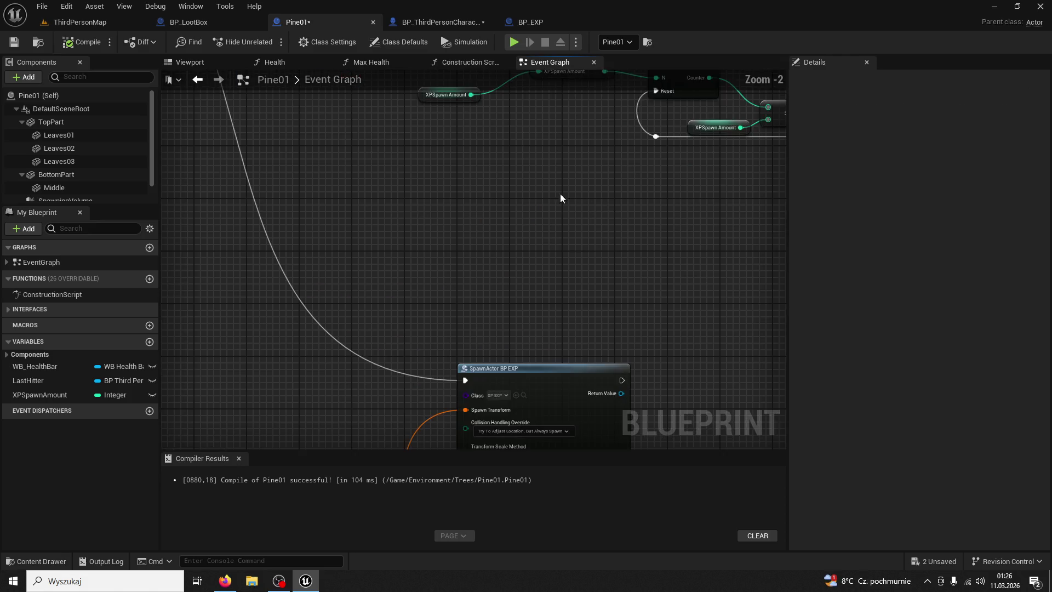
pyautogui.moveTo(559, 192)
pyautogui.mouseDown()
pyautogui.moveTo(451, 240)
pyautogui.moveTo(613, 270)
pyautogui.moveTo(404, 301)
pyautogui.moveTo(378, 328)
pyautogui.moveTo(436, 424)
pyautogui.mouseUp()
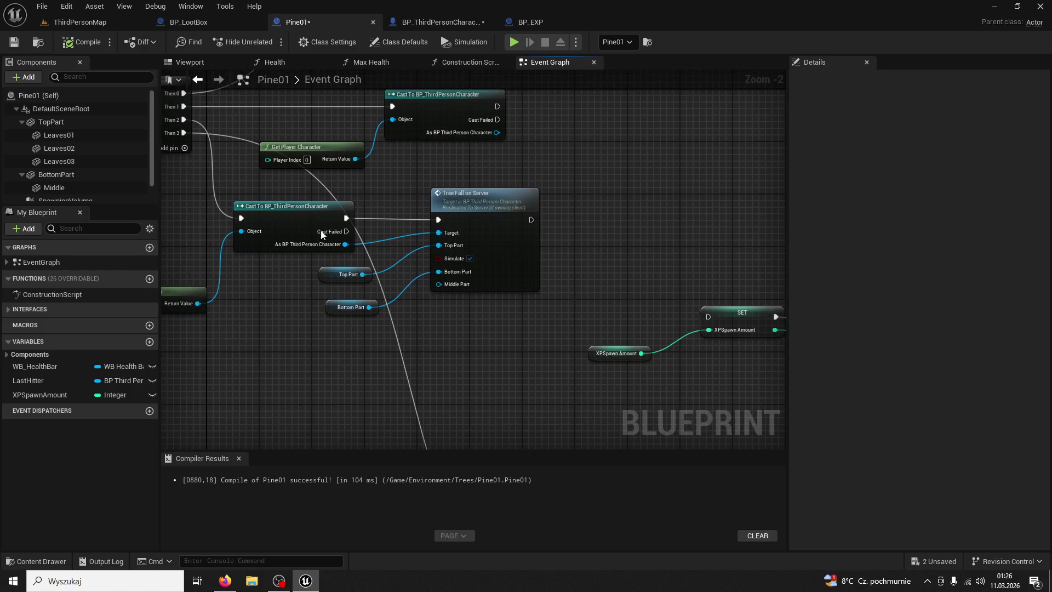
# - Add a Custom Event named SpawnXP, check XPSpawnAmount's default value, and compile
pyautogui.rightClick(578, 247)
pyautogui.write('custom event')
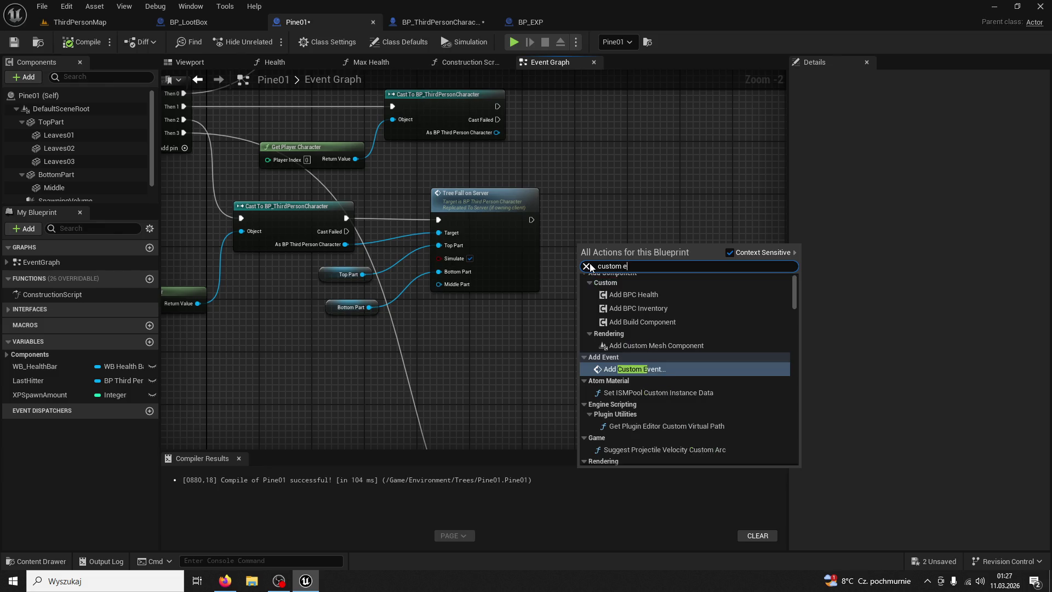
pyautogui.press('Return')
pyautogui.write('SpawnXP')
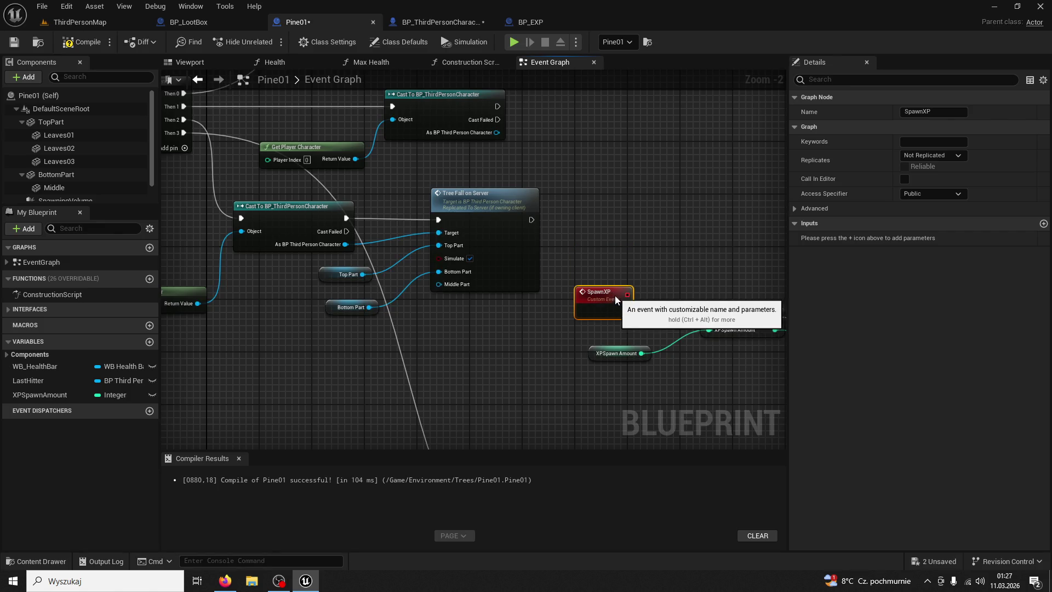
pyautogui.click(634, 354)
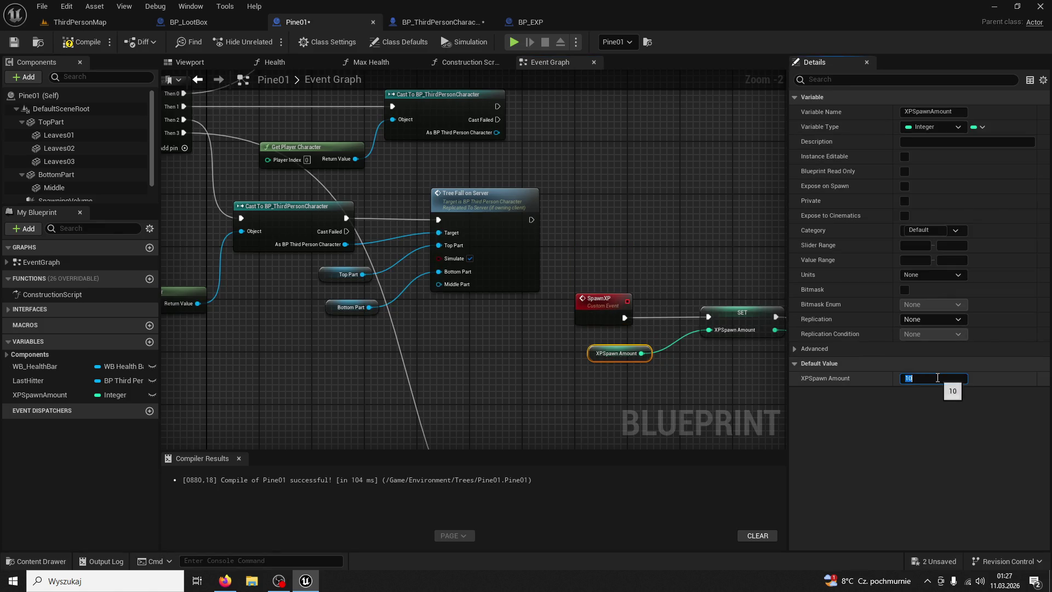
pyautogui.click(81, 41)
# - Add a Spawn XP call from the death sequence's Then 3 and break its outgoing link
pyautogui.moveTo(203, 143)
pyautogui.mouseDown()
pyautogui.moveTo(286, 140)
pyautogui.moveTo(383, 164)
pyautogui.moveTo(318, 199)
pyautogui.moveTo(412, 385)
pyautogui.mouseUp()
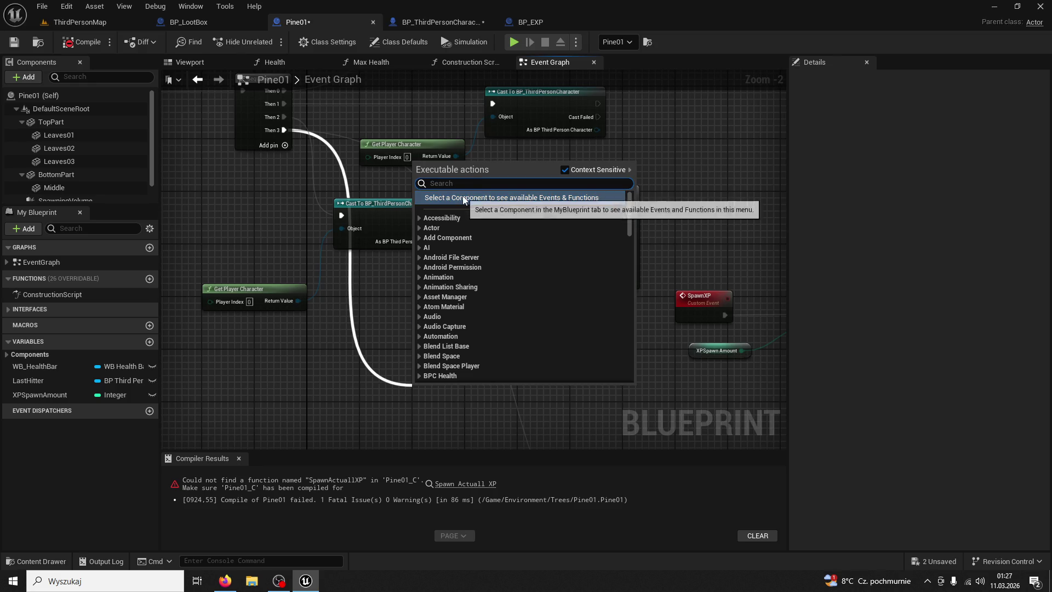
pyautogui.write('spawn xp')
pyautogui.press('Return')
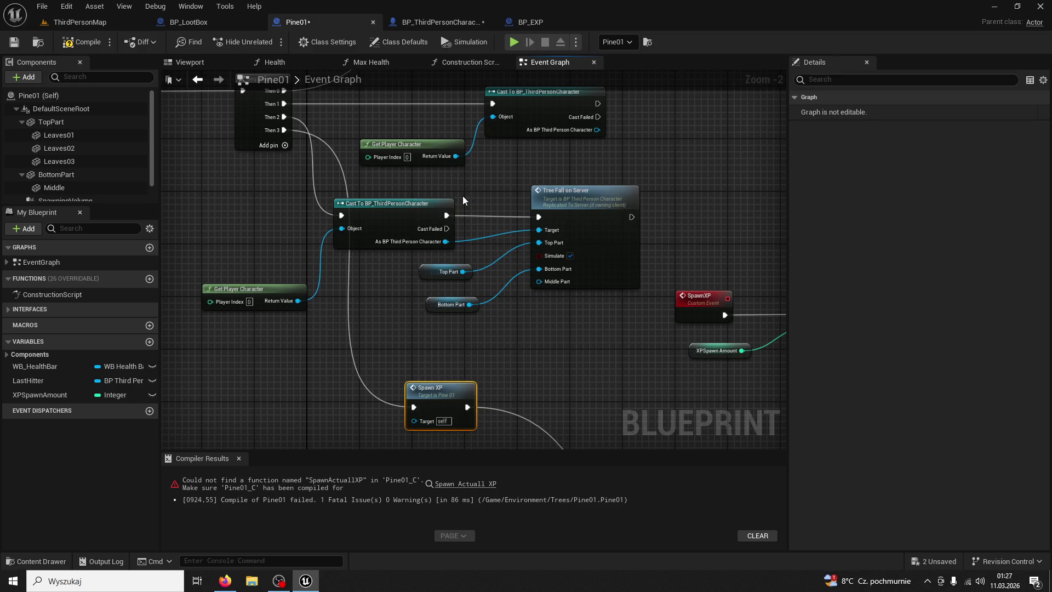
pyautogui.moveTo(462, 364); pyautogui.dragTo(451, 316)
pyautogui.rightClick(460, 338)
pyautogui.click(507, 355)
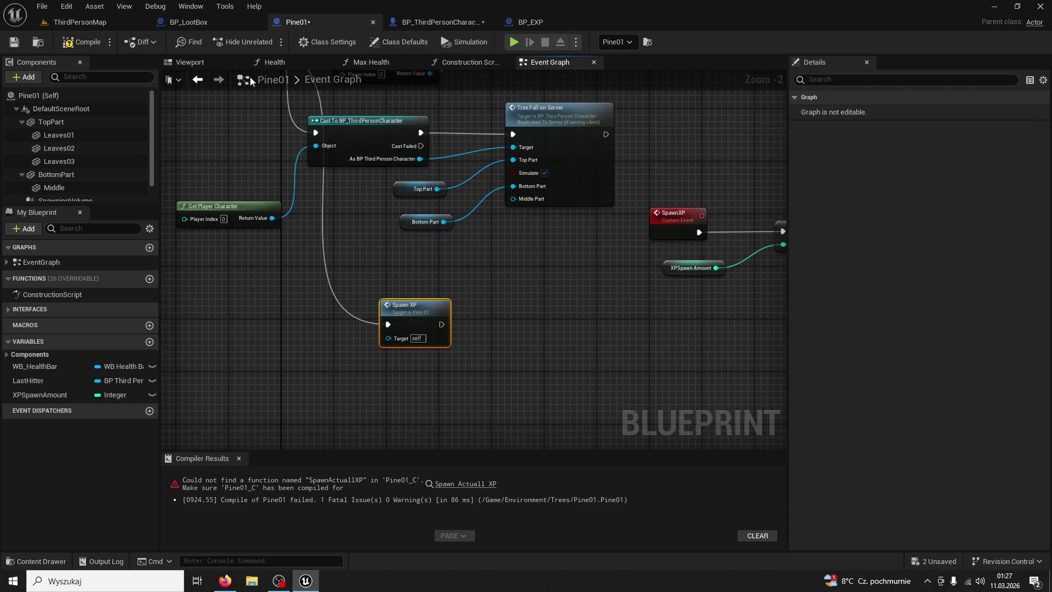
# - Compile and save Pine01, then nudge the Spawn XP node into place
pyautogui.click(81, 42)
pyautogui.click(14, 42)
pyautogui.moveTo(426, 309); pyautogui.dragTo(521, 277)
# - Delete the broken Spawn Actuall XP node flagged by the compile error
pyautogui.click(466, 483)
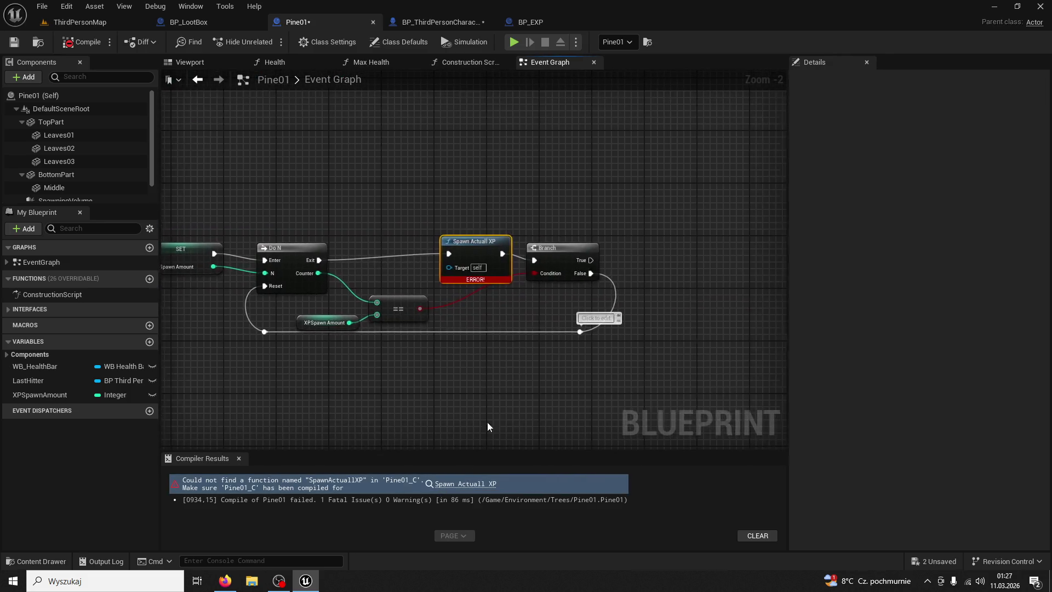
pyautogui.scroll(2, 470, 227)
pyautogui.moveTo(353, 172); pyautogui.dragTo(668, 176)
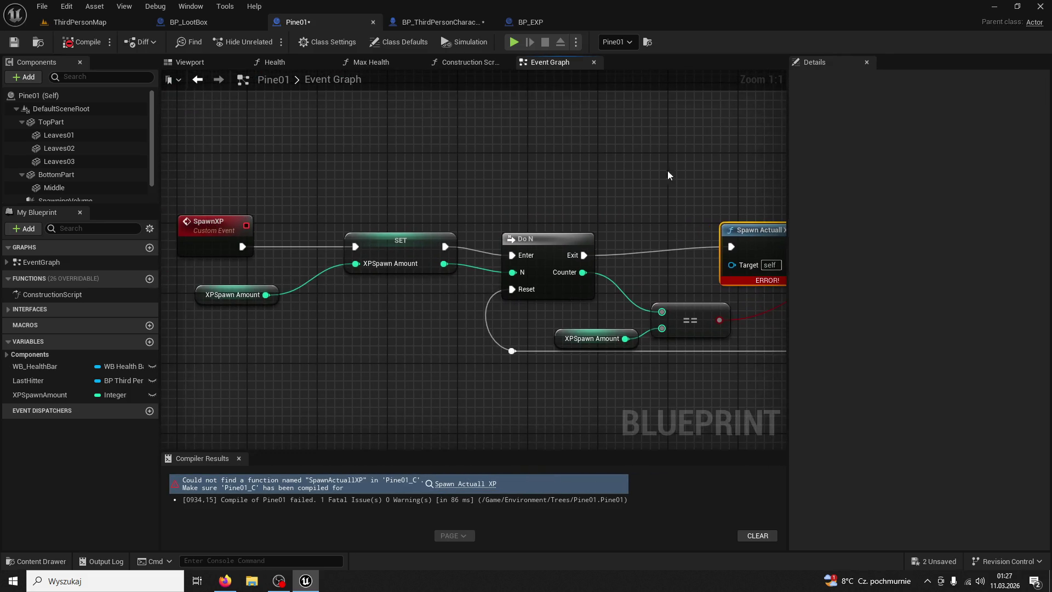
pyautogui.press('Delete')
pyautogui.scroll(-3, 667, 175)
pyautogui.moveTo(556, 172)
pyautogui.mouseDown()
pyautogui.moveTo(601, 173)
pyautogui.moveTo(563, 180)
pyautogui.moveTo(510, 167)
pyautogui.mouseUp()
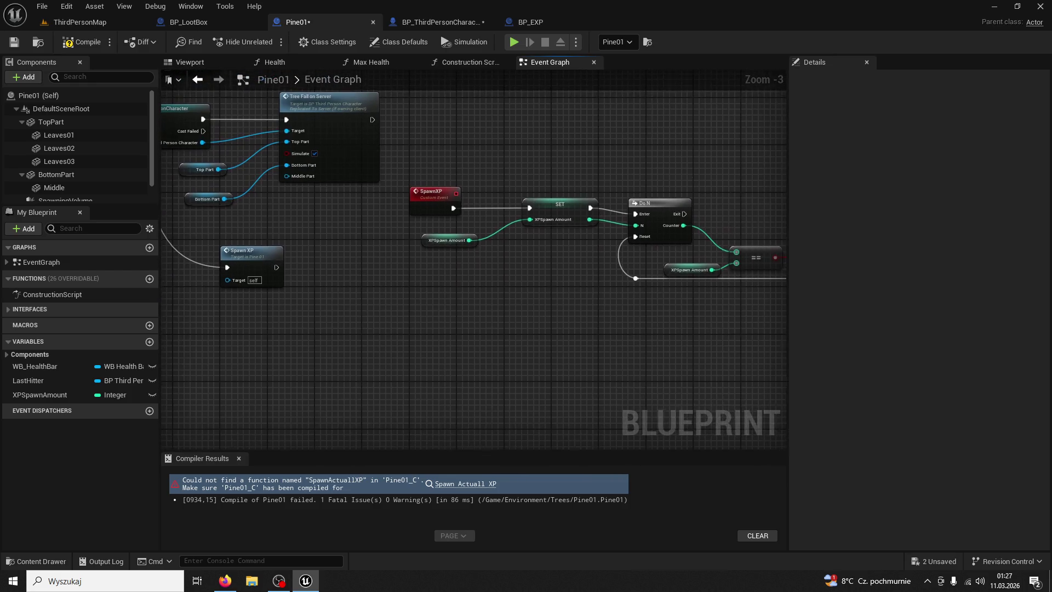
pyautogui.moveTo(716, 194); pyautogui.dragTo(534, 195)
# - Create a SpawnActualXP custom event and place it beside the SpawnActor BP EXP node
pyautogui.rightClick(534, 195)
pyautogui.write('custom event')
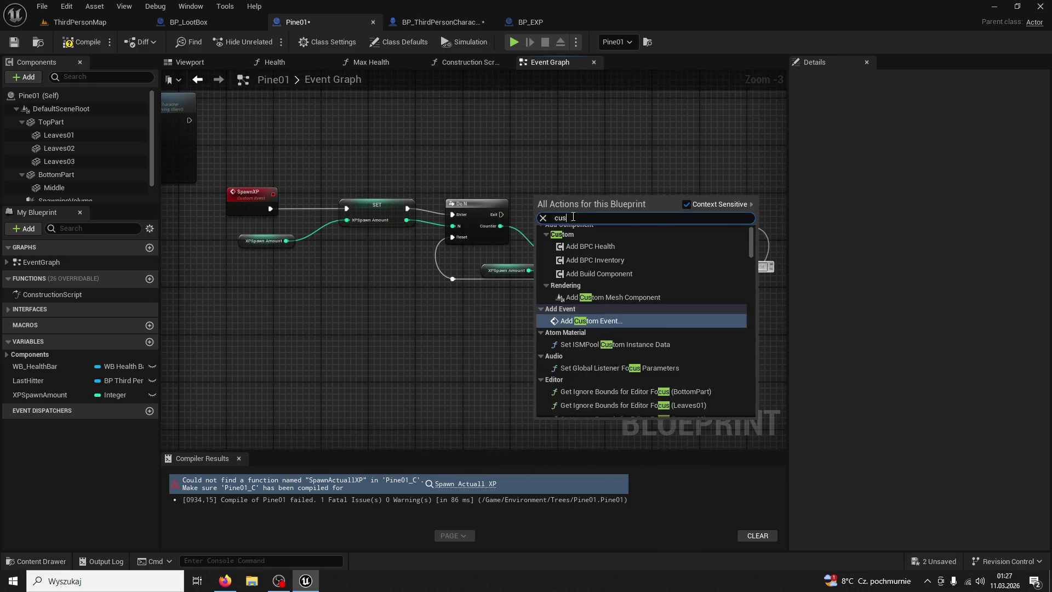
pyautogui.press('Return')
pyautogui.write('Spaw')
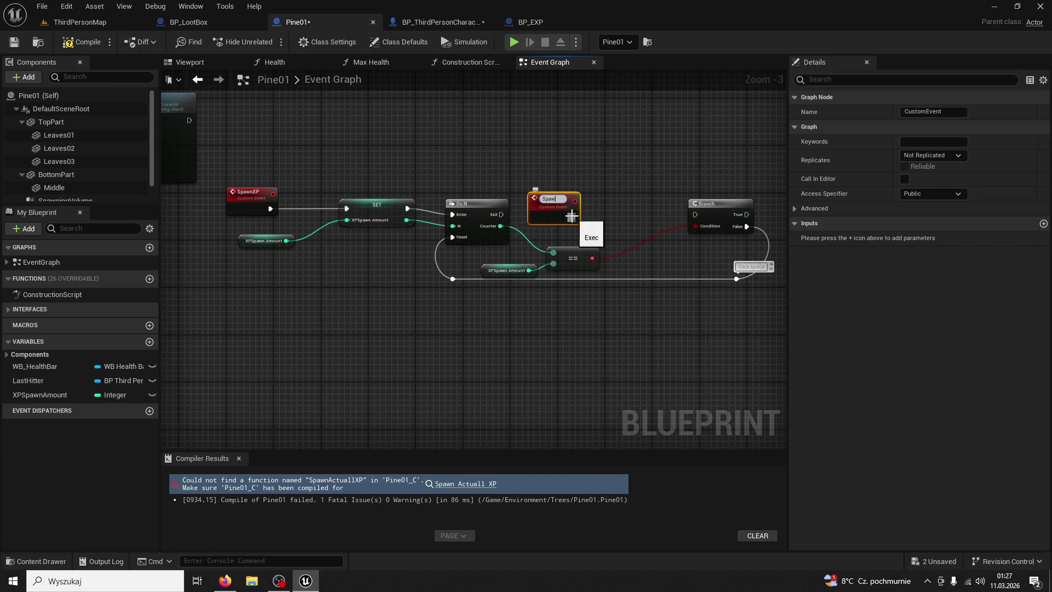
pyautogui.write('nActualXP')
pyautogui.press('Return')
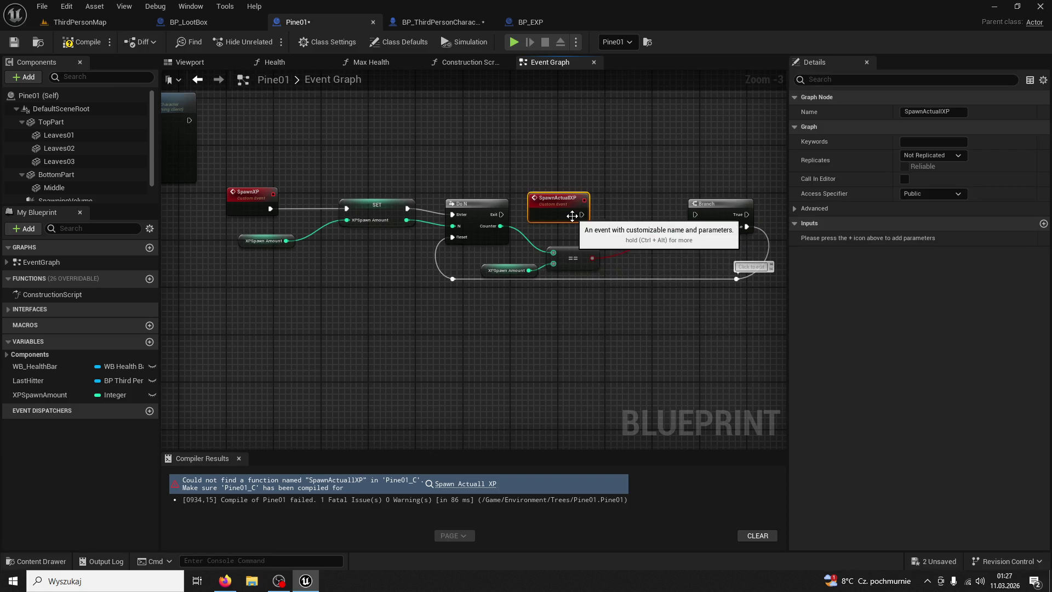
pyautogui.moveTo(554, 214)
pyautogui.mouseDown()
pyautogui.moveTo(548, 241)
pyautogui.moveTo(597, 216)
pyautogui.moveTo(386, 306)
pyautogui.moveTo(459, 338)
pyautogui.moveTo(337, 353)
pyautogui.mouseUp()
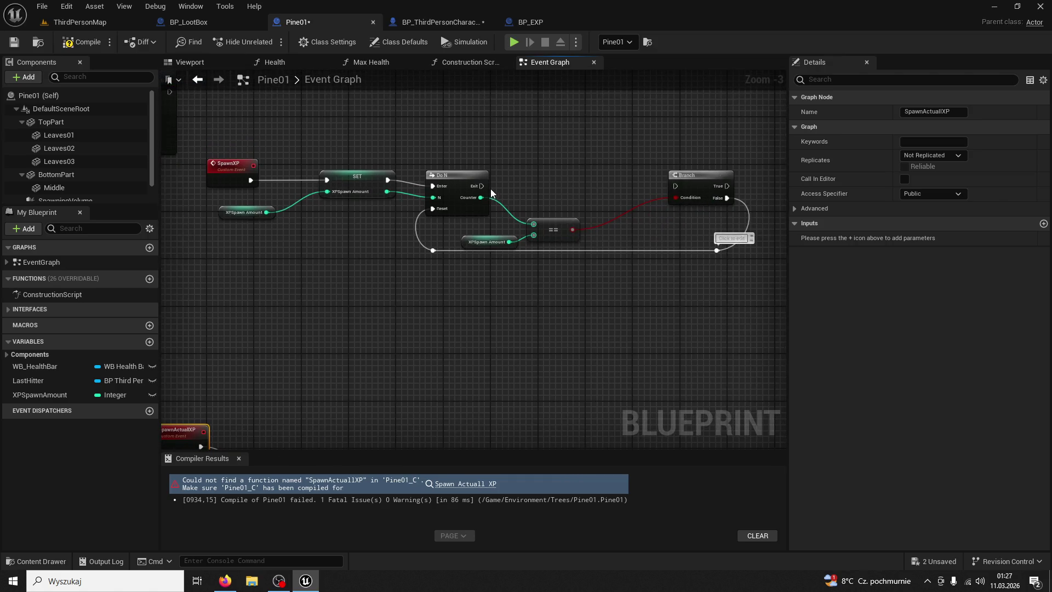
# - Call Spawn Actuall XP from Do N's Exit, wire it into the Branch, and compile
pyautogui.moveTo(480, 186); pyautogui.dragTo(520, 187)
pyautogui.write('spawn actua')
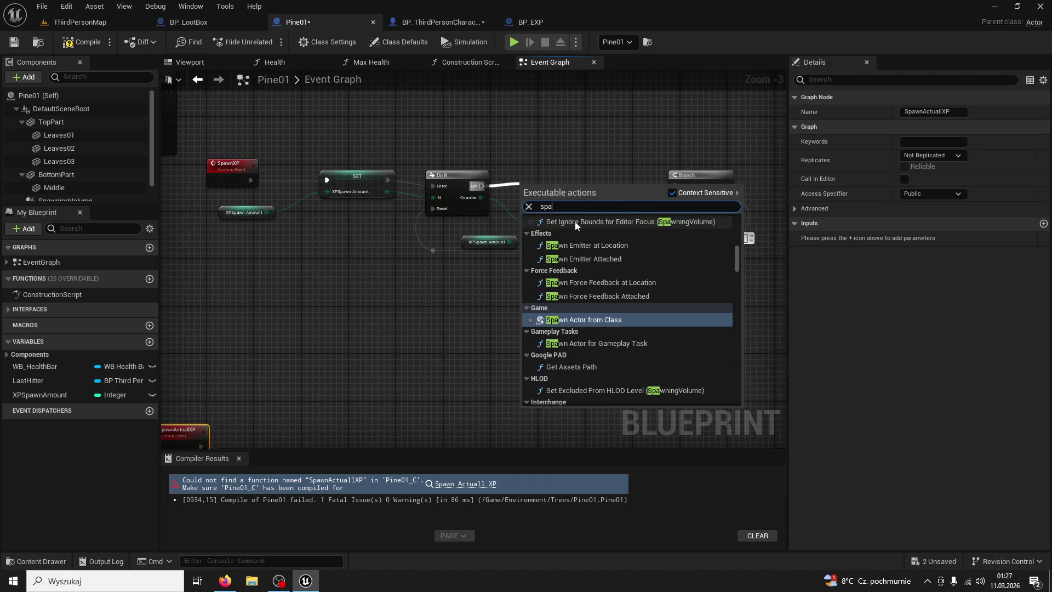
pyautogui.click(574, 228)
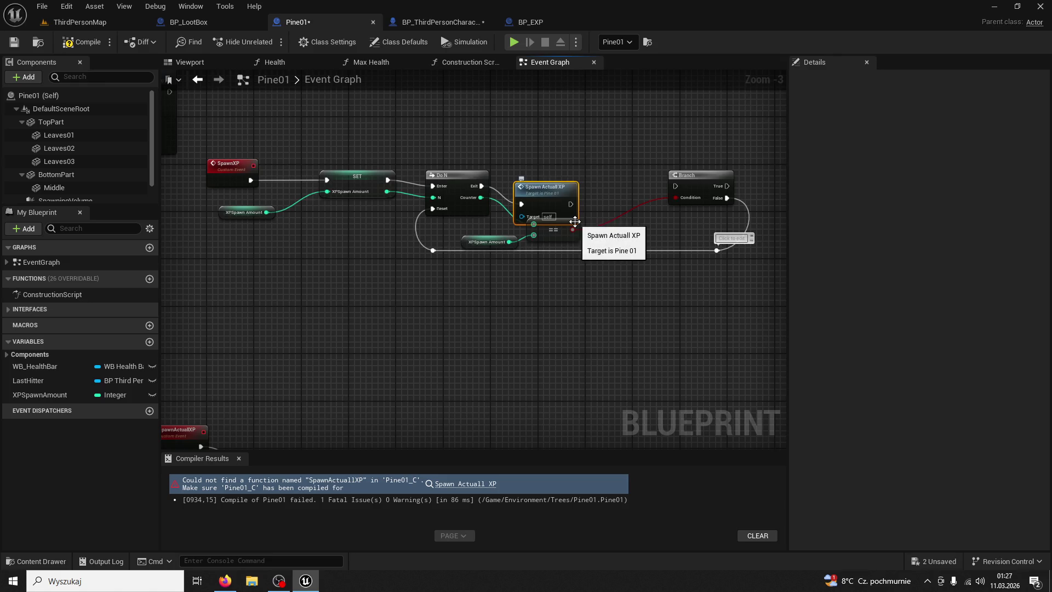
pyautogui.moveTo(561, 183)
pyautogui.mouseDown()
pyautogui.moveTo(573, 165)
pyautogui.moveTo(675, 186)
pyautogui.mouseUp()
pyautogui.click(74, 43)
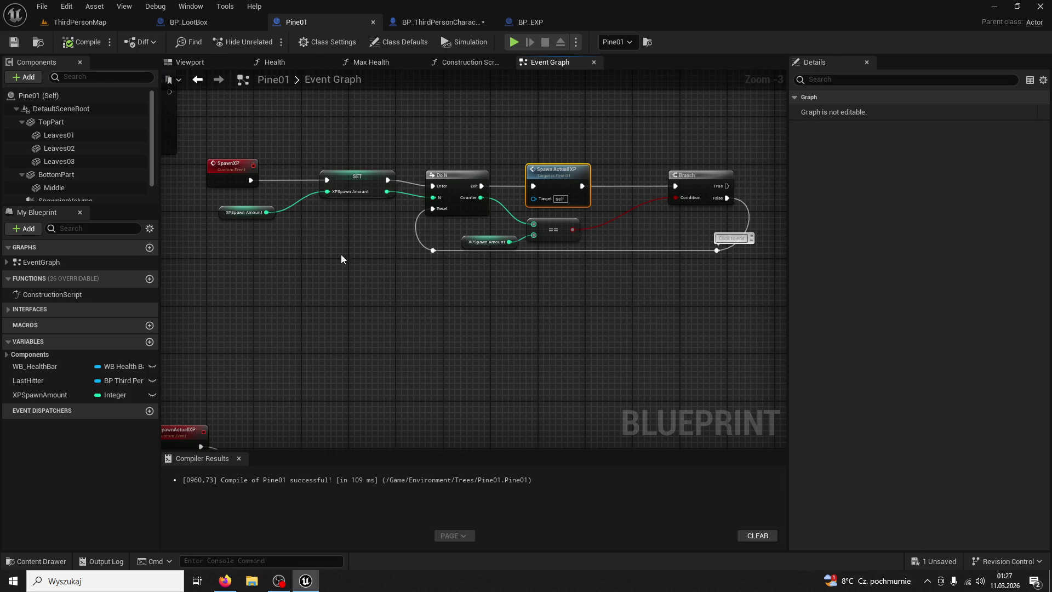
# - Inspect the XPSpawnAmount getter (default 10) and Do N node, then return to ThirdPersonMap
pyautogui.moveTo(341, 255); pyautogui.dragTo(426, 264)
pyautogui.click(305, 220)
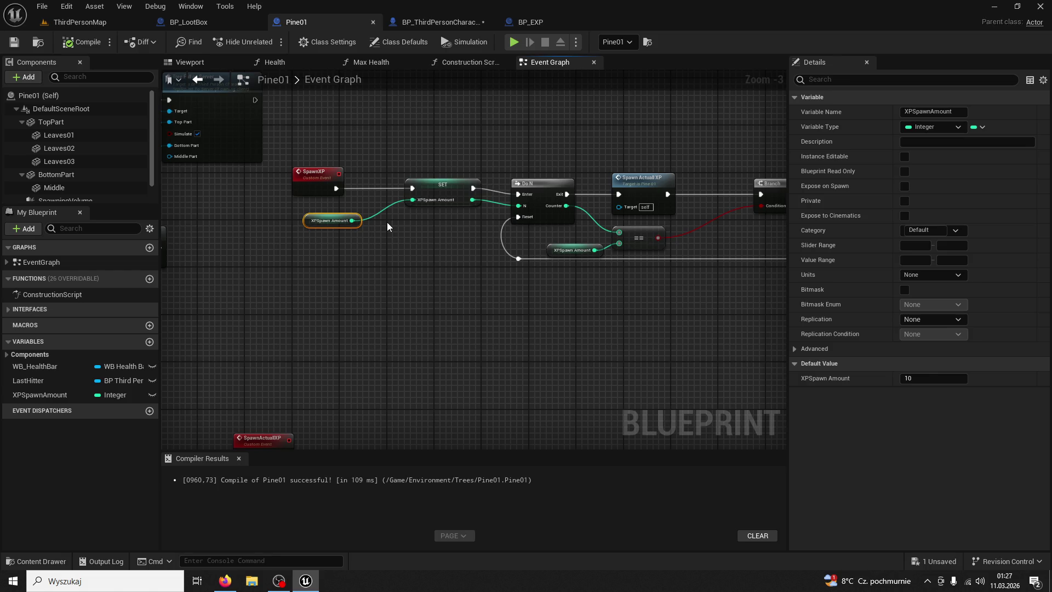
pyautogui.scroll(2, 387, 222)
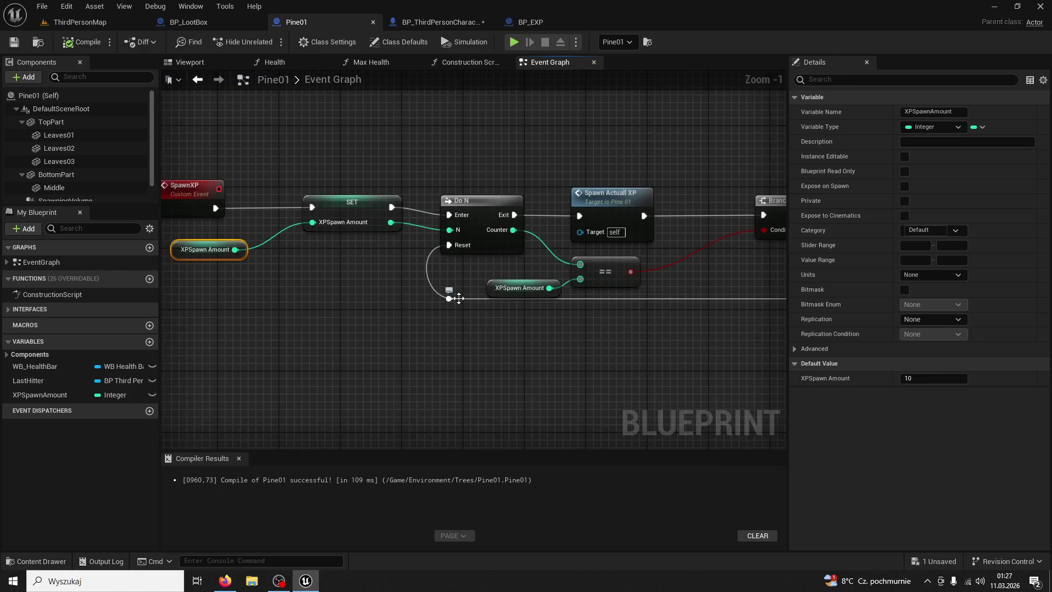
pyautogui.click(483, 198)
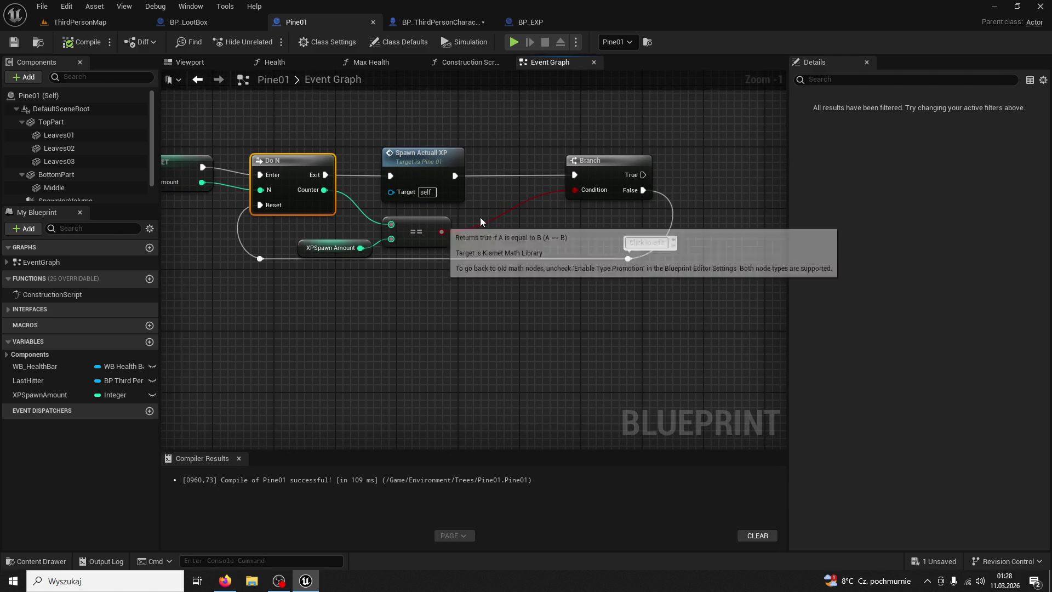
pyautogui.click(79, 22)
# - Play-test by running to a pine, chopping it down for 5/200 wood and an XP pickup, then stop
pyautogui.click(265, 42)
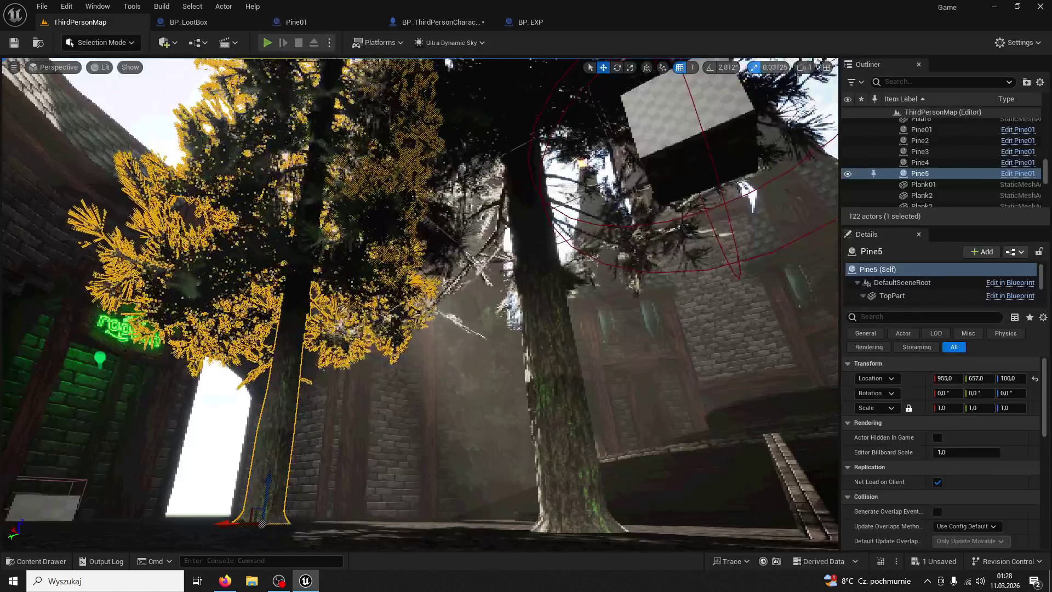
pyautogui.press('w')
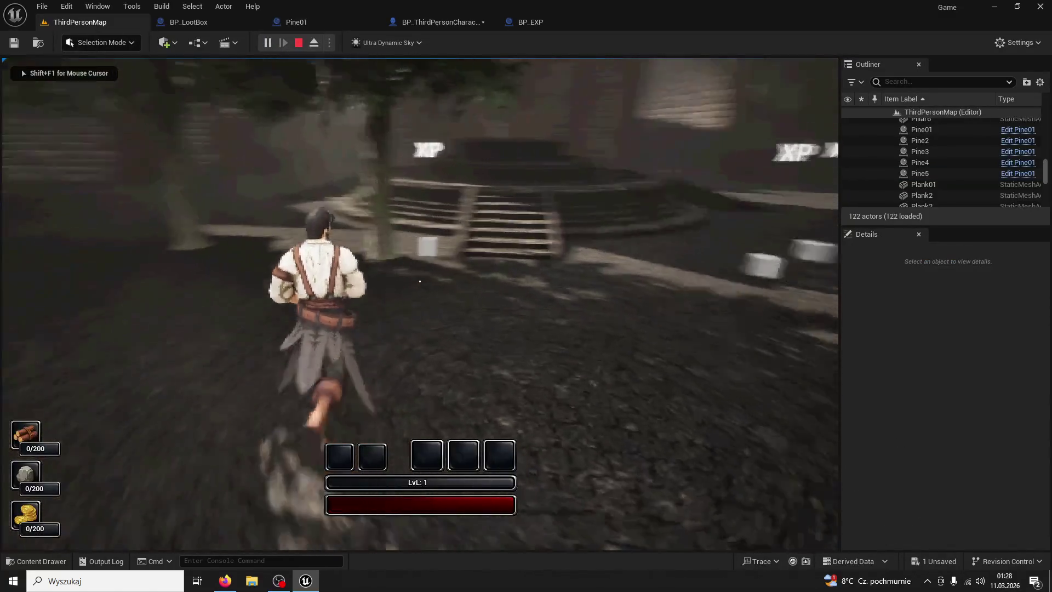
pyautogui.press('w')
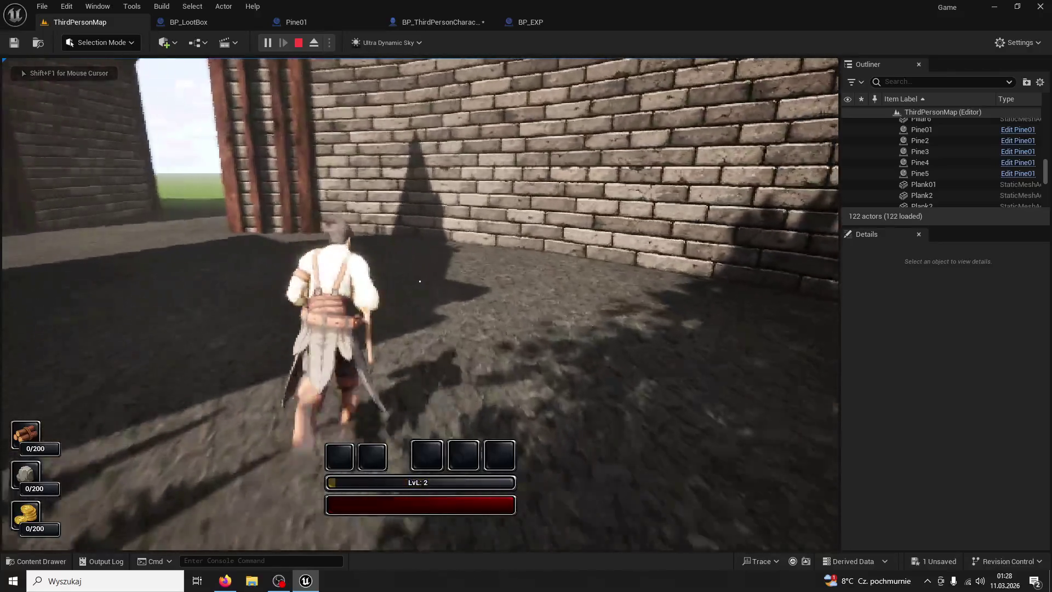
pyautogui.press('w')
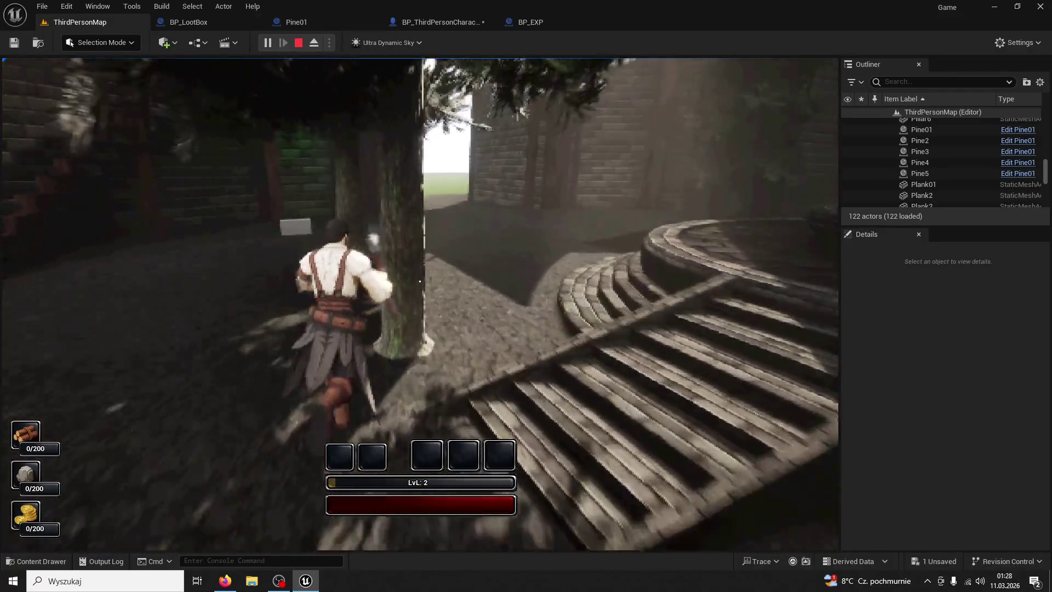
pyautogui.click(419, 281)
pyautogui.click(420, 281)
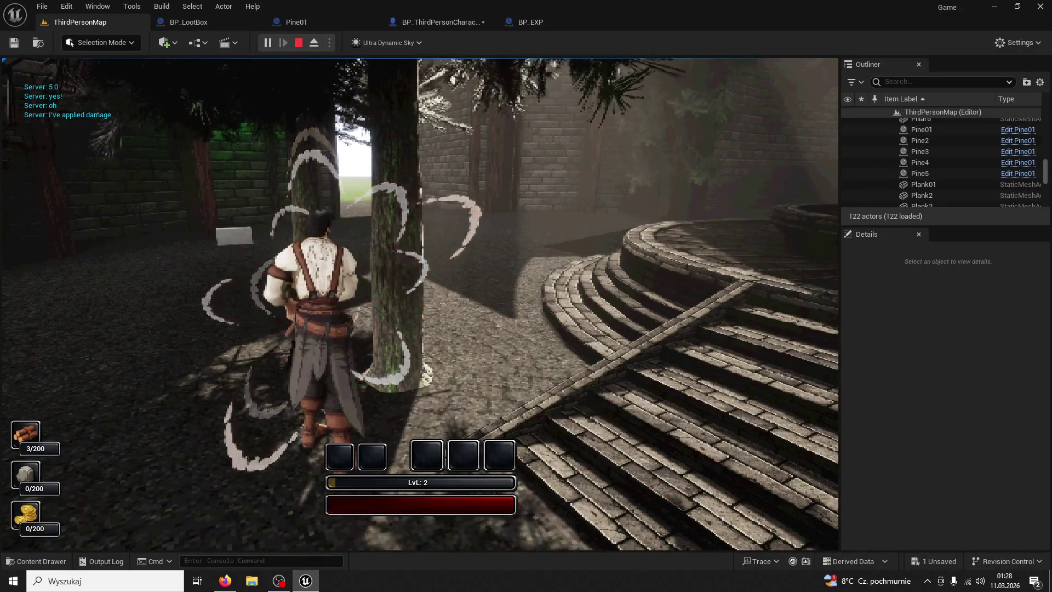
pyautogui.click(420, 281)
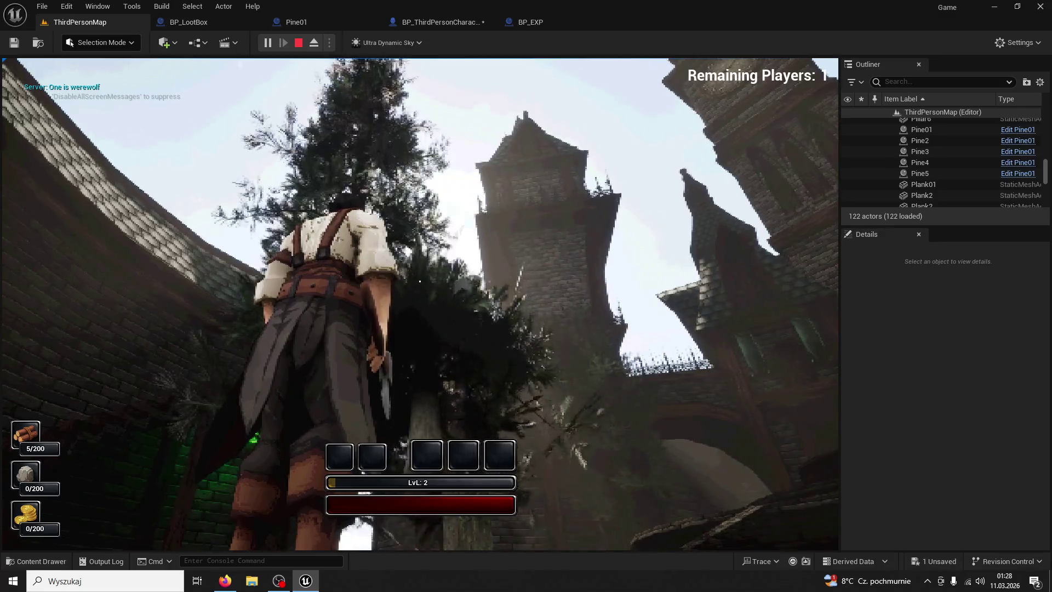
pyautogui.press('w')
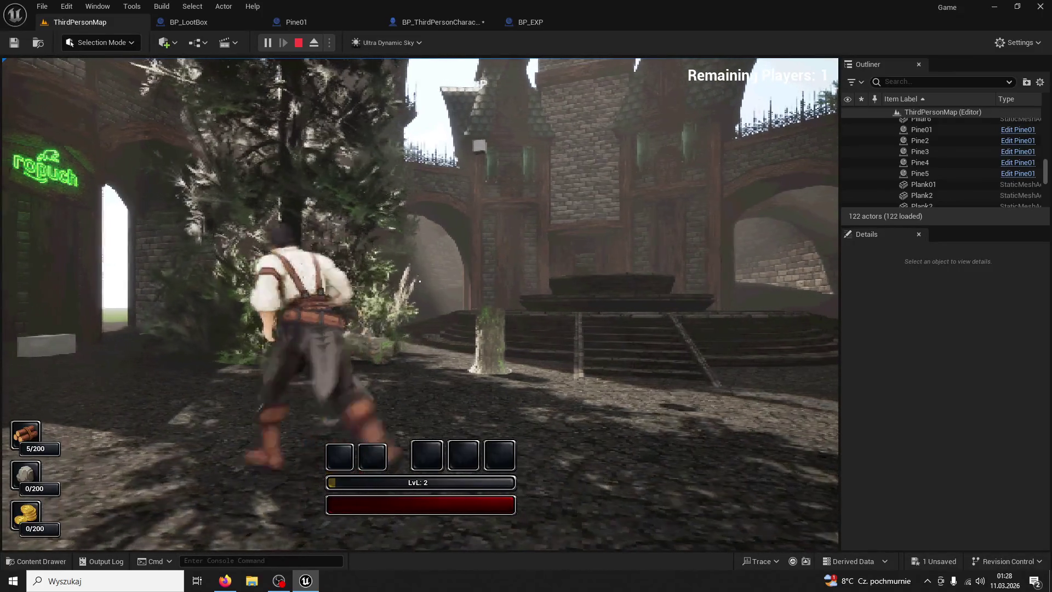
pyautogui.press('Escape')
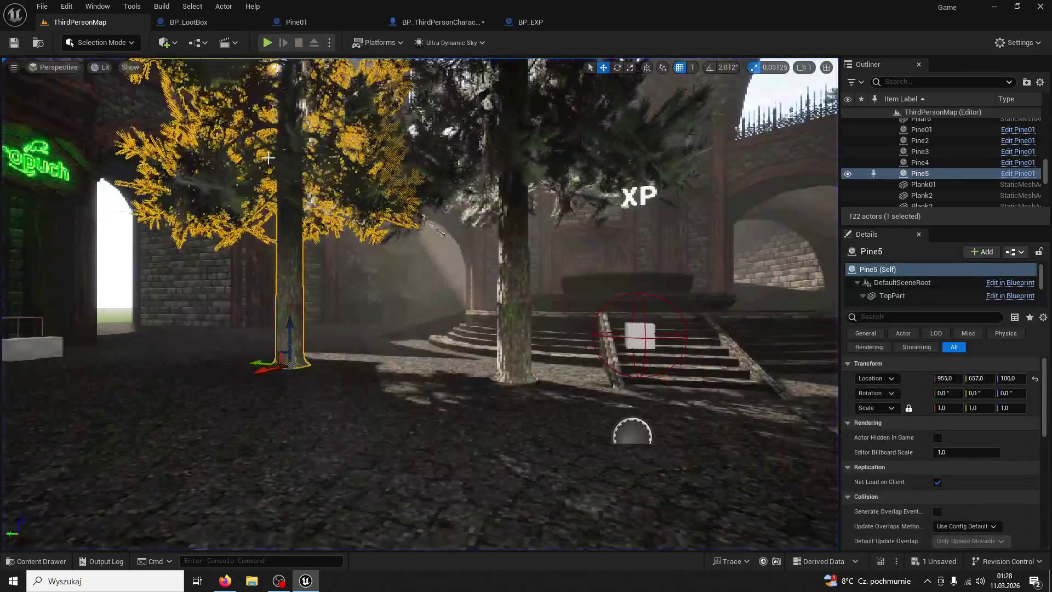
# - Look over BP_EXP and BP_ThirdPersonCharacter, and inspect the TreeDeathSoundOnServer event from Pine01
pyautogui.click(548, 16)
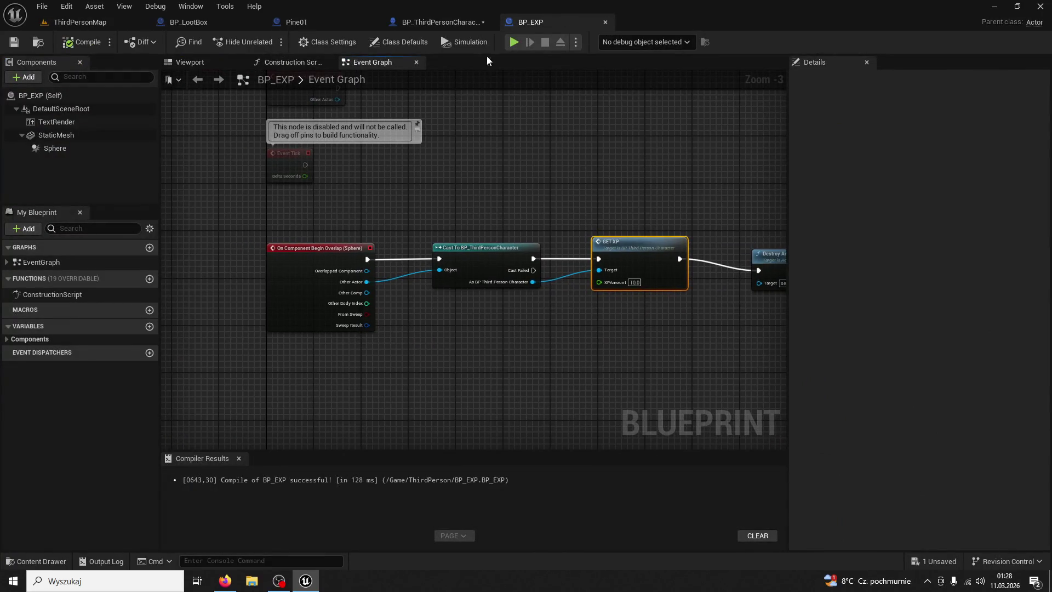
pyautogui.click(477, 22)
pyautogui.click(331, 19)
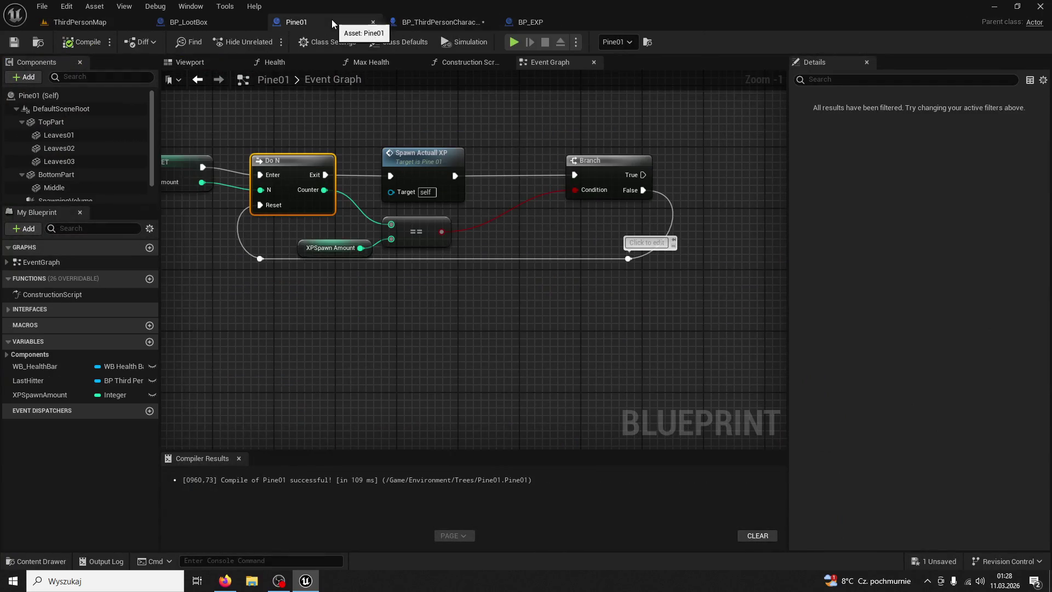
pyautogui.scroll(-1, 564, 268)
pyautogui.moveTo(564, 269)
pyautogui.mouseDown()
pyautogui.moveTo(539, 268)
pyautogui.moveTo(526, 307)
pyautogui.moveTo(517, 351)
pyautogui.moveTo(538, 379)
pyautogui.moveTo(504, 288)
pyautogui.moveTo(504, 376)
pyautogui.mouseUp()
pyautogui.doubleClick(689, 187)
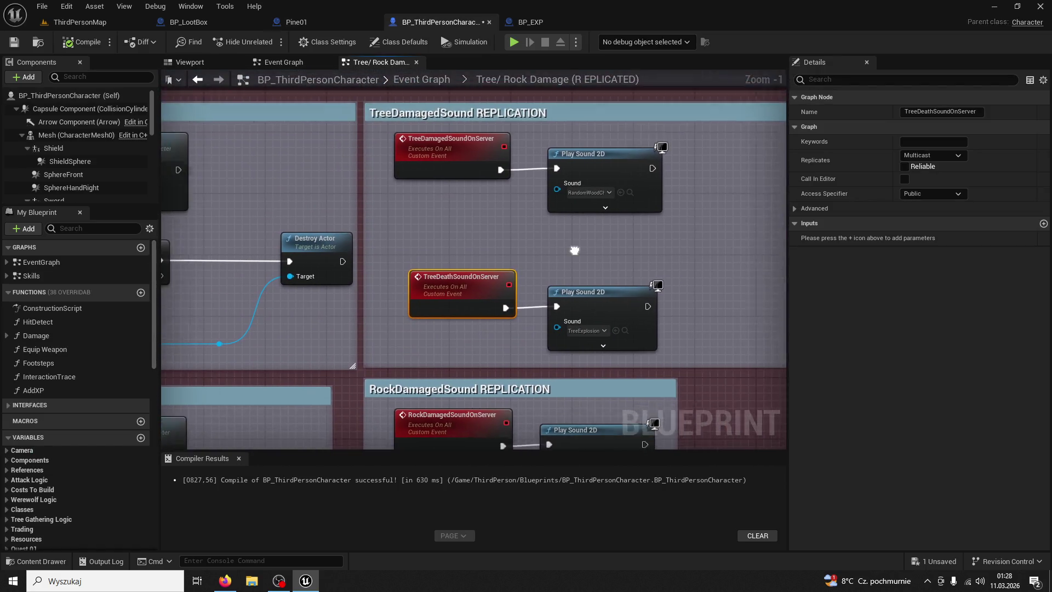
pyautogui.click(296, 22)
# - Open the Tree Fall on Server definition from Pine01 and review the character's Event Graph
pyautogui.moveTo(350, 202); pyautogui.dragTo(350, 104)
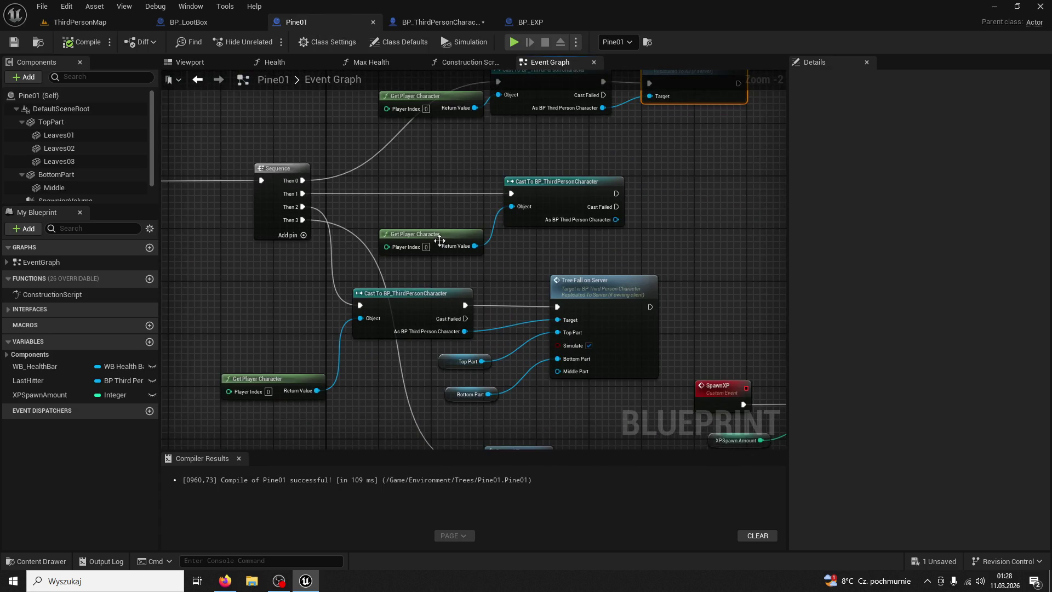
pyautogui.moveTo(440, 241)
pyautogui.mouseDown()
pyautogui.moveTo(602, 257)
pyautogui.moveTo(561, 197)
pyautogui.moveTo(566, 218)
pyautogui.moveTo(490, 181)
pyautogui.mouseUp()
pyautogui.moveTo(586, 334)
pyautogui.mouseDown()
pyautogui.moveTo(656, 355)
pyautogui.moveTo(634, 350)
pyautogui.mouseUp()
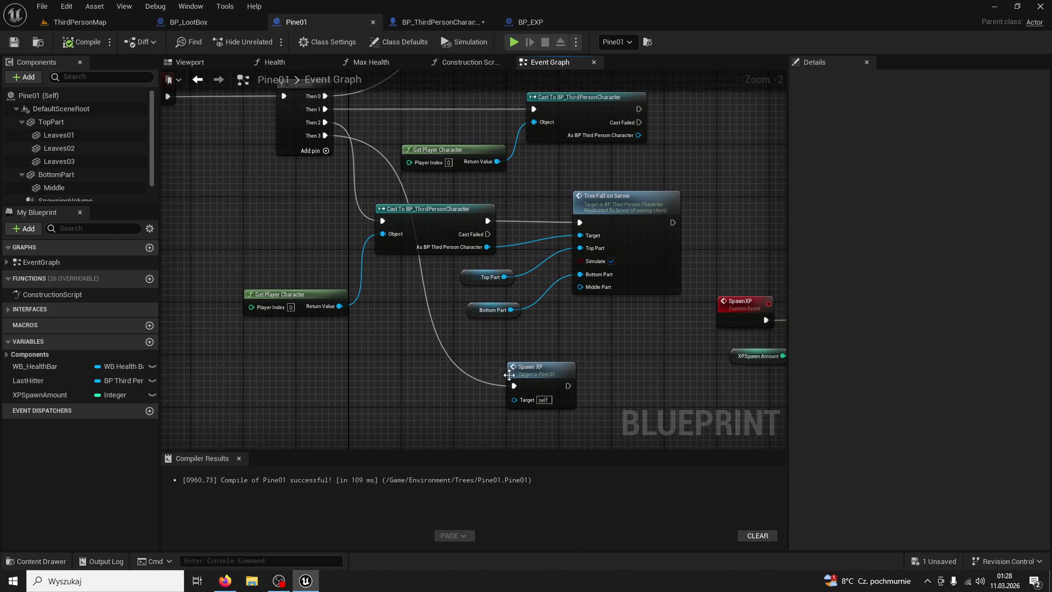
pyautogui.doubleClick(635, 205)
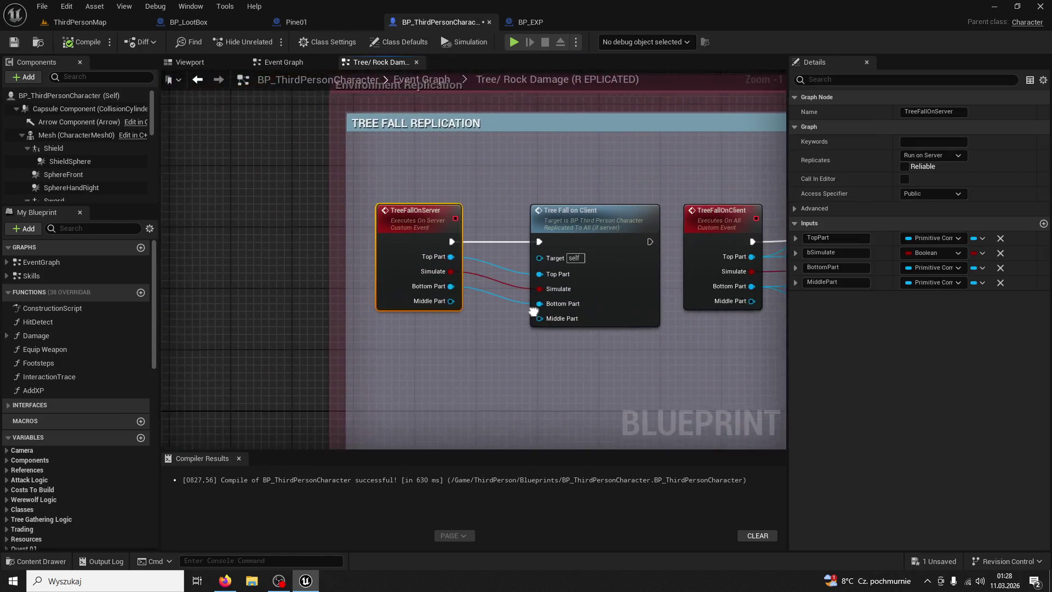
pyautogui.scroll(-2, 606, 257)
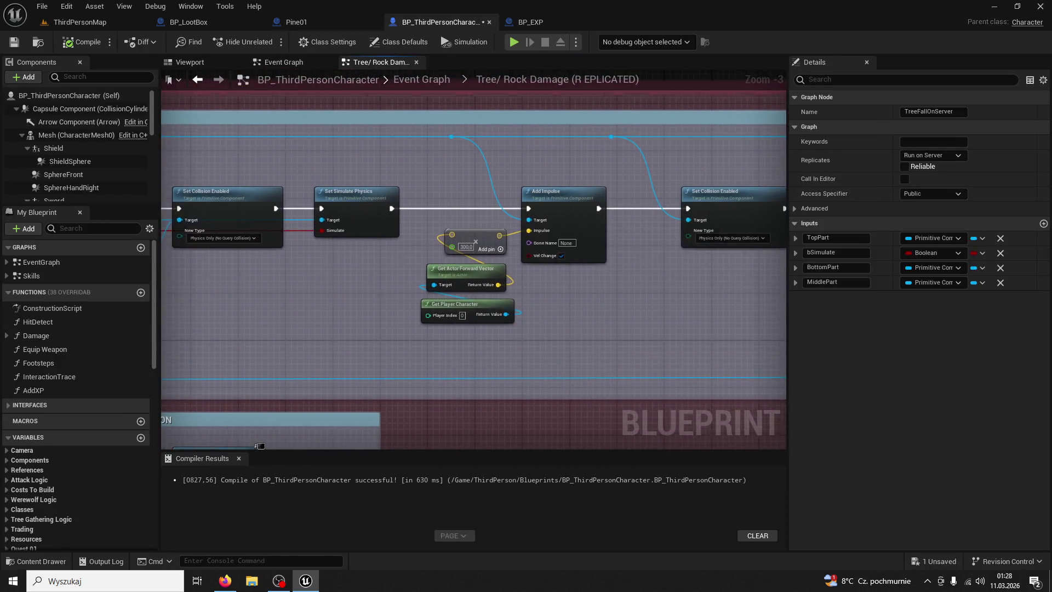
pyautogui.hotkey('alt', 'Left')
pyautogui.scroll(-10, 588, 258)
pyautogui.rightClick(345, 277)
pyautogui.press('Escape')
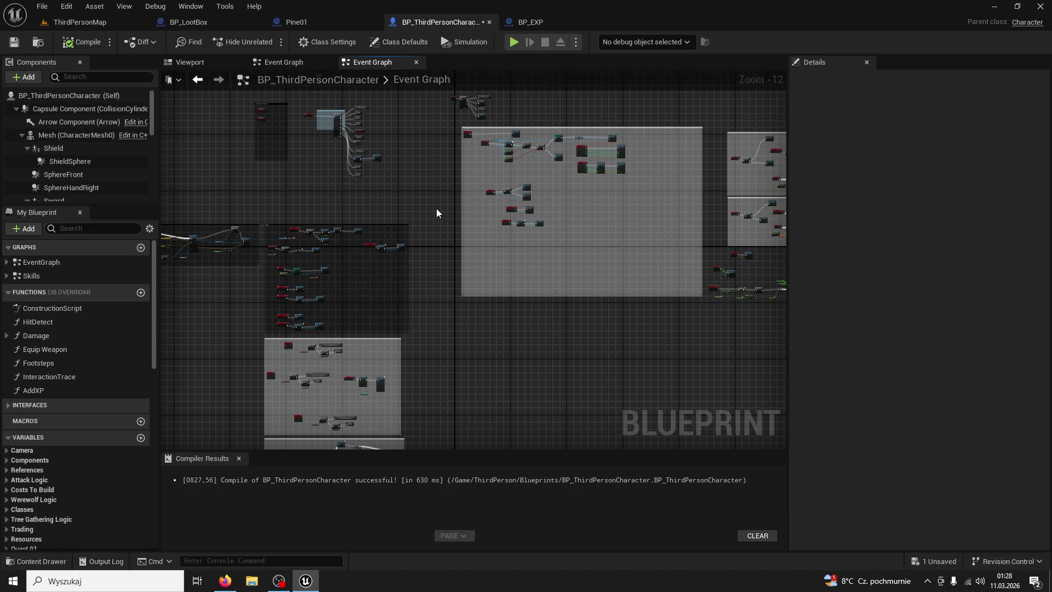
pyautogui.click(227, 22)
pyautogui.click(304, 25)
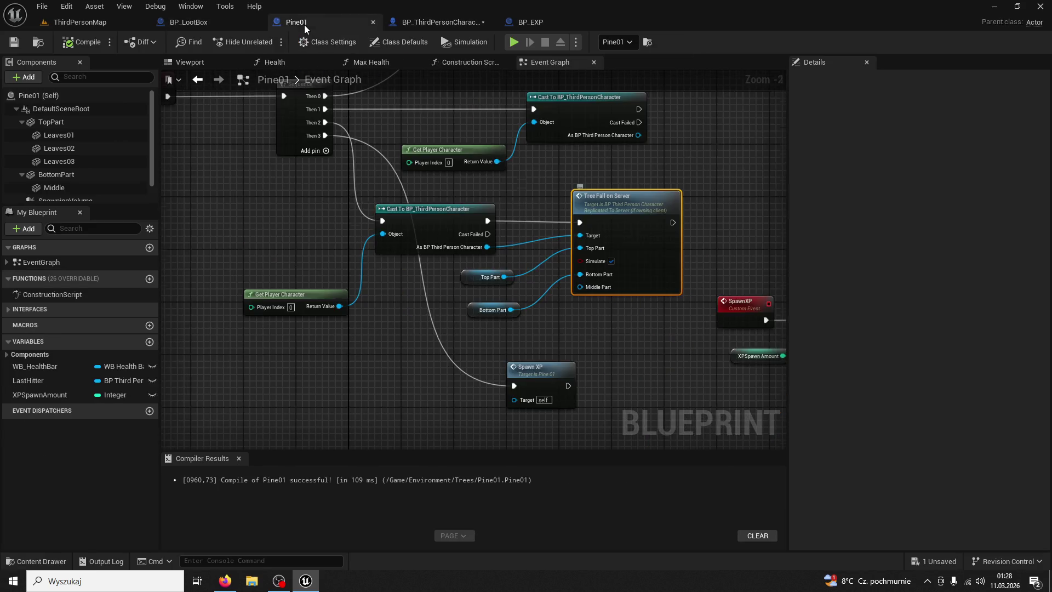
# - Reopen Tree Fall on Server and review the physics, collision and tree/rock replication sections
pyautogui.doubleClick(602, 219)
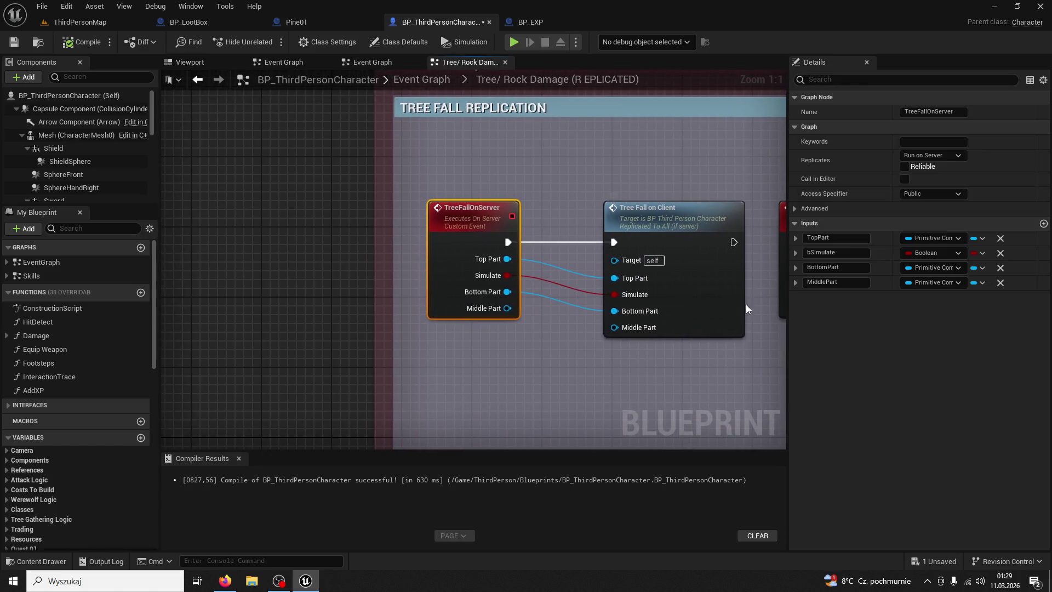
pyautogui.scroll(-3, 383, 347)
pyautogui.moveTo(474, 316); pyautogui.dragTo(265, 286)
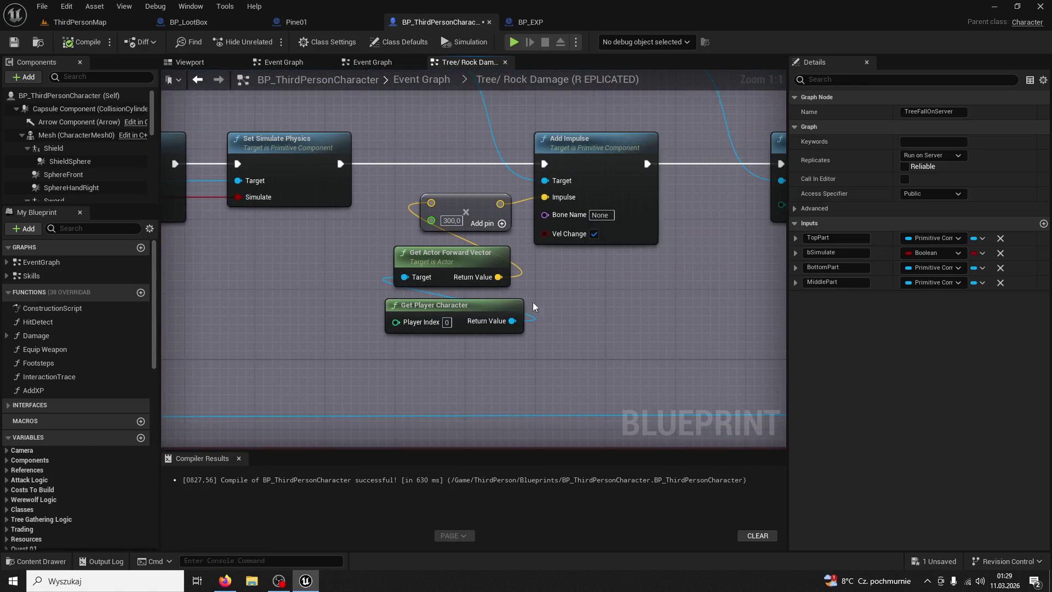
pyautogui.moveTo(369, 301); pyautogui.dragTo(218, 301)
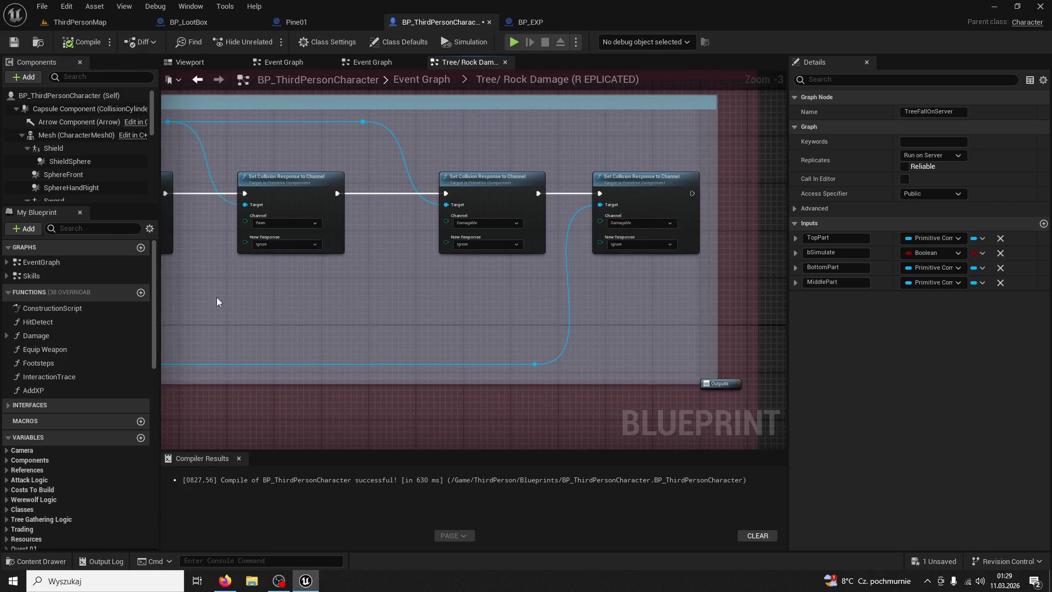
pyautogui.scroll(-2, 341, 299)
pyautogui.moveTo(393, 311)
pyautogui.mouseDown()
pyautogui.moveTo(630, 266)
pyautogui.moveTo(499, 301)
pyautogui.moveTo(534, 278)
pyautogui.moveTo(388, 207)
pyautogui.moveTo(406, 213)
pyautogui.moveTo(369, 215)
pyautogui.moveTo(219, 110)
pyautogui.moveTo(290, 32)
pyautogui.moveTo(378, 159)
pyautogui.moveTo(351, 70)
pyautogui.mouseUp()
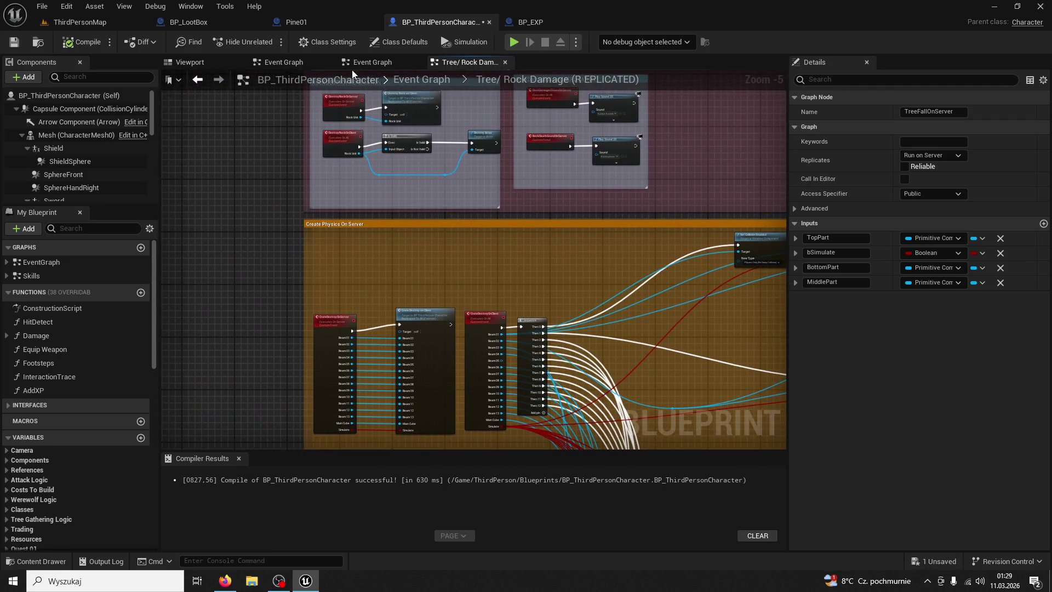
# - Close BP_ThirdPersonCharacter and jump from the Spawn XP call to Pine01's SpawnXP event
pyautogui.click(490, 22)
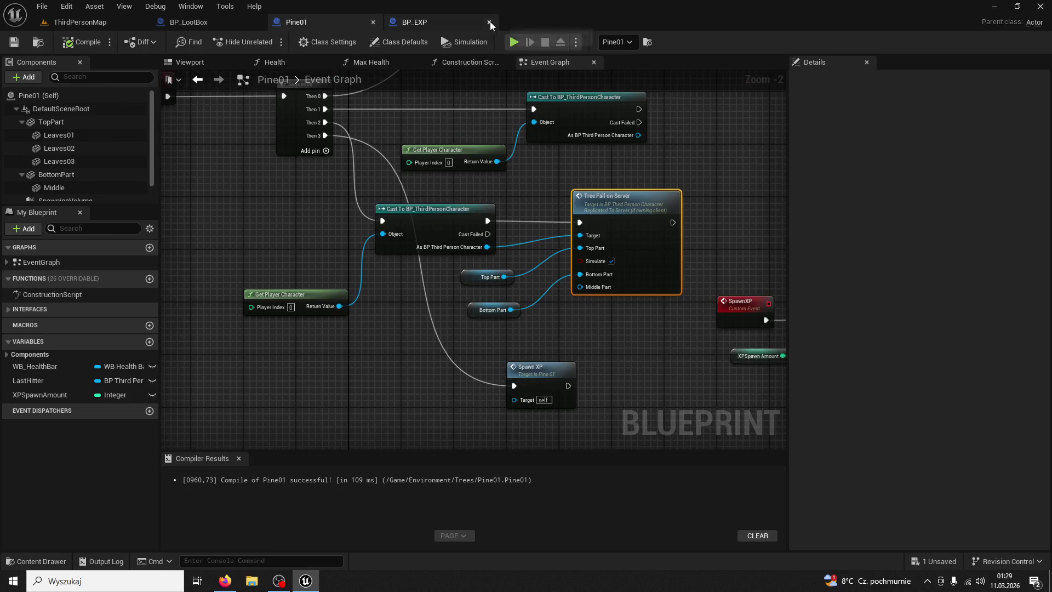
pyautogui.moveTo(756, 214)
pyautogui.mouseDown()
pyautogui.moveTo(546, 194)
pyautogui.moveTo(452, 150)
pyautogui.moveTo(738, 218)
pyautogui.moveTo(657, 351)
pyautogui.moveTo(395, 281)
pyautogui.moveTo(376, 285)
pyautogui.mouseUp()
pyautogui.doubleClick(648, 354)
pyautogui.scroll(-3, 403, 285)
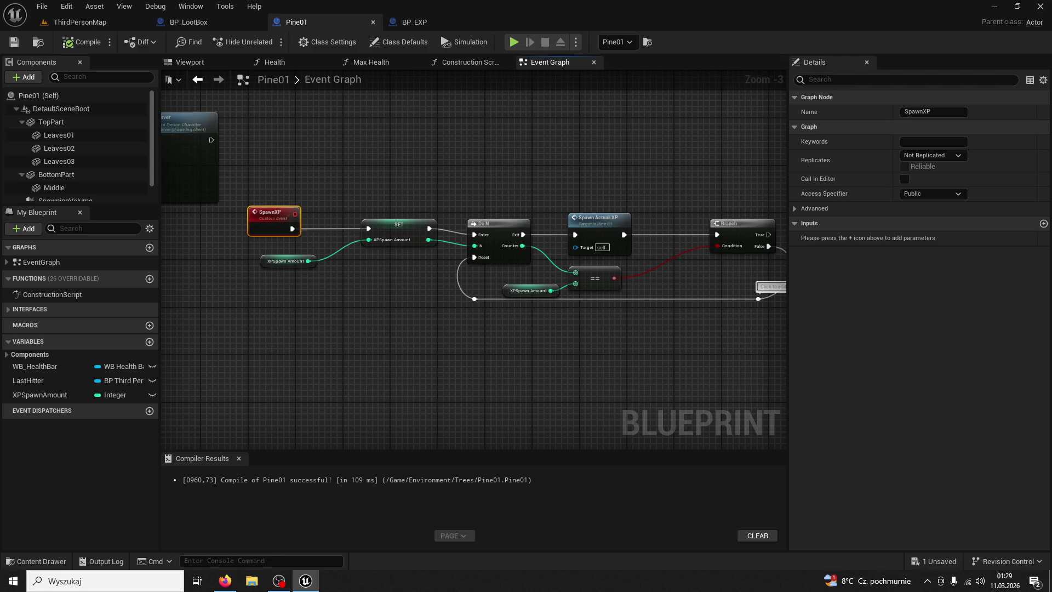
# - Switch to the browser and back, then pan to the SpawnActualXP event and SpawnActor BP EXP node
pyautogui.hotkey('alt', 'Tab')
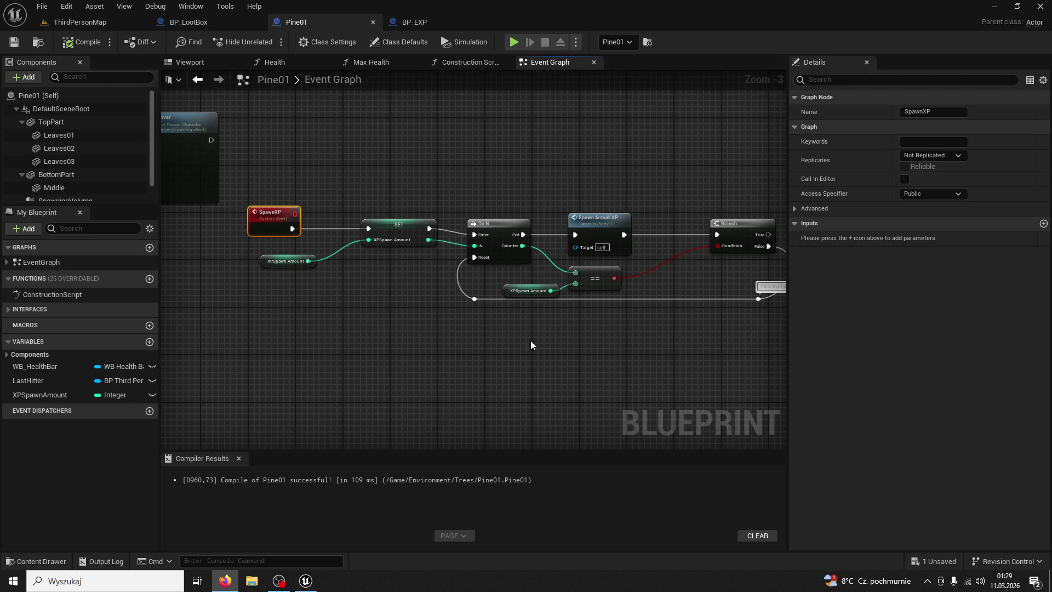
pyautogui.moveTo(530, 340)
pyautogui.mouseDown()
pyautogui.moveTo(544, 347)
pyautogui.moveTo(465, 228)
pyautogui.moveTo(451, 171)
pyautogui.moveTo(482, 190)
pyautogui.mouseUp()
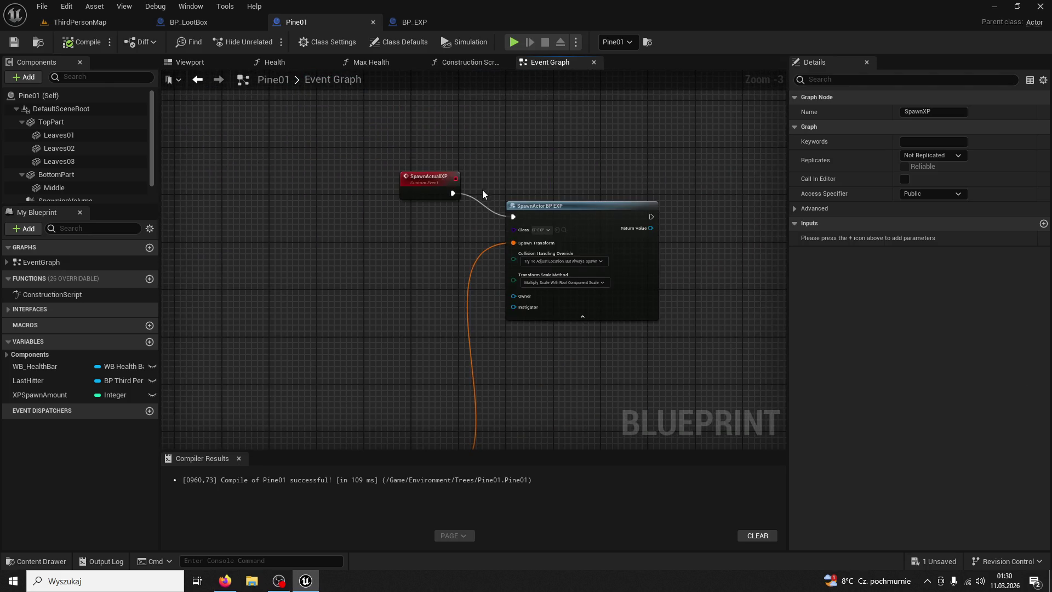
# - Try a For Each Loop after SpawnActualXP, then delete it
pyautogui.moveTo(548, 207); pyautogui.dragTo(707, 212)
pyautogui.moveTo(452, 194); pyautogui.dragTo(583, 176)
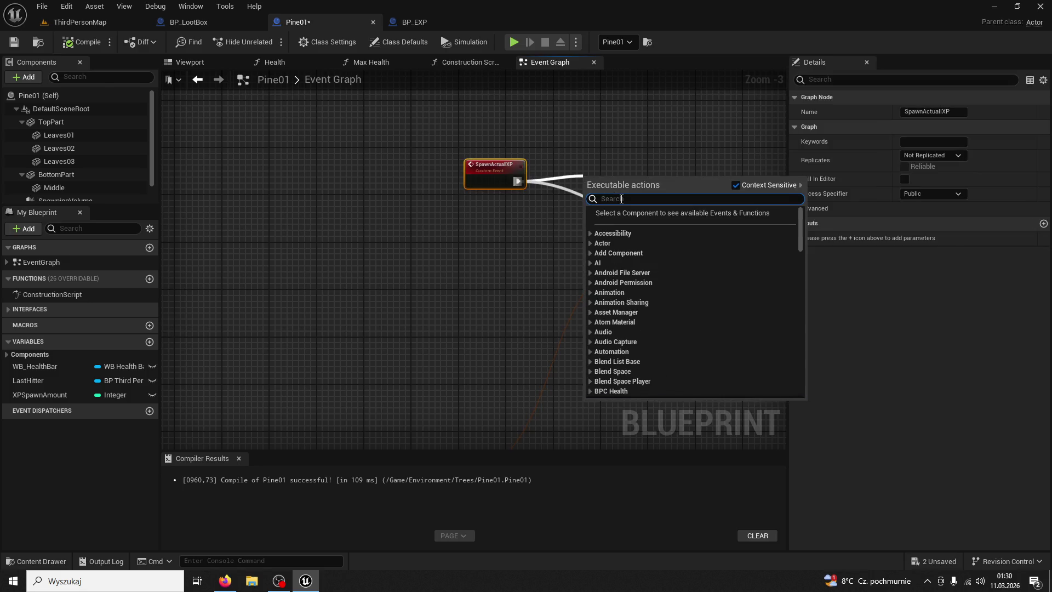
pyautogui.write('for each l')
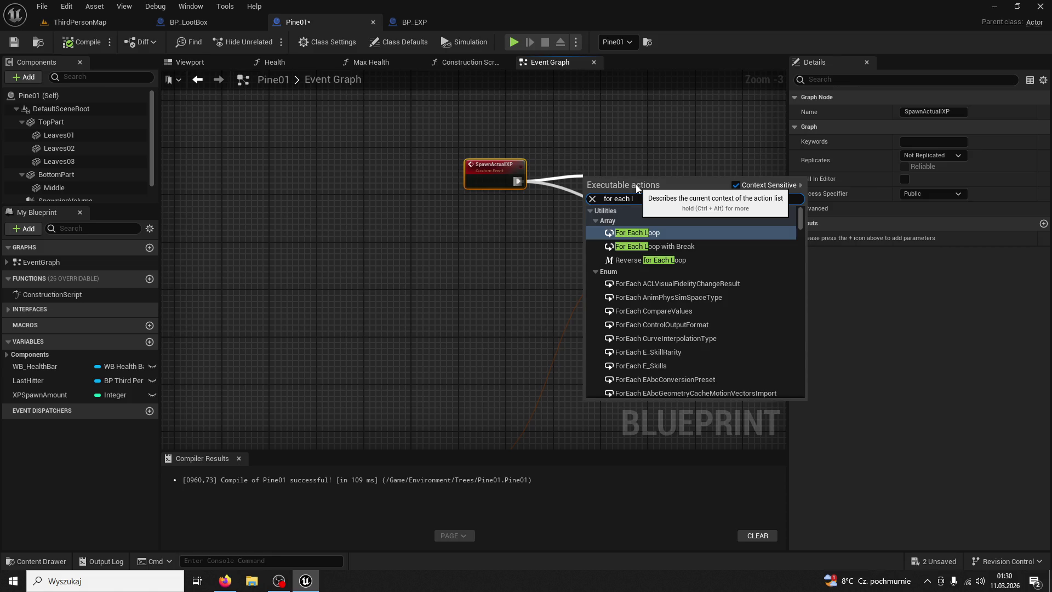
pyautogui.write('oop')
pyautogui.press('Return')
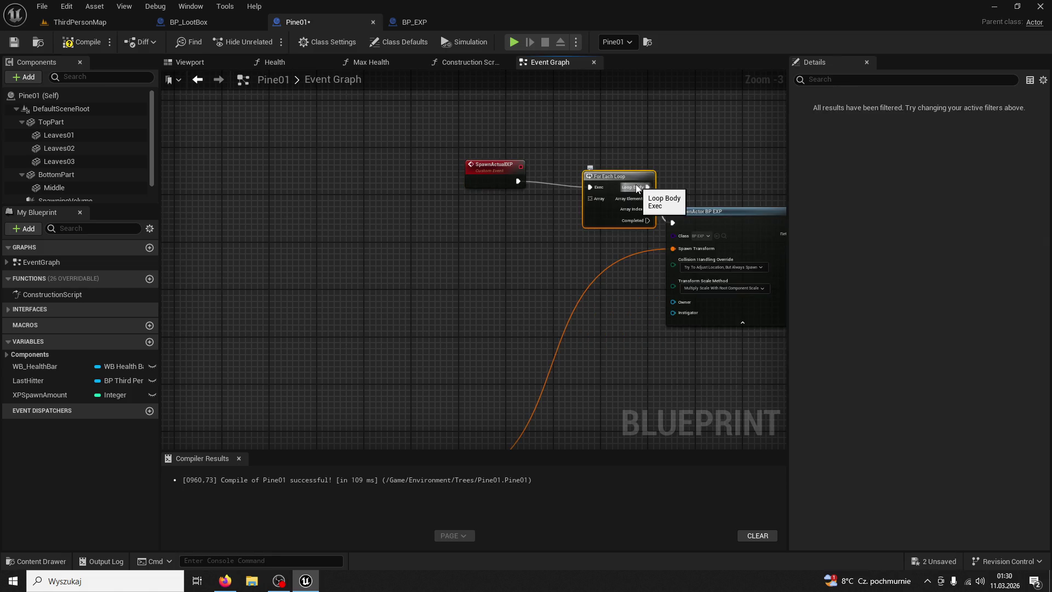
pyautogui.moveTo(482, 172); pyautogui.dragTo(416, 179)
pyautogui.moveTo(590, 192); pyautogui.dragTo(515, 189)
pyautogui.scroll(2, 479, 291)
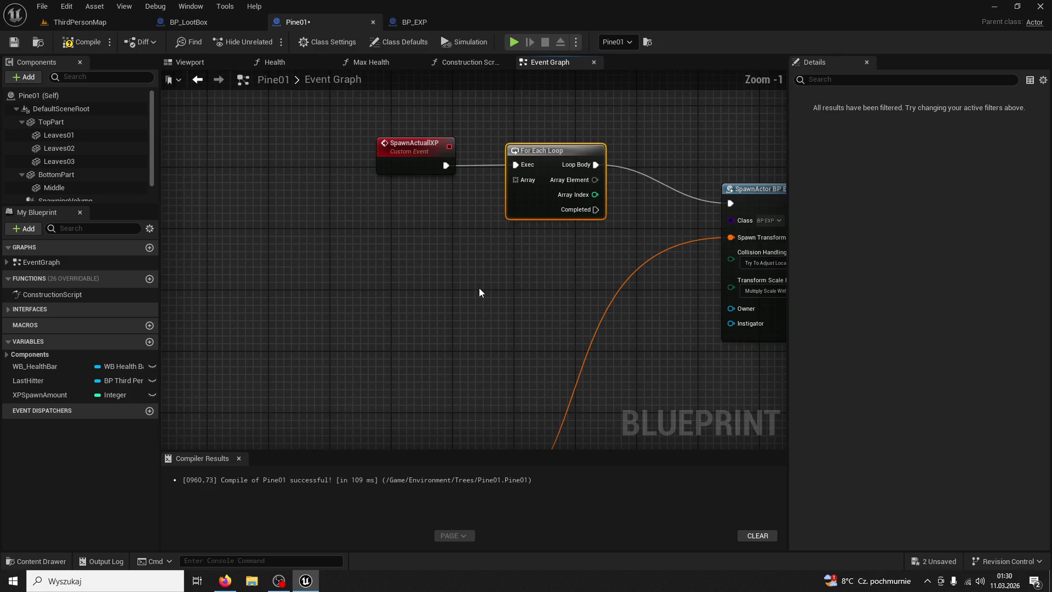
pyautogui.moveTo(479, 288); pyautogui.dragTo(420, 277)
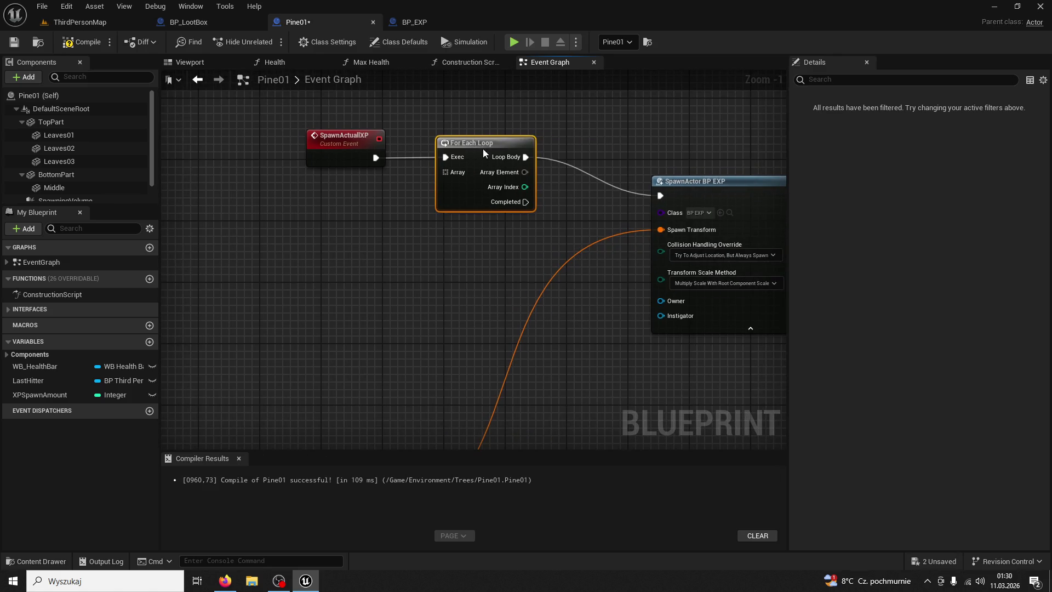
pyautogui.press('Delete')
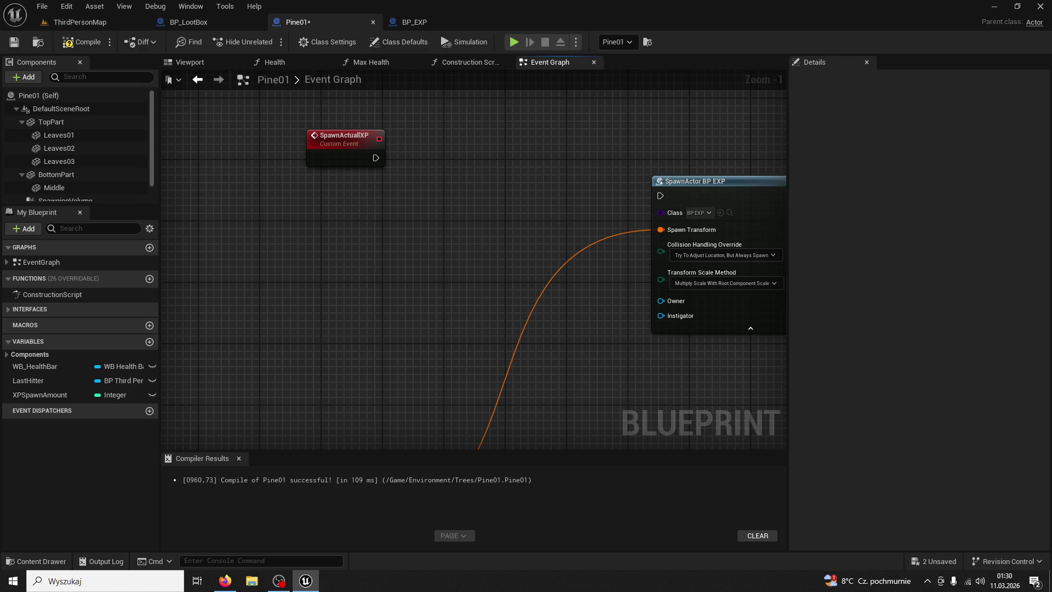
# - Add a For Loop with Break after SpawnActualXP, feeding SpawnActor BP EXP's output into Break
pyautogui.moveTo(375, 158); pyautogui.dragTo(423, 163)
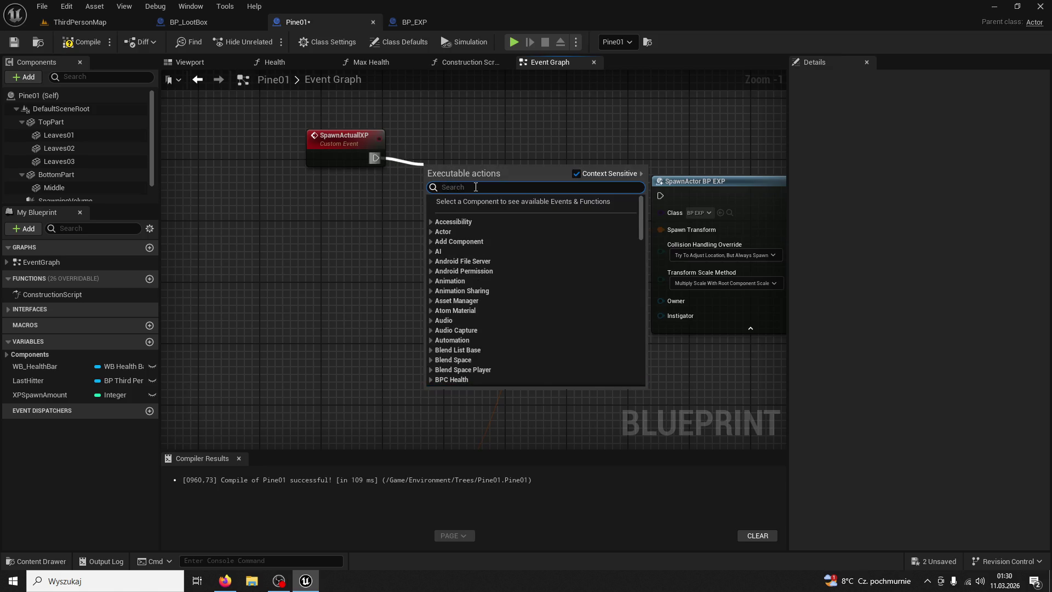
pyautogui.write('for loop with')
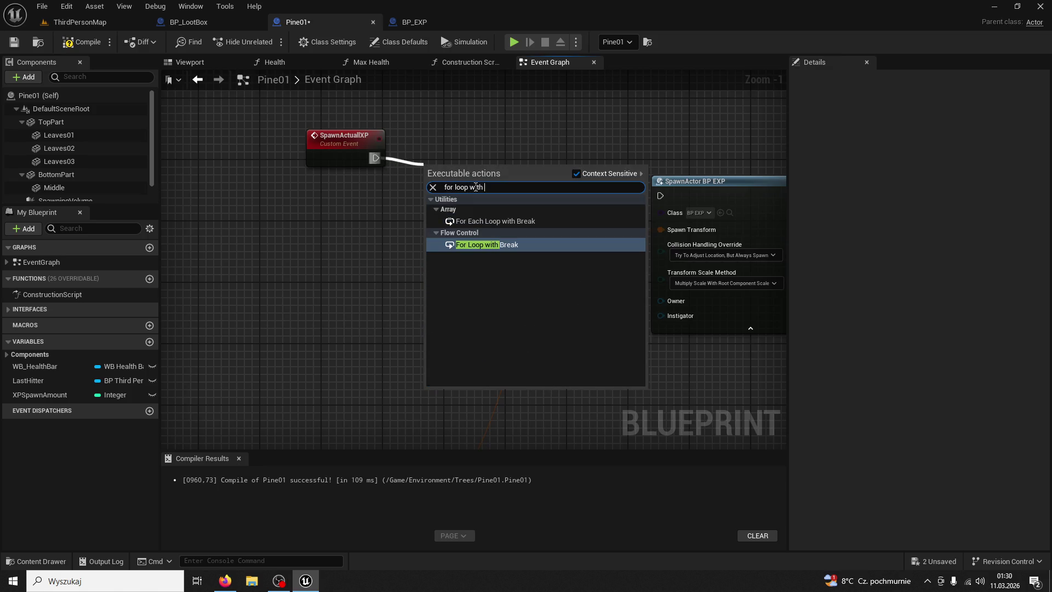
pyautogui.press('Return')
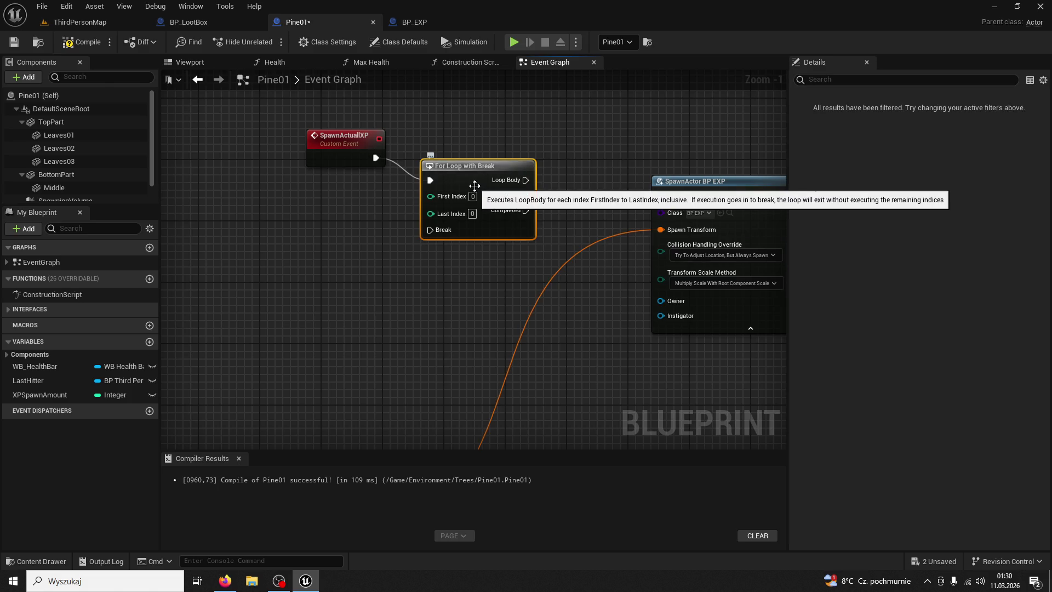
pyautogui.moveTo(474, 186)
pyautogui.mouseDown()
pyautogui.moveTo(481, 162)
pyautogui.moveTo(466, 148)
pyautogui.moveTo(622, 193)
pyautogui.mouseUp()
pyautogui.moveTo(660, 202); pyautogui.dragTo(487, 196)
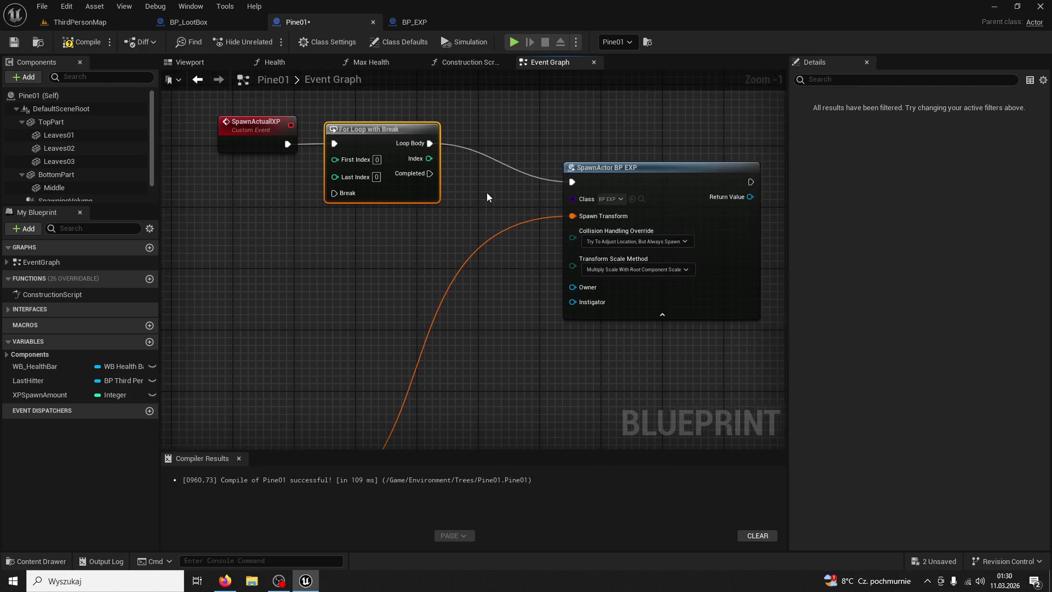
pyautogui.moveTo(431, 175)
pyautogui.mouseDown()
pyautogui.moveTo(356, 258)
pyautogui.moveTo(331, 204)
pyautogui.moveTo(337, 256)
pyautogui.moveTo(304, 258)
pyautogui.mouseUp()
pyautogui.press('Escape')
pyautogui.moveTo(750, 182)
pyautogui.mouseDown()
pyautogui.moveTo(768, 265)
pyautogui.moveTo(313, 211)
pyautogui.moveTo(342, 197)
pyautogui.moveTo(335, 193)
pyautogui.mouseUp()
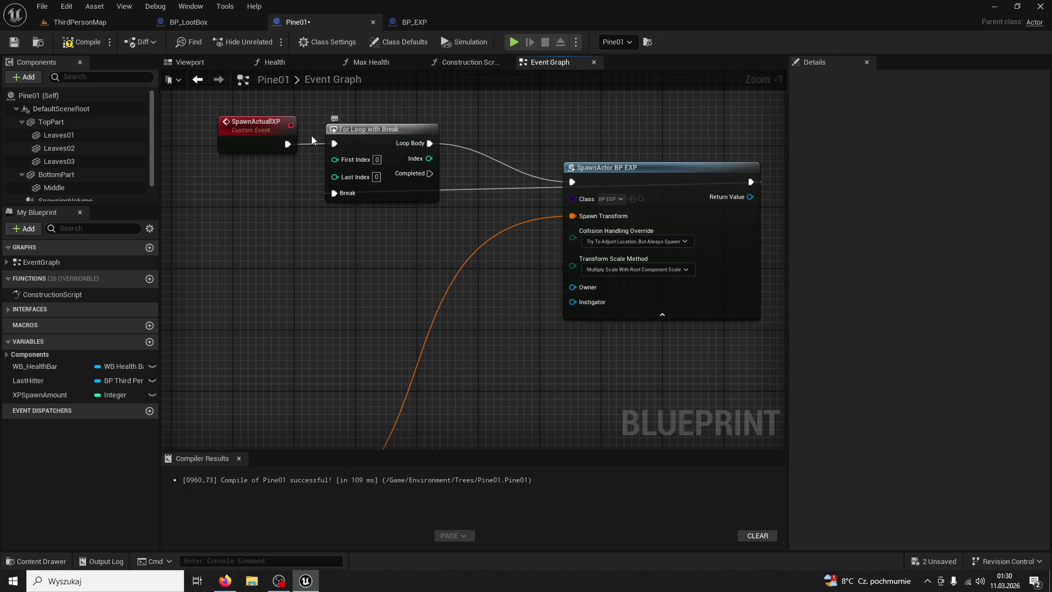
# - Compile Pine01 and set the loop's Last Index to 5
pyautogui.click(82, 42)
pyautogui.write('5')
pyautogui.press('Return')
# - Recompile the Pine01 blueprint and start a Play-in-Editor test on ThirdPersonMap
pyautogui.click(92, 42)
pyautogui.click(80, 22)
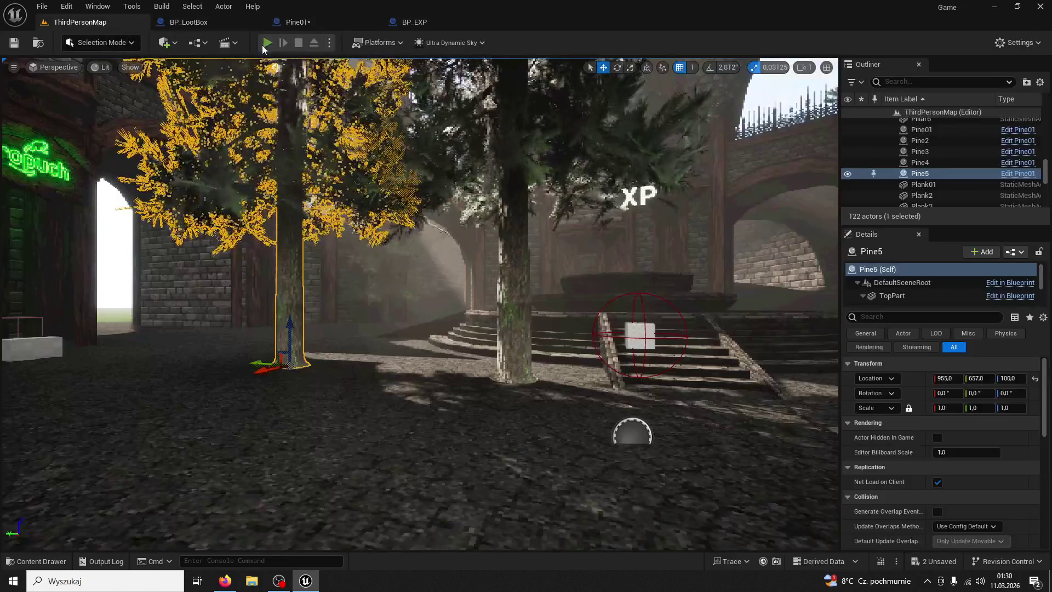
pyautogui.click(267, 42)
# - Chop the pine tree until wood reaches 5/200, then stop the play session
pyautogui.press('w')
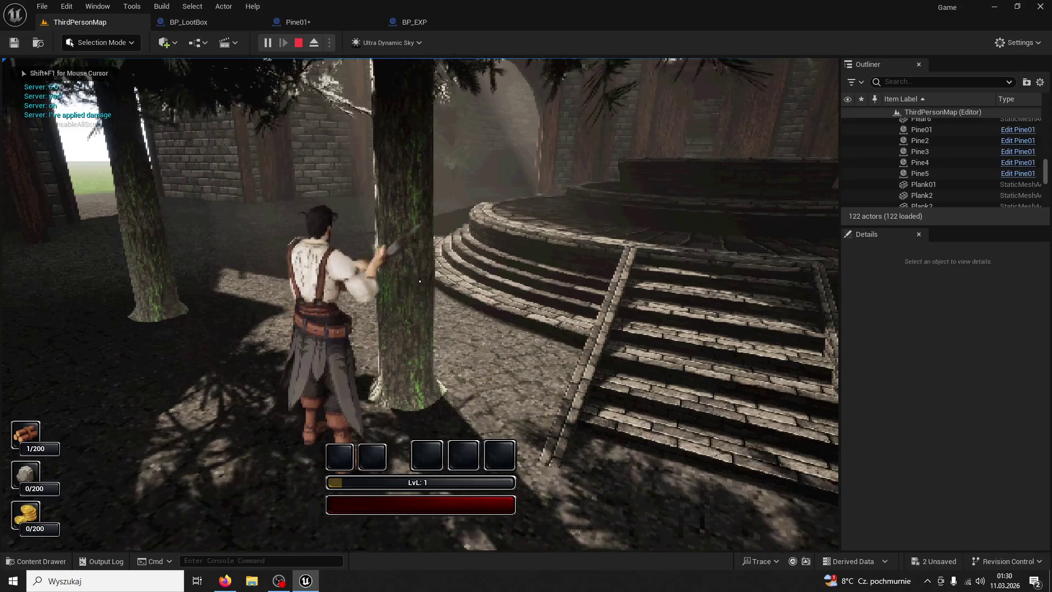
pyautogui.click(420, 281)
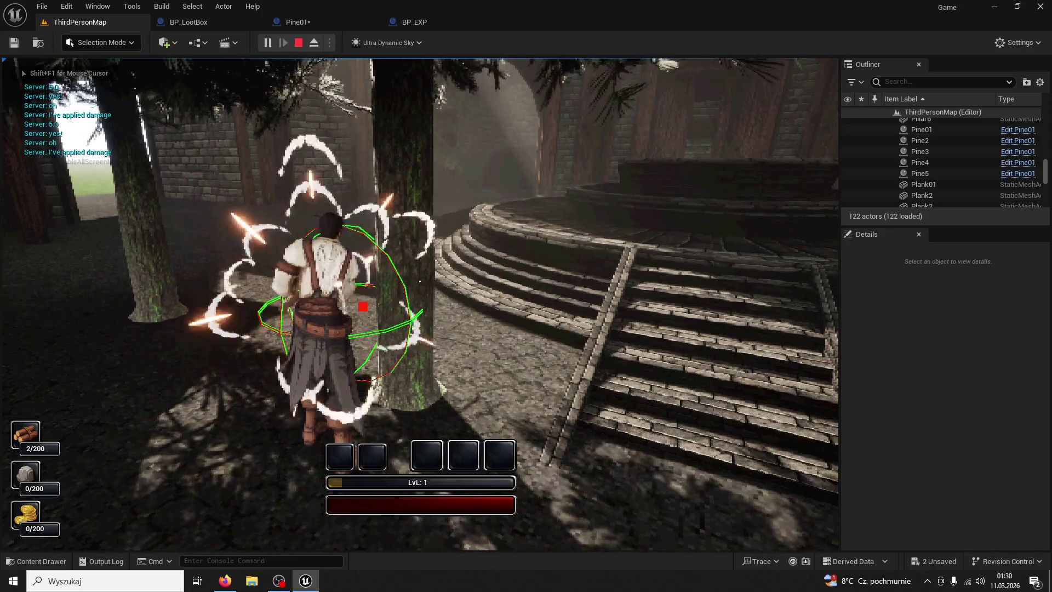
pyautogui.click(420, 281)
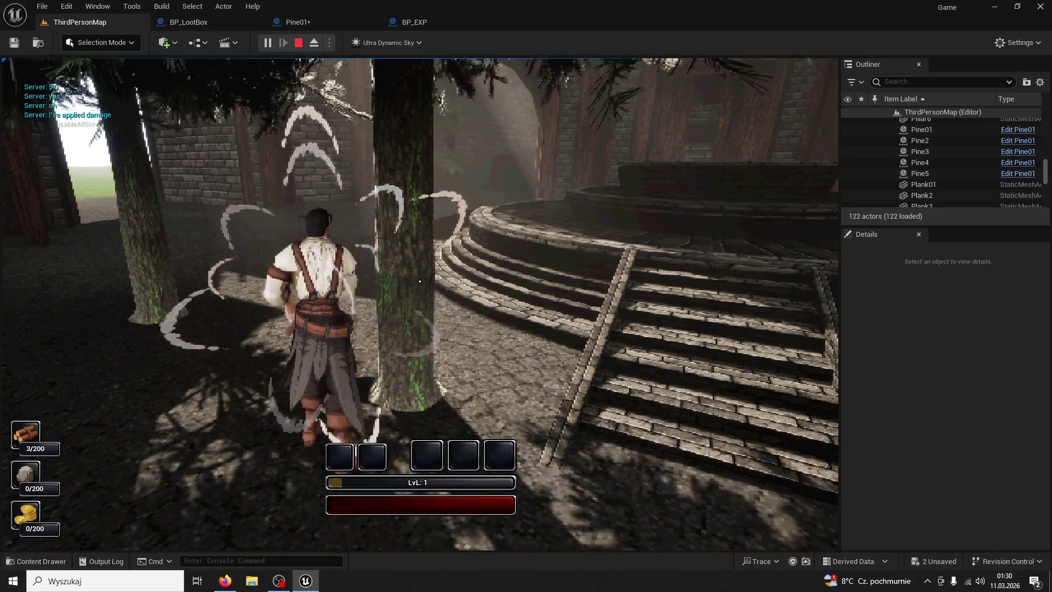
pyautogui.click(420, 281)
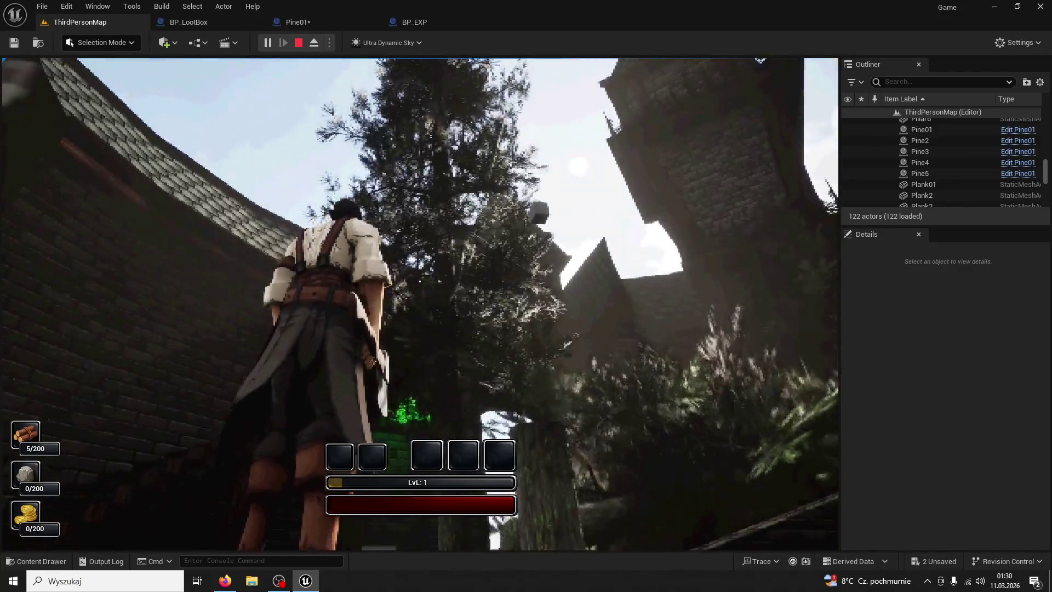
pyautogui.press('Escape')
# - Delete the For Loop with Break node from Pine01's SpawnActualXP graph
pyautogui.click(469, 351)
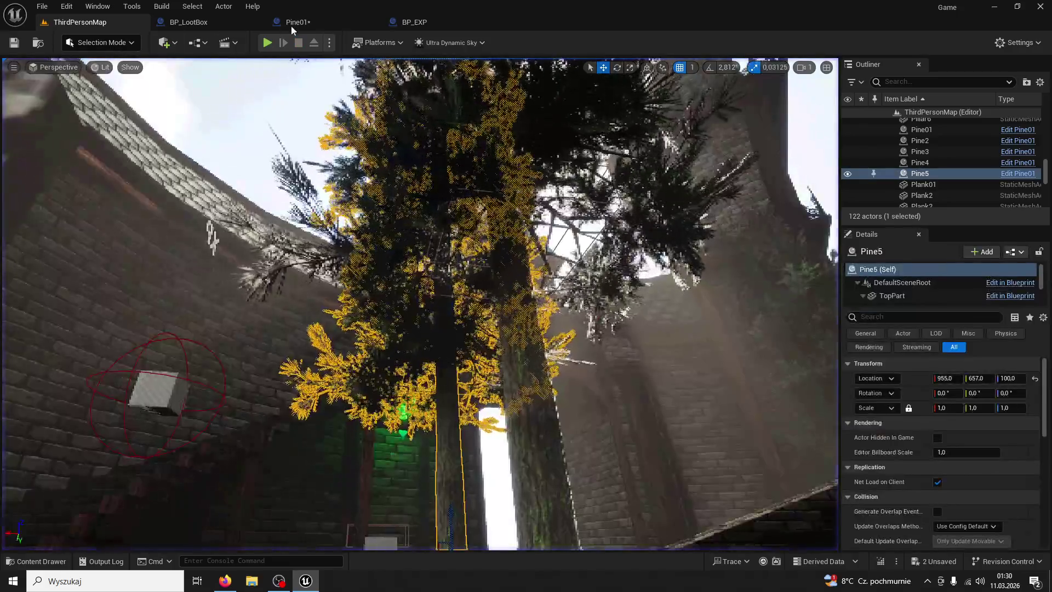
pyautogui.click(299, 22)
pyautogui.click(353, 158)
pyautogui.press('Delete')
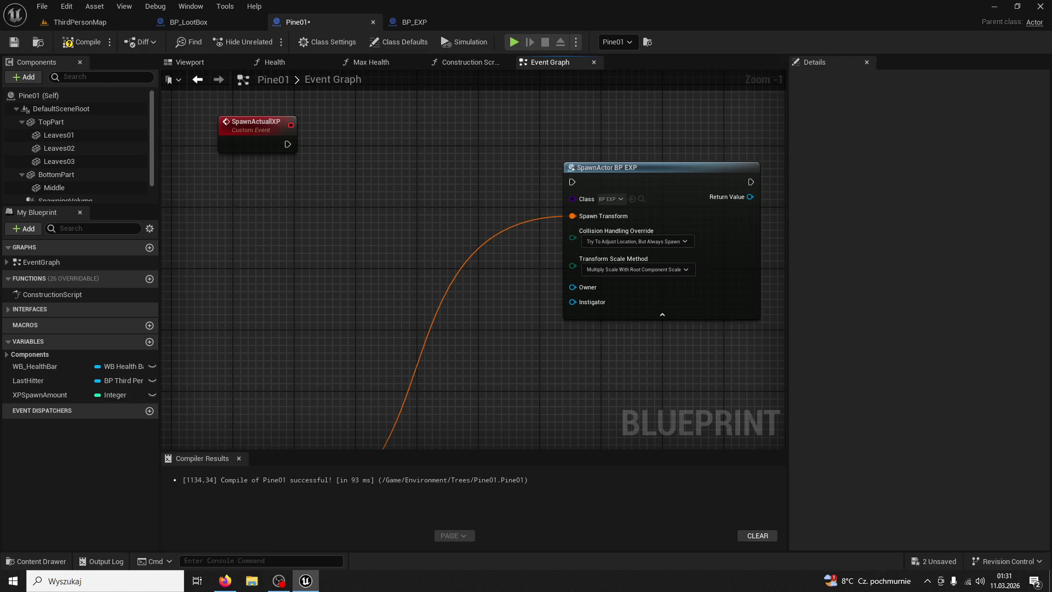
# - Wire SpawnActualXP straight into SpawnActor and add a Delay node after it
pyautogui.moveTo(288, 144); pyautogui.dragTo(571, 182)
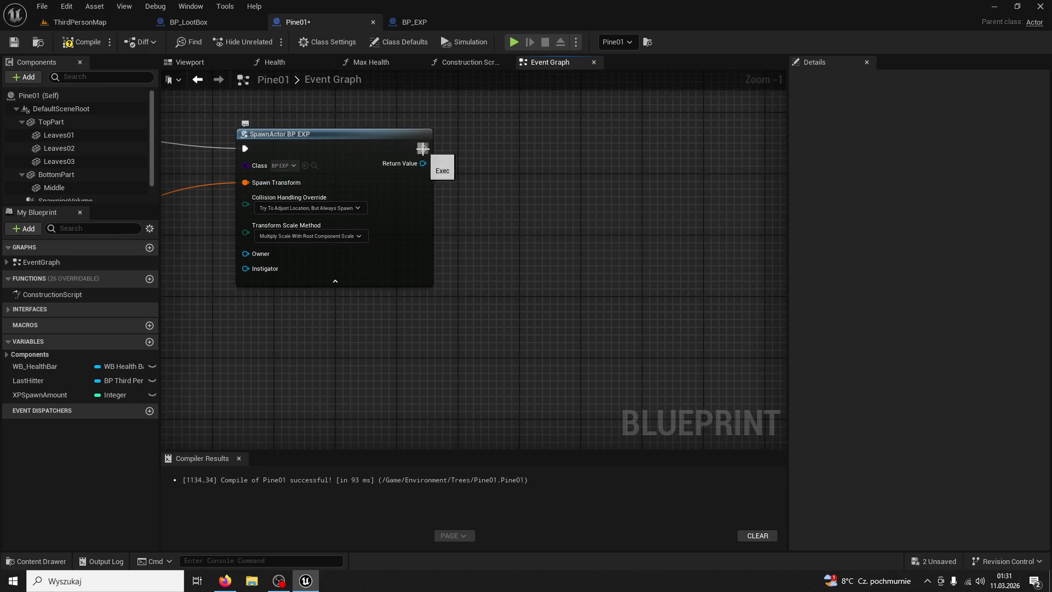
pyautogui.moveTo(422, 149); pyautogui.dragTo(475, 151)
pyautogui.write('delay')
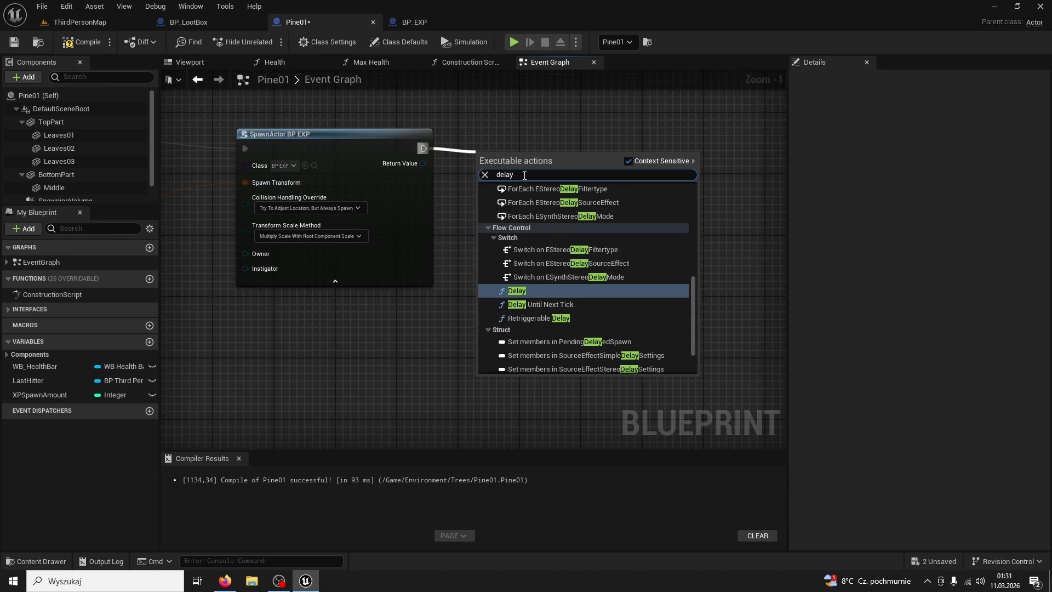
pyautogui.press('Return')
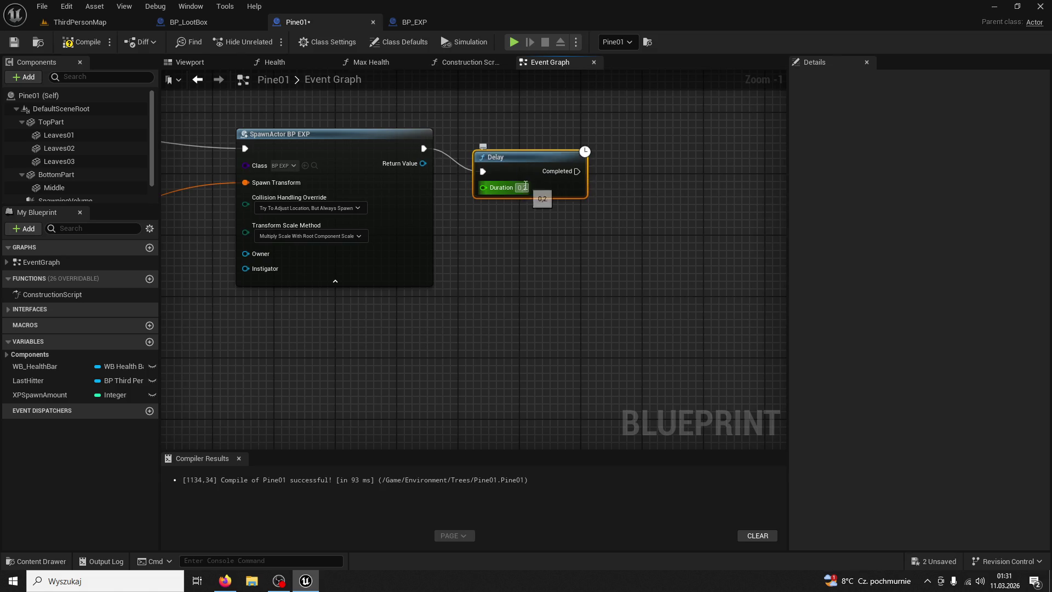
pyautogui.scroll(-6, 511, 249)
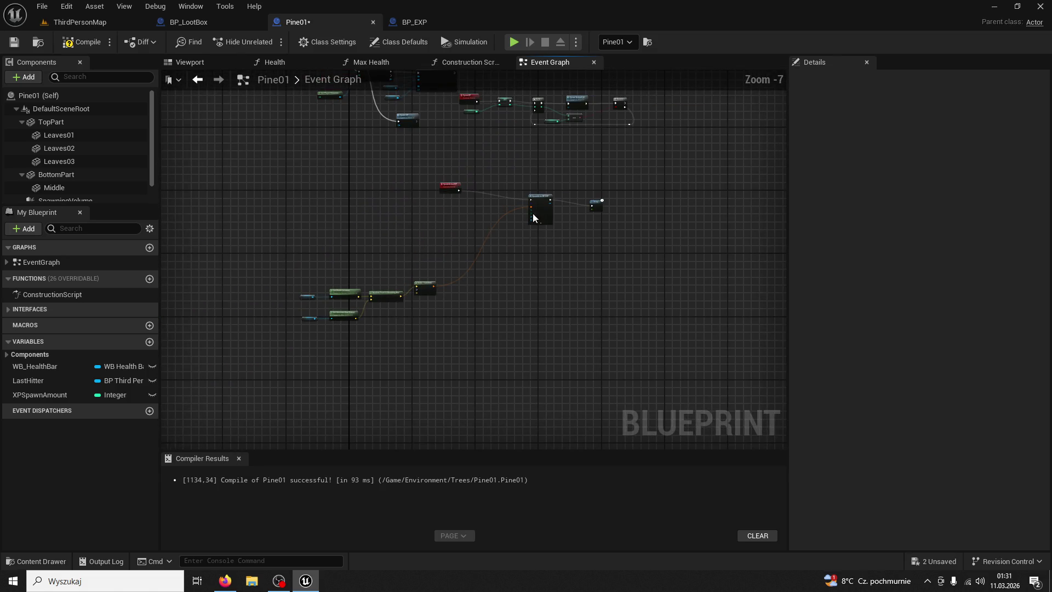
pyautogui.scroll(3, 511, 245)
# - Chain copied Delay and SpawnActor BP EXP pairs, each fed by the Make Transform
pyautogui.hotkey('ctrl', 'v')
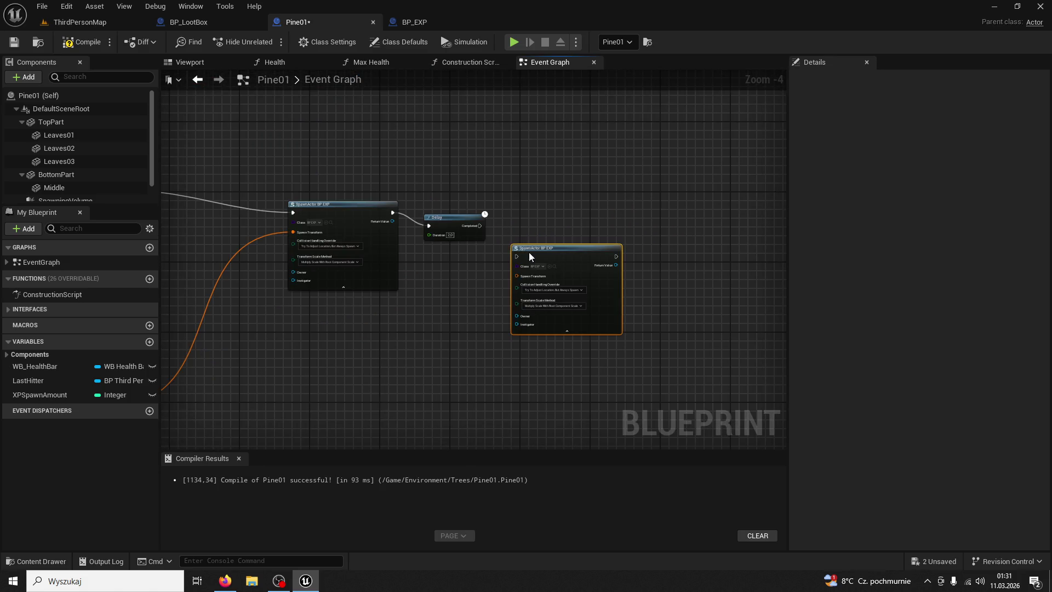
pyautogui.moveTo(528, 252)
pyautogui.mouseDown()
pyautogui.moveTo(515, 215)
pyautogui.moveTo(498, 225)
pyautogui.moveTo(509, 249)
pyautogui.moveTo(235, 276)
pyautogui.moveTo(381, 261)
pyautogui.moveTo(341, 230)
pyautogui.moveTo(673, 70)
pyautogui.moveTo(708, 139)
pyautogui.moveTo(744, 137)
pyautogui.mouseUp()
pyautogui.press('Escape')
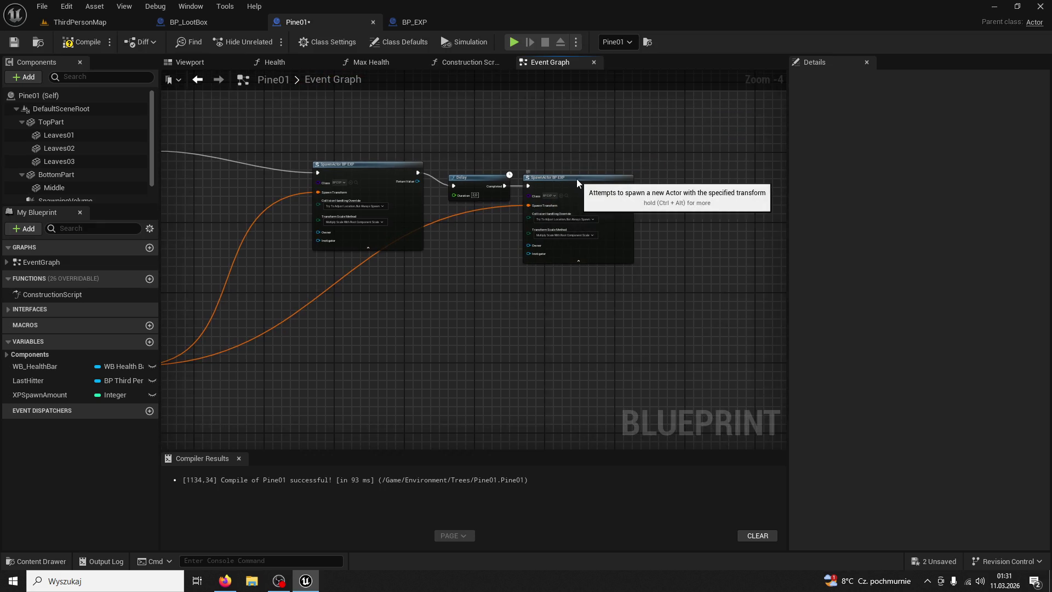
pyautogui.click(577, 178)
pyautogui.hotkey('ctrl', 'c')
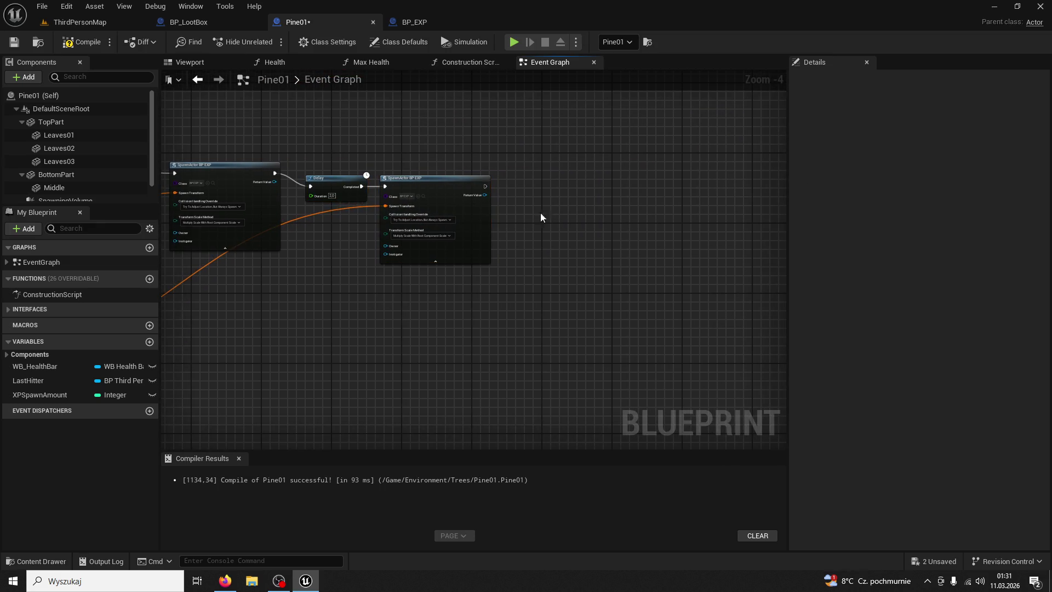
pyautogui.hotkey('ctrl', 'v')
pyautogui.moveTo(486, 187)
pyautogui.mouseDown()
pyautogui.moveTo(504, 218)
pyautogui.moveTo(541, 185)
pyautogui.mouseUp()
pyautogui.moveTo(586, 213)
pyautogui.mouseDown()
pyautogui.moveTo(184, 294)
pyautogui.moveTo(411, 365)
pyautogui.mouseUp()
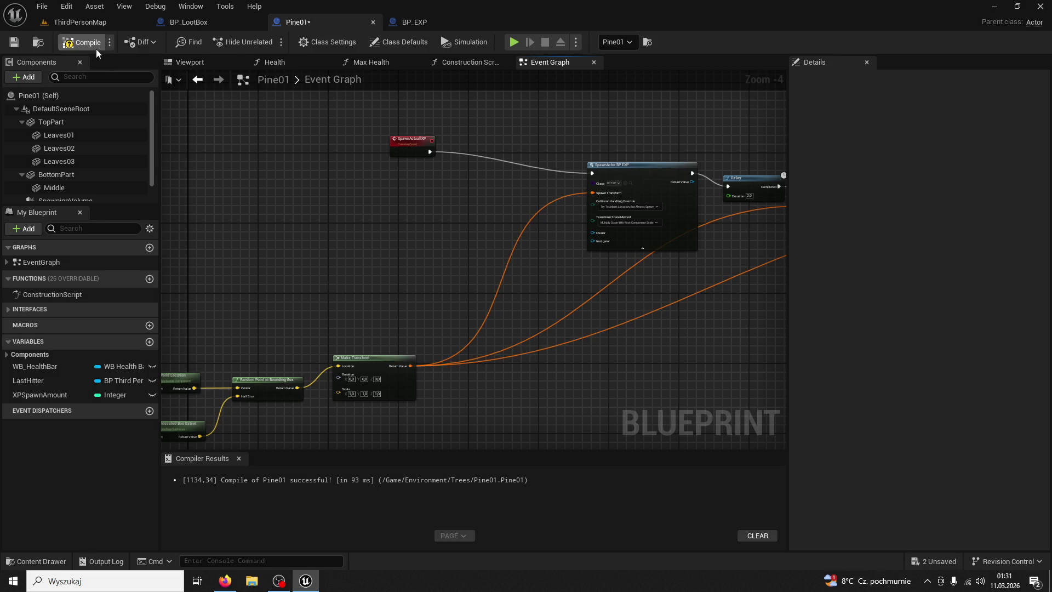
# - Start a Play-in-Editor test on ThirdPersonMap and run the character to the pine
pyautogui.click(82, 22)
pyautogui.click(268, 42)
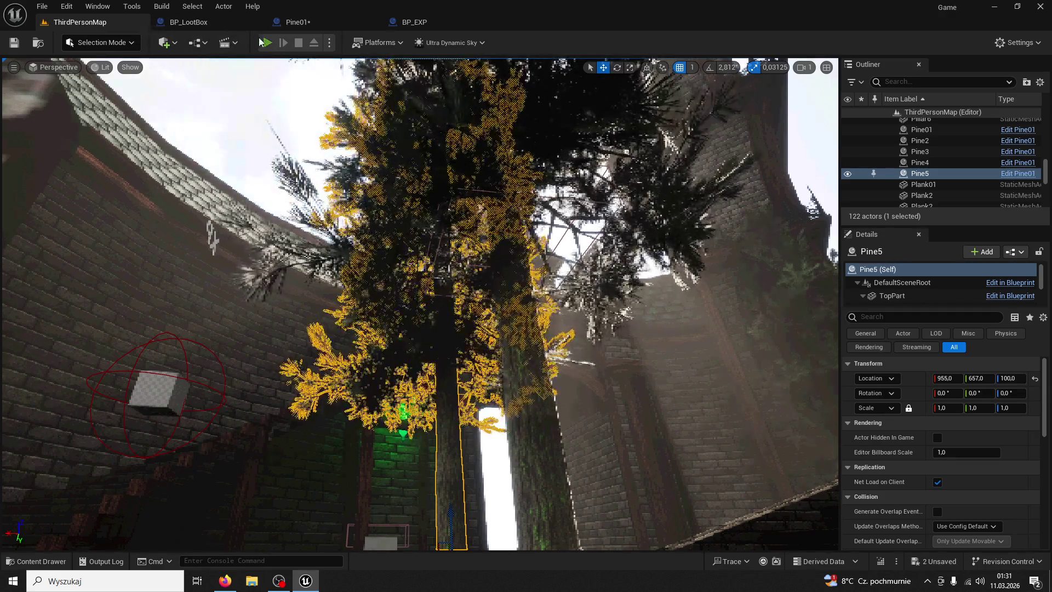
pyautogui.press('w')
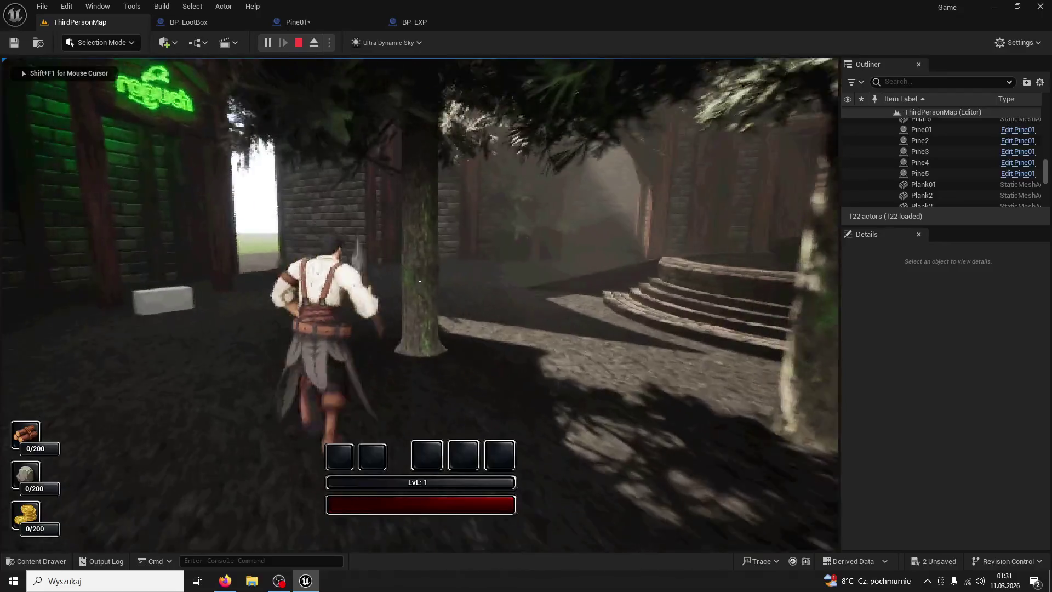
# - Chop the pine down to spawn several XP pickups, then stop and switch to BP_EXP
pyautogui.click(420, 281)
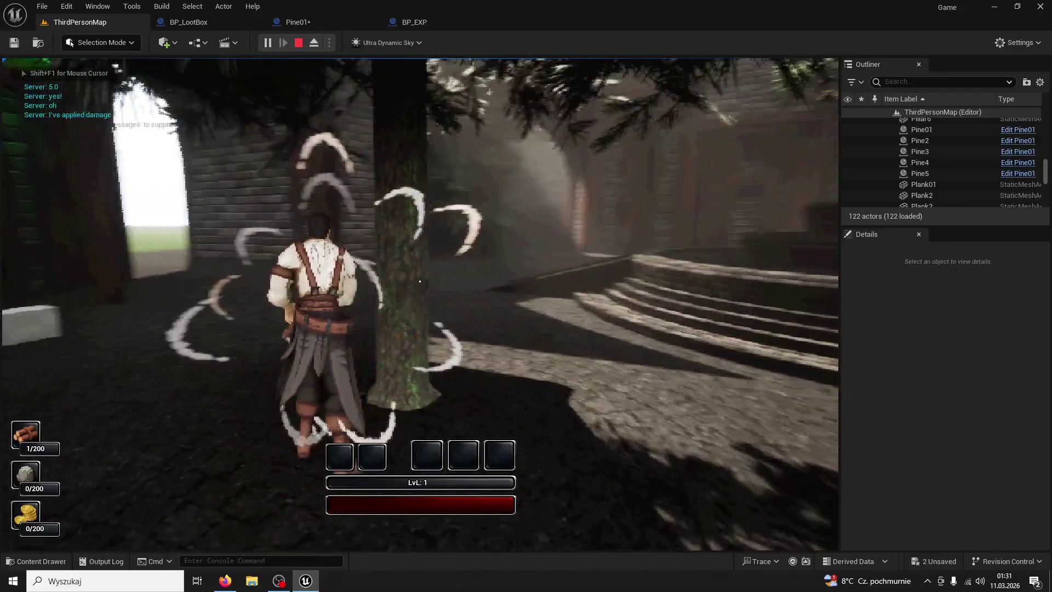
pyautogui.click(420, 281)
pyautogui.click(420, 281)
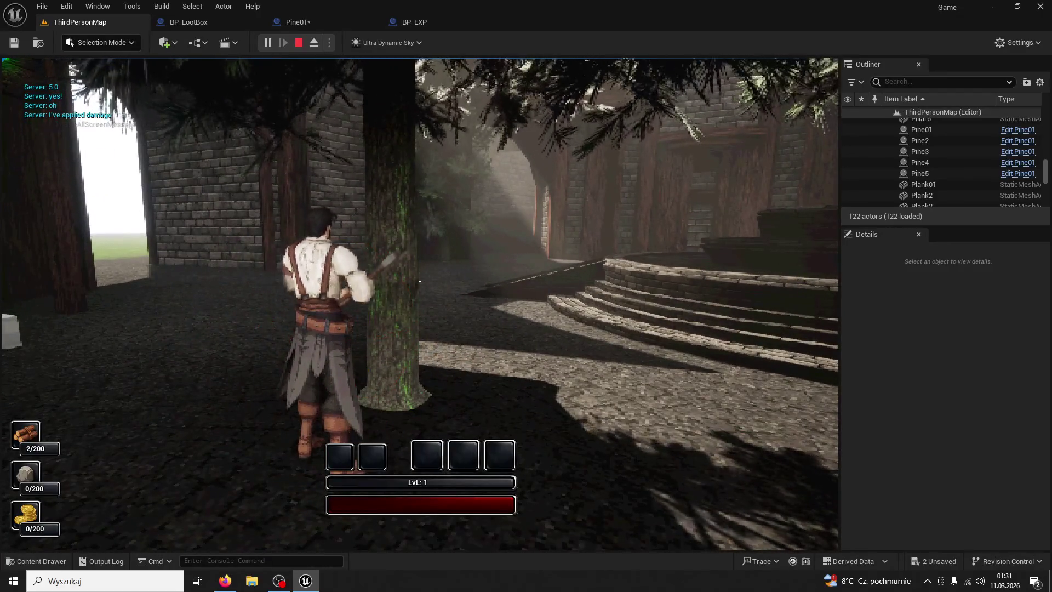
pyautogui.click(420, 281)
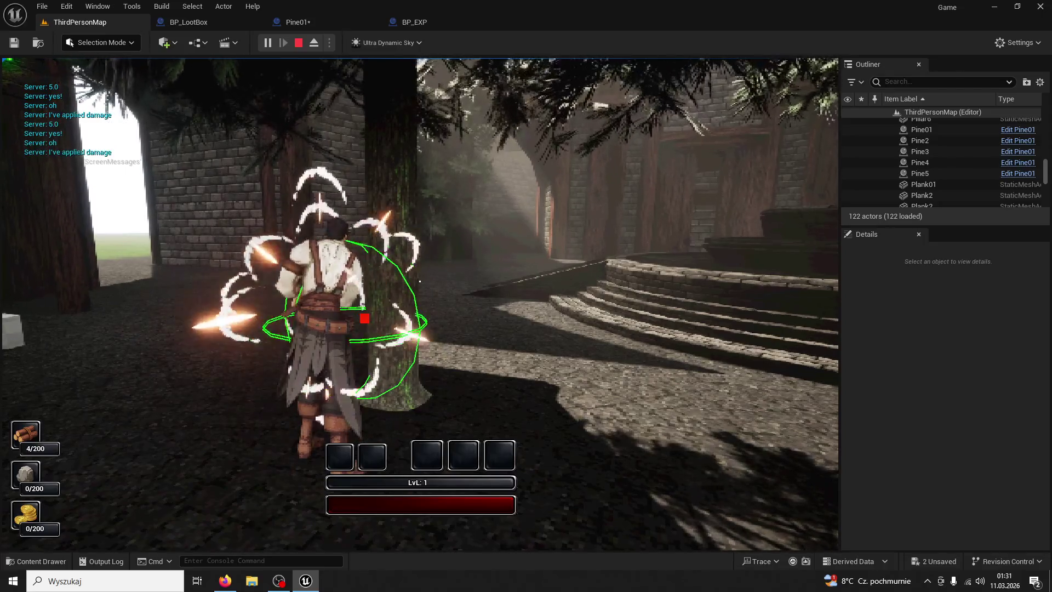
pyautogui.click(420, 281)
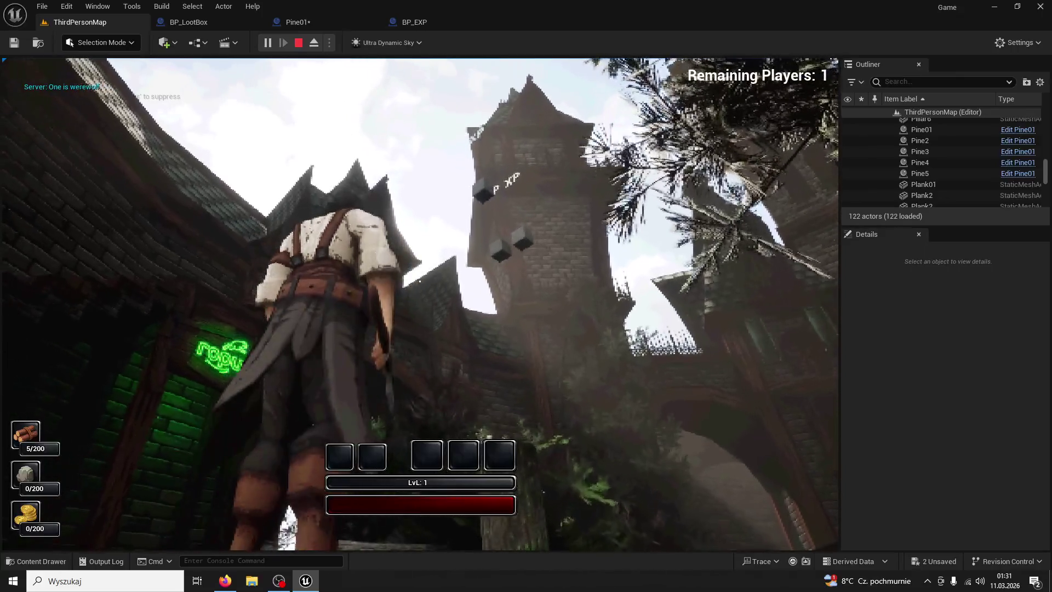
pyautogui.press('Escape')
pyautogui.click(415, 22)
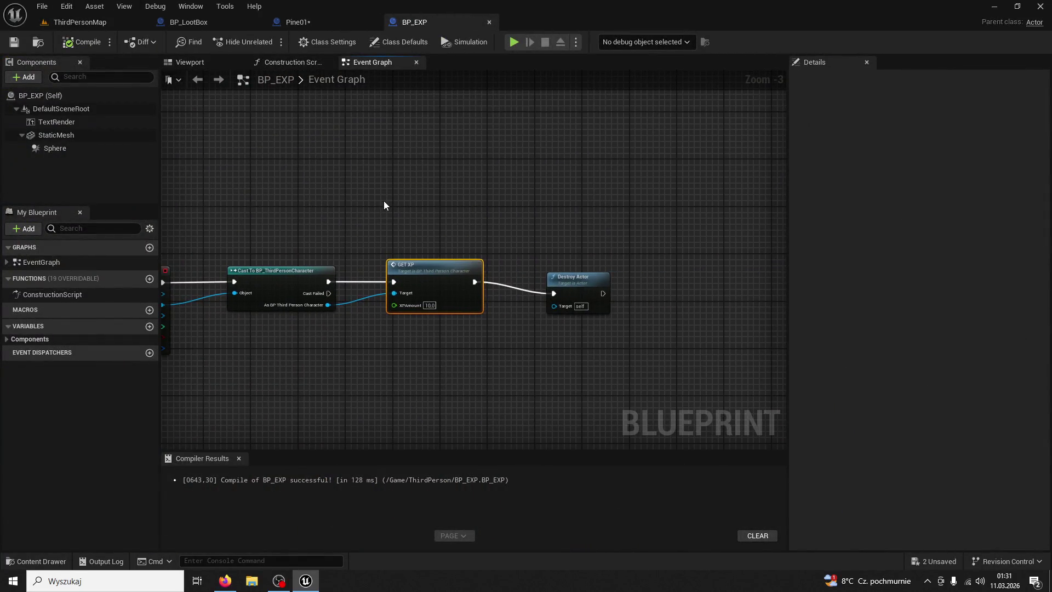
# - Check Pine01's graph, then pan BP_ThirdPersonCharacter's Tree/Rock Damage graph to free space
pyautogui.scroll(-2, 383, 201)
pyautogui.click(287, 22)
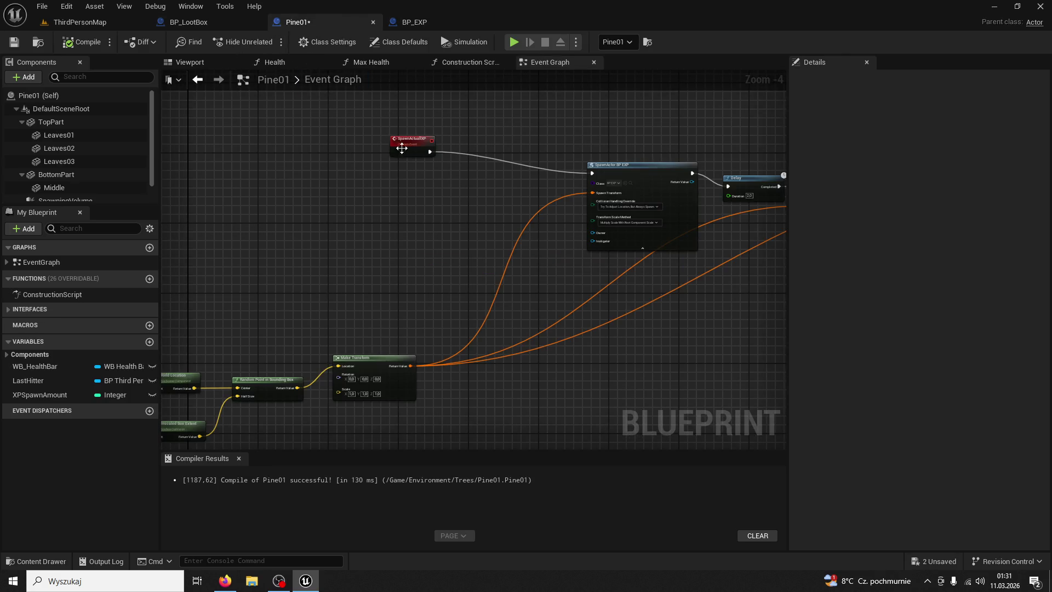
pyautogui.click(210, 26)
pyautogui.click(295, 22)
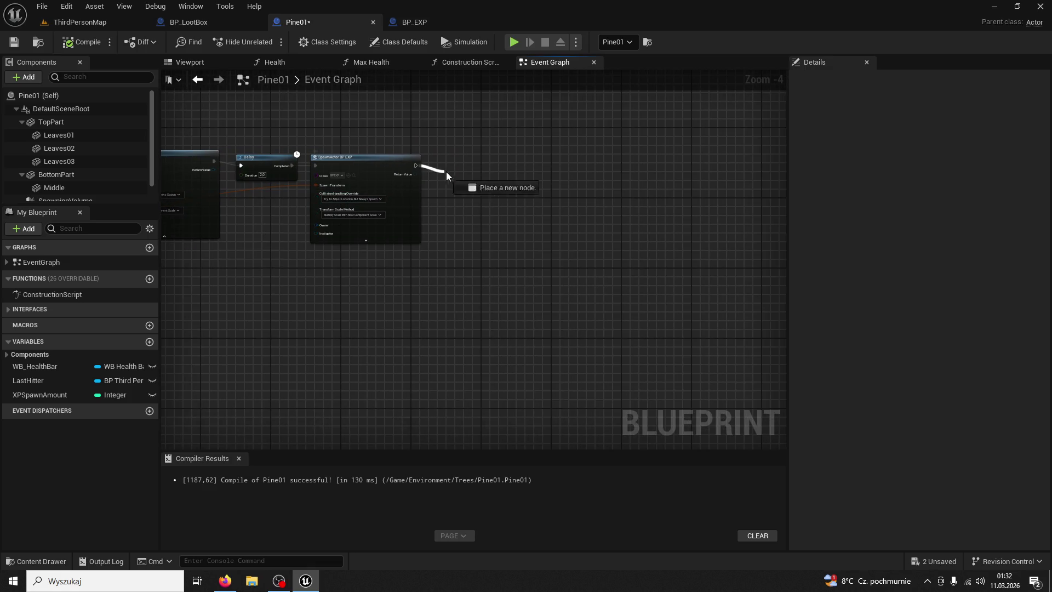
pyautogui.moveTo(446, 172); pyautogui.dragTo(447, 175)
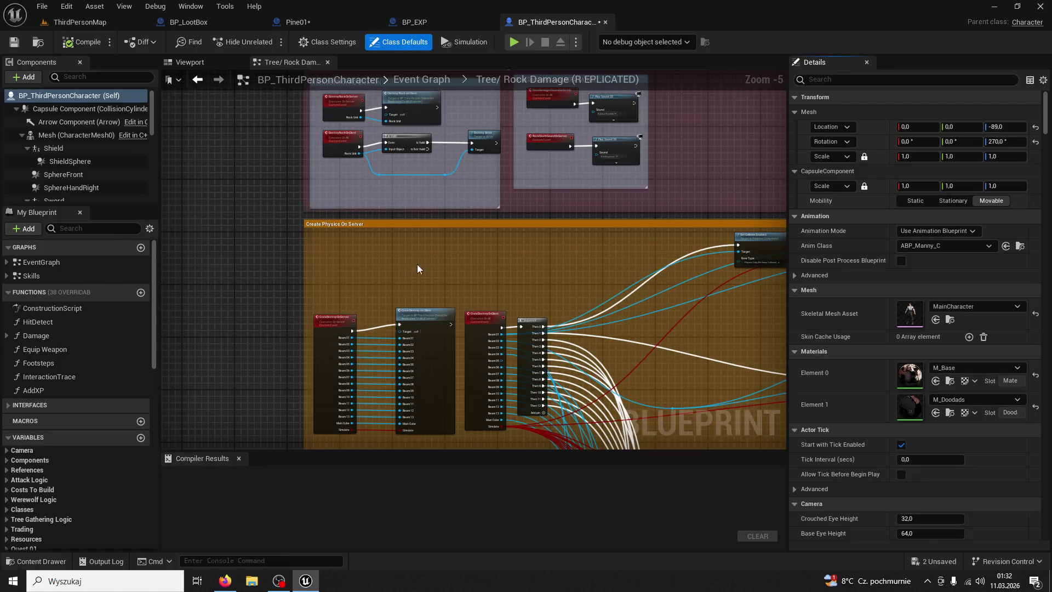
pyautogui.scroll(-7, 417, 268)
pyautogui.moveTo(517, 364)
pyautogui.mouseDown()
pyautogui.moveTo(771, 106)
pyautogui.moveTo(587, 124)
pyautogui.moveTo(587, 187)
pyautogui.moveTo(427, 244)
pyautogui.moveTo(389, 366)
pyautogui.moveTo(412, 356)
pyautogui.mouseUp()
pyautogui.scroll(3, 386, 159)
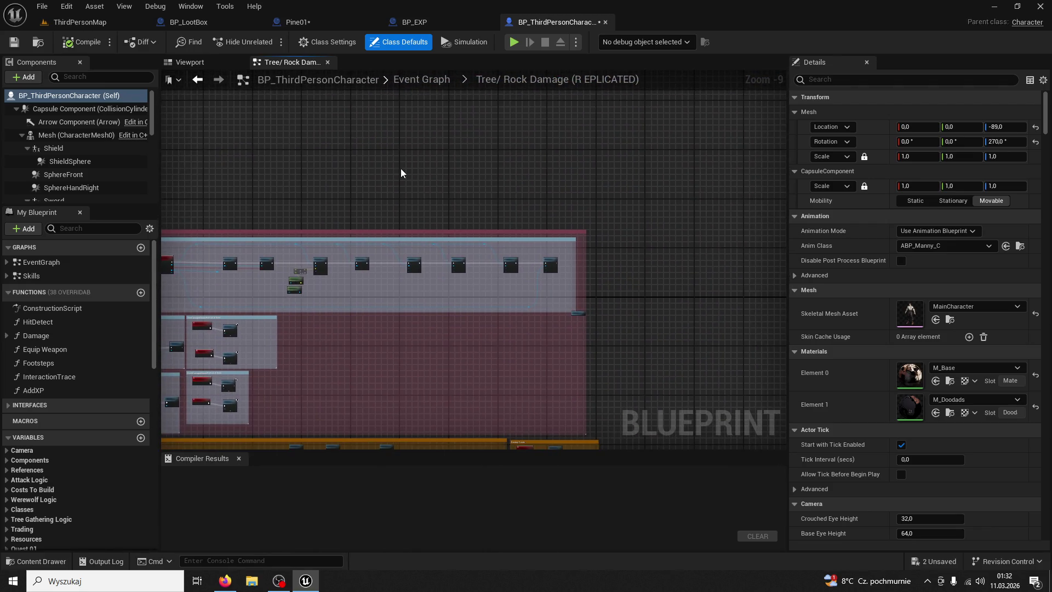
pyautogui.scroll(-1, 401, 168)
pyautogui.scroll(5, 501, 282)
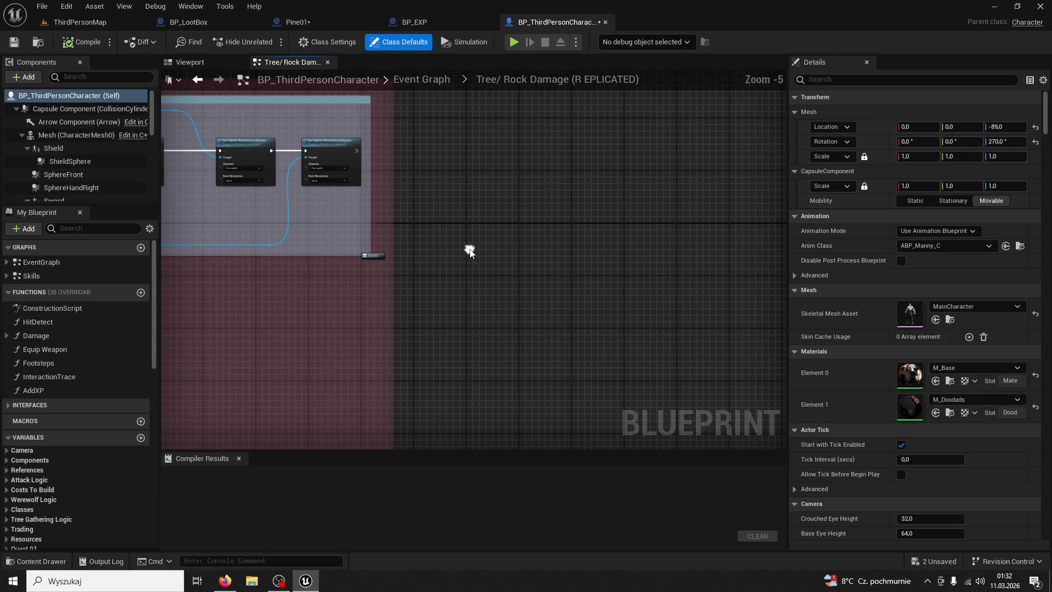
# - Add a custom event named CreateXP to the character's Tree/Rock Damage graph
pyautogui.rightClick(469, 251)
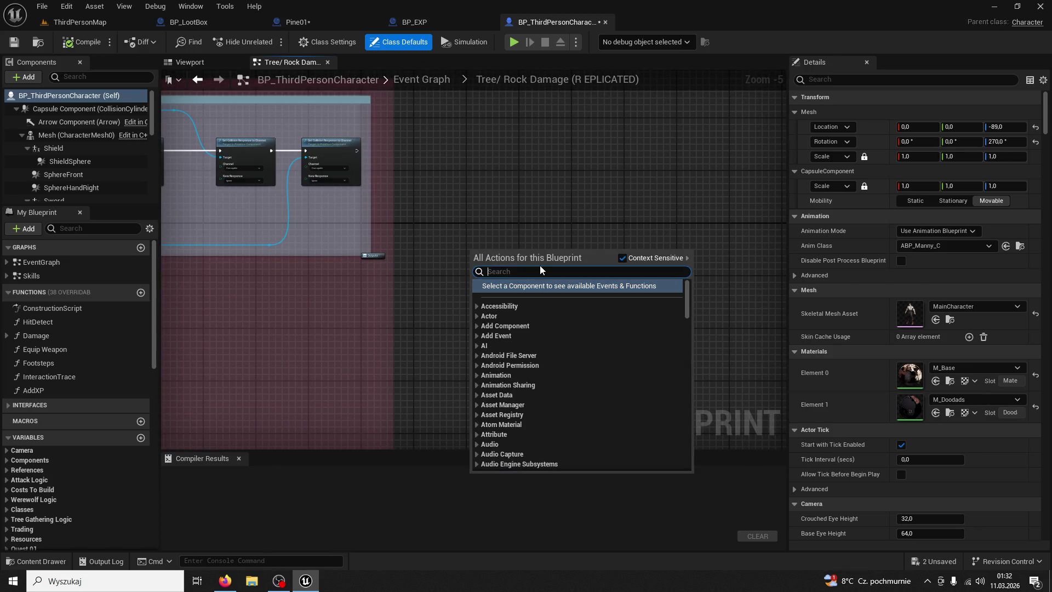
pyautogui.write('Create_')
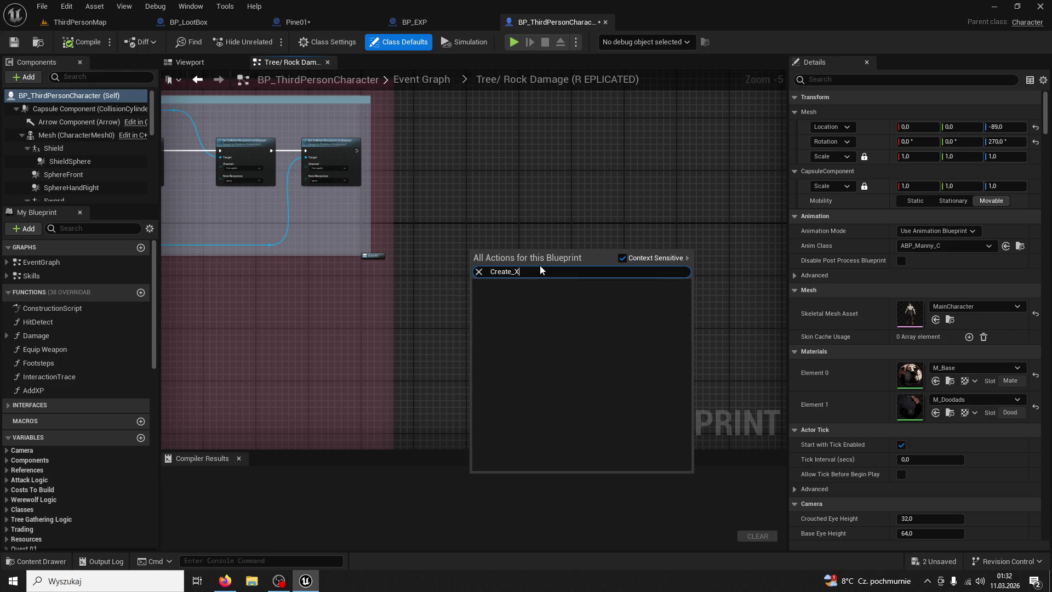
pyautogui.press('BackSpace')
pyautogui.write('Widget')
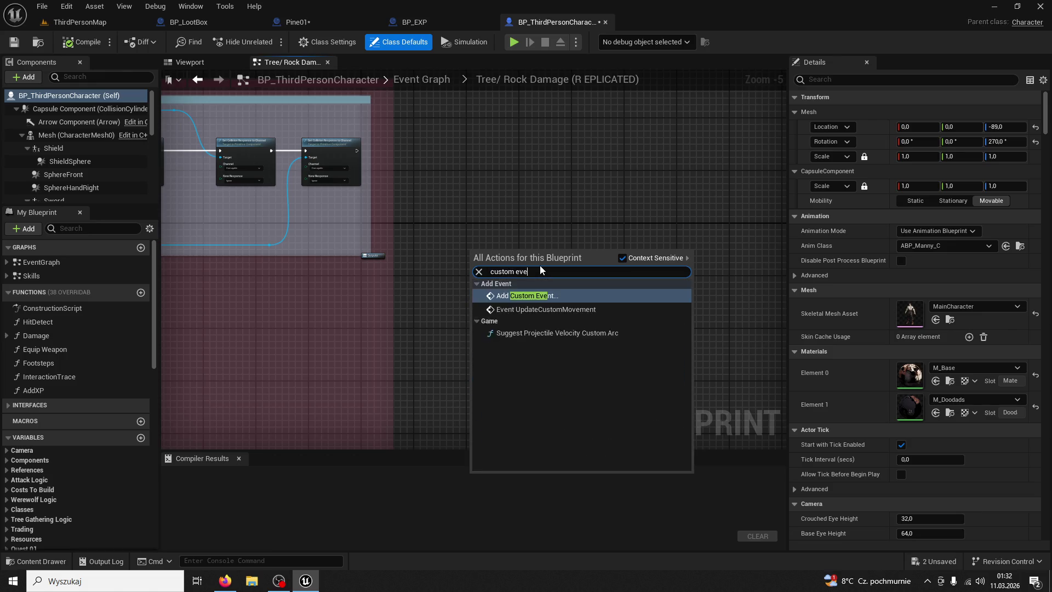
pyautogui.press('Escape')
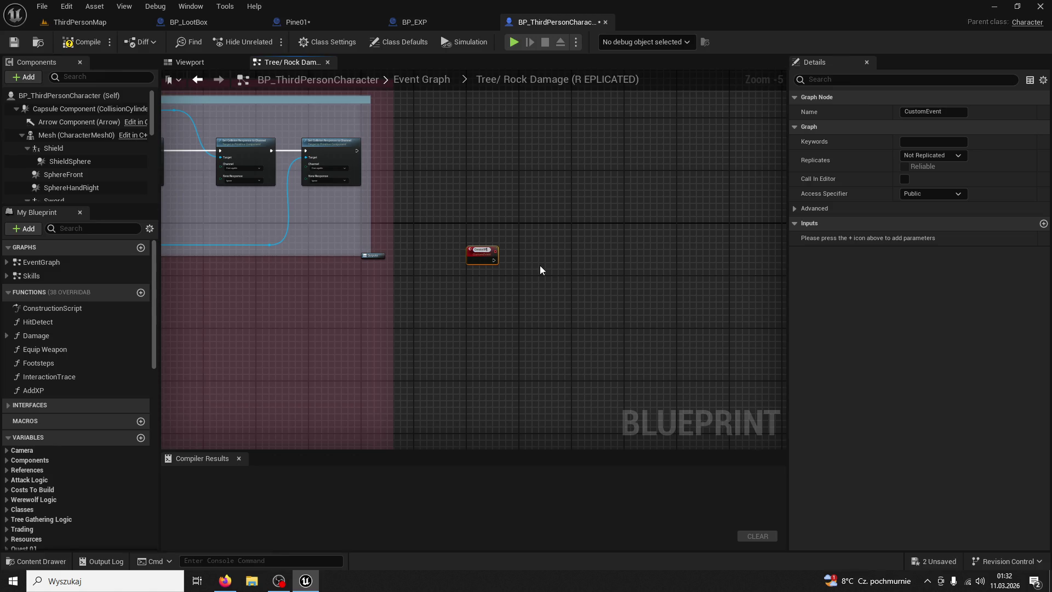
pyautogui.click(540, 265)
pyautogui.scroll(4, 540, 265)
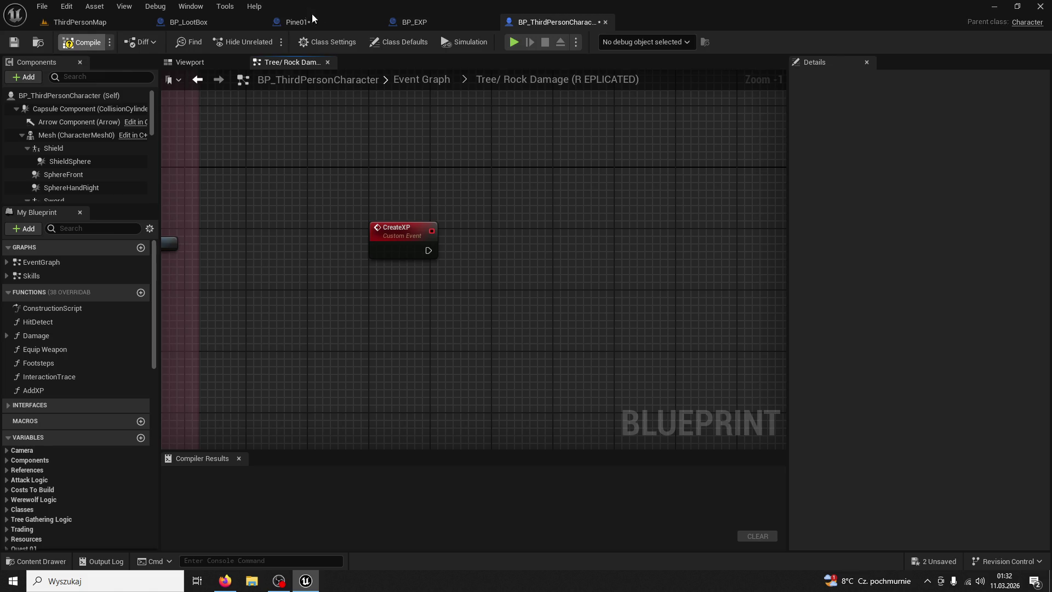
pyautogui.click(421, 22)
pyautogui.click(321, 28)
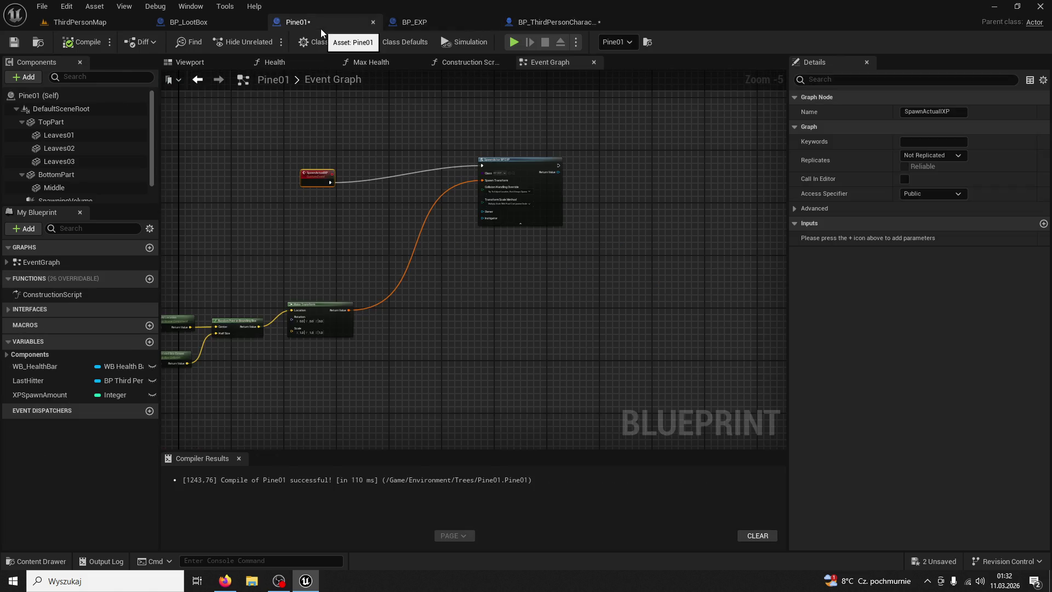
pyautogui.click(221, 28)
pyautogui.click(553, 22)
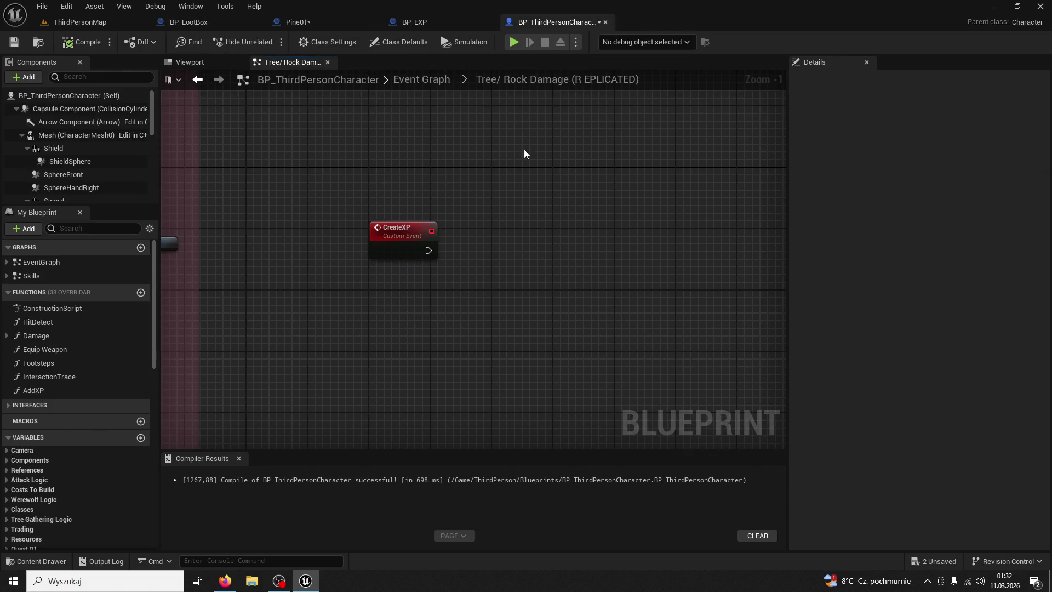
# - Give CreateXP a Transform input named SpawnPlace and compile the blueprint
pyautogui.click(409, 228)
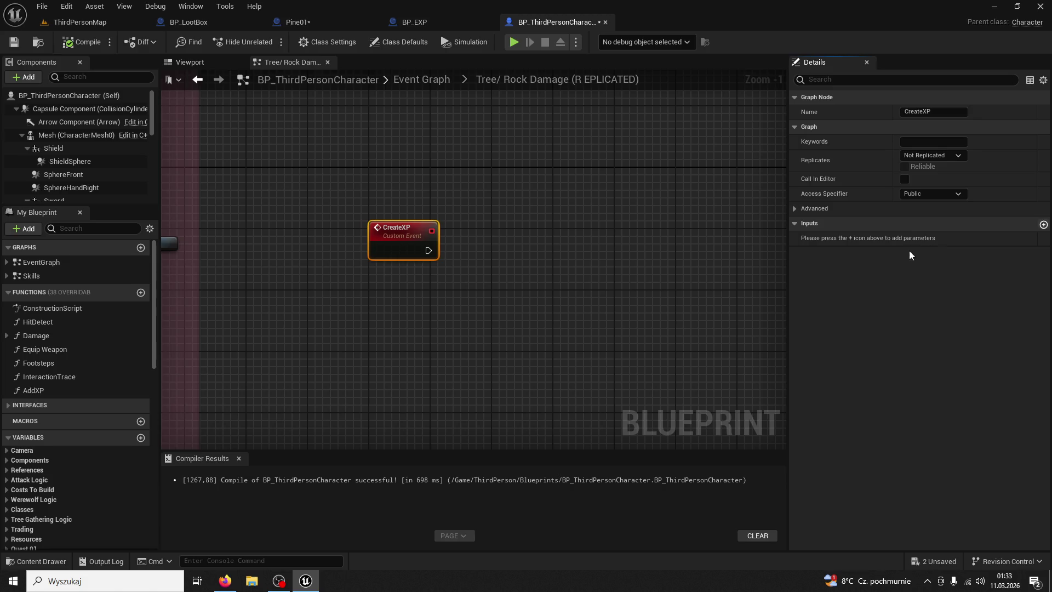
pyautogui.click(1043, 224)
pyautogui.click(923, 238)
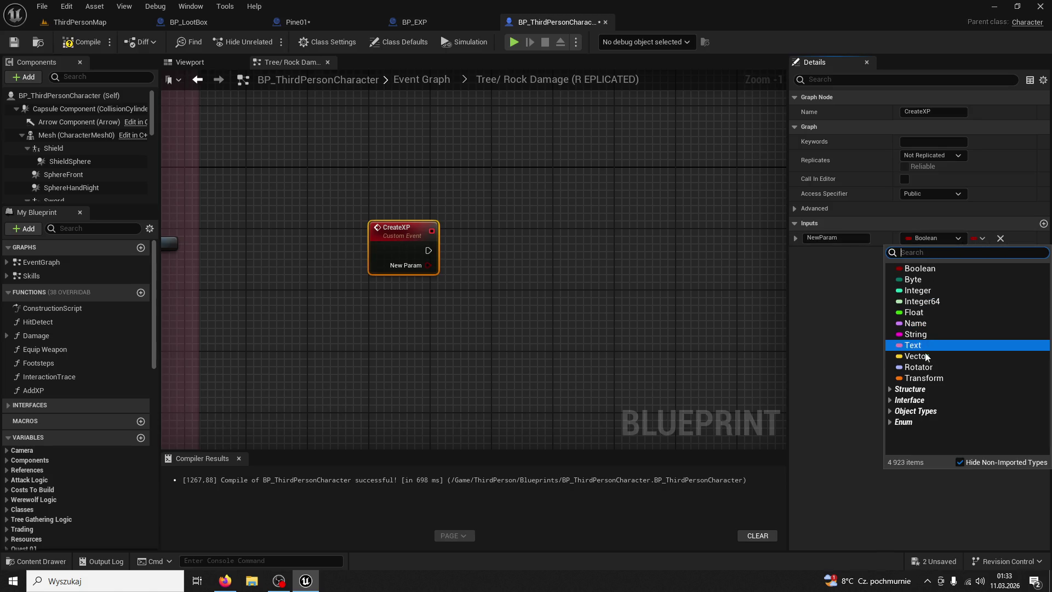
pyautogui.click(874, 321)
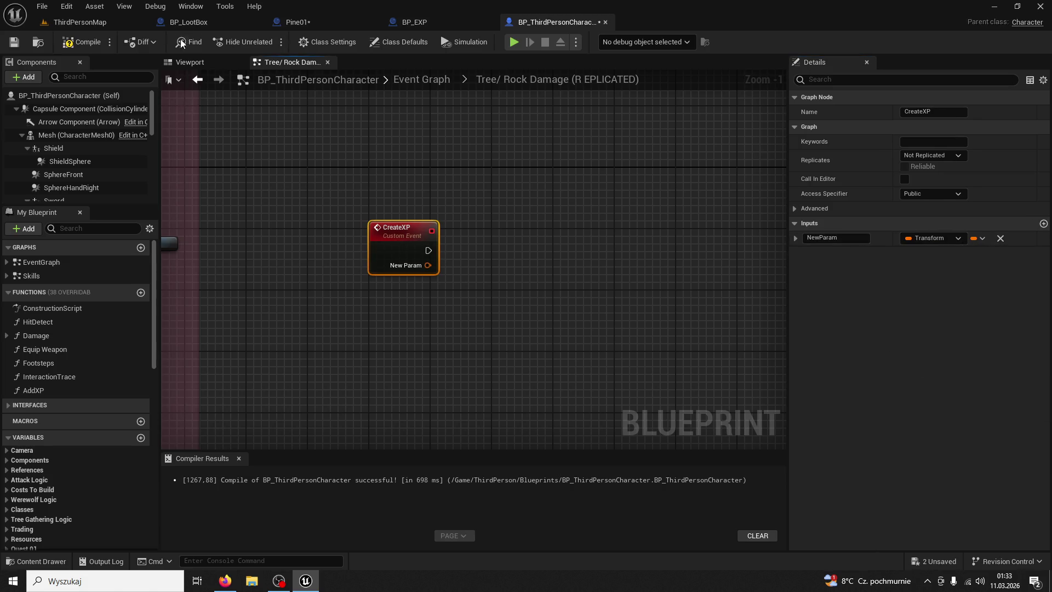
pyautogui.click(88, 43)
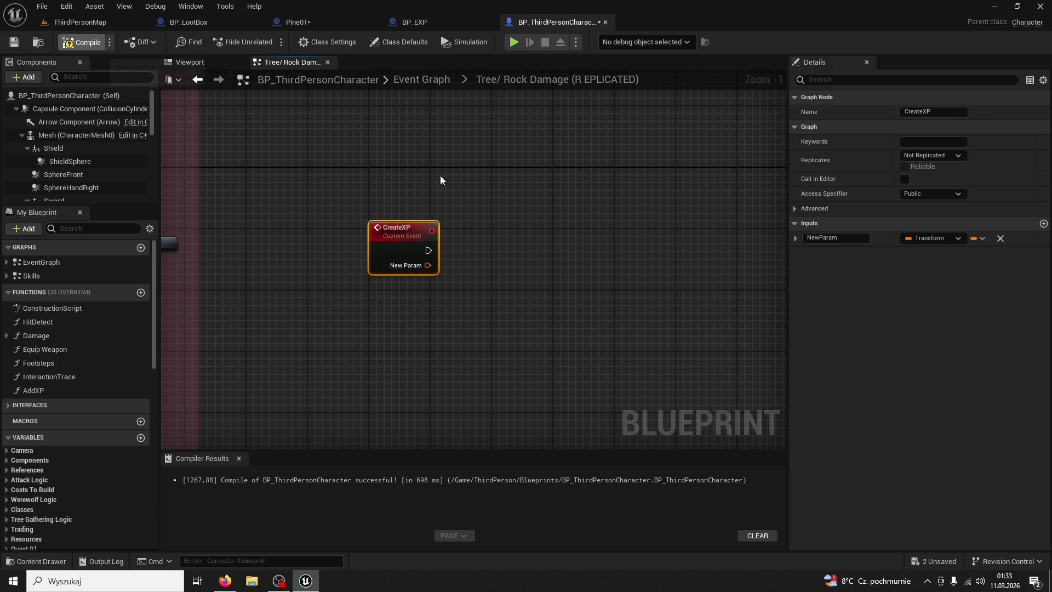
pyautogui.doubleClick(849, 237)
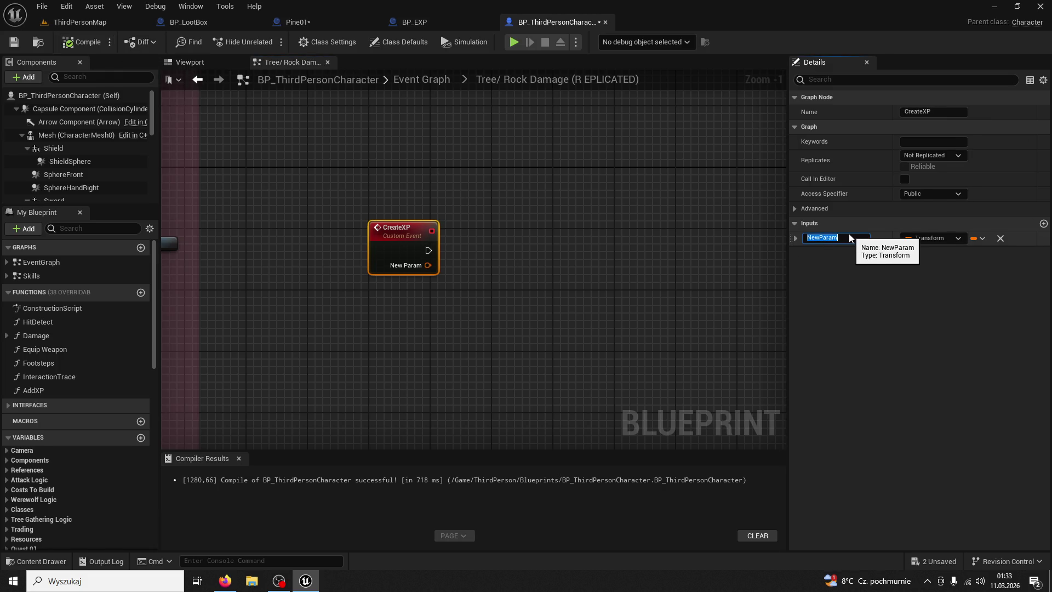
pyautogui.write('SpawnPlace')
pyautogui.press('Return')
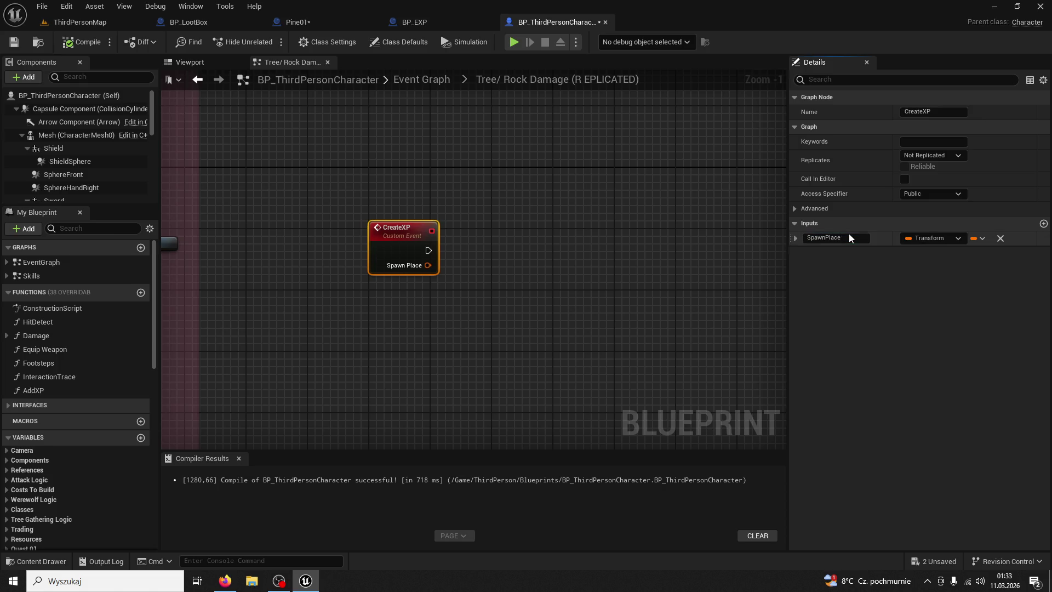
# - Add two custom events named CreateXPOnServer and CreateXpOnClient
pyautogui.rightClick(312, 276)
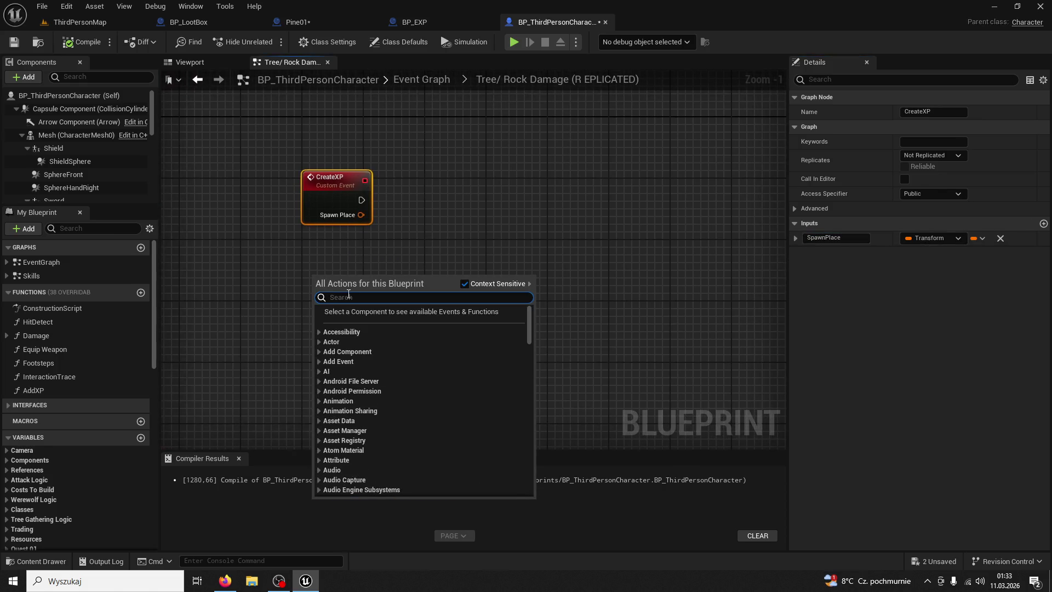
pyautogui.write('custom event')
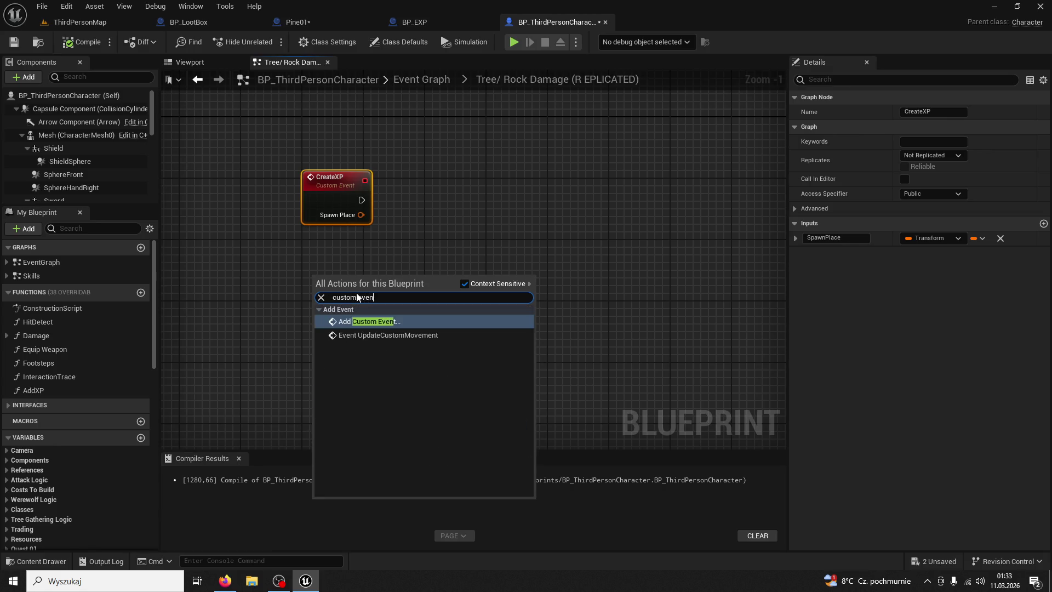
pyautogui.press('Return')
pyautogui.write('CreateXPOnServer')
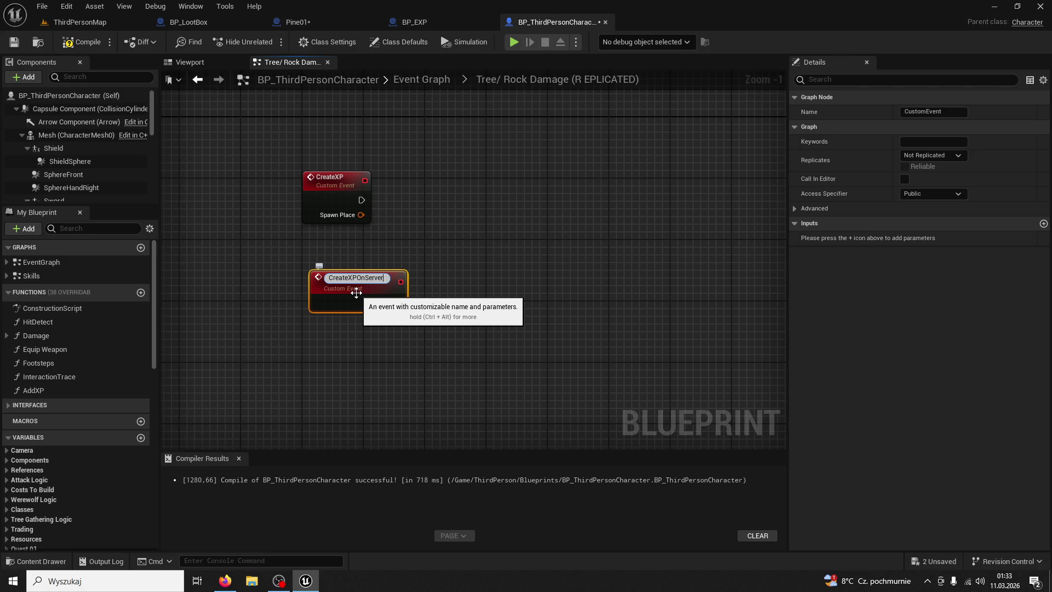
pyautogui.press('Return')
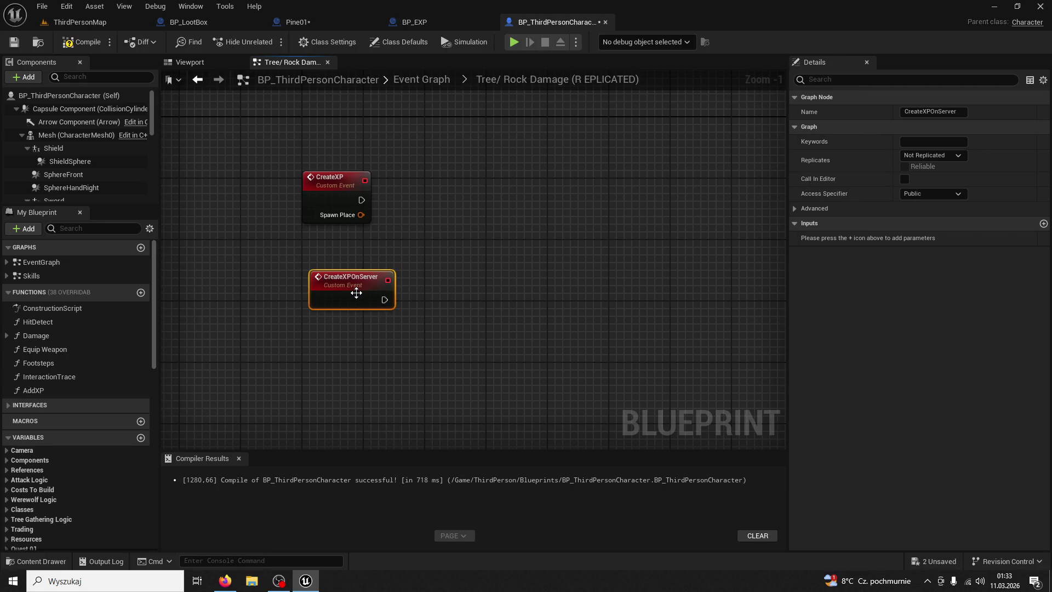
pyautogui.rightClick(298, 355)
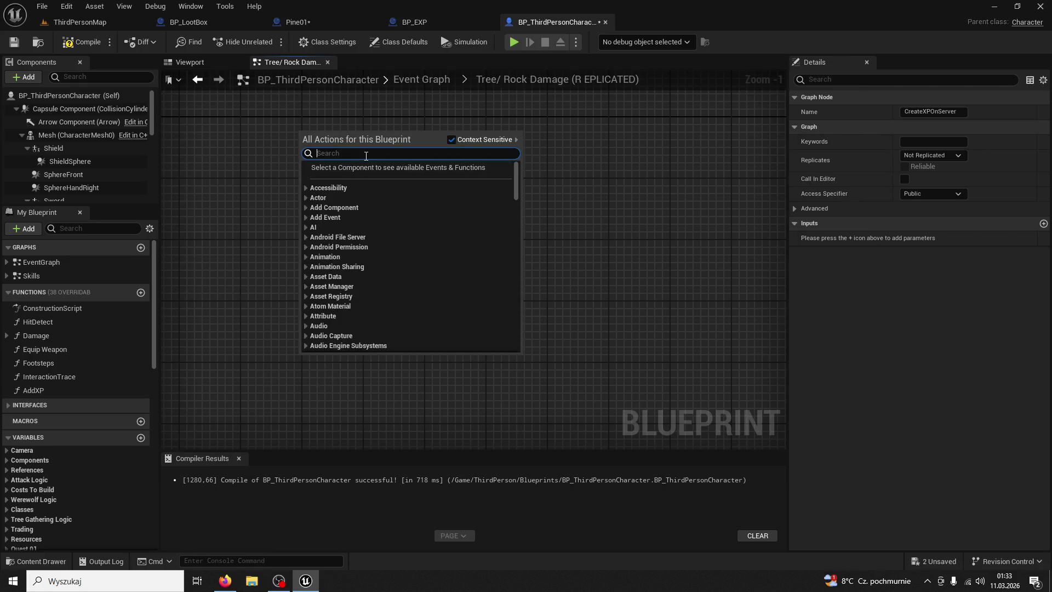
pyautogui.write('Custom')
pyautogui.press('Return')
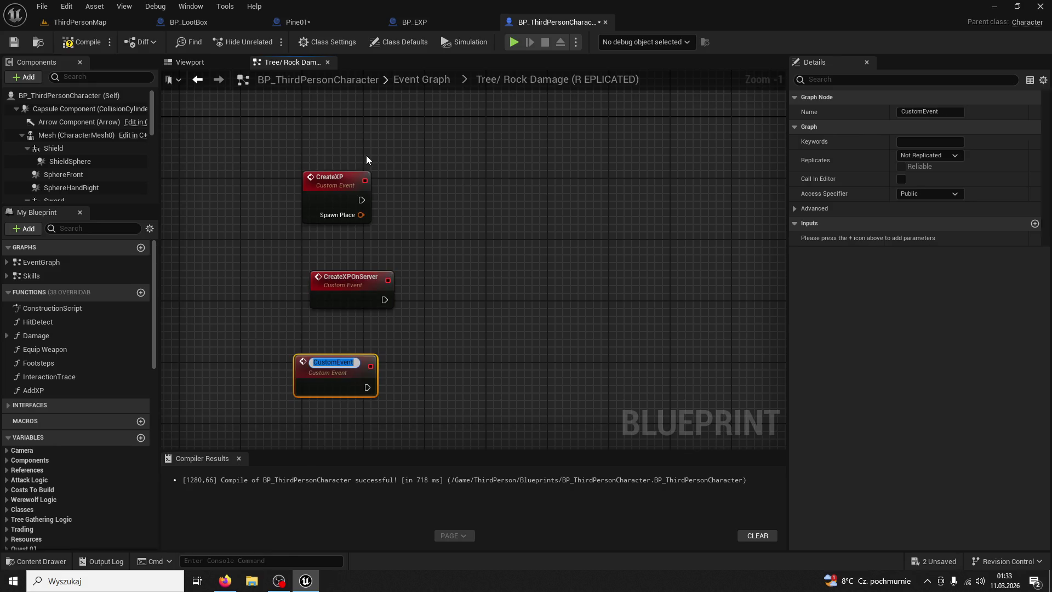
pyautogui.write('CreateXp')
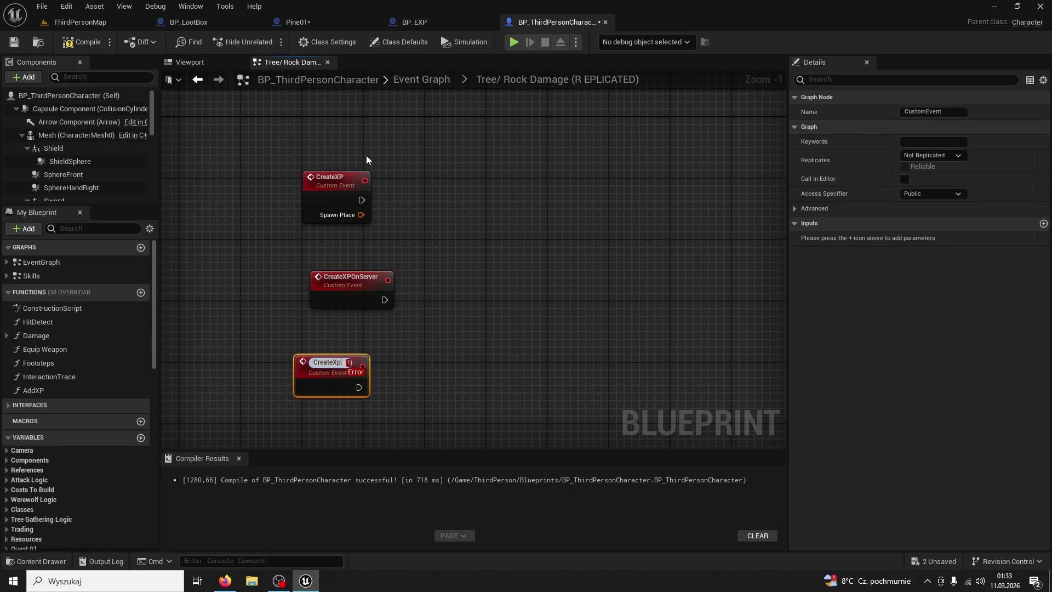
pyautogui.write('OnClient')
pyautogui.press('Return')
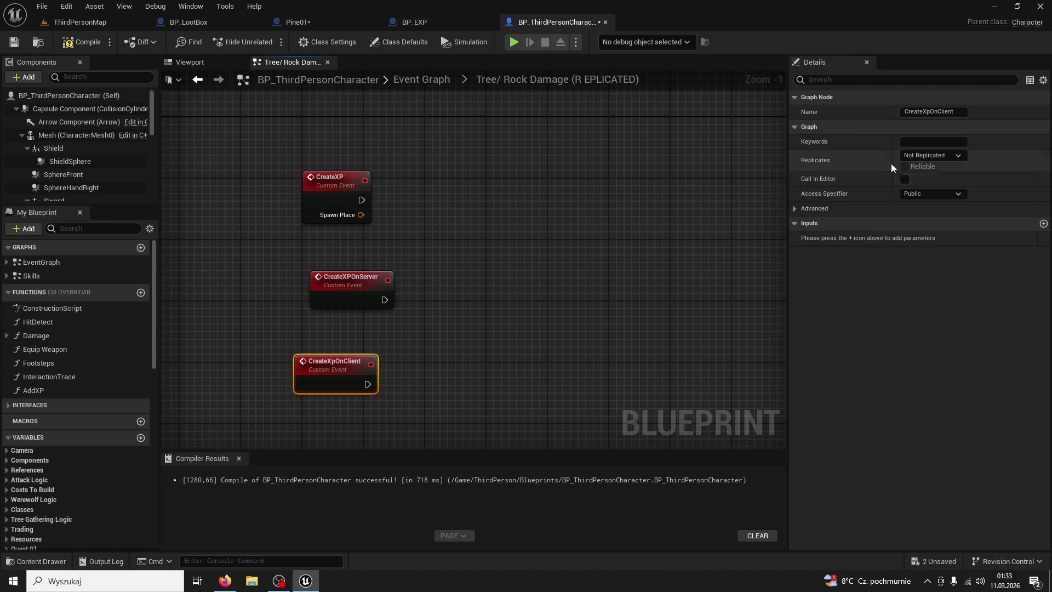
# - Set CreateXpOnClient to Run on owning Client and CreateXPOnServer to Run on Server
pyautogui.click(913, 157)
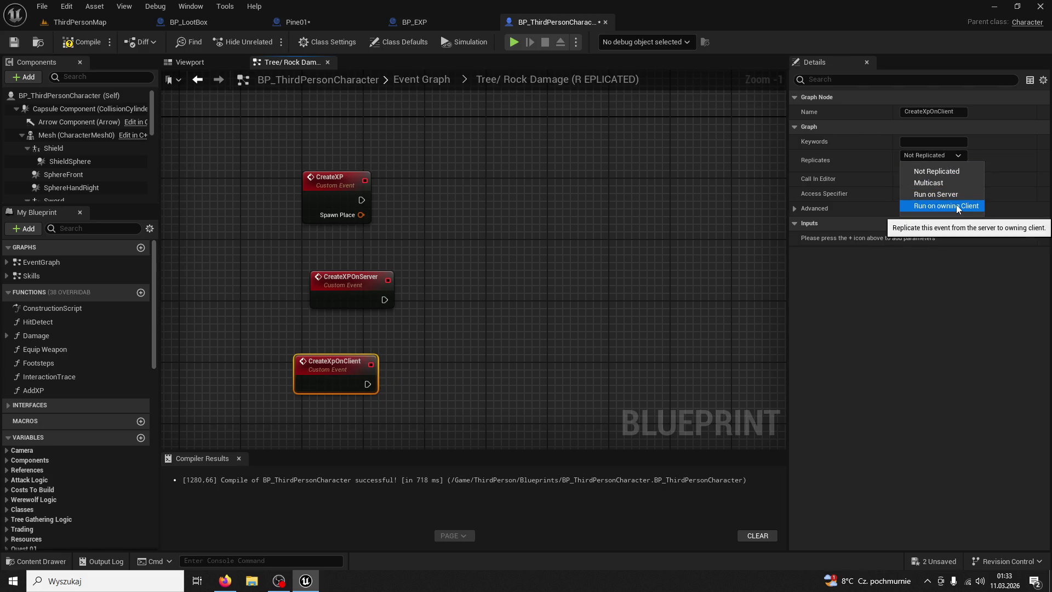
pyautogui.click(937, 205)
pyautogui.click(358, 270)
pyautogui.click(947, 157)
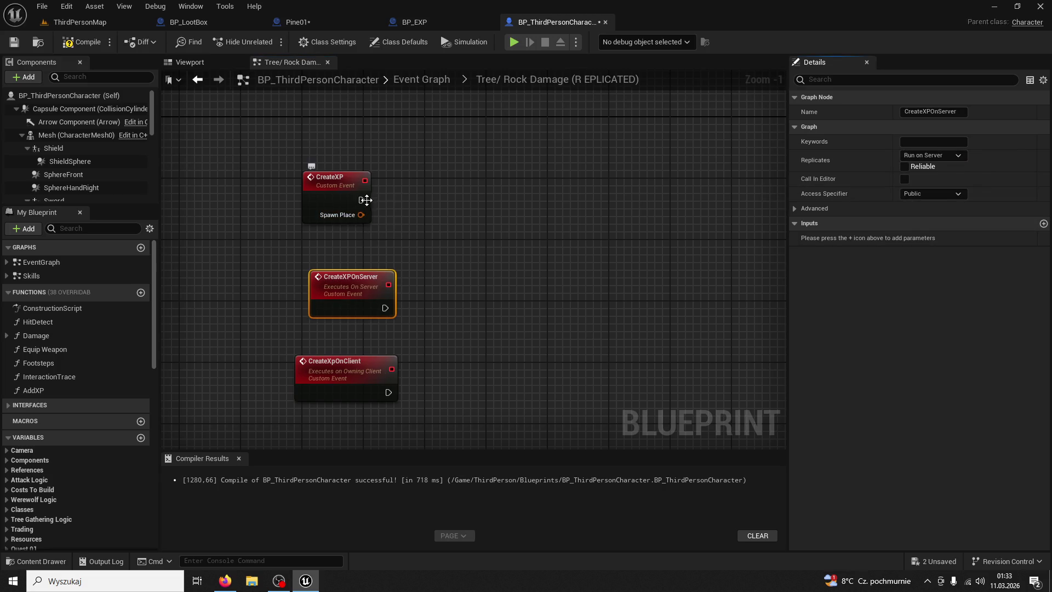
pyautogui.moveTo(366, 199); pyautogui.dragTo(466, 201)
# - Add a Transform input named SpawnPlace to both CreateXPOnServer and CreateXpOnClient
pyautogui.click(1043, 223)
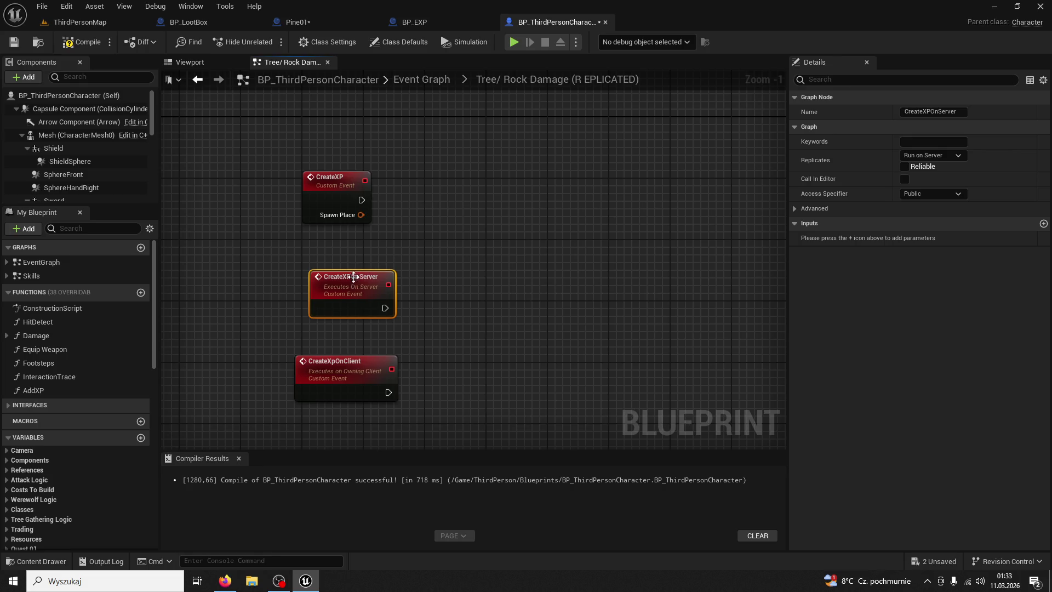
pyautogui.click(342, 362)
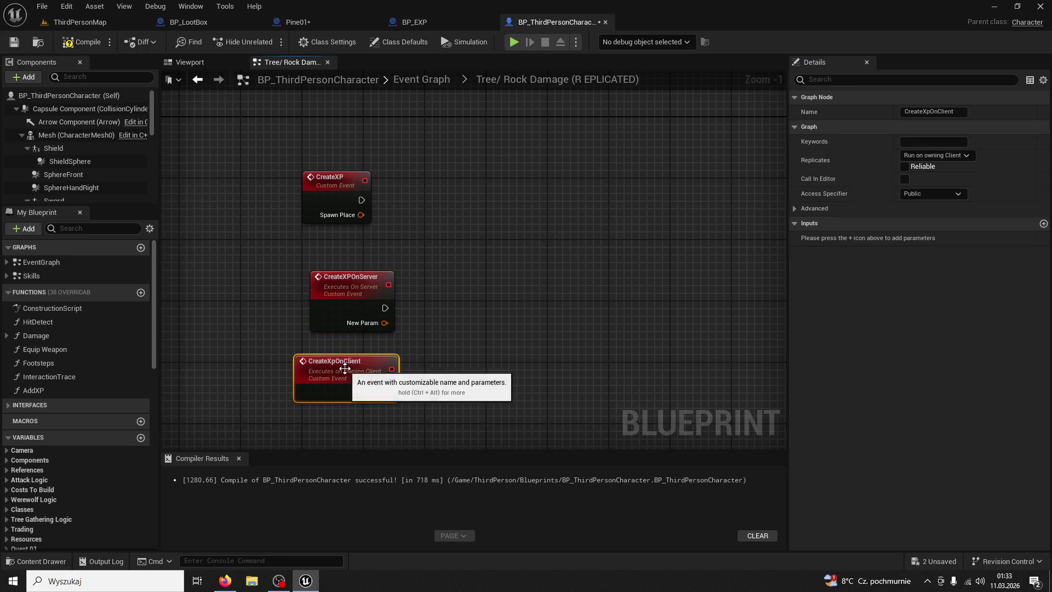
pyautogui.click(1044, 223)
pyautogui.click(361, 296)
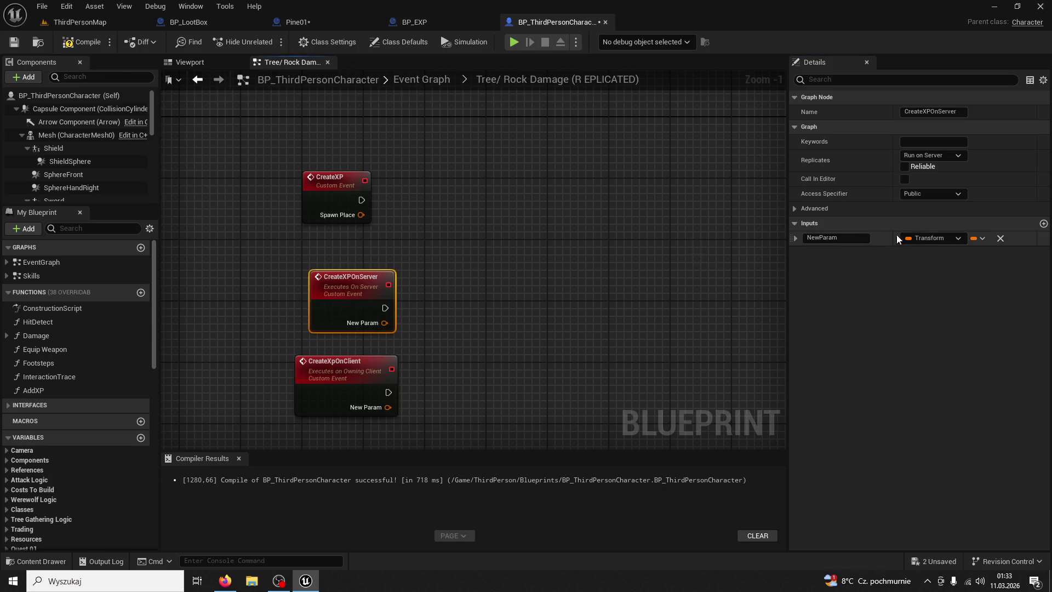
pyautogui.doubleClick(858, 241)
pyautogui.write('Spawn Place')
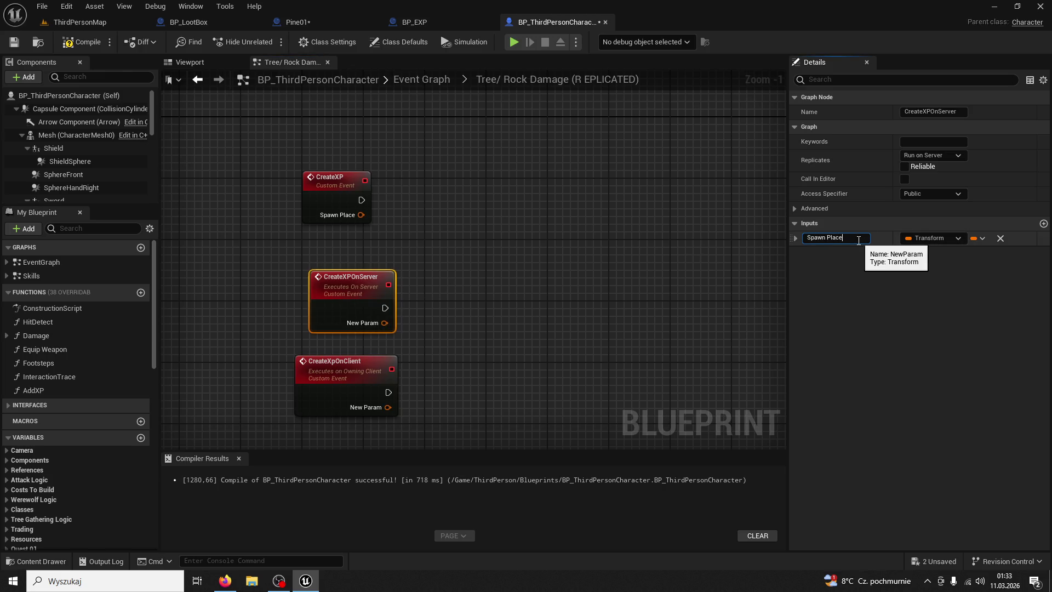
pyautogui.press('Return')
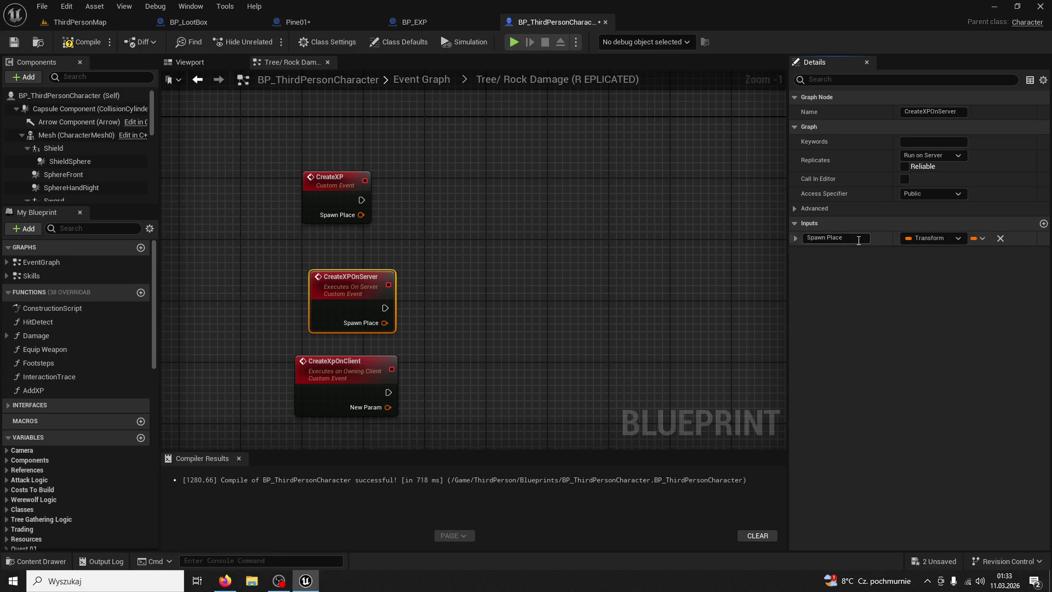
pyautogui.click(342, 378)
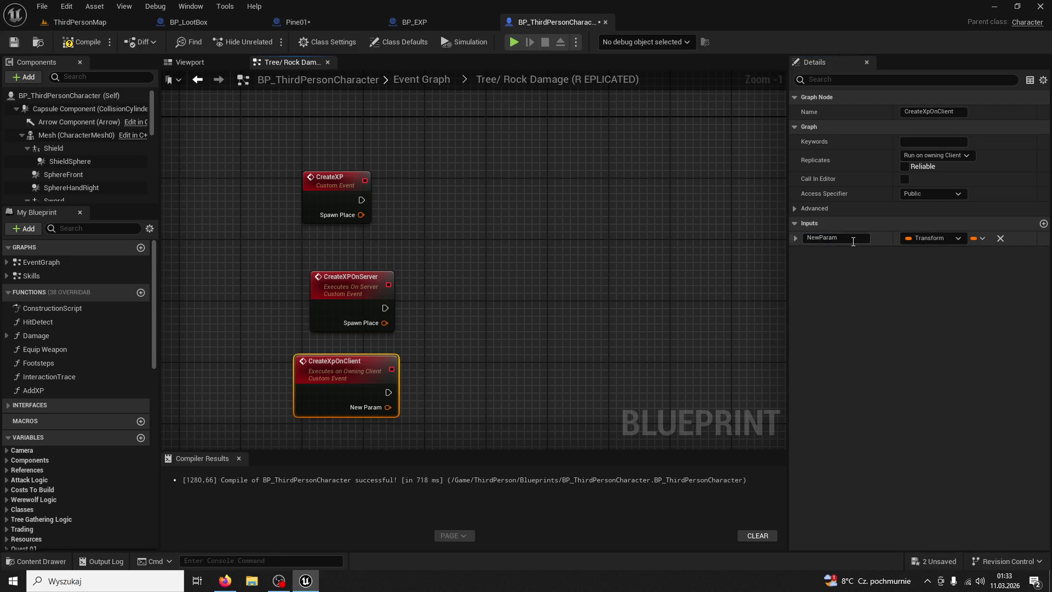
pyautogui.doubleClick(853, 241)
pyautogui.write('SpawnPlace')
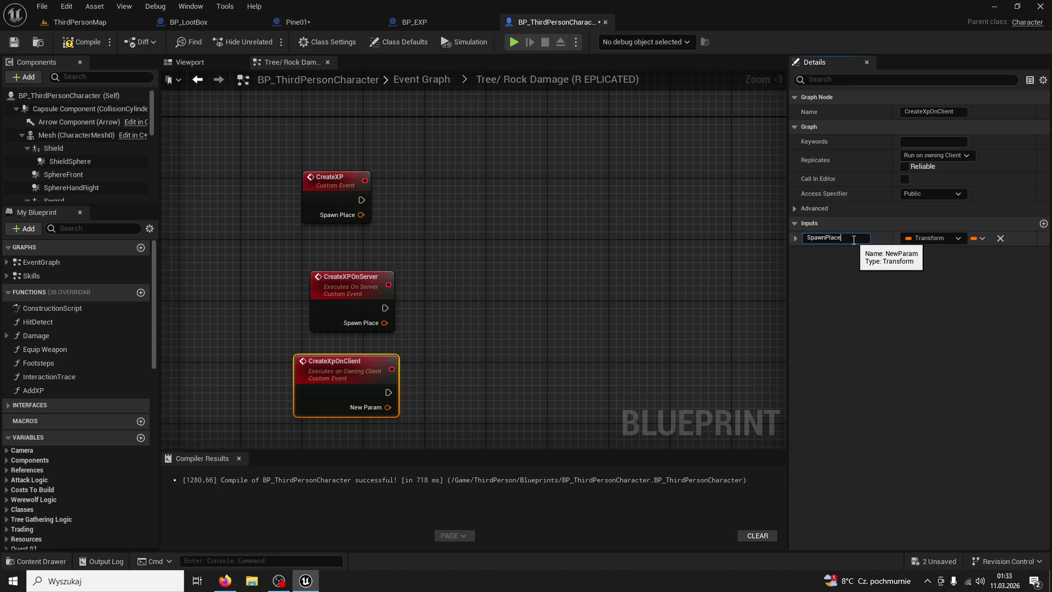
pyautogui.press('Return')
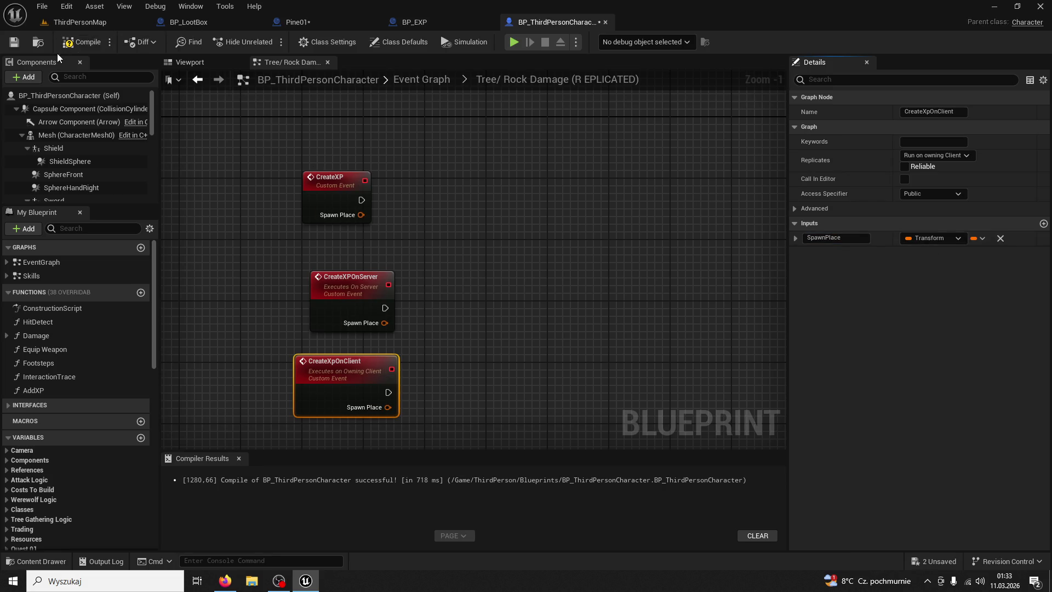
# - Make CreateXP call Create XPOn Server, passing along its Spawn Place
pyautogui.moveTo(362, 199); pyautogui.dragTo(478, 195)
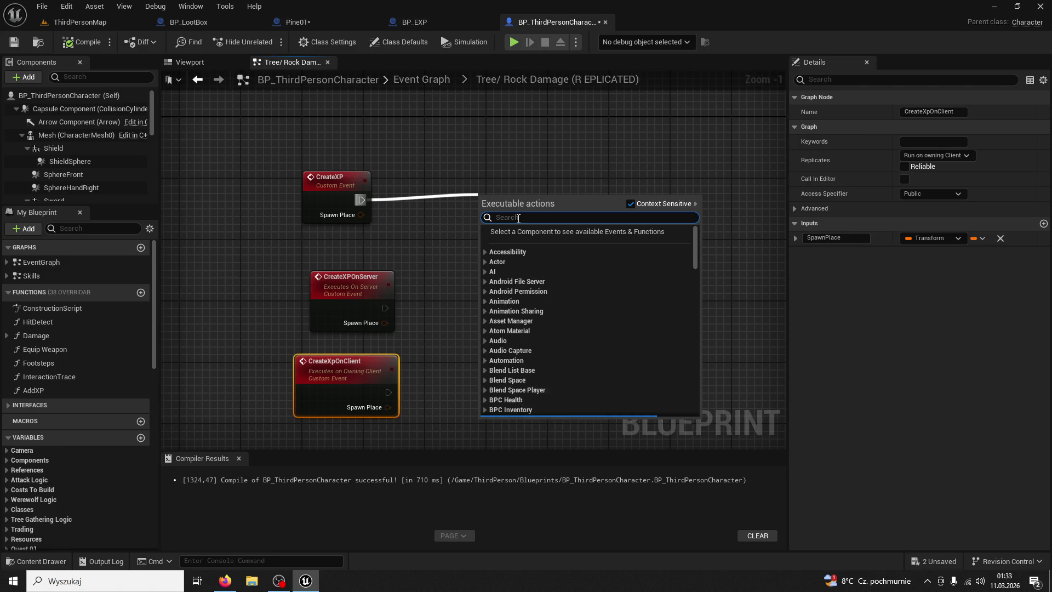
pyautogui.write('create xp on')
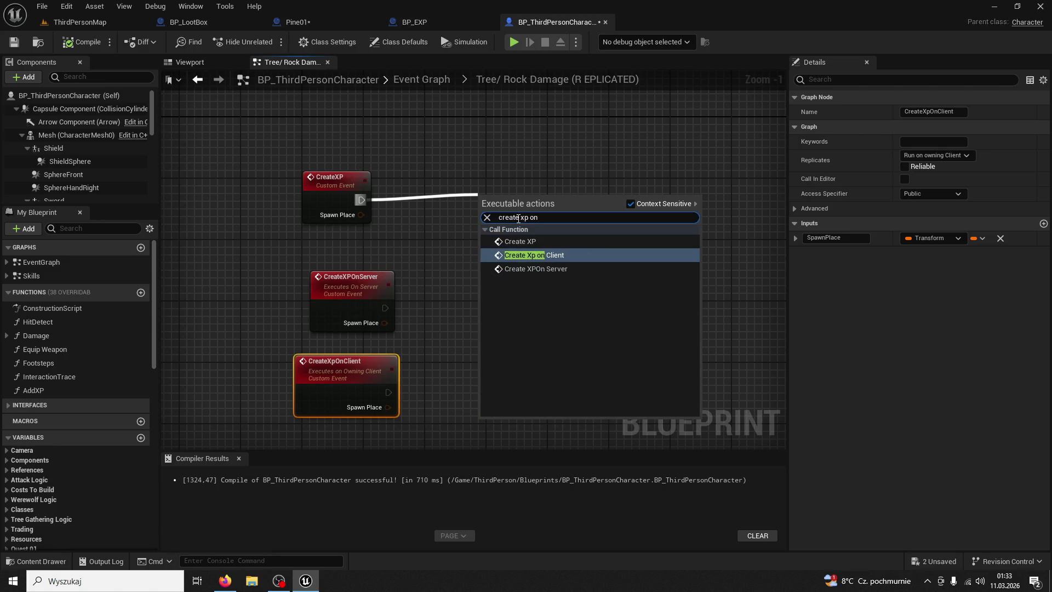
pyautogui.click(570, 268)
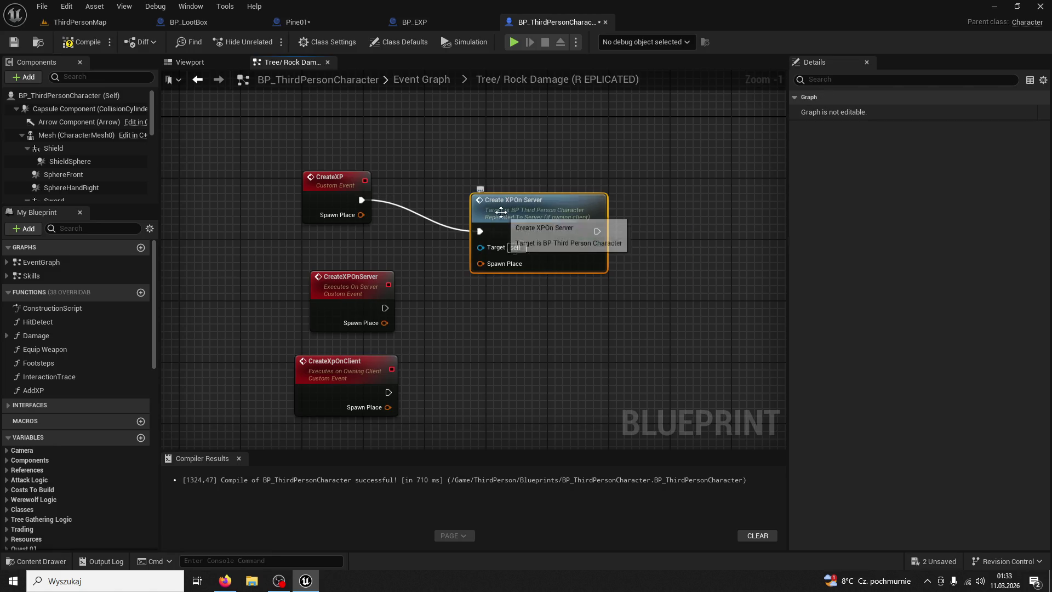
pyautogui.moveTo(509, 209); pyautogui.dragTo(478, 176)
pyautogui.moveTo(361, 215)
pyautogui.mouseDown()
pyautogui.moveTo(428, 239)
pyautogui.moveTo(462, 238)
pyautogui.mouseUp()
# - Add a call after CreateXPOnServer and wire its Spawn Place into it
pyautogui.scroll(1, 462, 238)
pyautogui.click(519, 259)
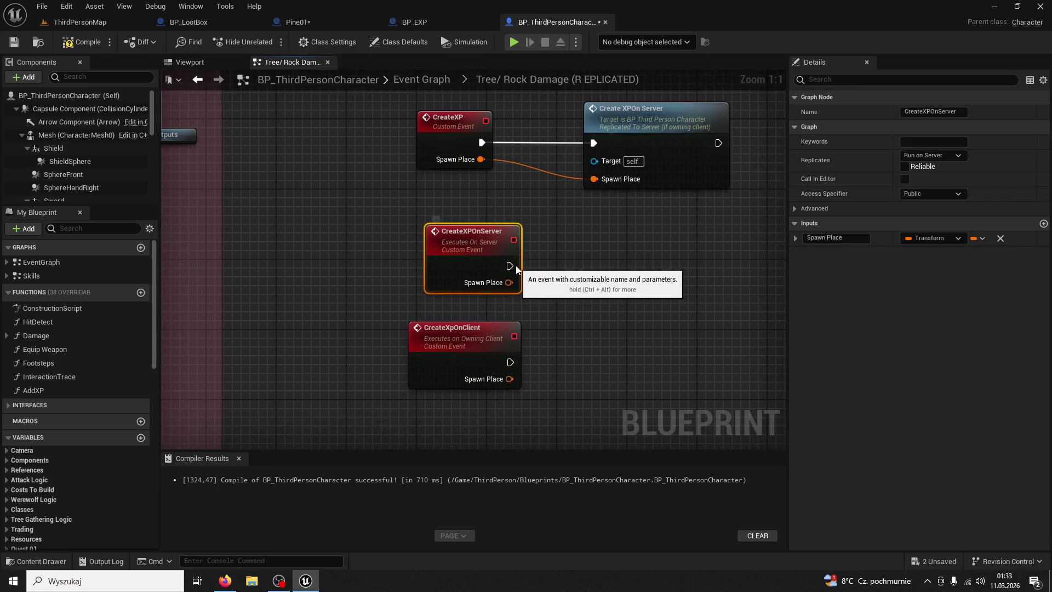
pyautogui.moveTo(515, 265)
pyautogui.mouseDown()
pyautogui.moveTo(512, 274)
pyautogui.moveTo(566, 273)
pyautogui.mouseUp()
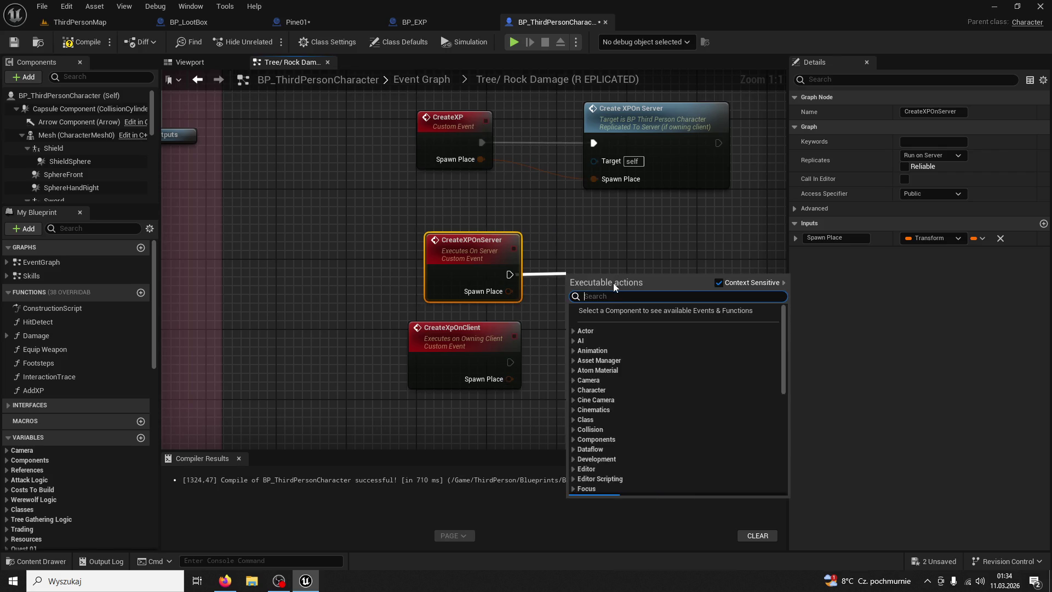
pyautogui.write('create x')
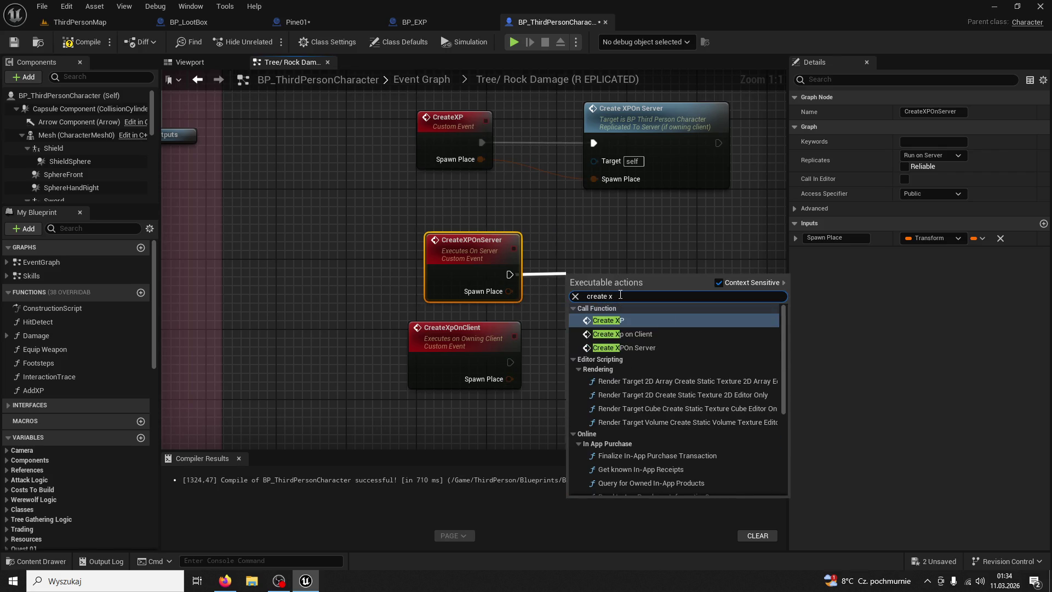
pyautogui.write('p on s')
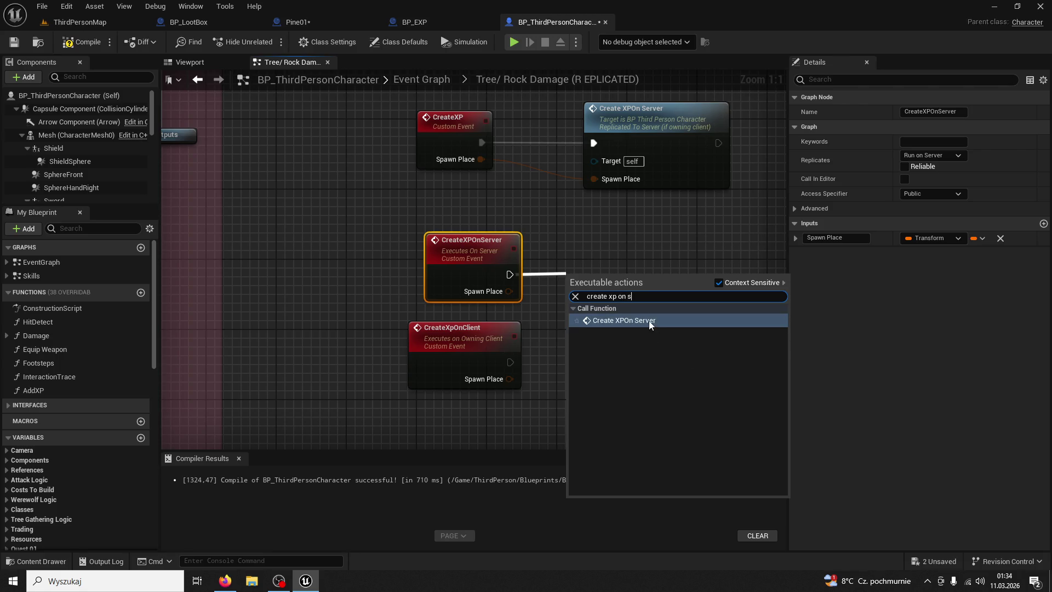
pyautogui.click(648, 320)
pyautogui.moveTo(649, 321); pyautogui.dragTo(665, 286)
pyautogui.moveTo(509, 291); pyautogui.dragTo(593, 310)
# - Add a Spawn Actor from Class node after CreateXpOnClient
pyautogui.click(493, 354)
pyautogui.moveTo(506, 355); pyautogui.dragTo(601, 346)
pyautogui.write('create b')
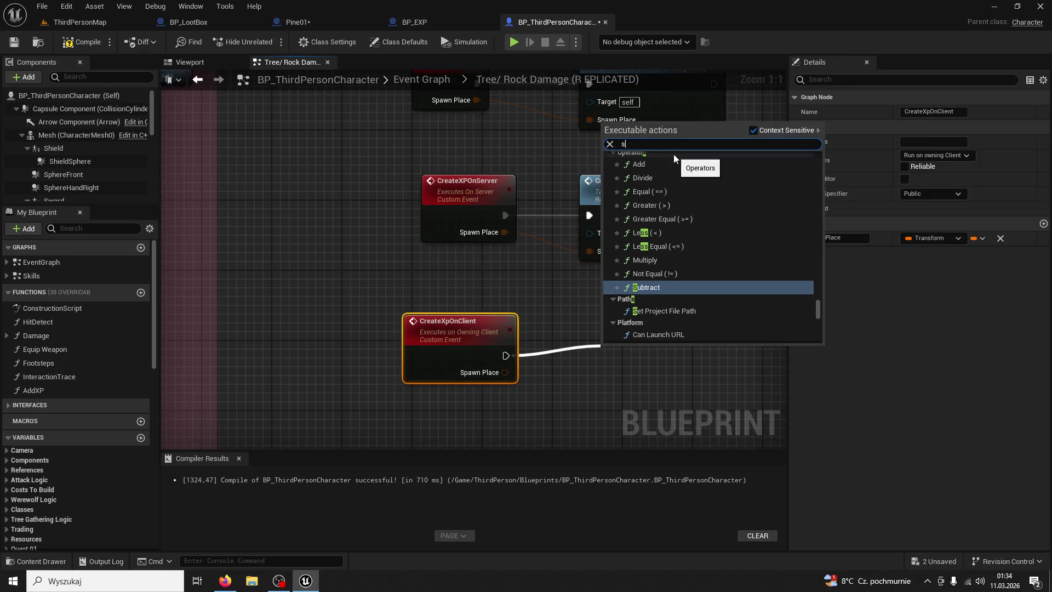
pyautogui.press('BackSpace')
pyautogui.press('BackSpace')
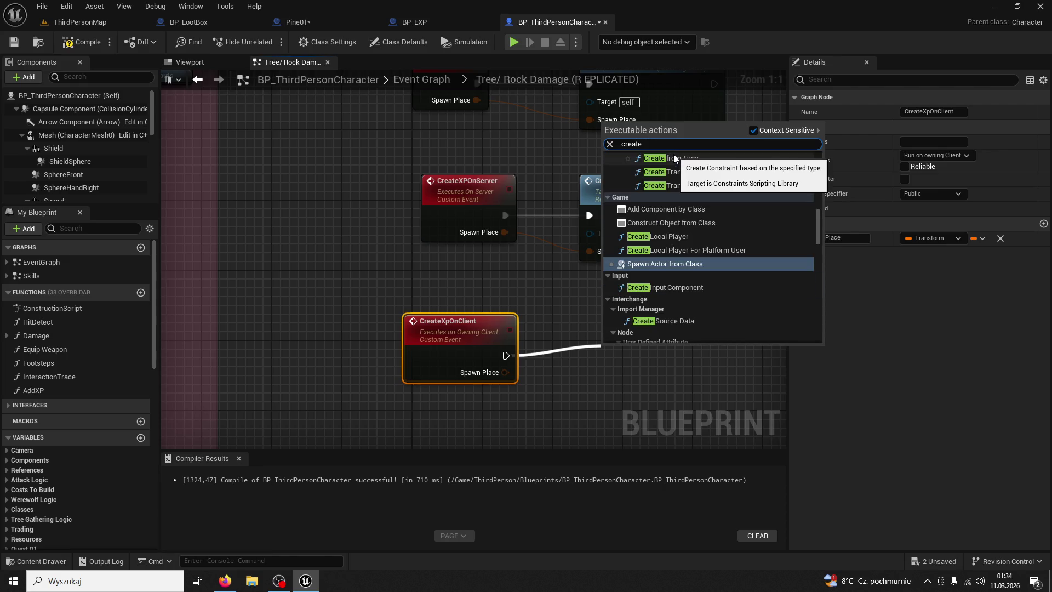
pyautogui.write(' act')
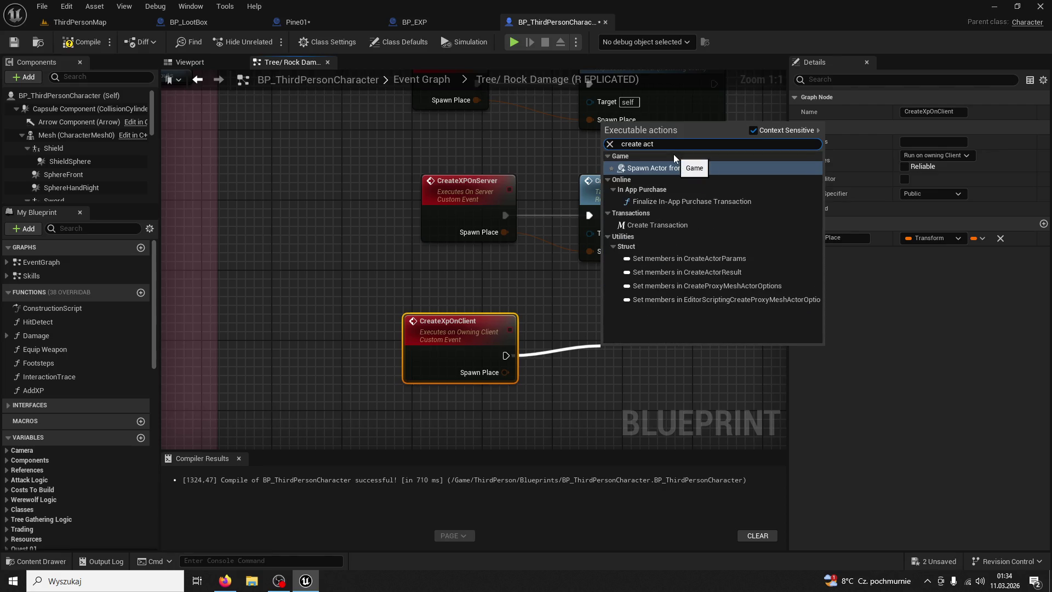
pyautogui.press('BackSpace')
pyautogui.press('BackSpace')
pyautogui.write('tor')
pyautogui.hotkey('ctrl', 'a')
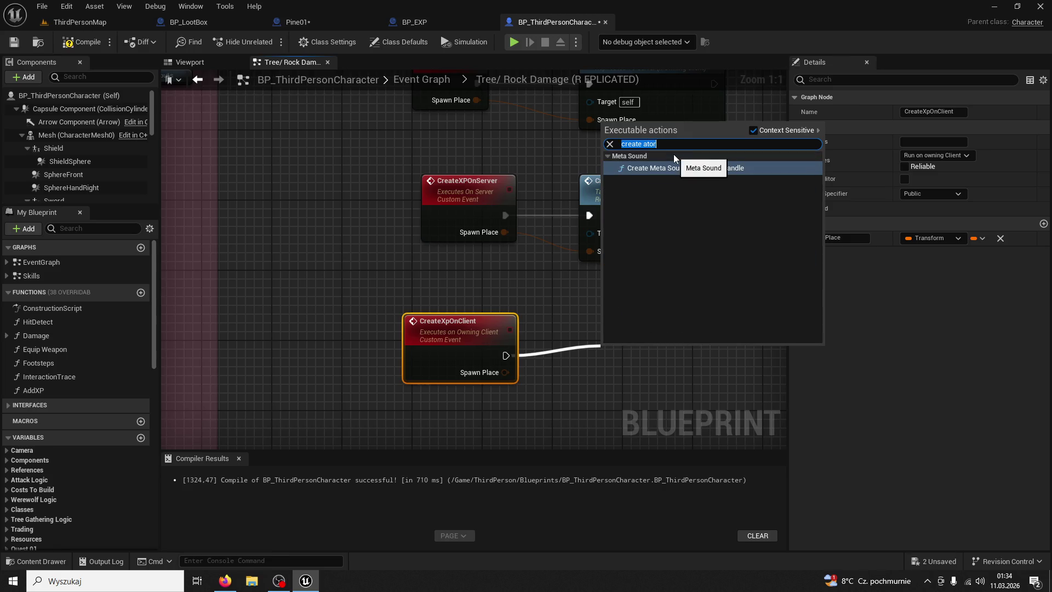
pyautogui.write('c')
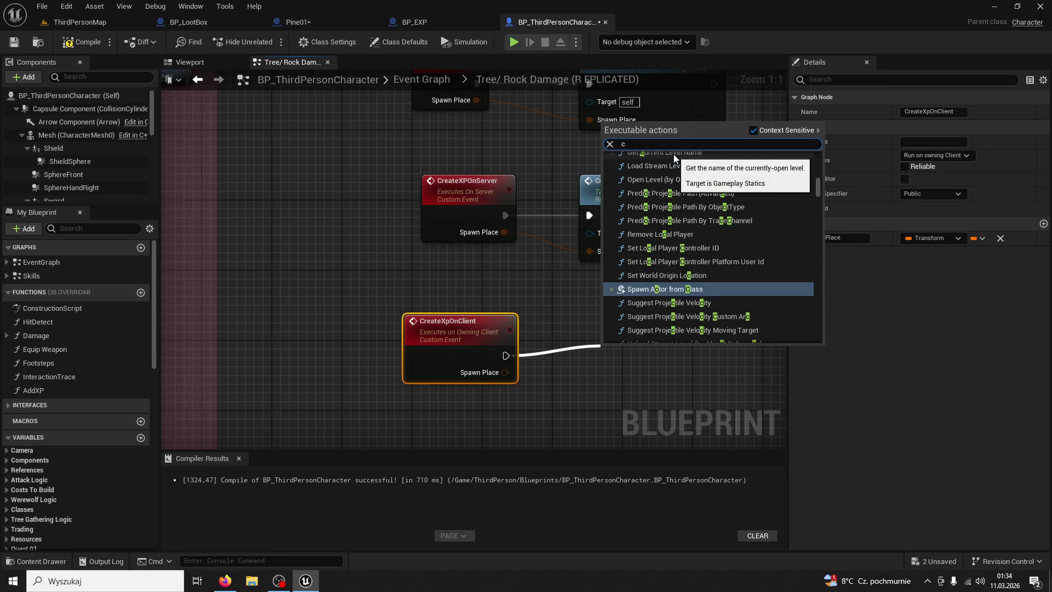
pyautogui.write('reate ac')
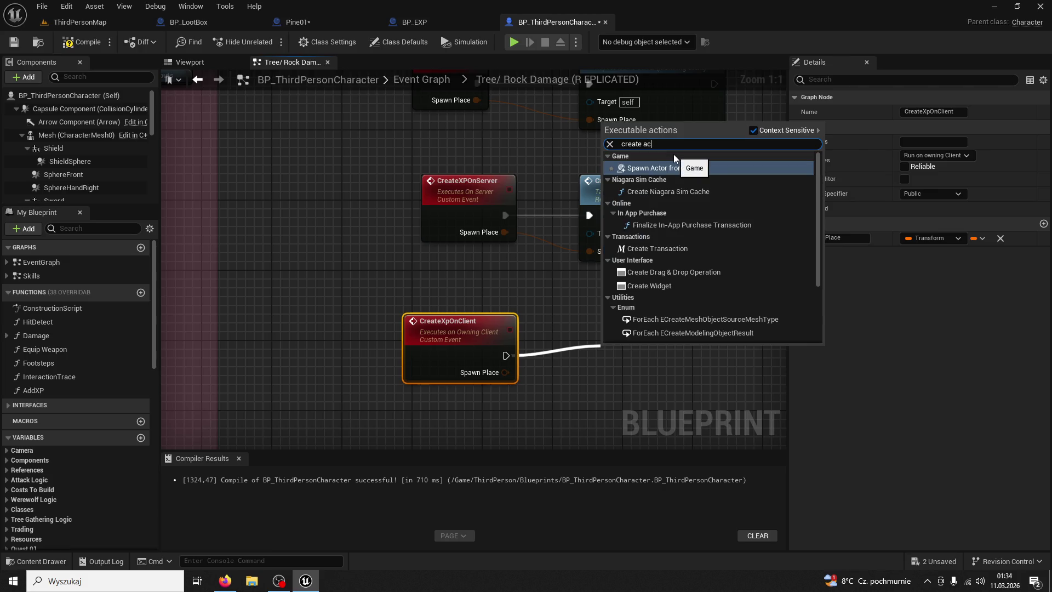
pyautogui.write('t')
pyautogui.press('Return')
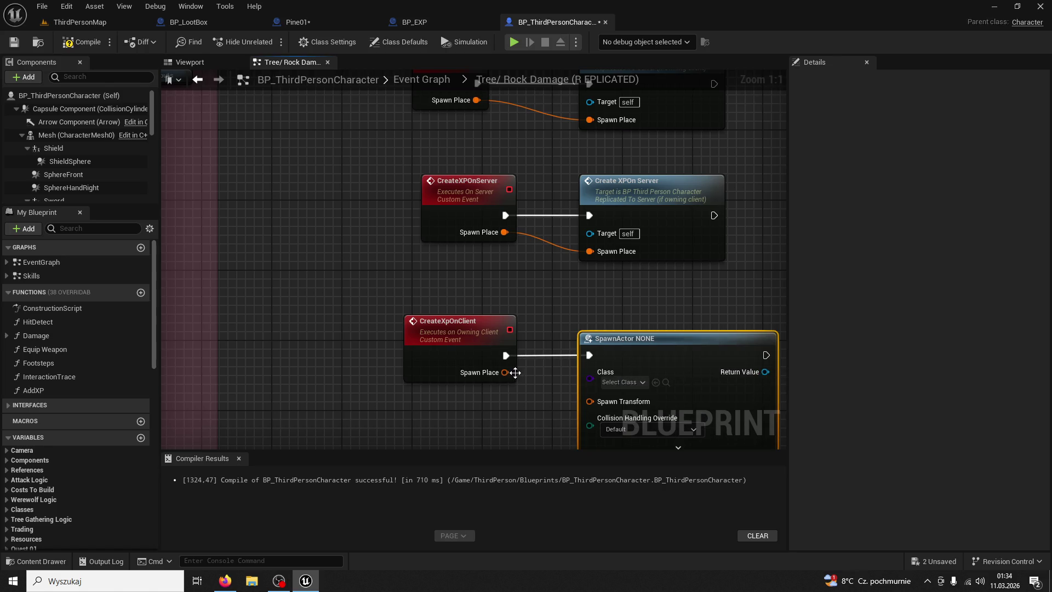
# - Set the CreateXpOnClient SpawnActor node's class to BP_EXP
pyautogui.click(564, 287)
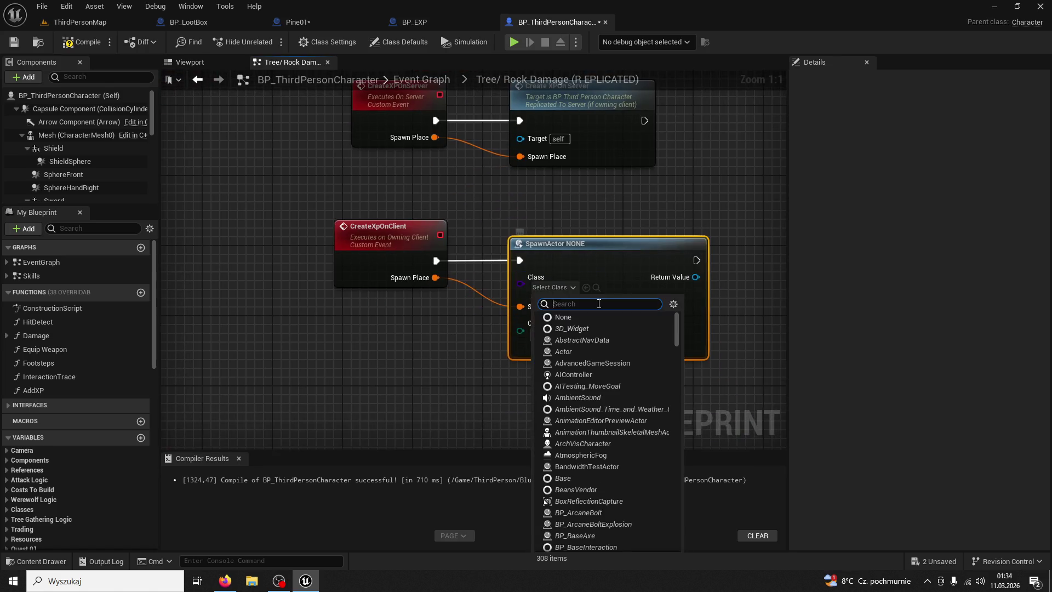
pyautogui.write('bp x')
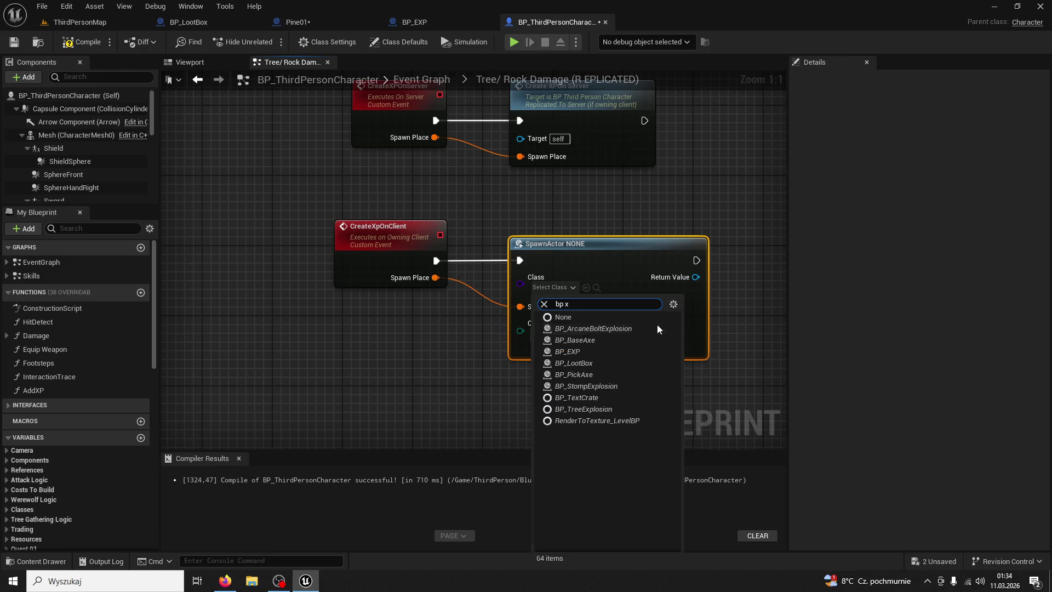
pyautogui.click(581, 351)
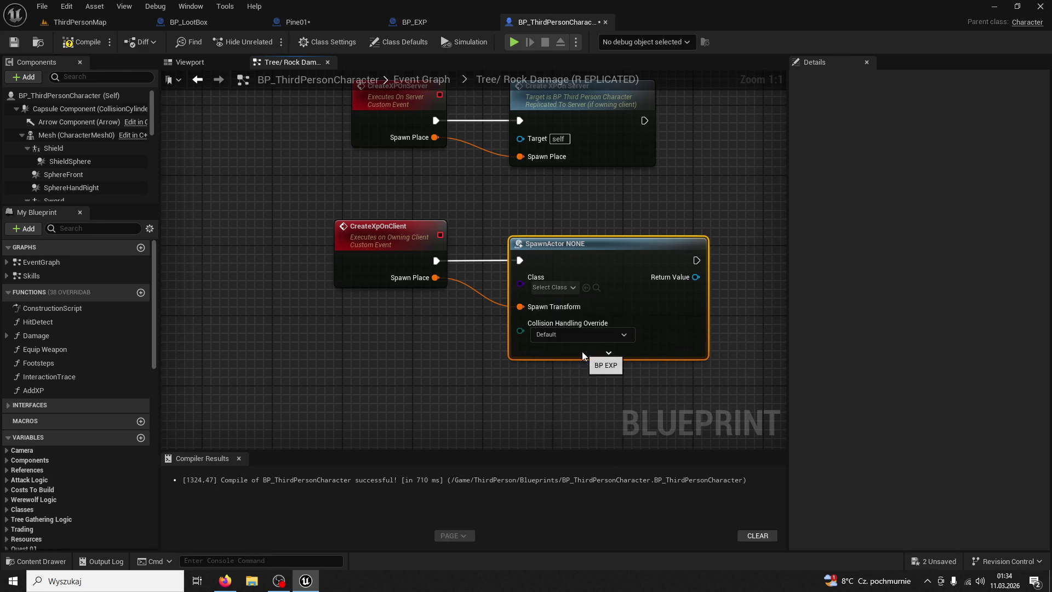
pyautogui.click(435, 329)
# - Review the events' replication settings, then open the BP_EXP blueprint
pyautogui.scroll(-2, 435, 333)
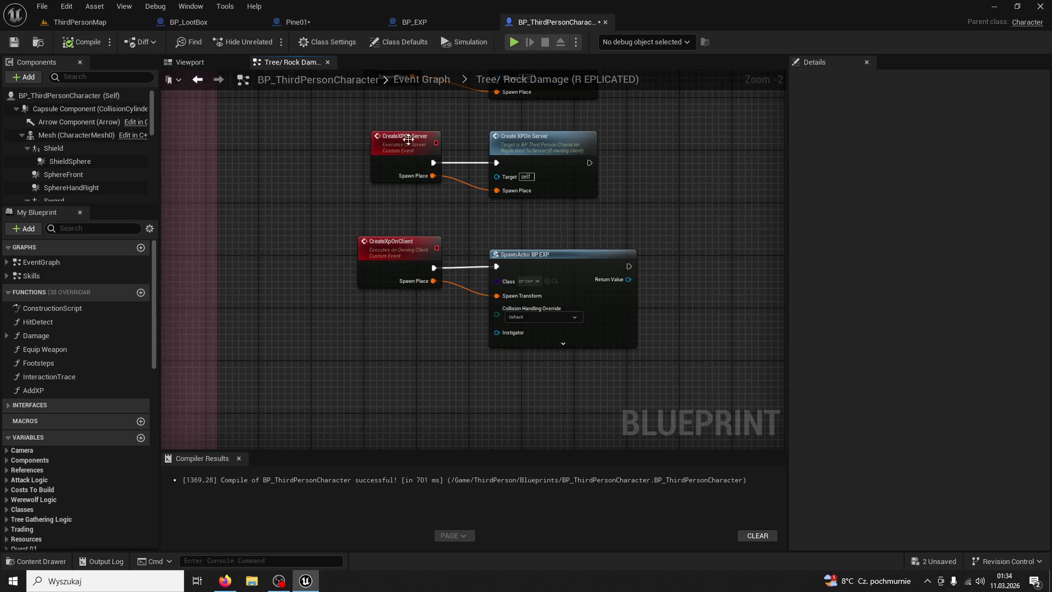
pyautogui.click(409, 139)
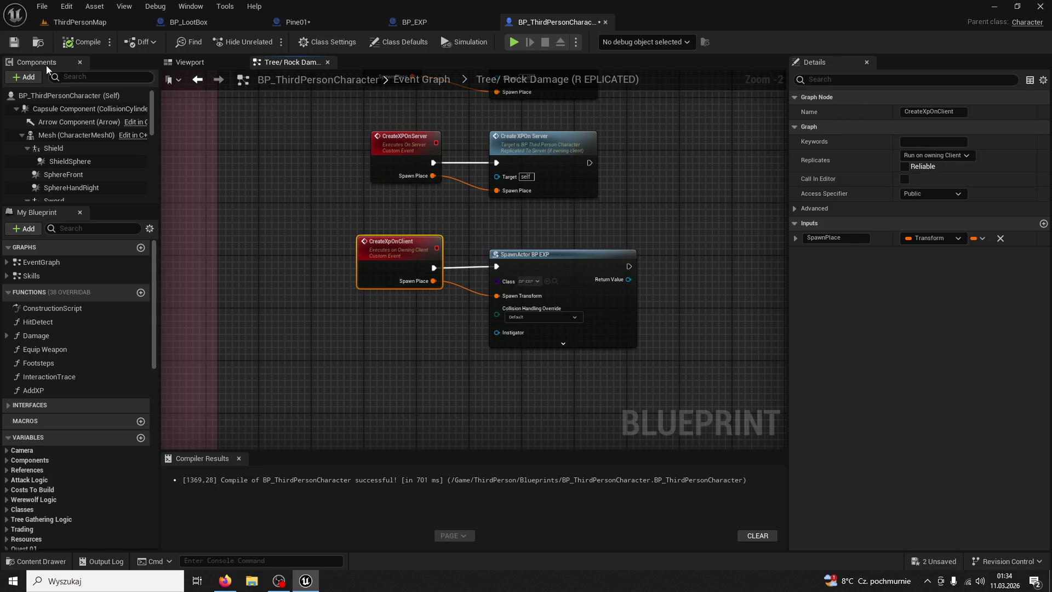
pyautogui.moveTo(332, 15)
pyautogui.mouseDown()
pyautogui.moveTo(361, 82)
pyautogui.moveTo(473, 154)
pyautogui.moveTo(366, 250)
pyautogui.mouseUp()
pyautogui.click(430, 25)
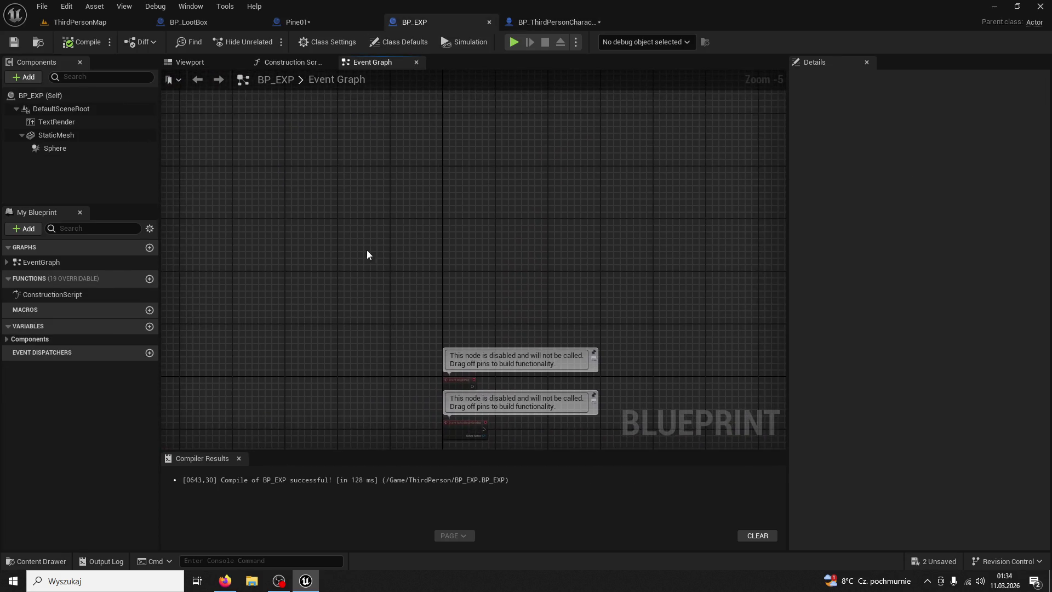
# - In Pine01, promote the cast's As BP Third Person Character output to a variable
pyautogui.click(317, 24)
pyautogui.moveTo(298, 153)
pyautogui.mouseDown()
pyautogui.moveTo(533, 329)
pyautogui.moveTo(538, 283)
pyautogui.moveTo(486, 141)
pyautogui.moveTo(419, 176)
pyautogui.moveTo(453, 168)
pyautogui.mouseUp()
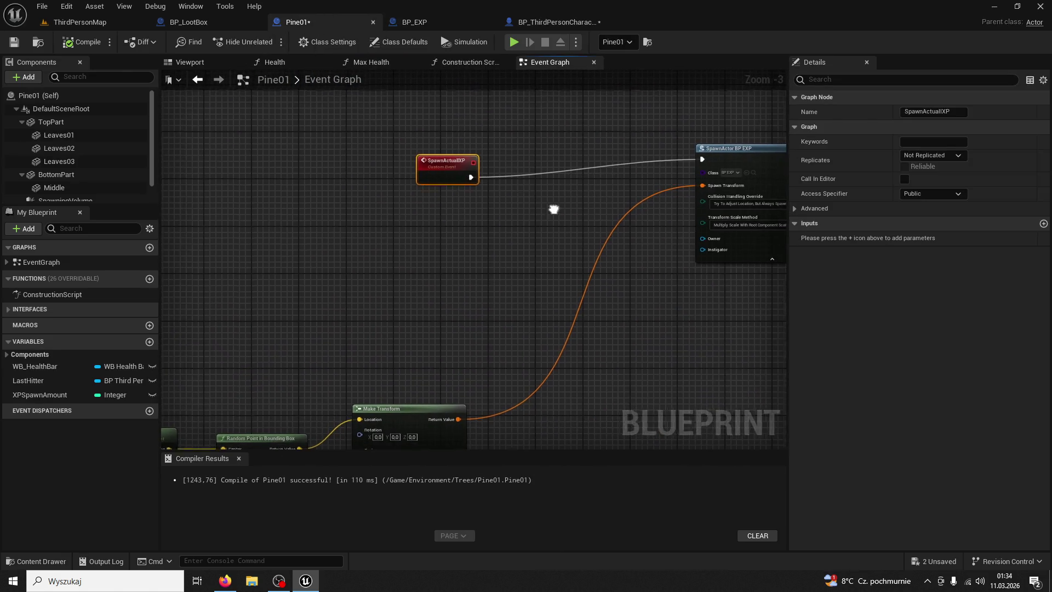
pyautogui.moveTo(552, 208); pyautogui.dragTo(449, 228)
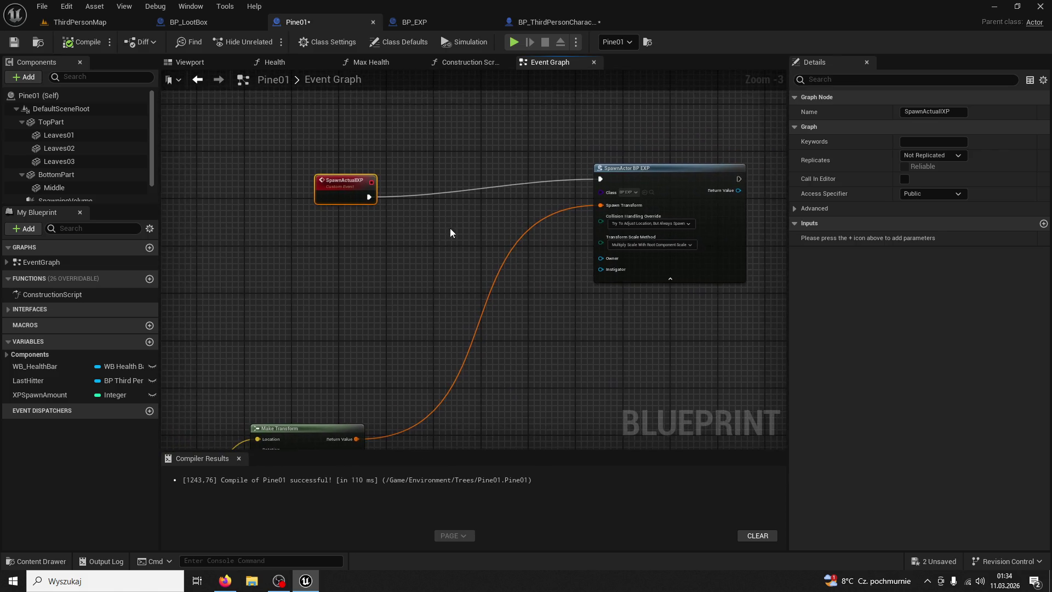
pyautogui.click(367, 221)
pyautogui.scroll(-4, 422, 257)
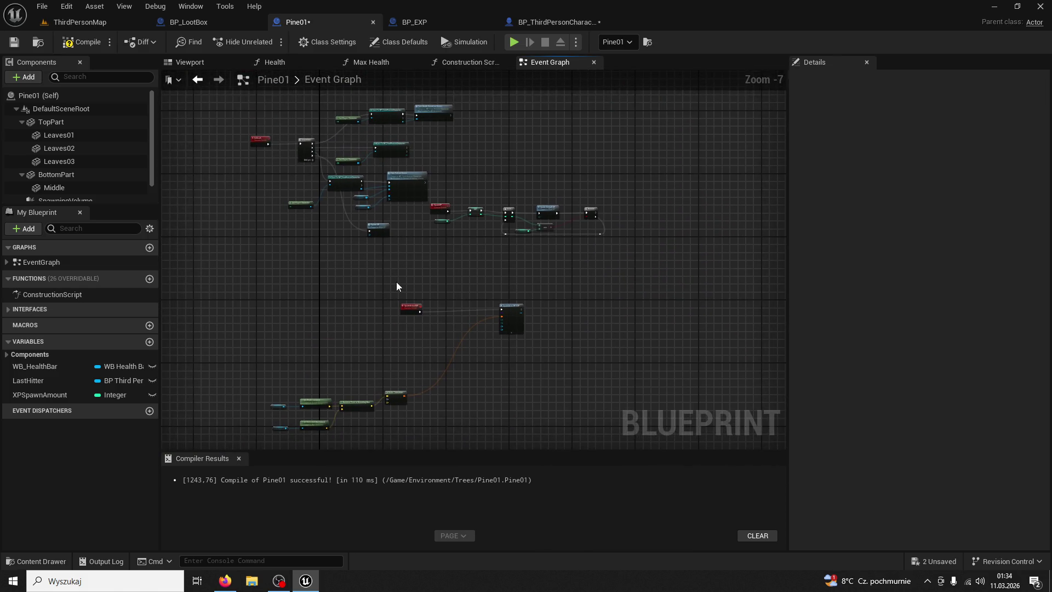
pyautogui.scroll(2, 397, 282)
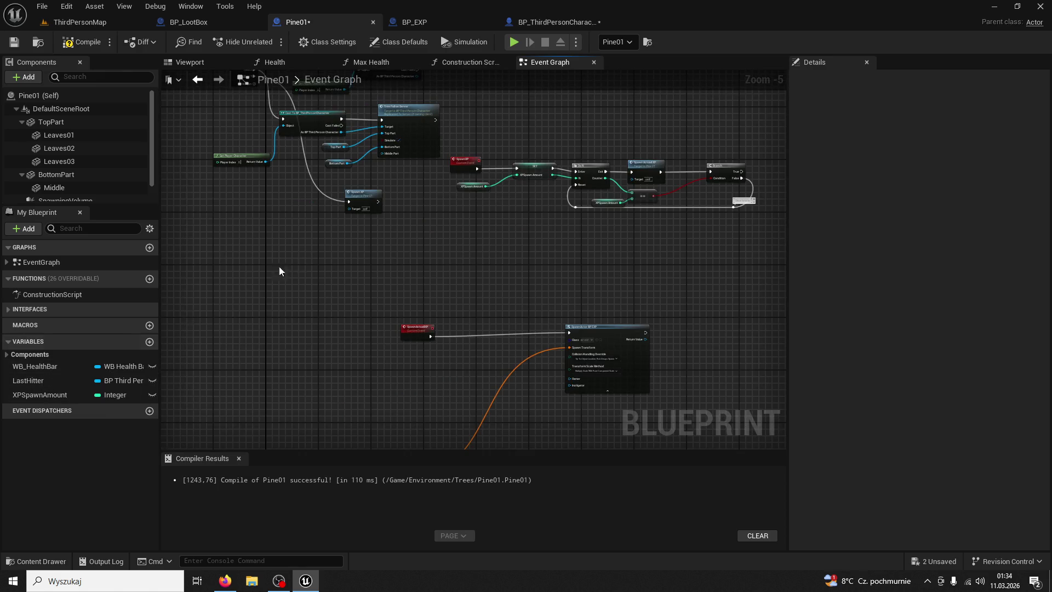
pyautogui.moveTo(326, 232); pyautogui.dragTo(375, 409)
pyautogui.scroll(3, 376, 352)
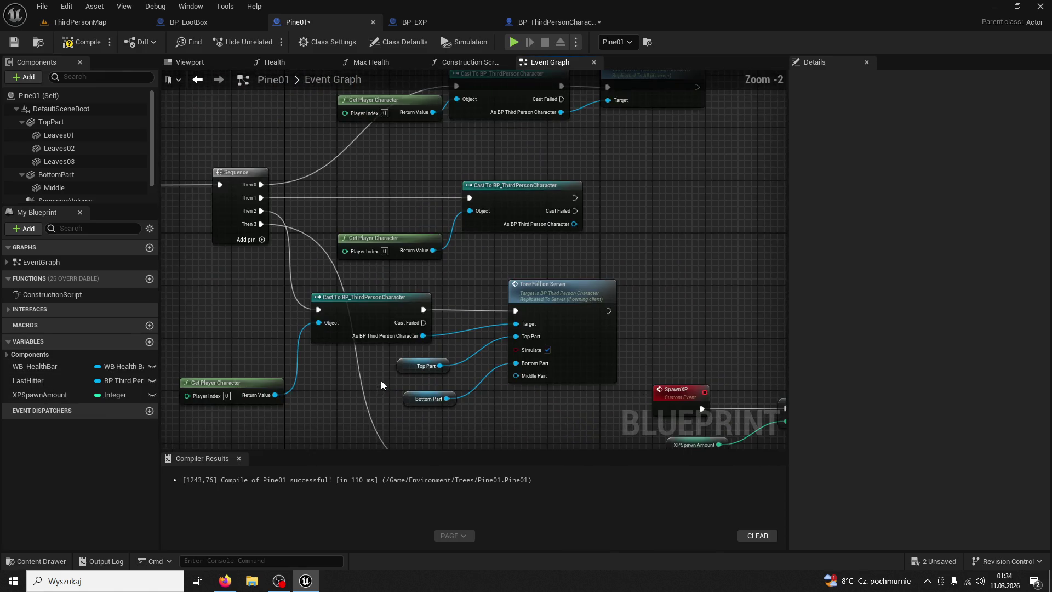
pyautogui.moveTo(555, 297)
pyautogui.mouseDown()
pyautogui.moveTo(508, 435)
pyautogui.moveTo(441, 367)
pyautogui.mouseUp()
pyautogui.moveTo(551, 195); pyautogui.dragTo(636, 189)
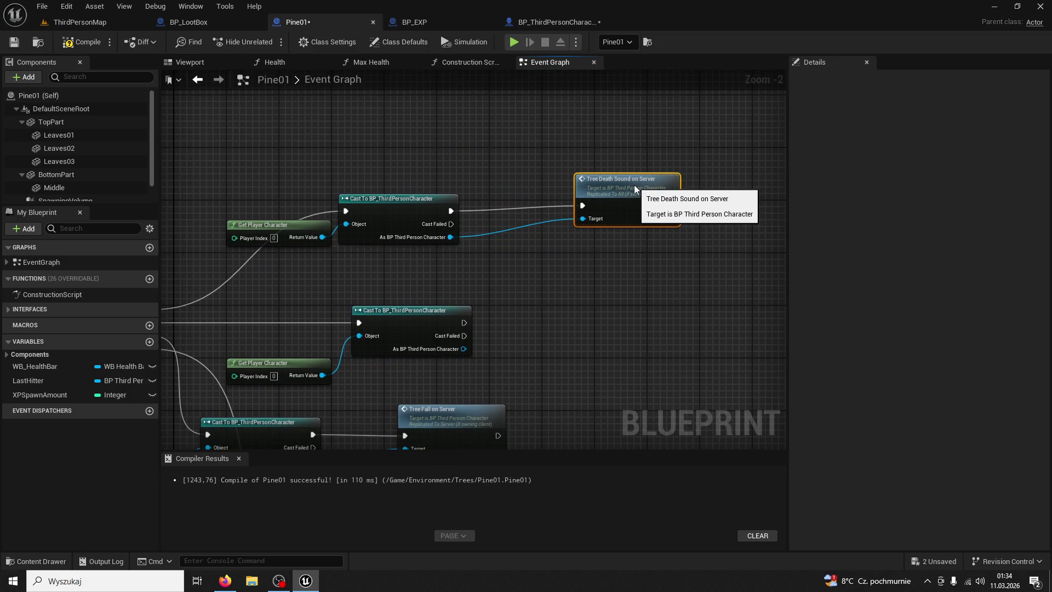
pyautogui.rightClick(452, 239)
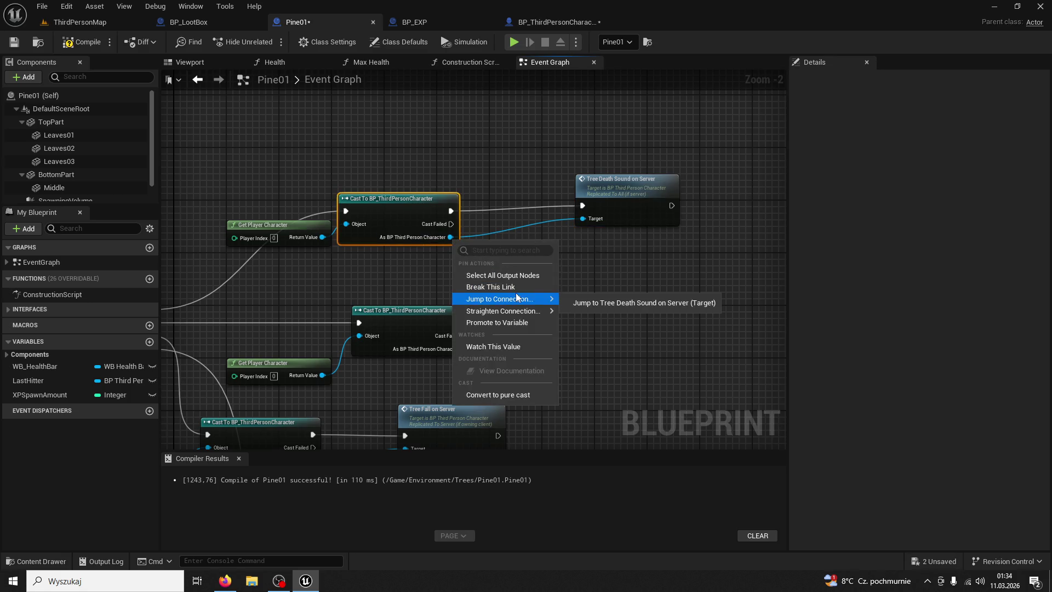
pyautogui.click(502, 325)
# - Delete the redundant lower cast and unused Get Player Character, aligning the SET node before the sound call
pyautogui.moveTo(452, 304); pyautogui.dragTo(534, 281)
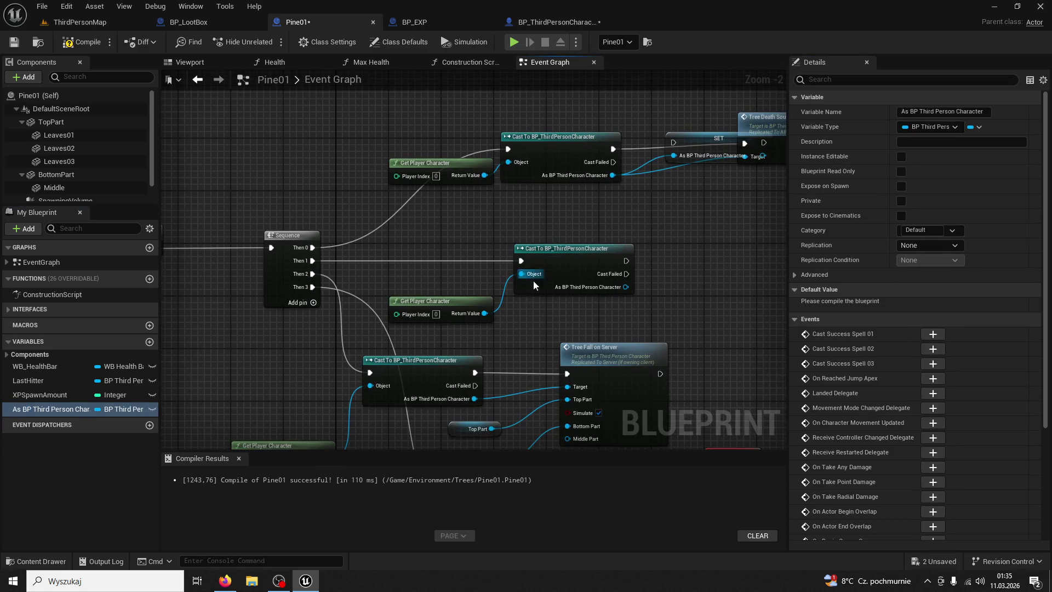
pyautogui.click(440, 262)
pyautogui.click(528, 248)
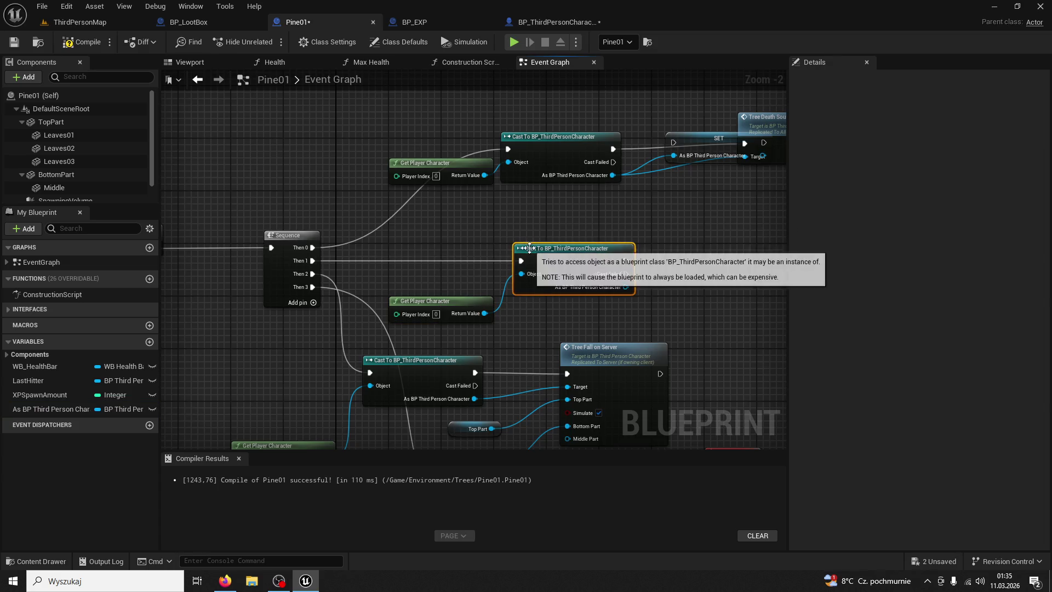
pyautogui.press('Delete')
pyautogui.click(464, 301)
pyautogui.press('Delete')
pyautogui.click(697, 149)
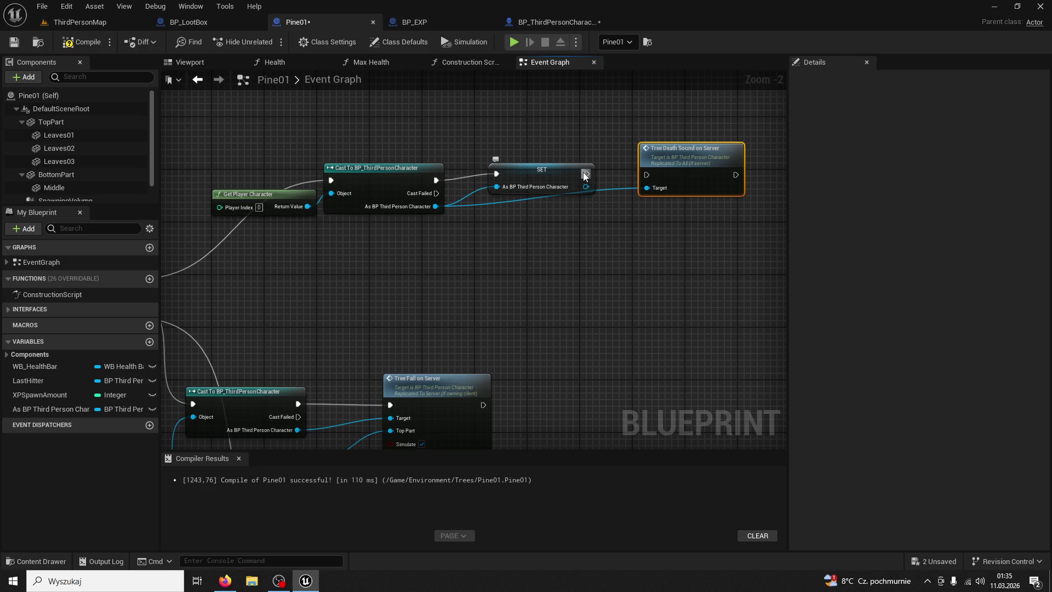
pyautogui.moveTo(570, 187); pyautogui.dragTo(546, 169)
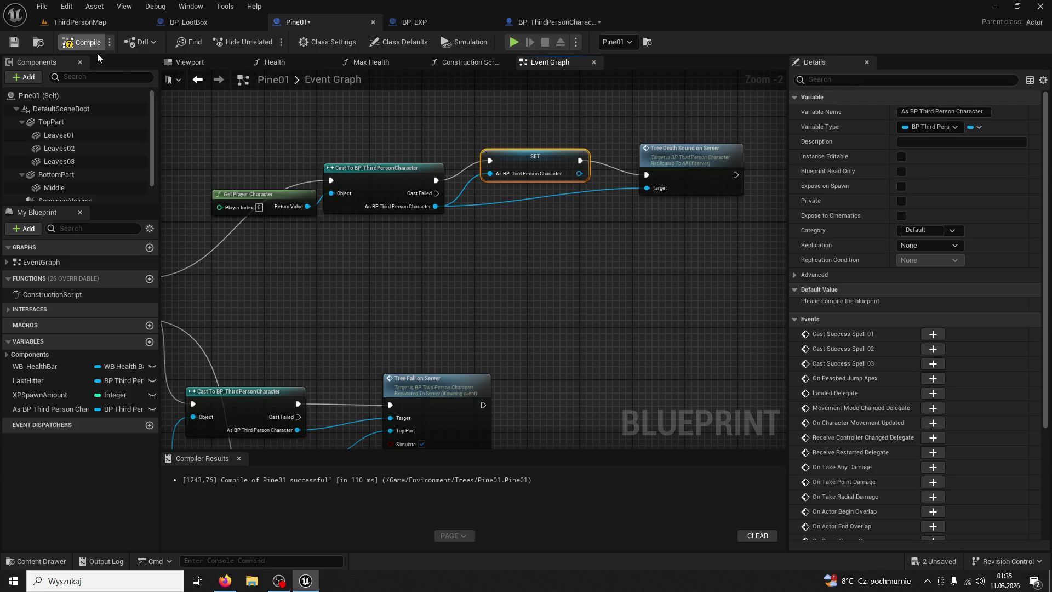
# - Place a getter for the stored character variable beside the SpawnActualXP event
pyautogui.moveTo(428, 304)
pyautogui.mouseDown()
pyautogui.moveTo(462, 274)
pyautogui.moveTo(476, 296)
pyautogui.moveTo(427, 248)
pyautogui.moveTo(417, 265)
pyautogui.mouseUp()
pyautogui.moveTo(53, 413); pyautogui.dragTo(338, 121)
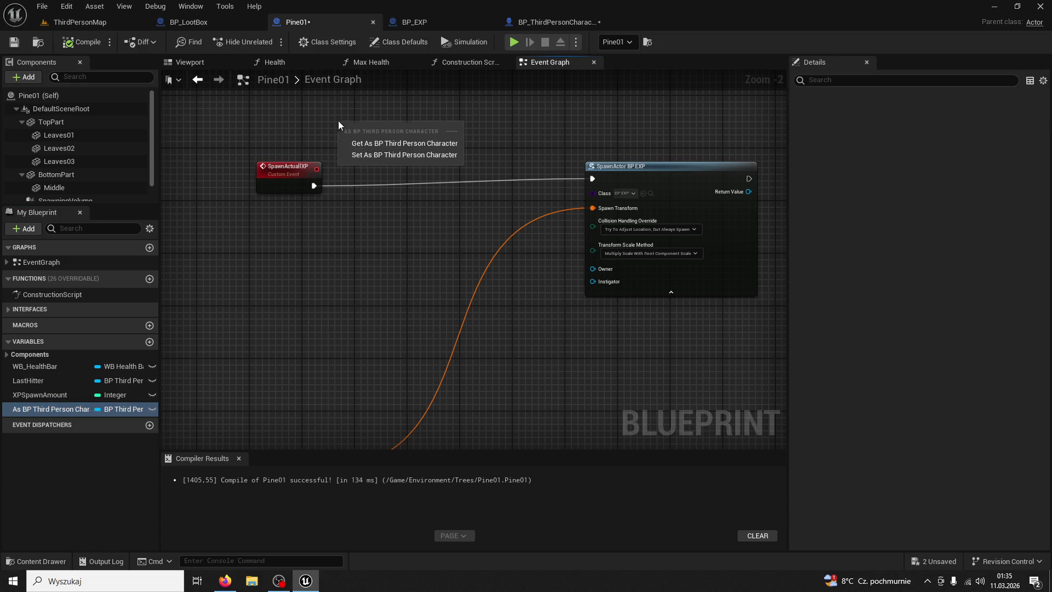
pyautogui.click(358, 141)
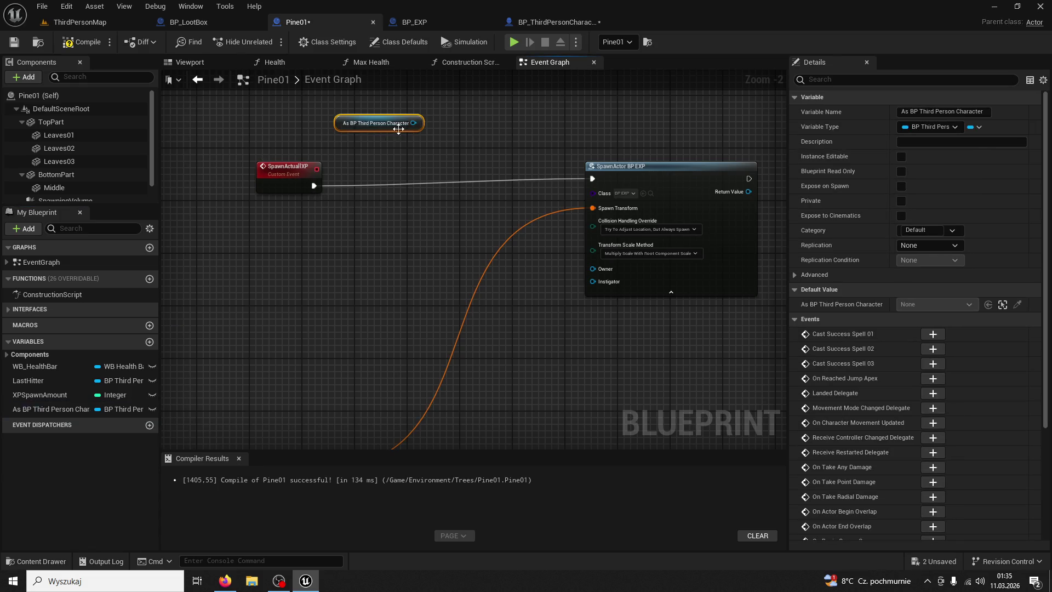
pyautogui.moveTo(413, 123); pyautogui.dragTo(434, 148)
pyautogui.click(432, 104)
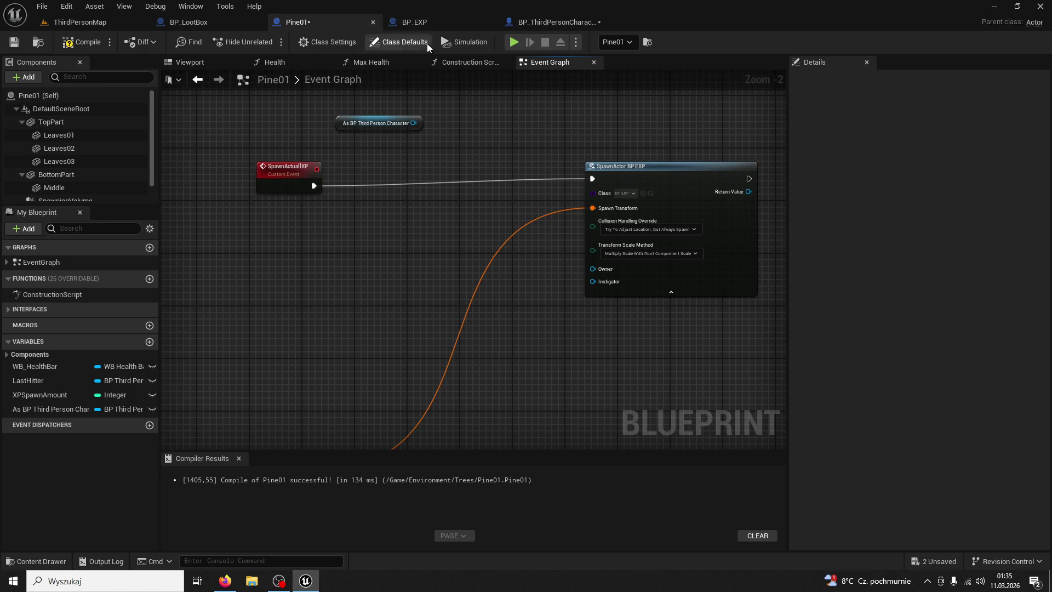
pyautogui.click(551, 25)
pyautogui.click(317, 23)
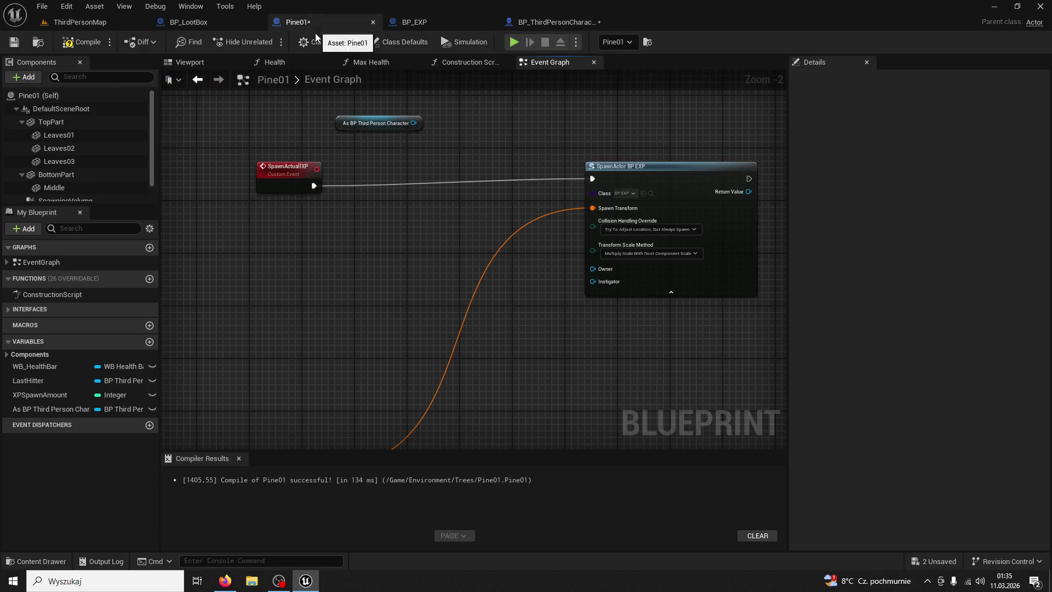
# - Add a Create XP call on the character variable, feeding Make Transform into Spawn Place
pyautogui.moveTo(415, 124); pyautogui.dragTo(484, 176)
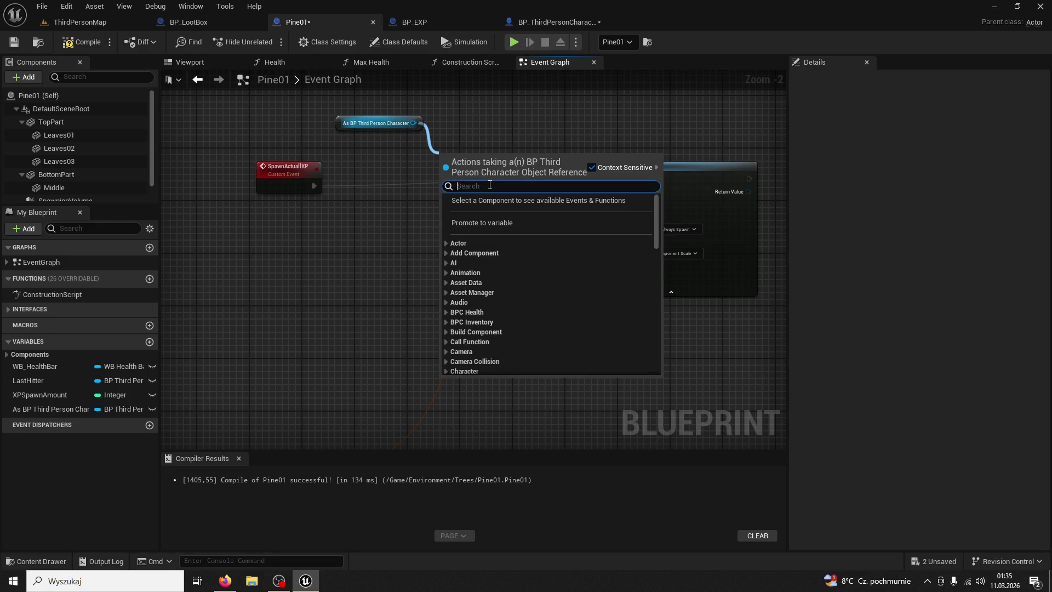
pyautogui.write('create xp')
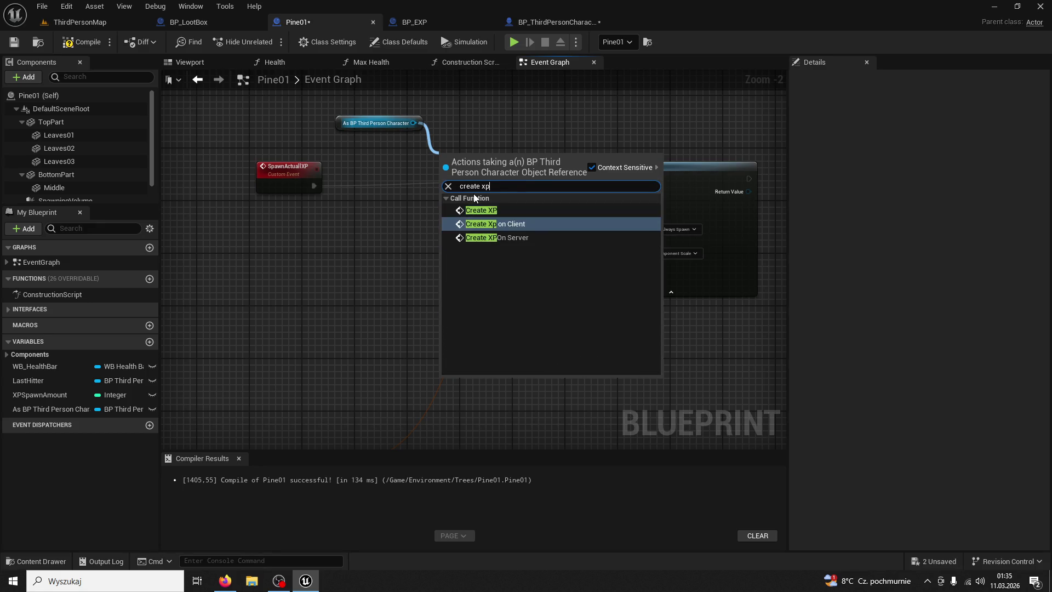
pyautogui.click(495, 210)
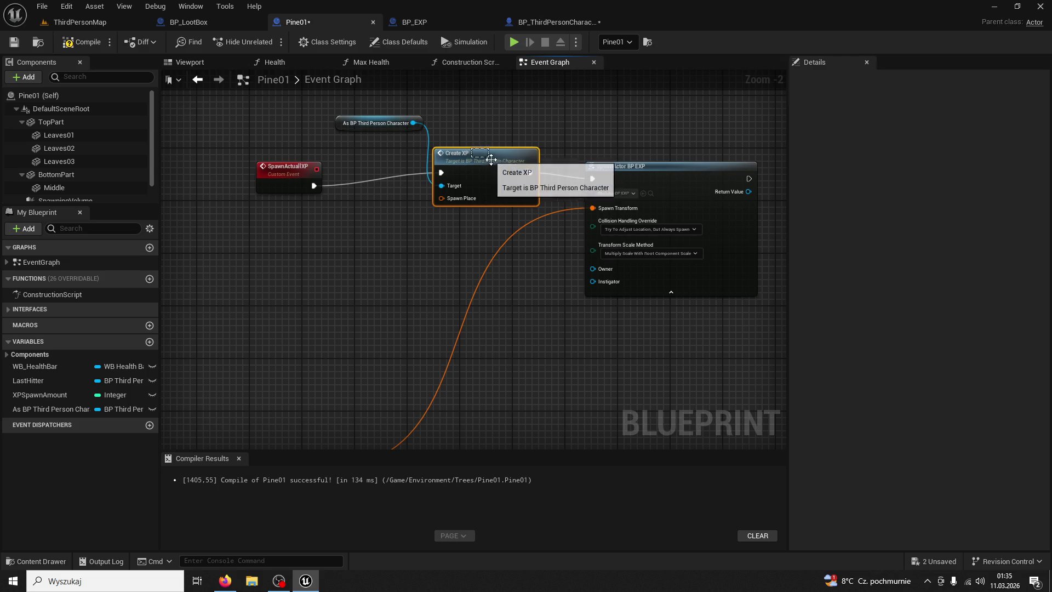
pyautogui.moveTo(491, 159); pyautogui.dragTo(509, 173)
pyautogui.rightClick(602, 189)
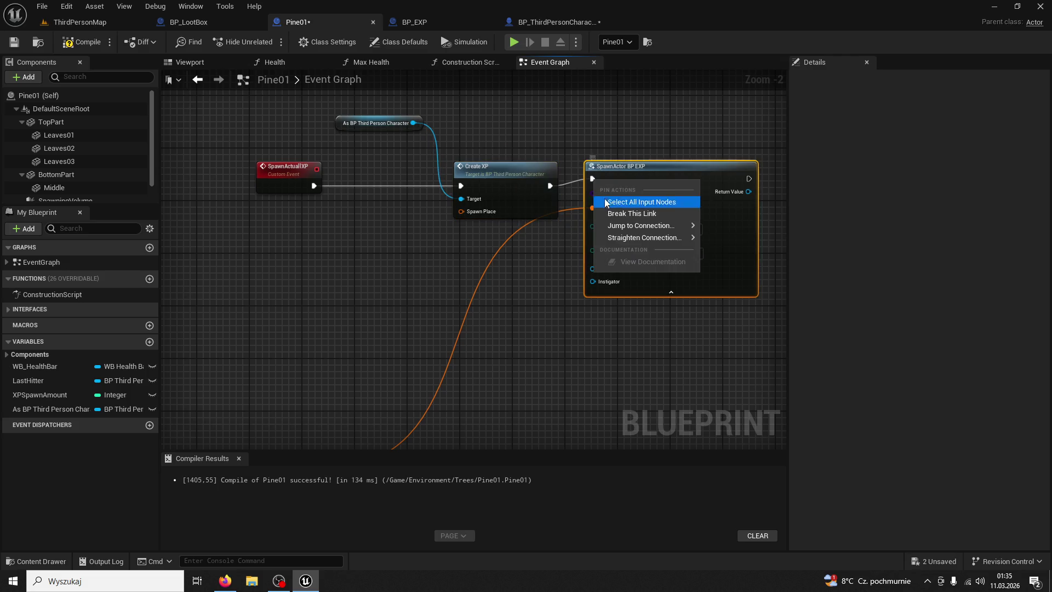
pyautogui.press('Escape')
pyautogui.moveTo(457, 210); pyautogui.dragTo(537, 176)
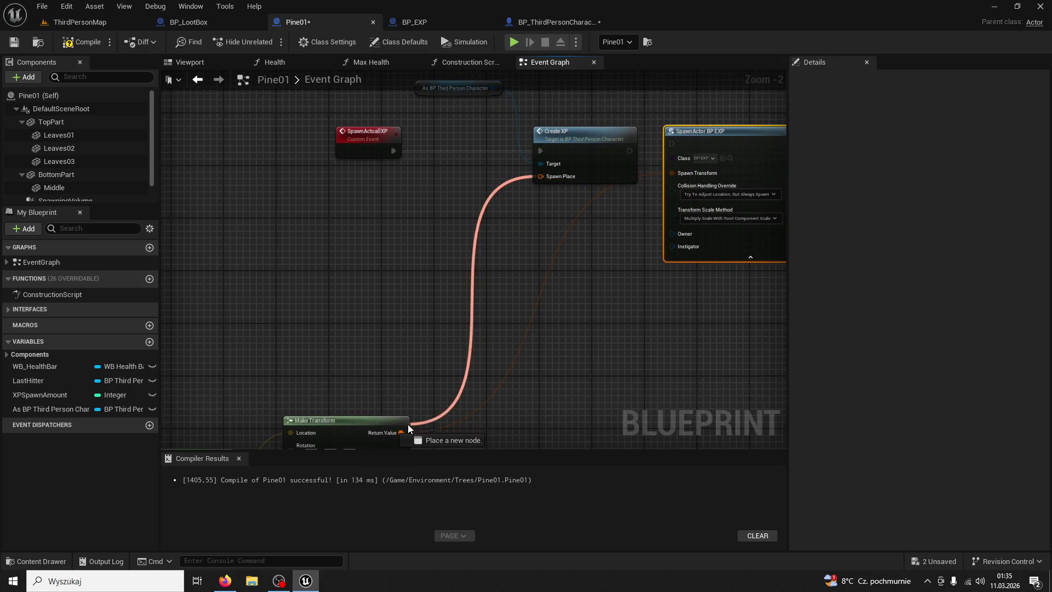
pyautogui.moveTo(396, 374)
pyautogui.mouseDown()
pyautogui.moveTo(351, 264)
pyautogui.moveTo(469, 188)
pyautogui.moveTo(420, 237)
pyautogui.moveTo(521, 189)
pyautogui.moveTo(390, 285)
pyautogui.mouseUp()
pyautogui.scroll(-2, 333, 268)
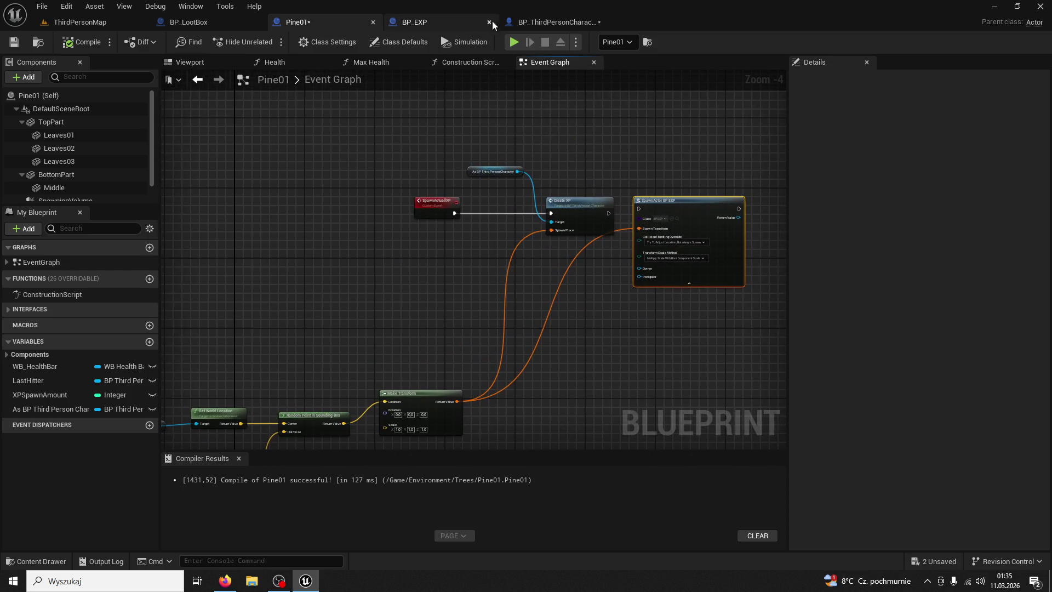
# - Play ThirdPersonMap, run to a pine tree, chop it four times, then stop with Esc
pyautogui.click(534, 26)
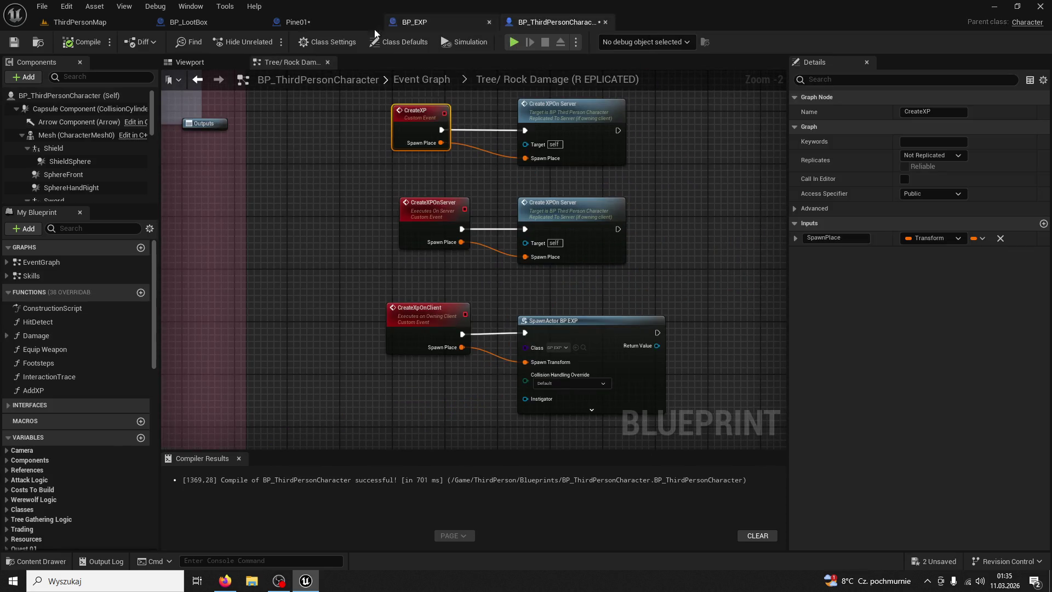
pyautogui.click(96, 23)
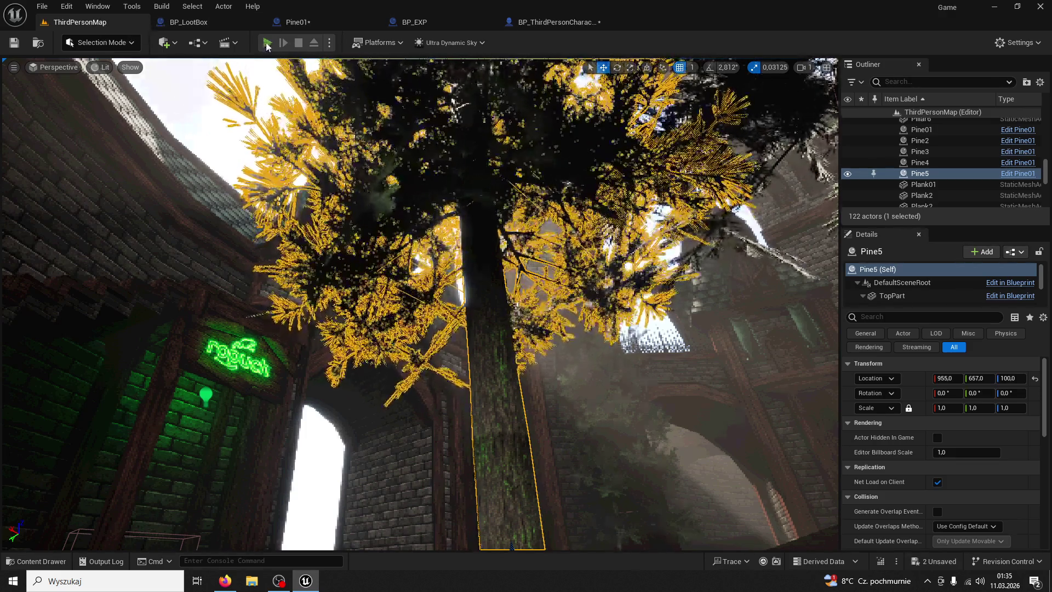
pyautogui.hotkey('alt', 'p')
pyautogui.press('w')
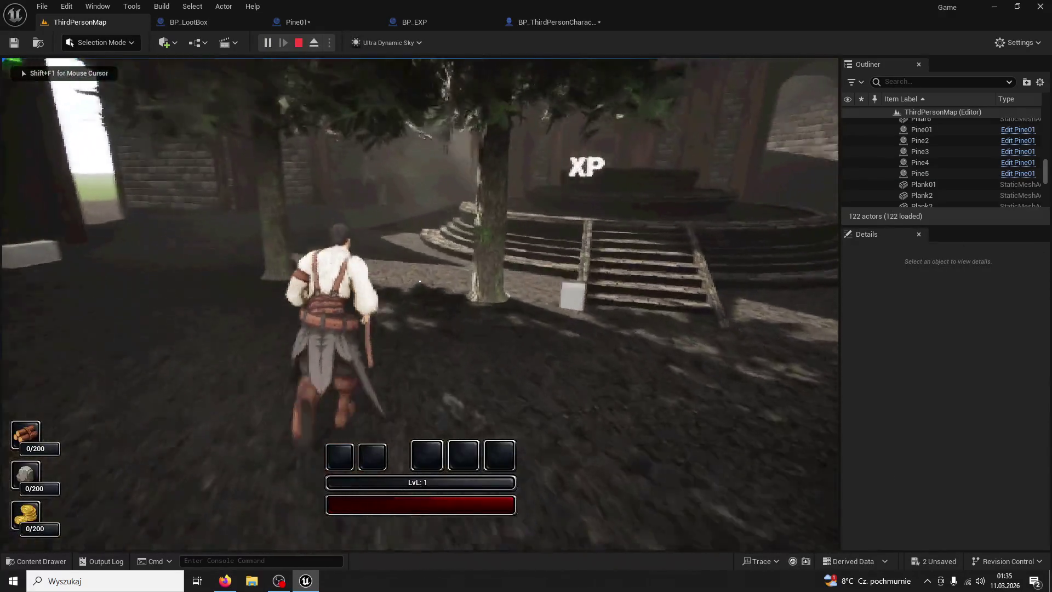
pyautogui.press('w')
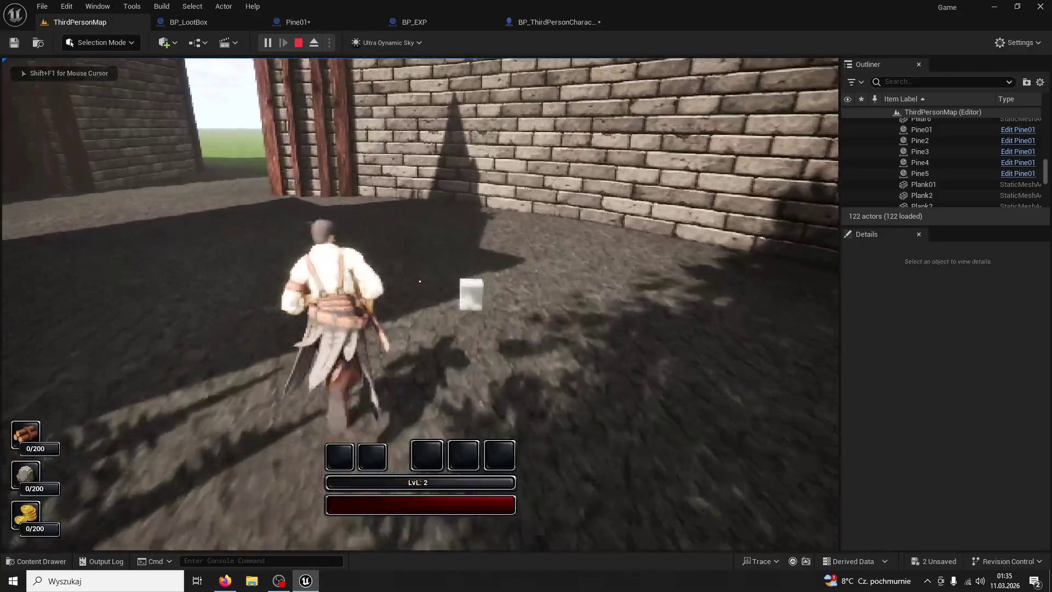
pyautogui.press('w')
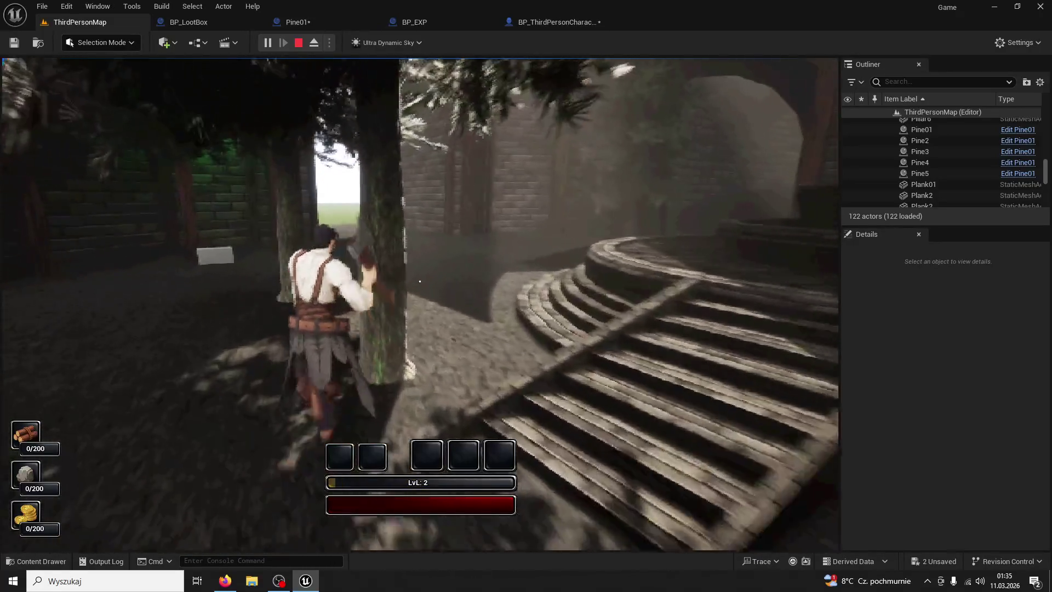
pyautogui.click(420, 281)
pyautogui.click(419, 281)
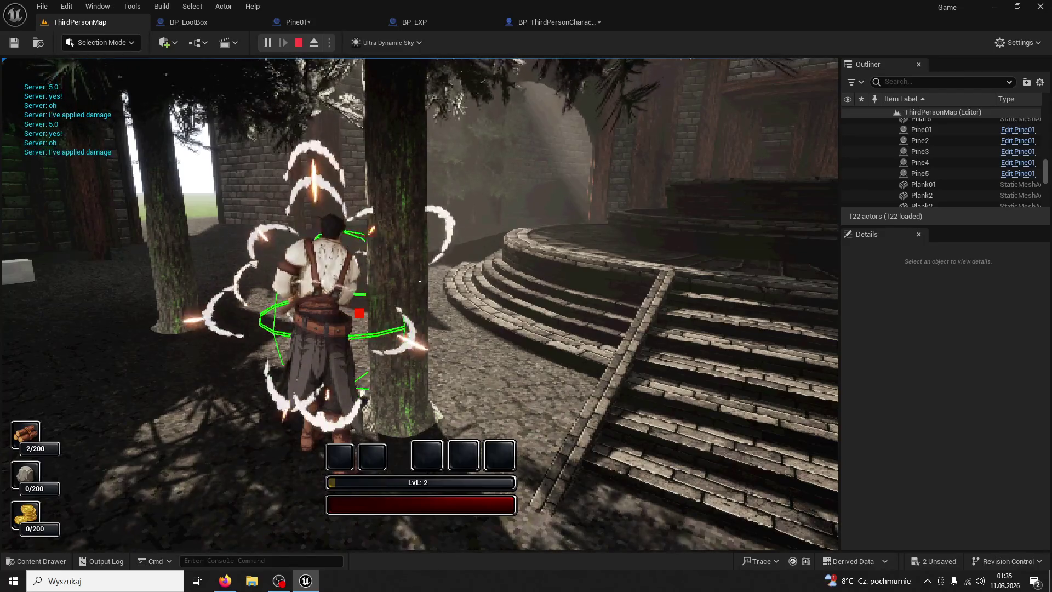
pyautogui.click(420, 281)
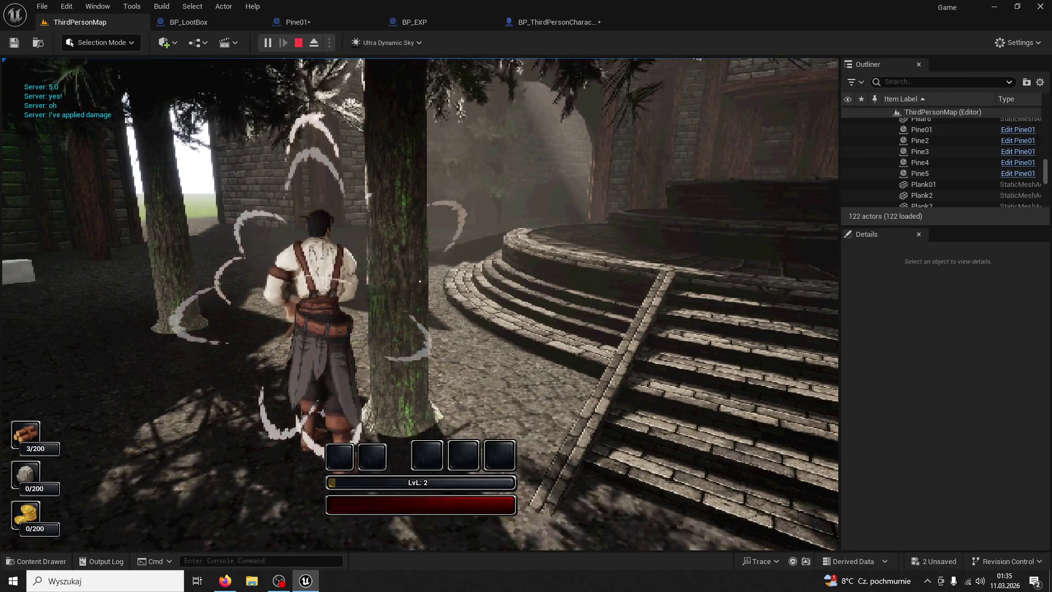
pyautogui.click(419, 281)
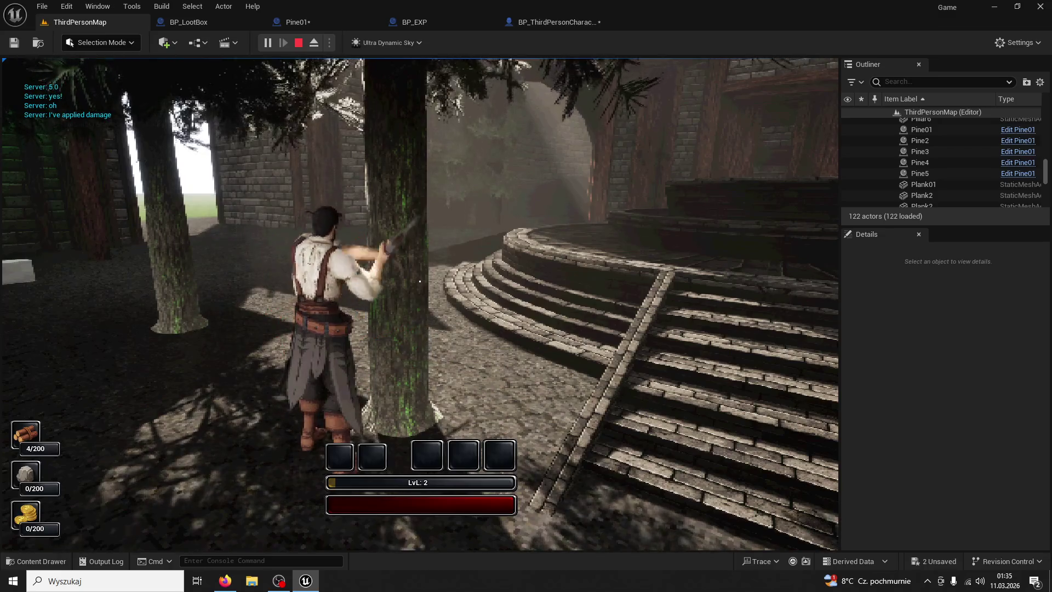
pyautogui.press('Escape')
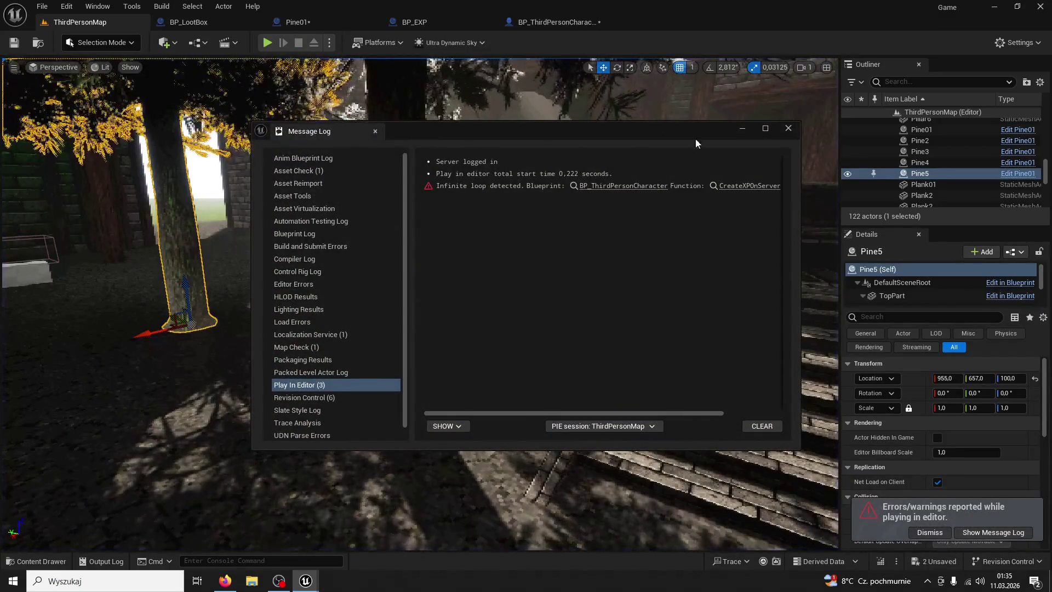
# - Jump to CreateXPOnServer from the error and delete its recursive Create XPOn Server call
pyautogui.click(735, 187)
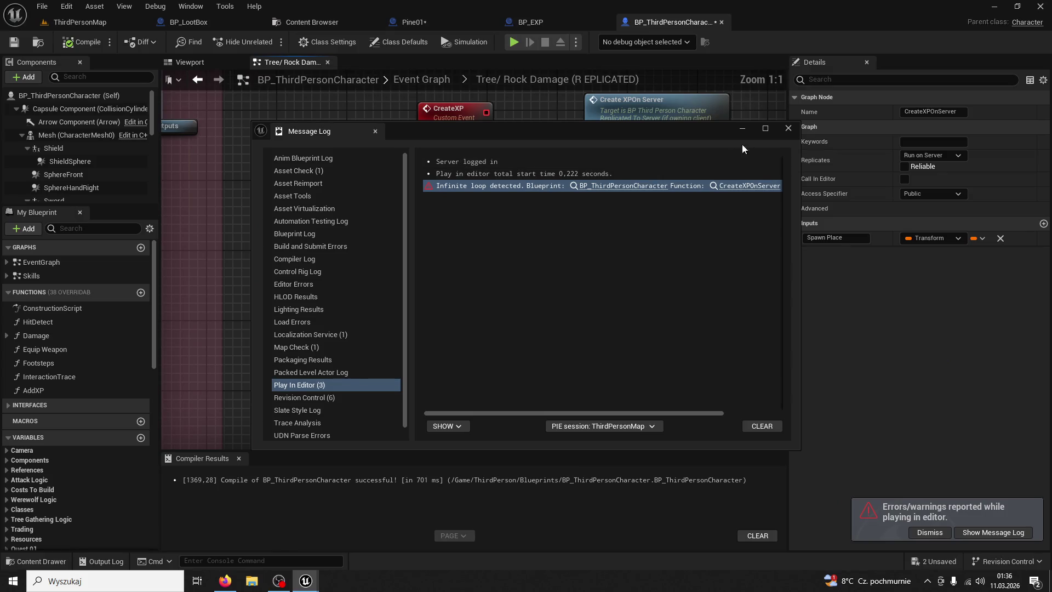
pyautogui.click(789, 128)
pyautogui.moveTo(577, 219)
pyautogui.mouseDown()
pyautogui.moveTo(501, 198)
pyautogui.moveTo(501, 237)
pyautogui.mouseUp()
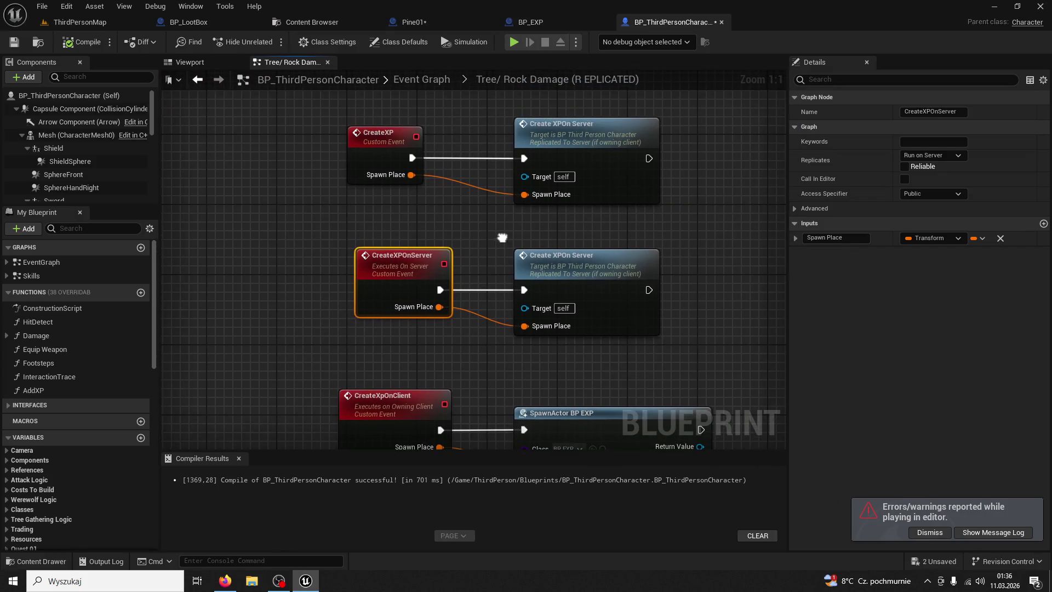
pyautogui.doubleClick(611, 137)
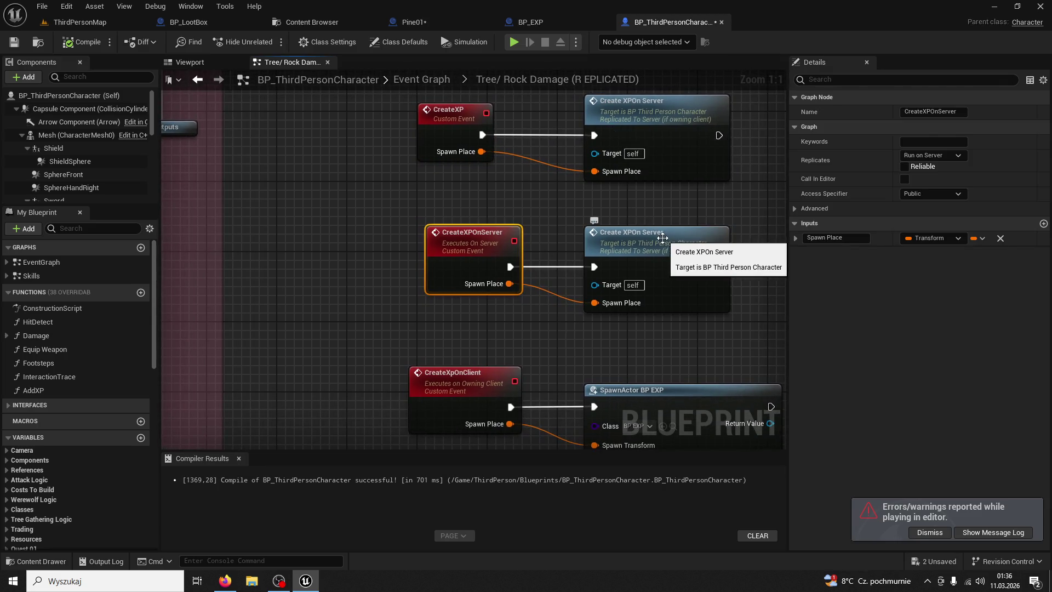
pyautogui.click(662, 241)
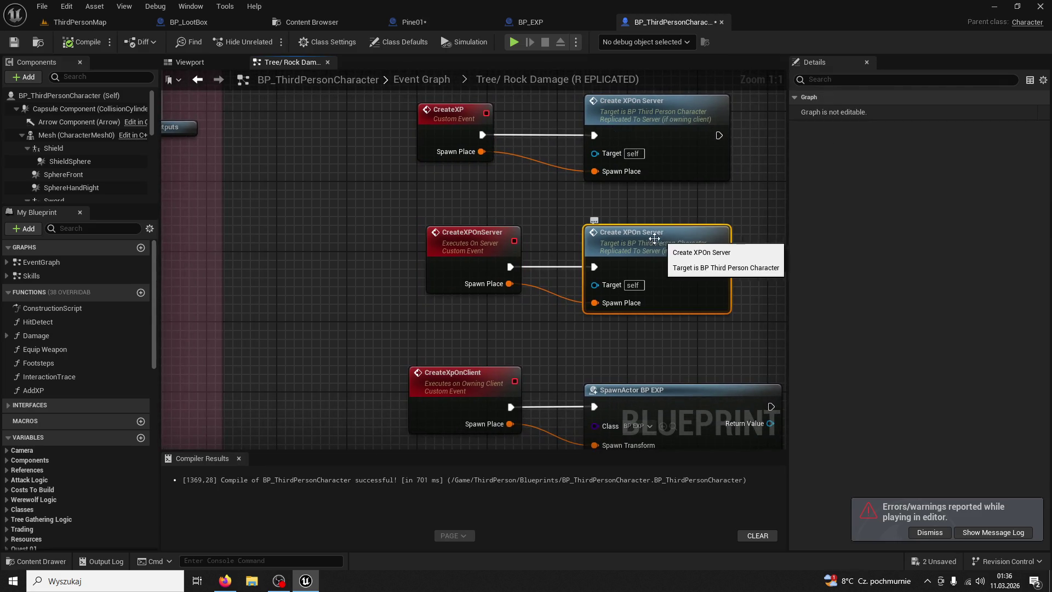
pyautogui.press('Delete')
# - Chain a Create Xp on Client call after CreateXPOnServer, passing Spawn Place into it
pyautogui.moveTo(509, 267); pyautogui.dragTo(554, 270)
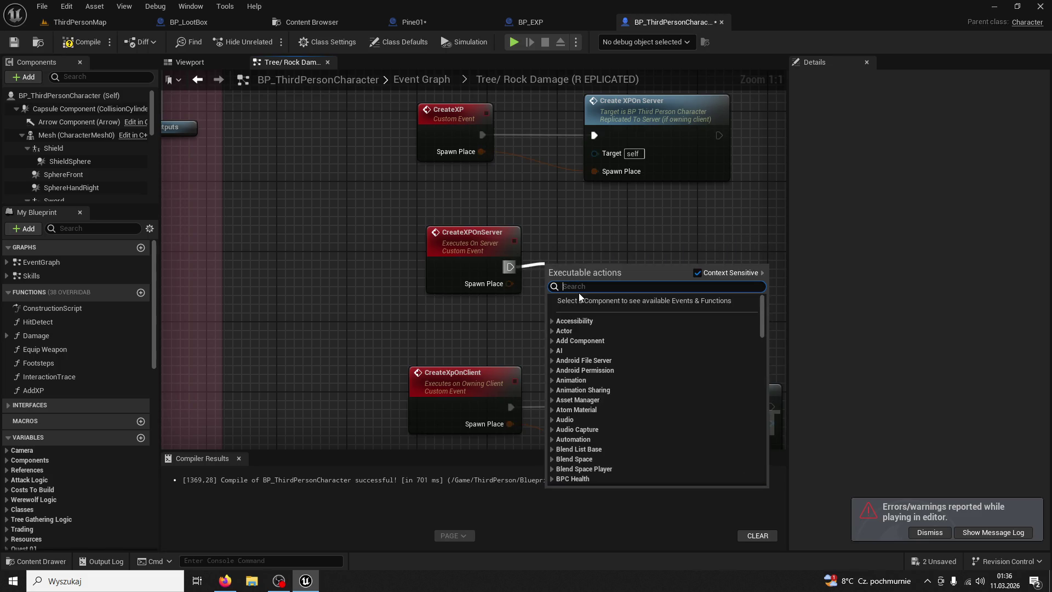
pyautogui.write('createxpon')
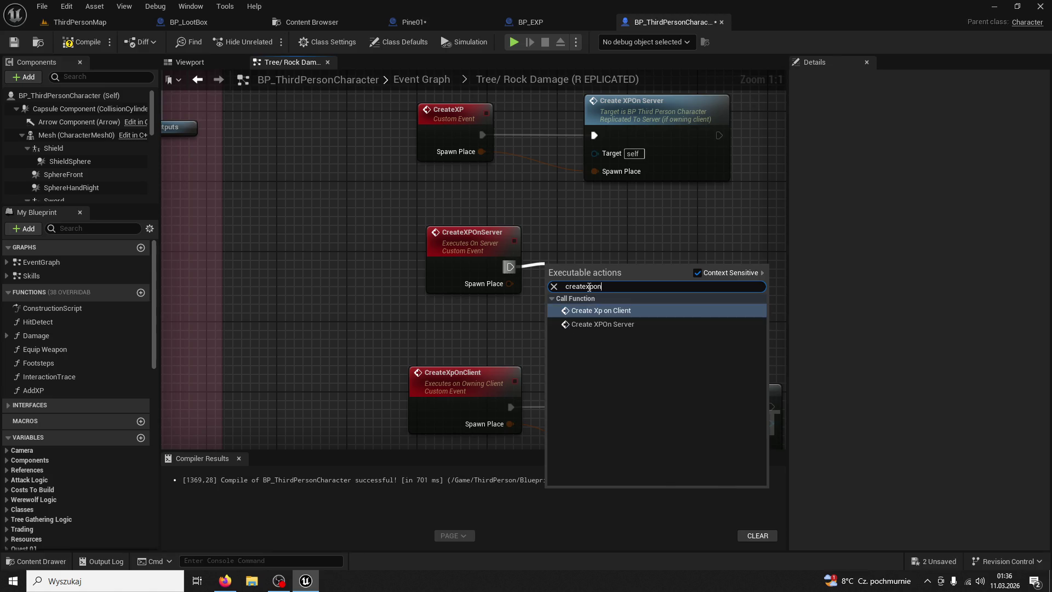
pyautogui.press('Return')
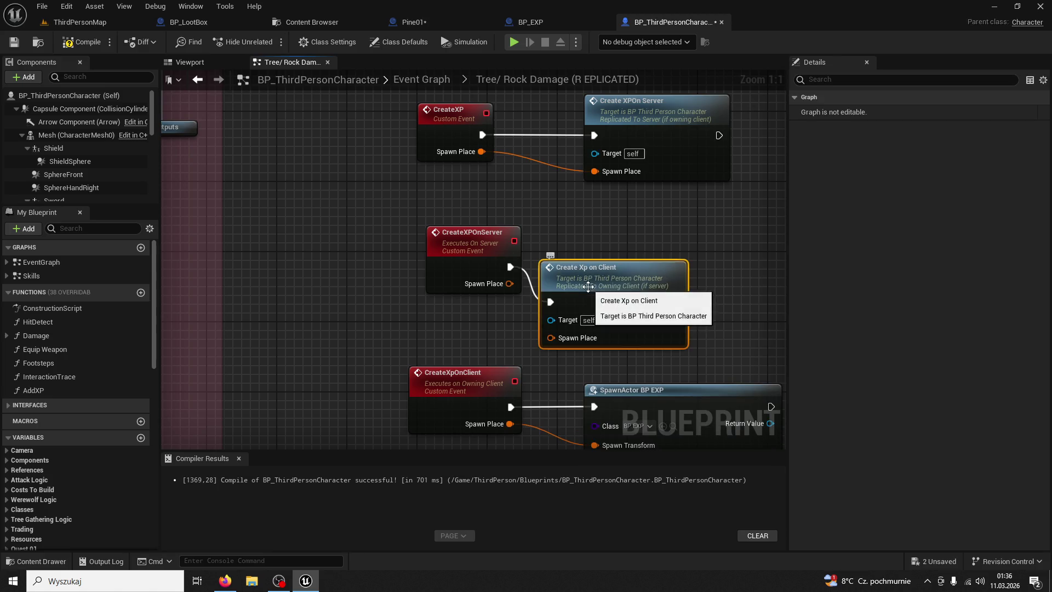
pyautogui.moveTo(553, 343); pyautogui.dragTo(551, 338)
pyautogui.moveTo(566, 299); pyautogui.dragTo(617, 261)
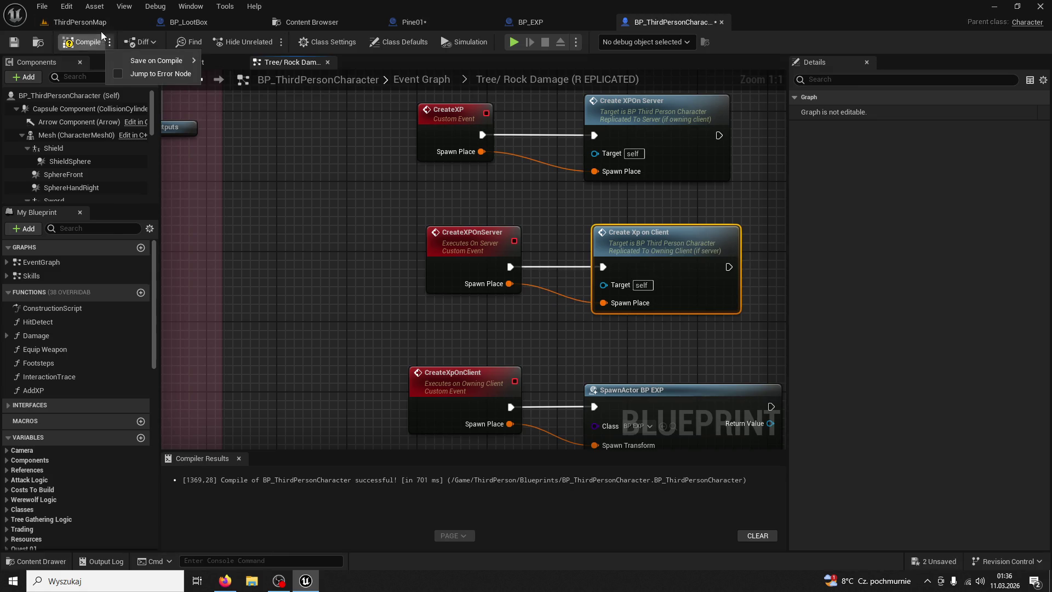
# - Start and stop a quick play test, then inspect CreateXPOnServer's replication settings in the character blueprint
pyautogui.click(82, 21)
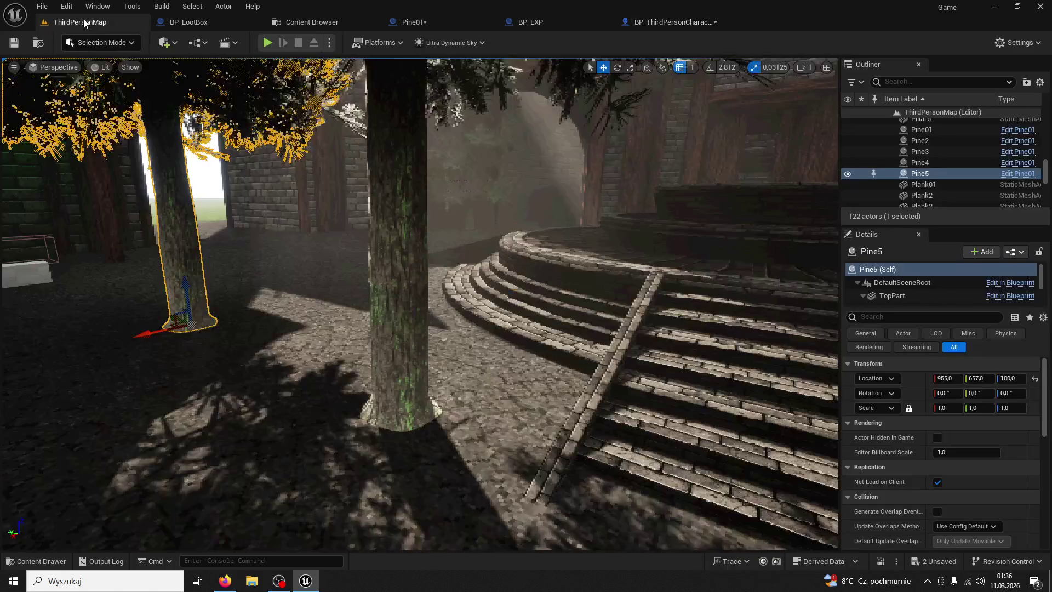
pyautogui.click(266, 43)
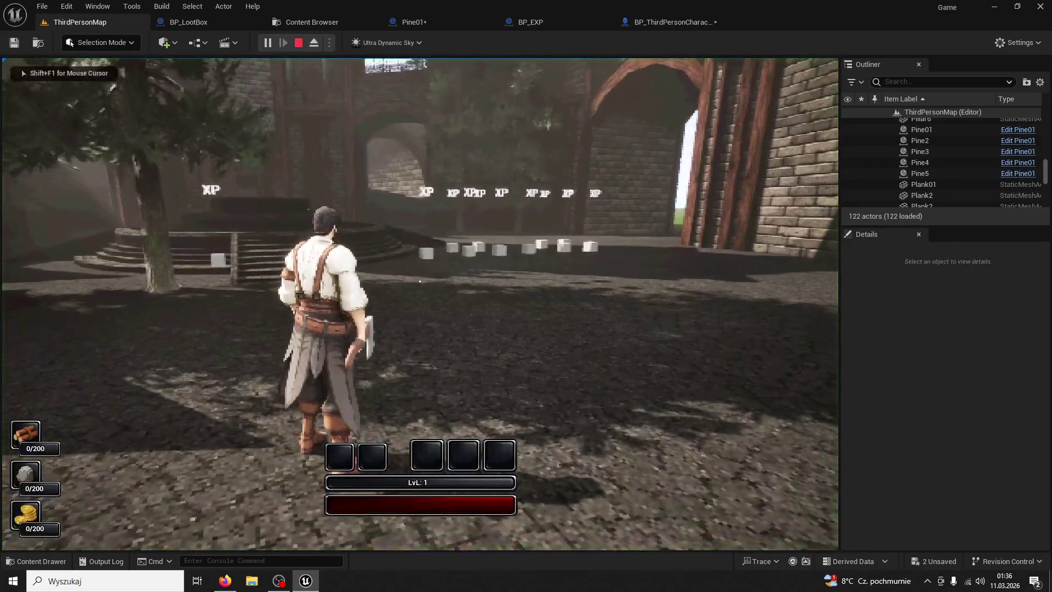
pyautogui.press('Escape')
pyautogui.click(208, 22)
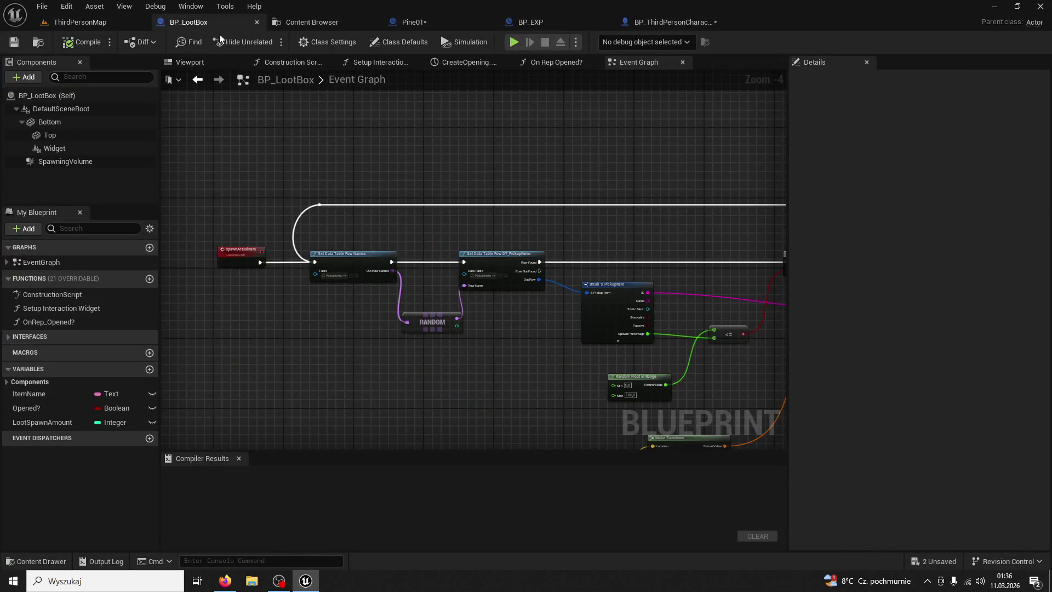
pyautogui.click(636, 23)
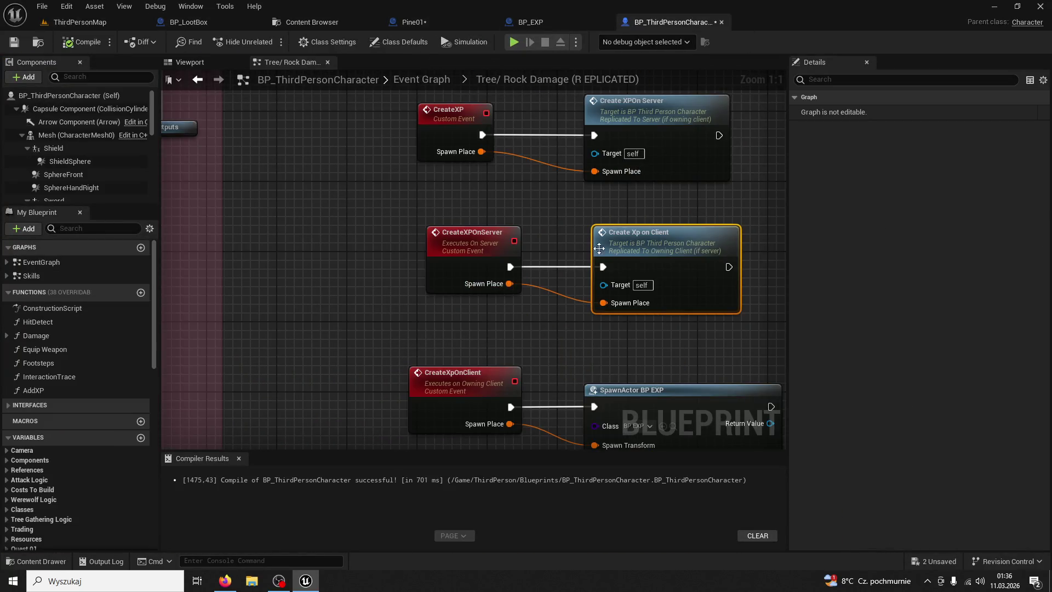
pyautogui.click(484, 231)
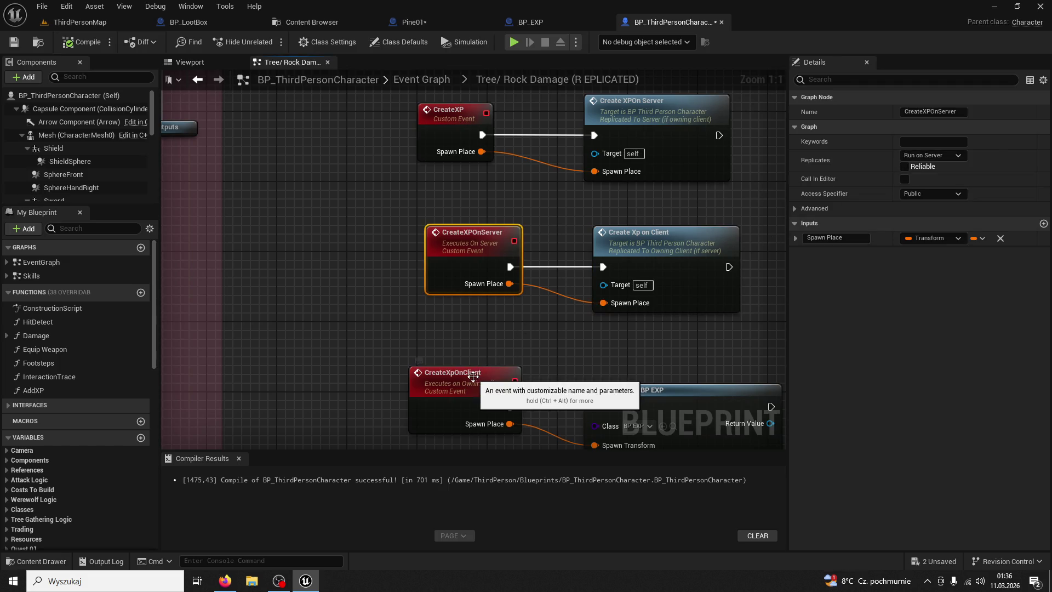
# - Play-test ThirdPersonMap, hitting the pine tree repeatedly until it falls
pyautogui.click(82, 22)
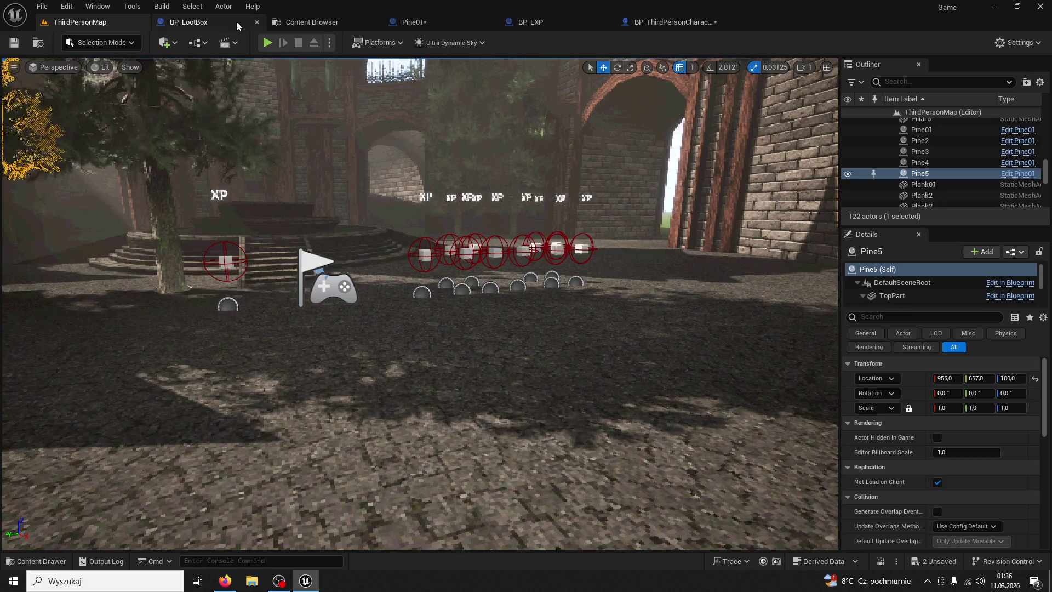
pyautogui.click(268, 43)
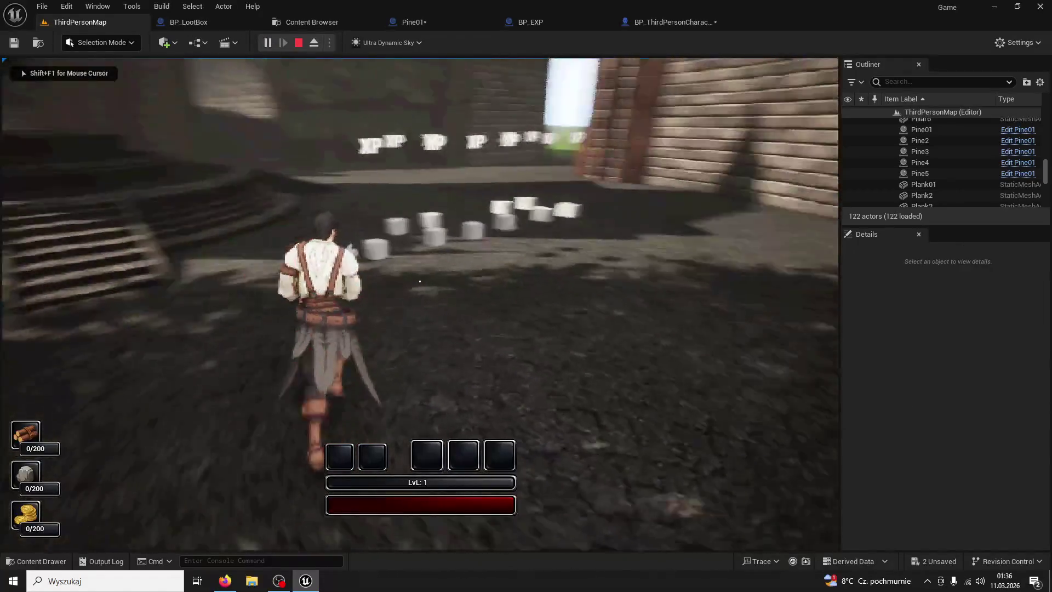
pyautogui.press('w')
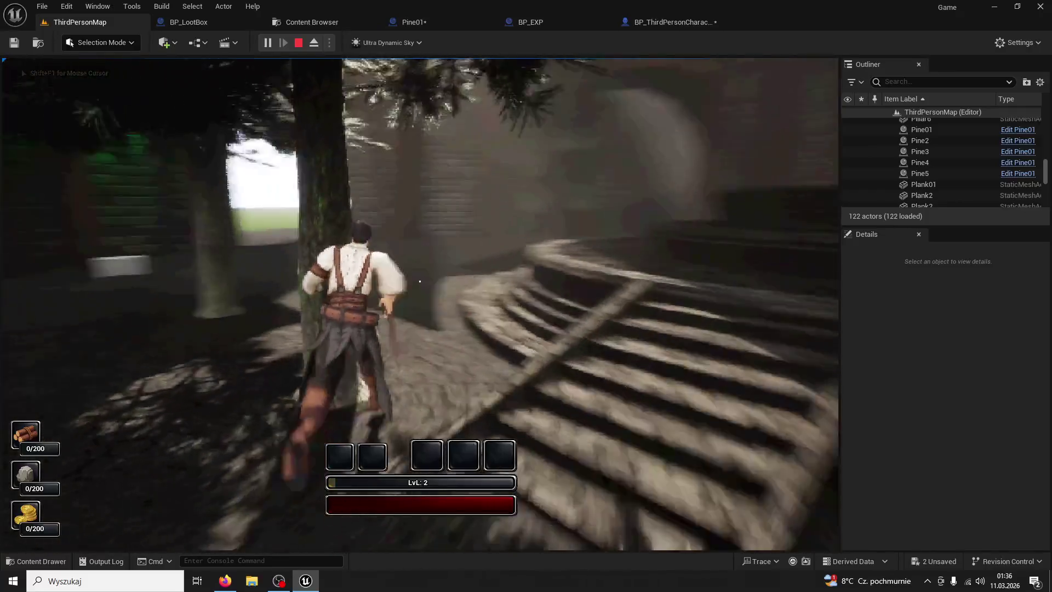
pyautogui.click(420, 281)
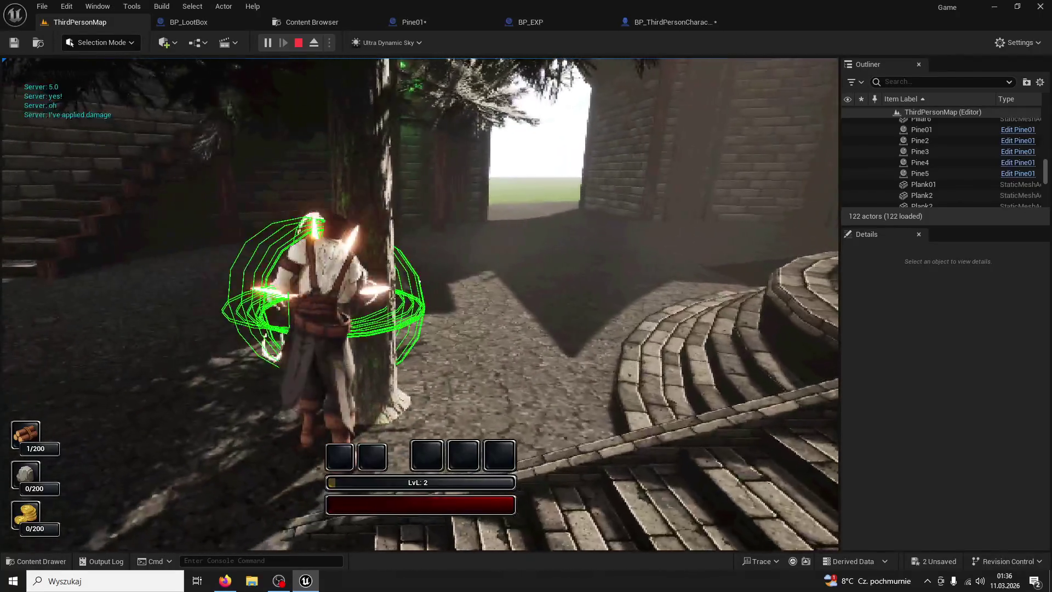
pyautogui.press('super')
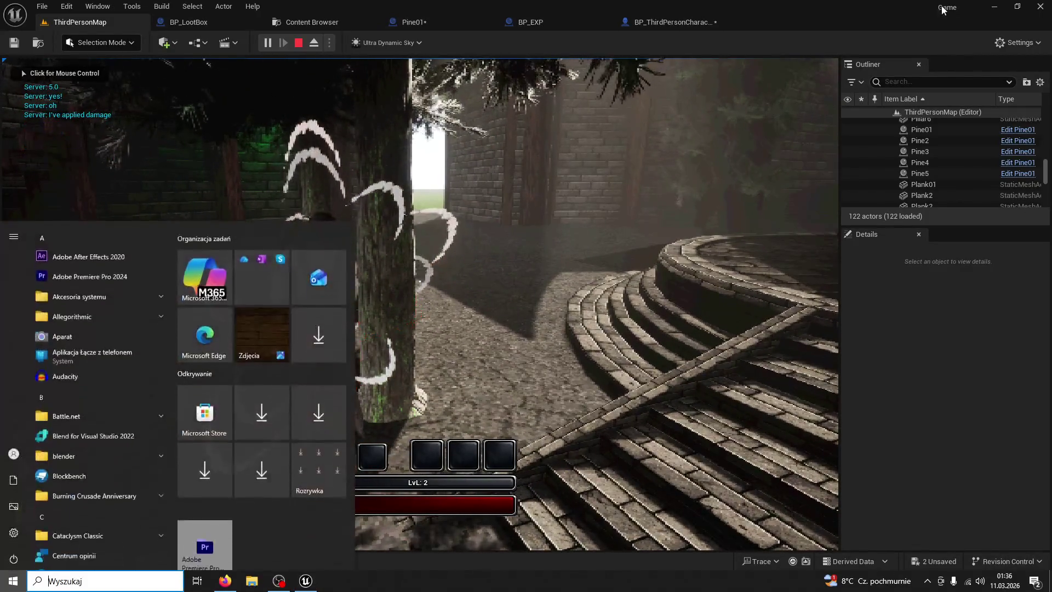
pyautogui.click(420, 281)
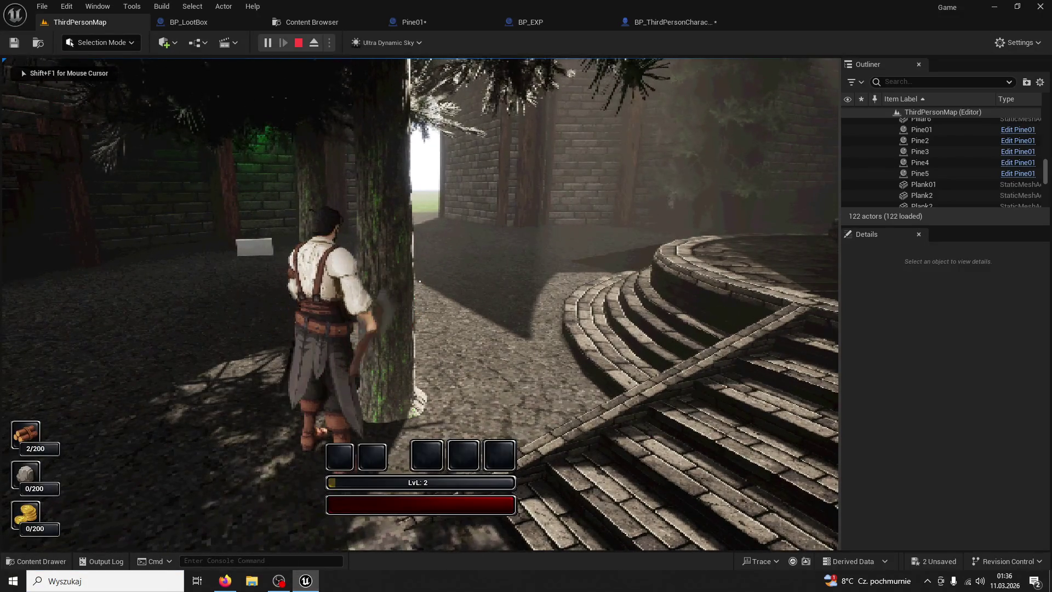
pyautogui.click(420, 281)
pyautogui.click(420, 281)
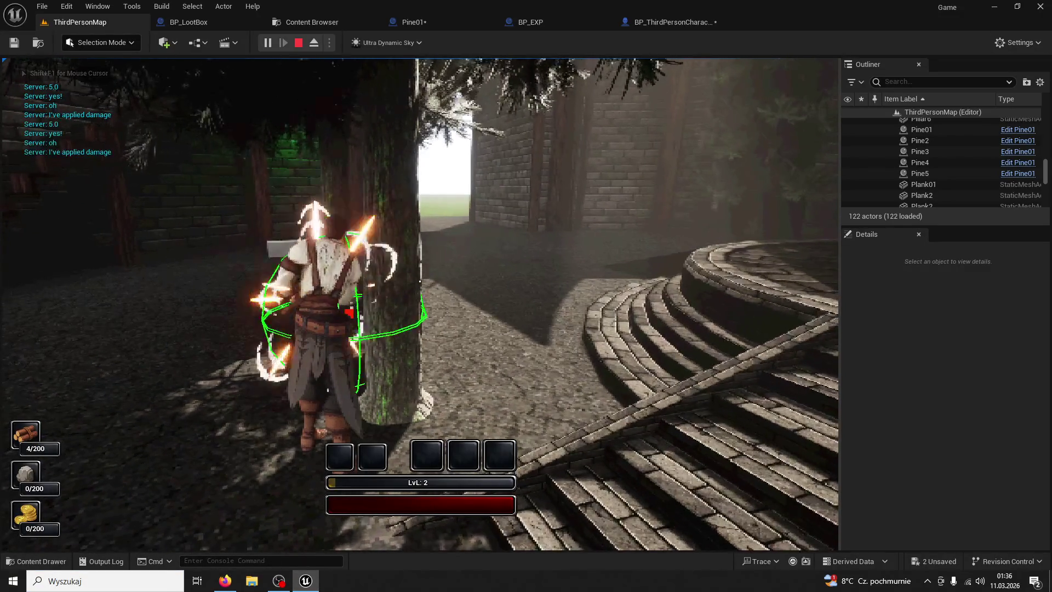
pyautogui.click(420, 281)
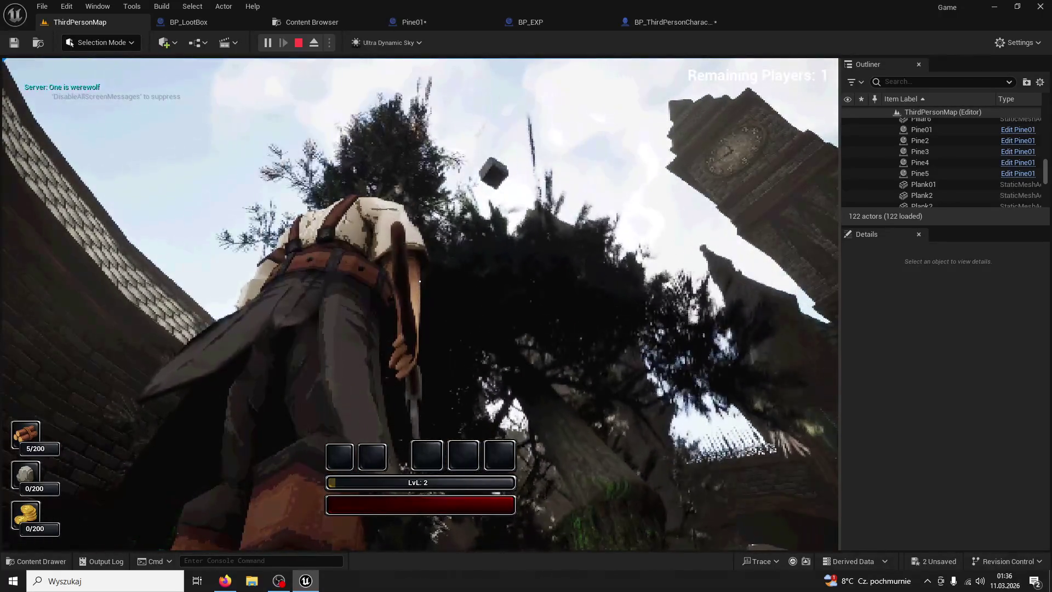
pyautogui.press('w')
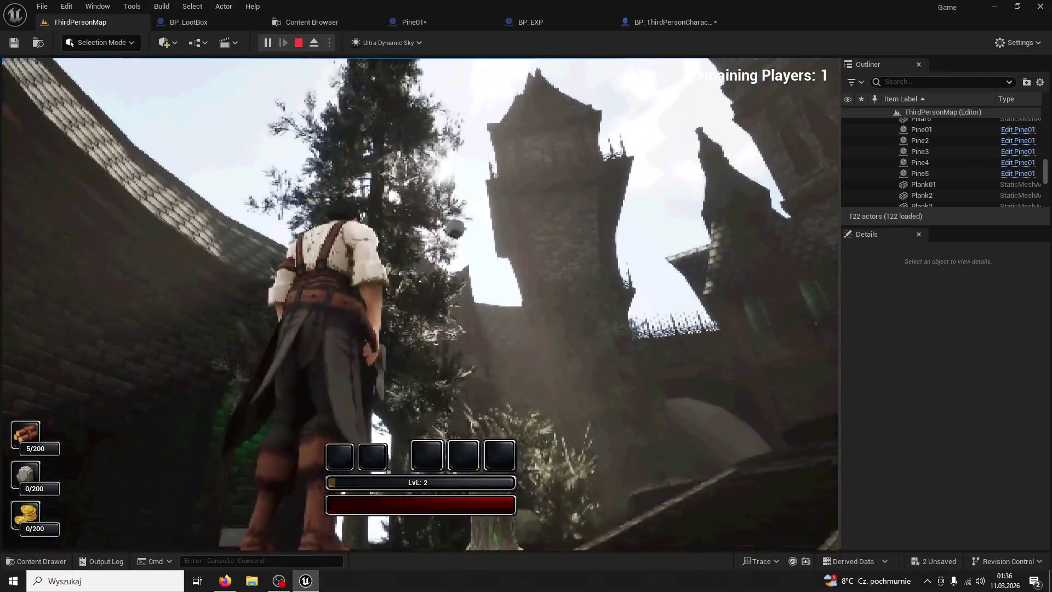
# - Paste a duplicate SpawnActor BP EXP node into the character's Tree/Rock Damage graph
pyautogui.click(465, 20)
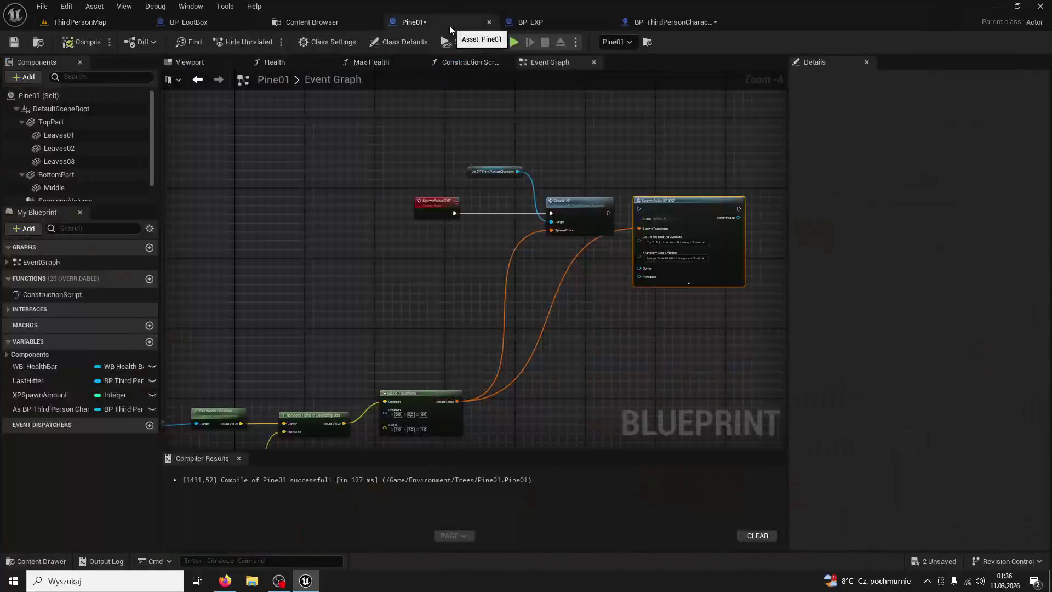
pyautogui.click(221, 26)
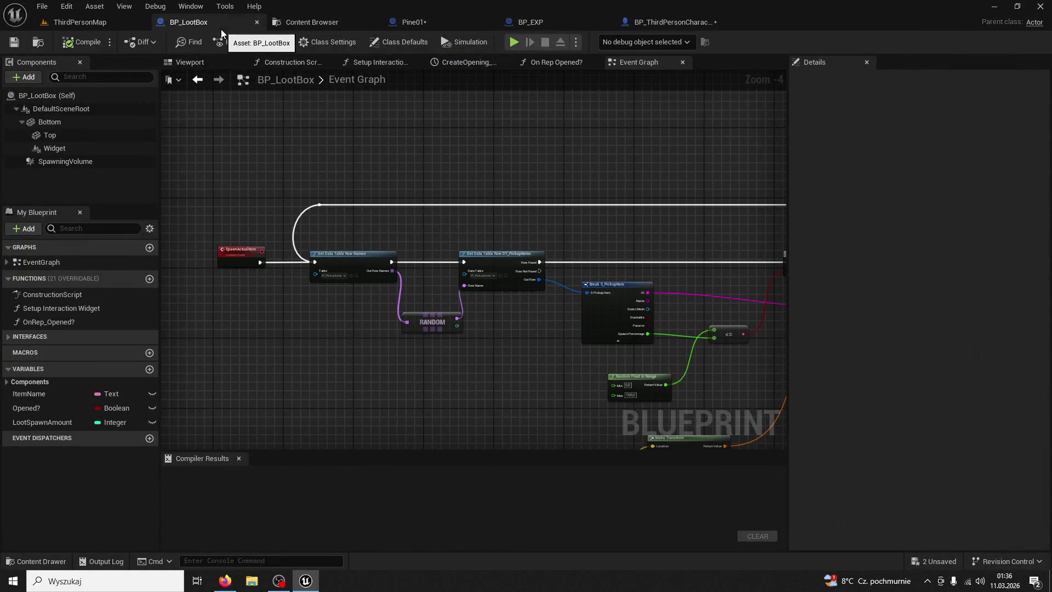
pyautogui.click(643, 21)
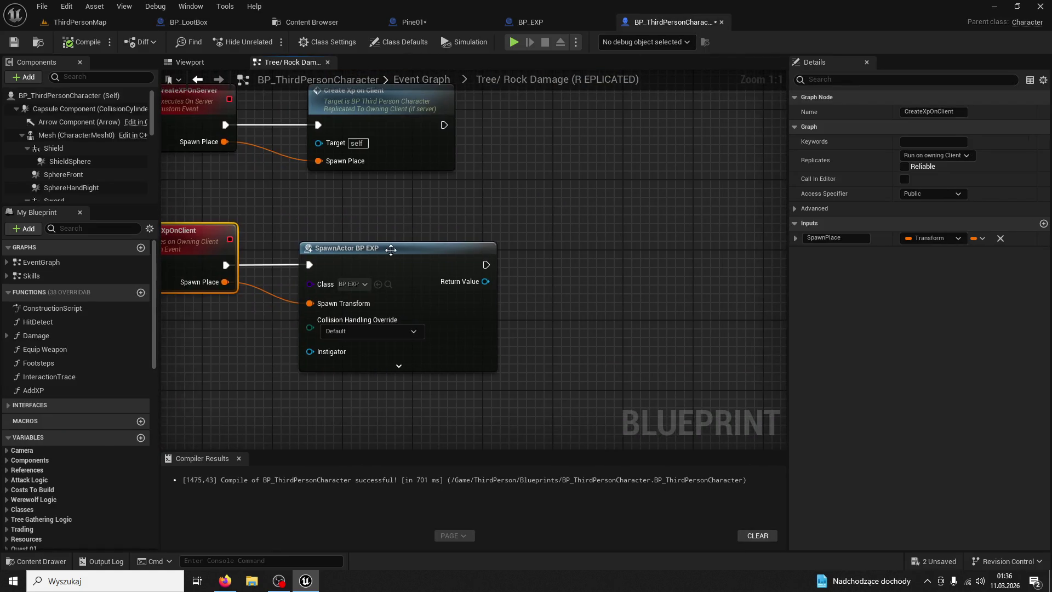
pyautogui.hotkey('ctrl', 'v')
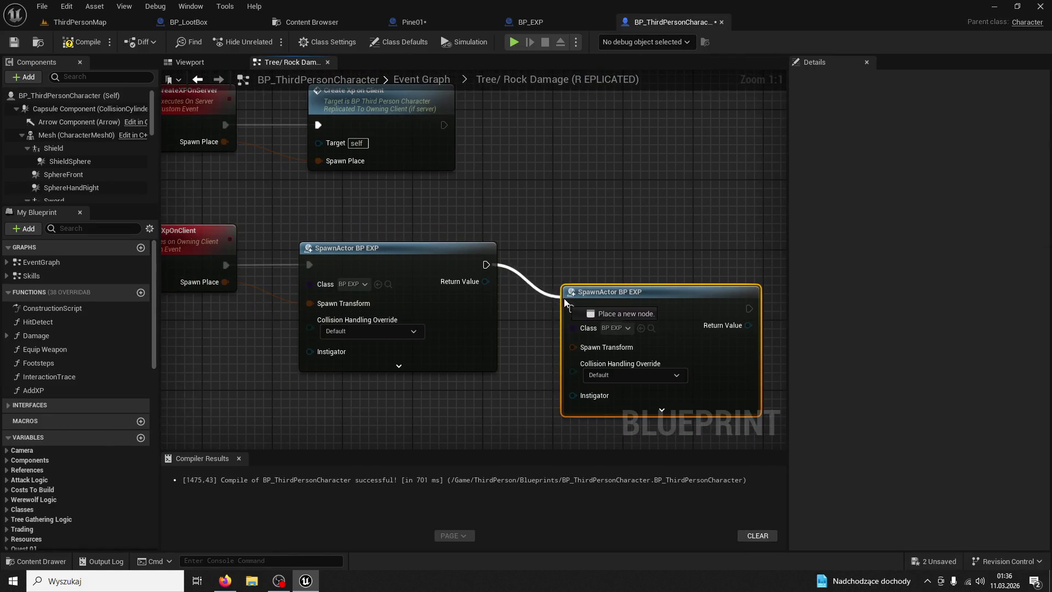
# - Chain second and third SpawnActor BP EXP nodes with Spawn Place as transform, then compile
pyautogui.moveTo(599, 301); pyautogui.dragTo(565, 257)
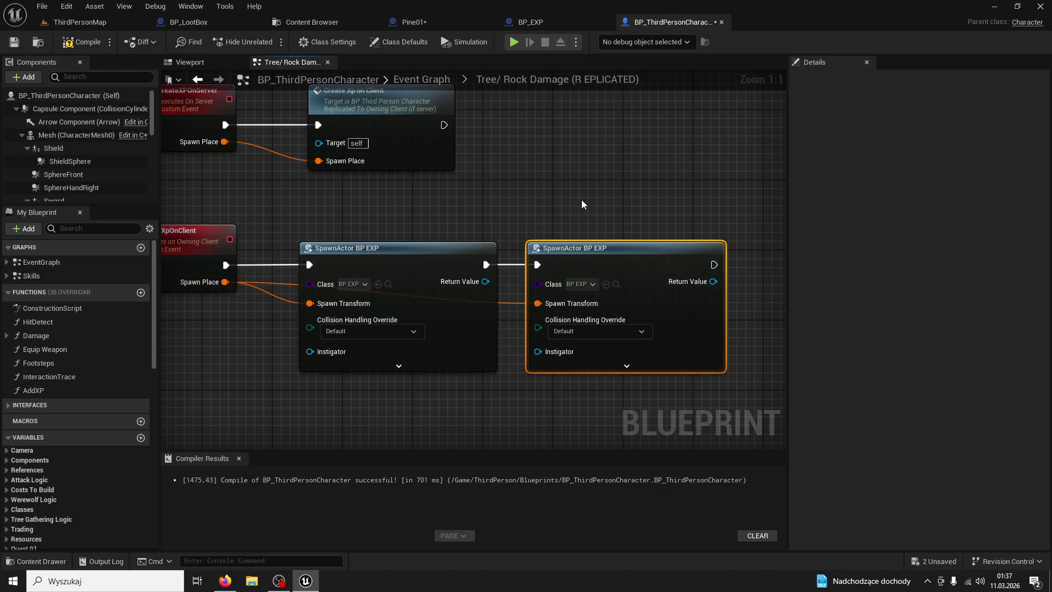
pyautogui.hotkey('ctrl', 'v')
pyautogui.moveTo(474, 213); pyautogui.dragTo(555, 223)
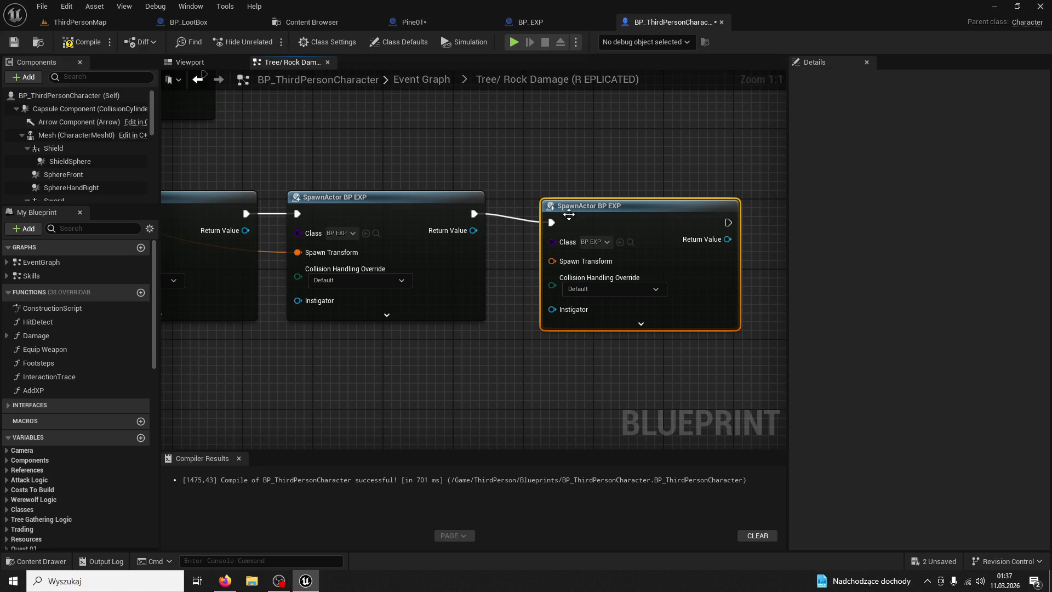
pyautogui.moveTo(85, 225)
pyautogui.mouseDown()
pyautogui.moveTo(262, 225)
pyautogui.moveTo(422, 243)
pyautogui.mouseUp()
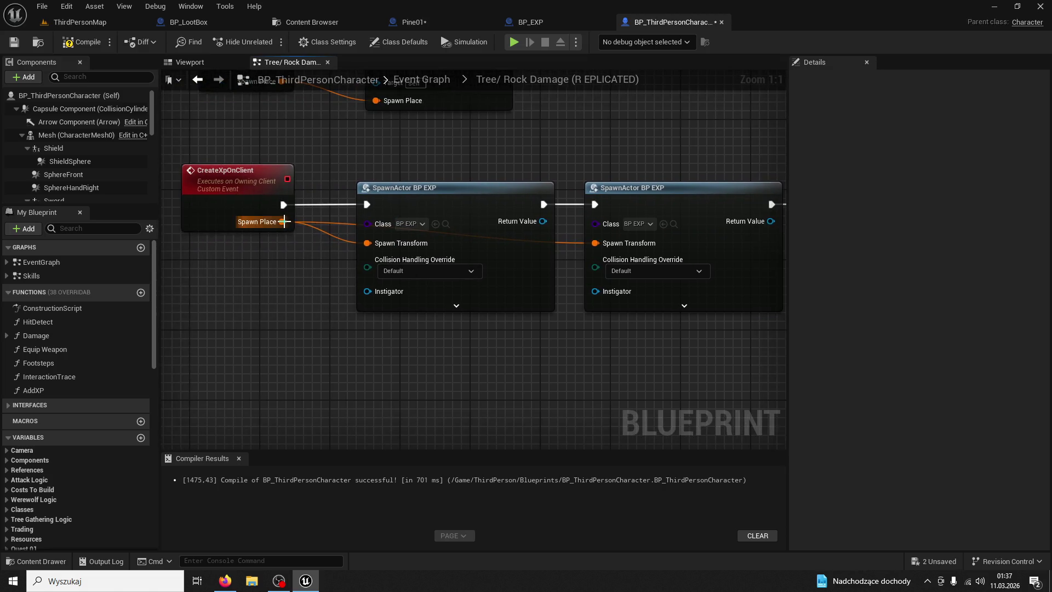
pyautogui.moveTo(739, 260); pyautogui.dragTo(653, 250)
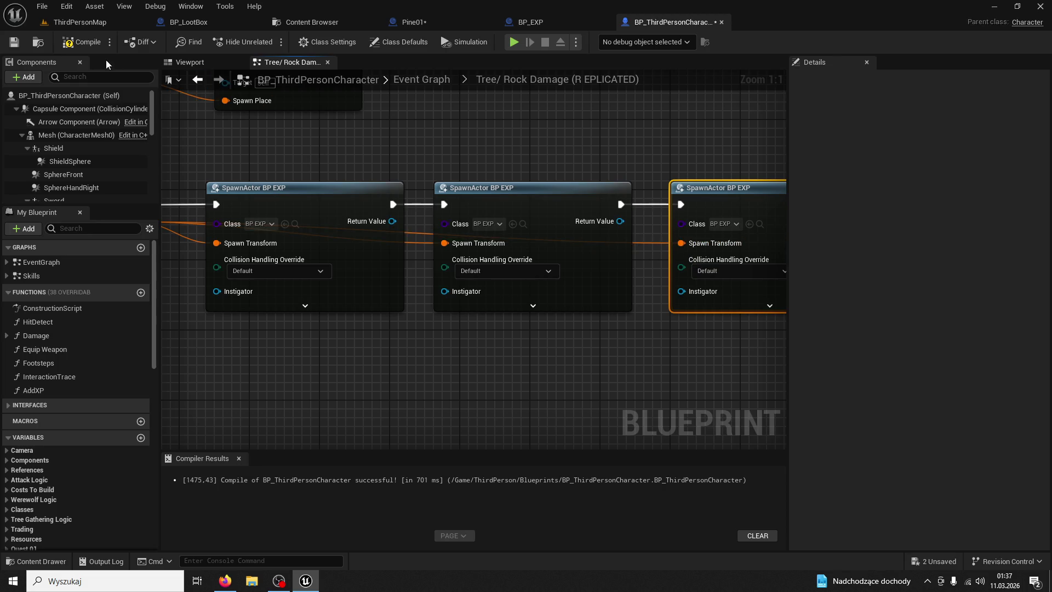
pyautogui.click(84, 43)
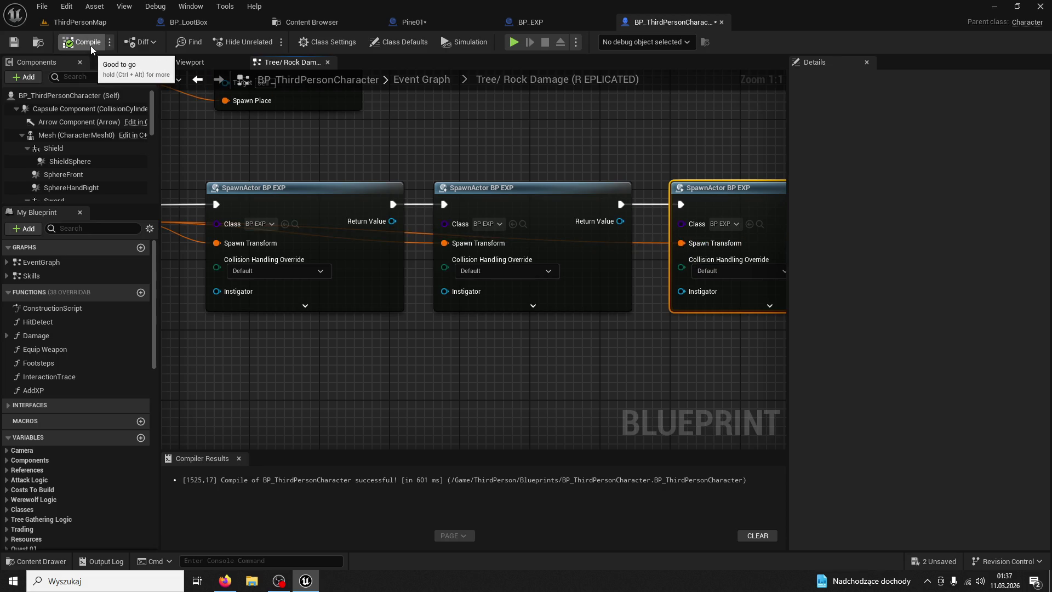
pyautogui.click(80, 22)
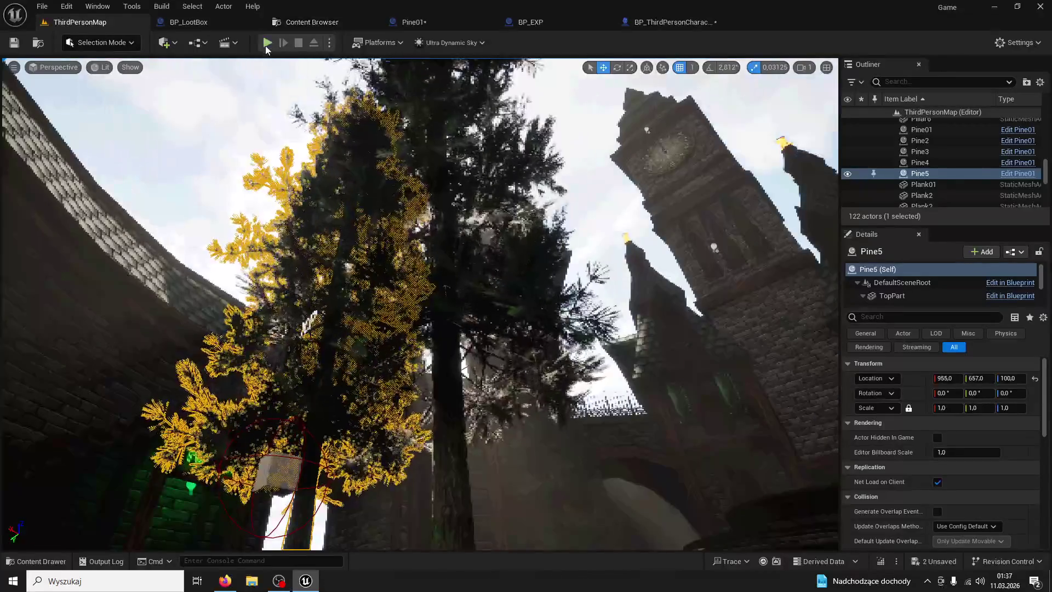
# - Play-test by hitting the pine six times to fell it, then stop and return to Pine01
pyautogui.hotkey('alt', 'p')
pyautogui.press('w')
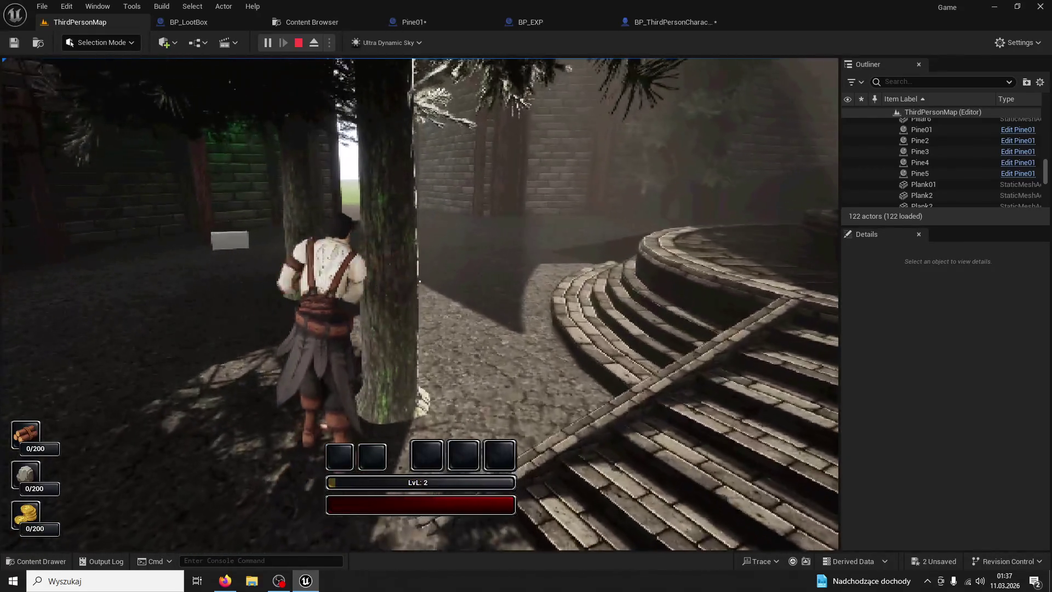
pyautogui.click(420, 281)
pyautogui.click(420, 281)
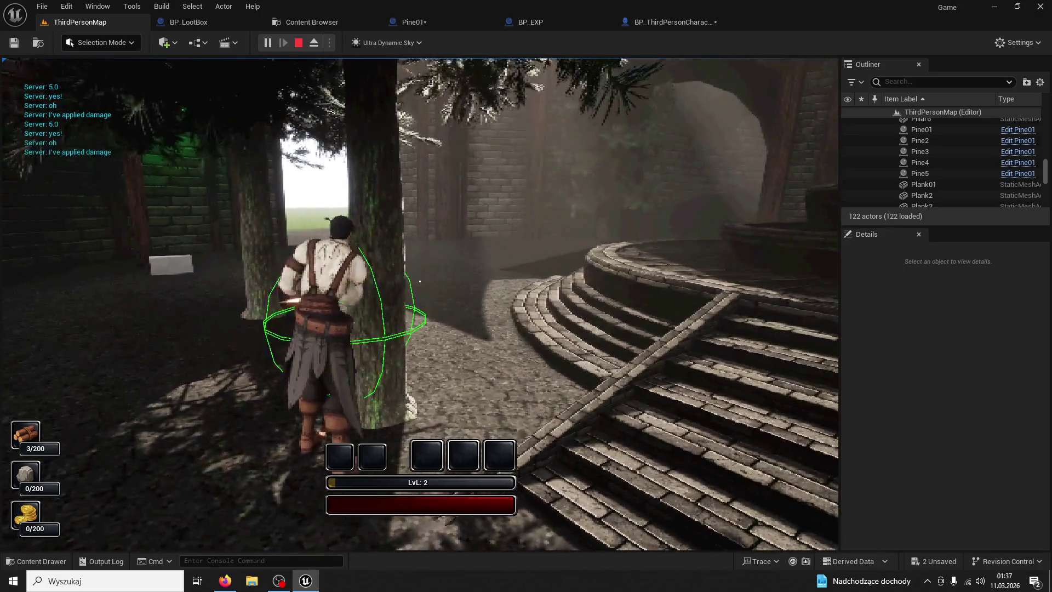
pyautogui.click(420, 281)
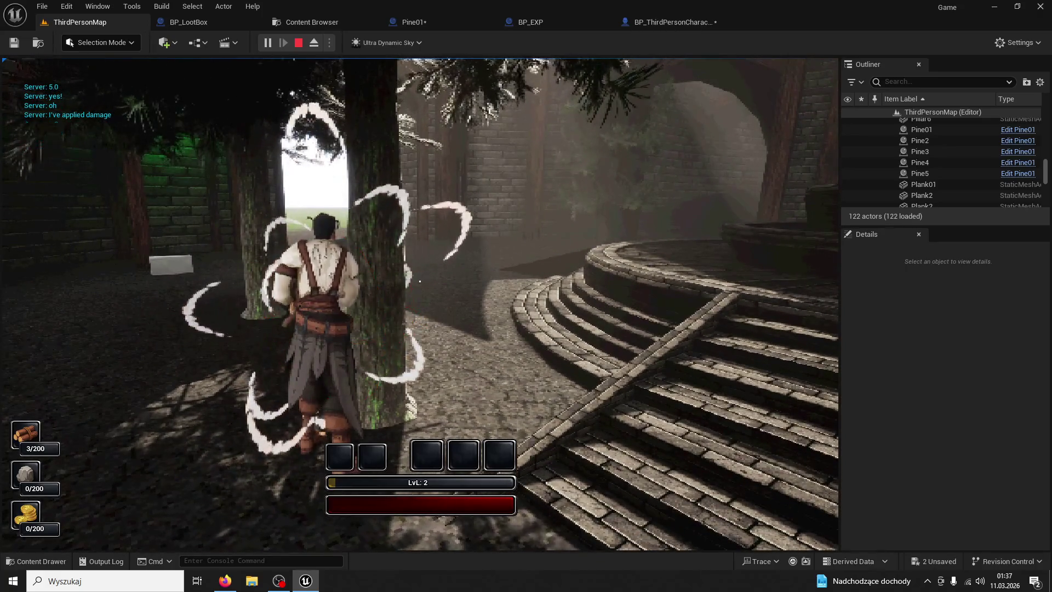
pyautogui.click(419, 281)
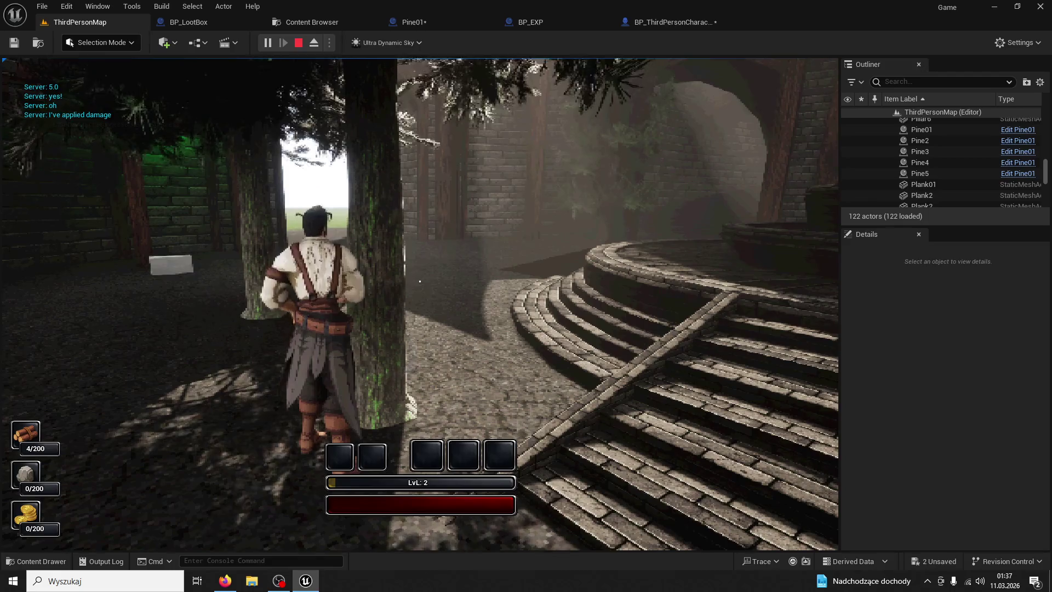
pyautogui.click(419, 281)
pyautogui.click(420, 281)
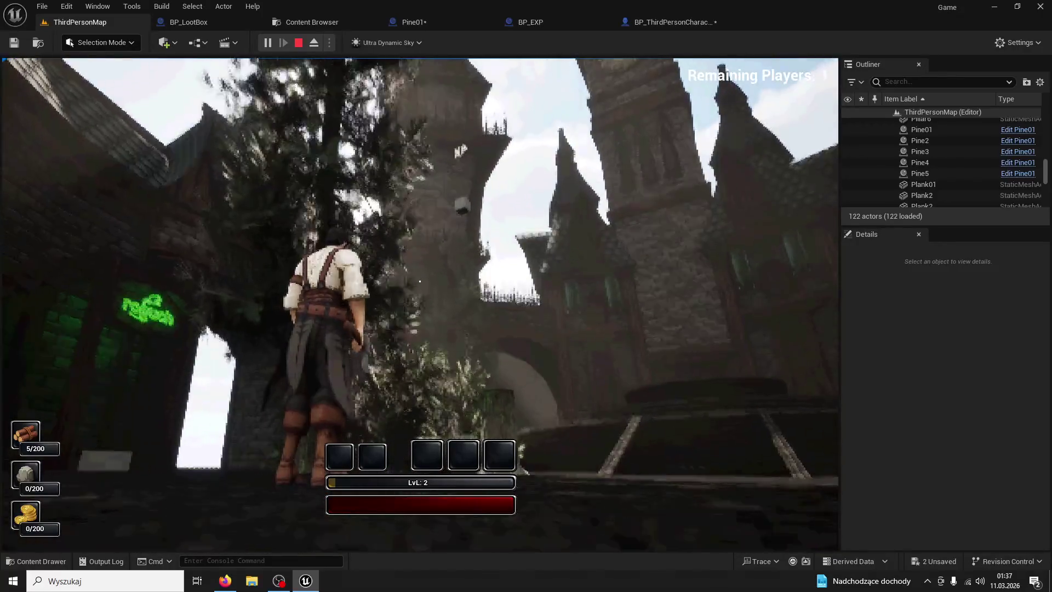
pyautogui.press('Escape')
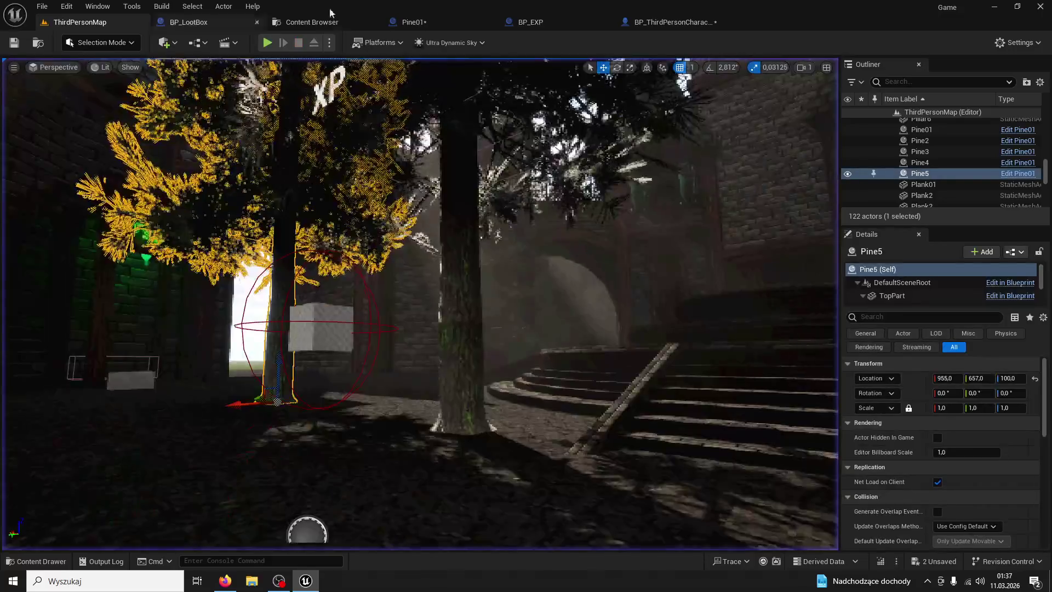
pyautogui.click(412, 22)
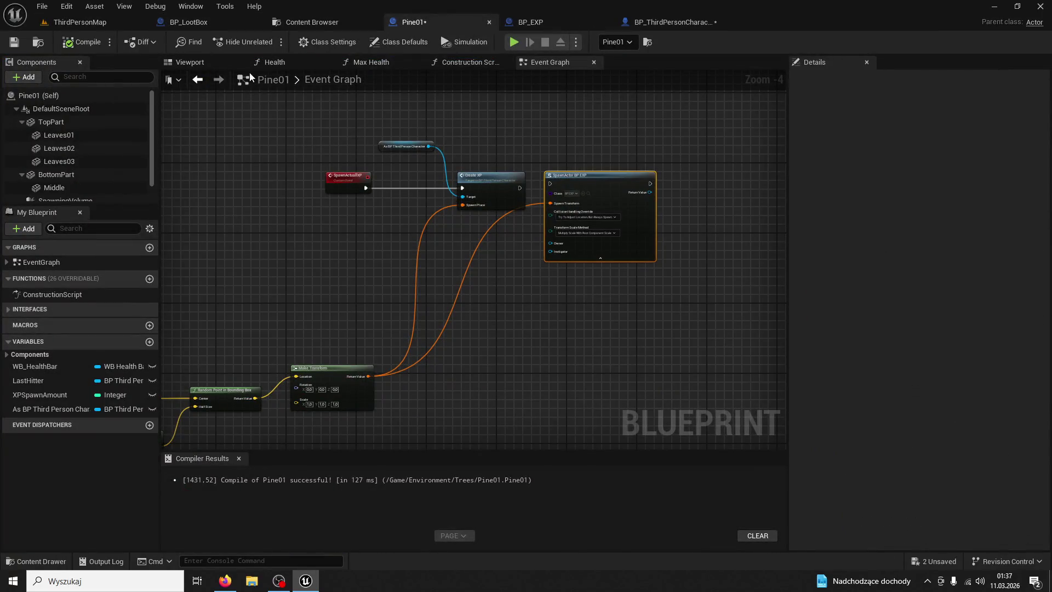
# - Insert a 0.2-second Delay after the first SpawnActor BP EXP node in CreateXpOnClient
pyautogui.click(207, 23)
pyautogui.click(469, 23)
pyautogui.click(646, 22)
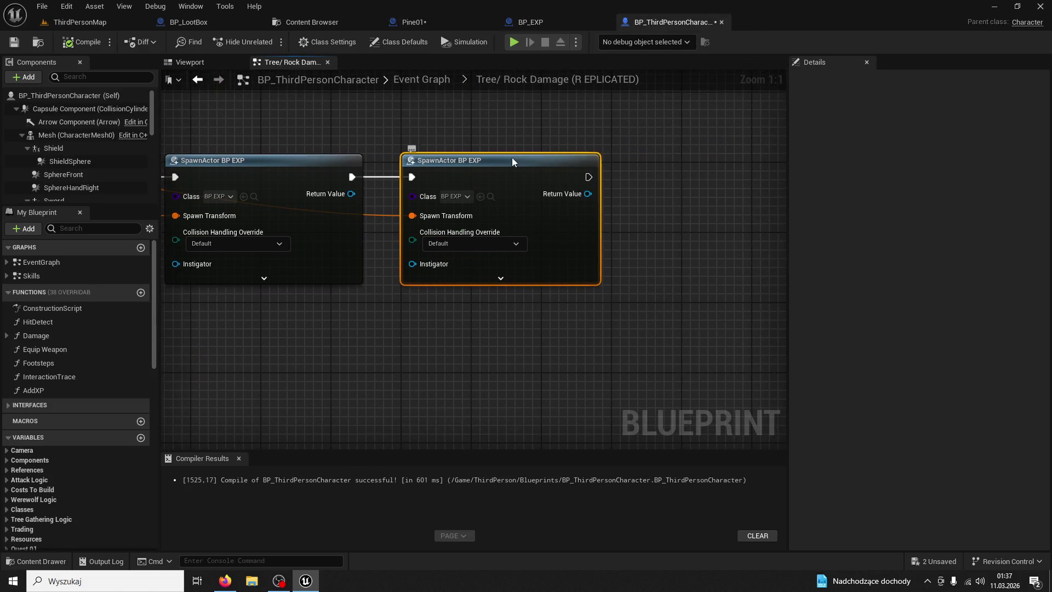
pyautogui.moveTo(512, 157); pyautogui.dragTo(661, 161)
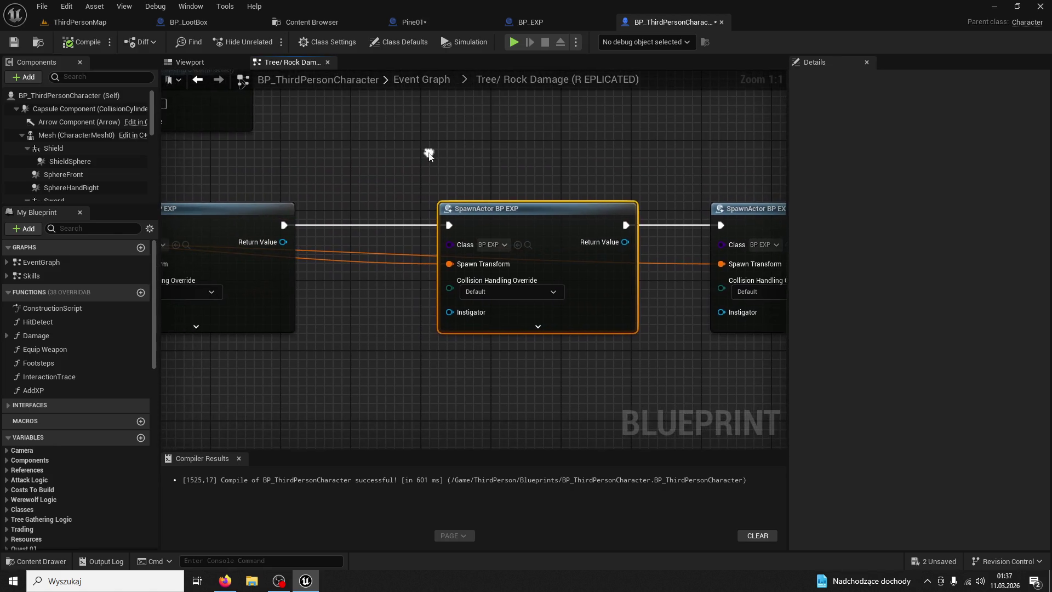
pyautogui.moveTo(284, 226); pyautogui.dragTo(346, 211)
pyautogui.write('delay')
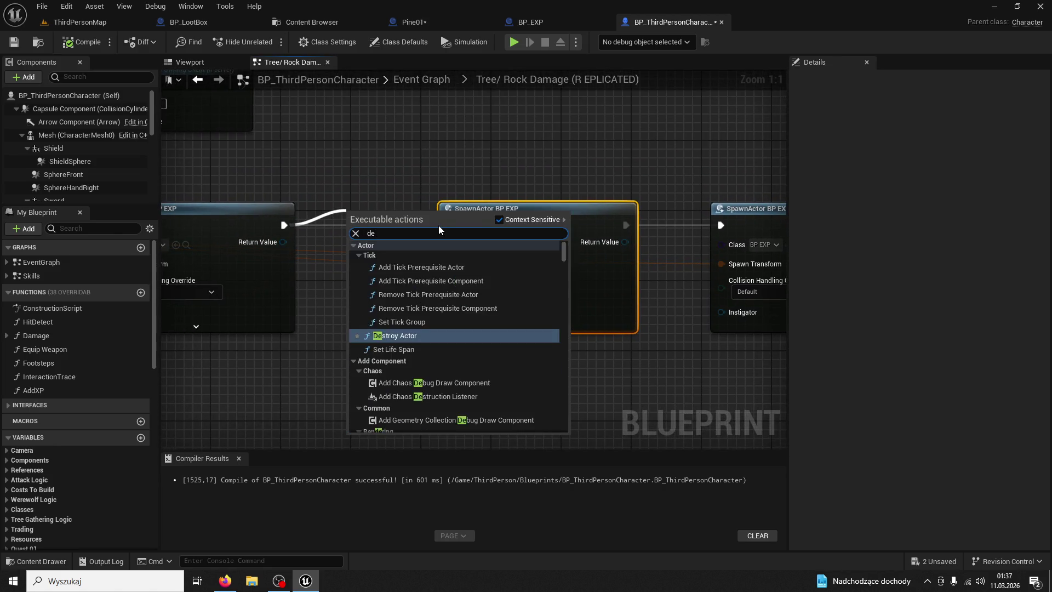
pyautogui.press('Return')
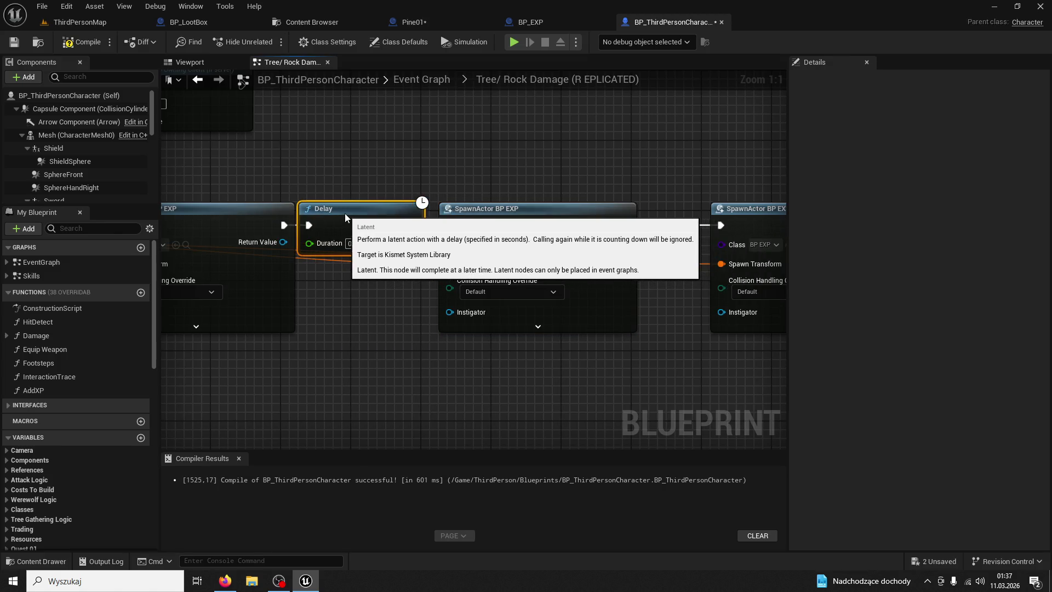
# - Insert a second 0.2-second Delay after the second SpawnActor BP EXP node
pyautogui.moveTo(619, 215); pyautogui.dragTo(725, 214)
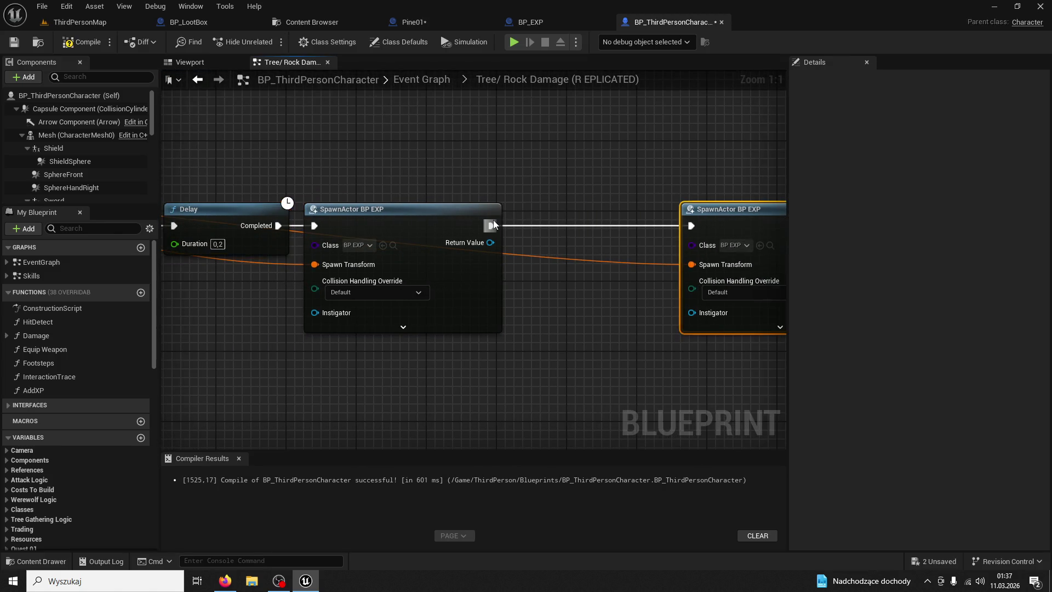
pyautogui.moveTo(490, 226); pyautogui.dragTo(560, 187)
pyautogui.write('delay')
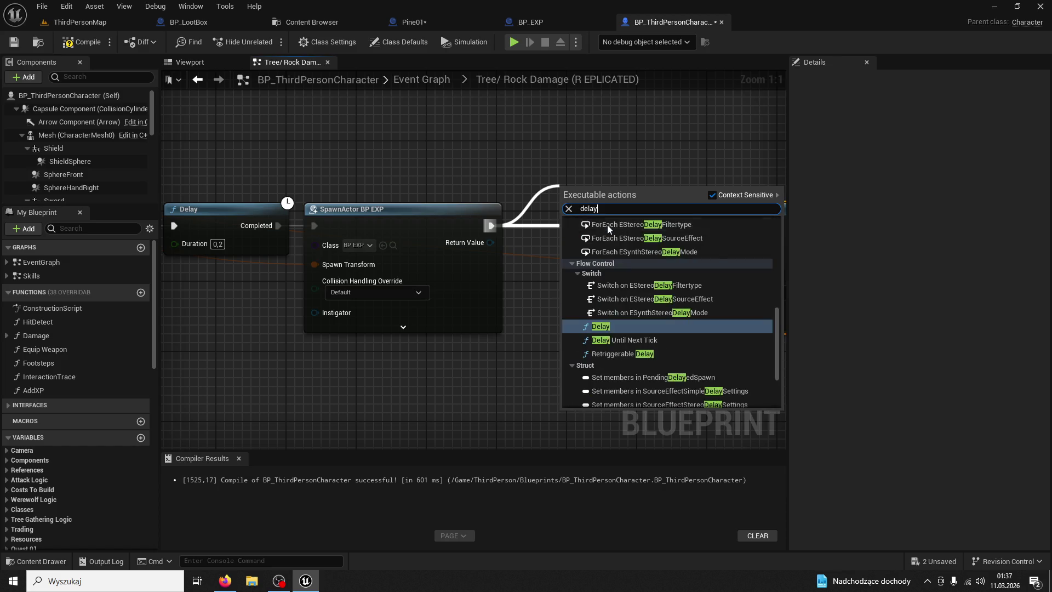
pyautogui.press('Return')
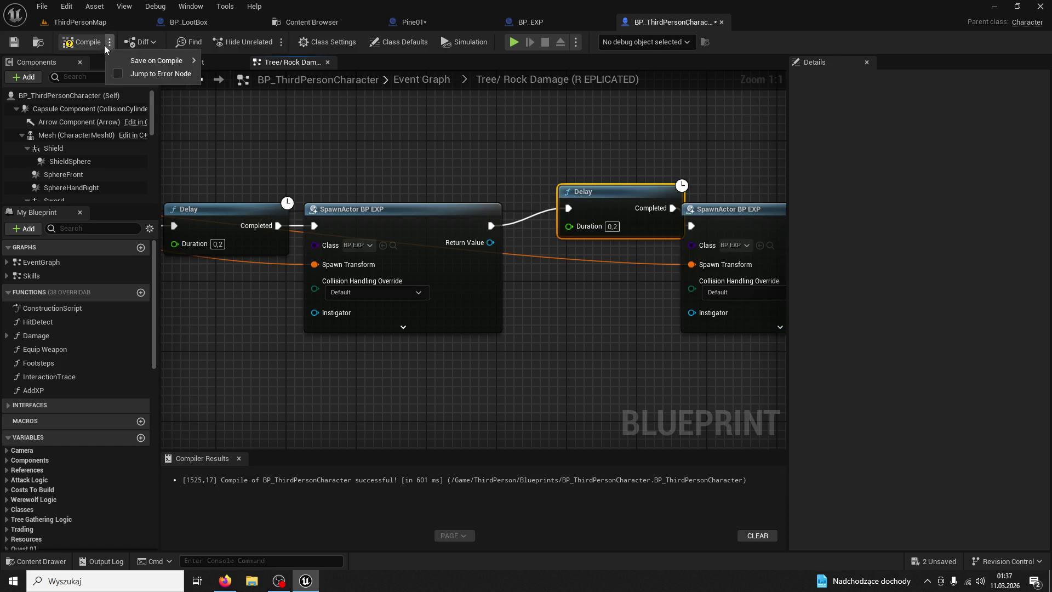
# - Play ThirdPersonMap, hit the pine tree four times to see the delayed XP spawns, then stop
pyautogui.click(73, 25)
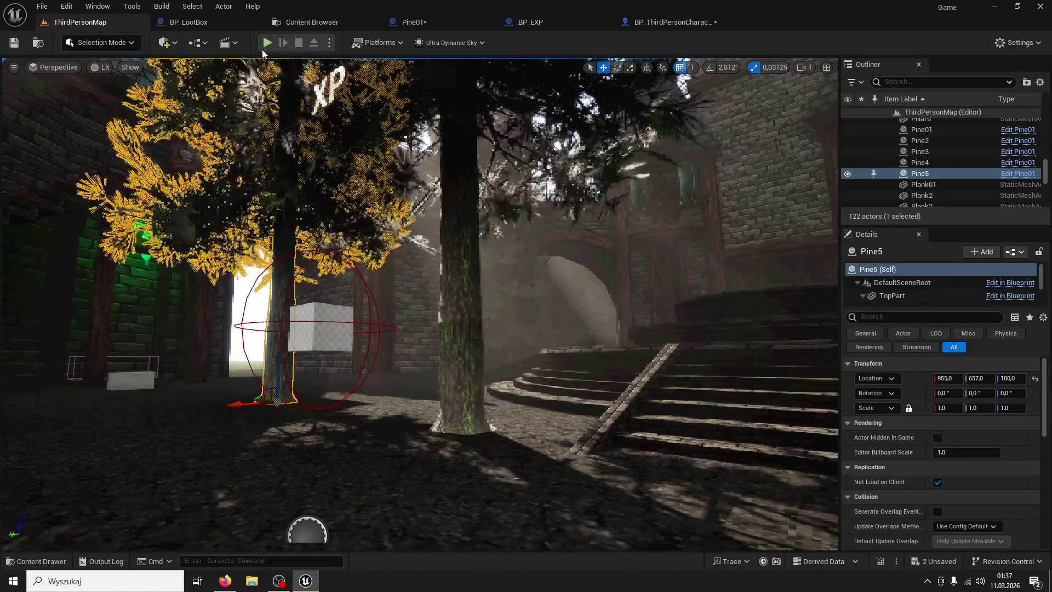
pyautogui.hotkey('alt', 'p')
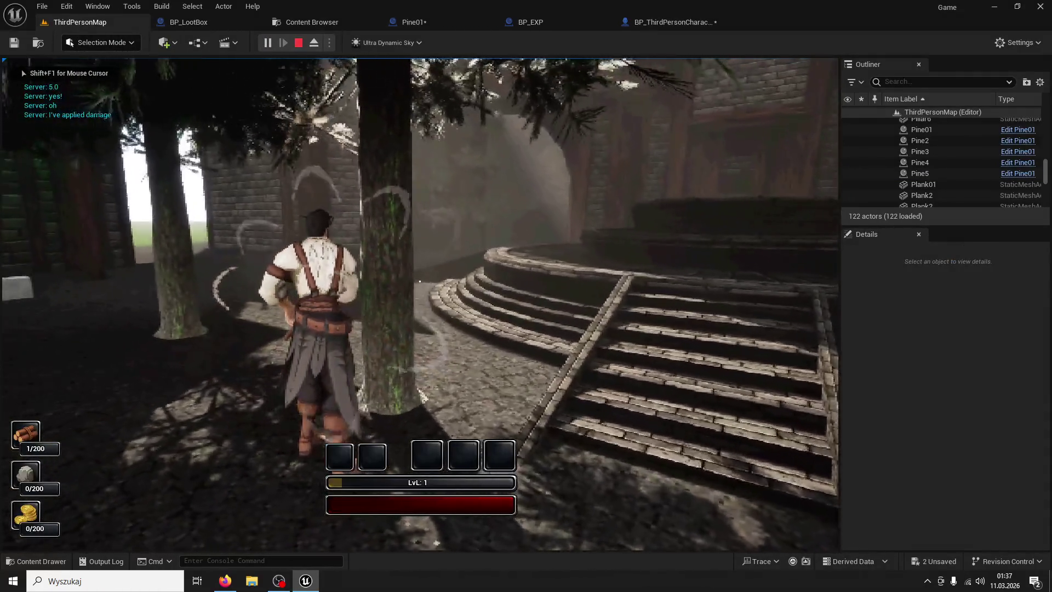
pyautogui.click(420, 282)
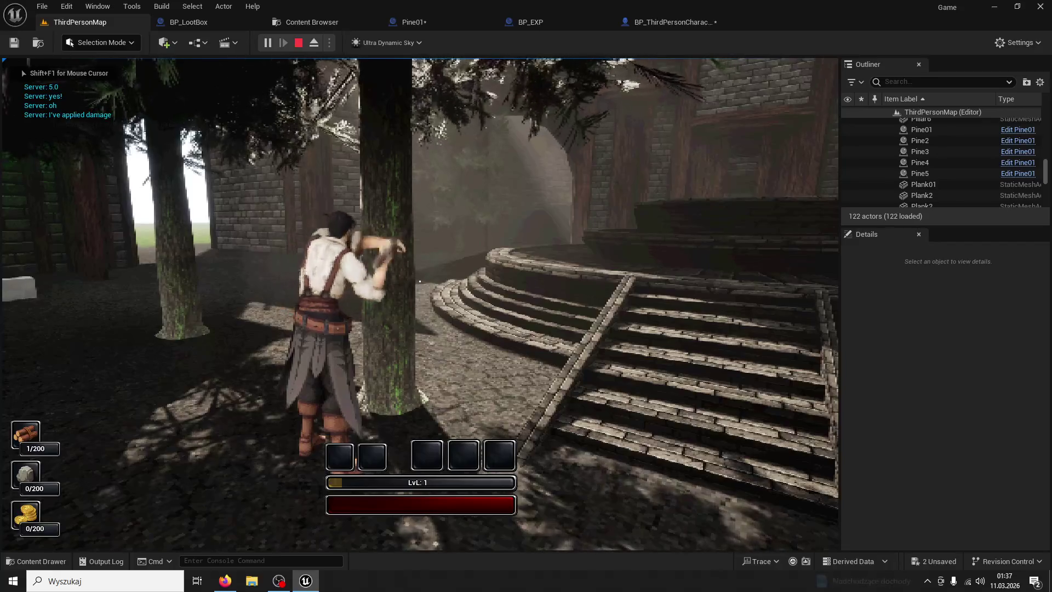
pyautogui.click(420, 281)
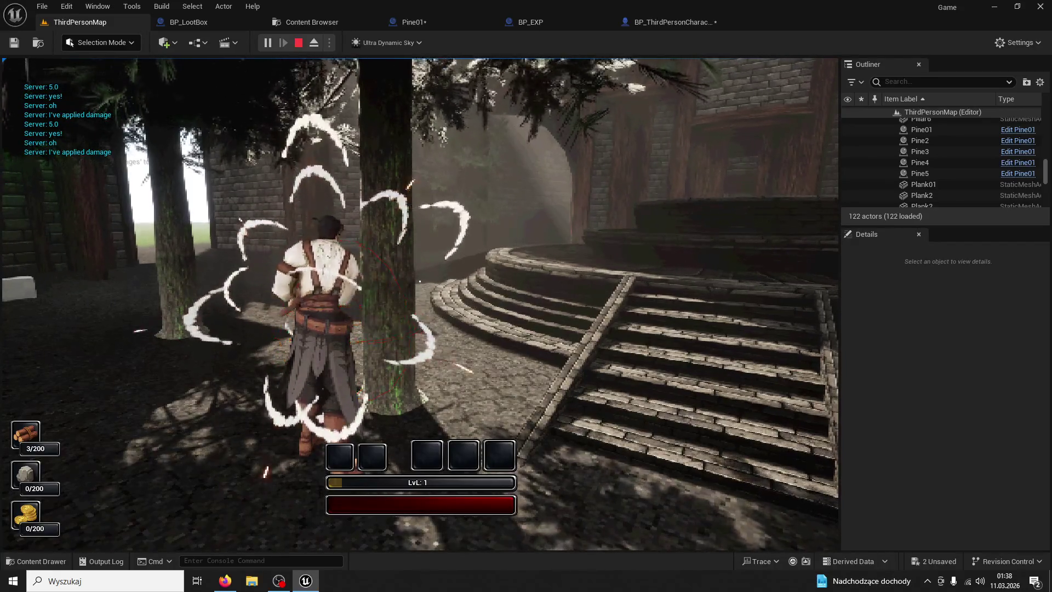
pyautogui.click(420, 281)
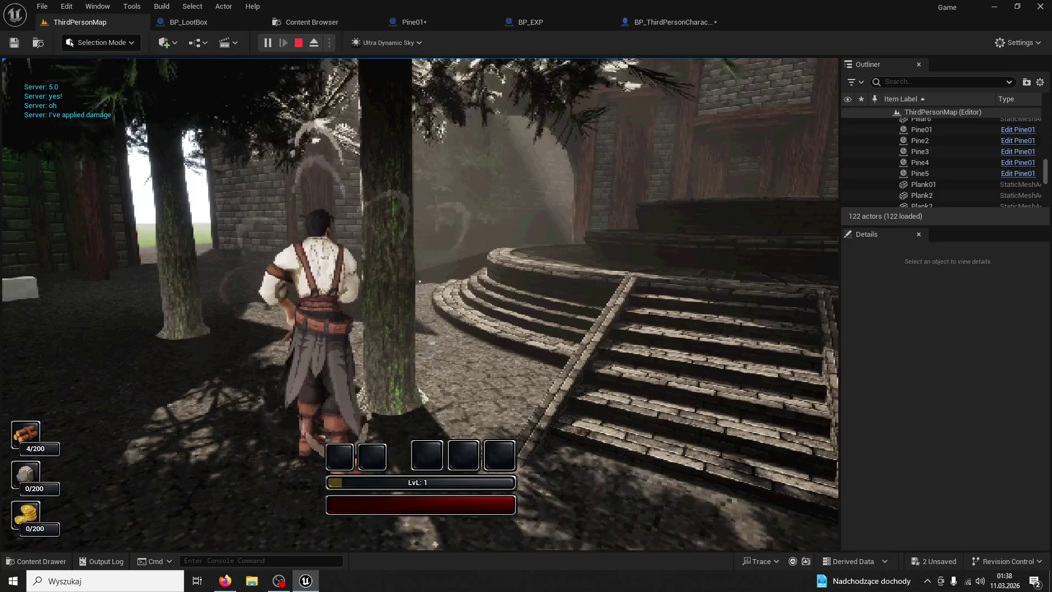
pyautogui.click(420, 281)
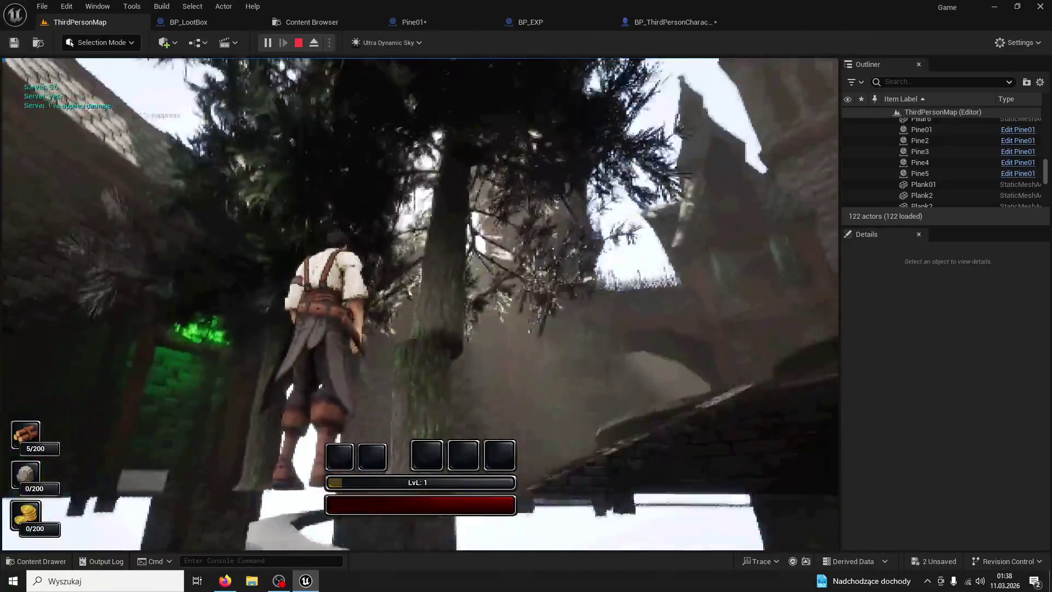
pyautogui.press('w')
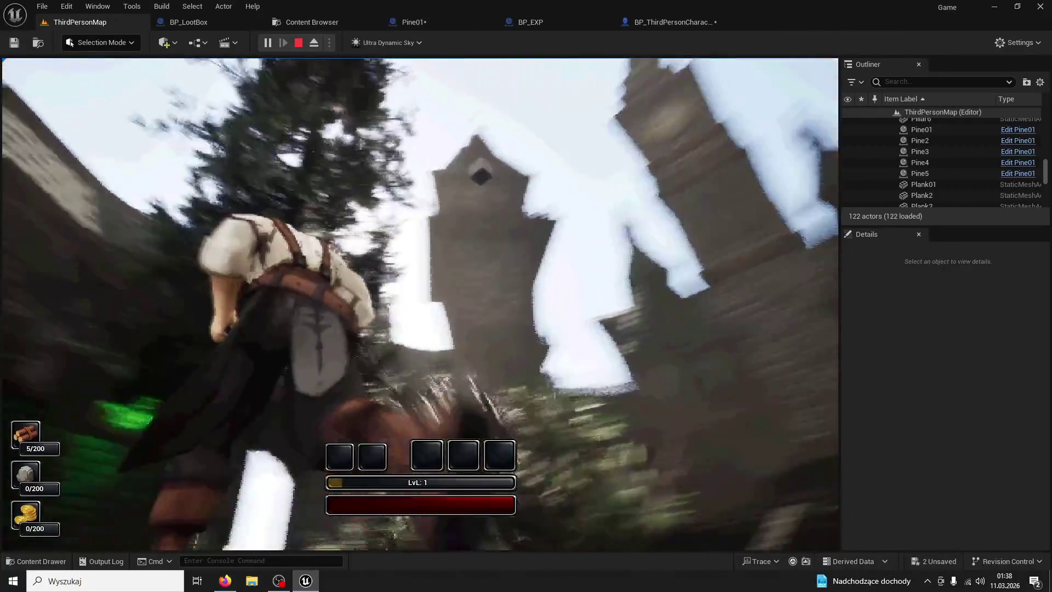
pyautogui.press('w')
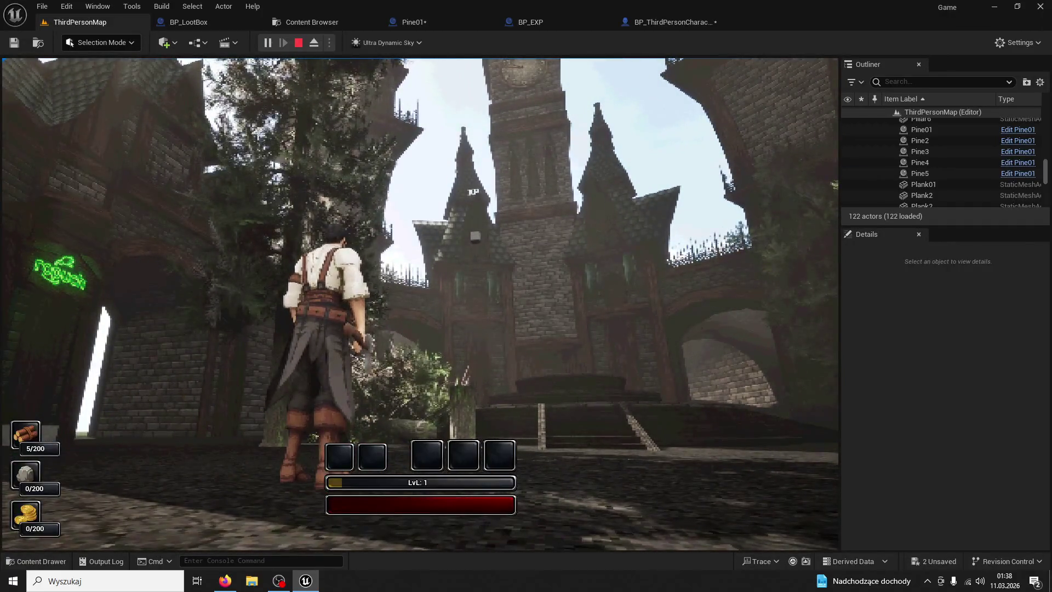
pyautogui.press('Escape')
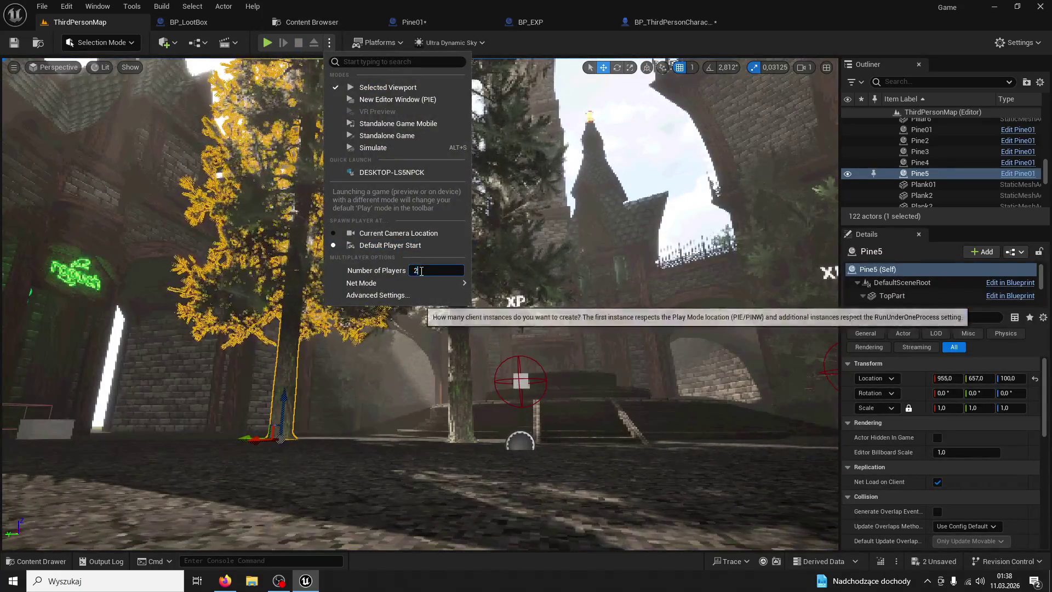
# - Set Number of Players to 2 and launch the play test
pyautogui.click(267, 43)
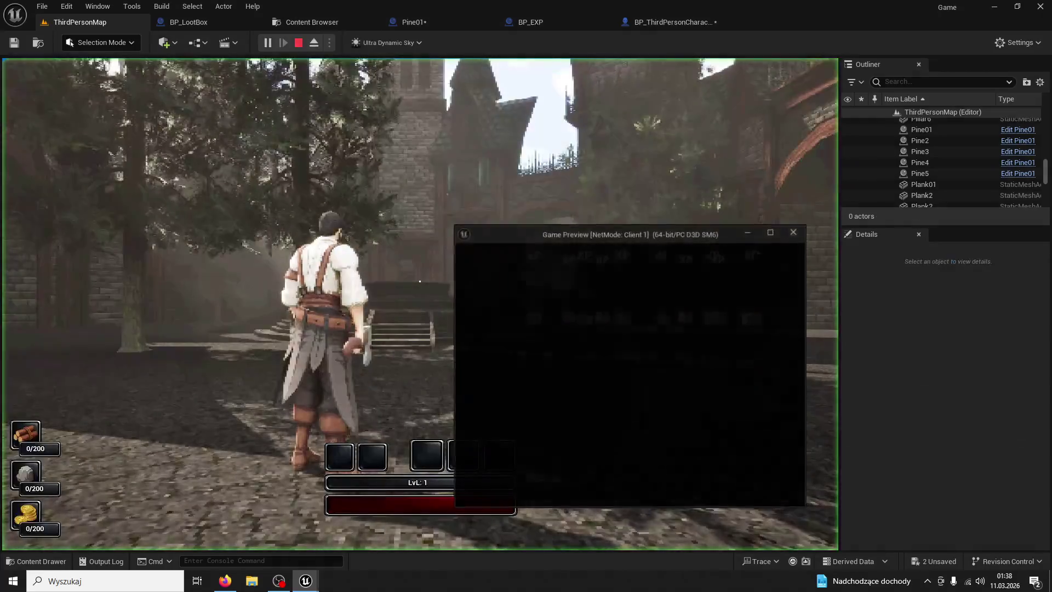
pyautogui.press('super')
pyautogui.click(681, 212)
# - Move the client window aside and chop the tree twice as the Client 1 player
pyautogui.moveTo(681, 213); pyautogui.dragTo(734, 167)
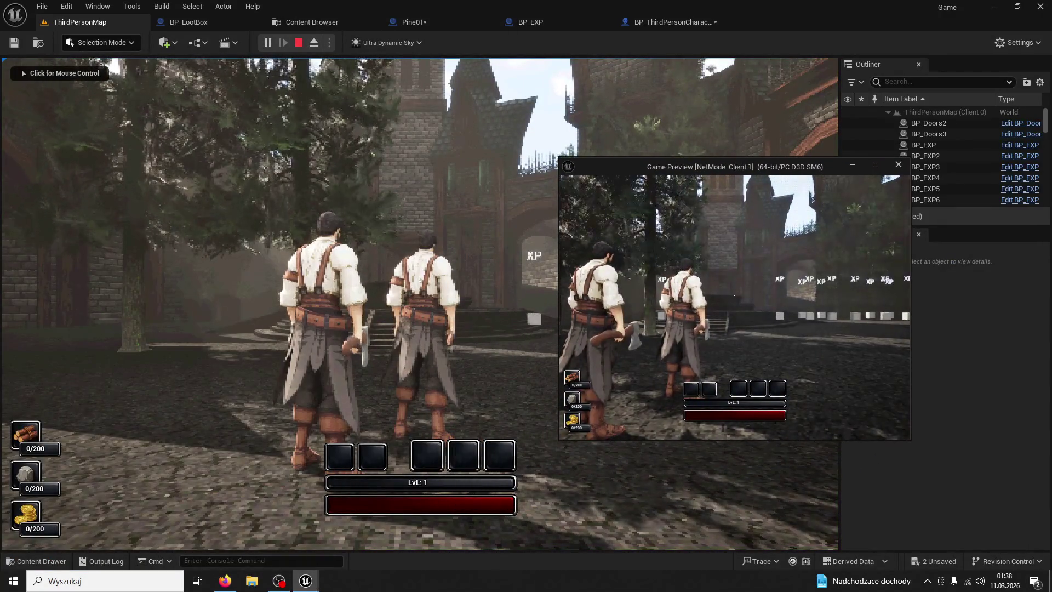
pyautogui.press('w')
pyautogui.press('w')
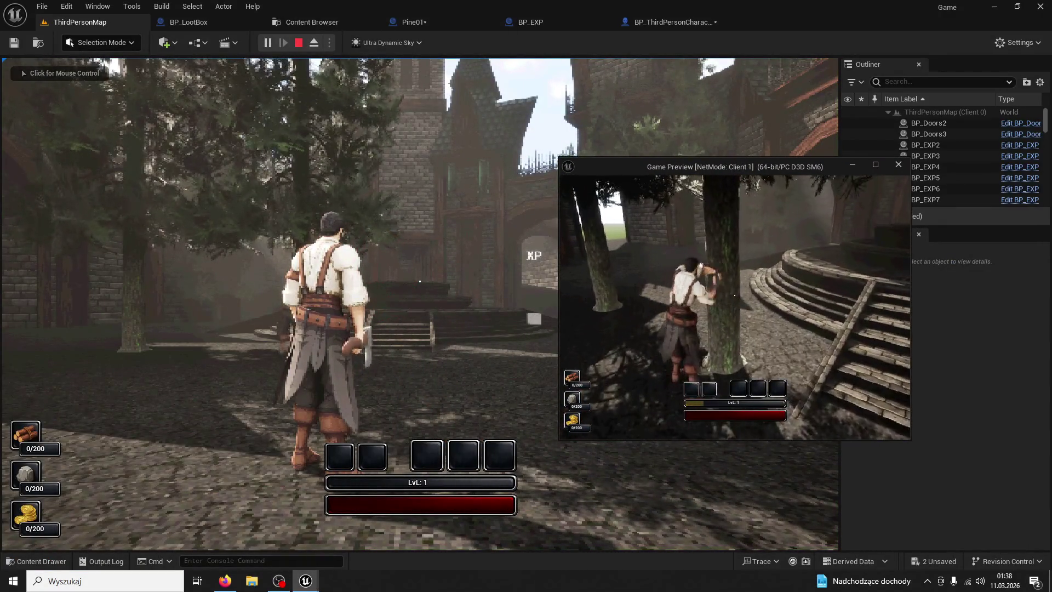
pyautogui.click(735, 295)
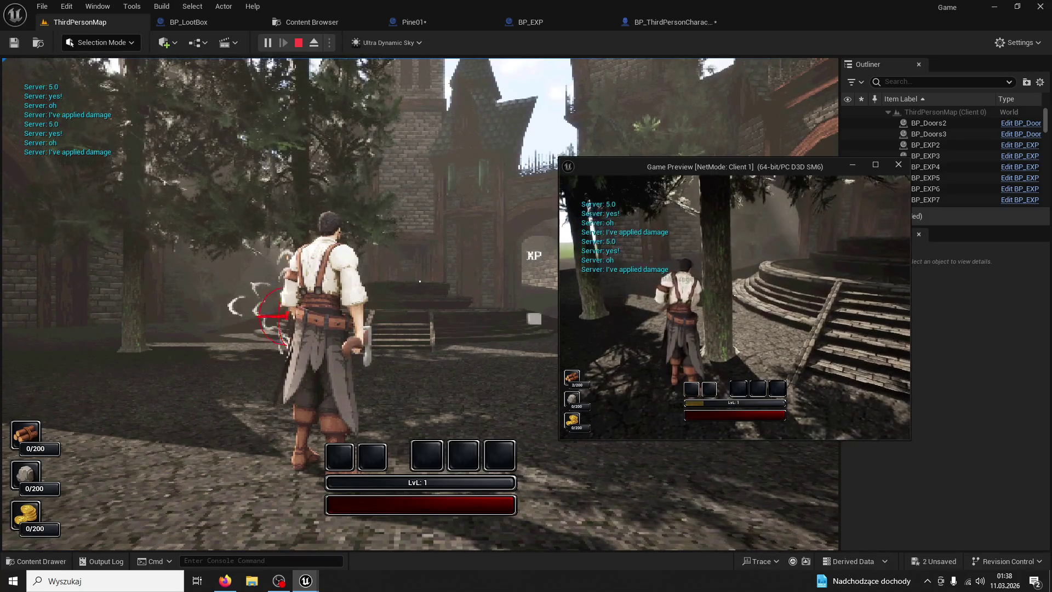
pyautogui.press('w')
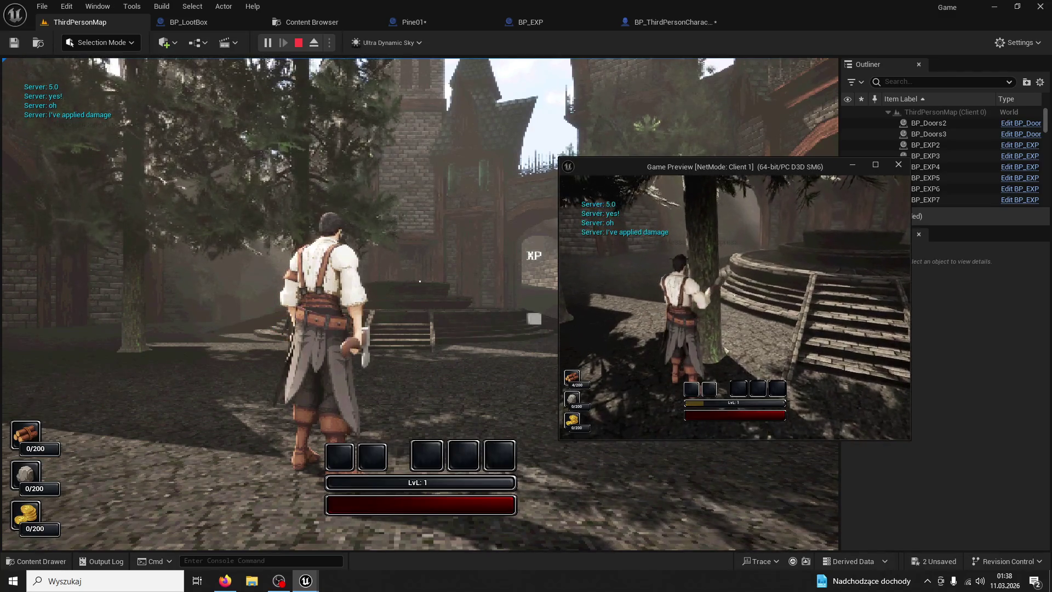
pyautogui.click(735, 295)
pyautogui.press('w')
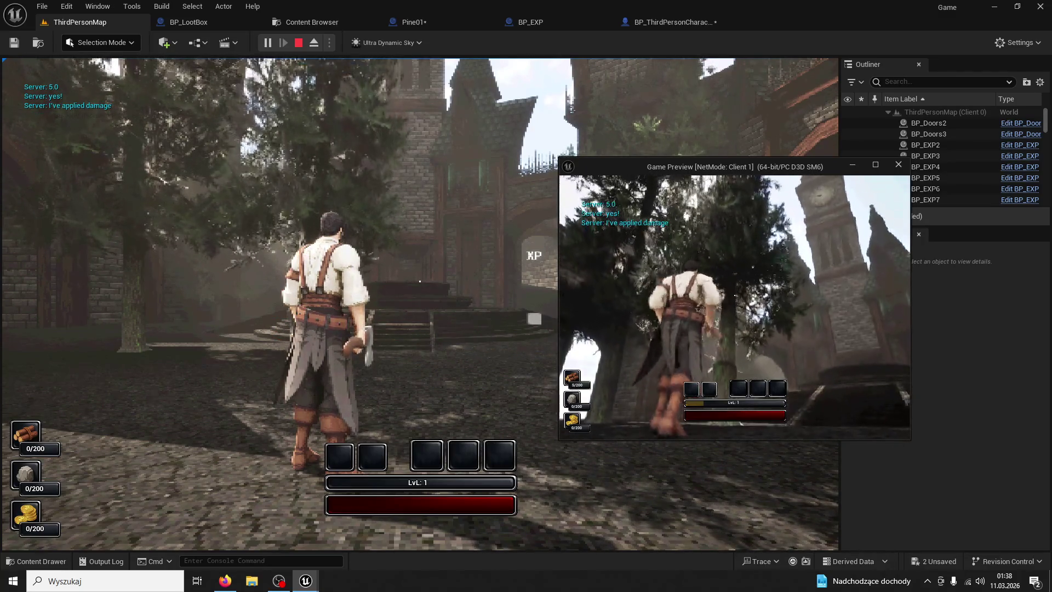
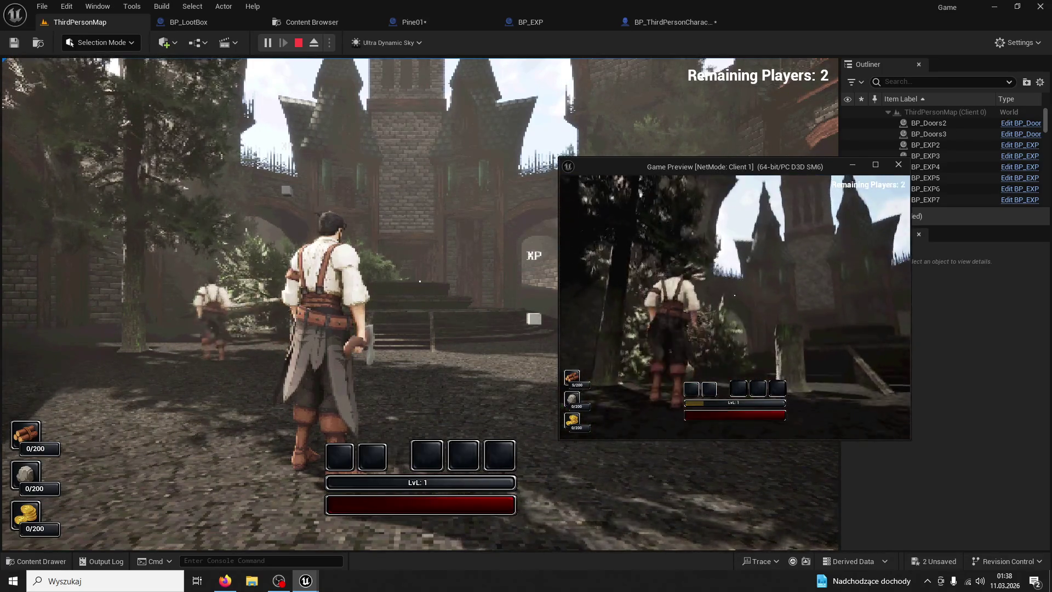
# - Stop the game preview and bring up BP_ThirdPersonCharacter's Tree/Rock Damage graph
pyautogui.press('Escape')
pyautogui.click(175, 23)
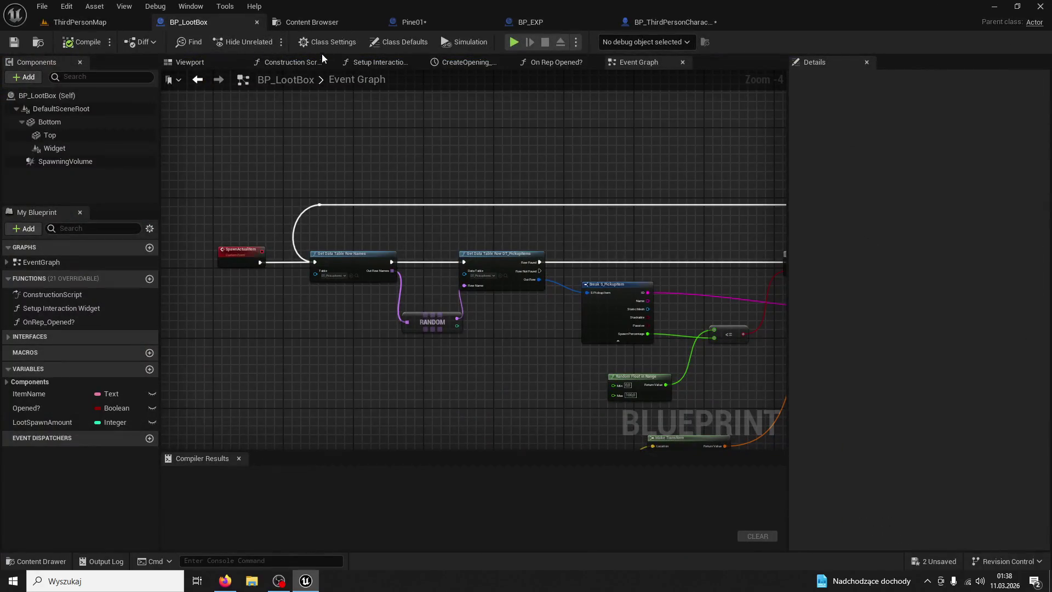
pyautogui.click(412, 23)
pyautogui.click(547, 22)
pyautogui.click(650, 22)
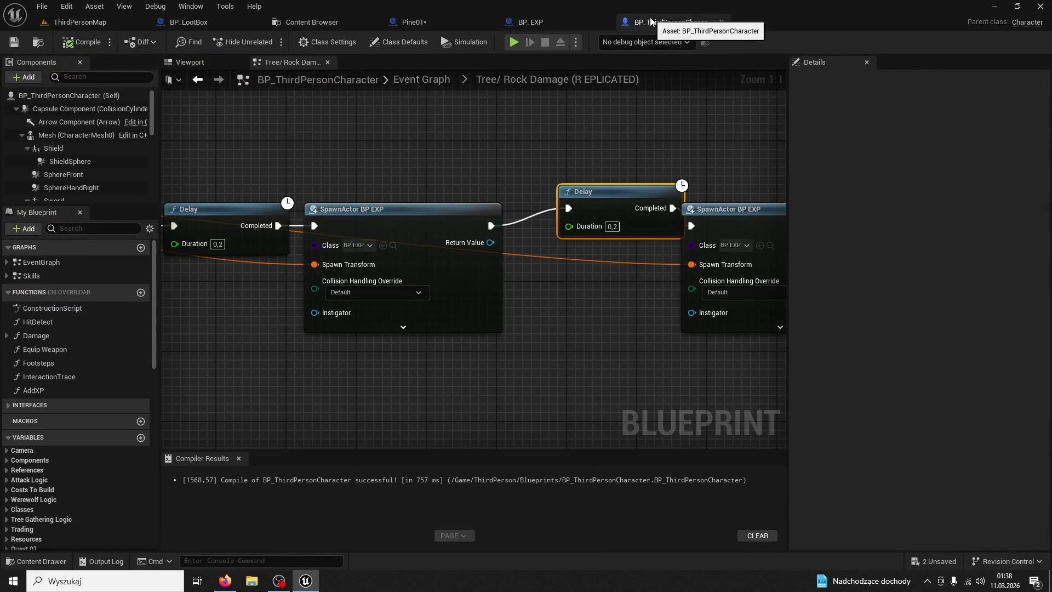
pyautogui.scroll(-2, 491, 126)
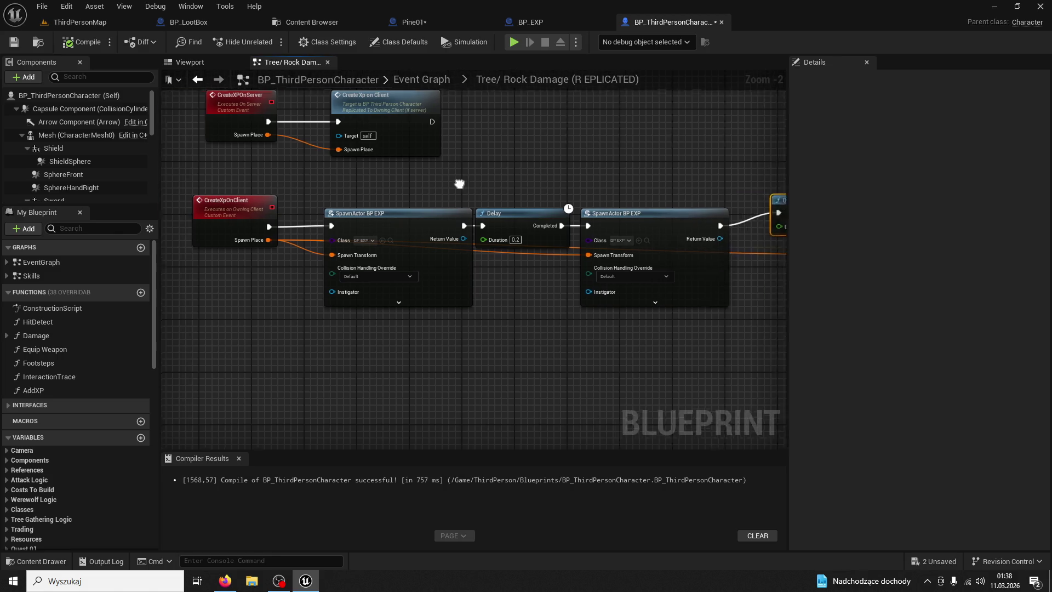
# - Delete the extra Delay and SpawnActor BP EXP nodes and make CreateXpOnClient replicate as Multicast
pyautogui.moveTo(463, 192); pyautogui.dragTo(602, 310)
pyautogui.press('Delete')
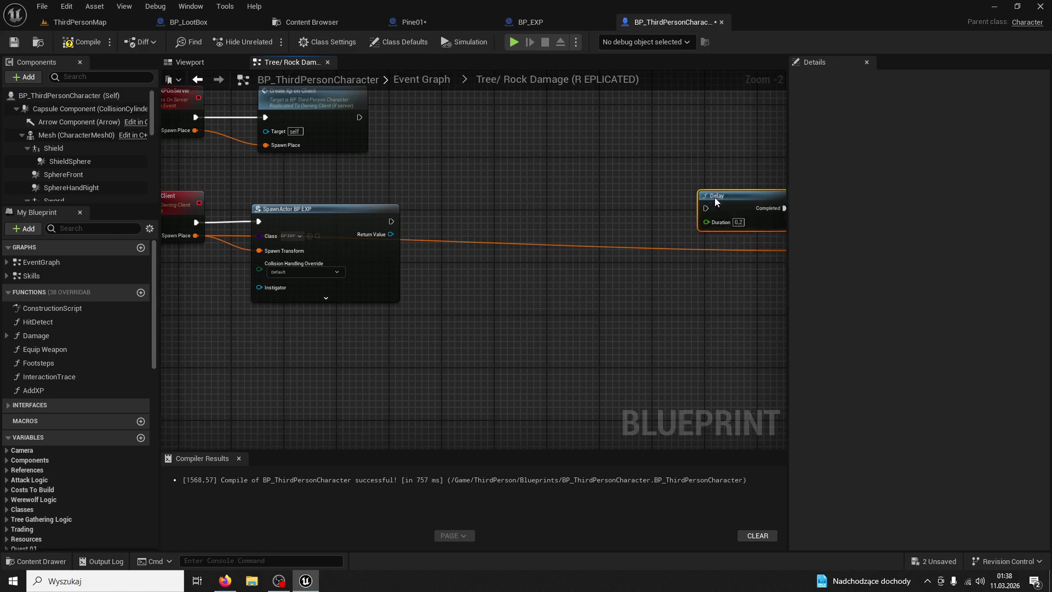
pyautogui.hotkey('ctrl', 'z')
pyautogui.hotkey('ctrl', 'z')
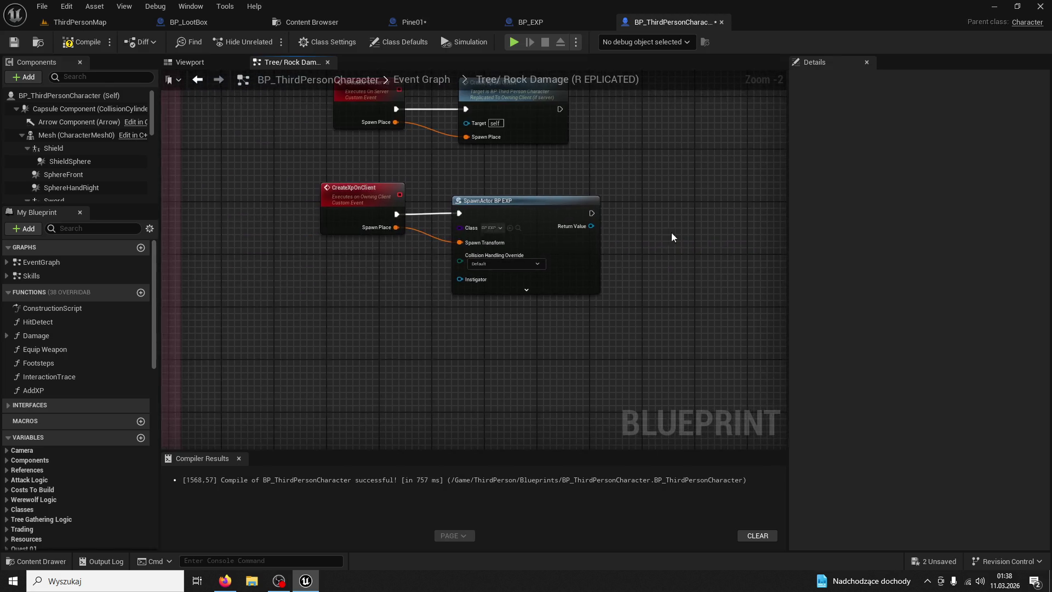
pyautogui.click(410, 256)
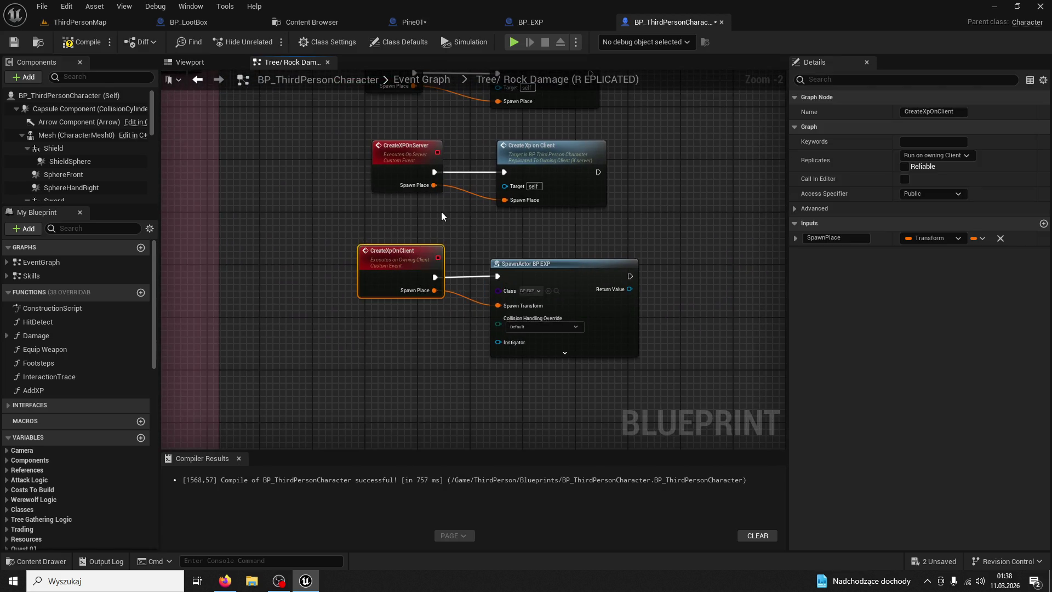
pyautogui.click(936, 155)
pyautogui.click(939, 181)
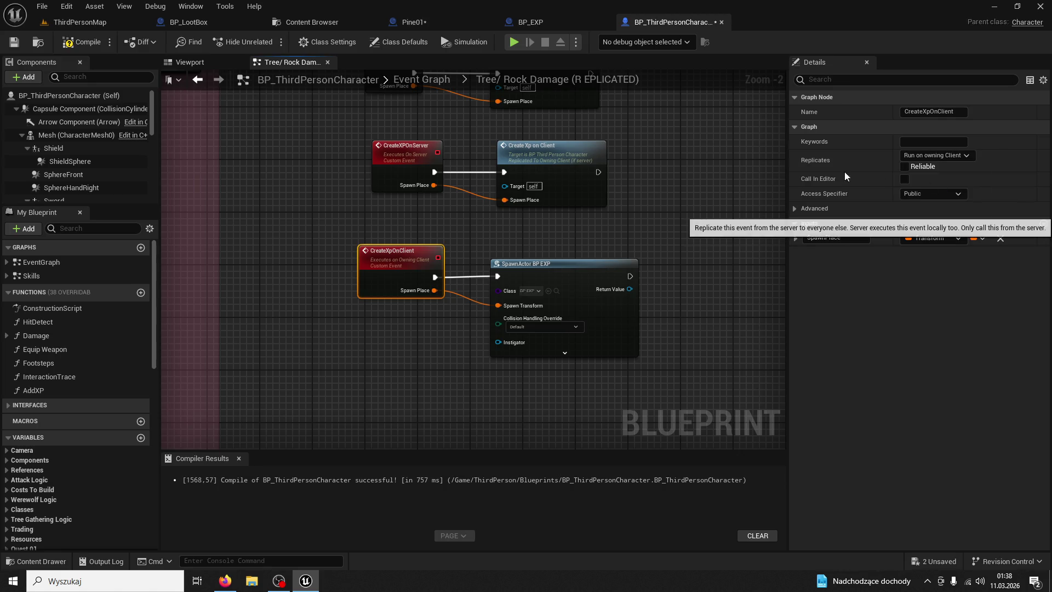
# - Check the CreateXPOnServer event and its call node, then switch to the Pine01 blueprint
pyautogui.click(395, 151)
pyautogui.moveTo(439, 136); pyautogui.dragTo(403, 219)
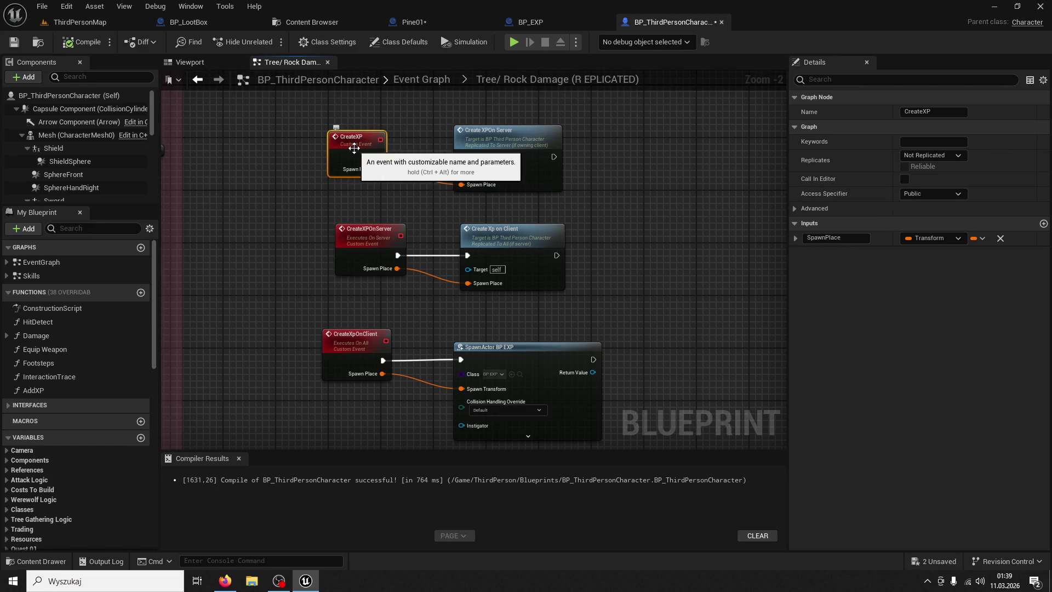
pyautogui.click(485, 139)
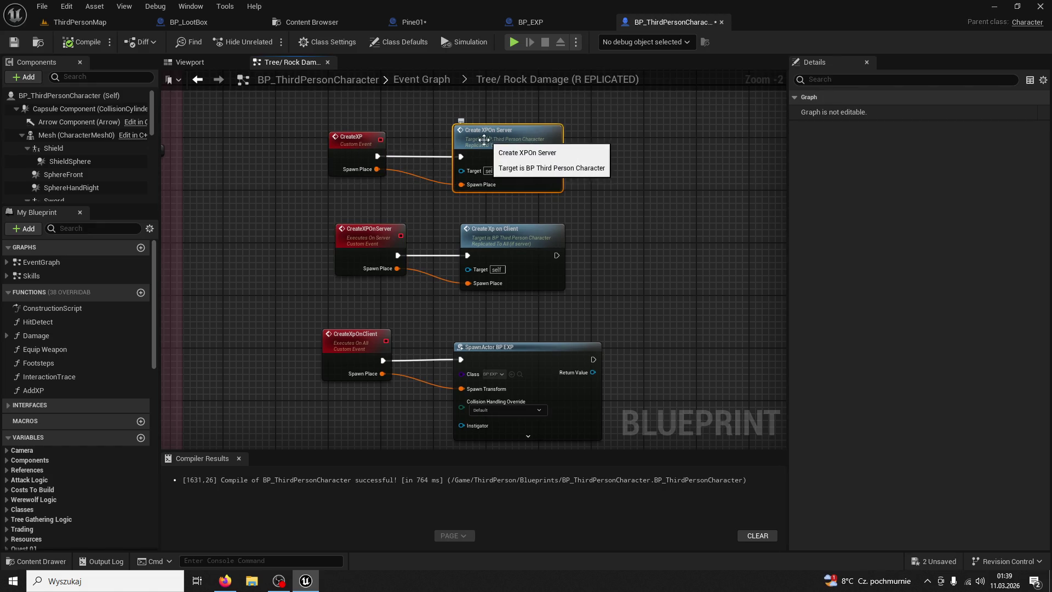
pyautogui.click(357, 242)
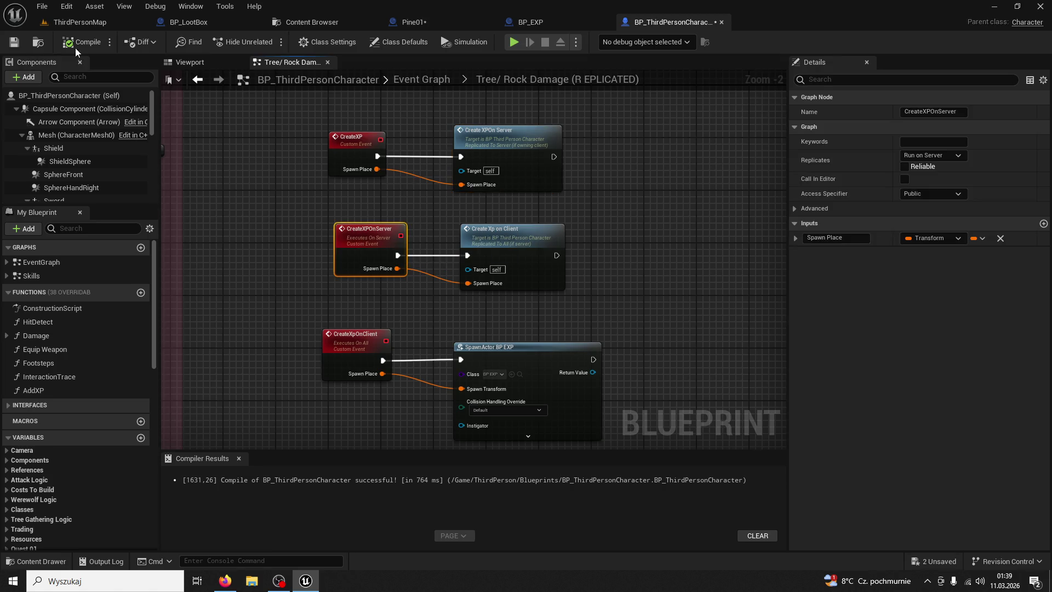
pyautogui.click(406, 24)
pyautogui.scroll(2, 422, 183)
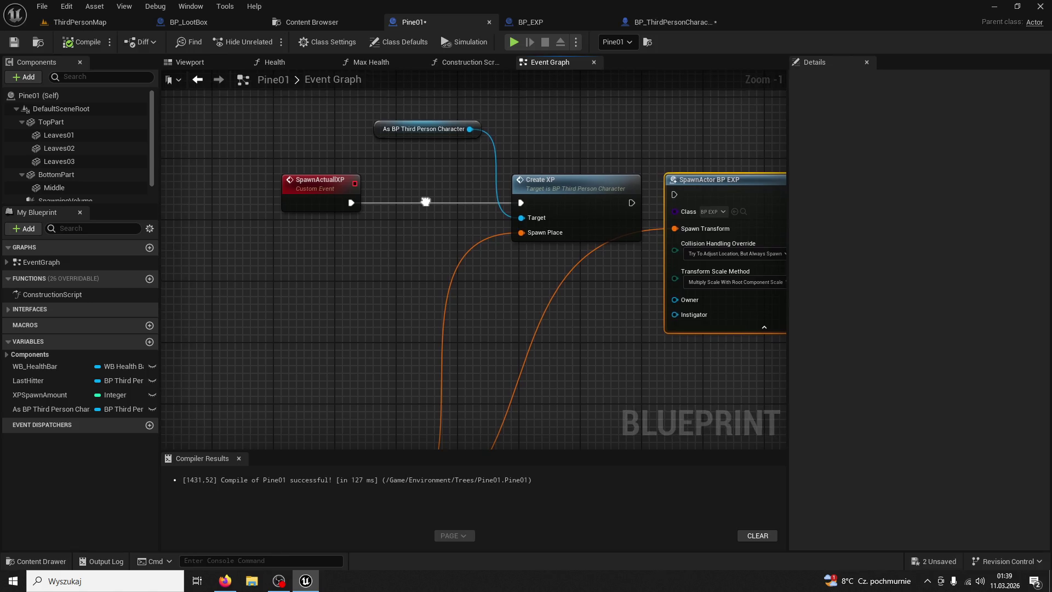
# - Rearrange Pine01's graph, nudging the Create XP and SpawnActor BP EXP nodes into place
pyautogui.click(340, 203)
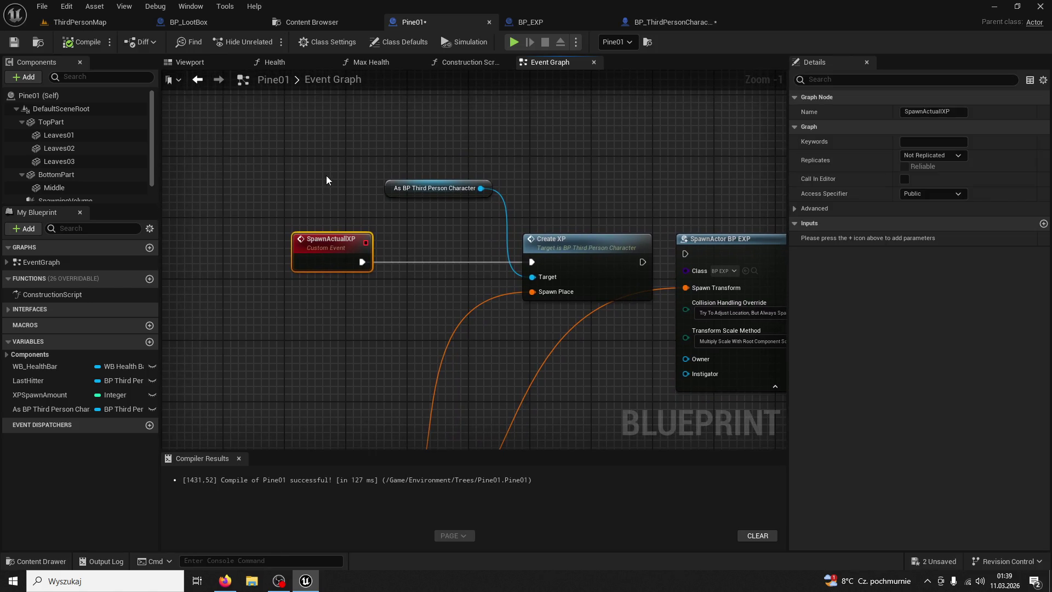
pyautogui.moveTo(326, 176); pyautogui.dragTo(301, 143)
pyautogui.moveTo(463, 191)
pyautogui.mouseDown()
pyautogui.moveTo(467, 96)
pyautogui.moveTo(482, 176)
pyautogui.mouseUp()
pyautogui.moveTo(549, 195); pyautogui.dragTo(510, 188)
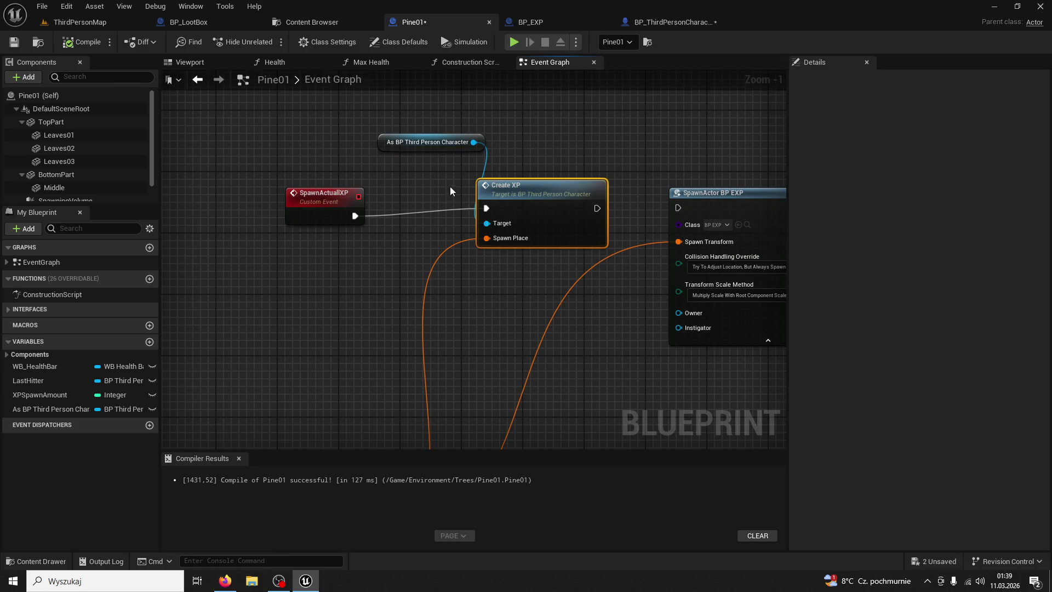
pyautogui.moveTo(451, 190); pyautogui.dragTo(475, 211)
pyautogui.moveTo(548, 207); pyautogui.dragTo(439, 188)
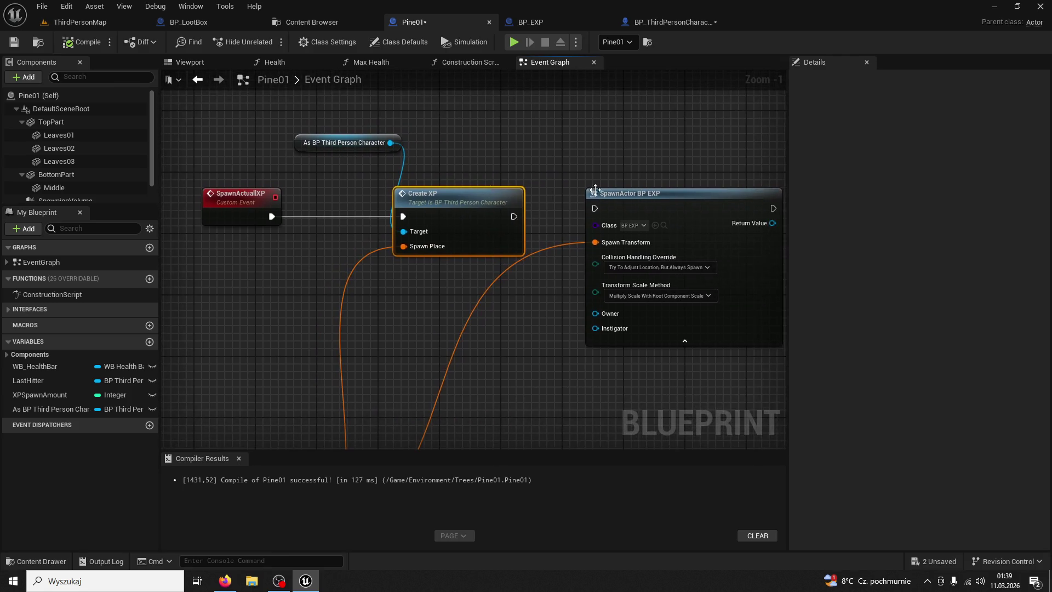
pyautogui.moveTo(595, 189); pyautogui.dragTo(584, 364)
pyautogui.scroll(2, 596, 238)
pyautogui.scroll(-5, 568, 350)
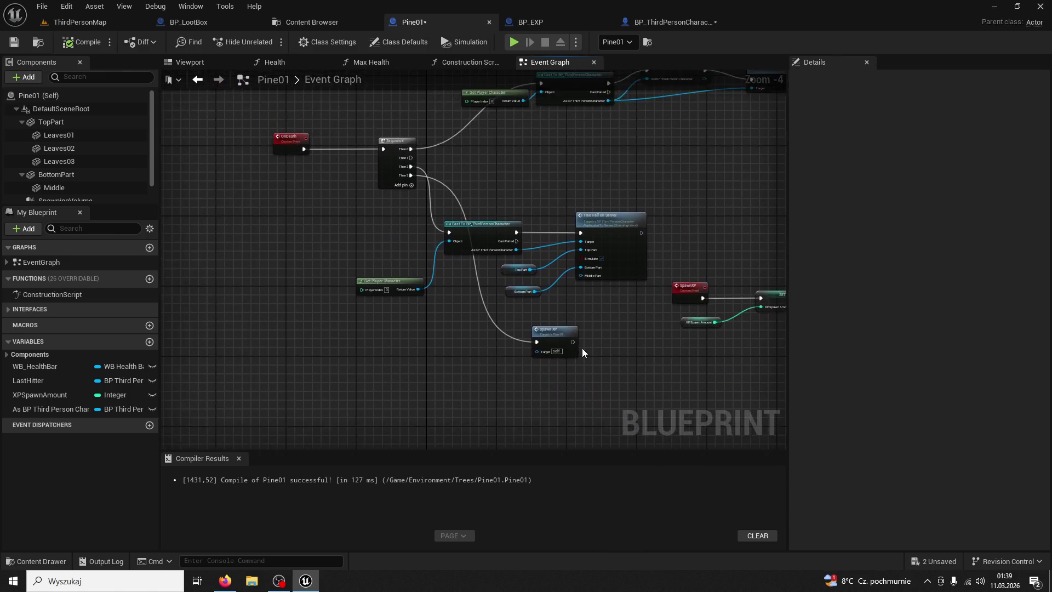
pyautogui.scroll(2, 582, 351)
# - Trace the Spawn XP call back to the SpawnActualXP custom event and delete that event
pyautogui.doubleClick(538, 330)
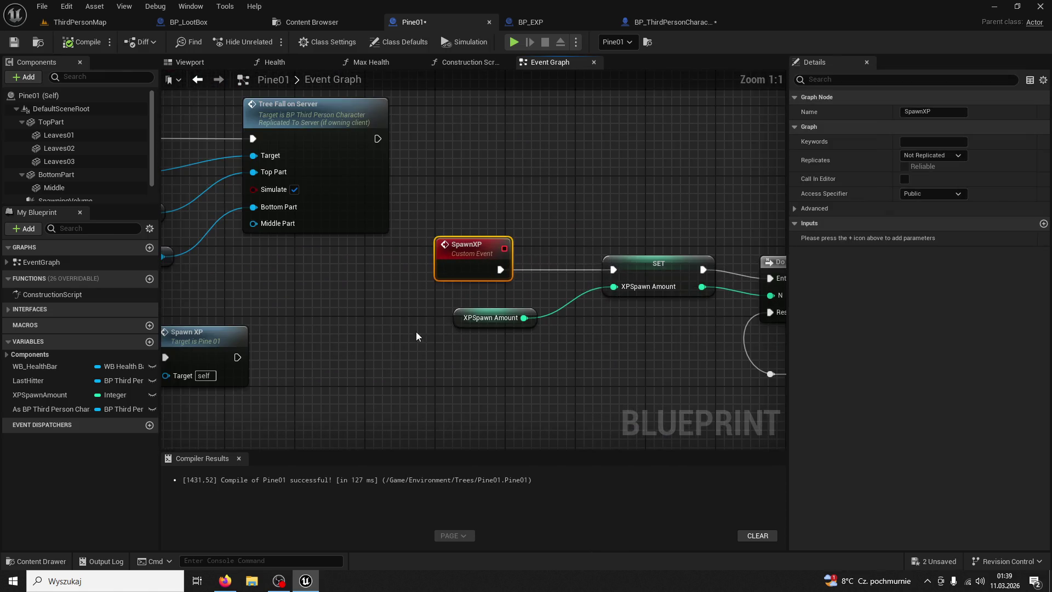
pyautogui.scroll(-3, 716, 335)
pyautogui.moveTo(716, 336)
pyautogui.mouseDown()
pyautogui.moveTo(558, 397)
pyautogui.moveTo(402, 294)
pyautogui.moveTo(281, 258)
pyautogui.moveTo(434, 153)
pyautogui.moveTo(664, 441)
pyautogui.moveTo(606, 370)
pyautogui.mouseUp()
pyautogui.click(560, 359)
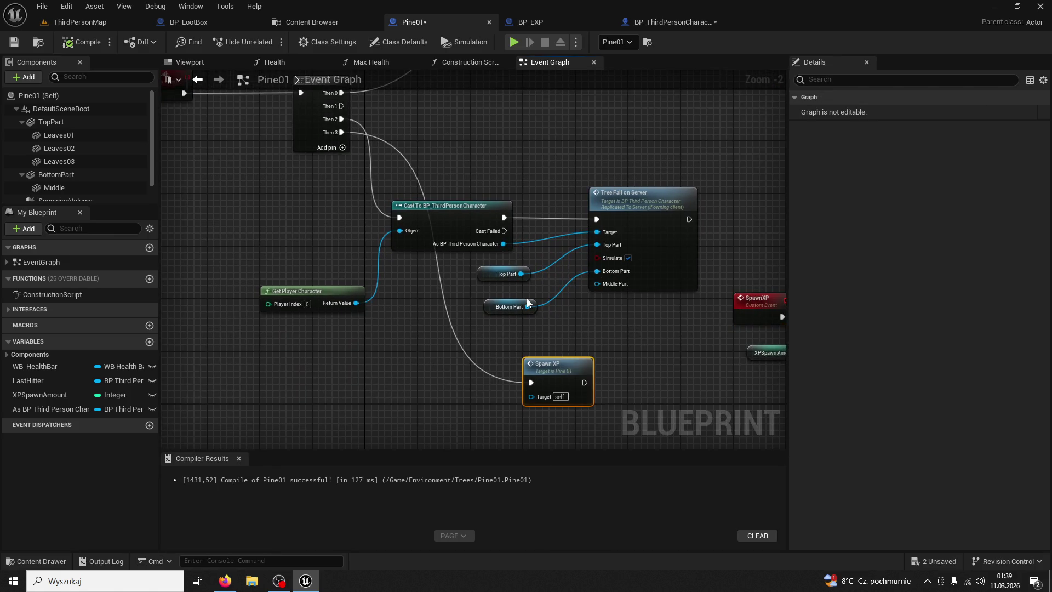
pyautogui.doubleClick(579, 359)
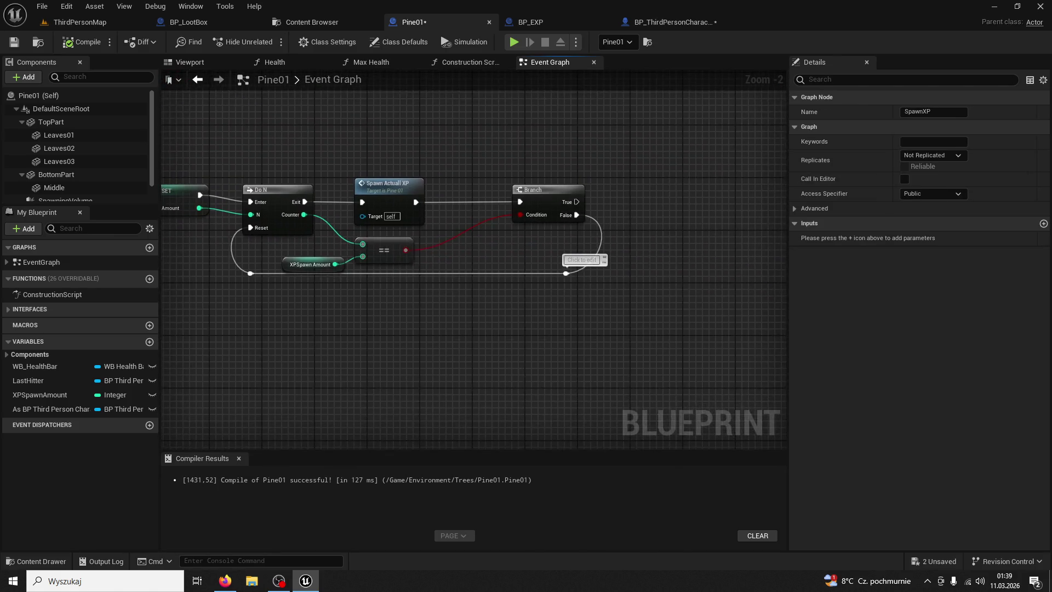
pyautogui.doubleClick(571, 196)
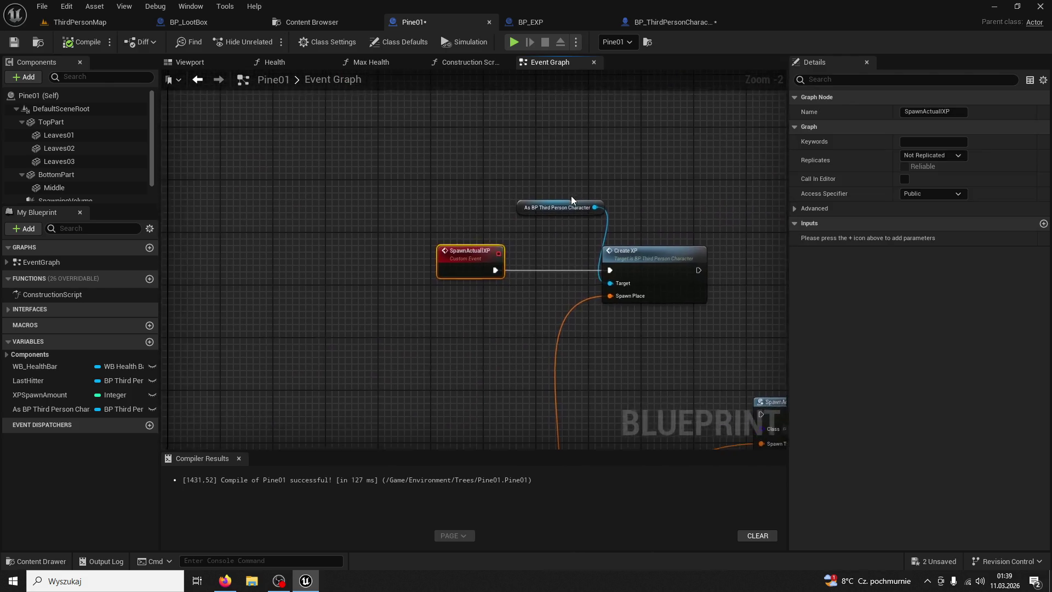
pyautogui.moveTo(334, 77)
pyautogui.mouseDown()
pyautogui.moveTo(384, 192)
pyautogui.moveTo(466, 215)
pyautogui.mouseUp()
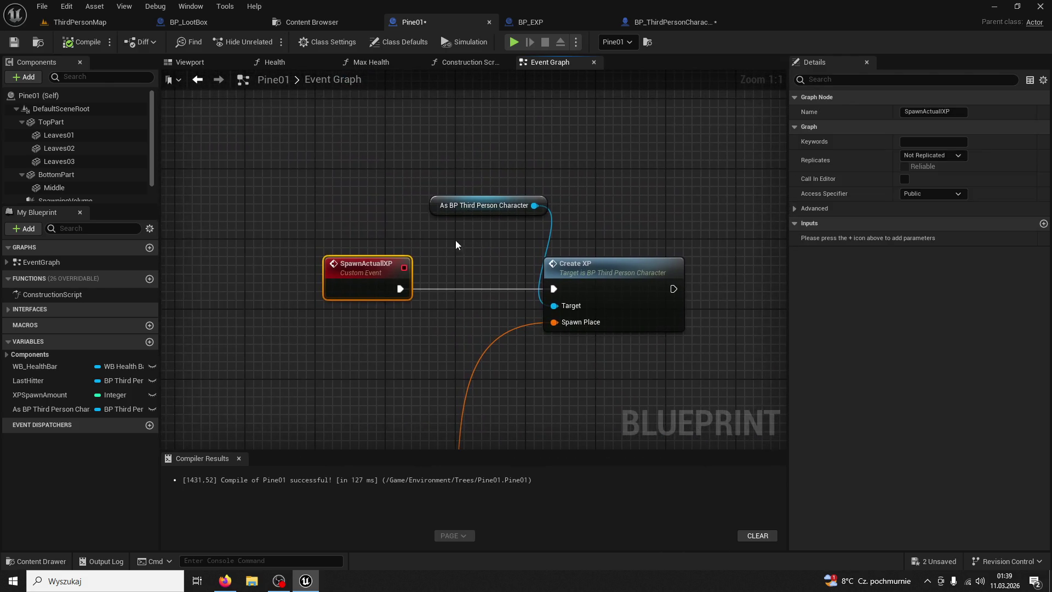
pyautogui.press('Delete')
pyautogui.hotkey('alt', 'Left')
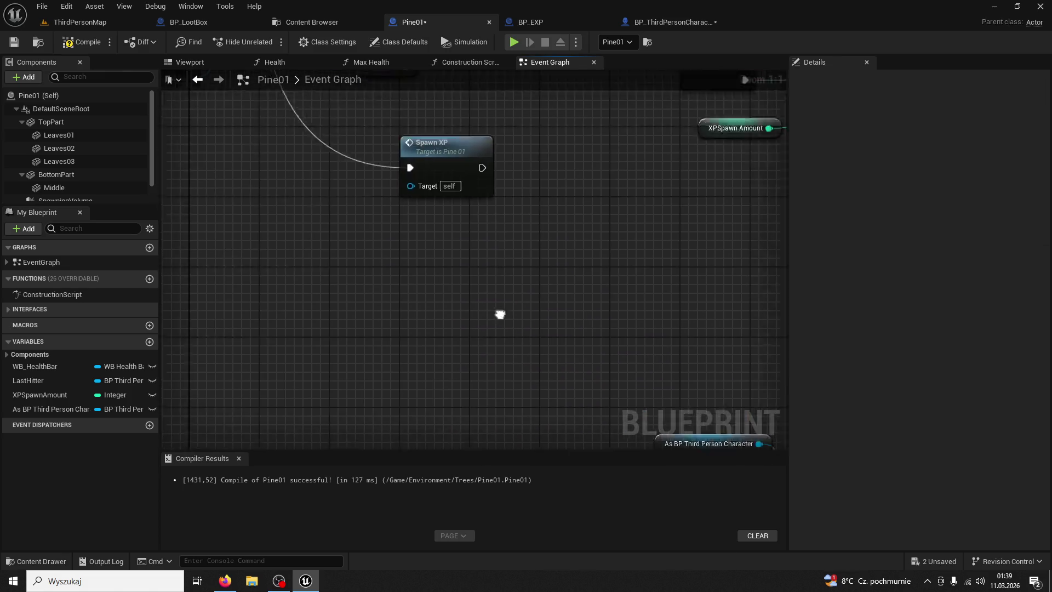
pyautogui.hotkey('alt', 'Left')
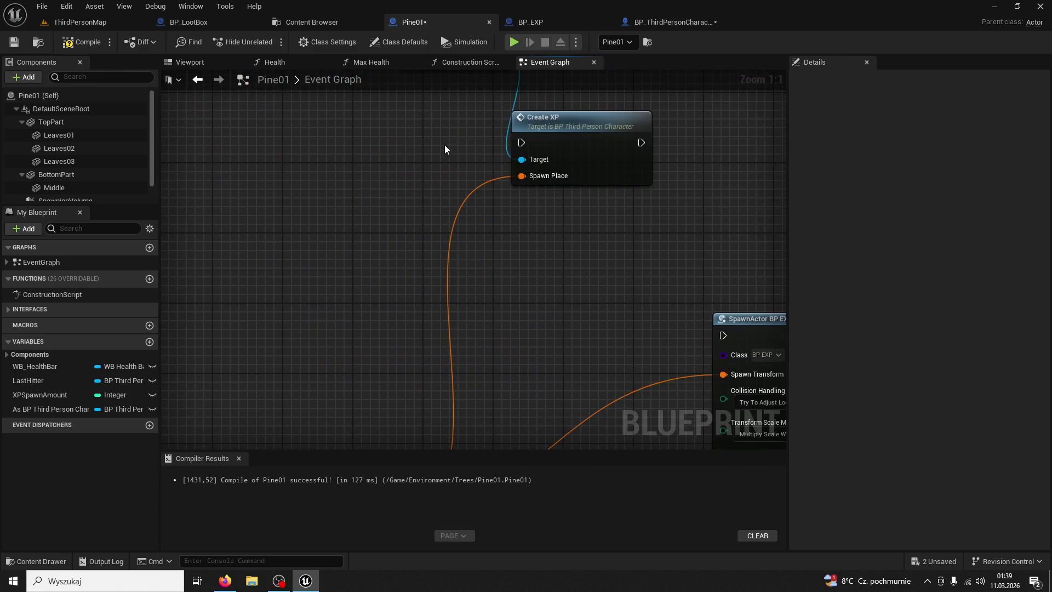
pyautogui.hotkey('alt', 'Left')
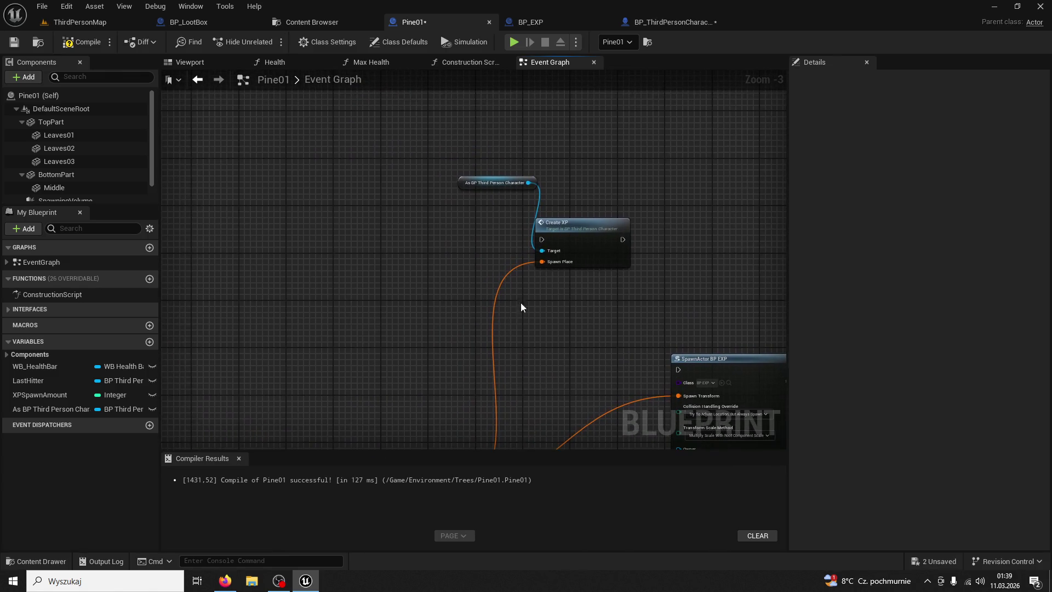
# - Add a custom event named Slababa and call it from the OnDeath Sequence's Then 3 output
pyautogui.rightClick(399, 243)
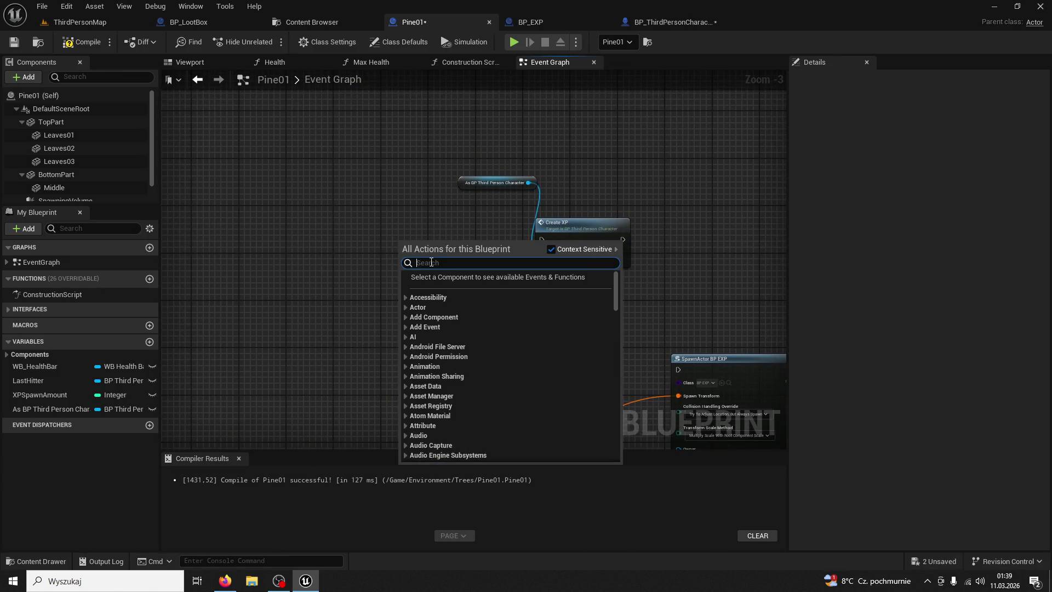
pyautogui.write('custom event')
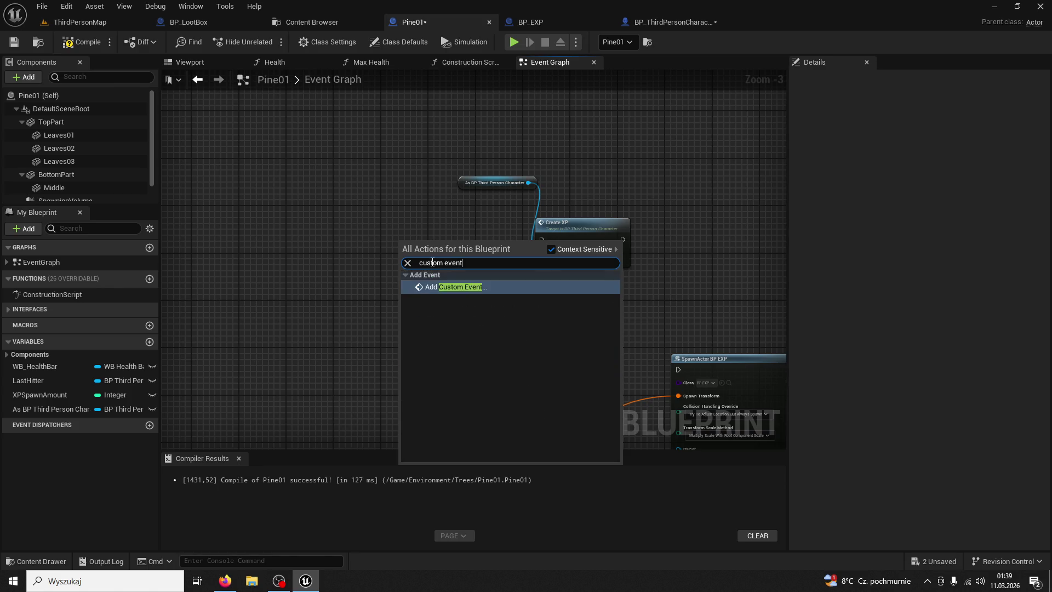
pyautogui.press('Return')
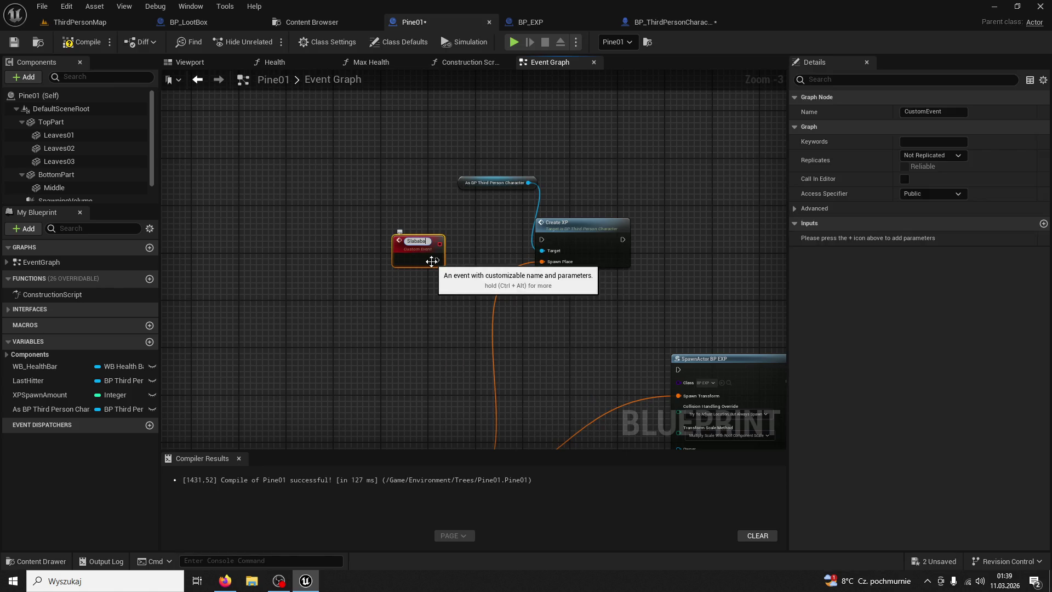
pyautogui.press('Return')
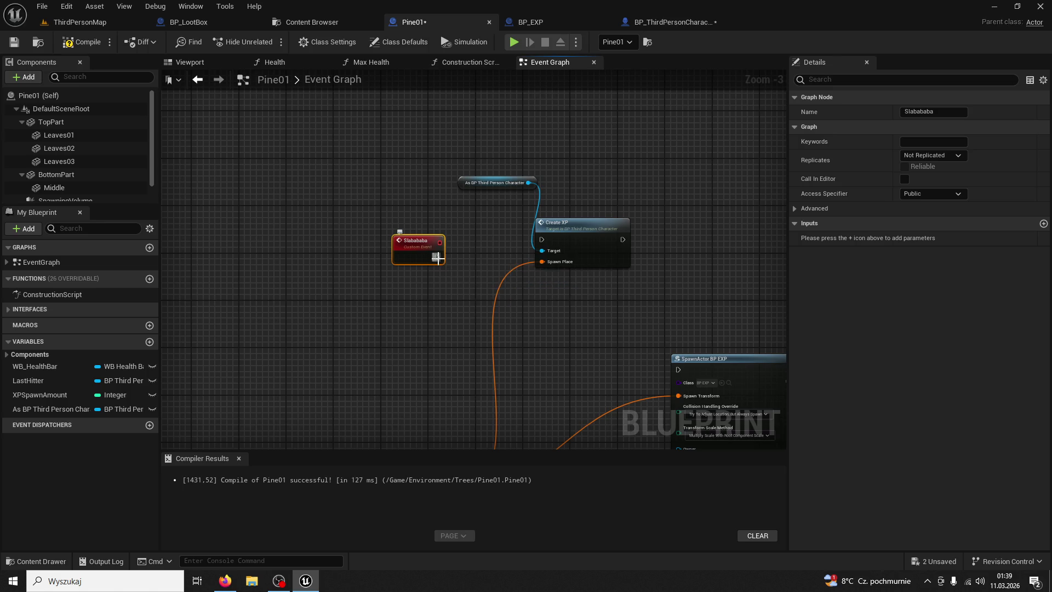
pyautogui.moveTo(531, 225)
pyautogui.mouseDown()
pyautogui.moveTo(503, 182)
pyautogui.moveTo(497, 268)
pyautogui.moveTo(493, 259)
pyautogui.mouseUp()
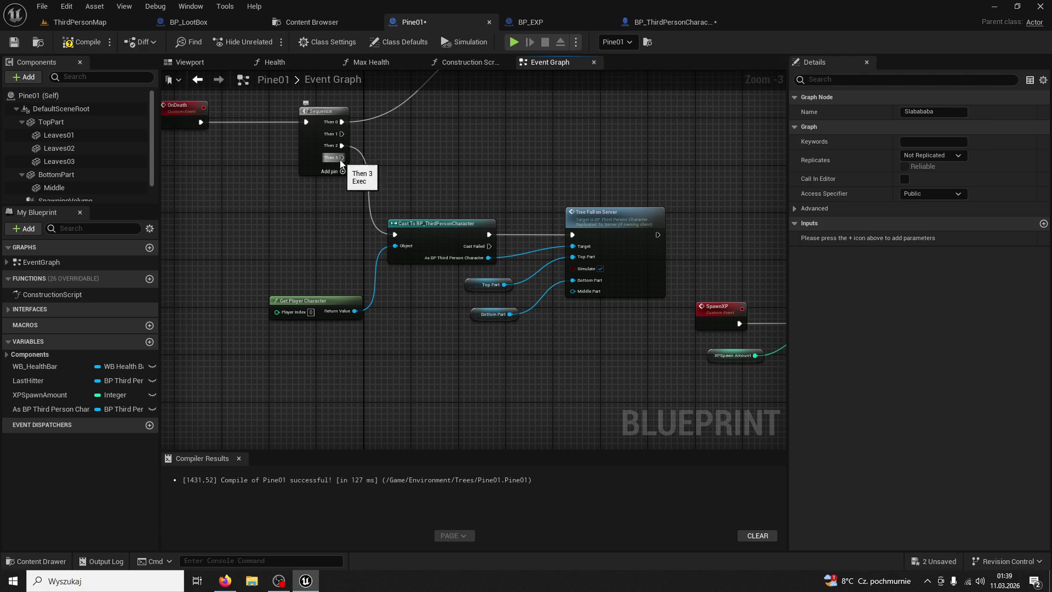
pyautogui.moveTo(490, 387); pyautogui.dragTo(502, 396)
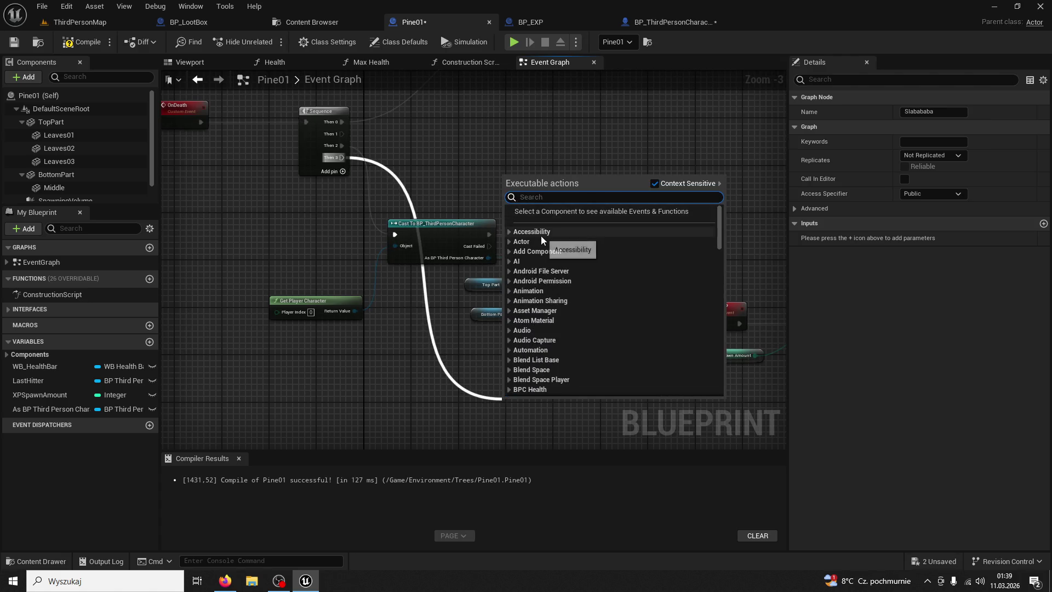
pyautogui.write('slabababa')
pyautogui.press('Return')
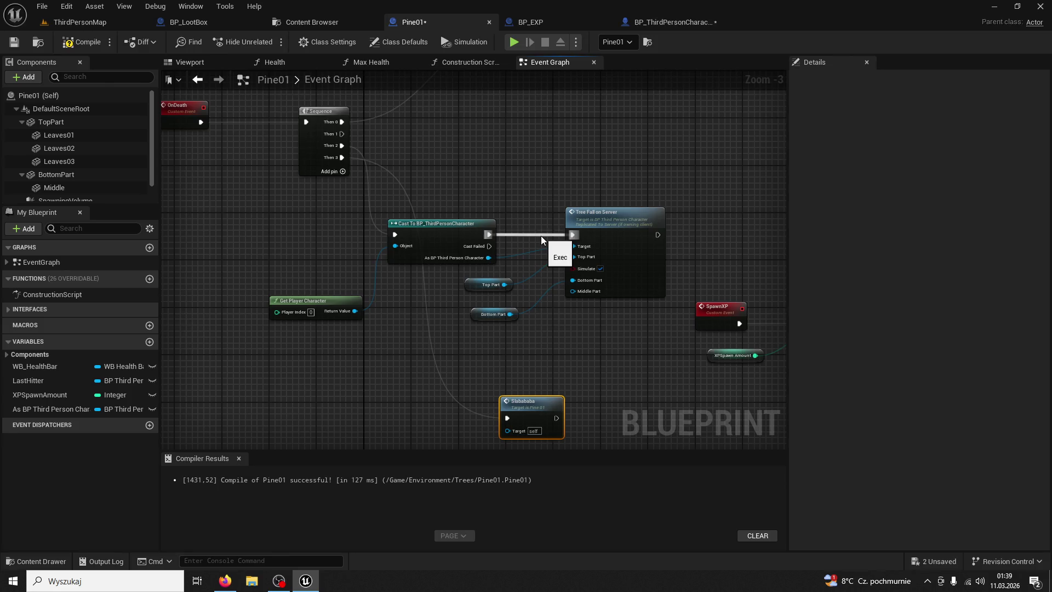
# - Delete the old SpawnXP node chain flagged by the compile error and recompile Pine01
pyautogui.click(82, 42)
pyautogui.moveTo(351, 259); pyautogui.dragTo(265, 98)
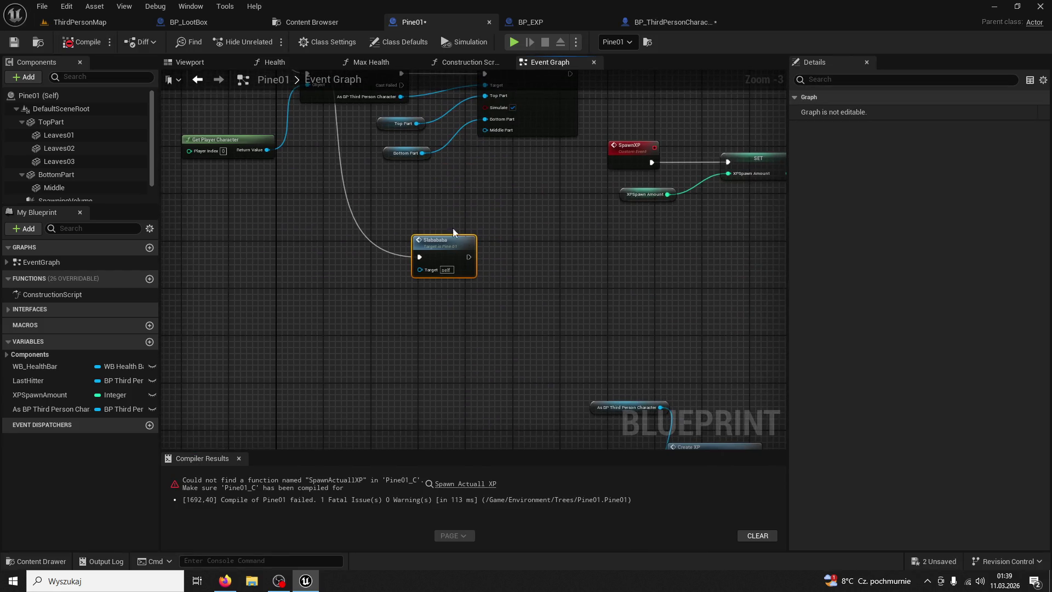
pyautogui.moveTo(452, 228); pyautogui.dragTo(448, 125)
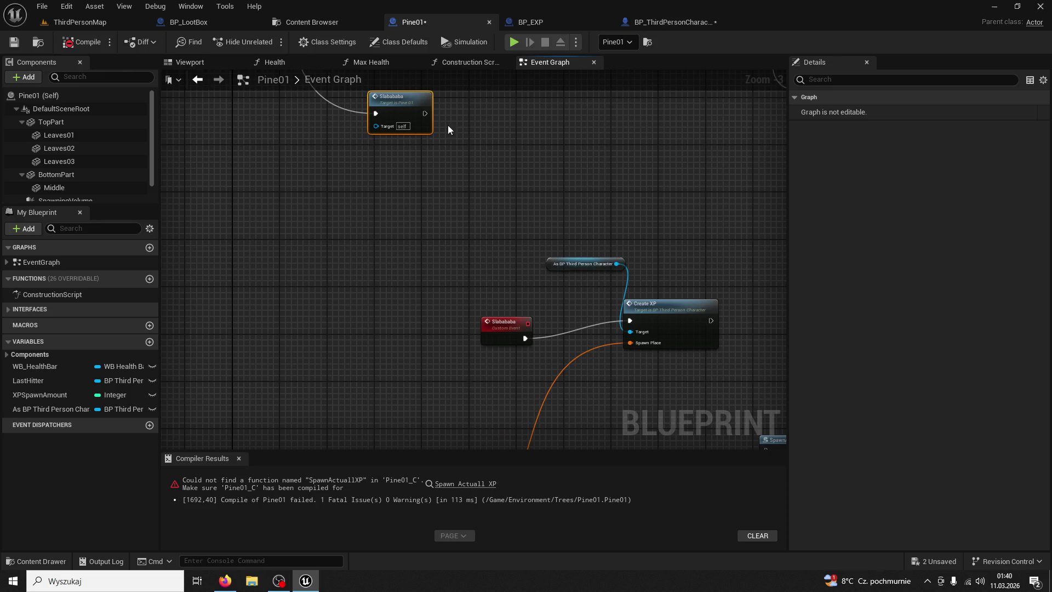
pyautogui.click(452, 483)
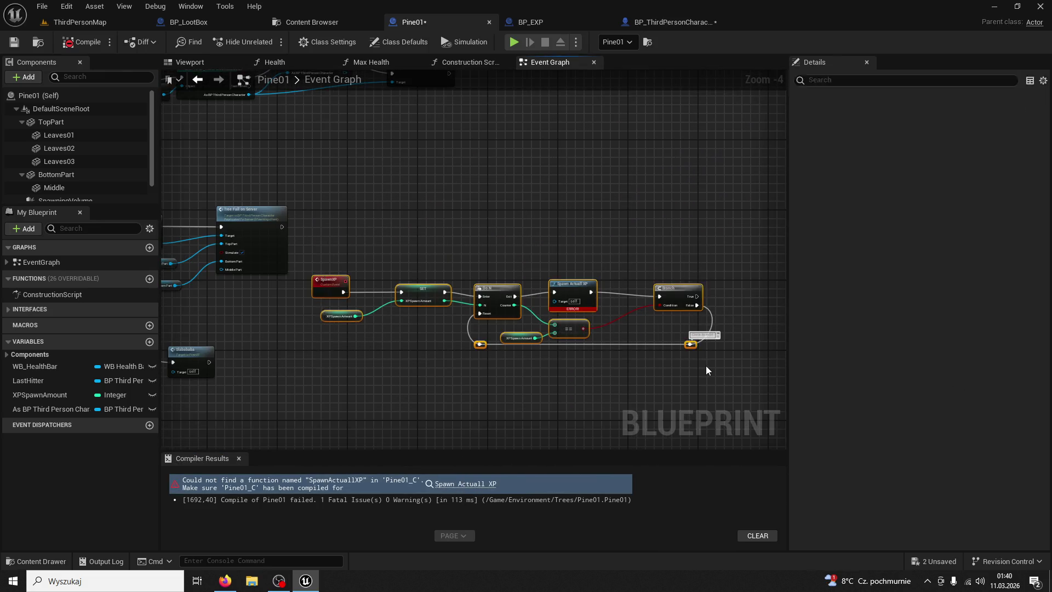
pyautogui.moveTo(706, 366)
pyautogui.mouseDown()
pyautogui.moveTo(692, 349)
pyautogui.moveTo(405, 228)
pyautogui.mouseUp()
pyautogui.press('Delete')
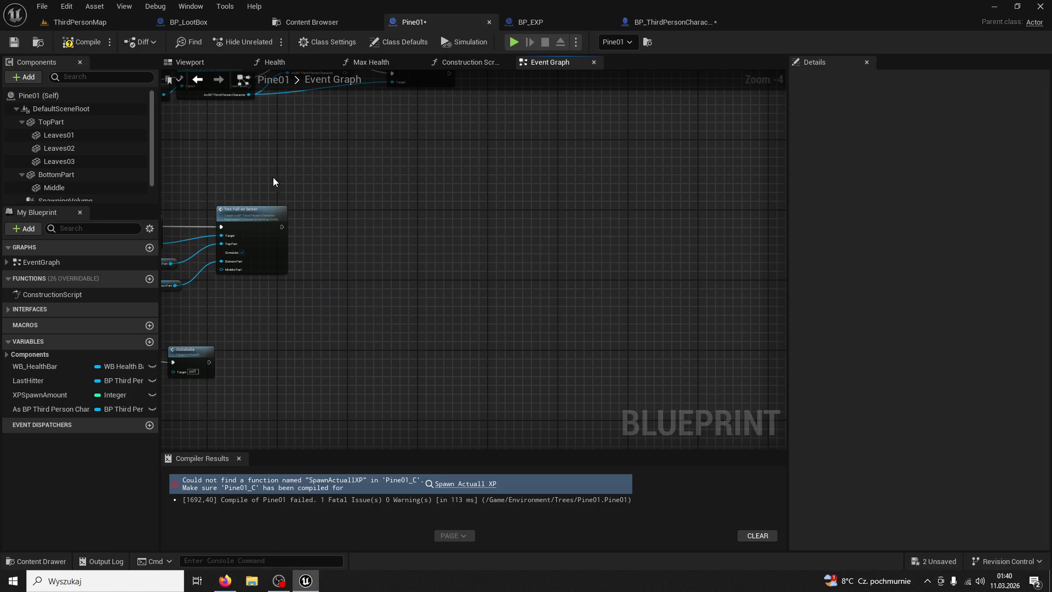
pyautogui.click(88, 44)
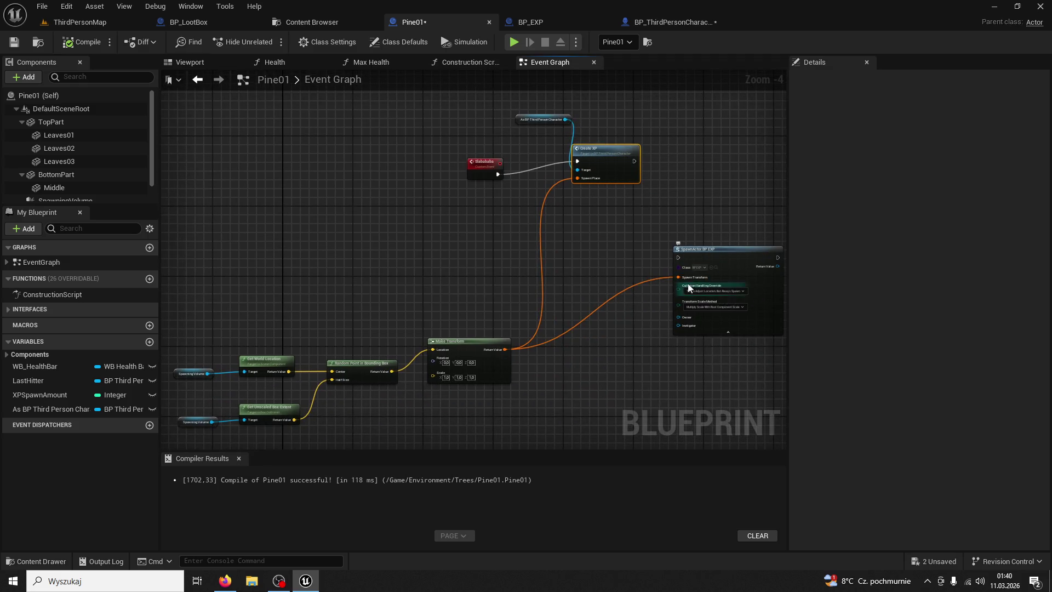
# - Break the Make Transform link into SpawnActor's Spawn Transform and open the character's CreateXP event
pyautogui.rightClick(681, 278)
pyautogui.click(695, 326)
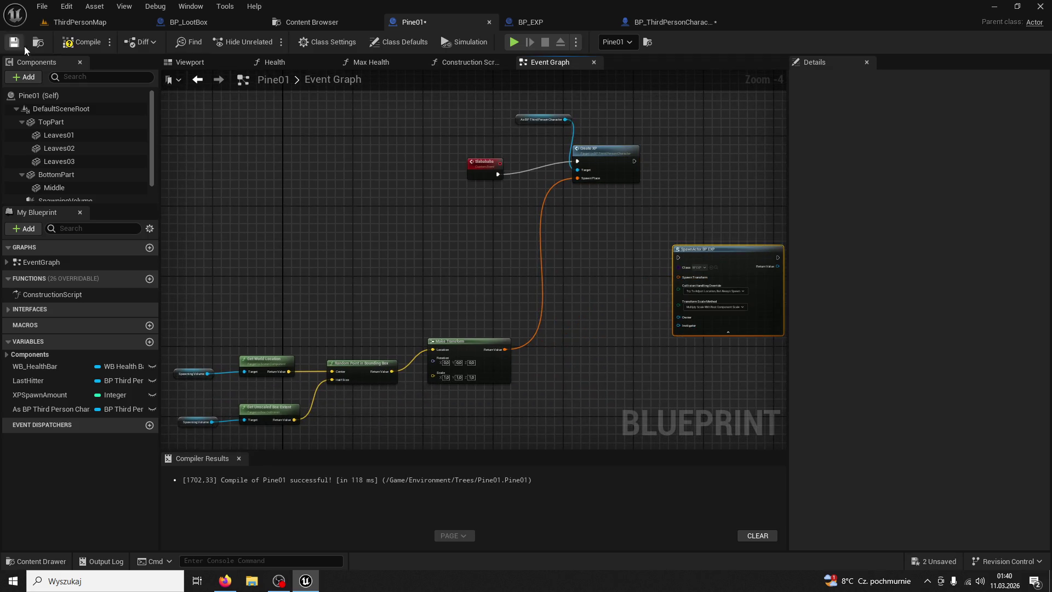
pyautogui.doubleClick(574, 151)
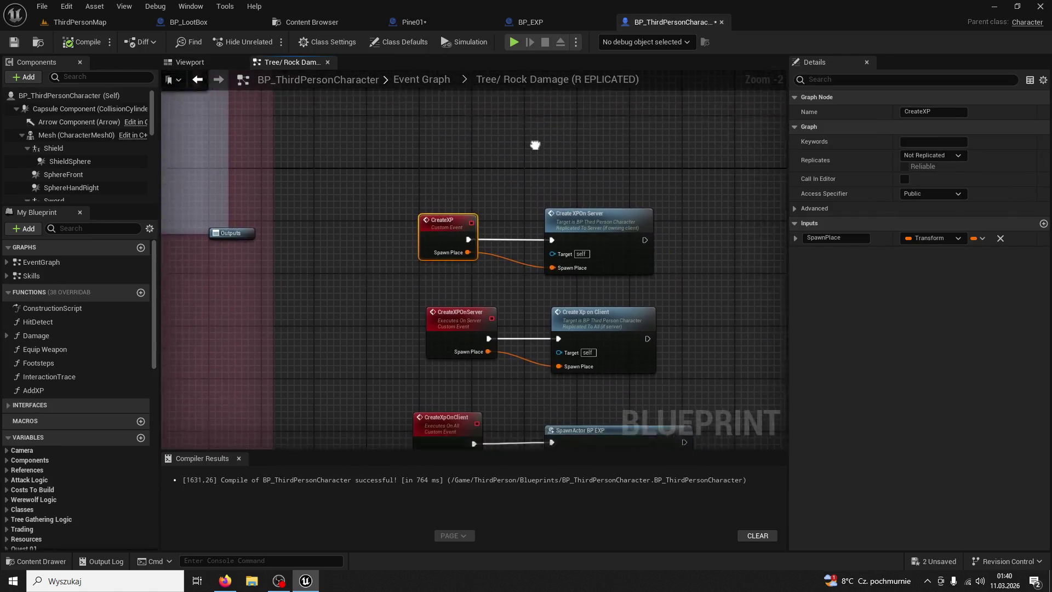
# - Play-test ThirdPersonMap with a client, chopping a tree until it falls, then stop the session
pyautogui.click(80, 22)
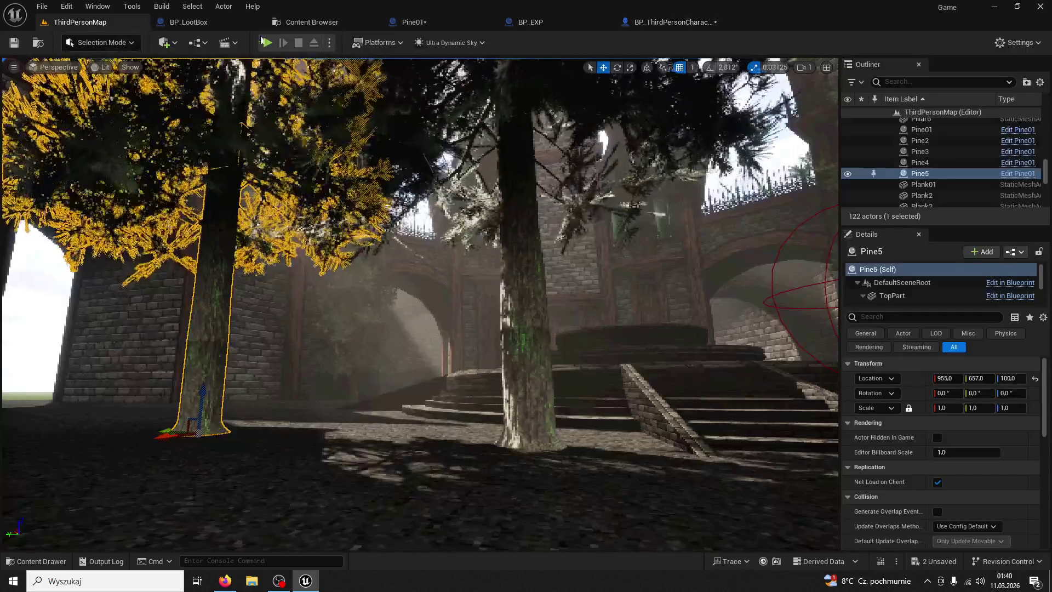
pyautogui.click(268, 42)
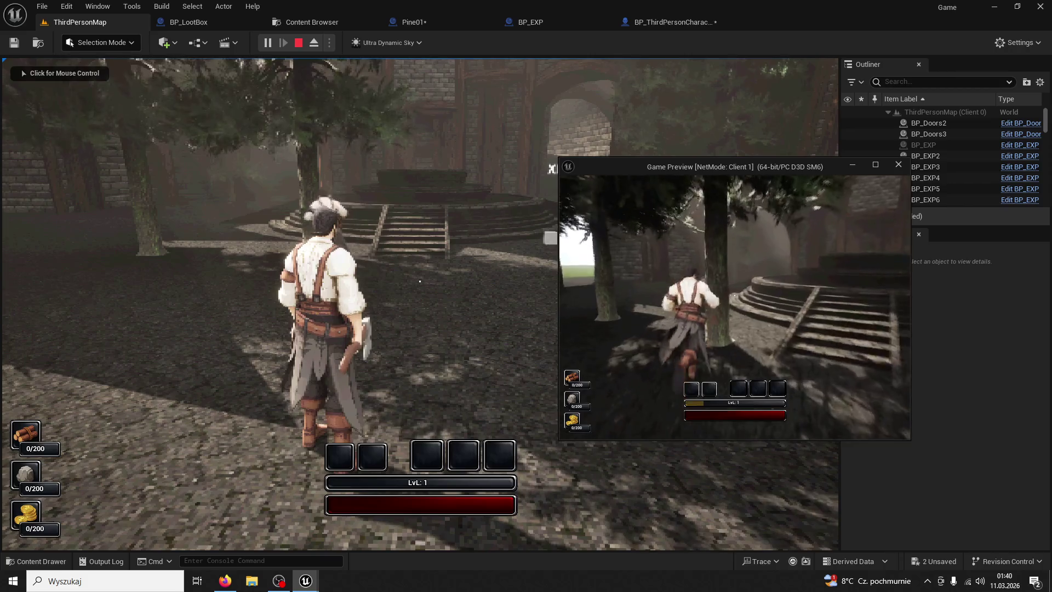
pyautogui.press('e')
pyautogui.press('e')
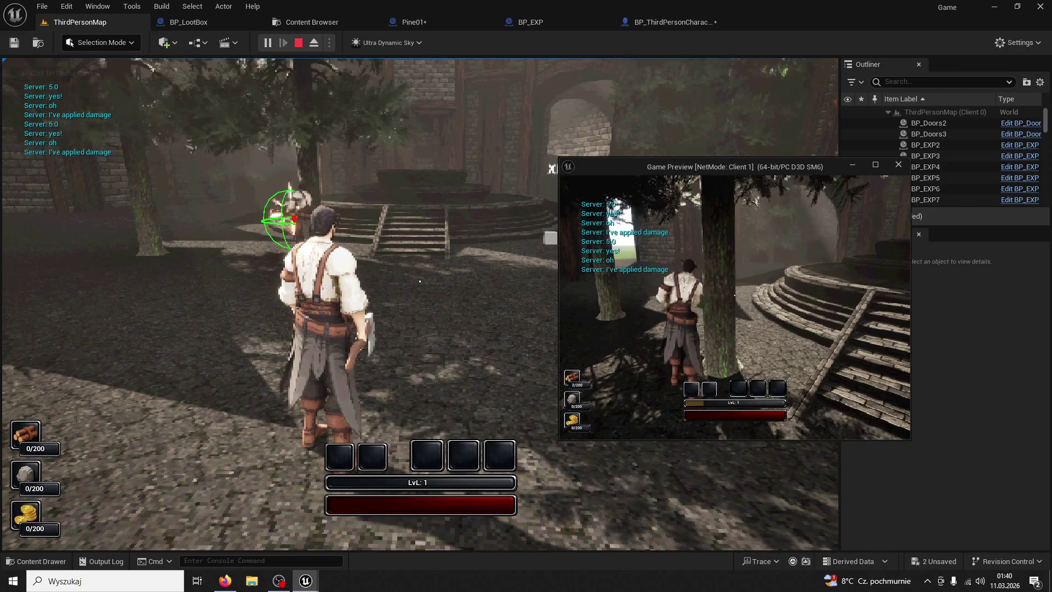
pyautogui.press('e')
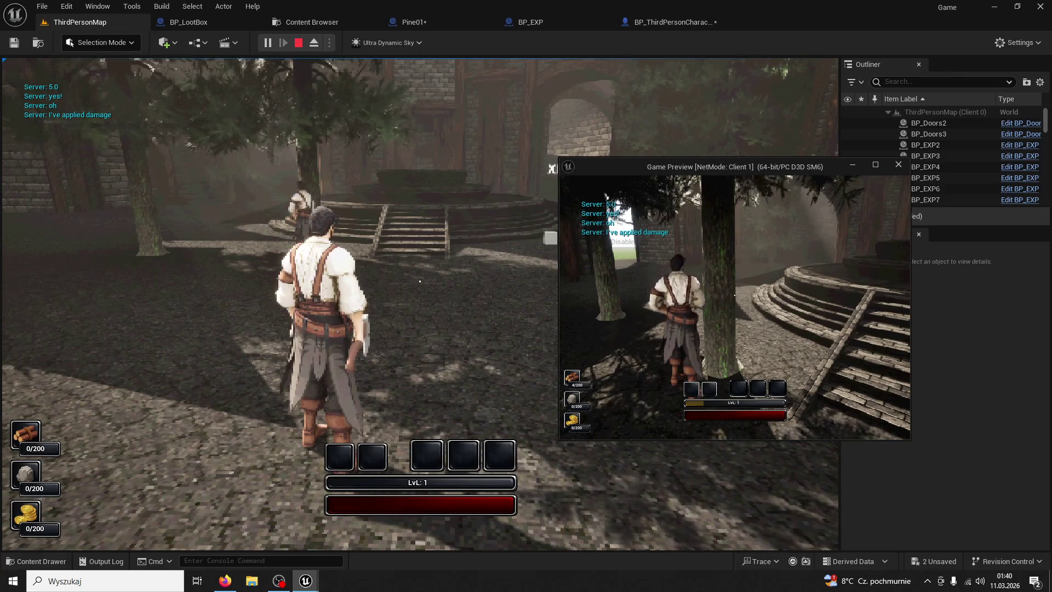
pyautogui.press('e')
pyautogui.press('w')
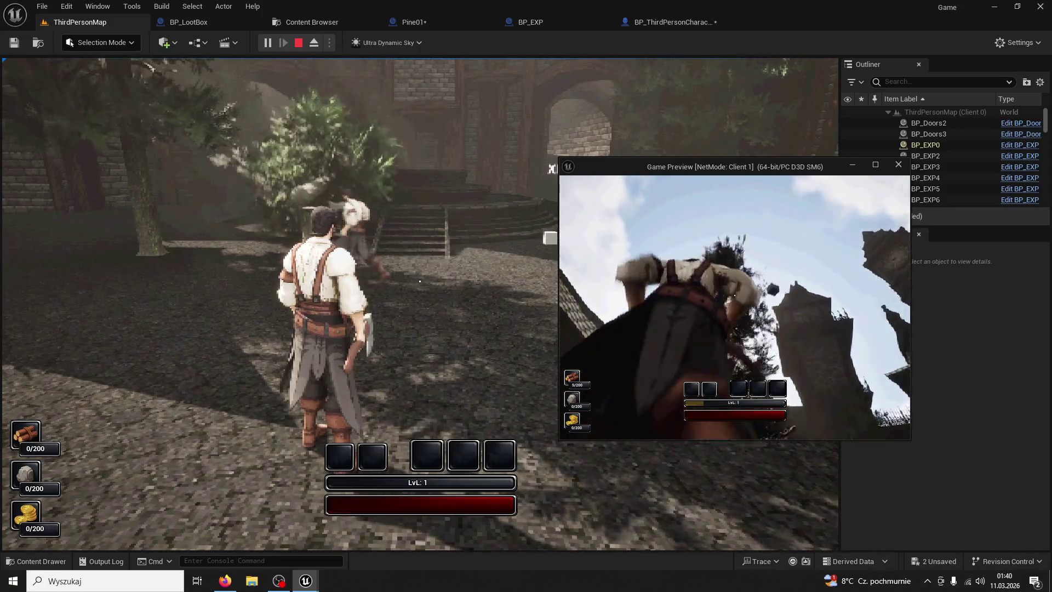
pyautogui.press('super')
pyautogui.click(386, 206)
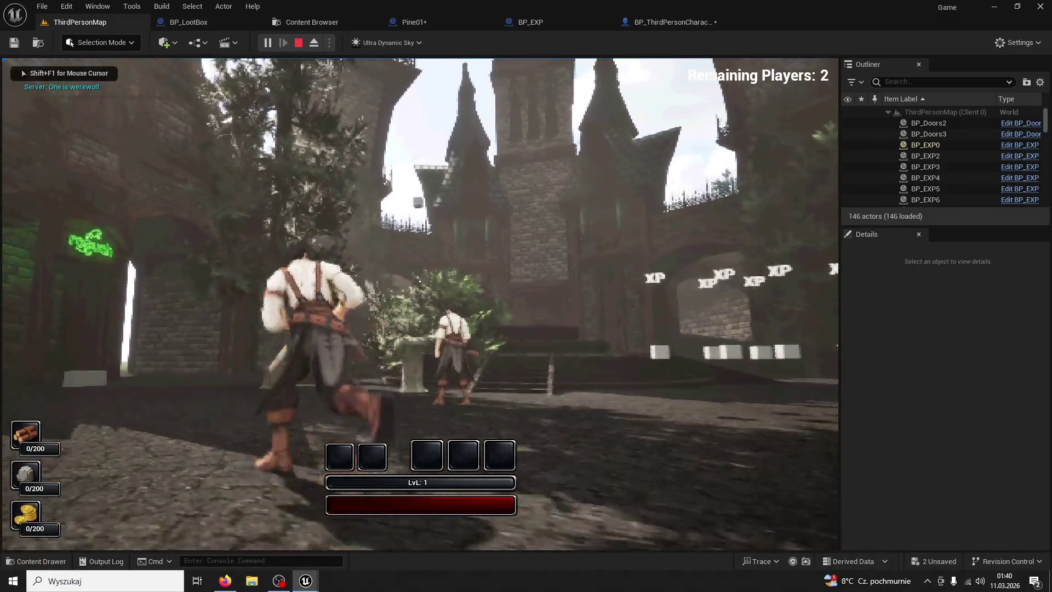
pyautogui.press('Escape')
pyautogui.click(277, 24)
# - Go back through the blueprint tabs to the CreateXP event definition in BP_ThirdPersonCharacter
pyautogui.click(373, 22)
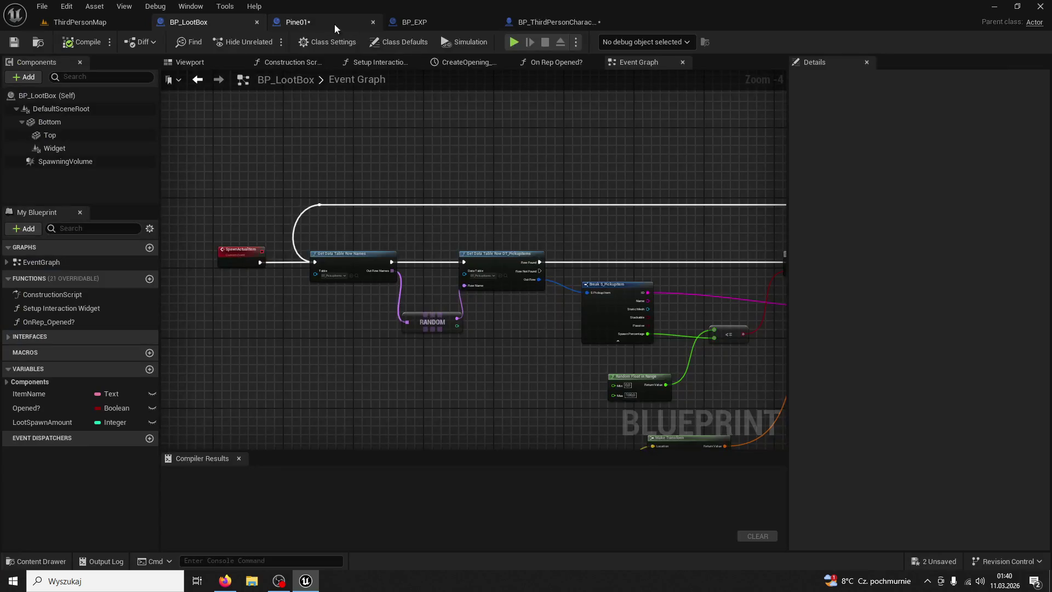
pyautogui.click(535, 25)
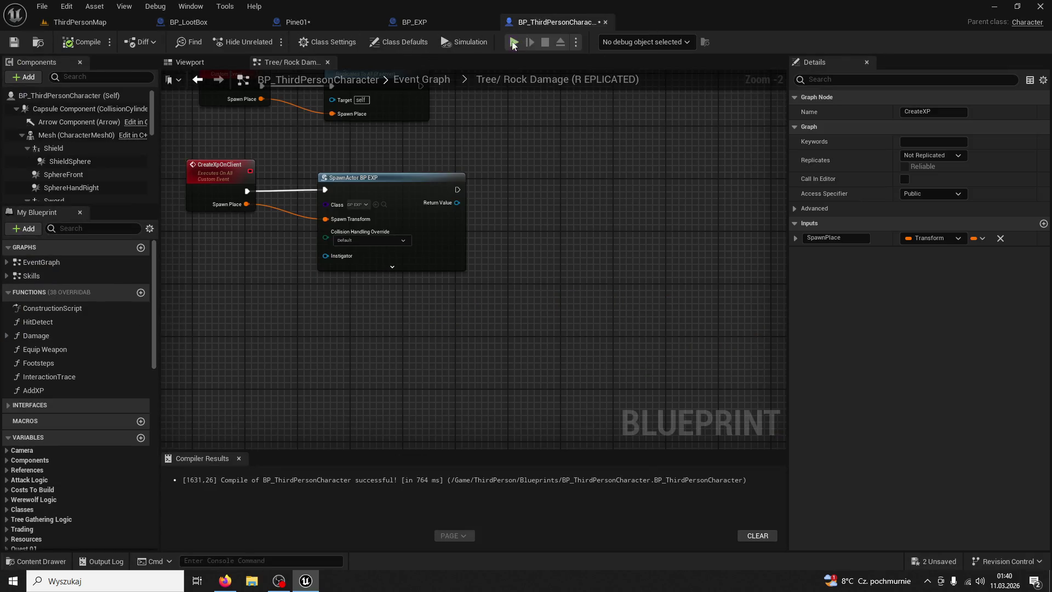
pyautogui.click(459, 26)
pyautogui.click(343, 25)
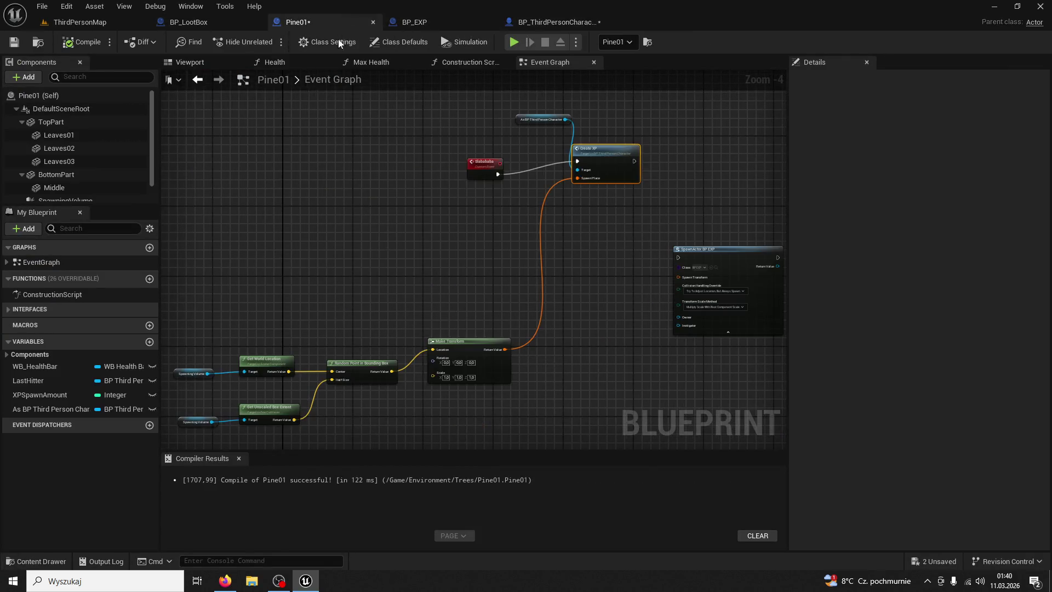
pyautogui.scroll(3, 510, 220)
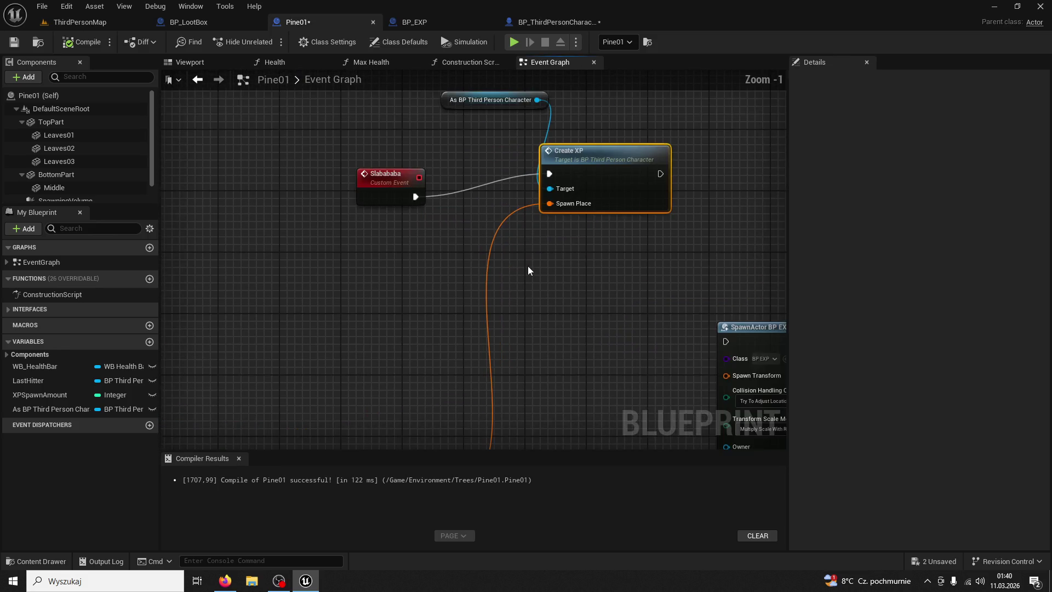
pyautogui.doubleClick(539, 203)
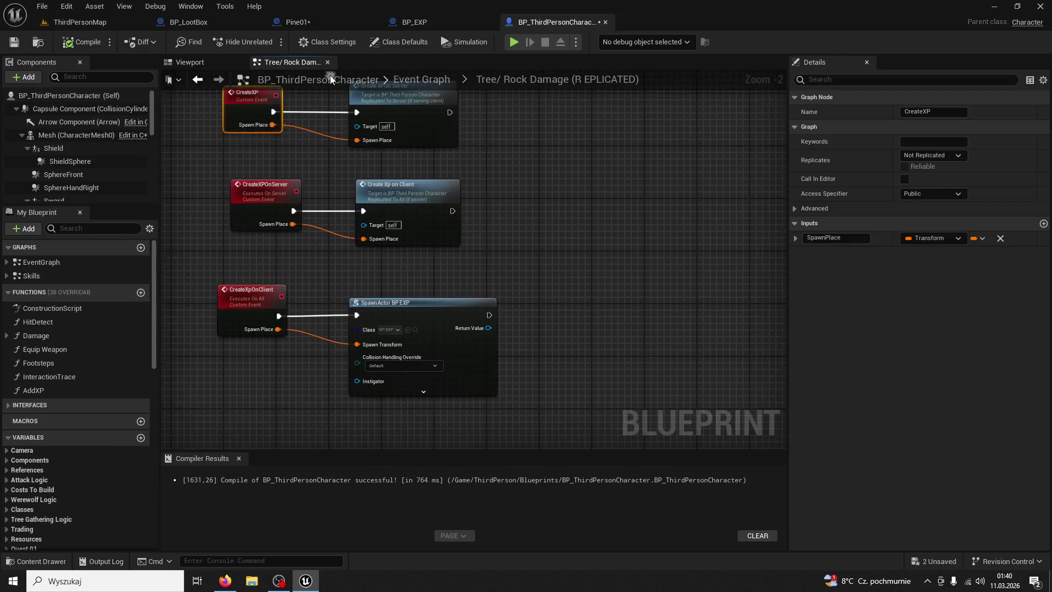
# - Add a 0.1-second Delay node after the SpawnActor BP EXP node
pyautogui.moveTo(435, 223); pyautogui.dragTo(442, 224)
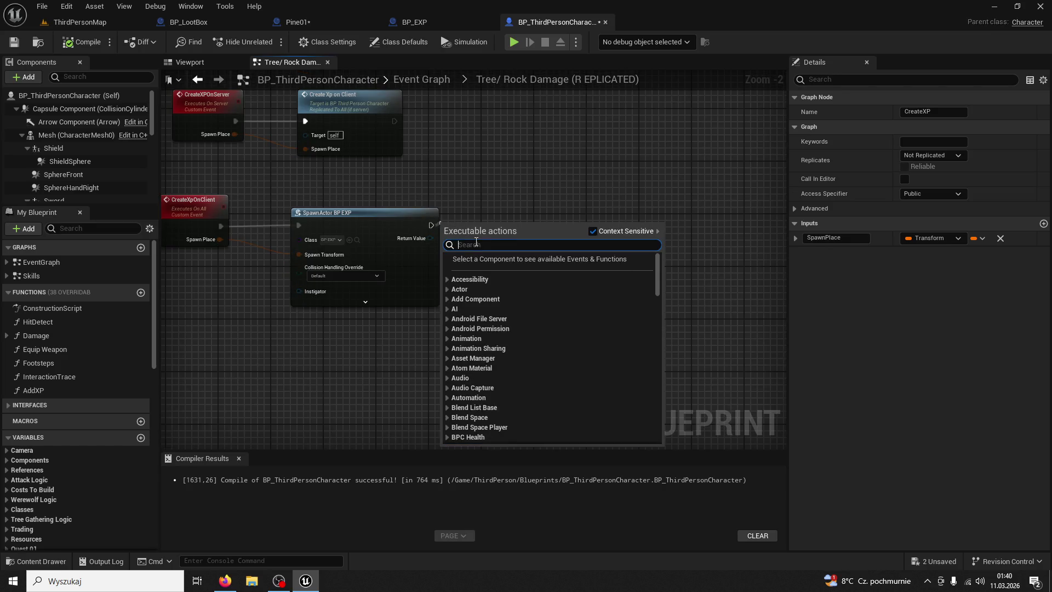
pyautogui.write('delay')
pyautogui.press('Return')
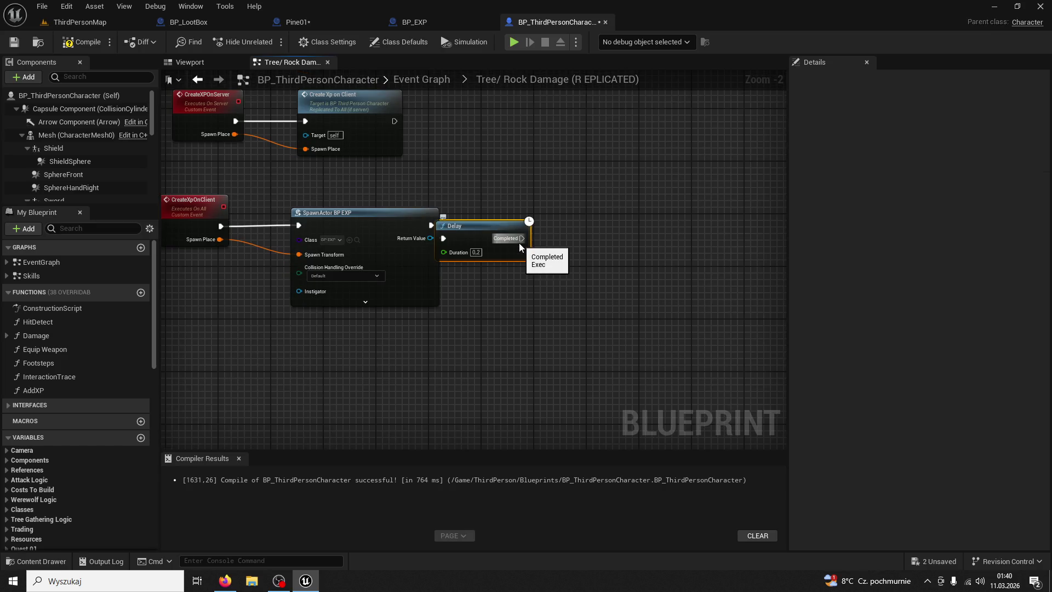
pyautogui.moveTo(476, 226); pyautogui.dragTo(502, 216)
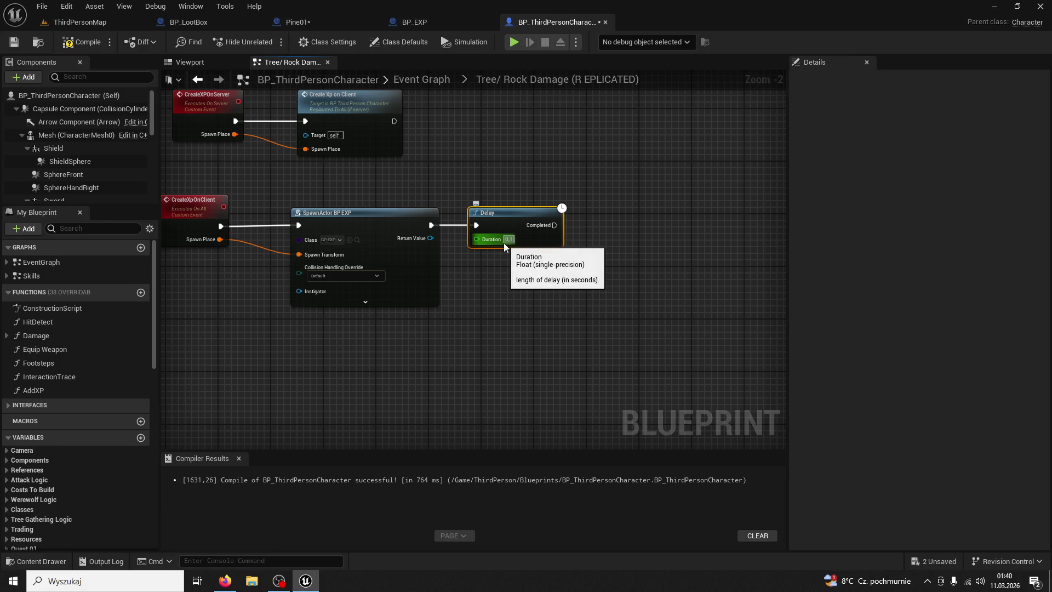
pyautogui.click(464, 252)
# - Paste a copy of SpawnActor BP EXP after the Delay and feed it the Spawn Place transform
pyautogui.click(383, 219)
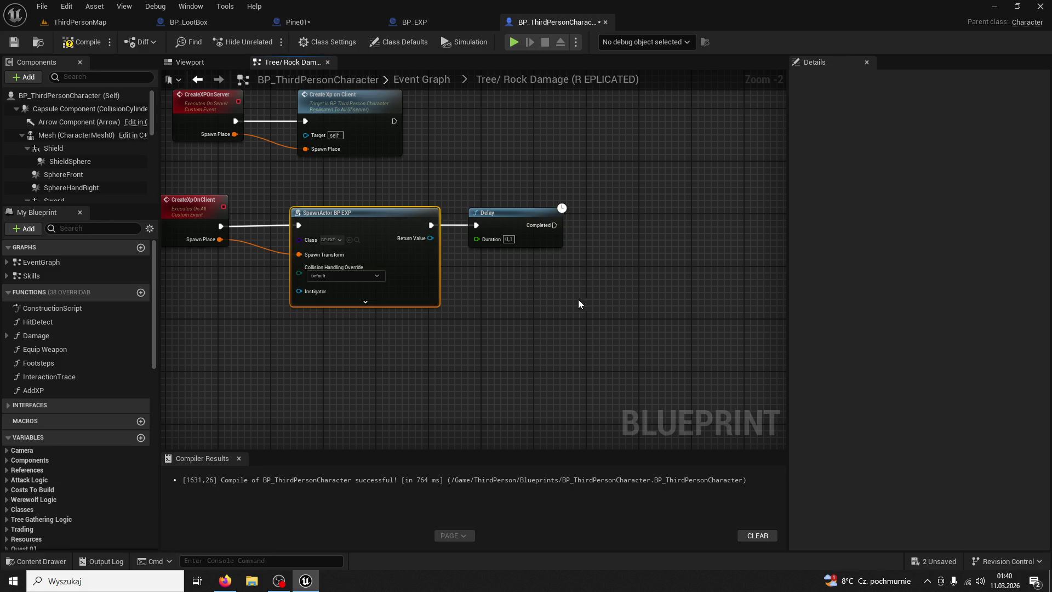
pyautogui.hotkey('ctrl', 'c')
pyautogui.hotkey('ctrl', 'v')
pyautogui.moveTo(549, 237)
pyautogui.mouseDown()
pyautogui.moveTo(500, 200)
pyautogui.moveTo(476, 212)
pyautogui.mouseUp()
pyautogui.moveTo(489, 211); pyautogui.dragTo(482, 205)
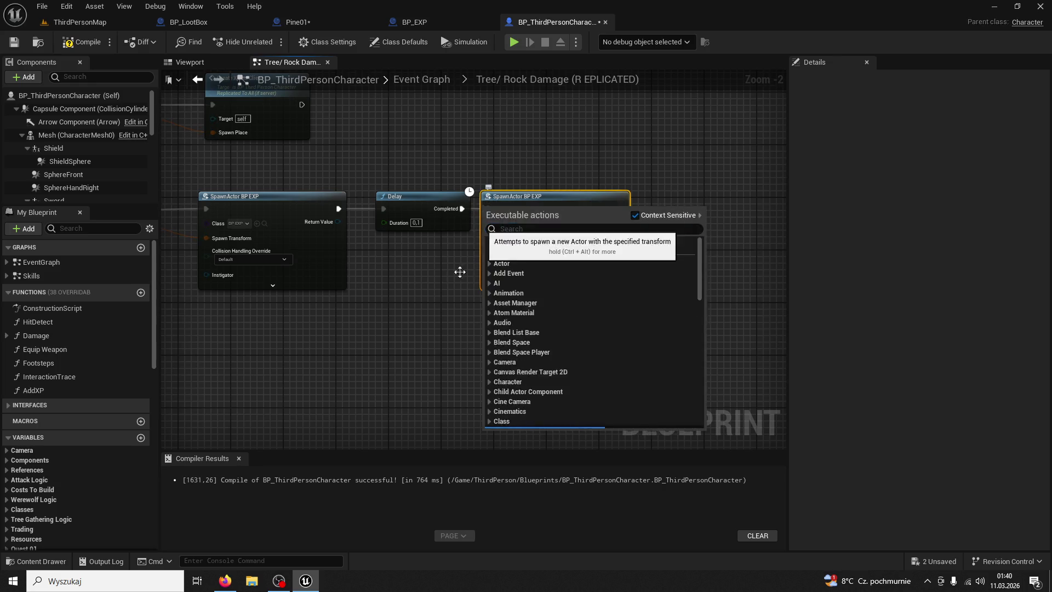
pyautogui.moveTo(460, 272); pyautogui.dragTo(554, 308)
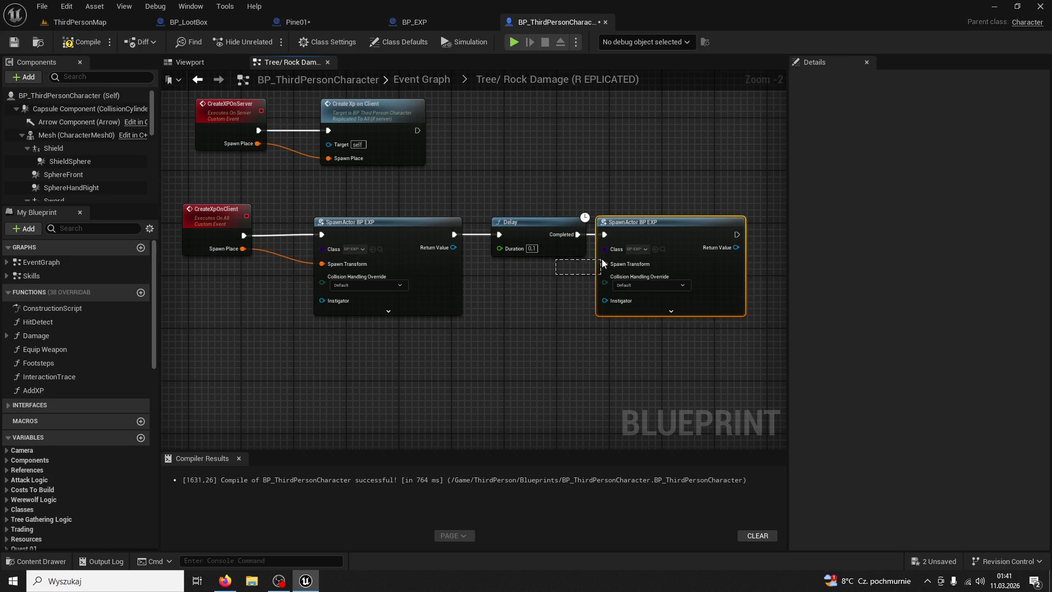
pyautogui.moveTo(604, 263); pyautogui.dragTo(243, 249)
# - Duplicate the Delay and SpawnActor pair twice, wiring each Spawn Transform to Spawn Place
pyautogui.moveTo(572, 234); pyautogui.dragTo(438, 207)
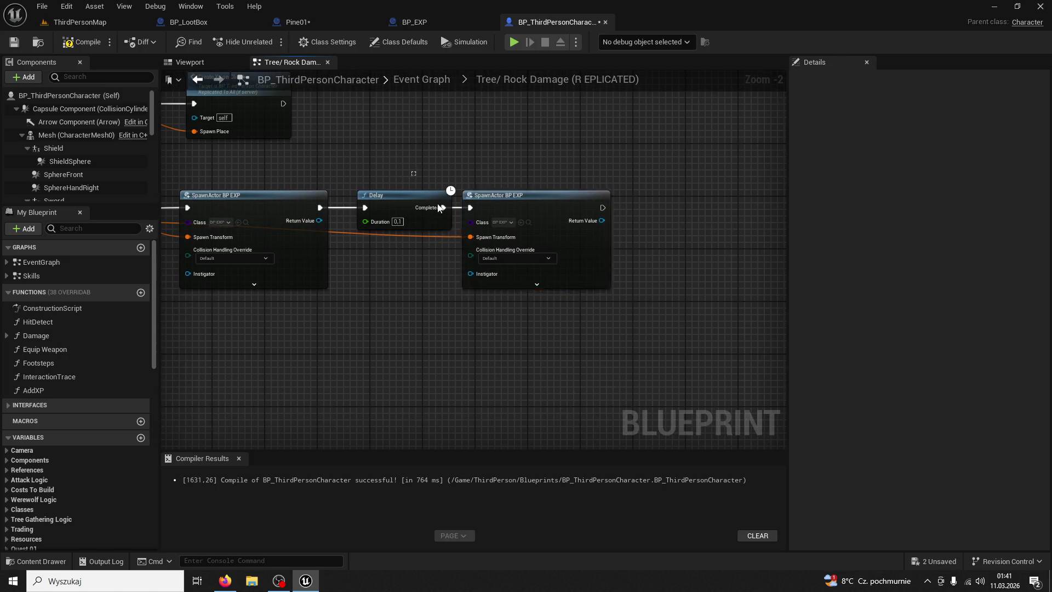
pyautogui.moveTo(679, 274)
pyautogui.mouseDown()
pyautogui.moveTo(528, 224)
pyautogui.moveTo(505, 185)
pyautogui.mouseUp()
pyautogui.hotkey('ctrl', 'c')
pyautogui.hotkey('ctrl', 'v')
pyautogui.click(505, 185)
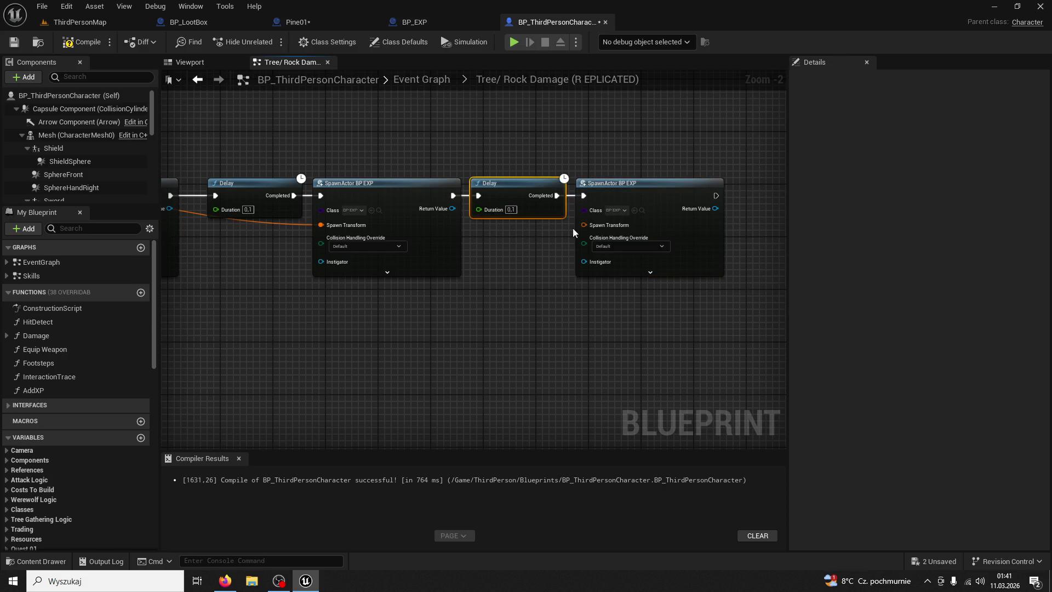
pyautogui.moveTo(589, 224); pyautogui.dragTo(305, 214)
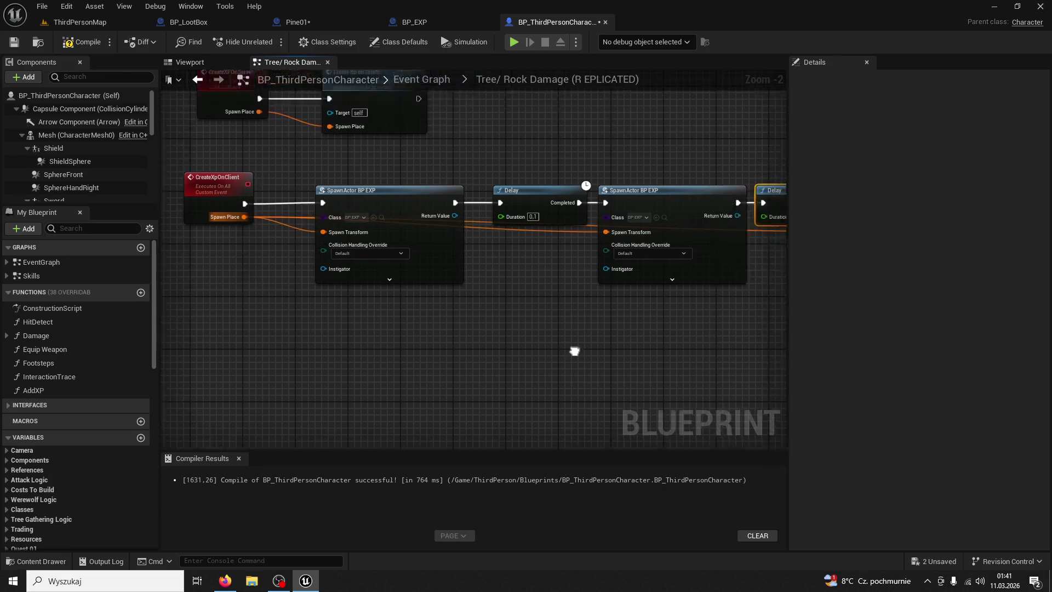
pyautogui.hotkey('ctrl', 'v')
pyautogui.moveTo(588, 228)
pyautogui.mouseDown()
pyautogui.moveTo(573, 175)
pyautogui.moveTo(526, 184)
pyautogui.moveTo(554, 184)
pyautogui.mouseUp()
pyautogui.click(565, 174)
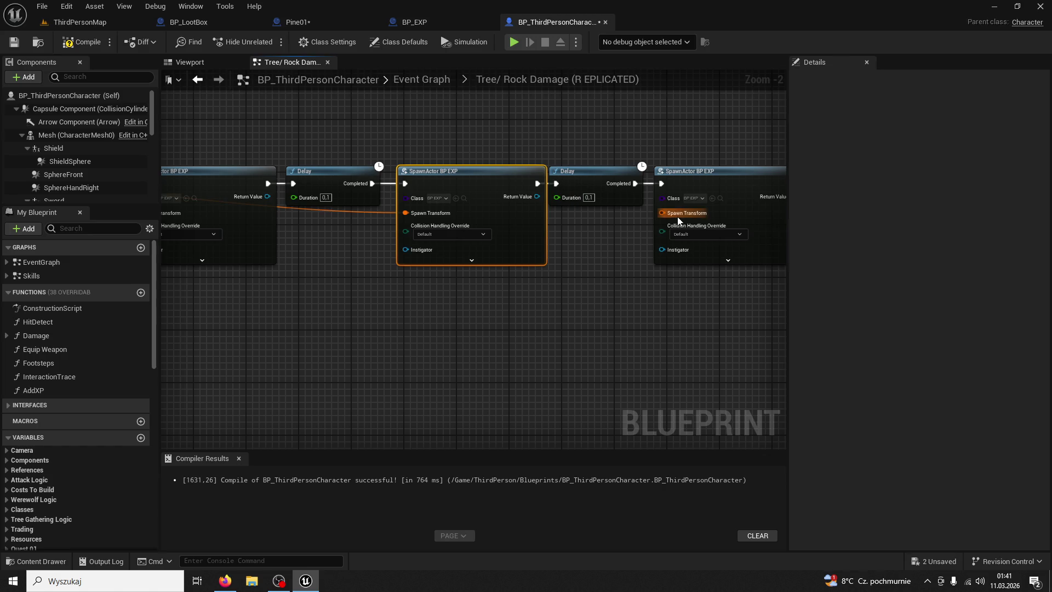
# - Link each SpawnActor BP EXP into the following Delay, undoing a few accidental changes
pyautogui.moveTo(723, 226); pyautogui.dragTo(696, 239)
pyautogui.hotkey('ctrl', 'z')
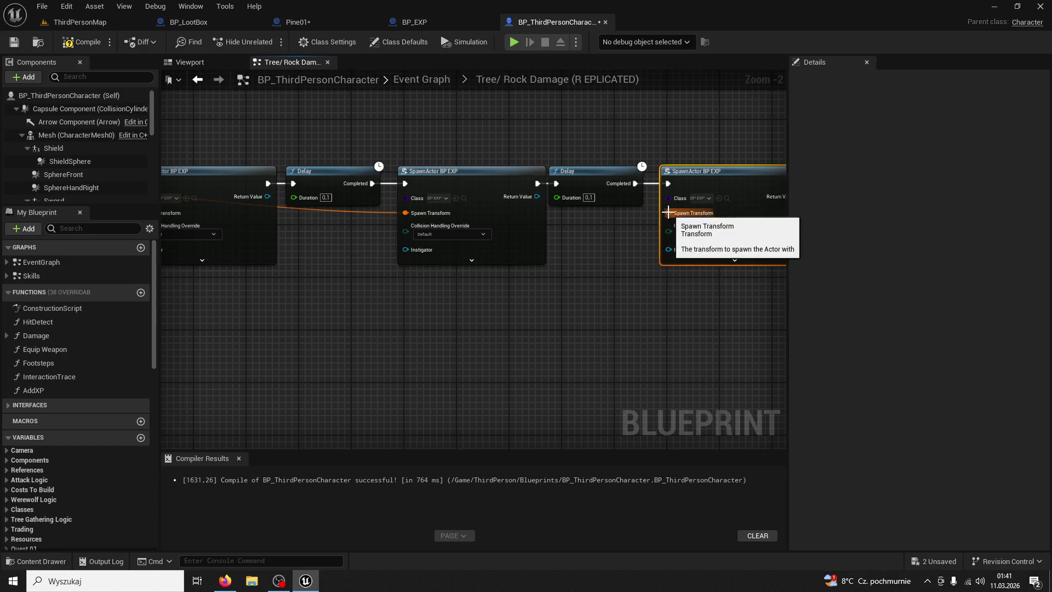
pyautogui.hotkey('ctrl', 'z')
pyautogui.hotkey('ctrl', 'z')
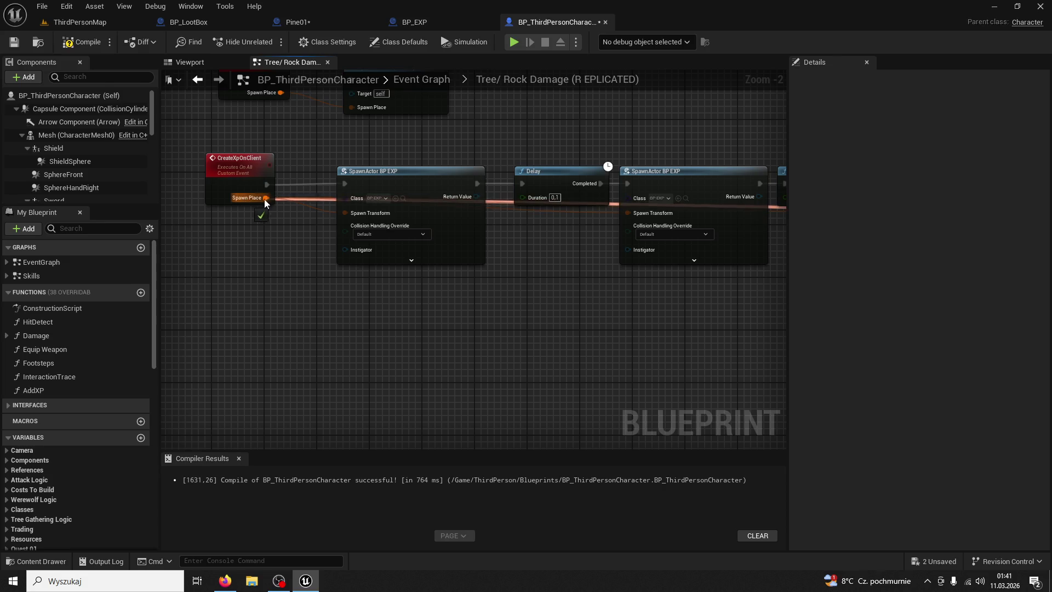
pyautogui.hotkey('ctrl', 'z')
pyautogui.hotkey('ctrl', 'z')
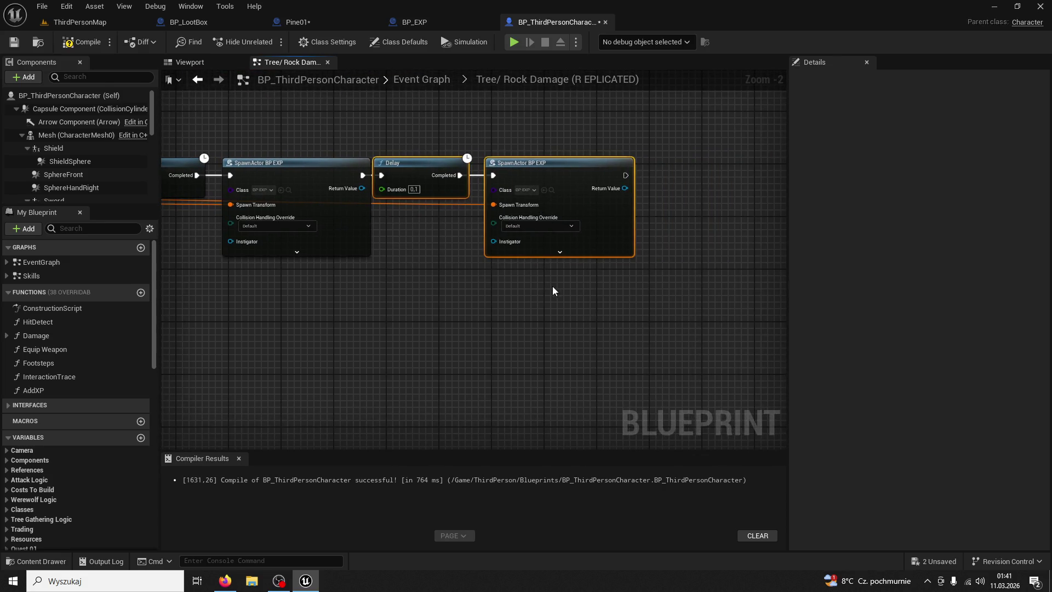
pyautogui.hotkey('ctrl', 'z')
pyautogui.hotkey('ctrl', 'z')
pyautogui.click(386, 185)
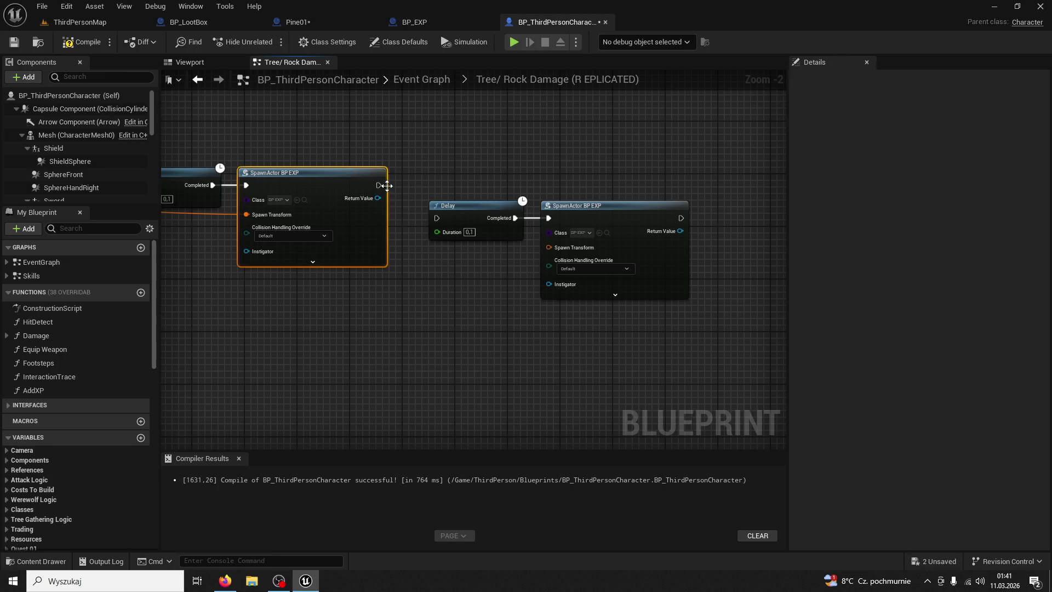
pyautogui.moveTo(549, 247); pyautogui.dragTo(533, 182)
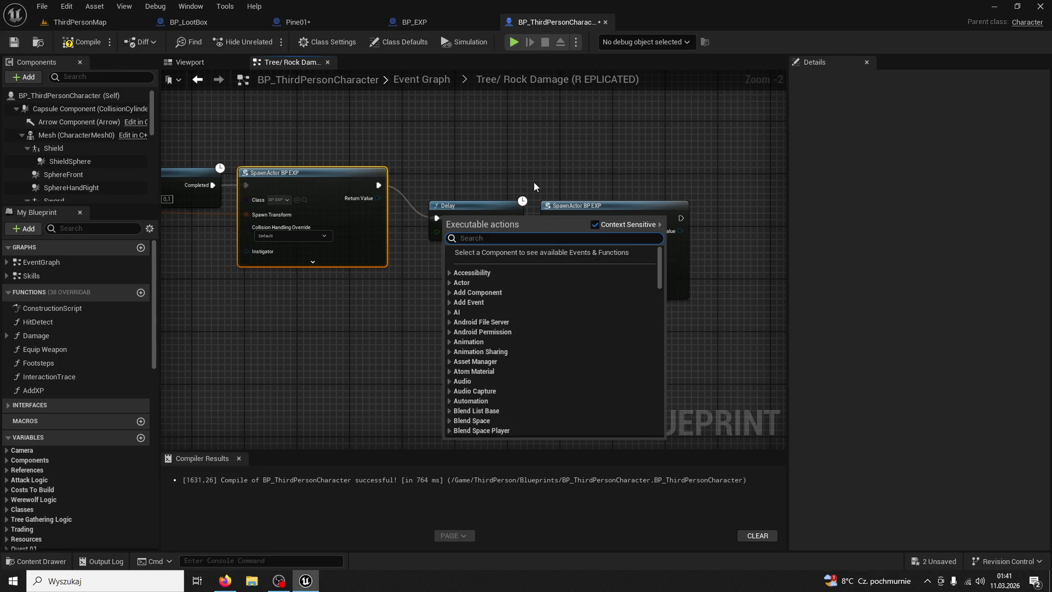
pyautogui.press('Escape')
pyautogui.moveTo(547, 248)
pyautogui.mouseDown()
pyautogui.moveTo(291, 234)
pyautogui.moveTo(233, 218)
pyautogui.mouseUp()
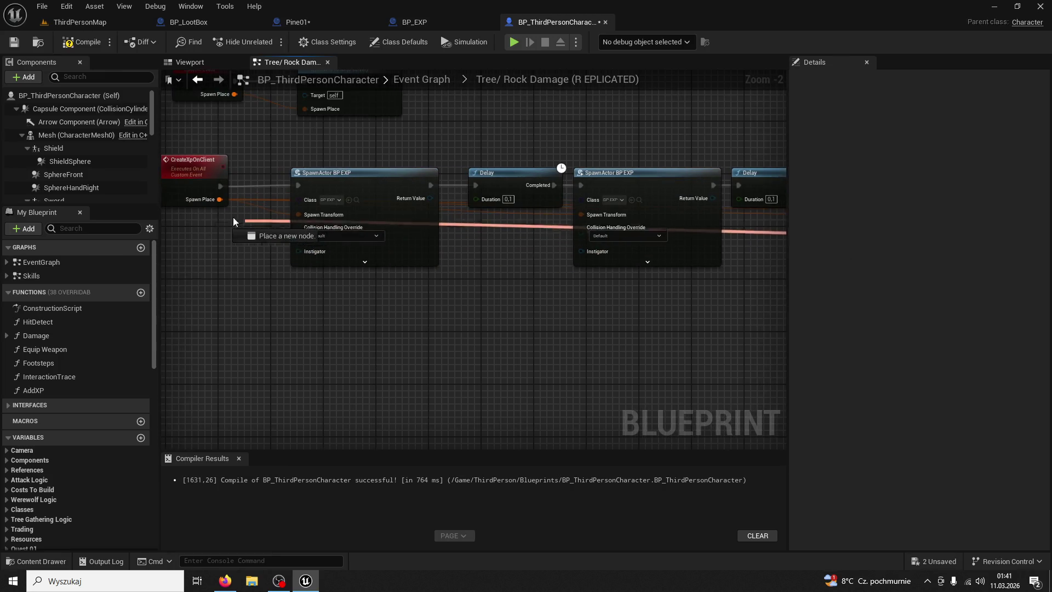
pyautogui.click(78, 25)
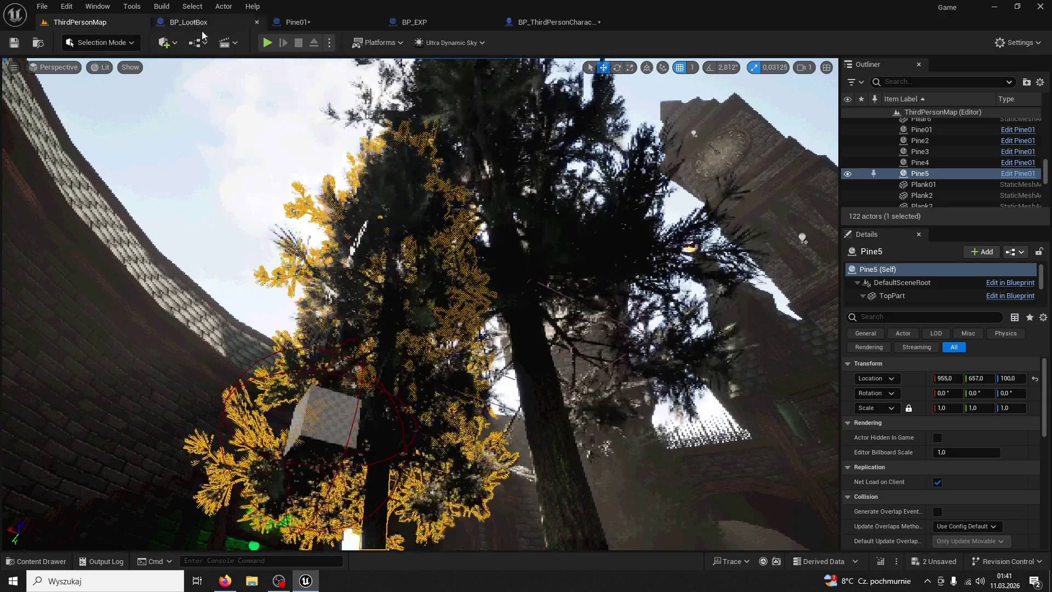
pyautogui.click(269, 42)
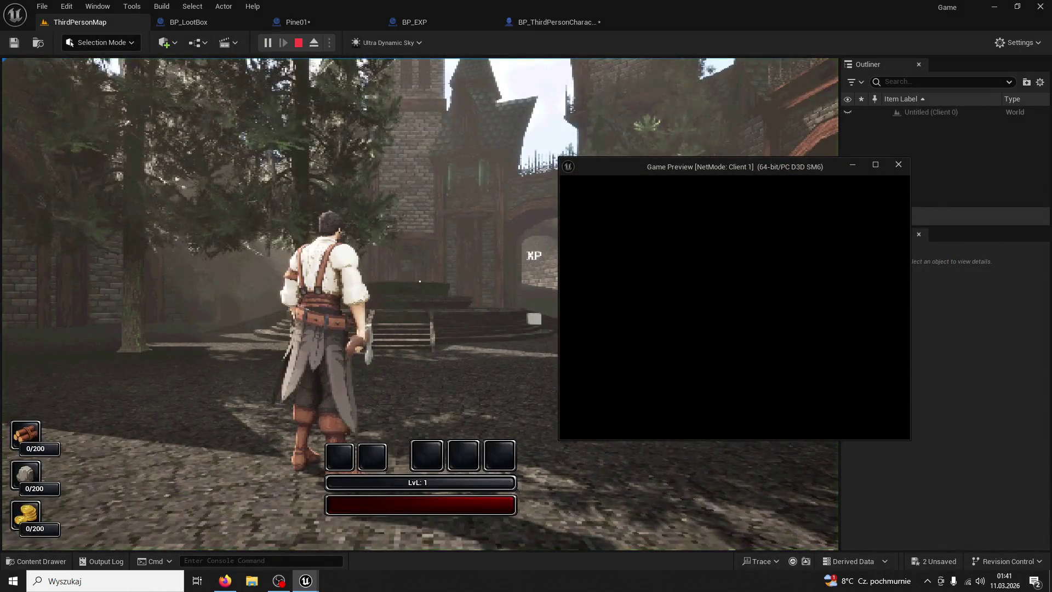
pyautogui.press('super')
pyautogui.press('super')
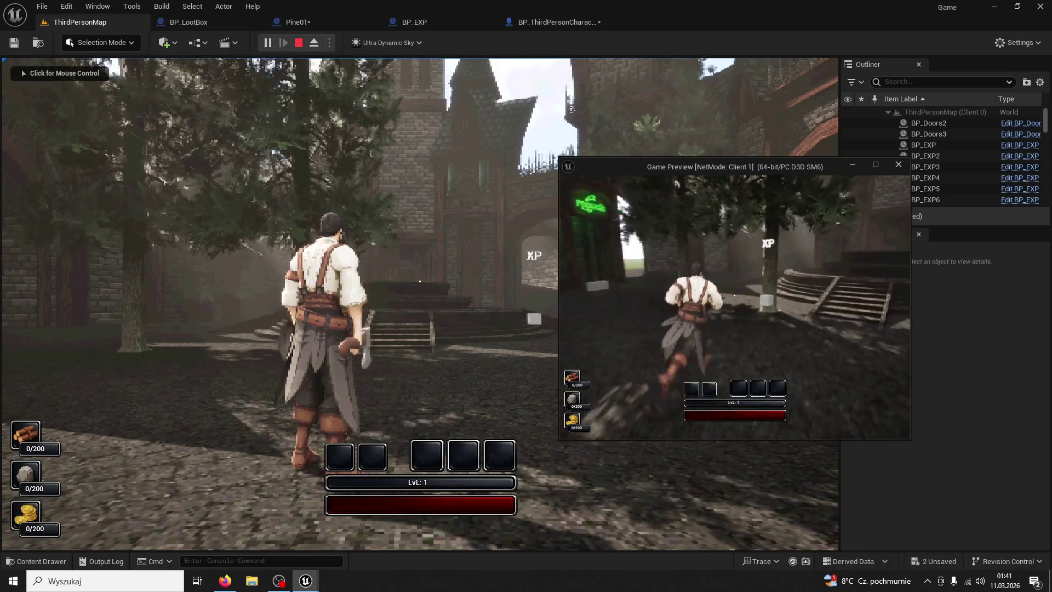
pyautogui.click(735, 295)
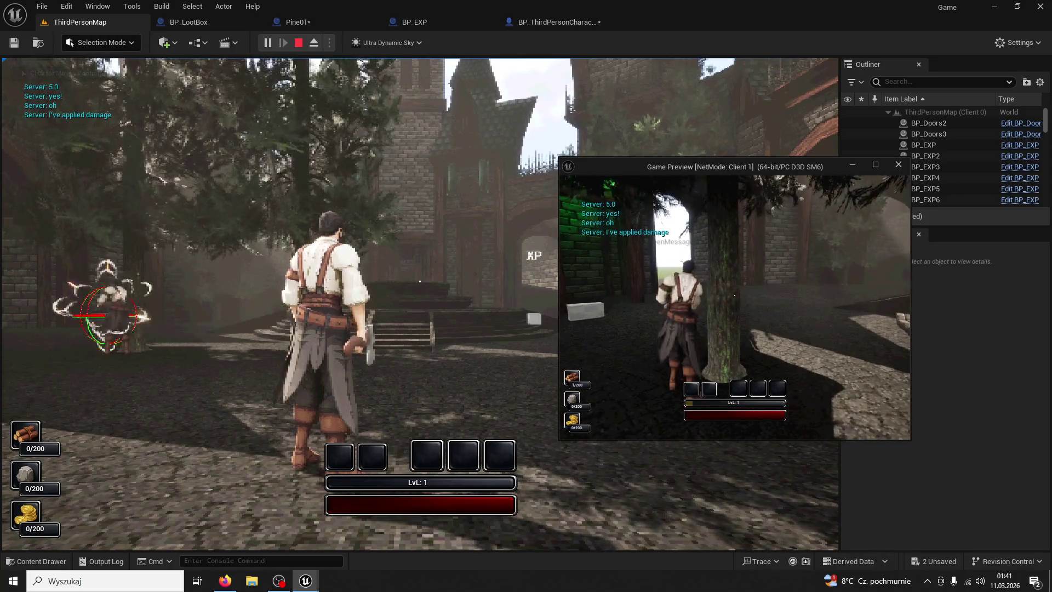
pyautogui.click(735, 296)
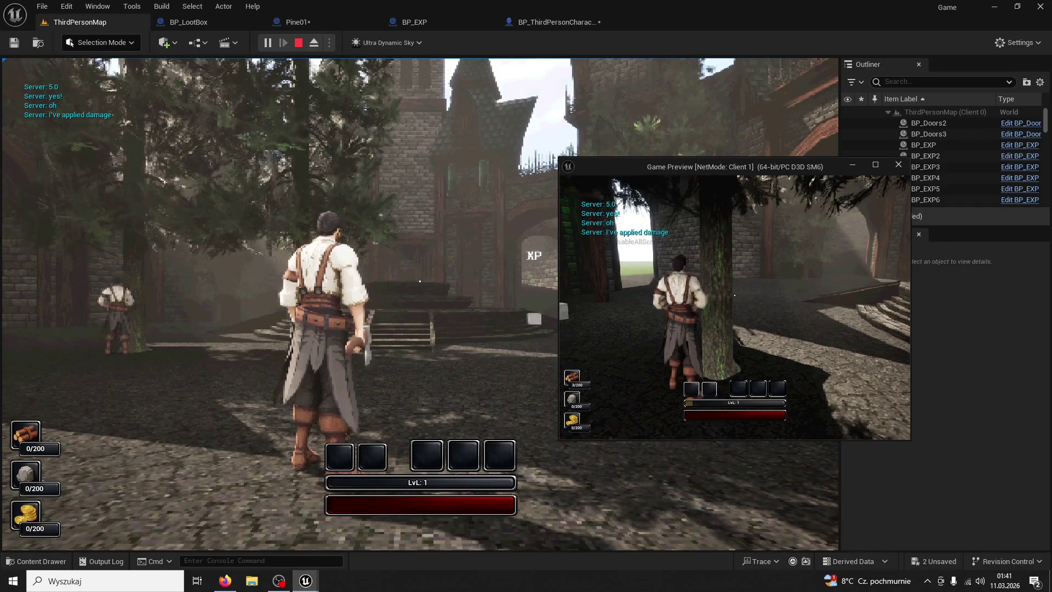
pyautogui.click(734, 295)
pyautogui.click(735, 295)
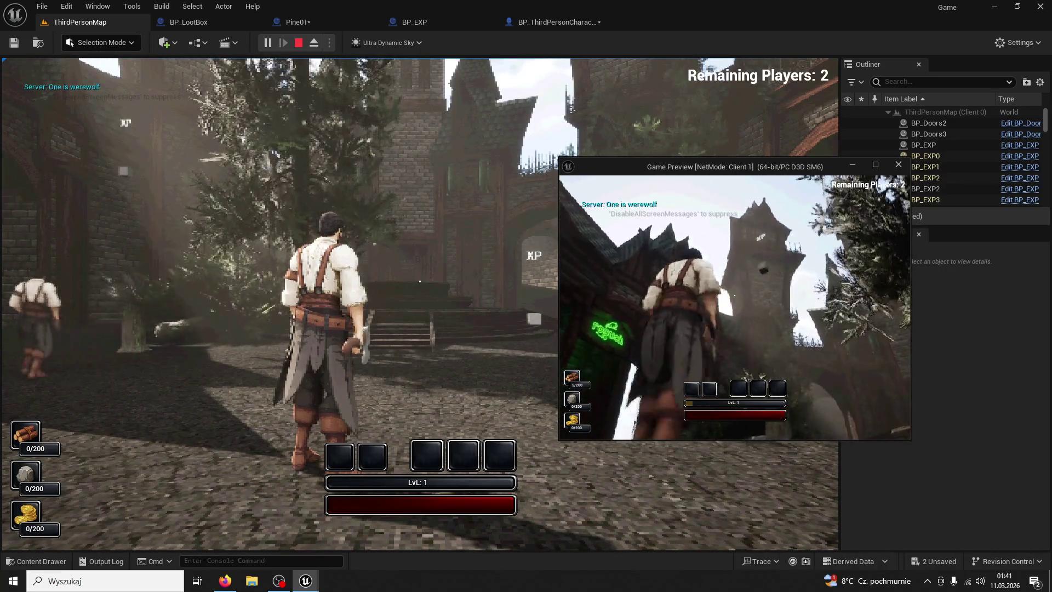
pyautogui.press('super')
pyautogui.click(482, 215)
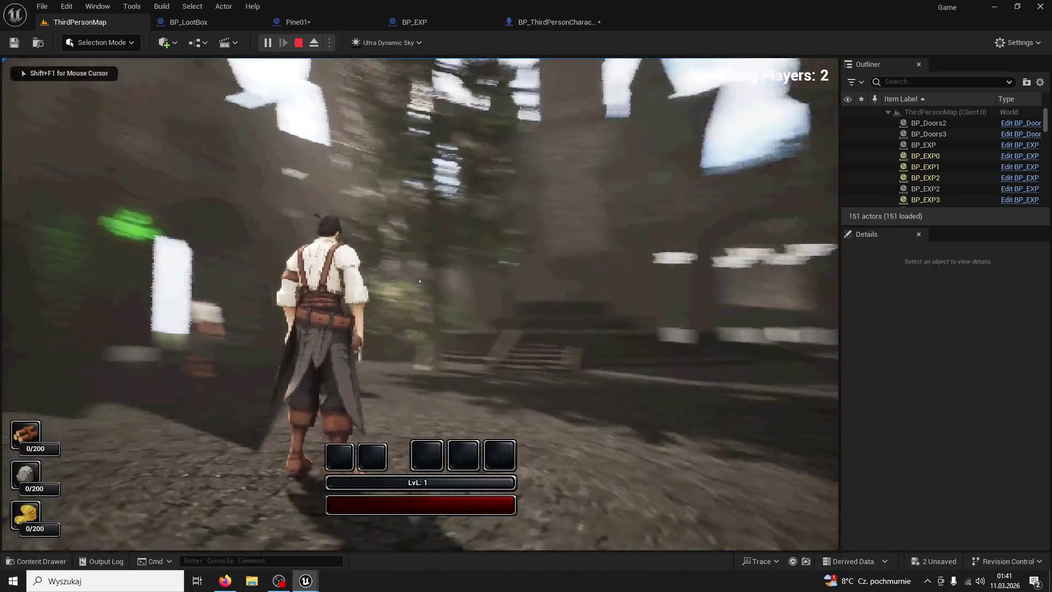
pyautogui.press('w')
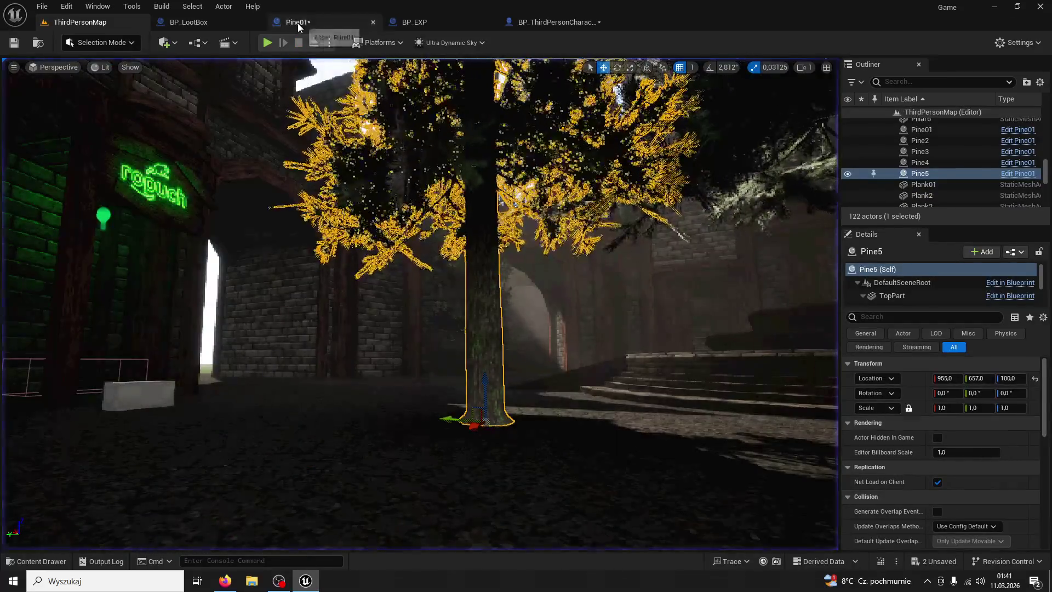
# - Change the Delays between BP EXP spawns to 0,2 seconds, raising them above the chain
pyautogui.click(297, 23)
pyautogui.doubleClick(537, 196)
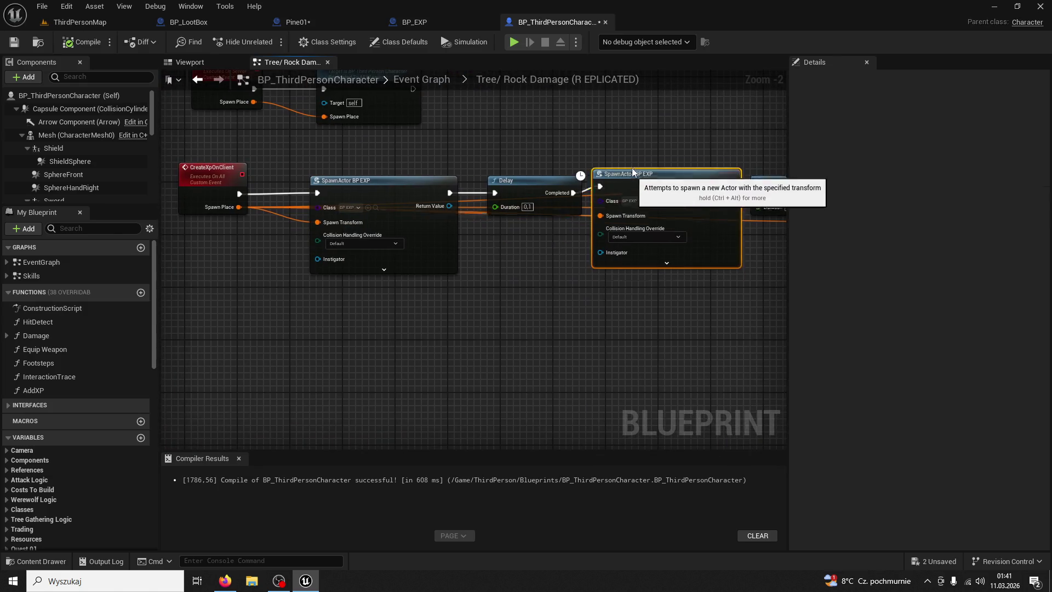
pyautogui.moveTo(608, 181); pyautogui.dragTo(601, 135)
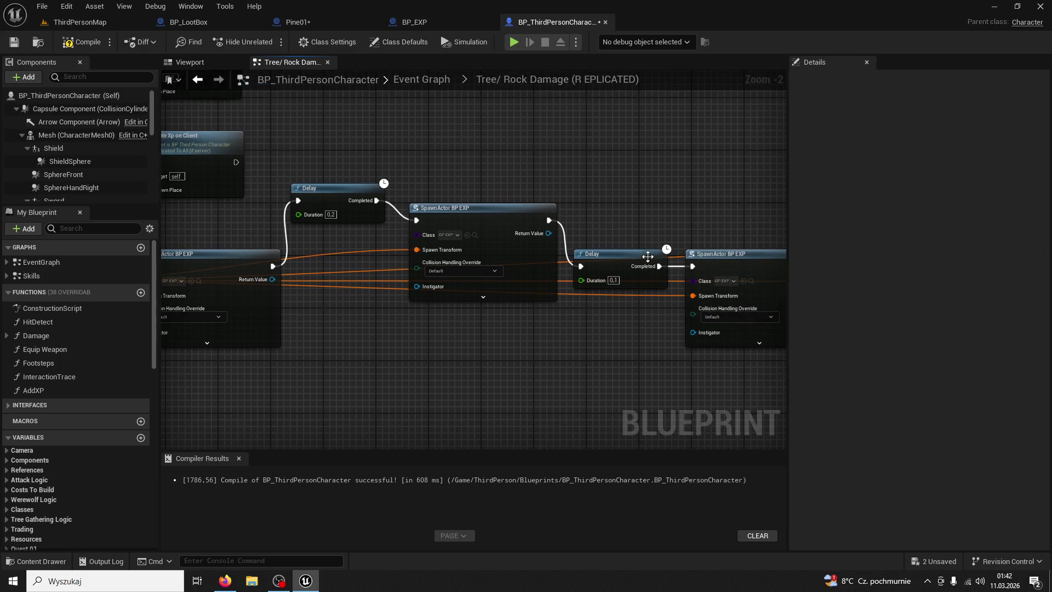
pyautogui.moveTo(629, 241); pyautogui.dragTo(636, 175)
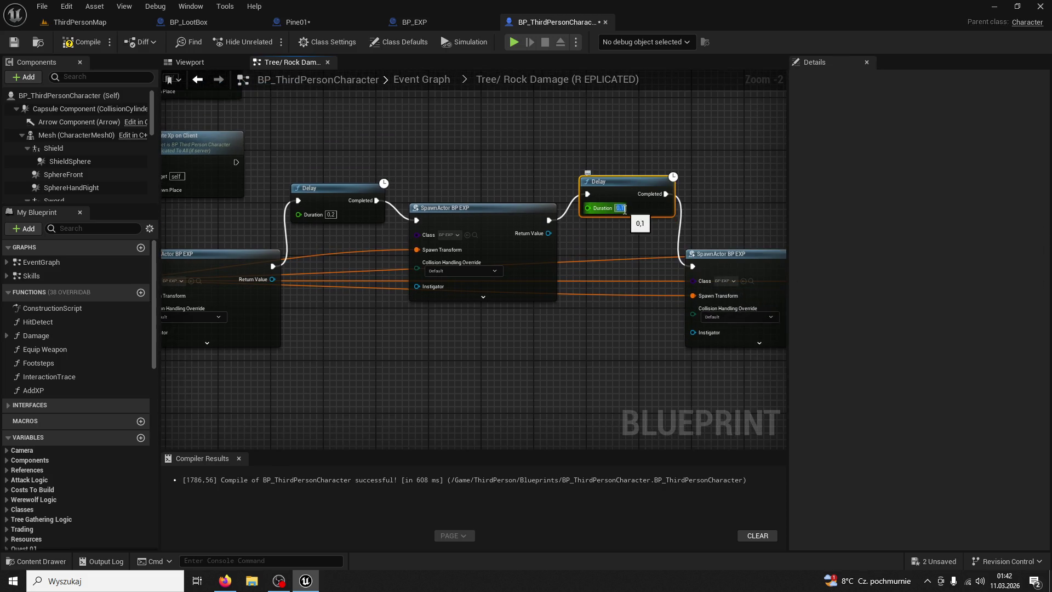
pyautogui.write('0,2')
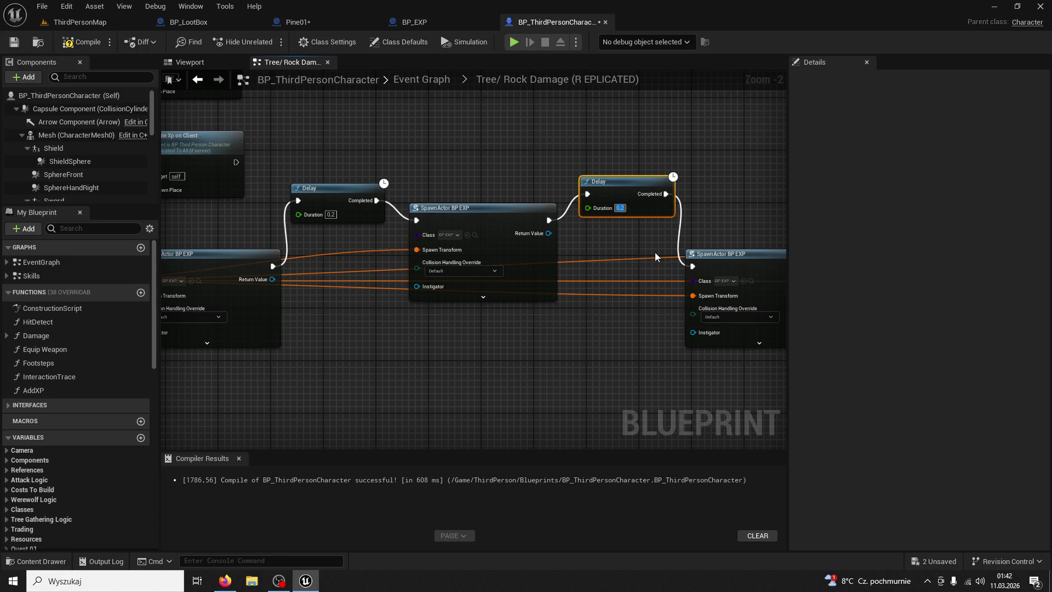
pyautogui.moveTo(492, 362)
pyautogui.mouseDown()
pyautogui.moveTo(452, 351)
pyautogui.moveTo(320, 363)
pyautogui.mouseUp()
pyautogui.click(711, 227)
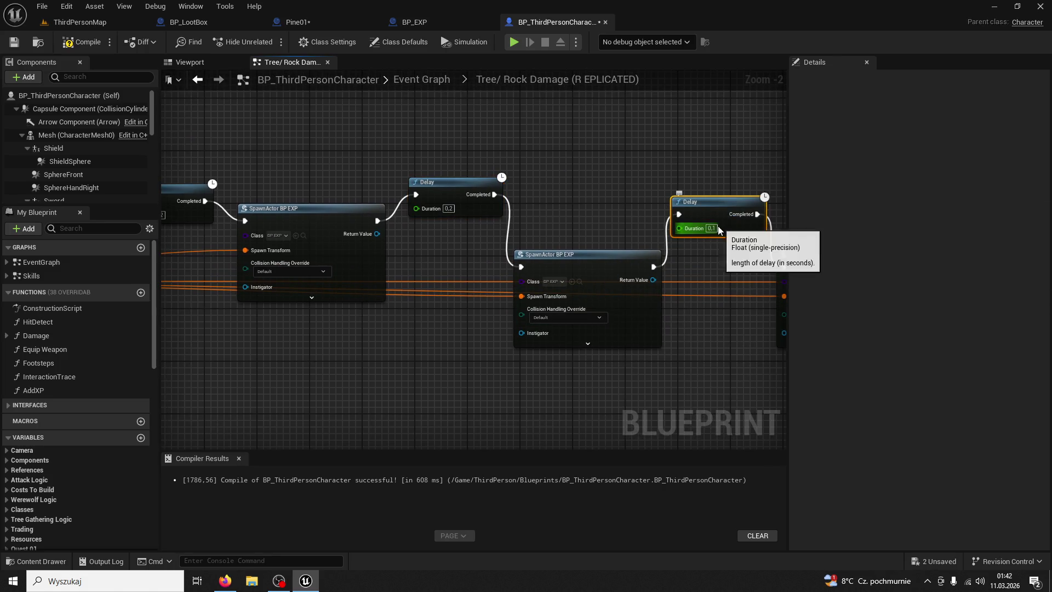
pyautogui.write('0,2')
pyautogui.press('Return')
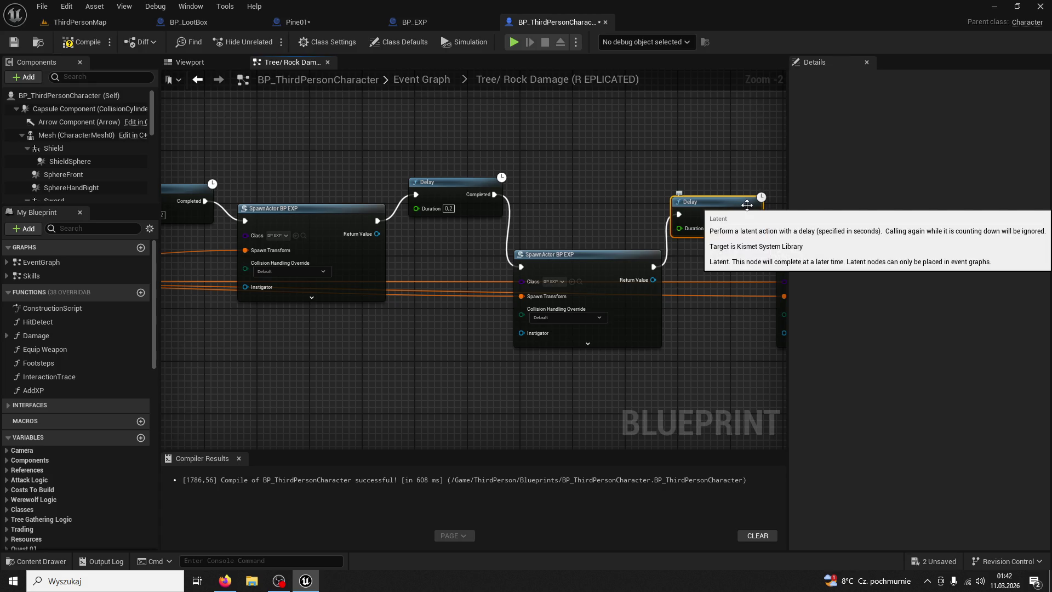
pyautogui.moveTo(734, 356); pyautogui.dragTo(545, 352)
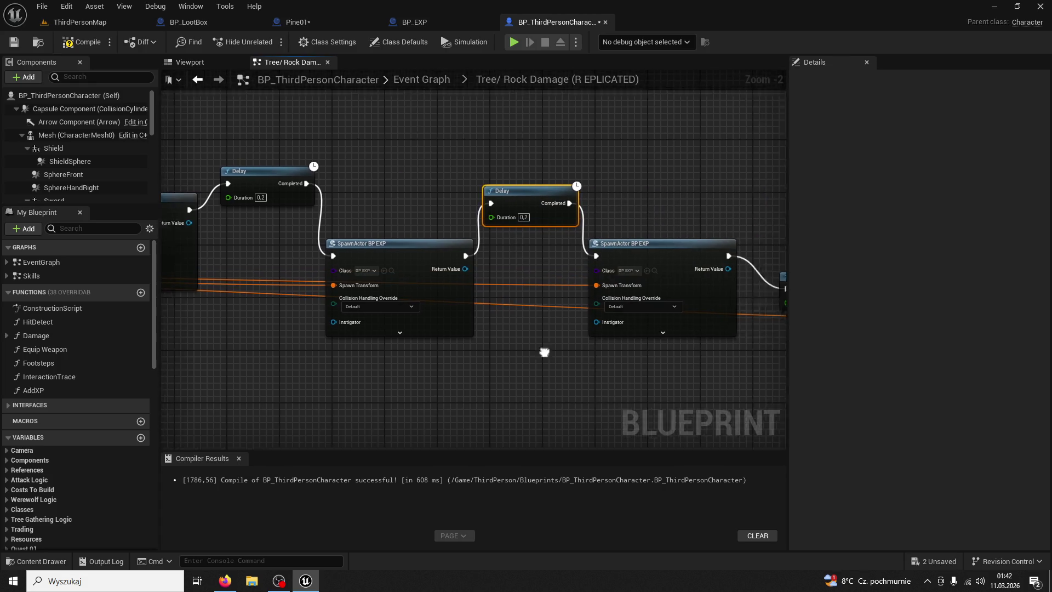
pyautogui.moveTo(797, 324); pyautogui.dragTo(558, 301)
pyautogui.moveTo(597, 262); pyautogui.dragTo(597, 210)
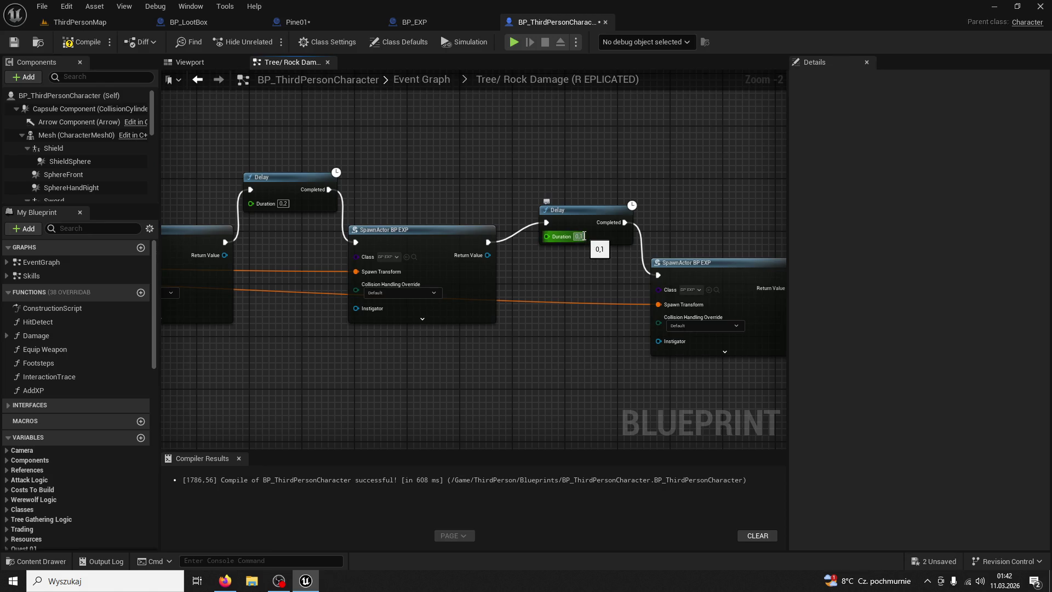
# - Start a multiplayer playtest on ThirdPersonMap and walk the client into the XP orbs
pyautogui.click(91, 24)
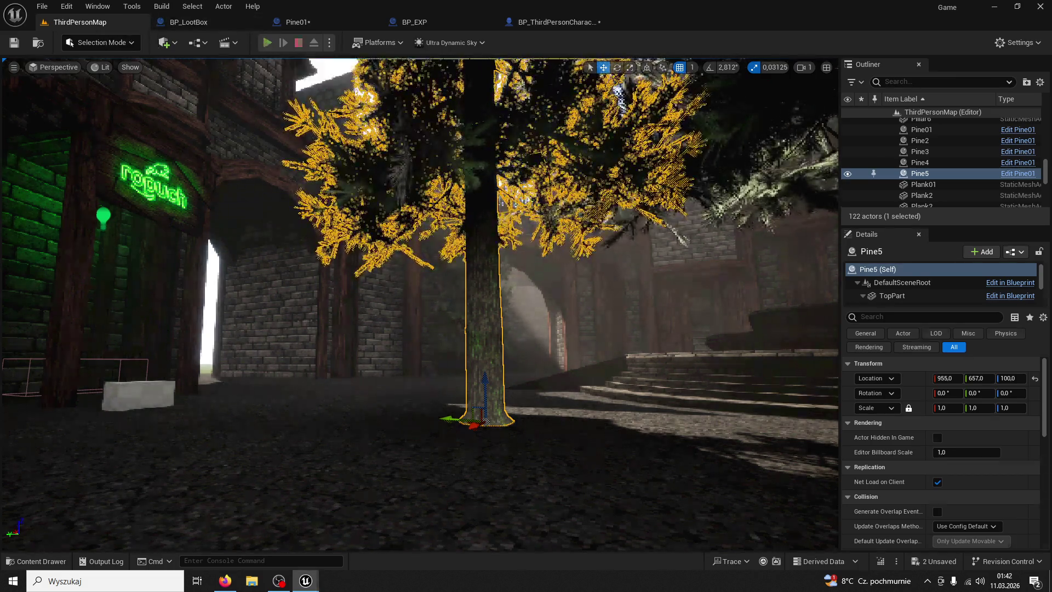
pyautogui.hotkey('alt', 'p')
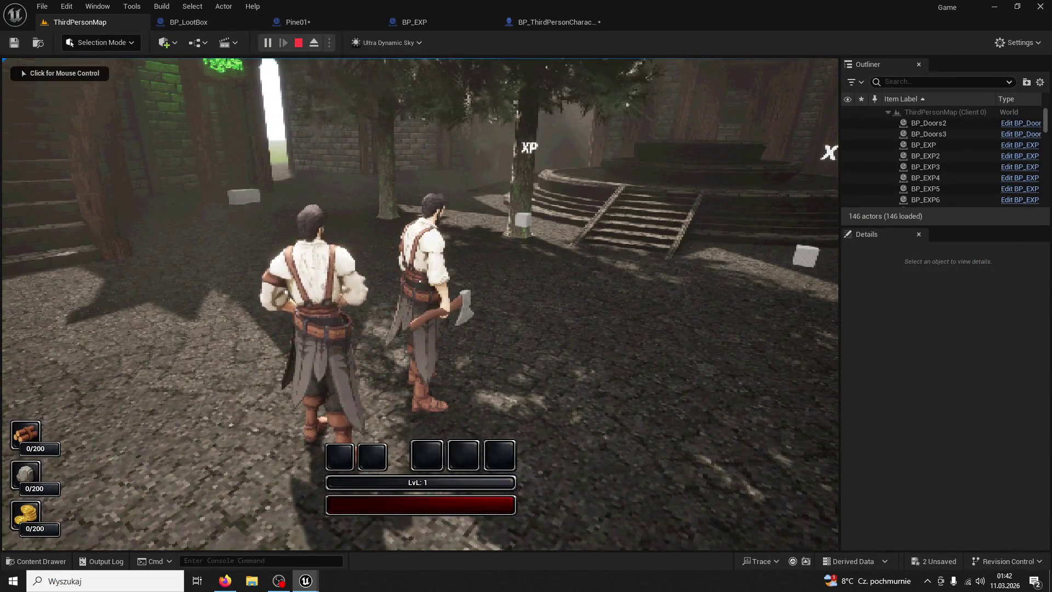
pyautogui.press('super')
pyautogui.moveTo(306, 581)
pyautogui.click(364, 539)
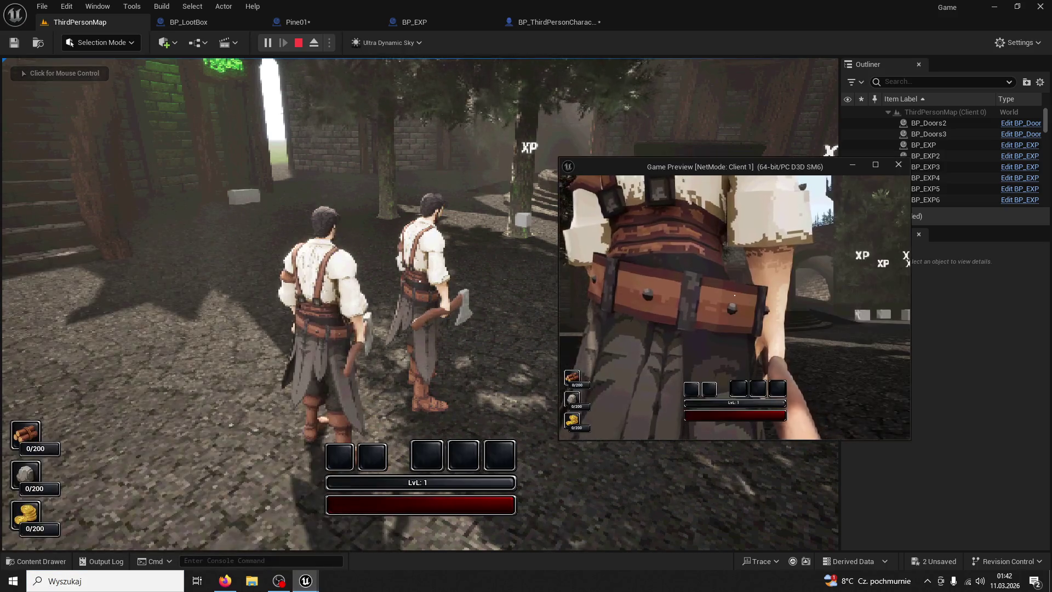
pyautogui.press('w')
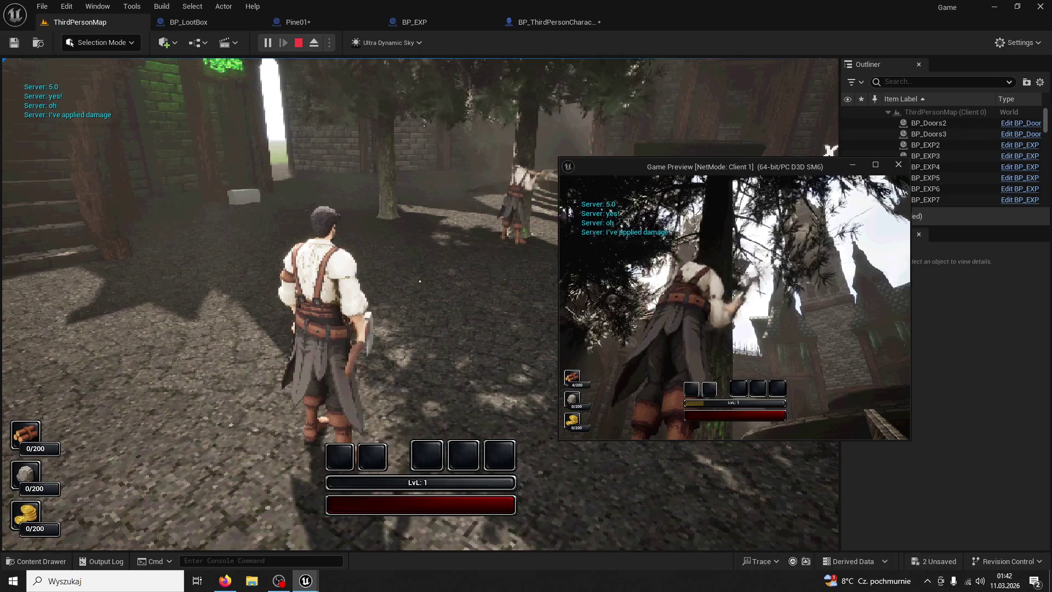
pyautogui.press('w')
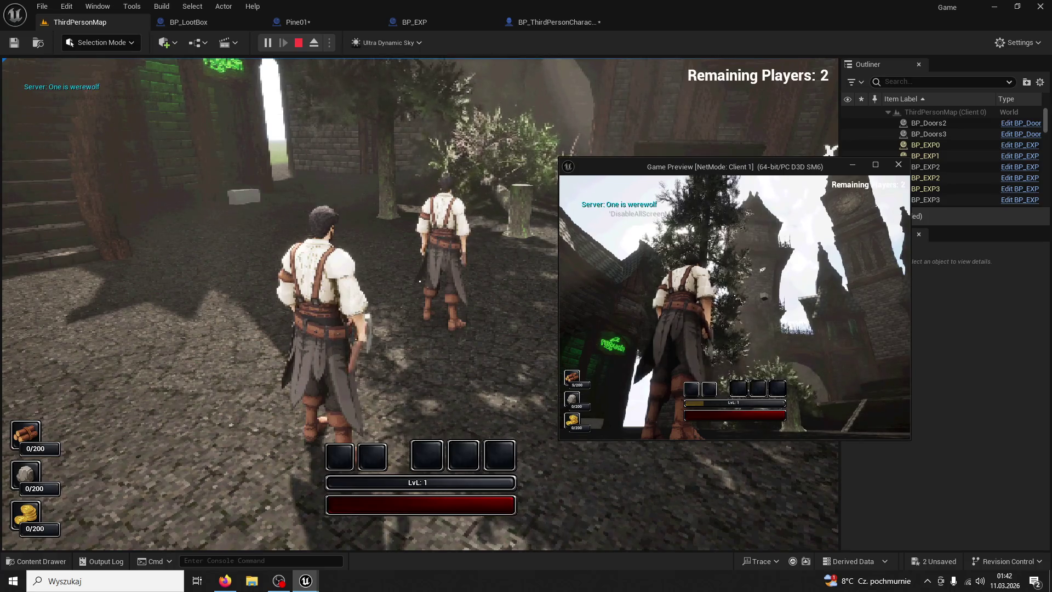
# - Chop the tree five times with the server character, then end the playtest
pyautogui.click(493, 274)
pyautogui.press('w')
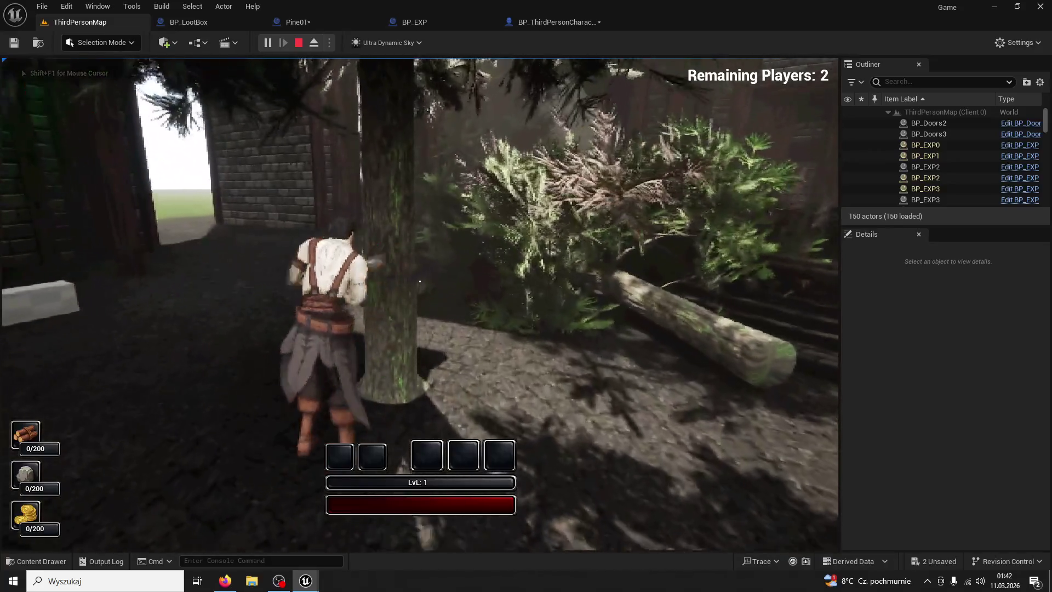
pyautogui.click(420, 281)
pyautogui.click(419, 281)
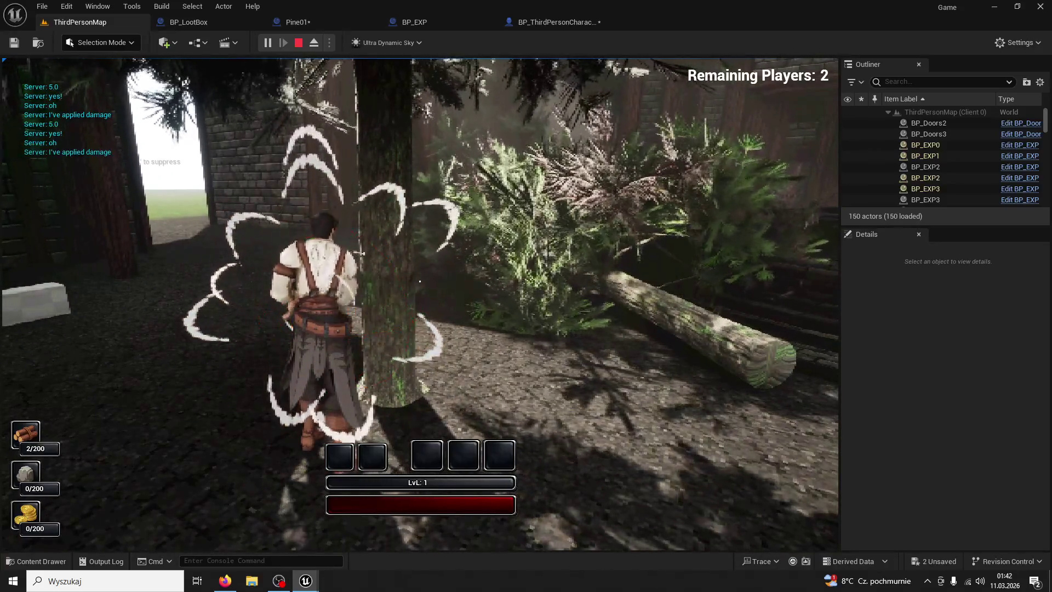
pyautogui.click(420, 281)
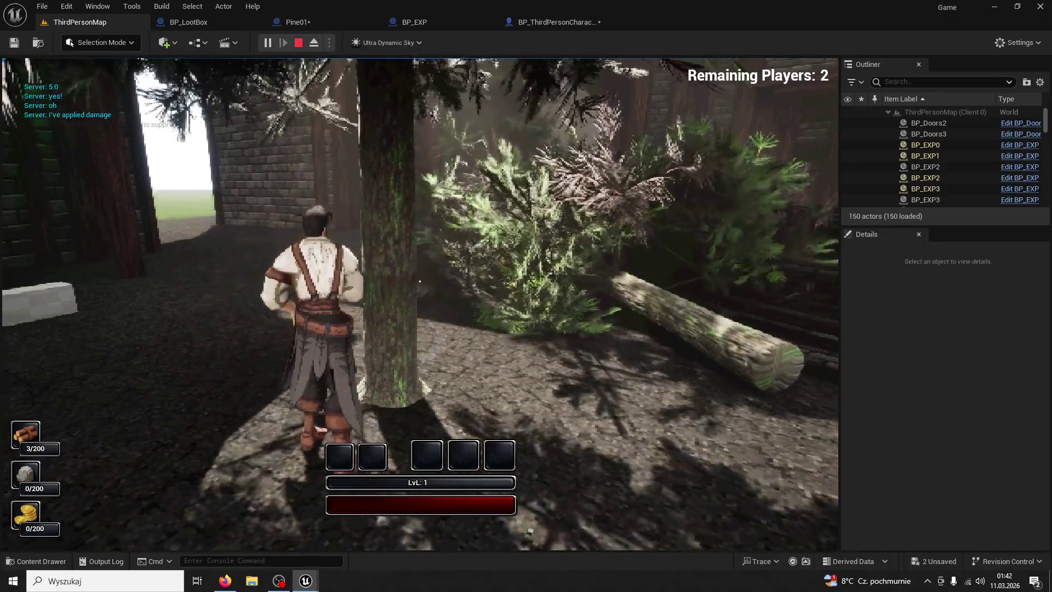
pyautogui.click(419, 281)
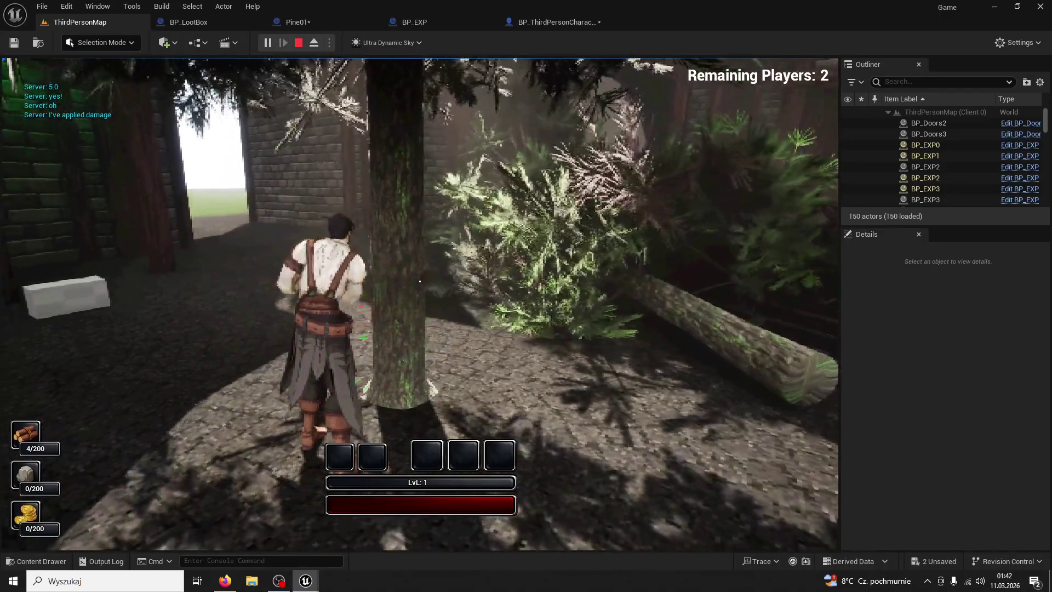
pyautogui.click(420, 281)
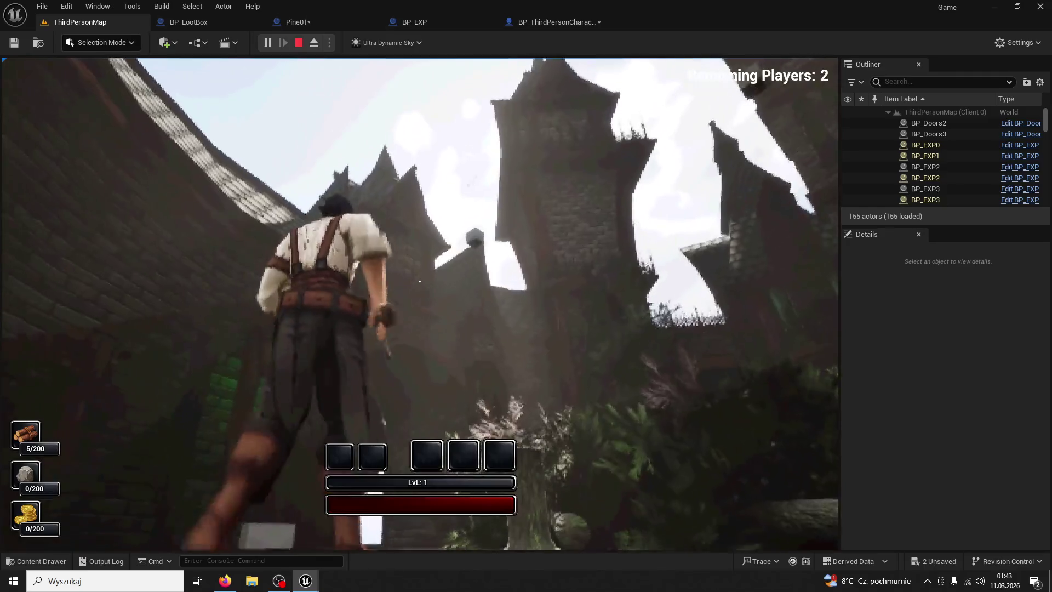
pyautogui.press('super')
pyautogui.click(306, 581)
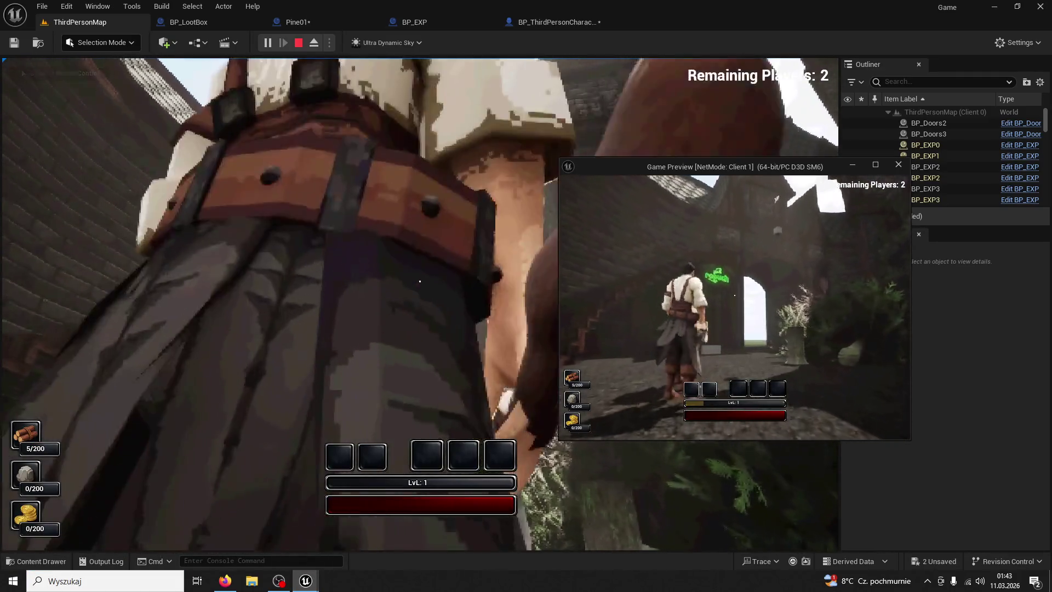
pyautogui.press('Escape')
pyautogui.click(361, 26)
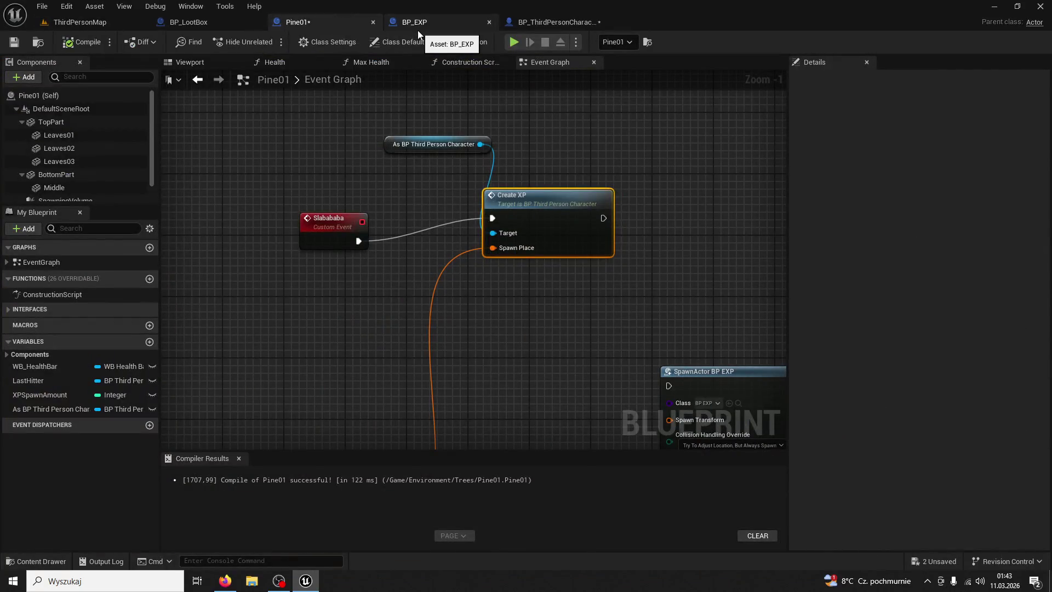
# - Delete the repeated Delay and SpawnActor BP EXP nodes, plus the leftover Delay, from Tree/Rock Damage
pyautogui.click(417, 31)
pyautogui.click(525, 24)
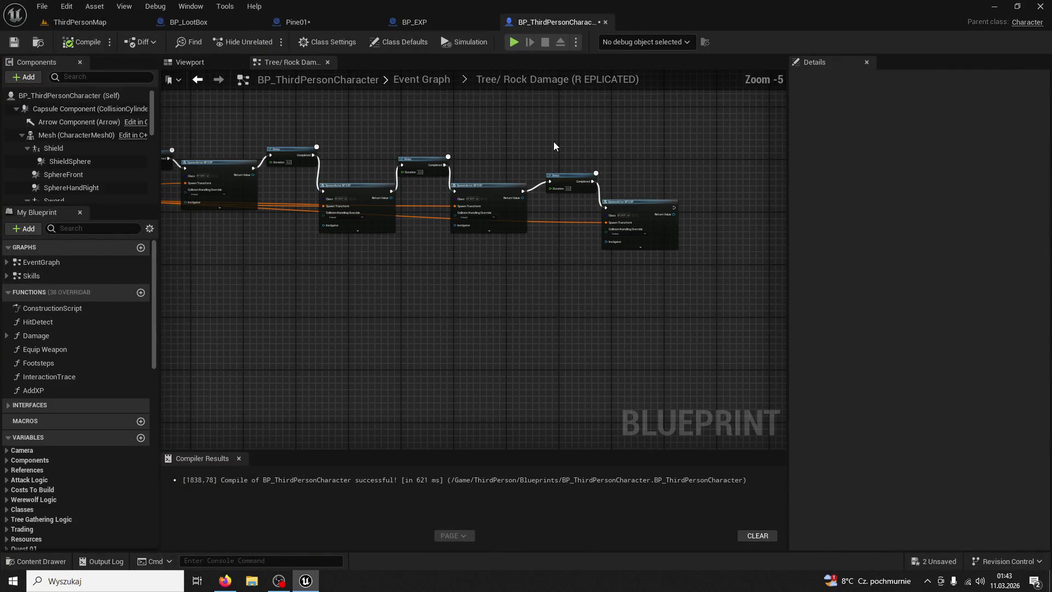
pyautogui.moveTo(554, 142); pyautogui.dragTo(616, 232)
pyautogui.moveTo(284, 391); pyautogui.dragTo(284, 391)
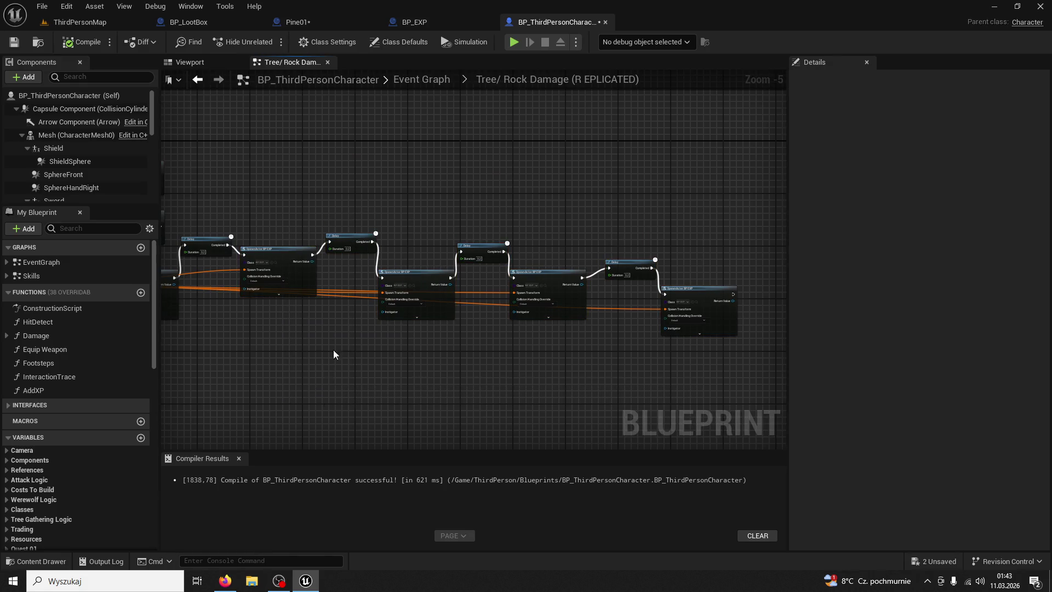
pyautogui.moveTo(293, 200)
pyautogui.mouseDown()
pyautogui.moveTo(580, 357)
pyautogui.moveTo(657, 358)
pyautogui.mouseUp()
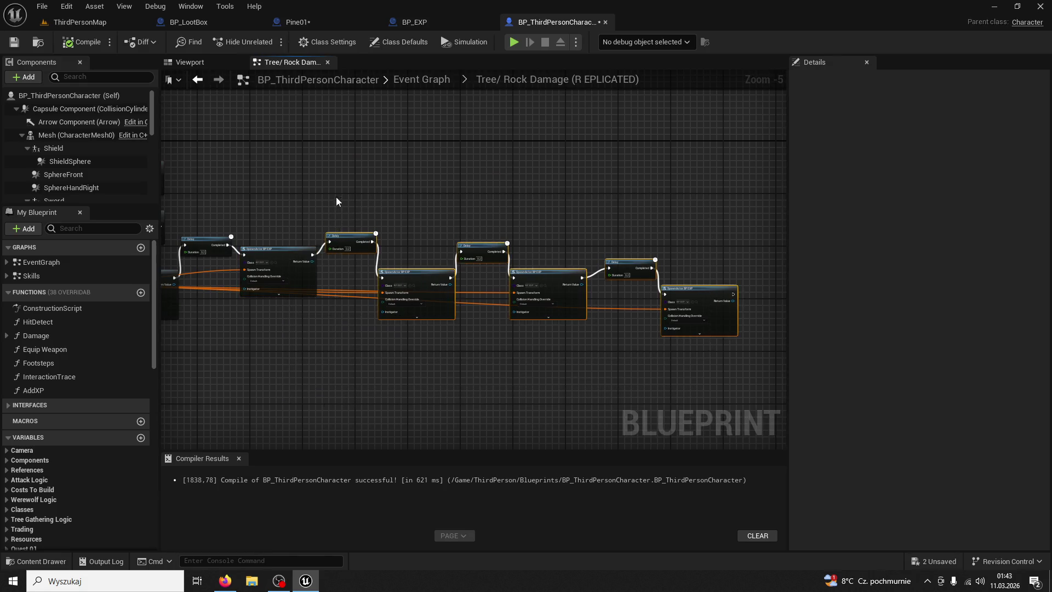
pyautogui.moveTo(336, 196)
pyautogui.mouseDown()
pyautogui.moveTo(363, 254)
pyautogui.moveTo(700, 377)
pyautogui.mouseUp()
pyautogui.press('Delete')
pyautogui.moveTo(264, 298); pyautogui.dragTo(550, 305)
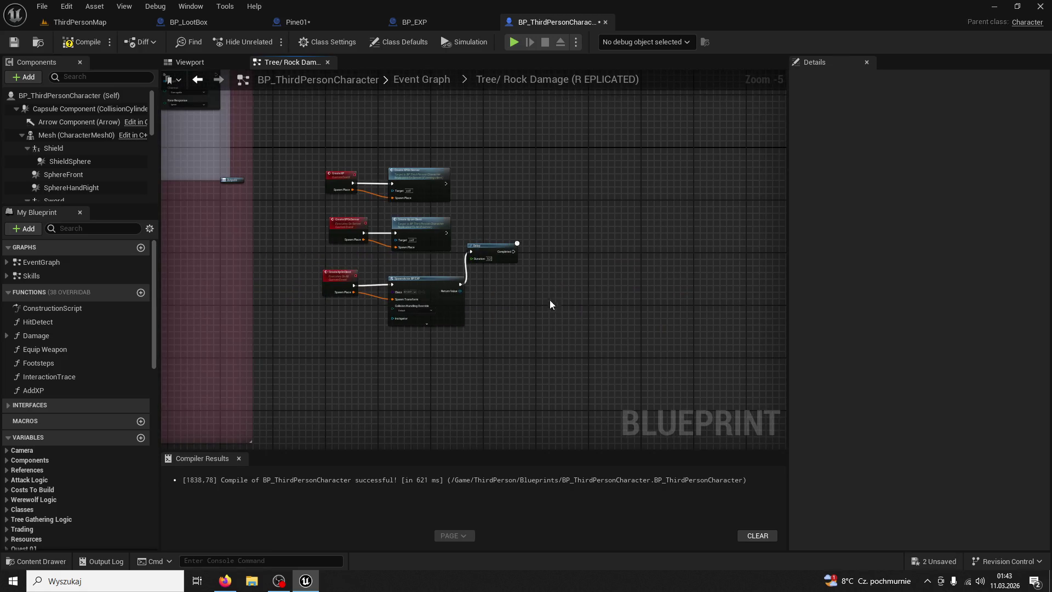
pyautogui.click(501, 253)
pyautogui.press('Delete')
pyautogui.scroll(4, 462, 292)
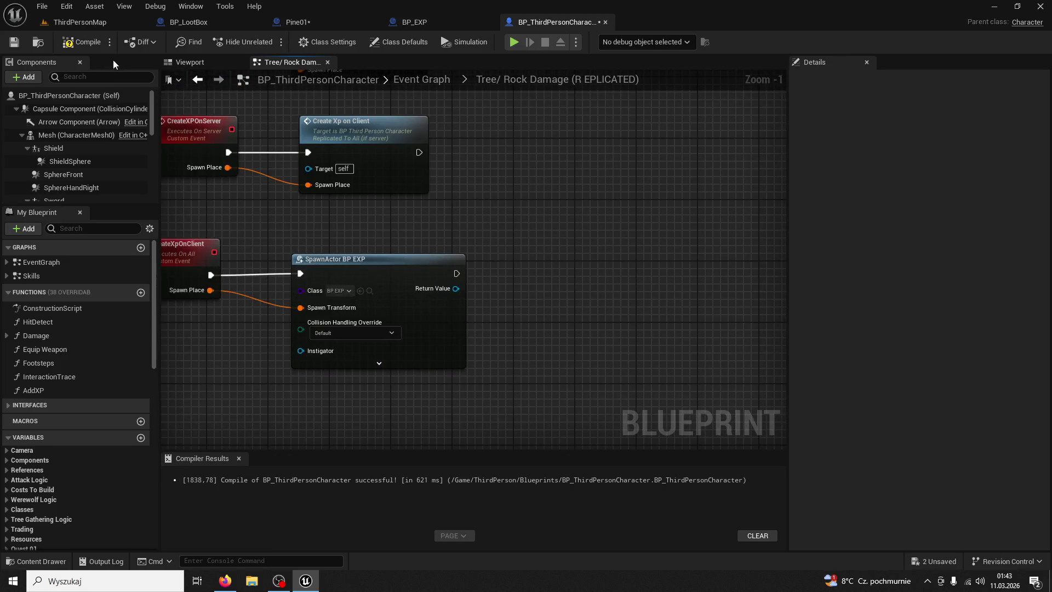
# - Bring Pine01's event graph into view around its Create XP node
pyautogui.click(425, 25)
pyautogui.click(323, 22)
pyautogui.click(235, 21)
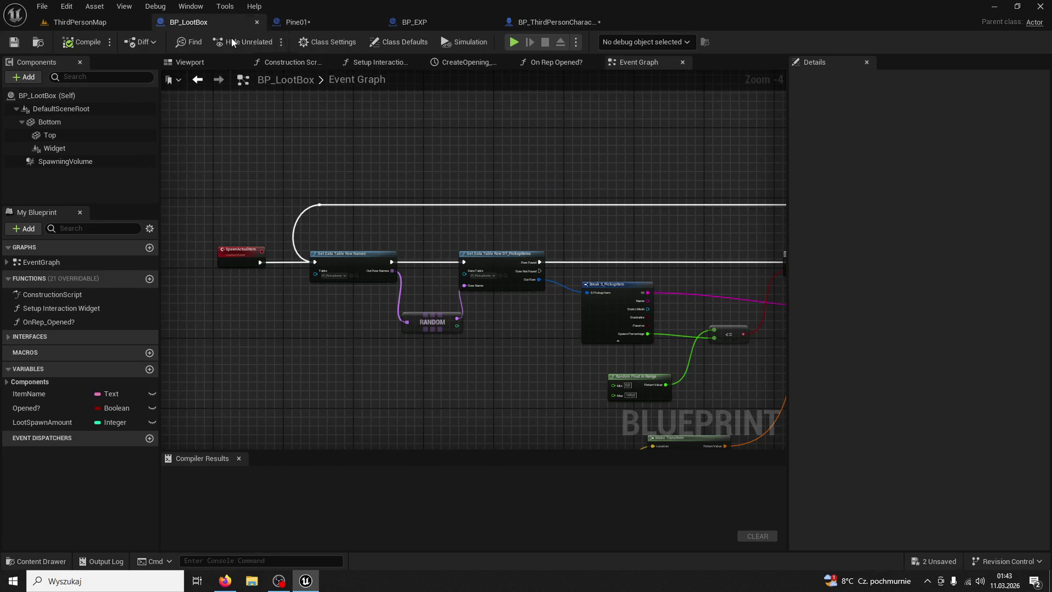
pyautogui.click(323, 22)
pyautogui.moveTo(452, 168)
pyautogui.mouseDown()
pyautogui.moveTo(510, 260)
pyautogui.moveTo(508, 238)
pyautogui.mouseUp()
pyautogui.scroll(-3, 464, 237)
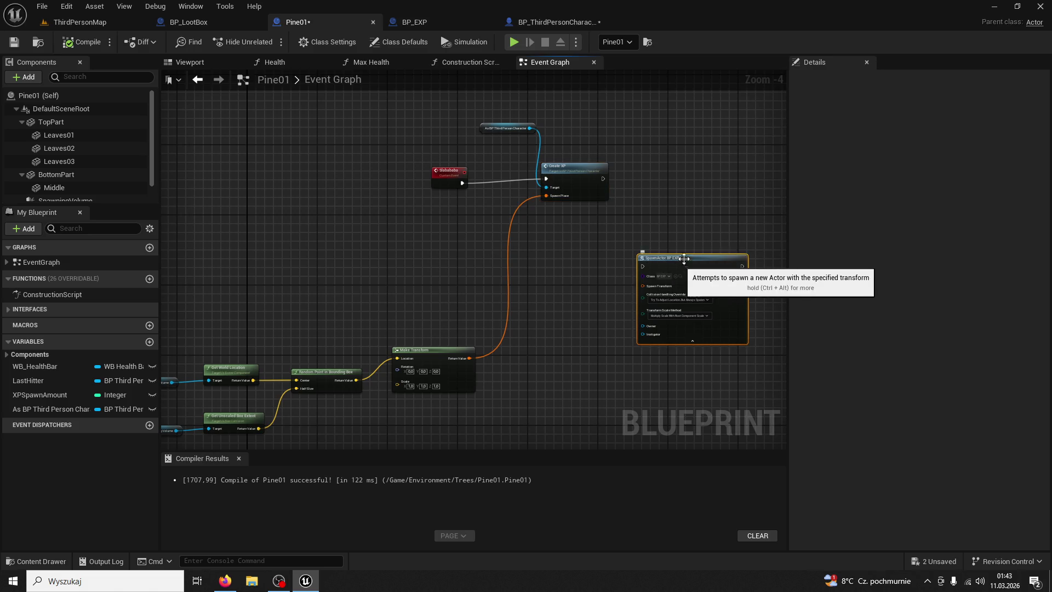
# - Delete Pine01's SpawnActor BP EXP node and add a 0.2-second Delay after the Slababa call
pyautogui.moveTo(683, 259)
pyautogui.mouseDown()
pyautogui.moveTo(497, 227)
pyautogui.moveTo(228, 95)
pyautogui.mouseUp()
pyautogui.press('Delete')
pyautogui.moveTo(378, 134); pyautogui.dragTo(441, 266)
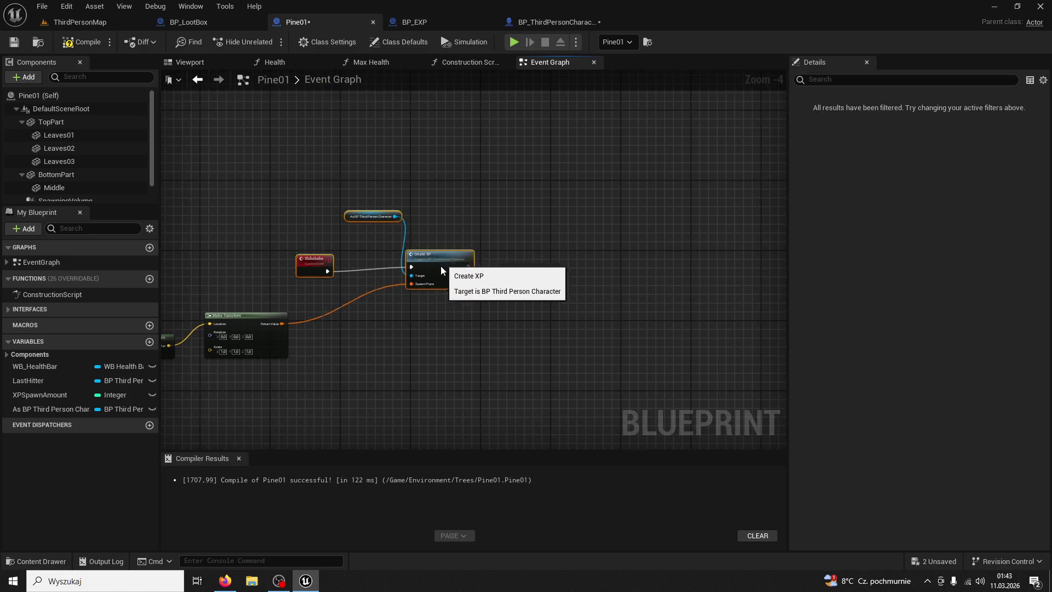
pyautogui.click(428, 248)
pyautogui.scroll(4, 509, 249)
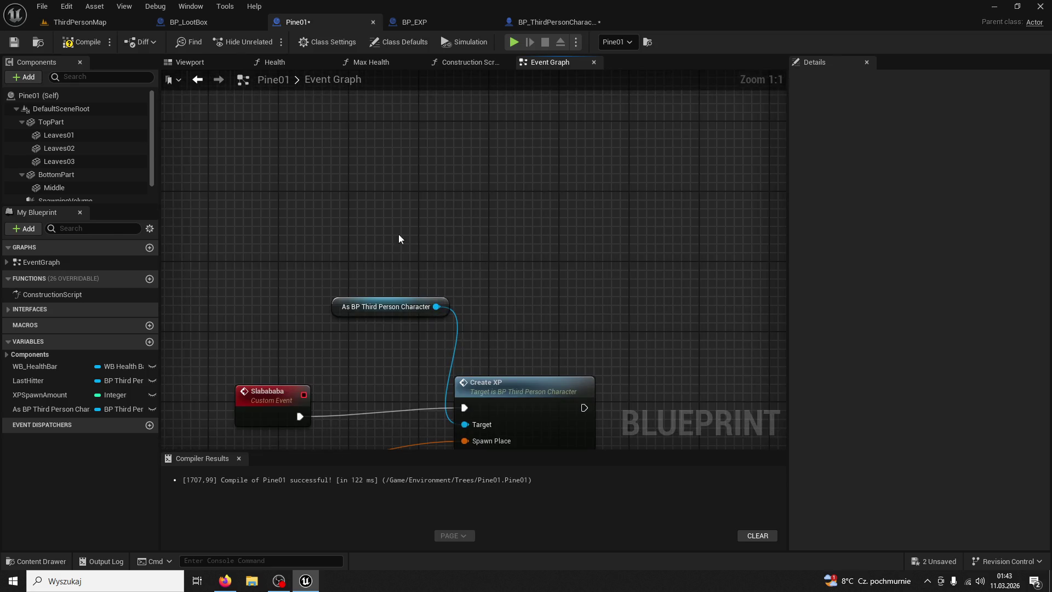
pyautogui.moveTo(399, 235)
pyautogui.mouseDown()
pyautogui.moveTo(366, 268)
pyautogui.moveTo(375, 287)
pyautogui.moveTo(410, 306)
pyautogui.moveTo(451, 290)
pyautogui.mouseUp()
pyautogui.write('delay')
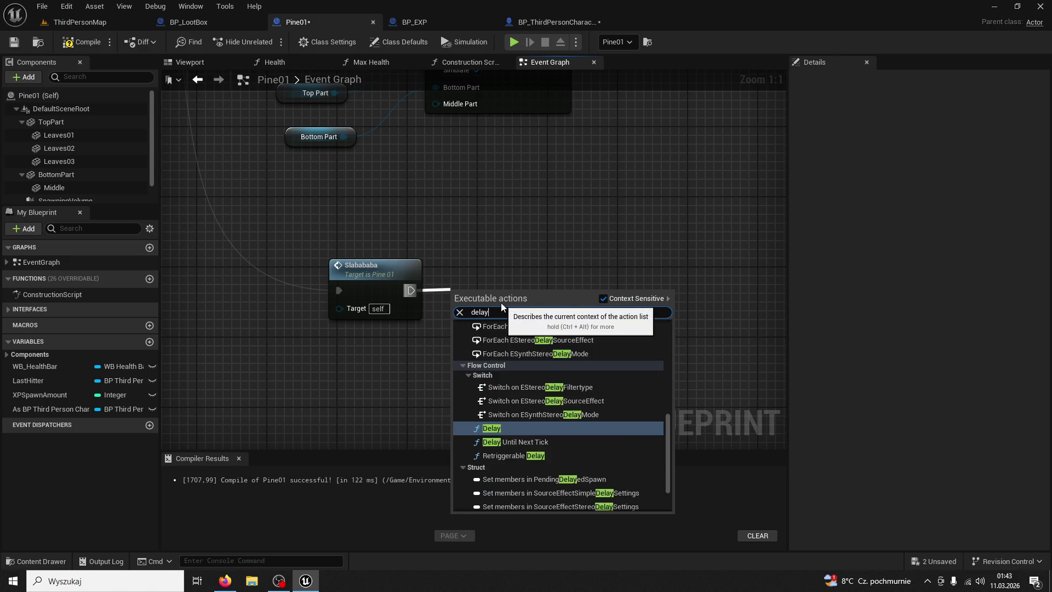
pyautogui.press('Return')
# - Chain two more Slababa calls behind Delays, then start a Play test from ThirdPersonMap
pyautogui.click(377, 266)
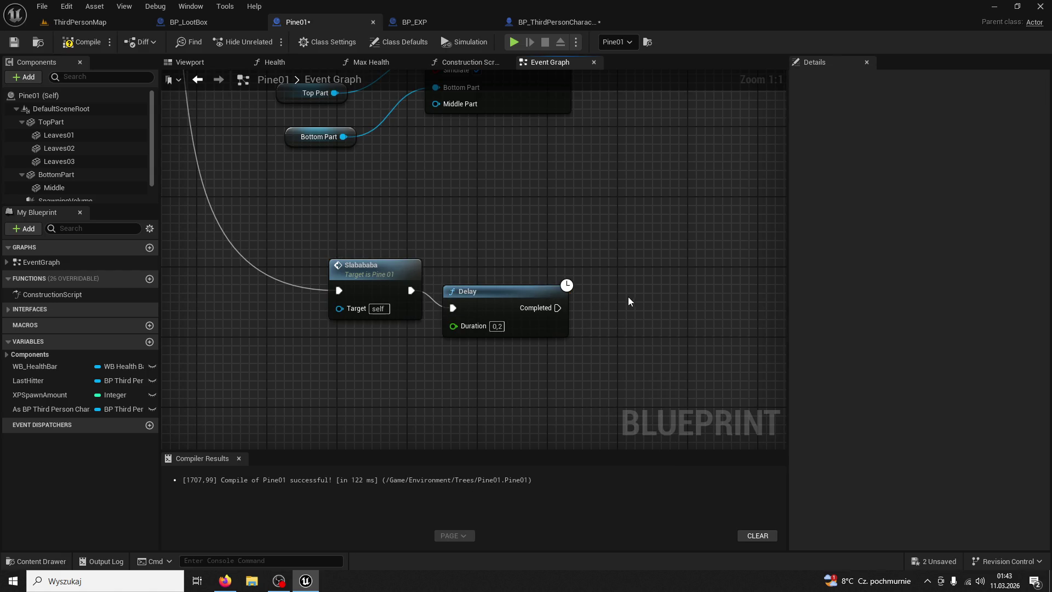
pyautogui.hotkey('ctrl', 'v')
pyautogui.moveTo(638, 312)
pyautogui.mouseDown()
pyautogui.moveTo(636, 281)
pyautogui.moveTo(336, 306)
pyautogui.mouseUp()
pyautogui.hotkey('ctrl', 'v')
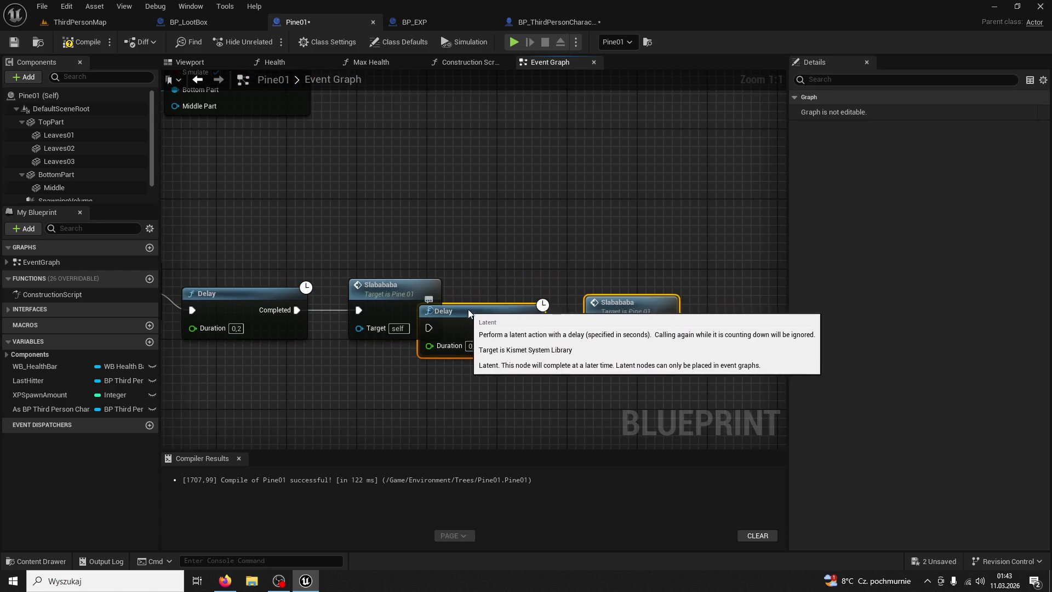
pyautogui.moveTo(468, 309); pyautogui.dragTo(520, 294)
pyautogui.hotkey('ctrl', 'z')
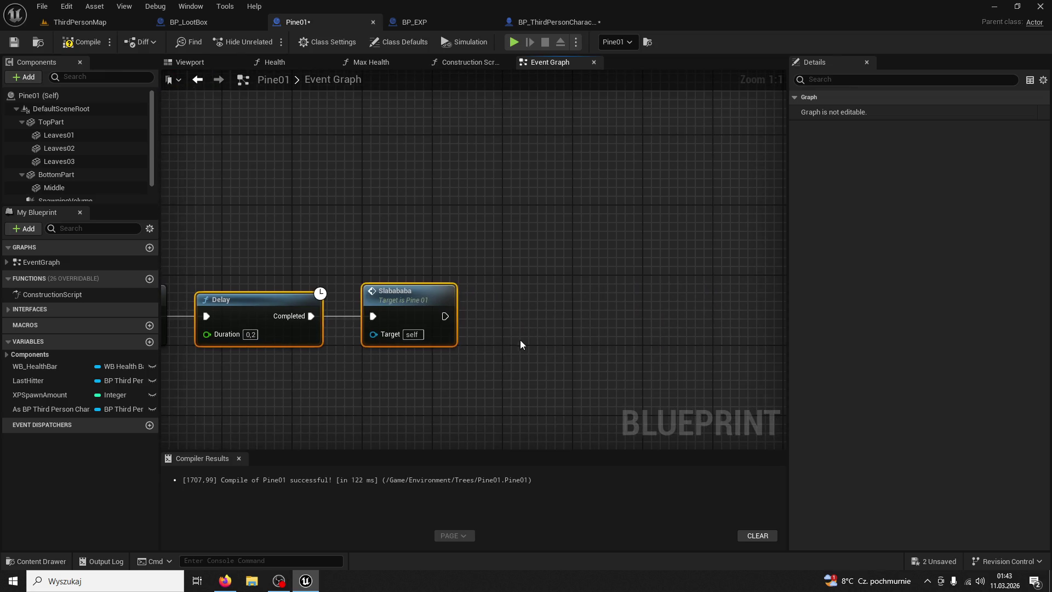
pyautogui.hotkey('ctrl', 'v')
pyautogui.moveTo(490, 330)
pyautogui.mouseDown()
pyautogui.moveTo(526, 306)
pyautogui.moveTo(507, 306)
pyautogui.mouseUp()
pyautogui.moveTo(444, 316); pyautogui.dragTo(442, 319)
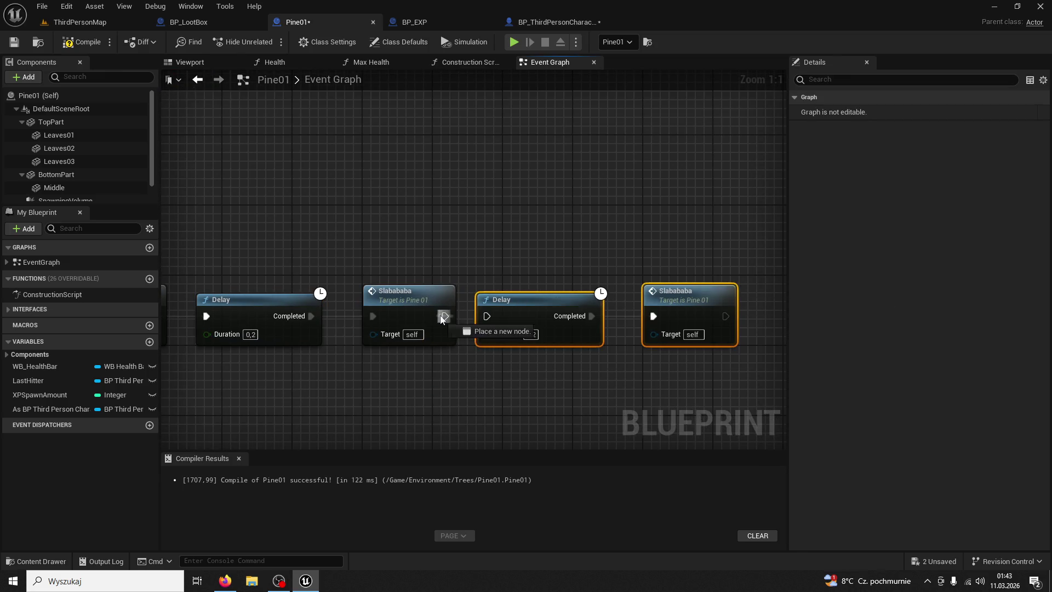
pyautogui.click(83, 20)
pyautogui.click(268, 43)
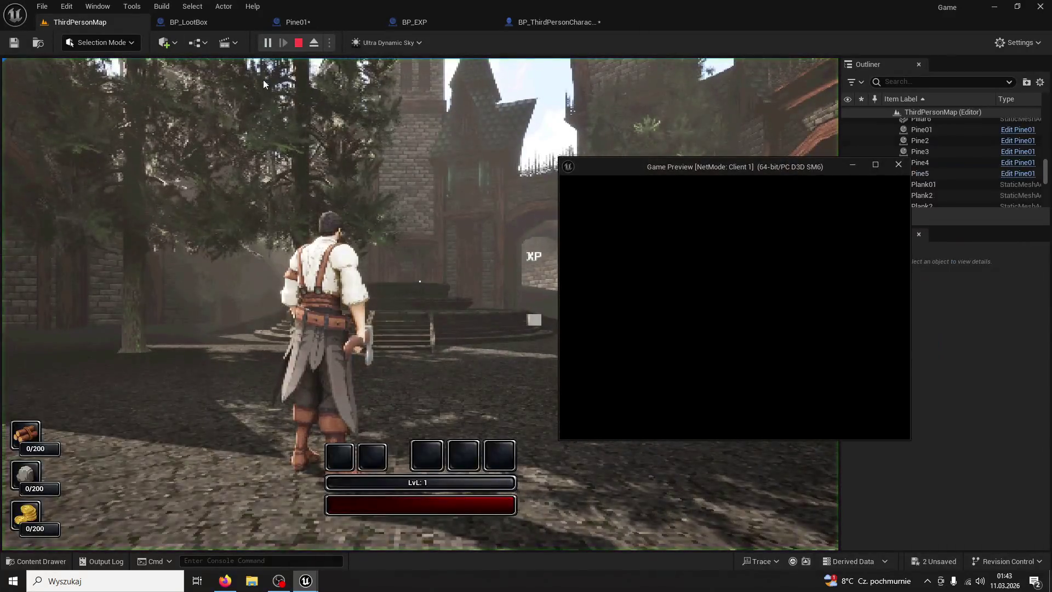
# - Run the character to a tree, chop it beside the second player, then stop the session
pyautogui.press('super')
pyautogui.press('super')
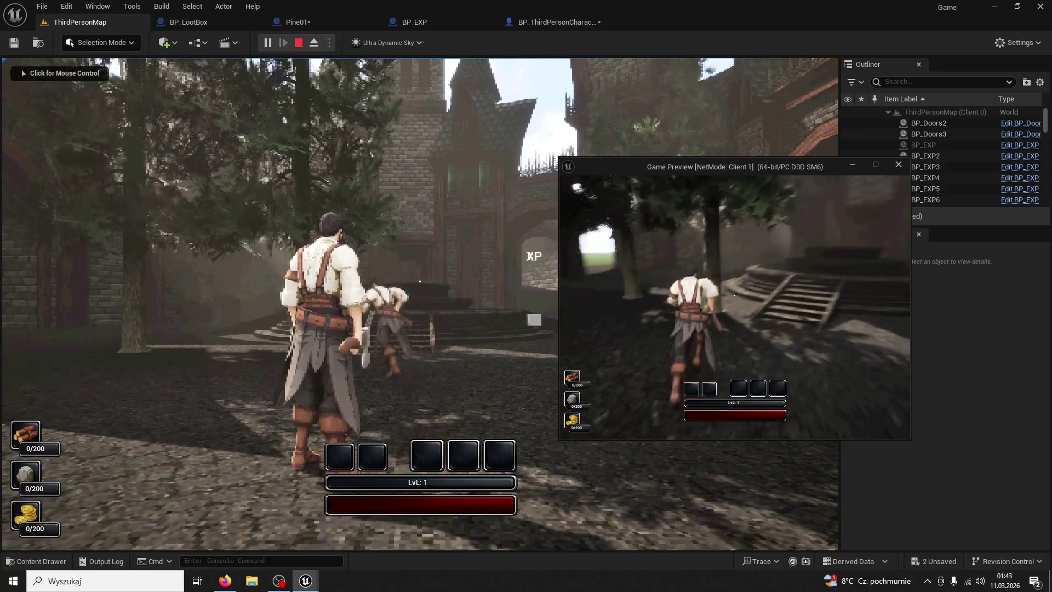
pyautogui.press('w')
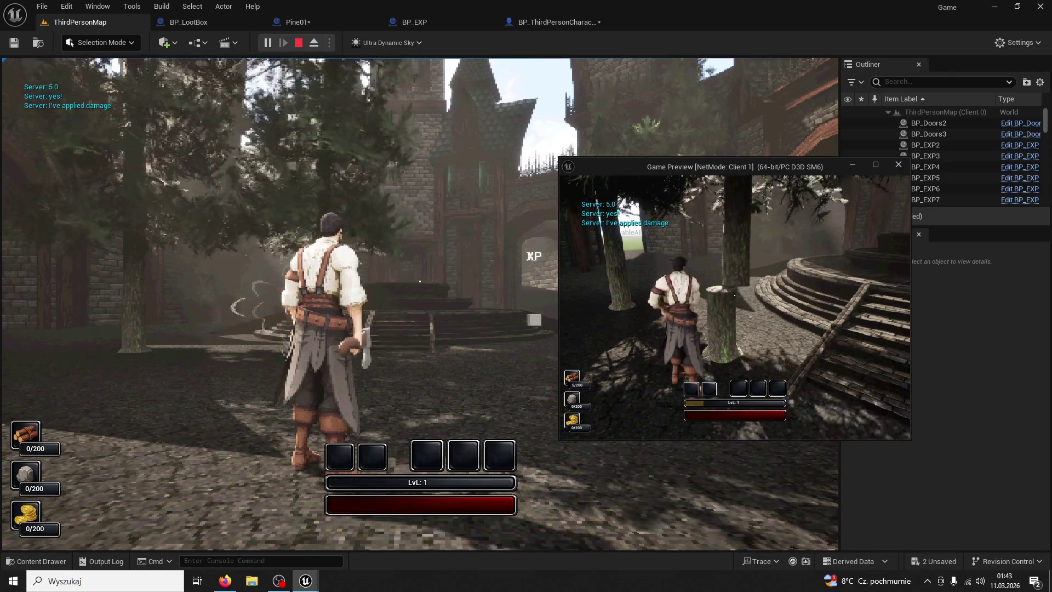
pyautogui.press('super')
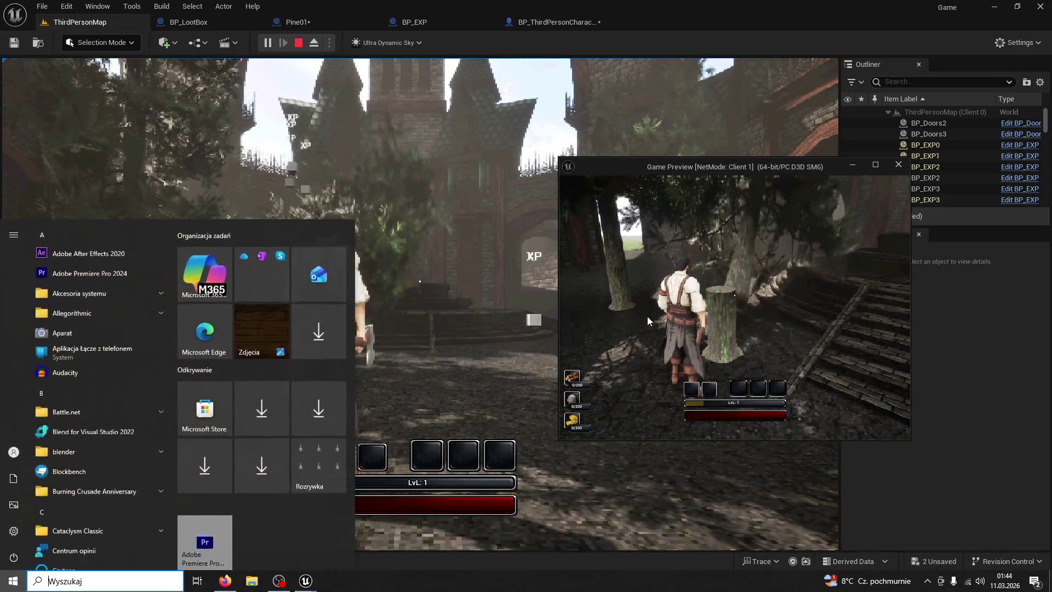
pyautogui.press('super')
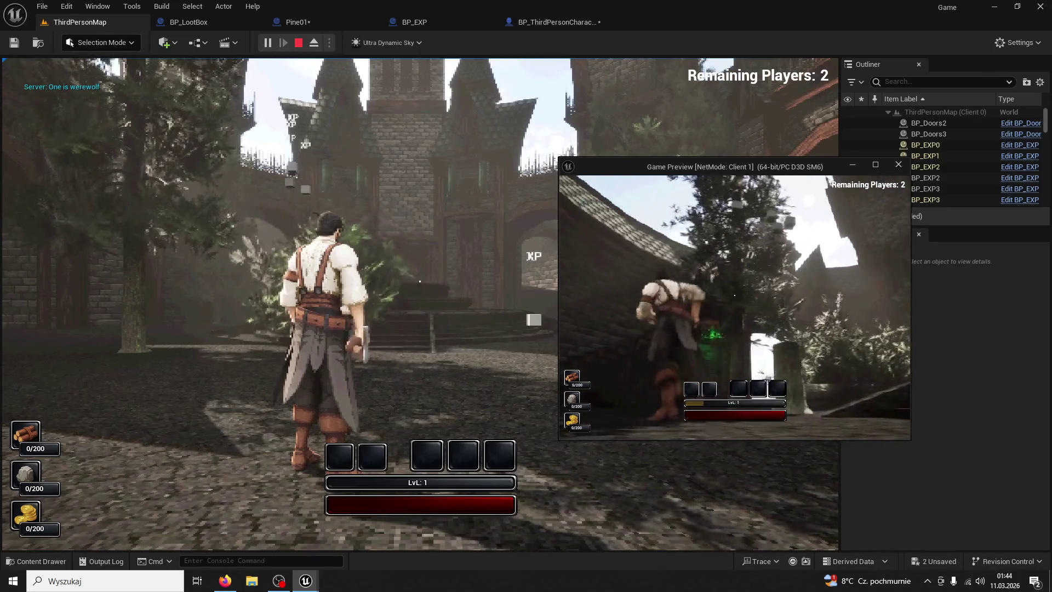
pyautogui.press('super')
pyautogui.press('super')
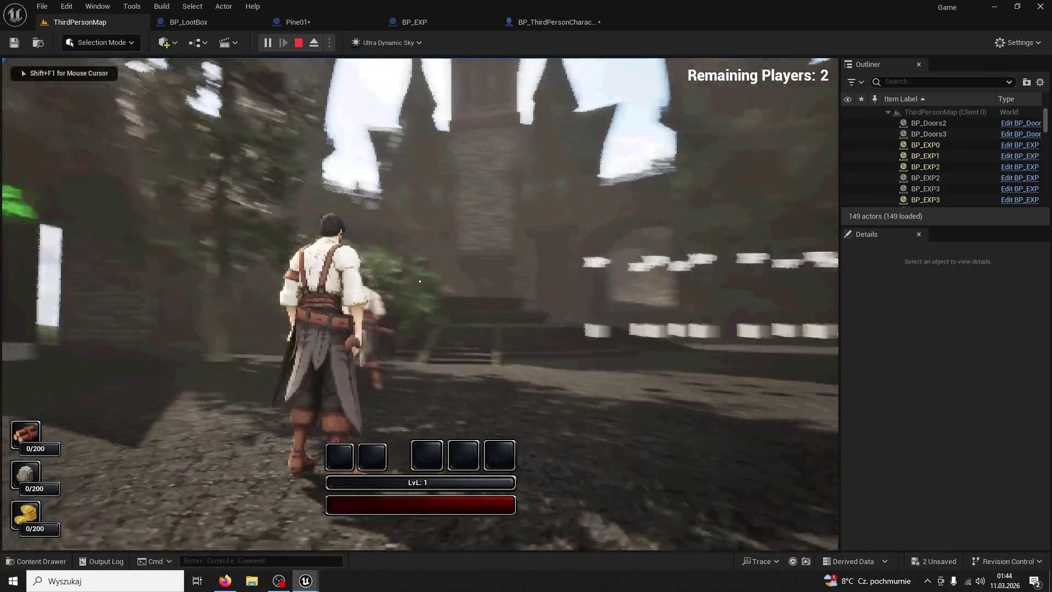
pyautogui.press('w')
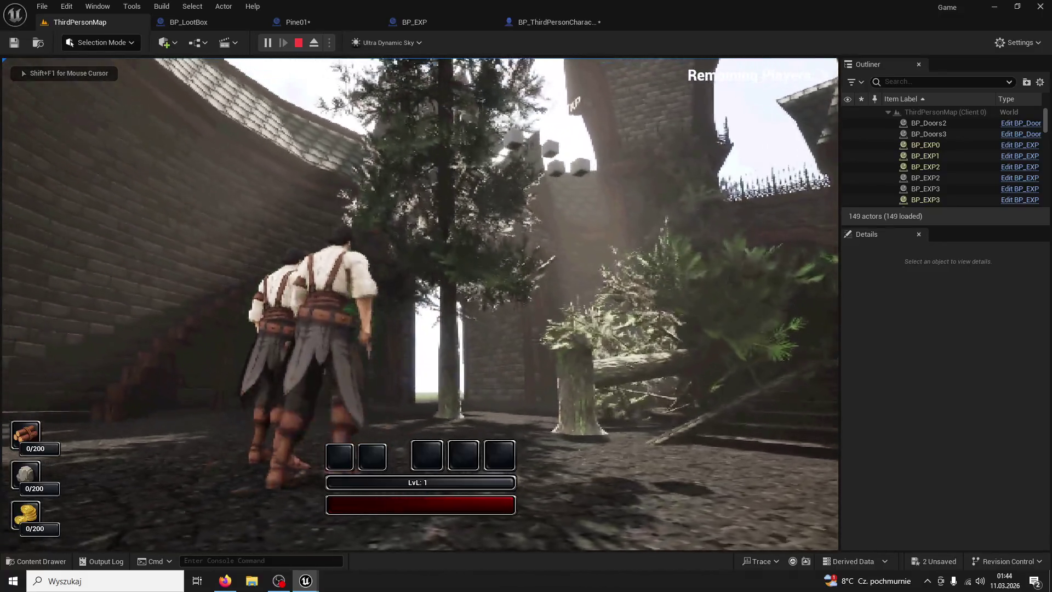
pyautogui.press('w')
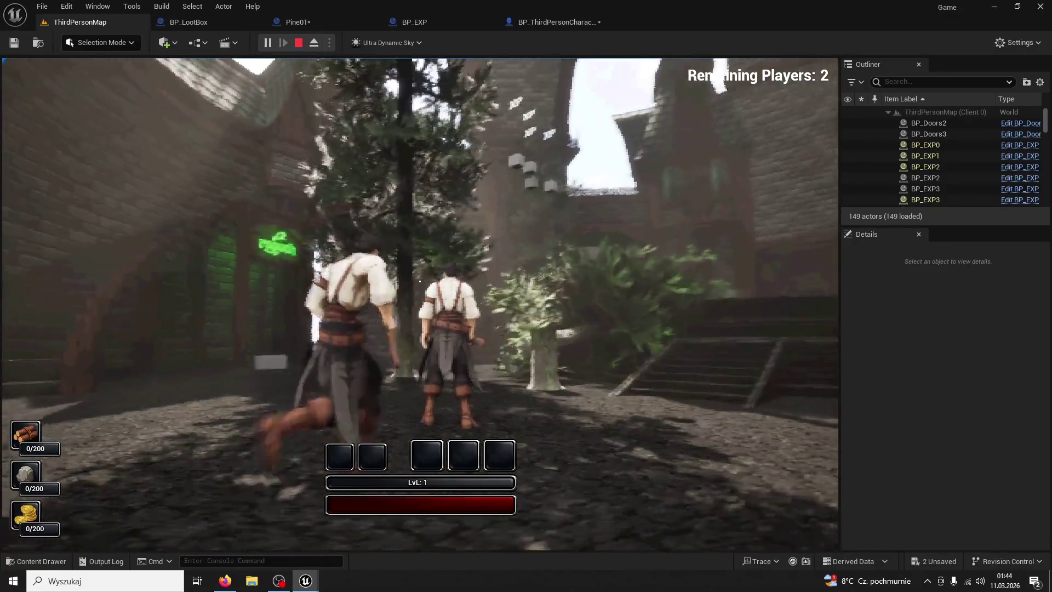
pyautogui.press('Escape')
# - Review the Delay and Slababa chain in Pine01's event graph
pyautogui.click(305, 24)
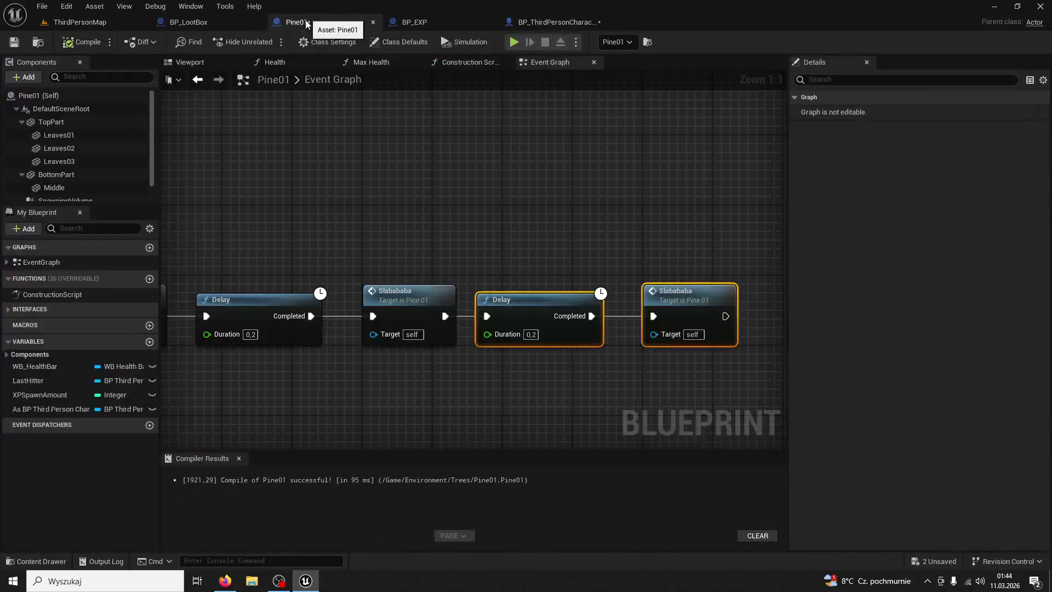
pyautogui.moveTo(467, 105)
pyautogui.mouseDown()
pyautogui.moveTo(749, 166)
pyautogui.moveTo(374, 126)
pyautogui.mouseUp()
pyautogui.moveTo(635, 126); pyautogui.dragTo(463, 126)
pyautogui.moveTo(532, 130); pyautogui.dragTo(395, 130)
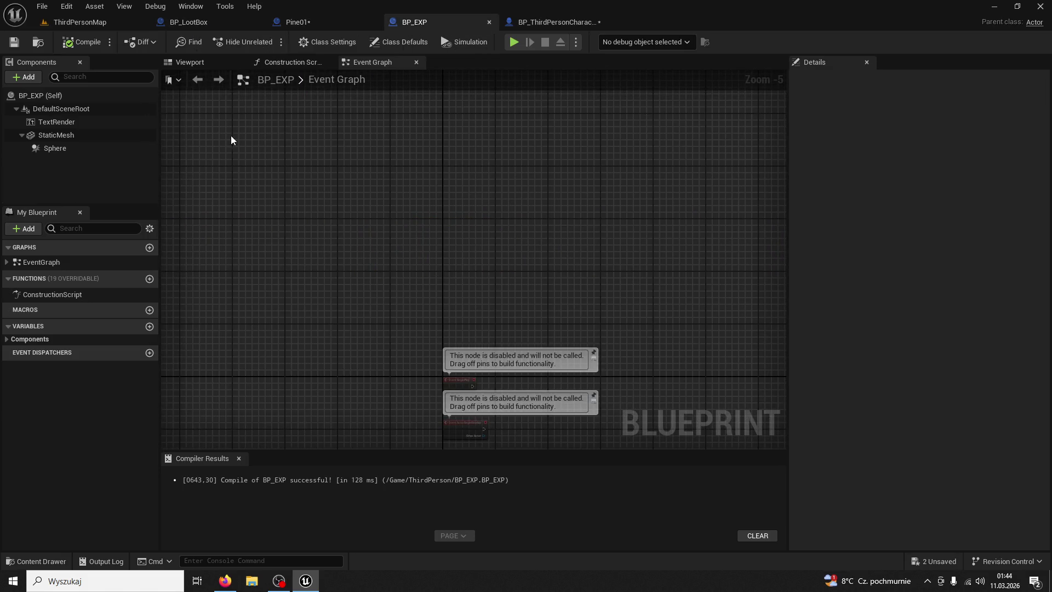
# - Enable Simulate Physics on BP_EXP's StaticMesh and start a two-player Play test
pyautogui.click(200, 64)
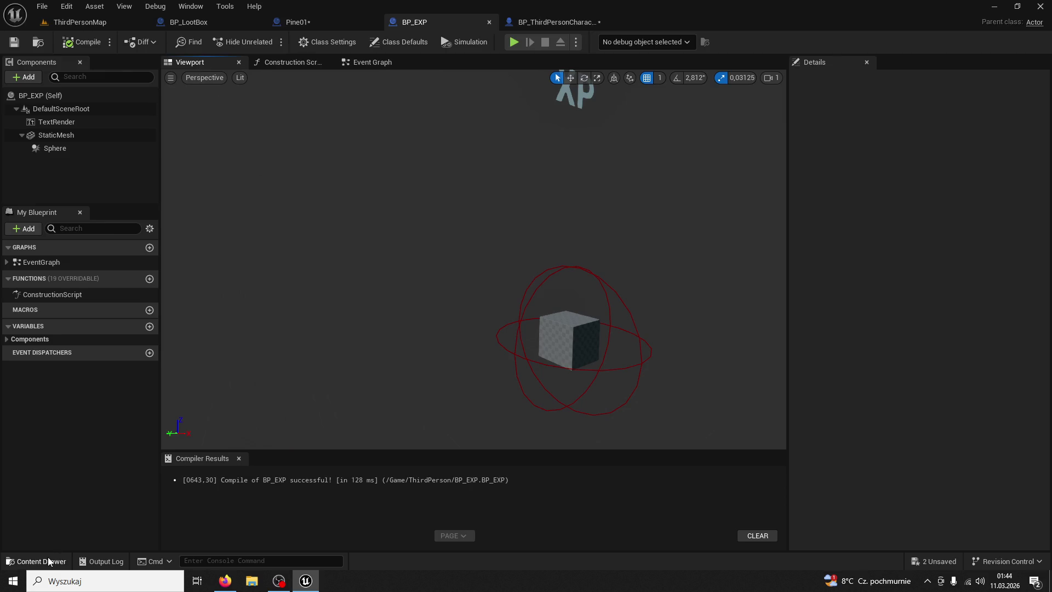
pyautogui.click(569, 342)
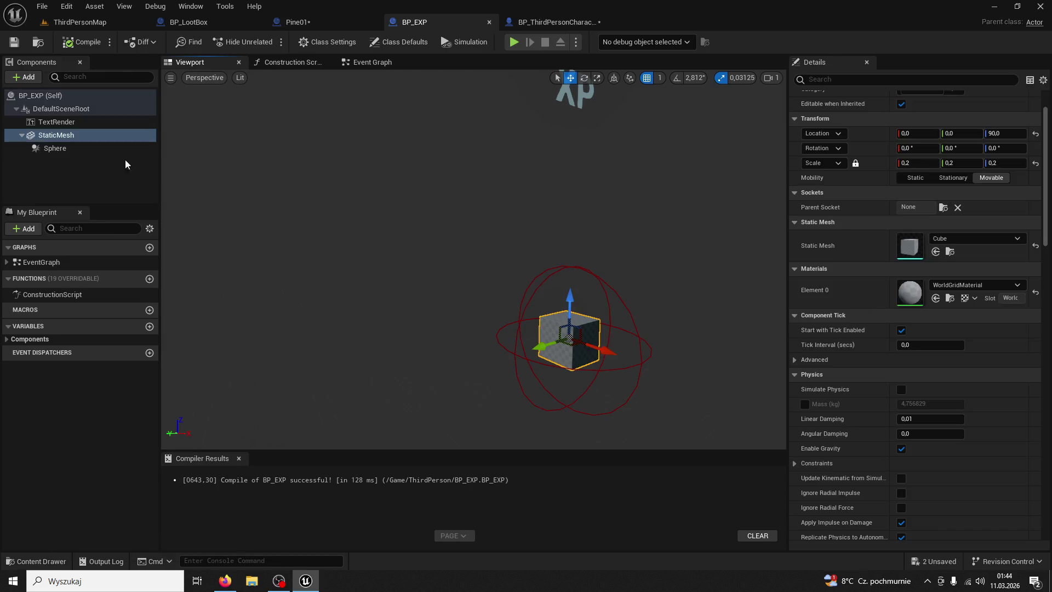
pyautogui.click(68, 110)
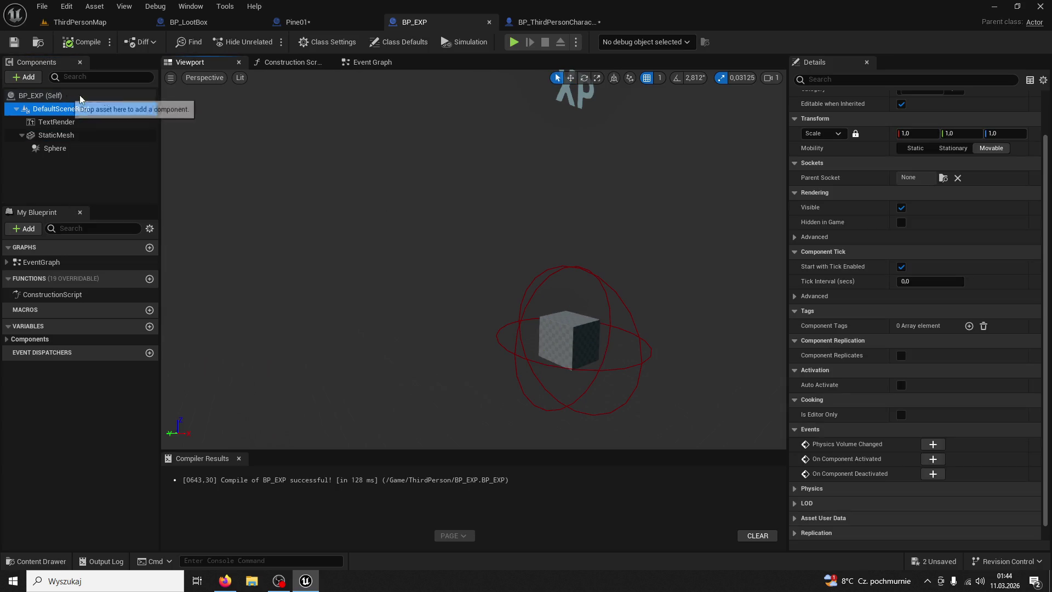
pyautogui.write('simulaa')
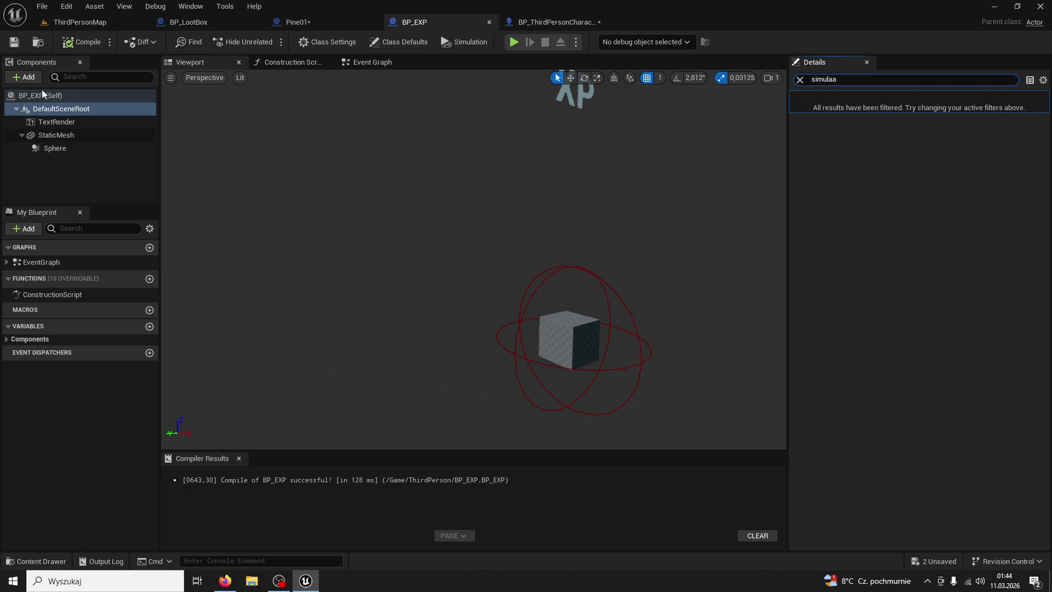
pyautogui.click(41, 95)
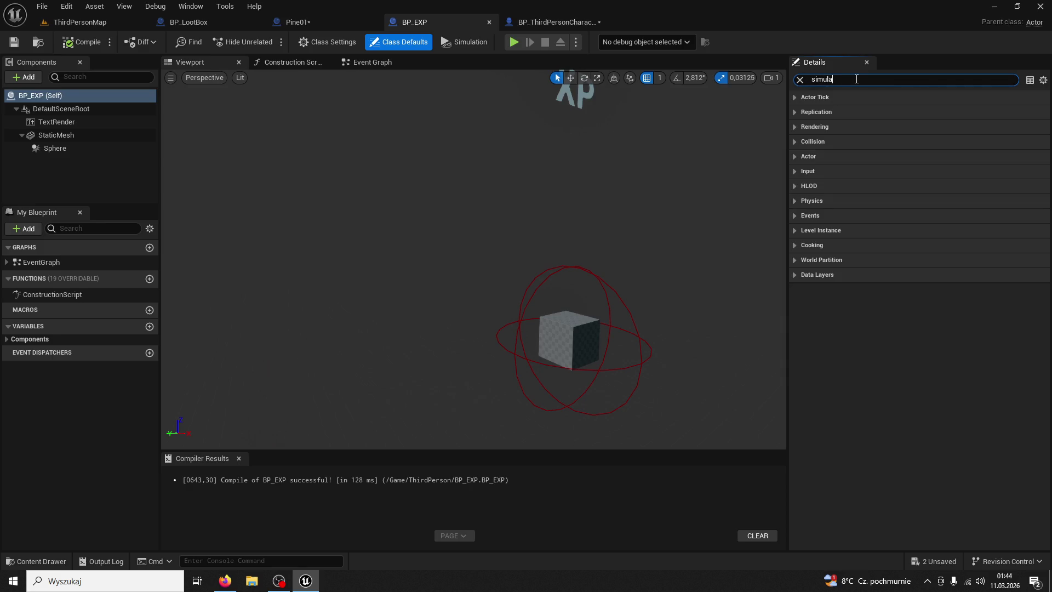
pyautogui.write('te')
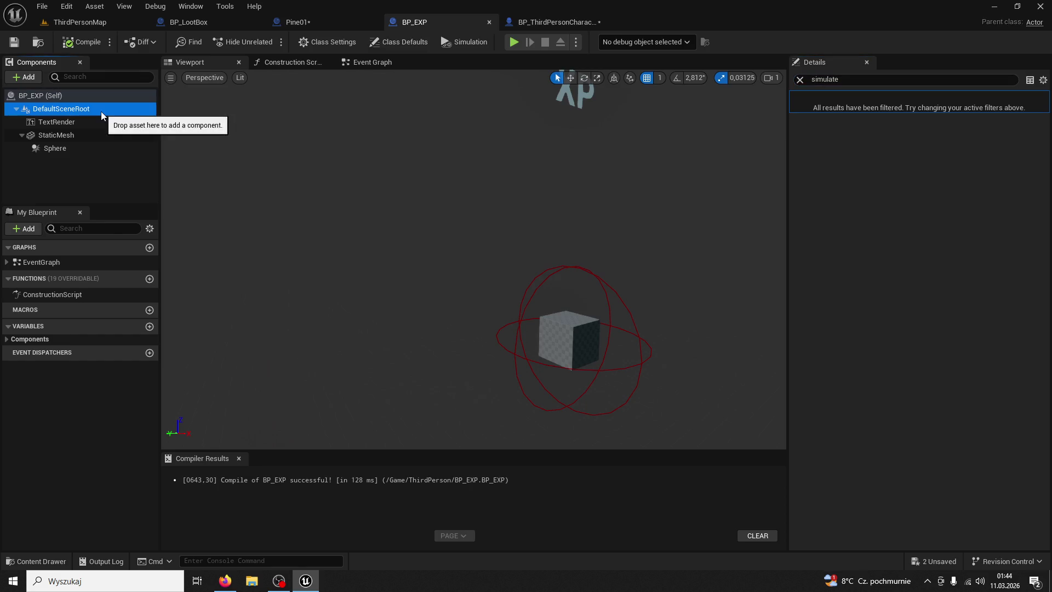
pyautogui.click(96, 123)
pyautogui.click(77, 137)
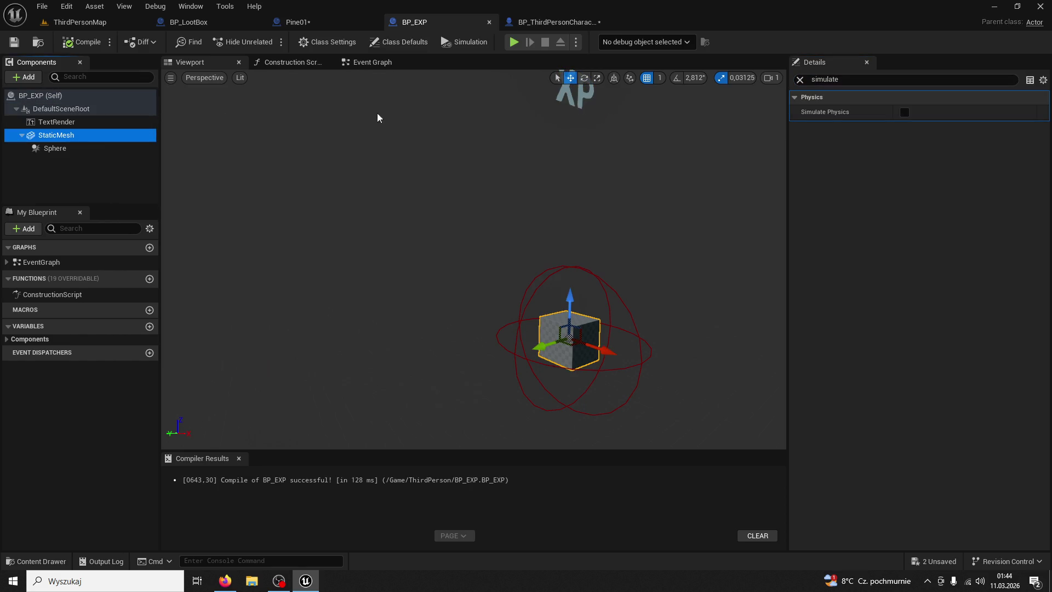
pyautogui.click(904, 113)
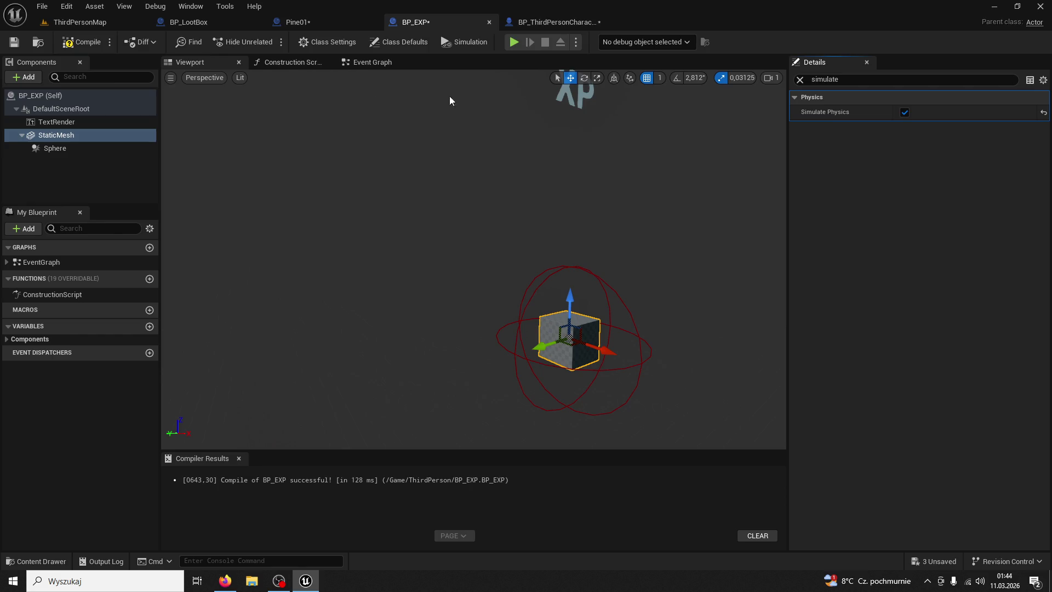
pyautogui.click(80, 21)
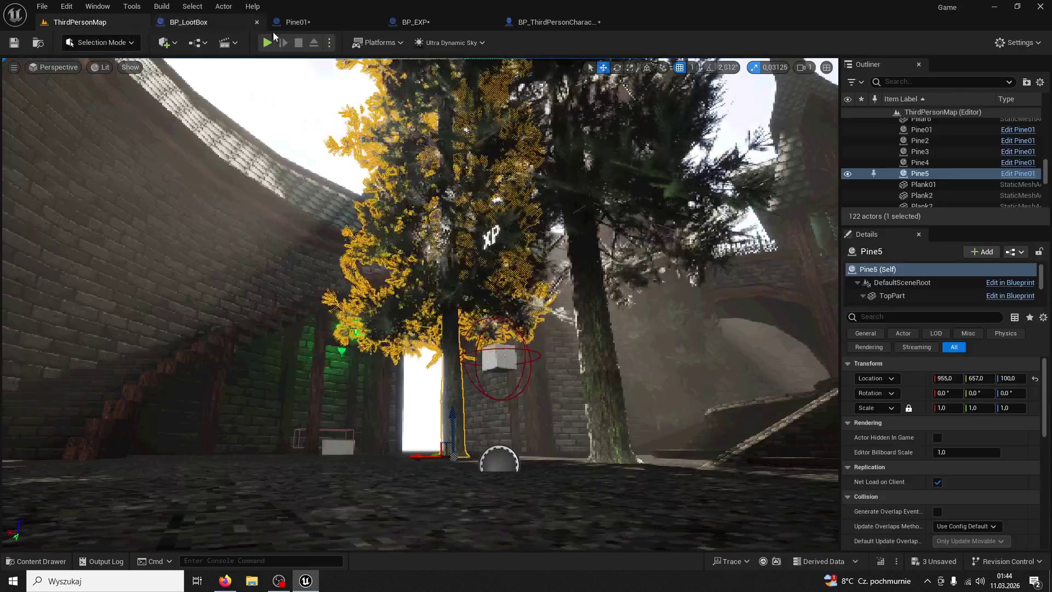
pyautogui.click(267, 42)
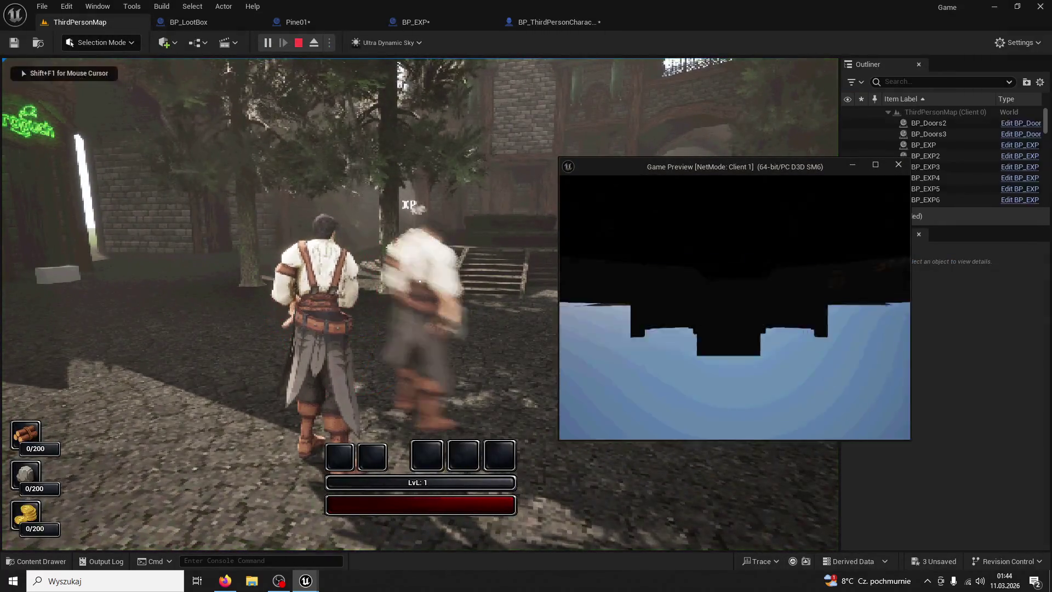
# - As the client player, run to a tree and fell it with repeated swings
pyautogui.click(735, 296)
pyautogui.press('w')
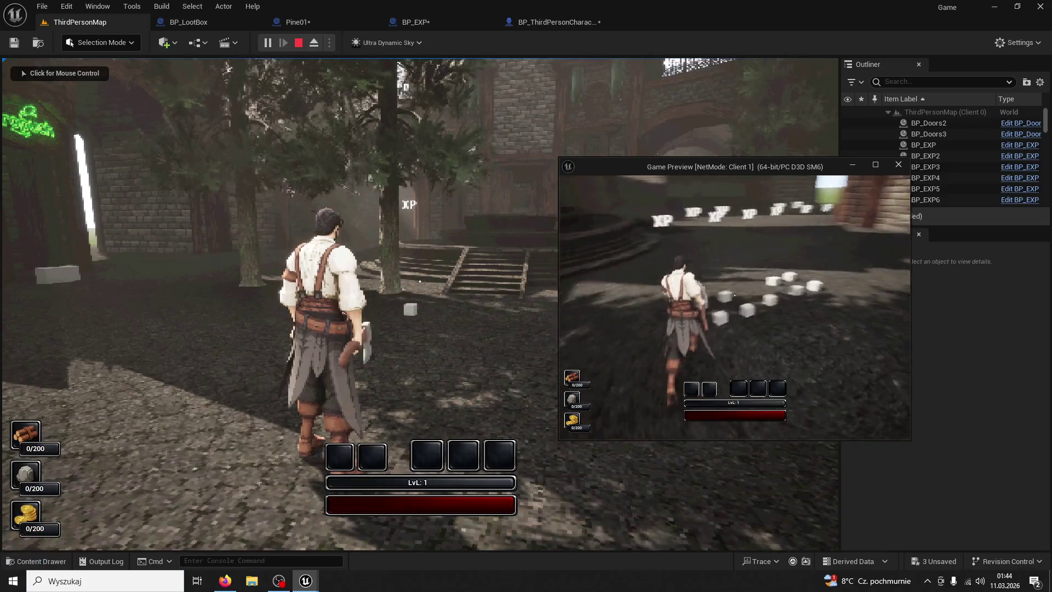
pyautogui.press('w')
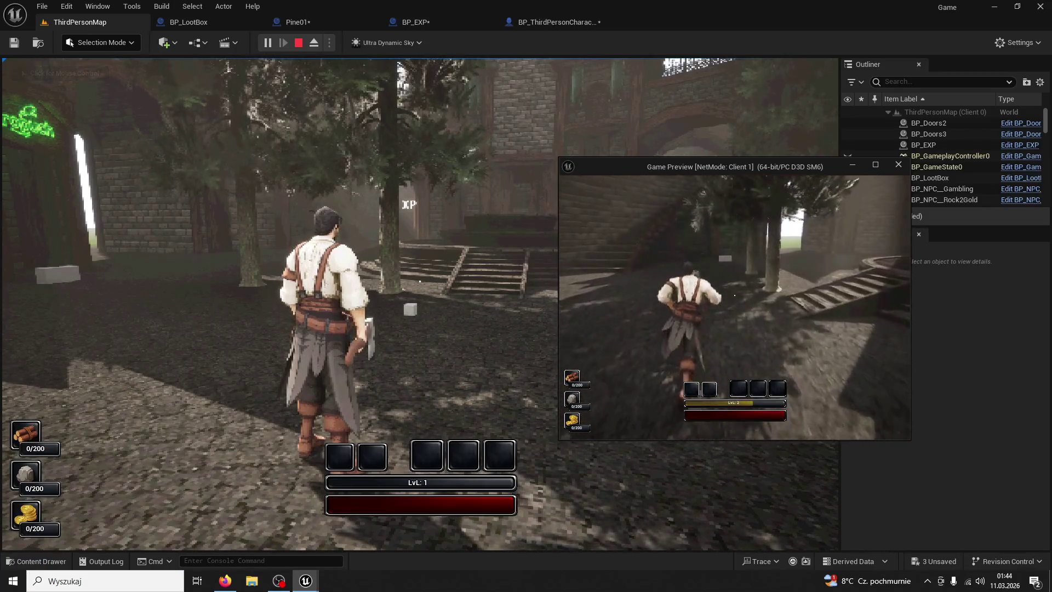
pyautogui.click(734, 295)
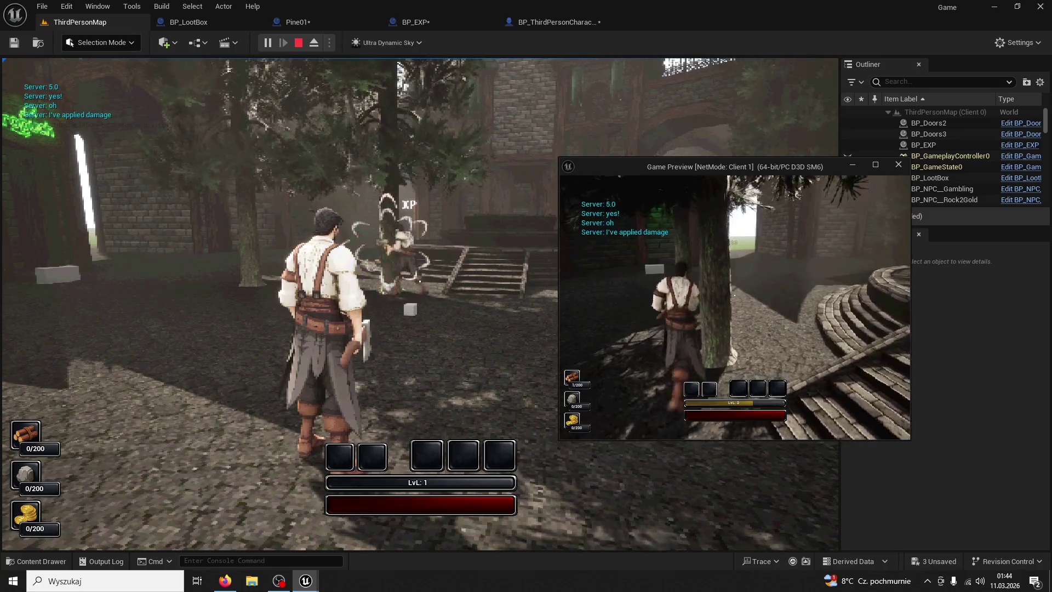
pyautogui.press('w')
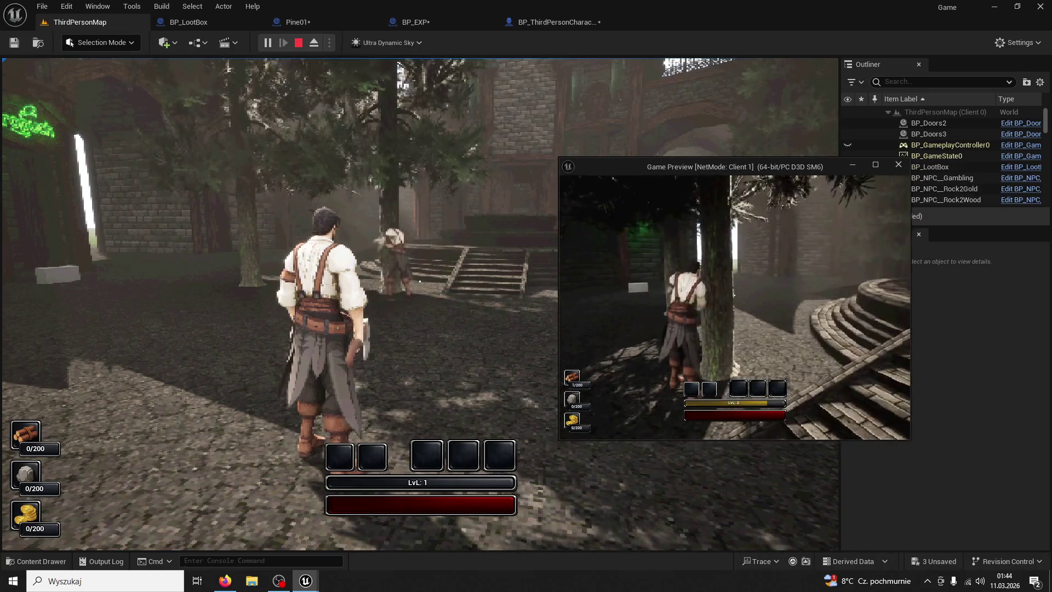
pyautogui.click(735, 295)
pyautogui.click(734, 296)
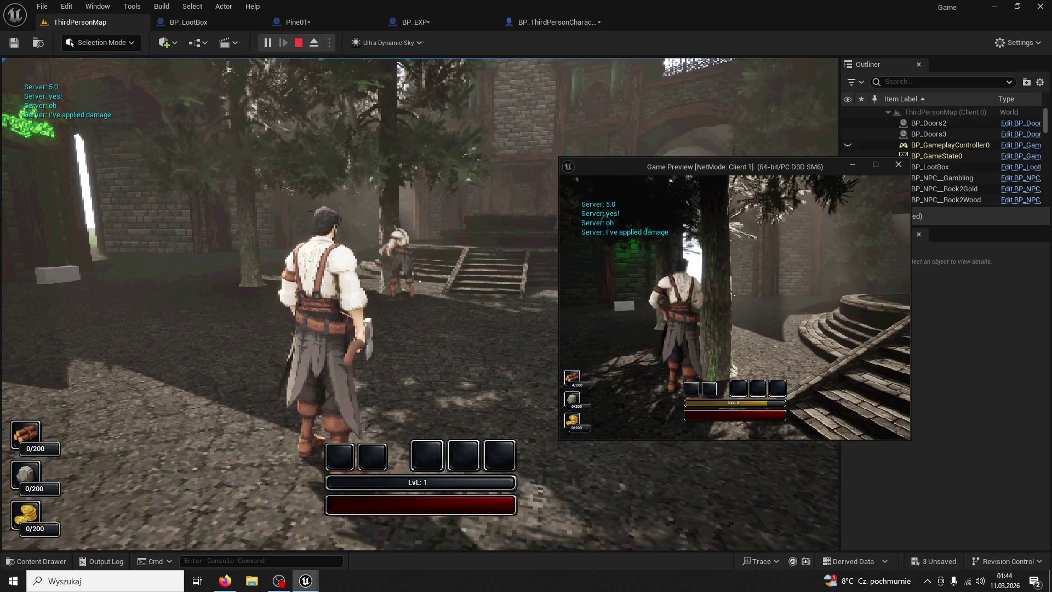
pyautogui.click(735, 295)
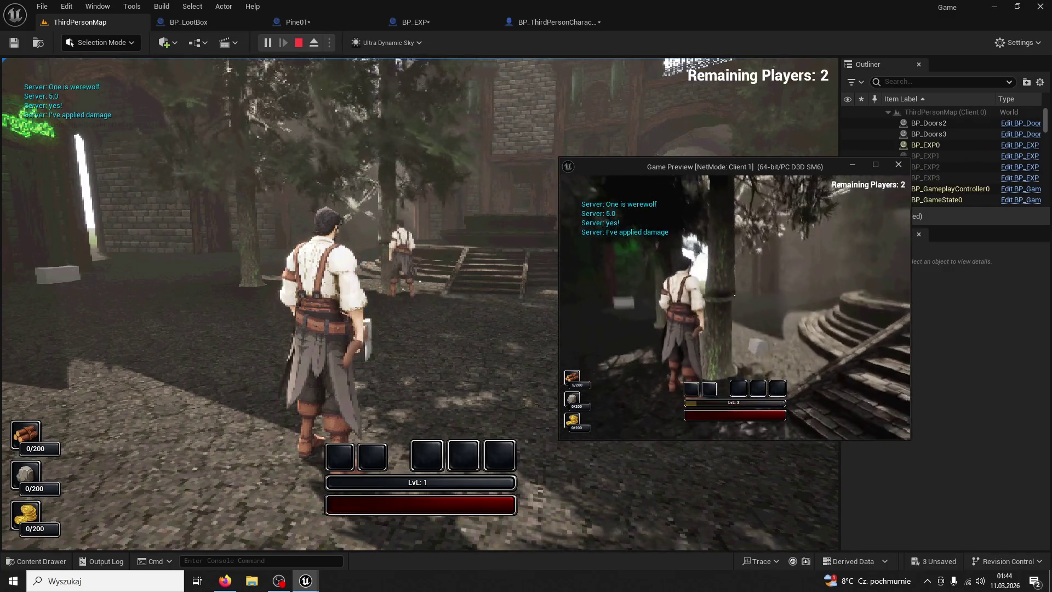
pyautogui.press('w')
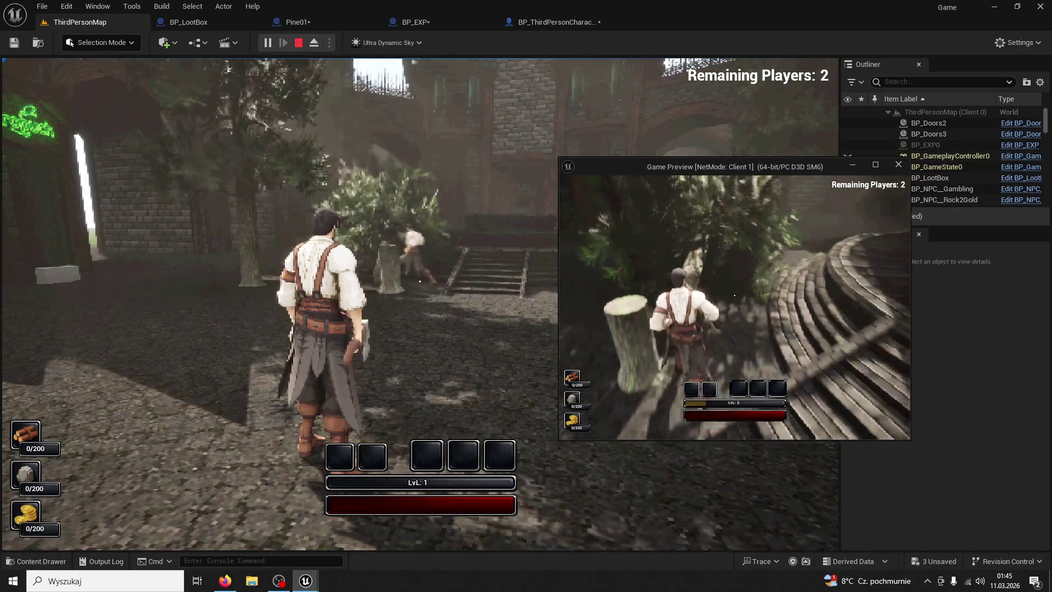
# - Make the client window full screen, then switch to the server player and chop a tree
pyautogui.press('super')
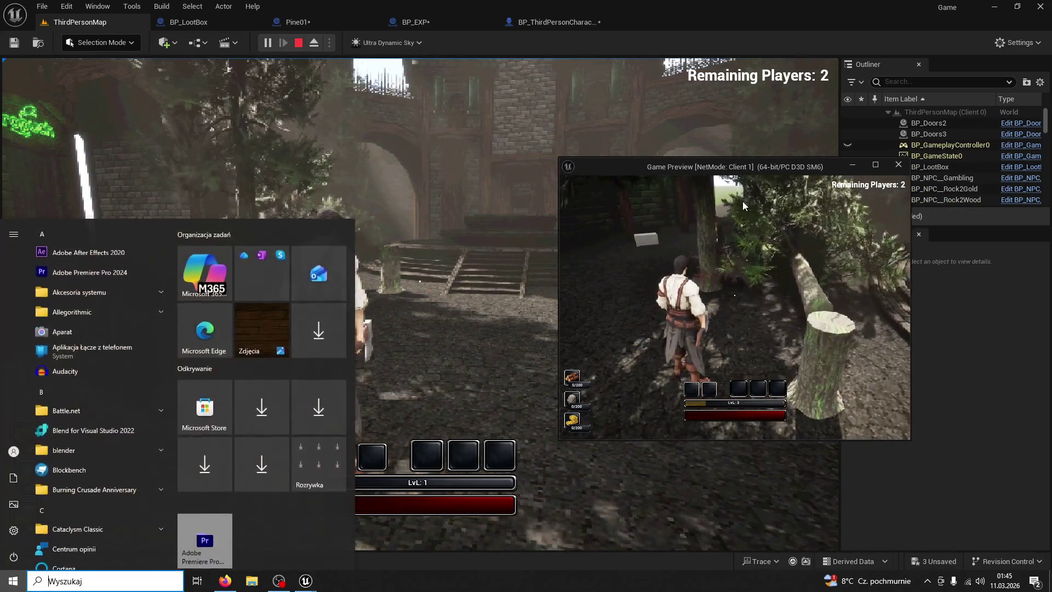
pyautogui.moveTo(739, 171); pyautogui.dragTo(657, 167)
pyautogui.doubleClick(656, 166)
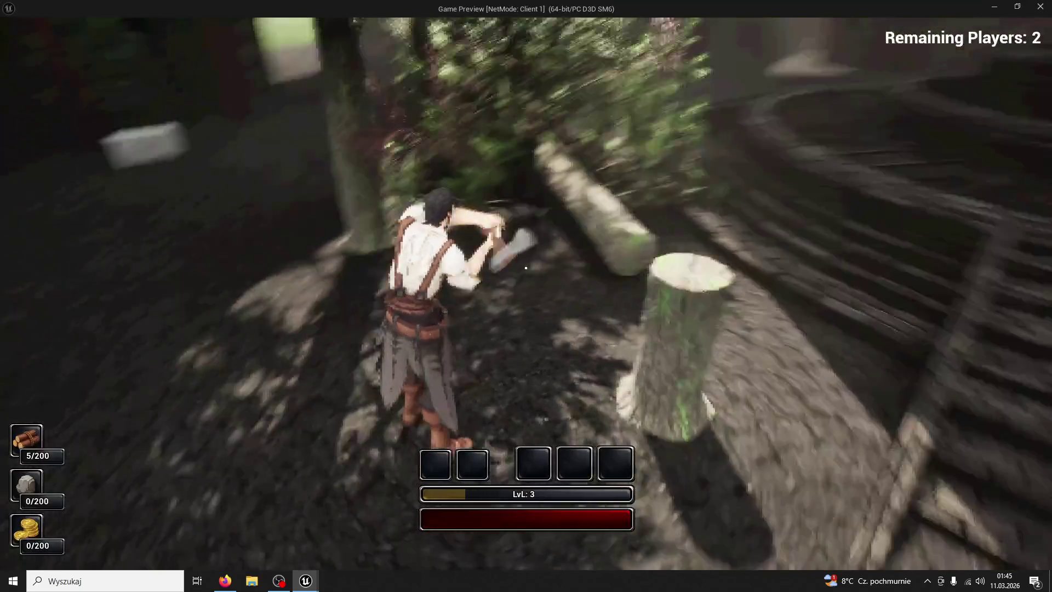
pyautogui.press('super')
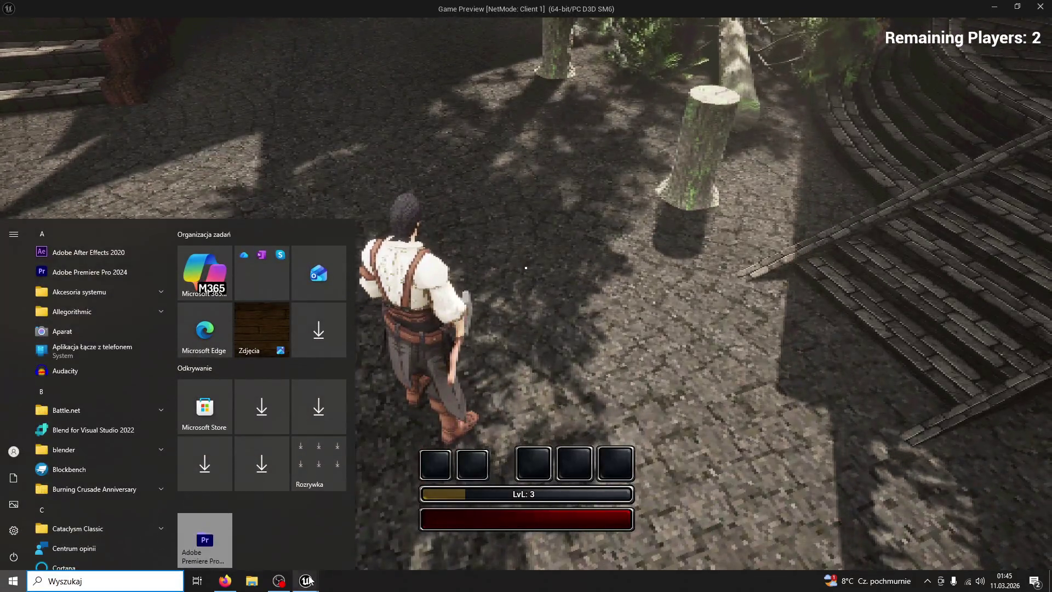
pyautogui.hotkey('alt', 'Tab')
pyautogui.click(289, 508)
pyautogui.press('w')
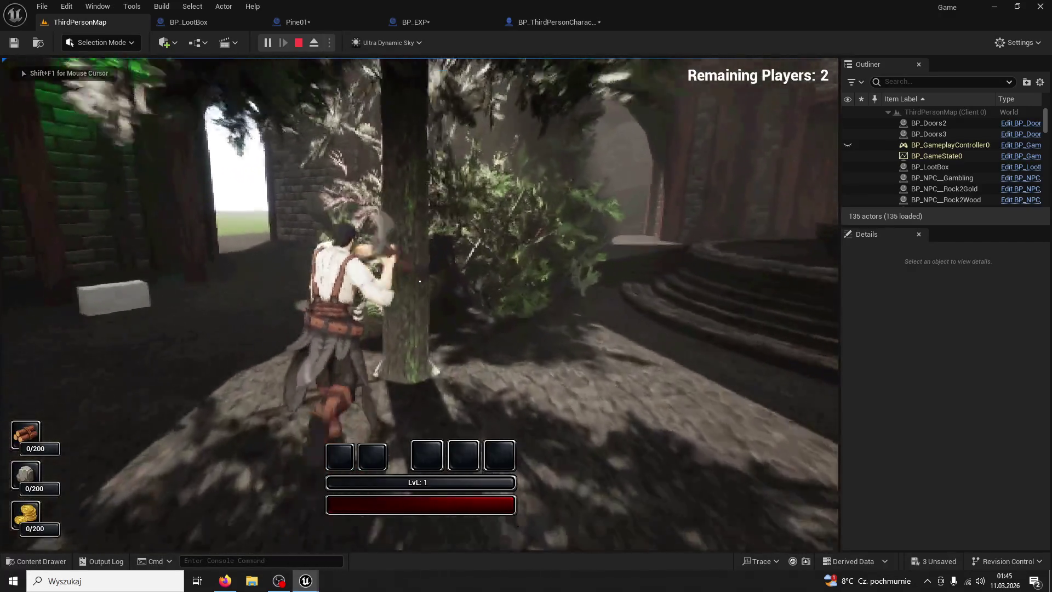
pyautogui.click(419, 281)
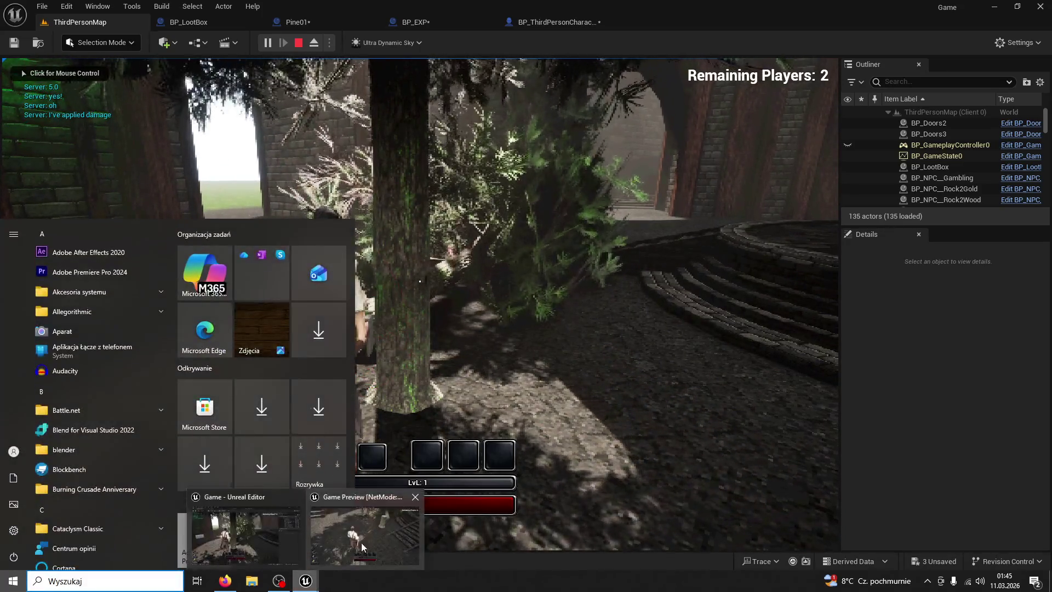
# - Fell the tree as the server player, then stop the test session
pyautogui.click(362, 546)
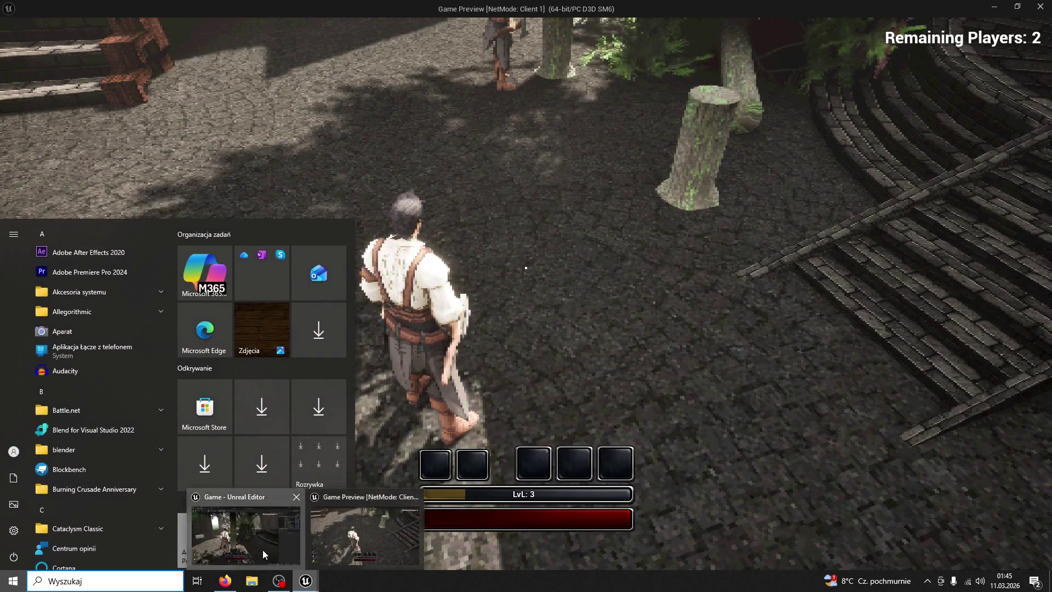
pyautogui.click(263, 554)
pyautogui.click(420, 281)
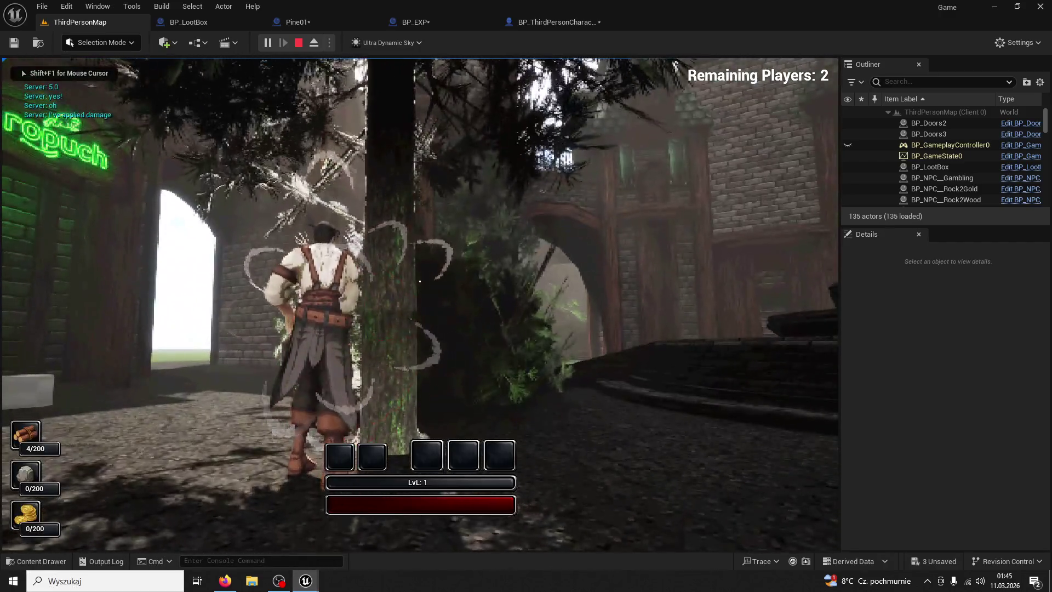
pyautogui.click(419, 281)
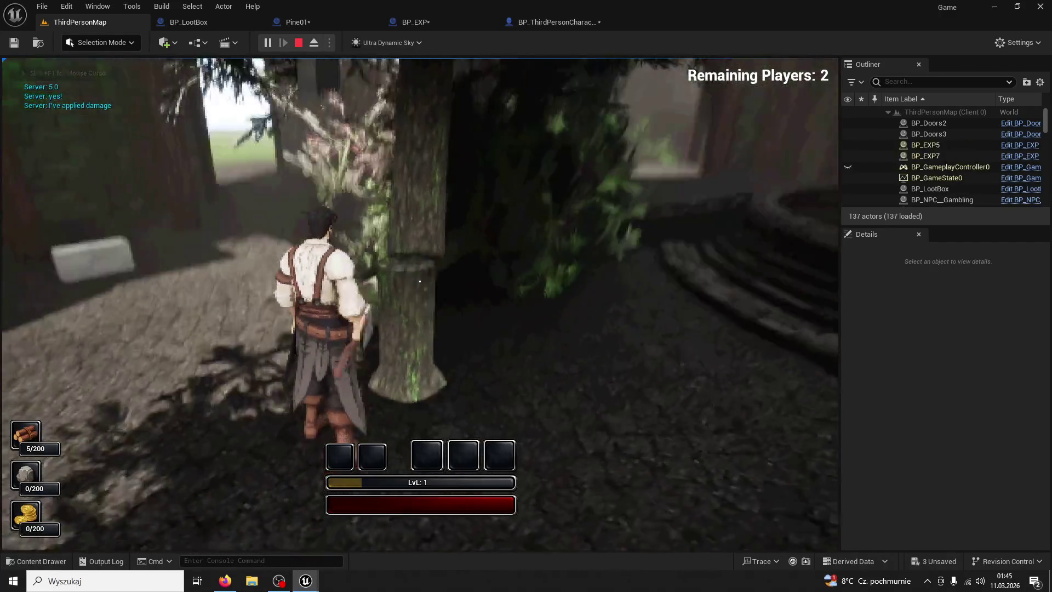
pyautogui.press('w')
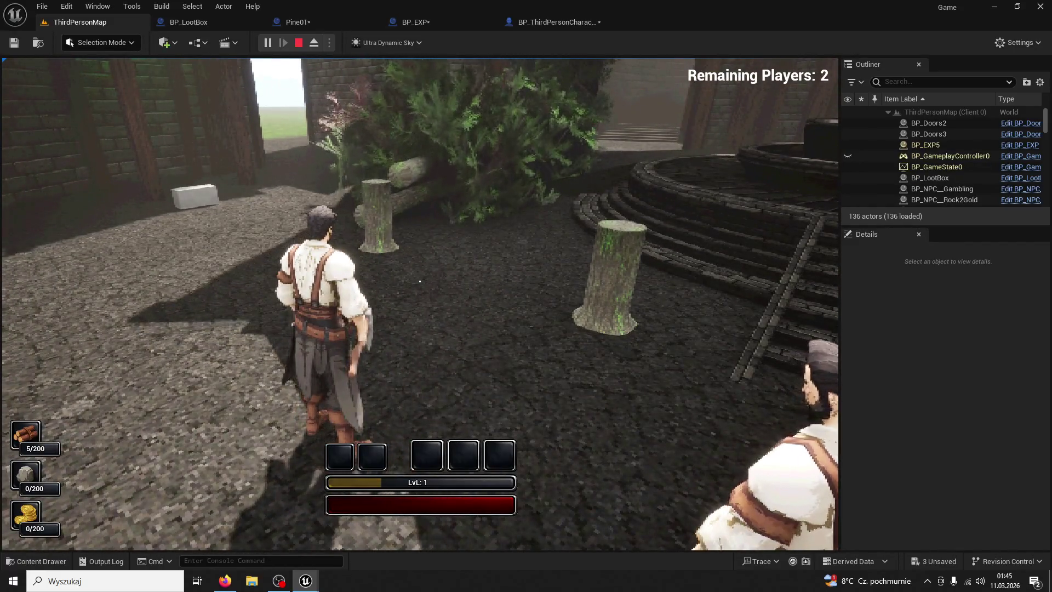
pyautogui.press('w')
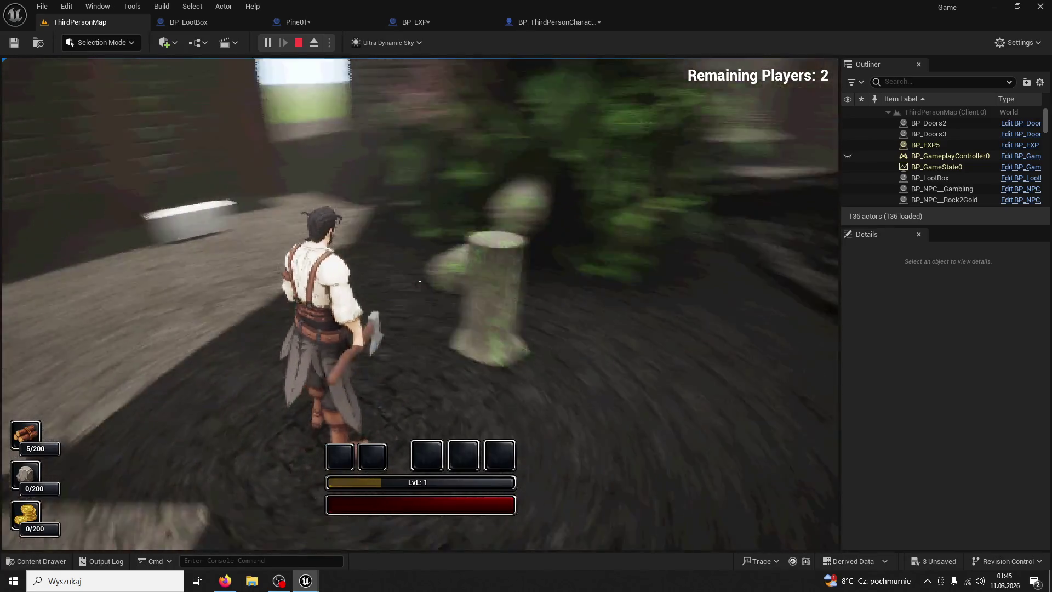
pyautogui.press('Escape')
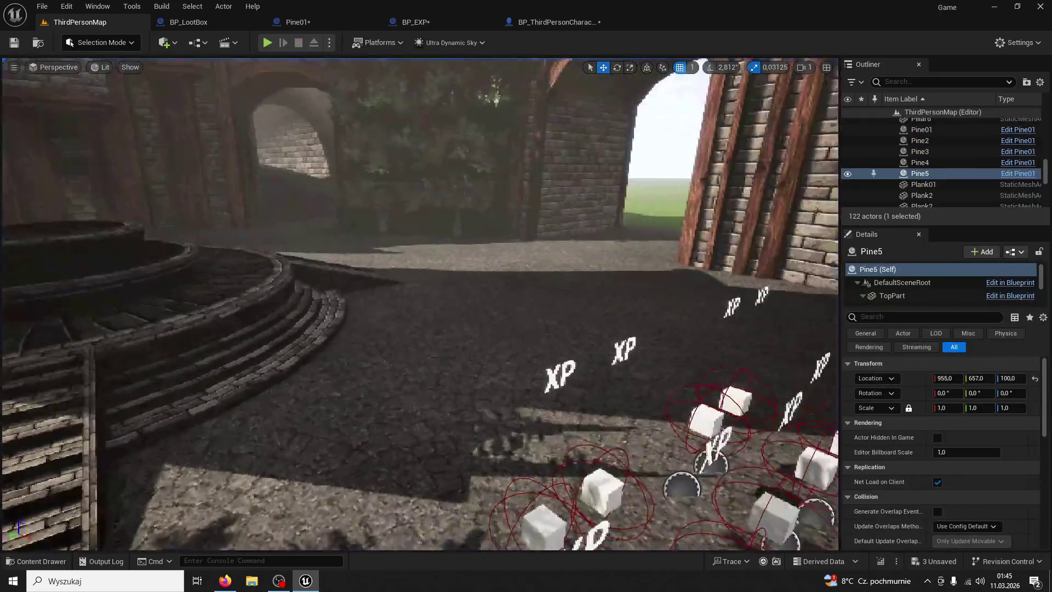
# - Start another session, run through the scattered XP orbs to collect them, then stop
pyautogui.moveTo(432, 242); pyautogui.dragTo(405, 241)
pyautogui.click(265, 42)
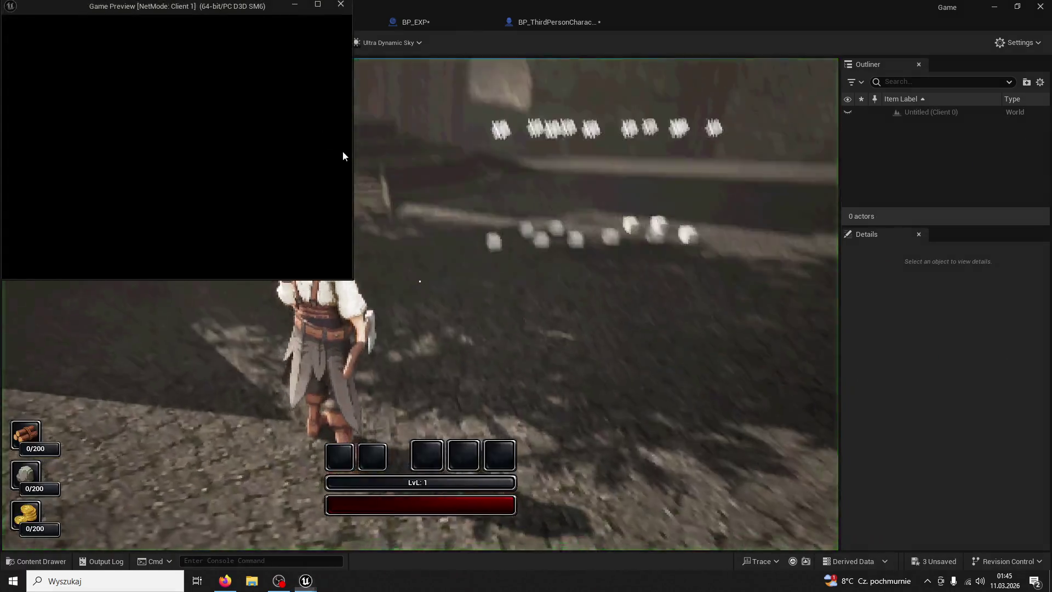
pyautogui.press('super')
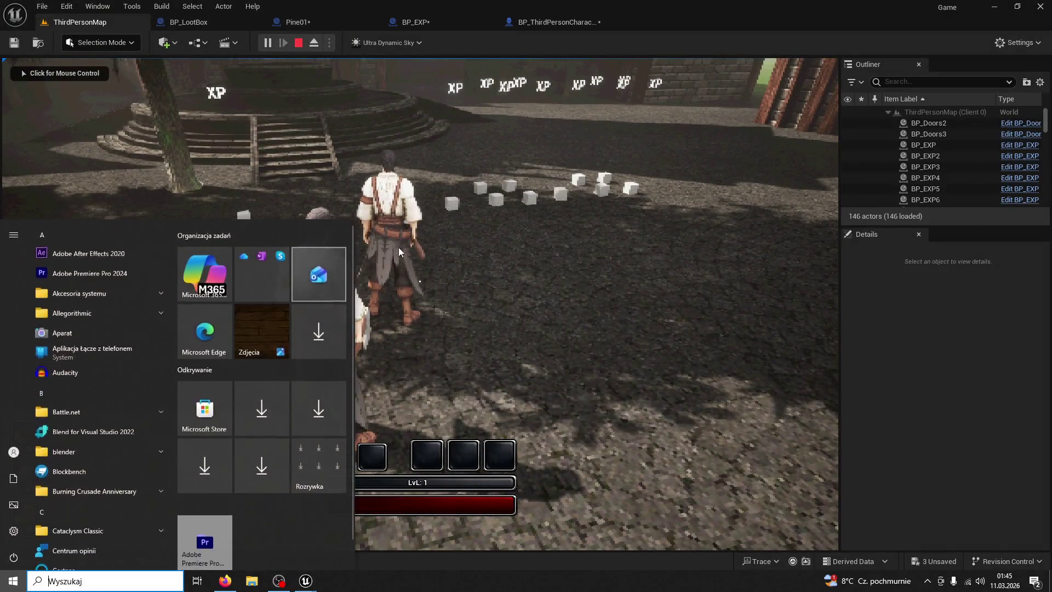
pyautogui.click(420, 281)
pyautogui.press('w')
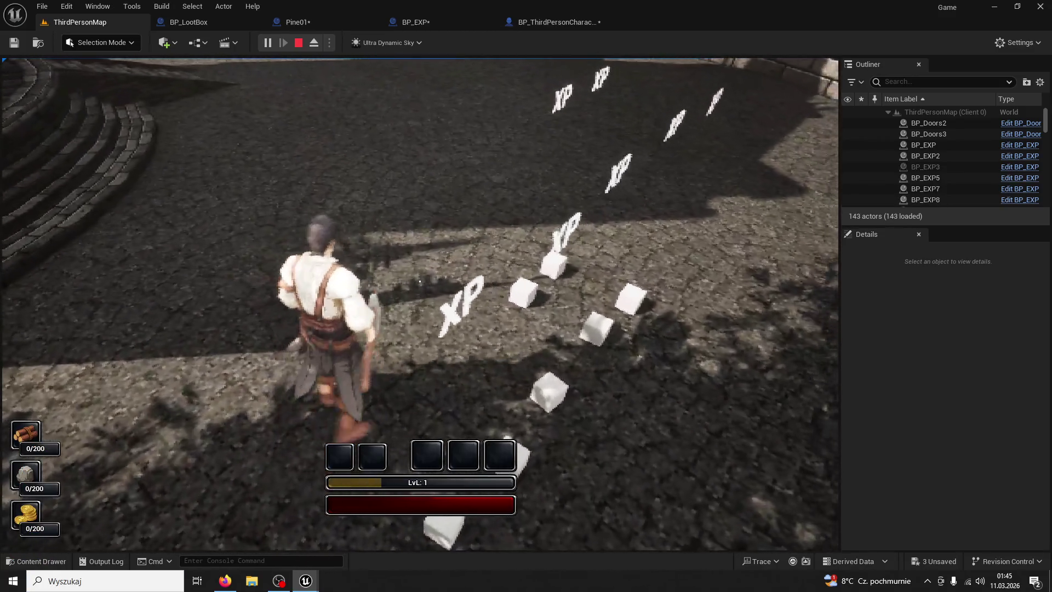
pyautogui.hotkey('shift', 'F1')
pyautogui.press('Escape')
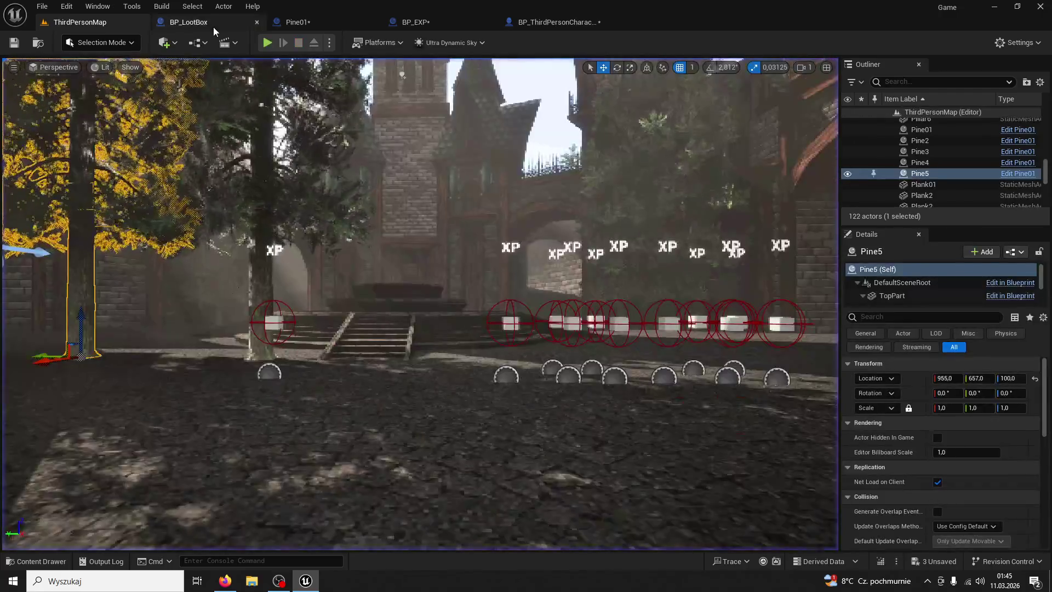
pyautogui.click(213, 26)
# - Close the Pine01 and BP_EXP tabs, then reopen Pine01 by searching 'pine' in the Content Browser
pyautogui.click(328, 20)
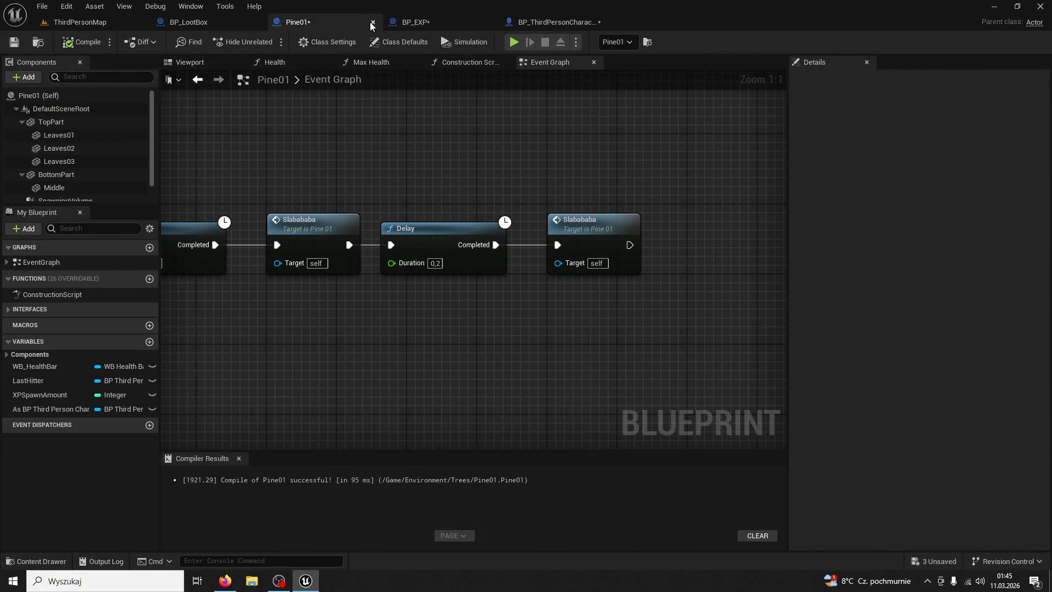
pyautogui.click(372, 22)
pyautogui.click(372, 22)
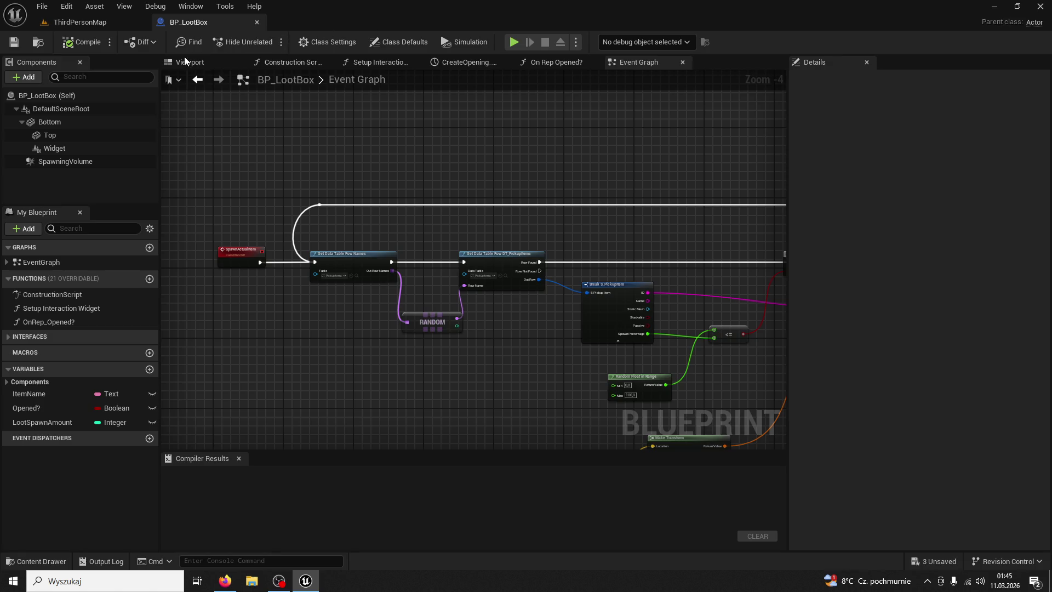
pyautogui.click(41, 561)
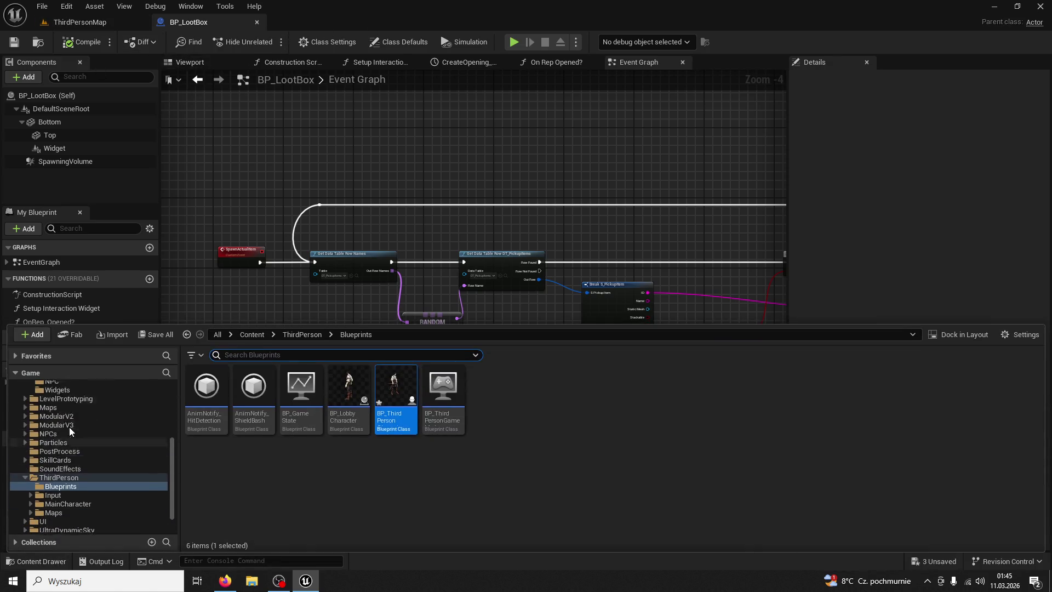
pyautogui.scroll(3, 70, 426)
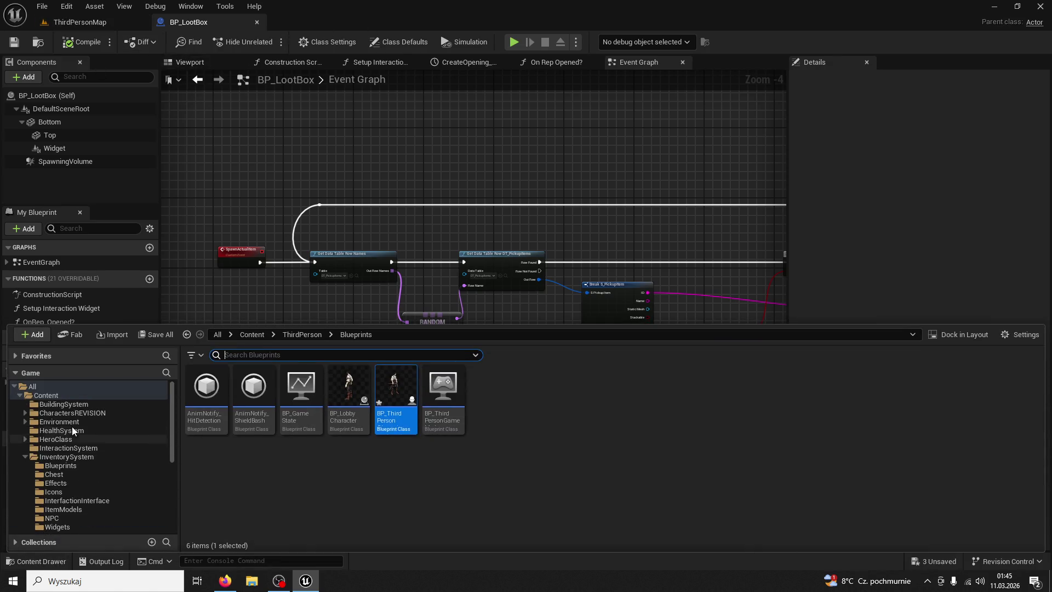
pyautogui.click(76, 395)
pyautogui.write('pine')
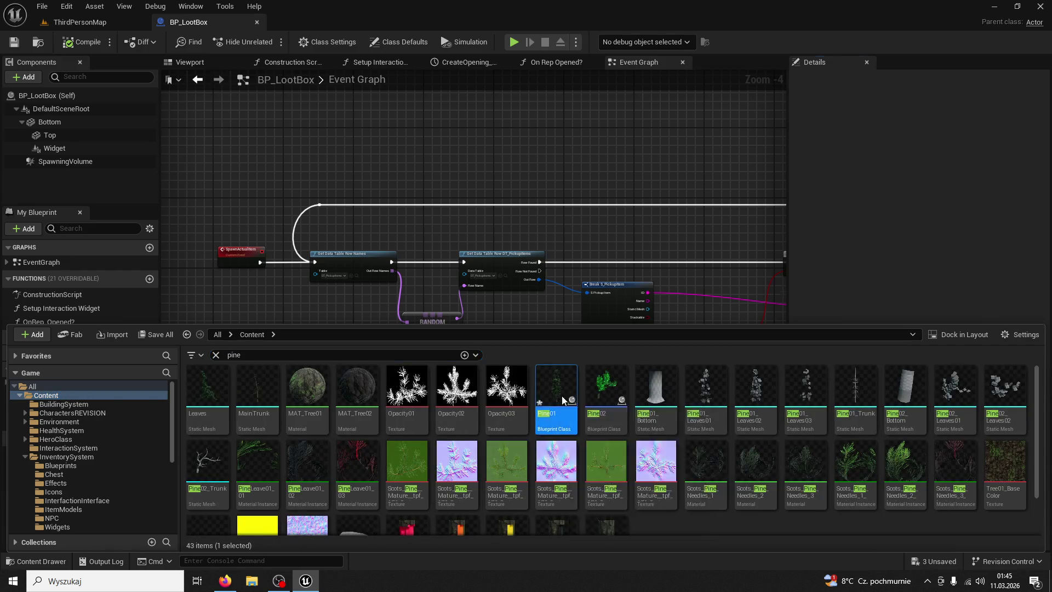
pyautogui.doubleClick(561, 395)
pyautogui.scroll(-4, 515, 287)
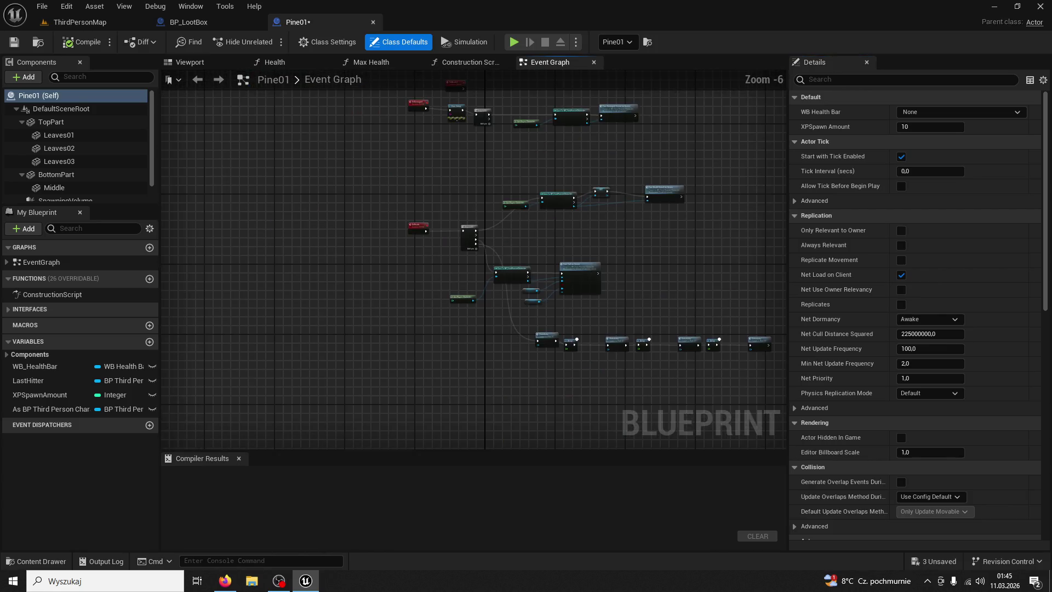
pyautogui.scroll(3, 655, 375)
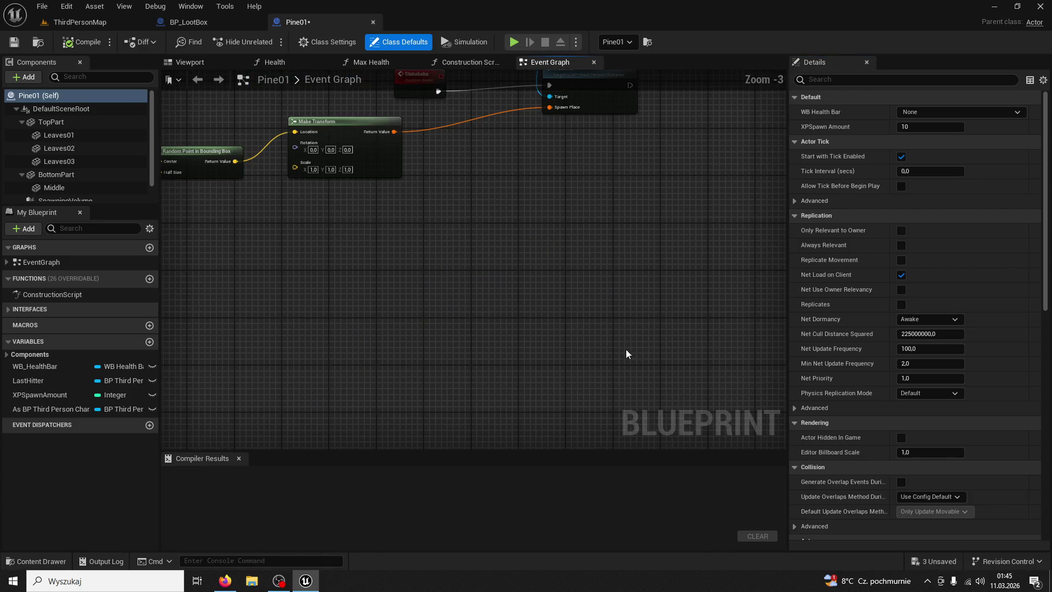
pyautogui.scroll(-4, 626, 353)
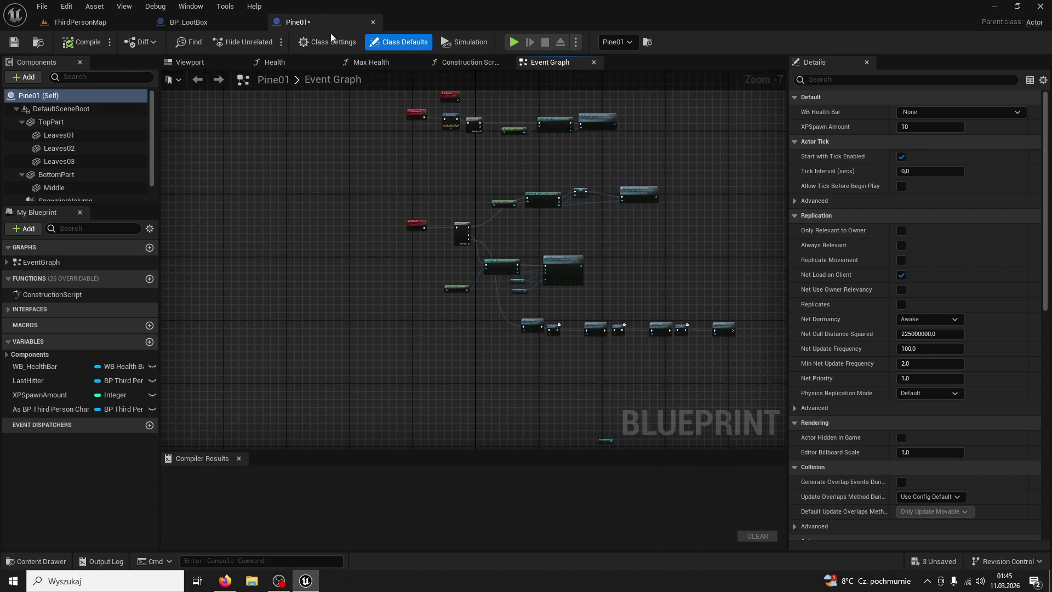
# - Drag Pine01's SpawningVolume down to the trunk base at Z 78, frame it, and compile
pyautogui.click(202, 65)
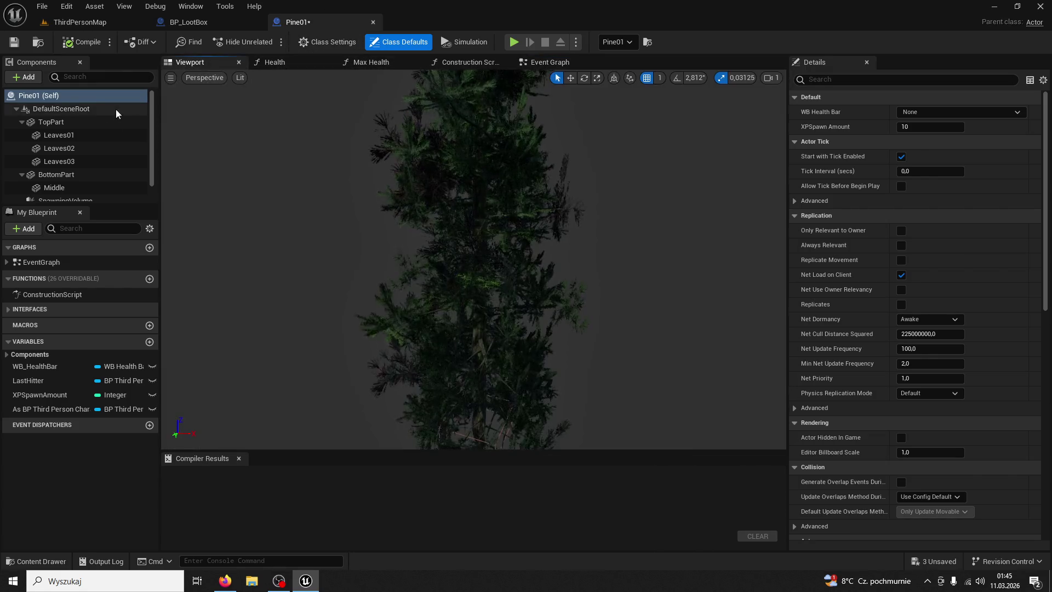
pyautogui.click(87, 122)
pyautogui.moveTo(287, 170); pyautogui.dragTo(288, 219)
pyautogui.scroll(-1, 88, 164)
pyautogui.click(74, 167)
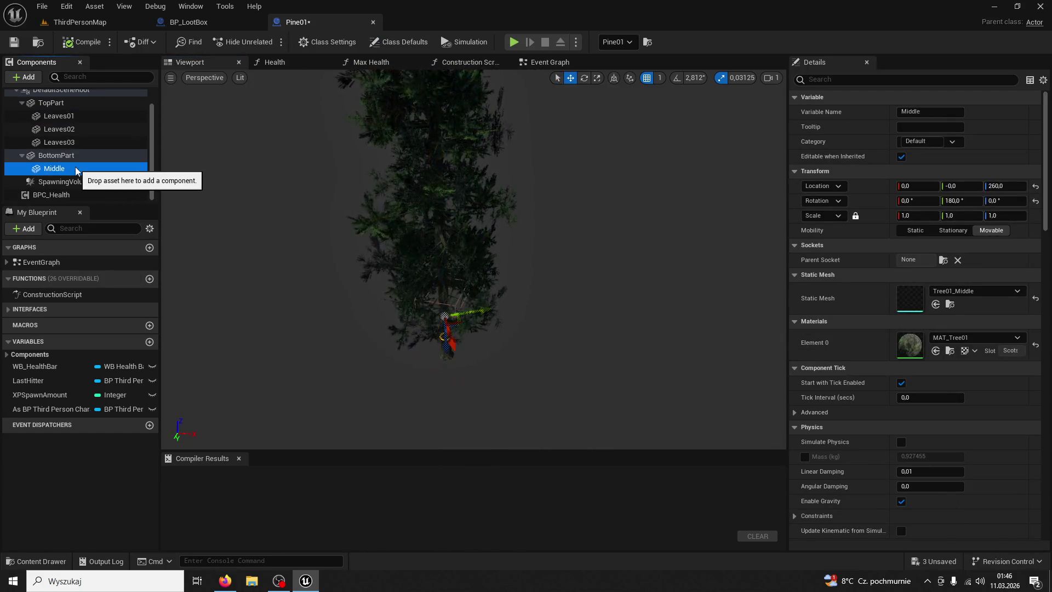
pyautogui.click(65, 182)
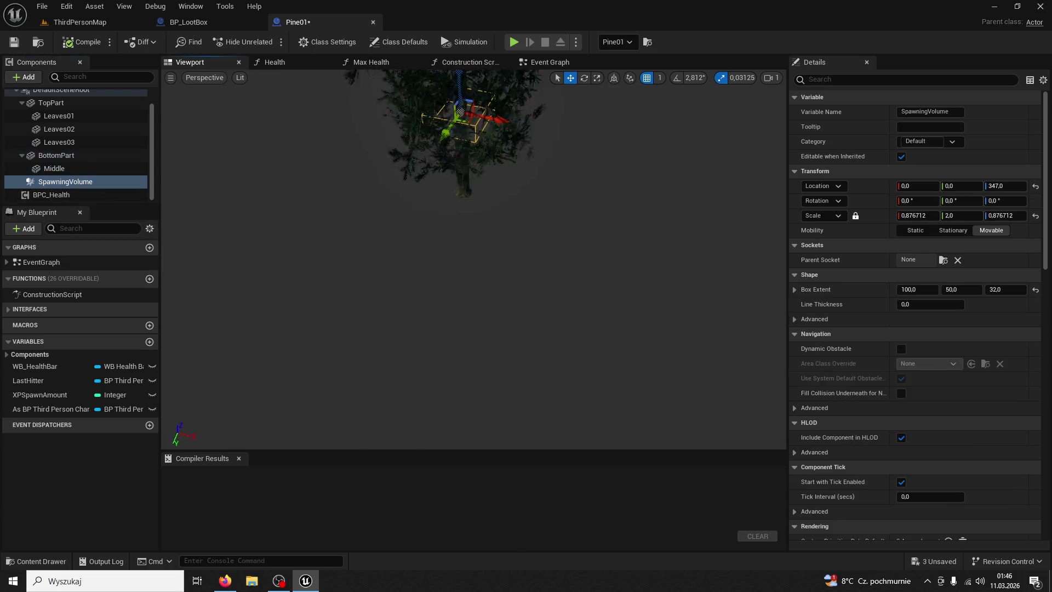
pyautogui.moveTo(482, 118); pyautogui.dragTo(469, 372)
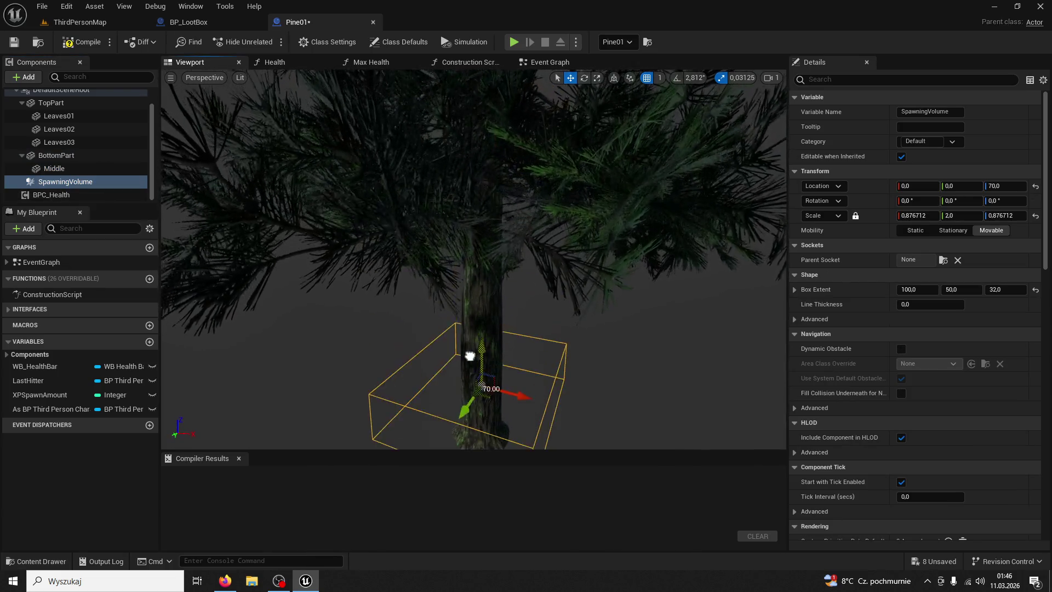
pyautogui.scroll(3, 482, 356)
pyautogui.press('f')
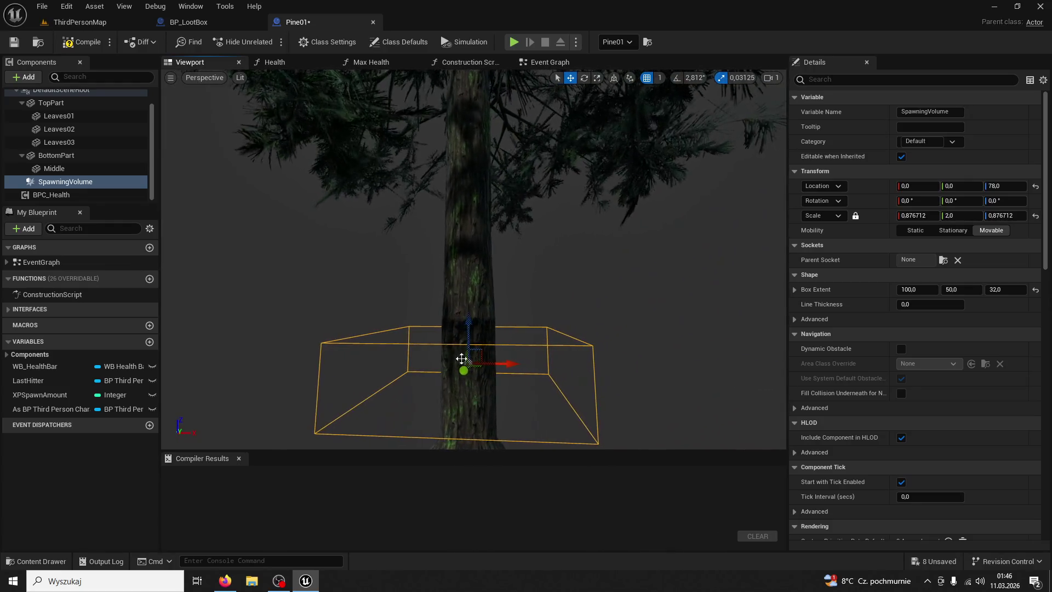
pyautogui.click(84, 42)
# - Look over BP_LootBox's loot spawn nodes and clear the 'pine' Content Browser search filter
pyautogui.click(227, 24)
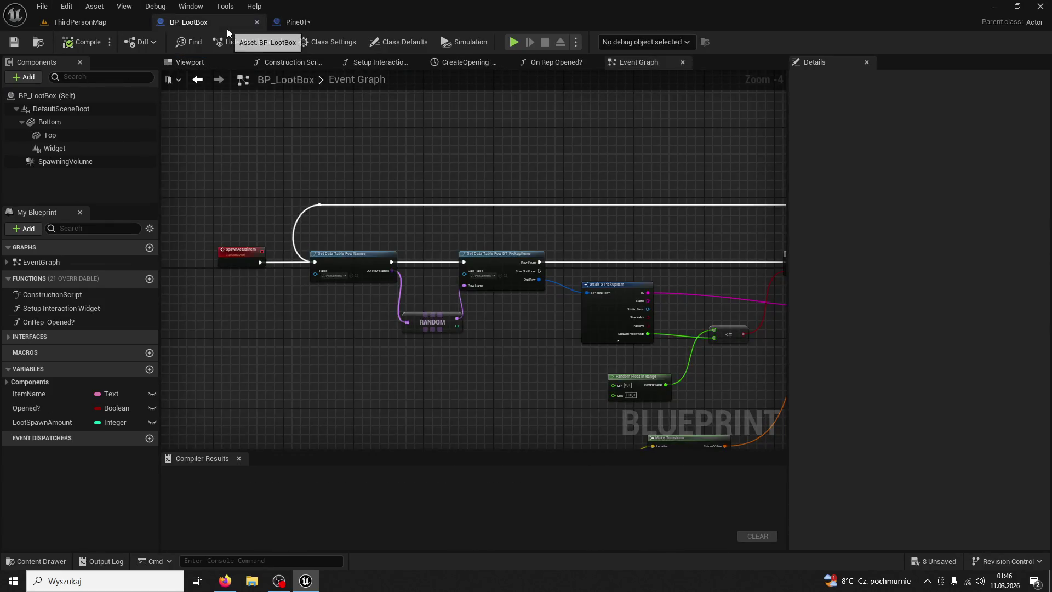
pyautogui.moveTo(401, 323); pyautogui.dragTo(281, 196)
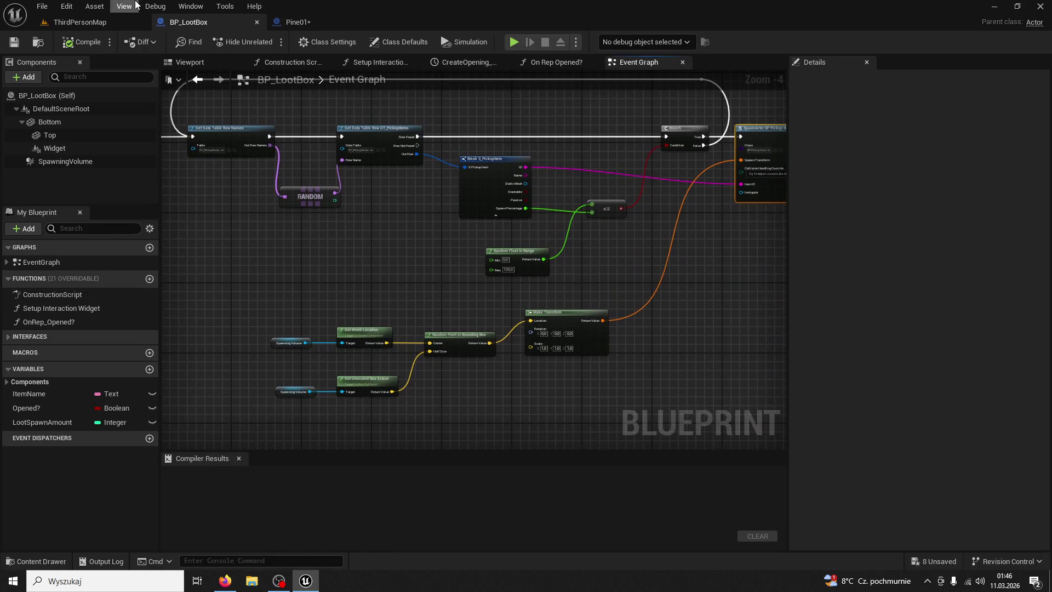
pyautogui.click(273, 24)
pyautogui.click(93, 23)
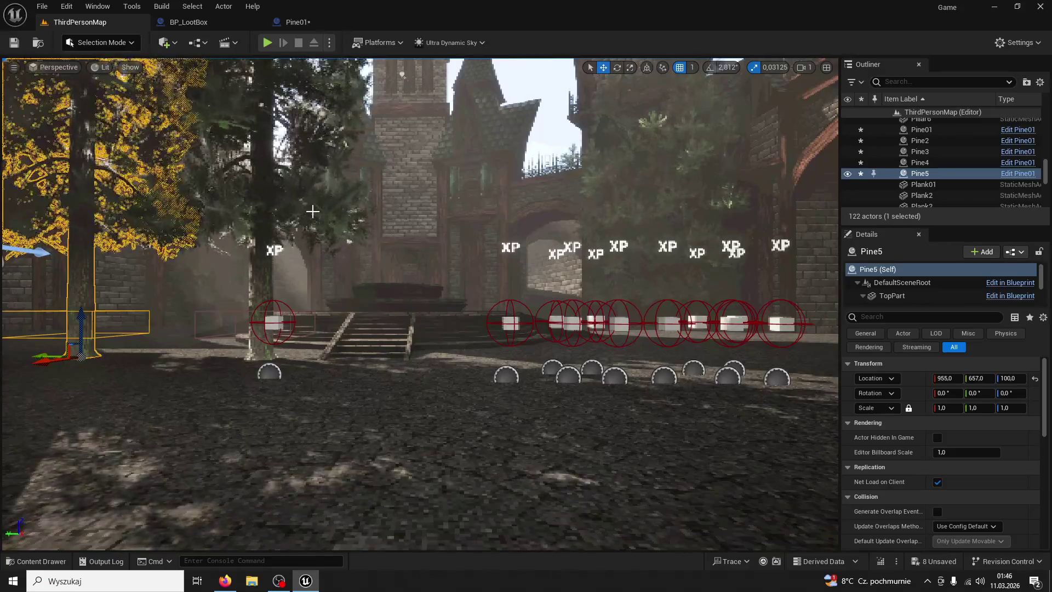
pyautogui.click(292, 22)
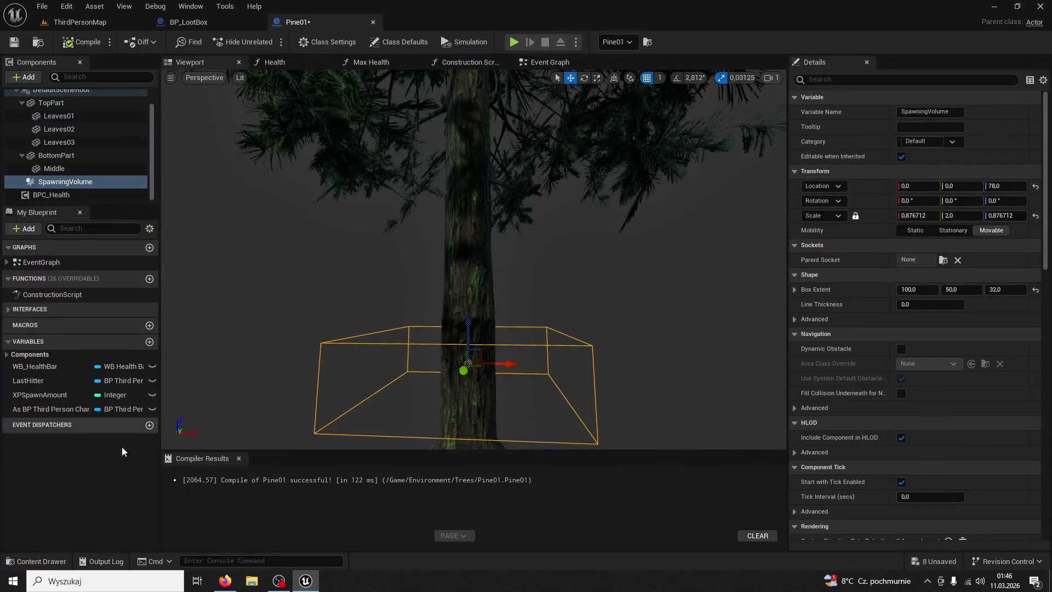
pyautogui.click(60, 561)
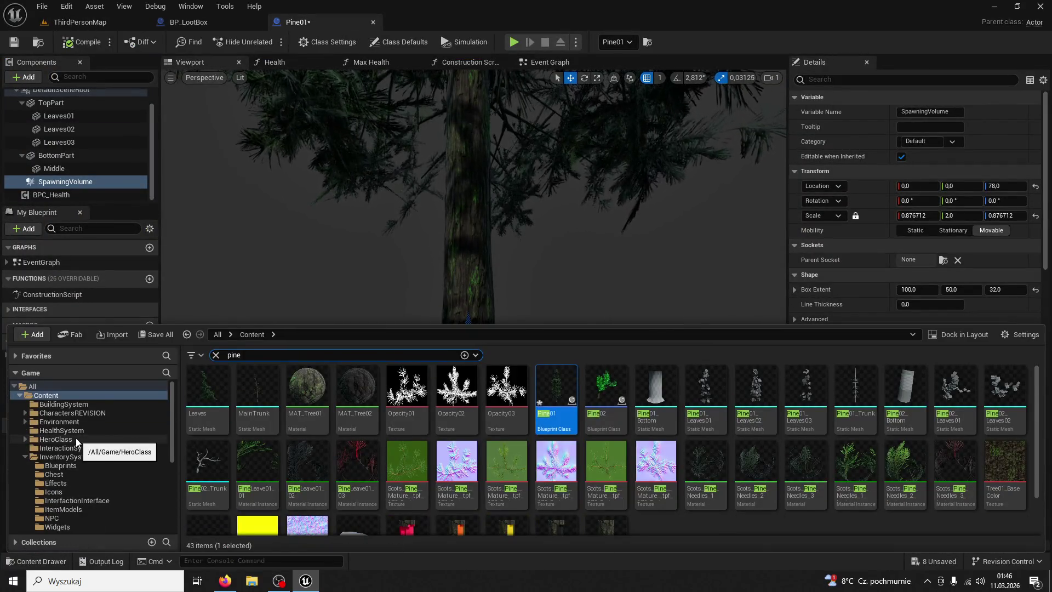
pyautogui.click(216, 355)
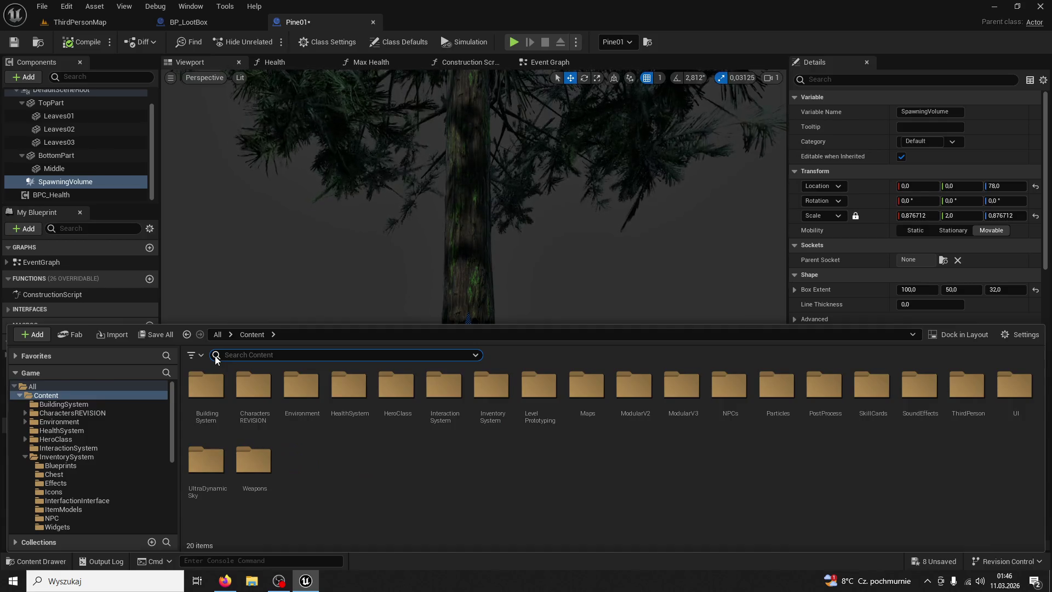
# - Close BP_LootBox and open BP_EXP from the ThirdPerson content folder
pyautogui.click(202, 25)
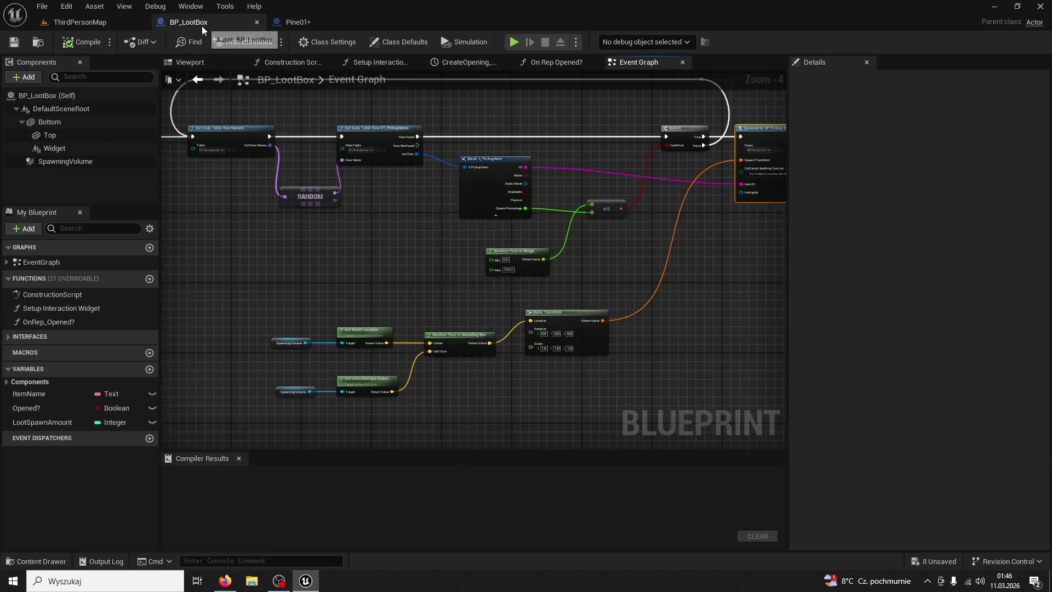
pyautogui.click(256, 22)
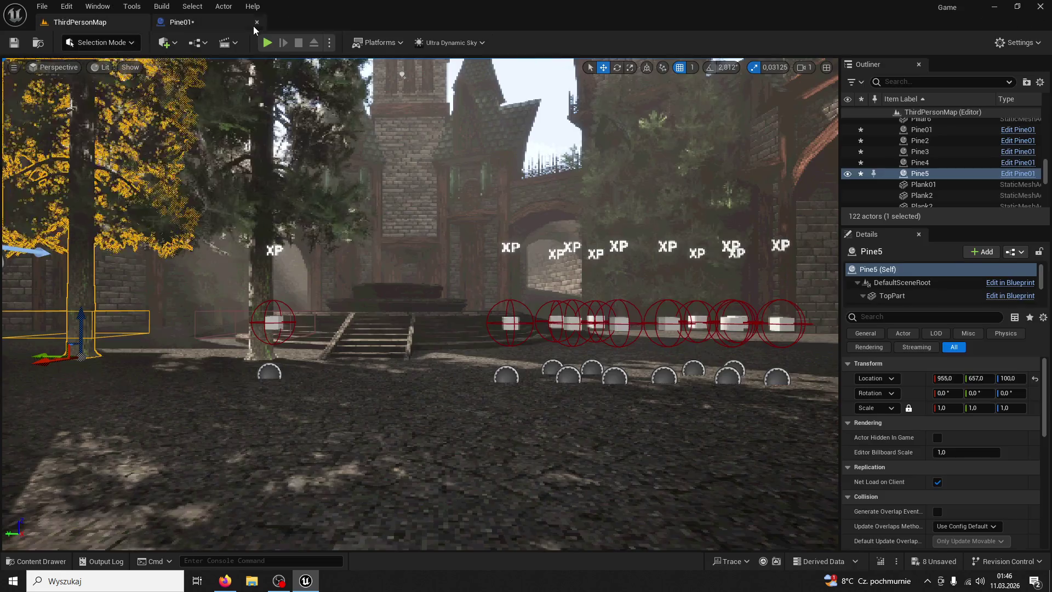
pyautogui.hotkey('ctrl', 'space')
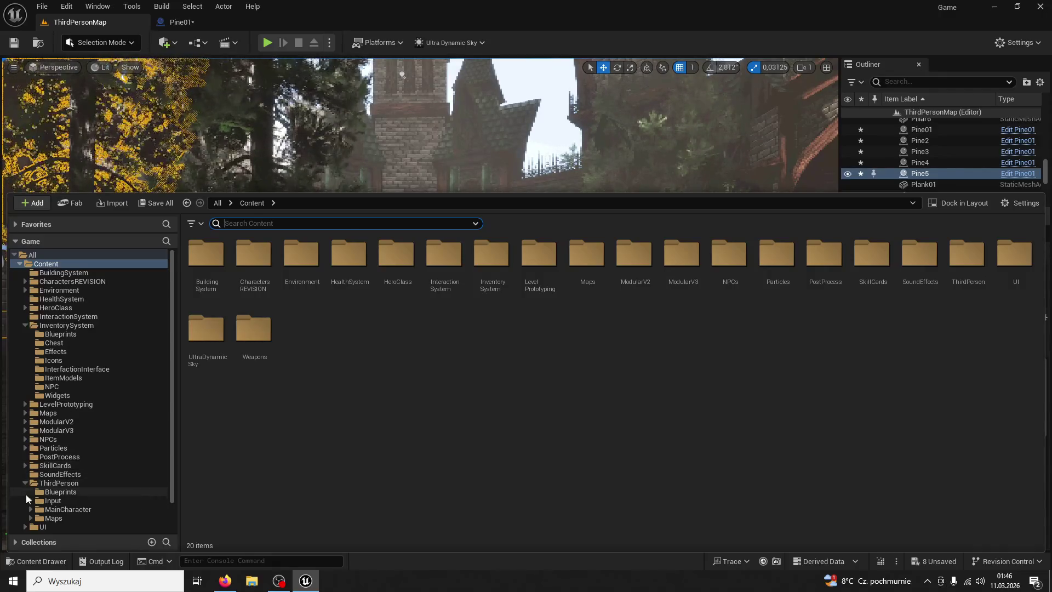
pyautogui.click(56, 481)
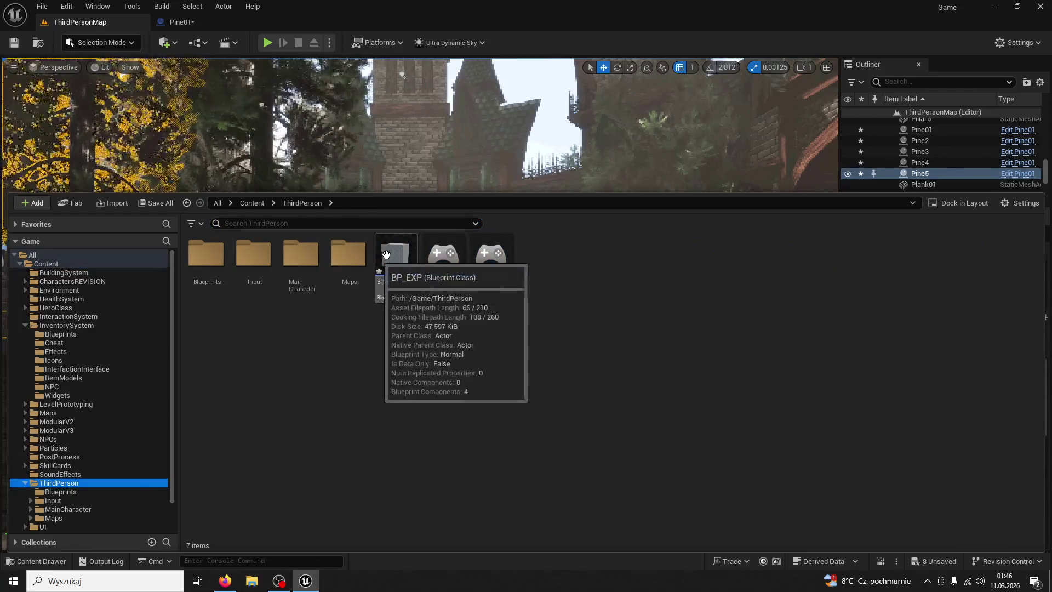
pyautogui.doubleClick(387, 256)
# - Set BP_EXP's Sphere collision component scale to 15 on all axes
pyautogui.click(226, 60)
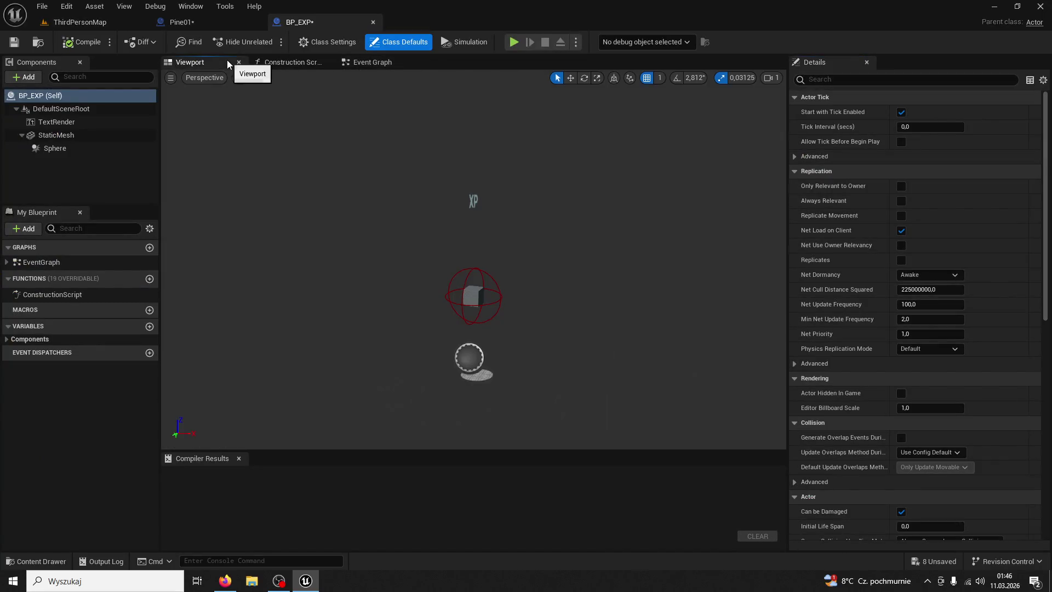
pyautogui.click(485, 295)
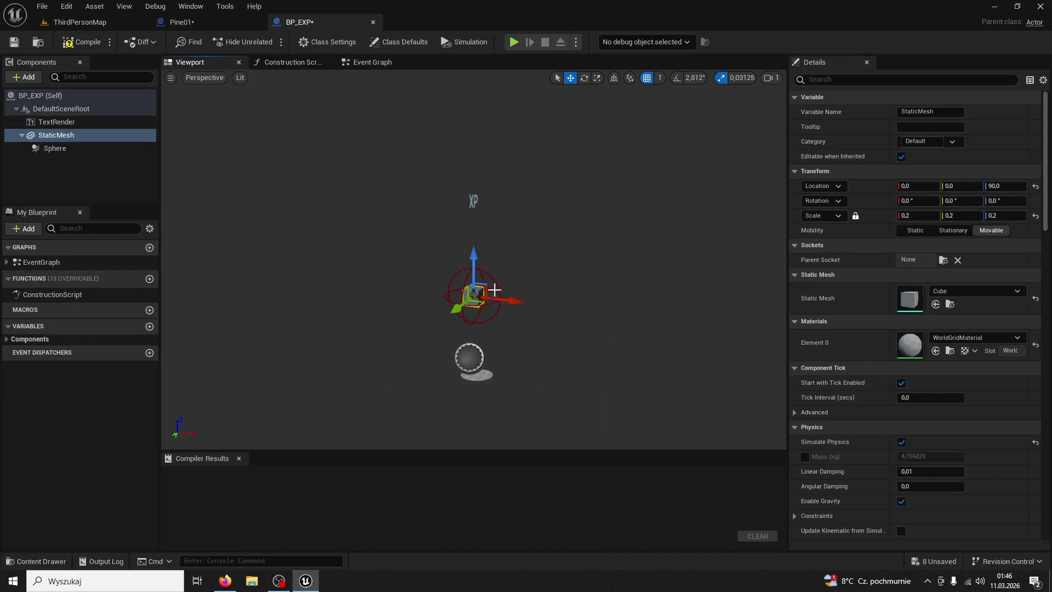
pyautogui.click(495, 289)
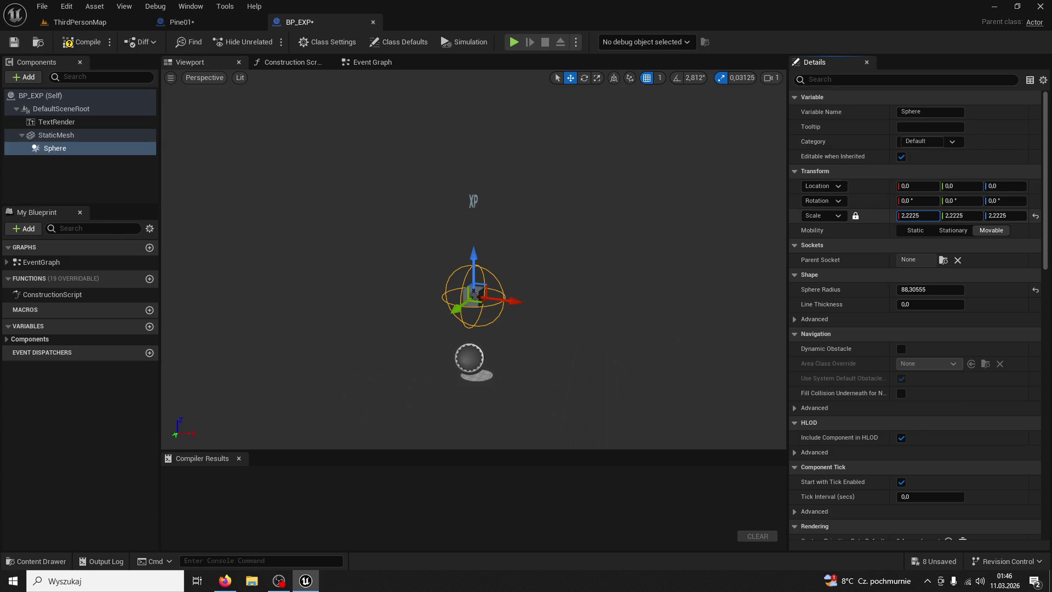
pyautogui.moveTo(917, 215); pyautogui.dragTo(778, 204)
pyautogui.write('15')
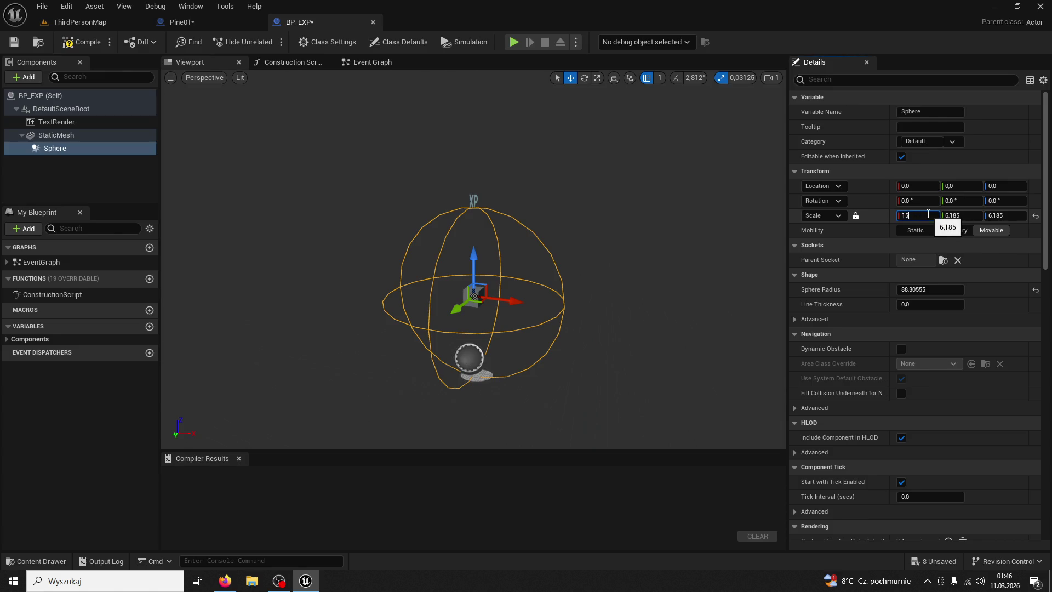
pyautogui.press('Return')
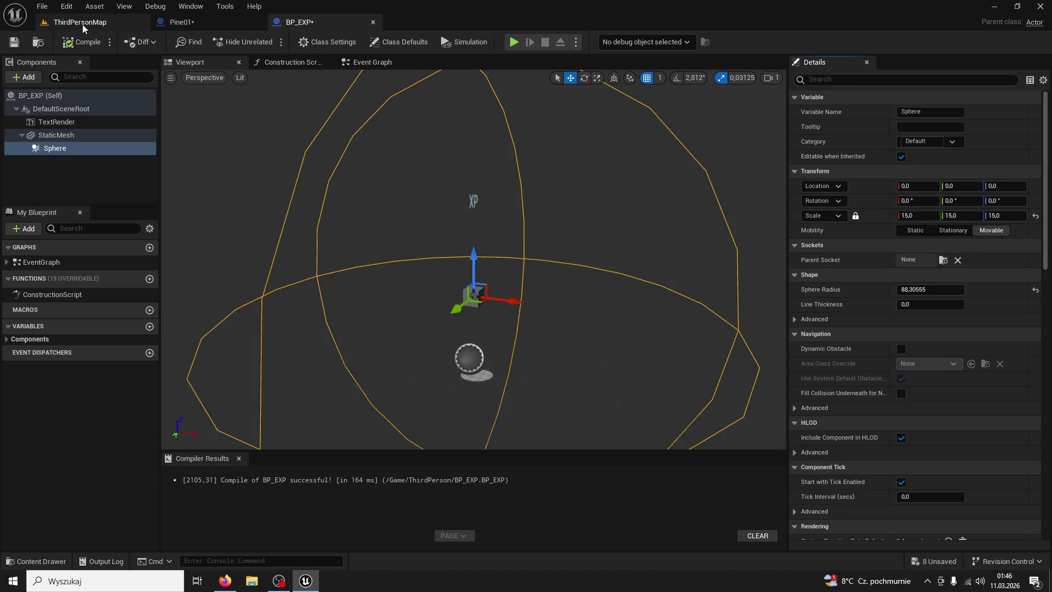
pyautogui.click(83, 25)
# - Launch a Play session with Alt+P and chop trees until wood reaches 10/200 at level 2
pyautogui.hotkey('alt', 'p')
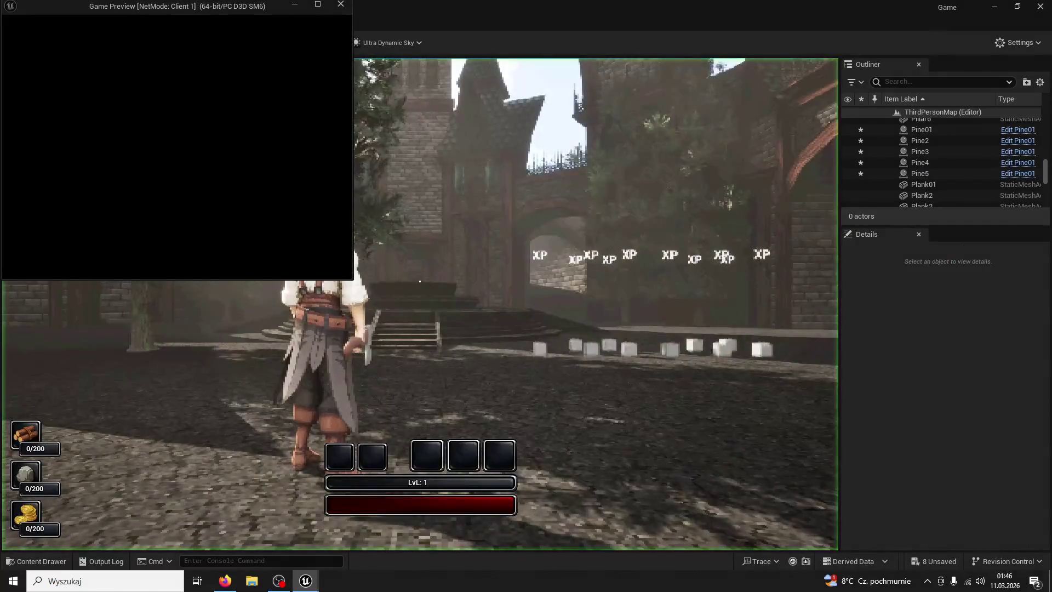
pyautogui.press('super')
pyautogui.click(420, 282)
pyautogui.press('w')
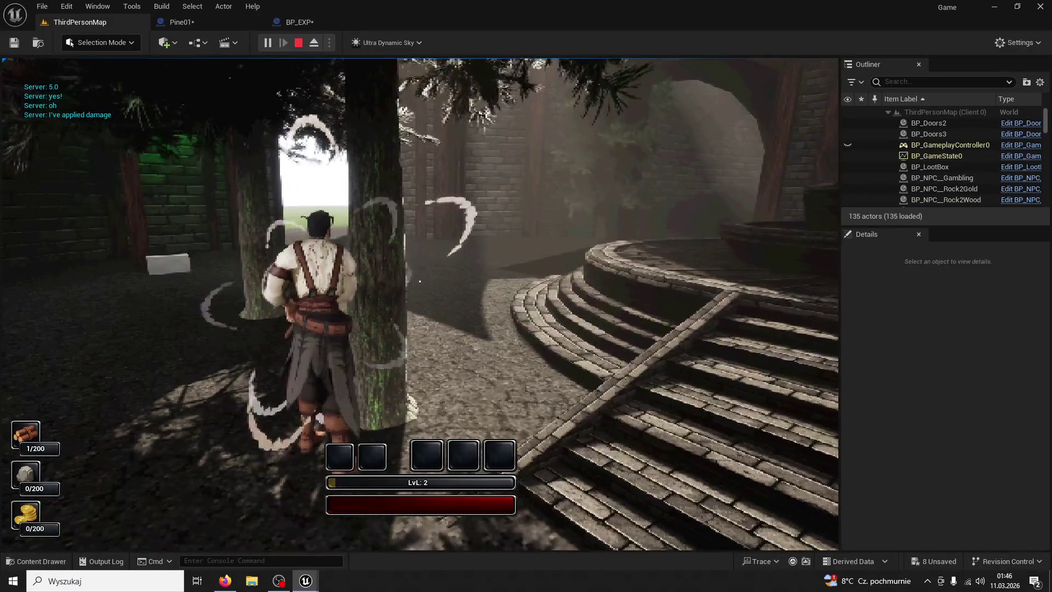
pyautogui.click(419, 281)
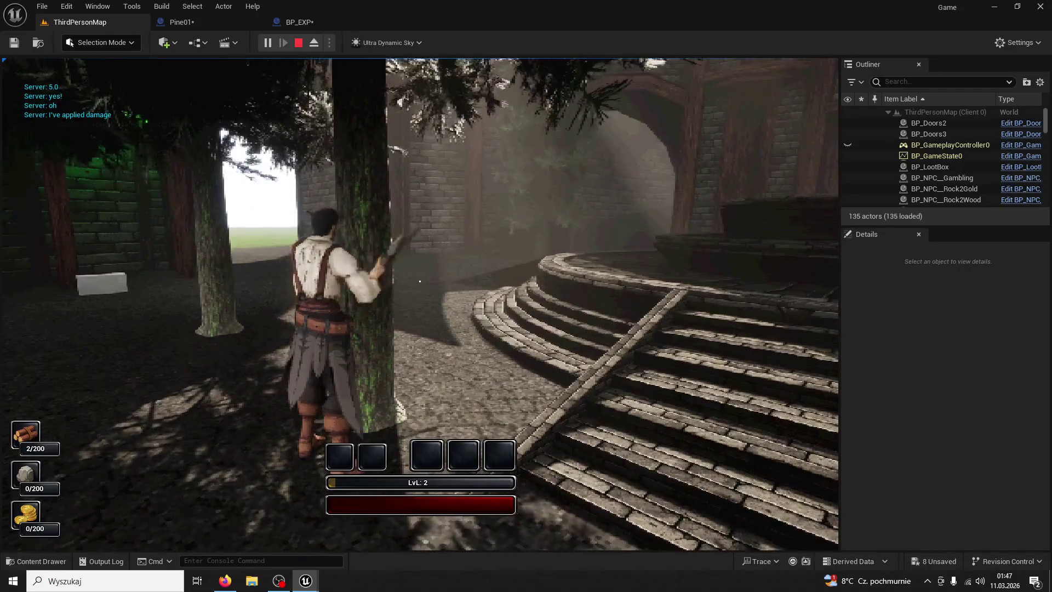
pyautogui.click(419, 282)
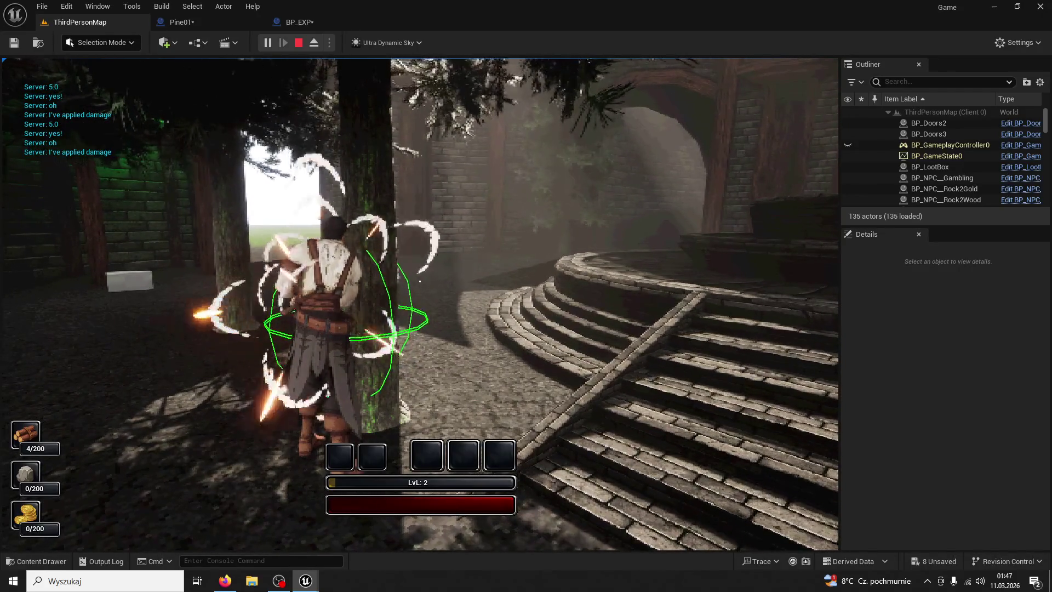
pyautogui.click(420, 282)
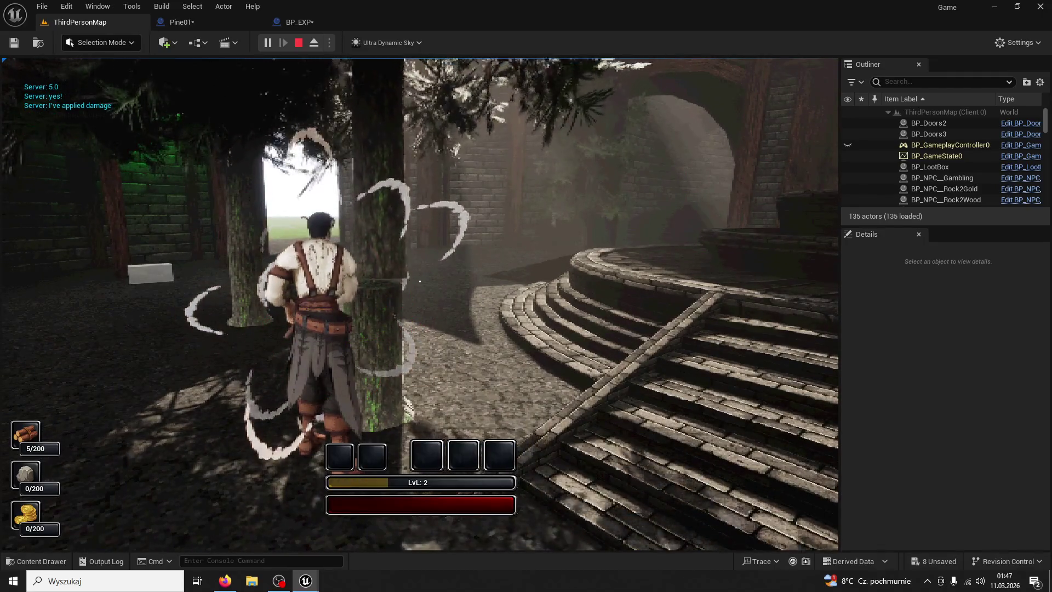
pyautogui.press('w')
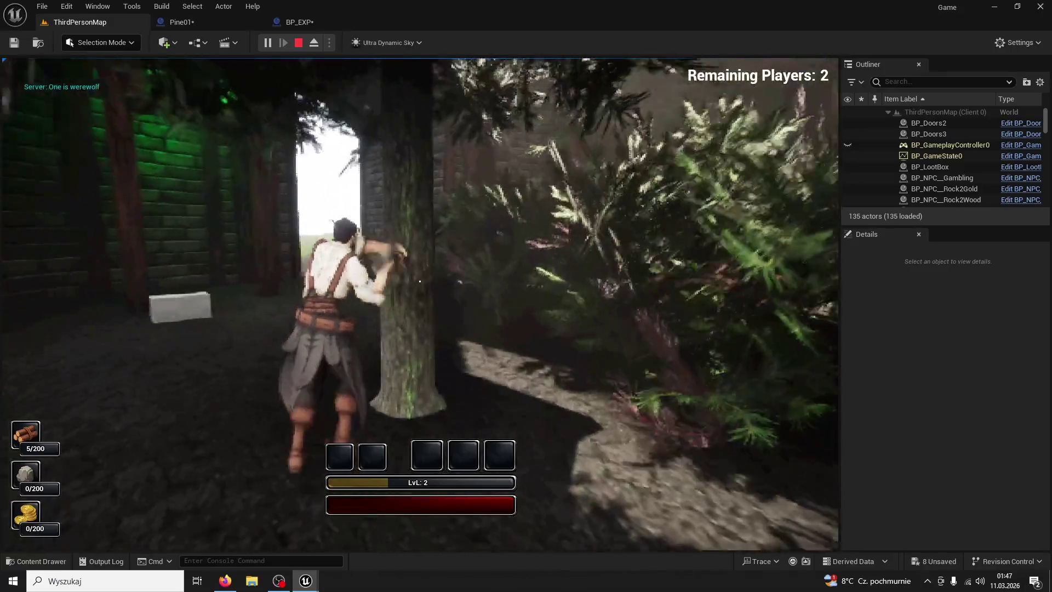
pyautogui.click(420, 281)
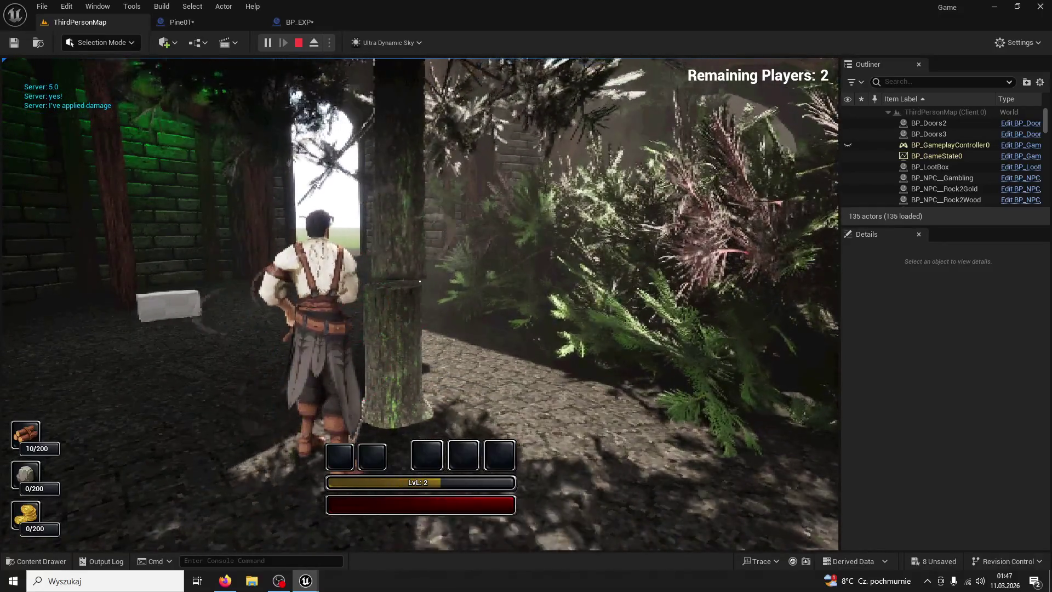
# - End the play-test, set BP_EXP's collision Sphere scale to 5, and return to ThirdPersonMap
pyautogui.press('Escape')
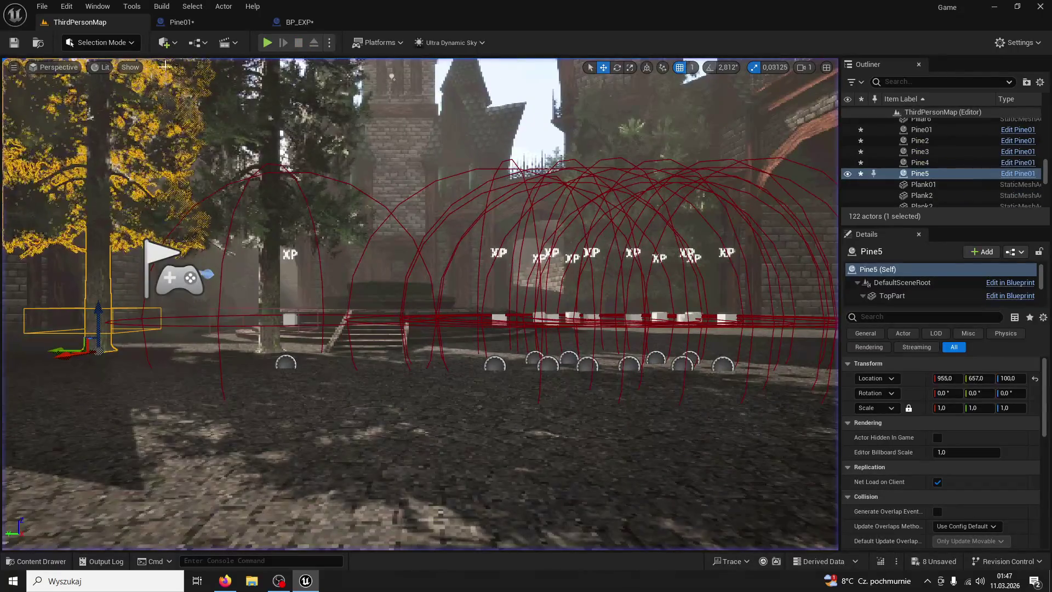
pyautogui.click(325, 19)
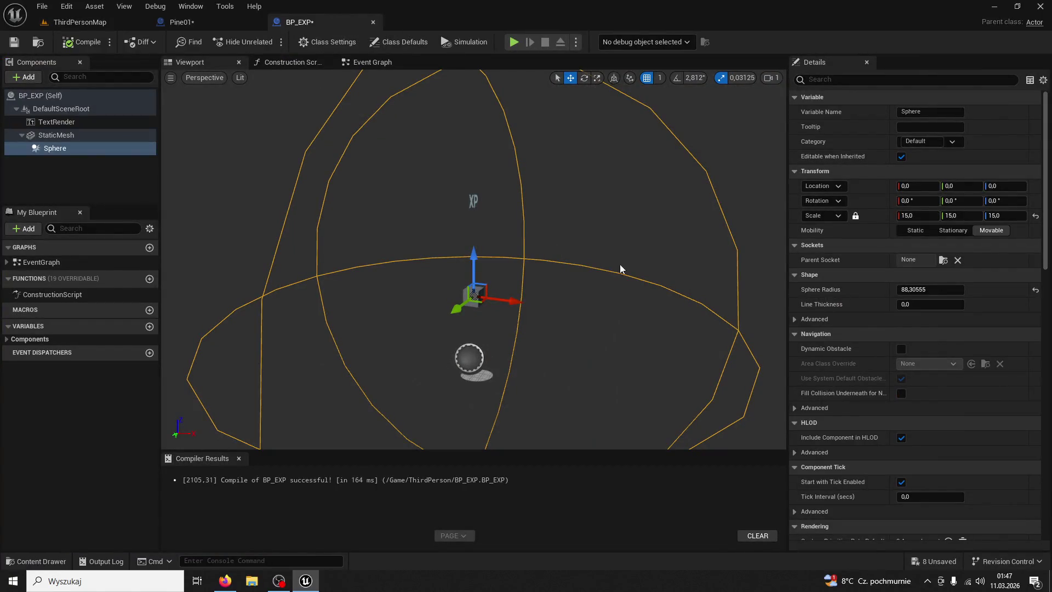
pyautogui.click(929, 218)
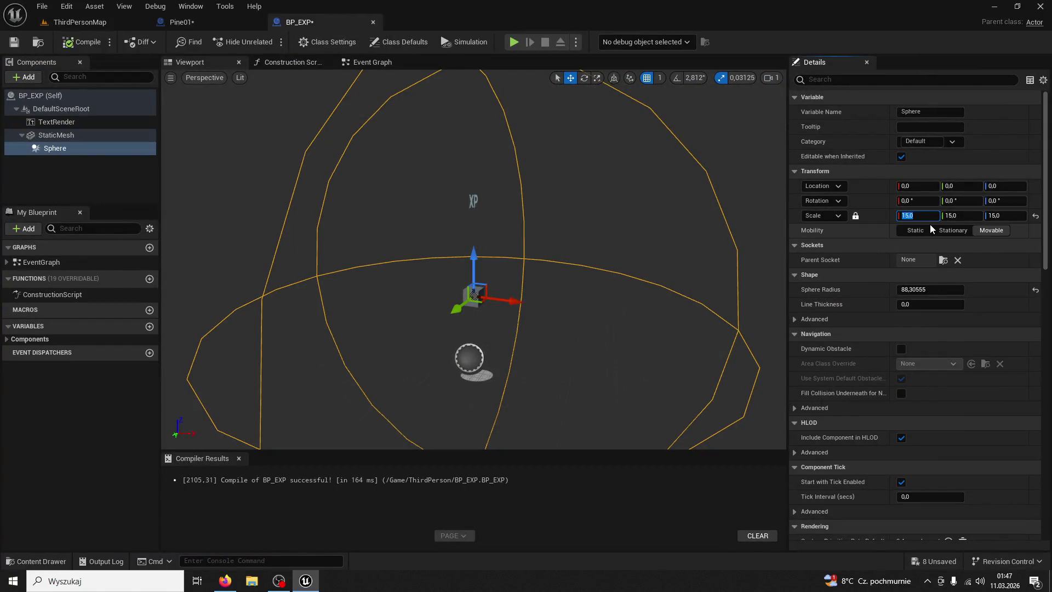
pyautogui.write('5')
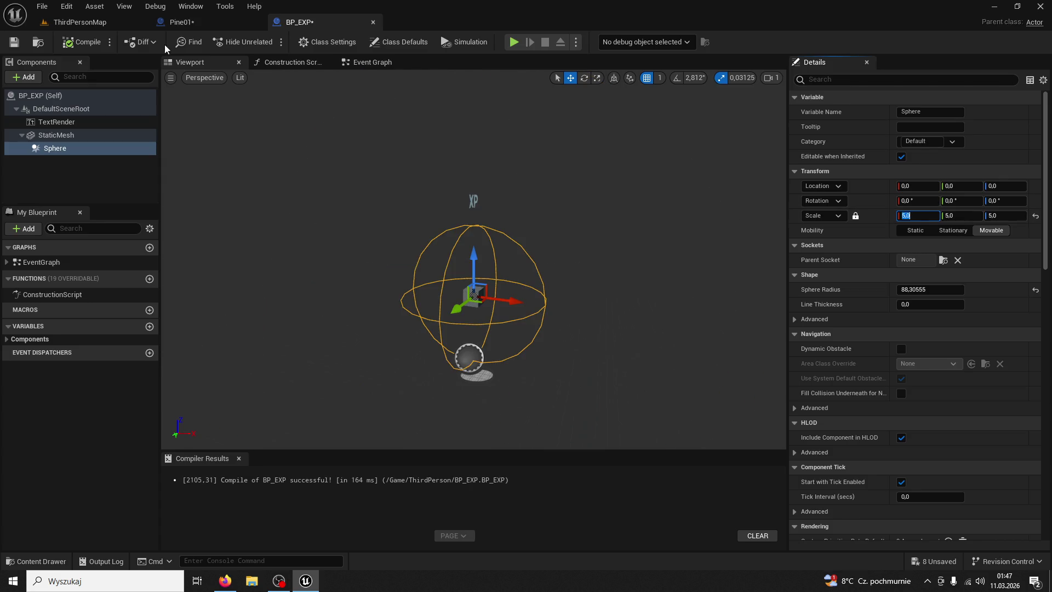
pyautogui.click(77, 22)
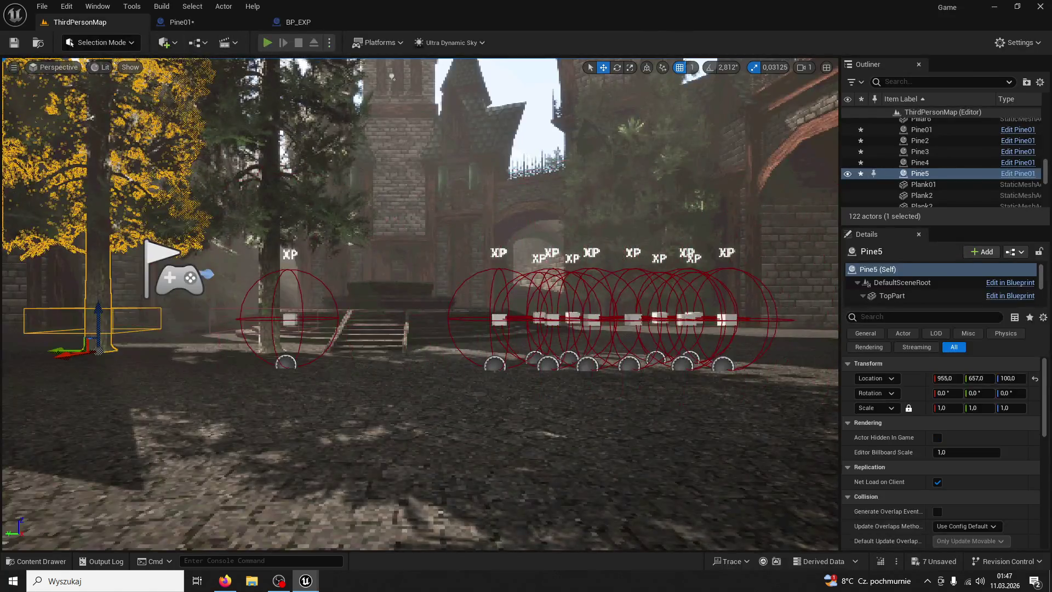
# - Play the level, run to a tree and chop it down to collect XP orbs, then stop
pyautogui.hotkey('alt', 'p')
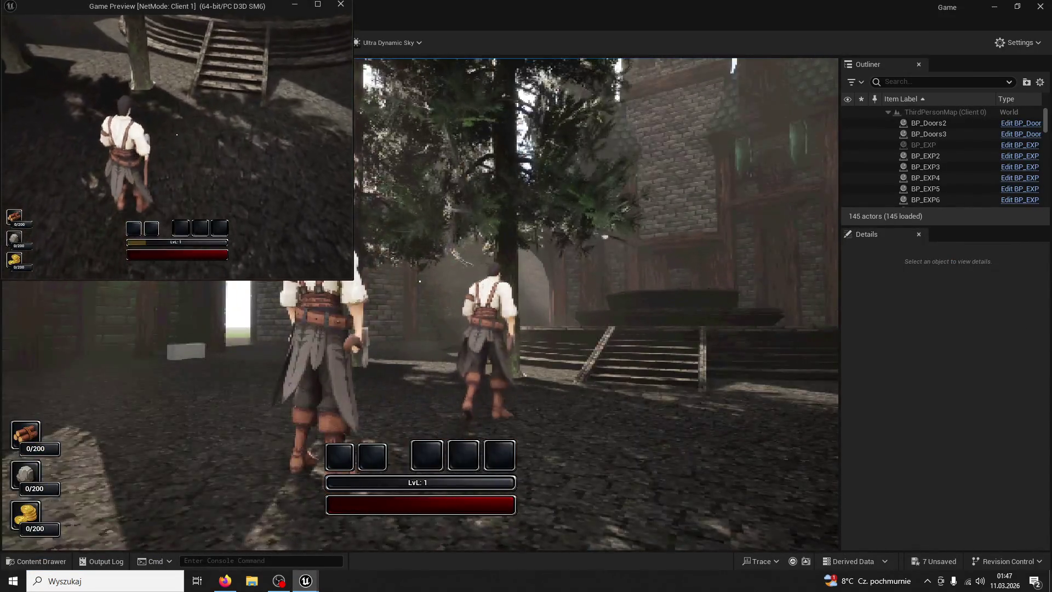
pyautogui.press('super')
pyautogui.click(420, 281)
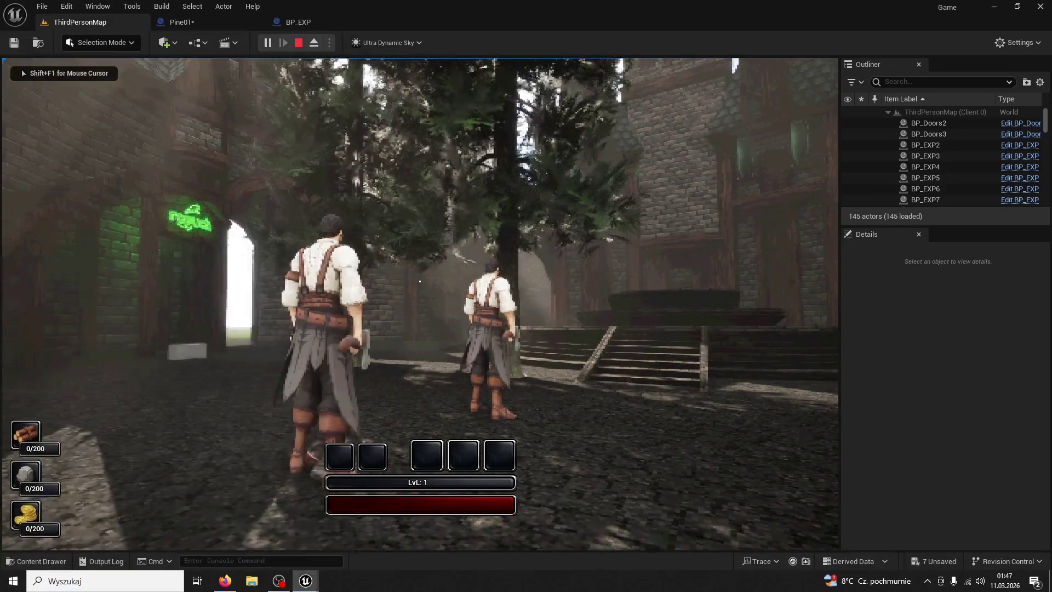
pyautogui.press('w')
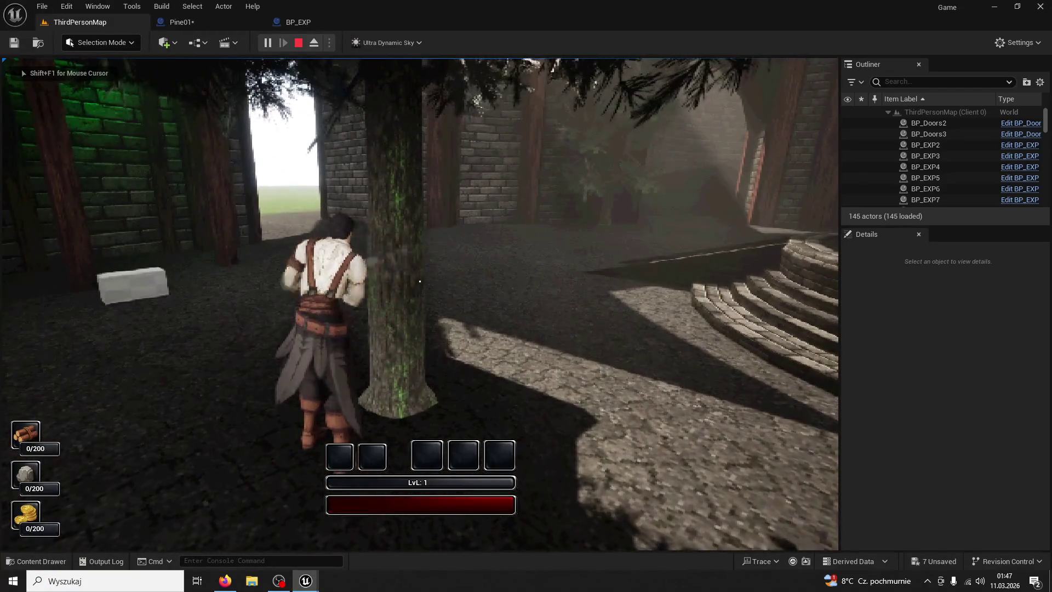
pyautogui.click(420, 281)
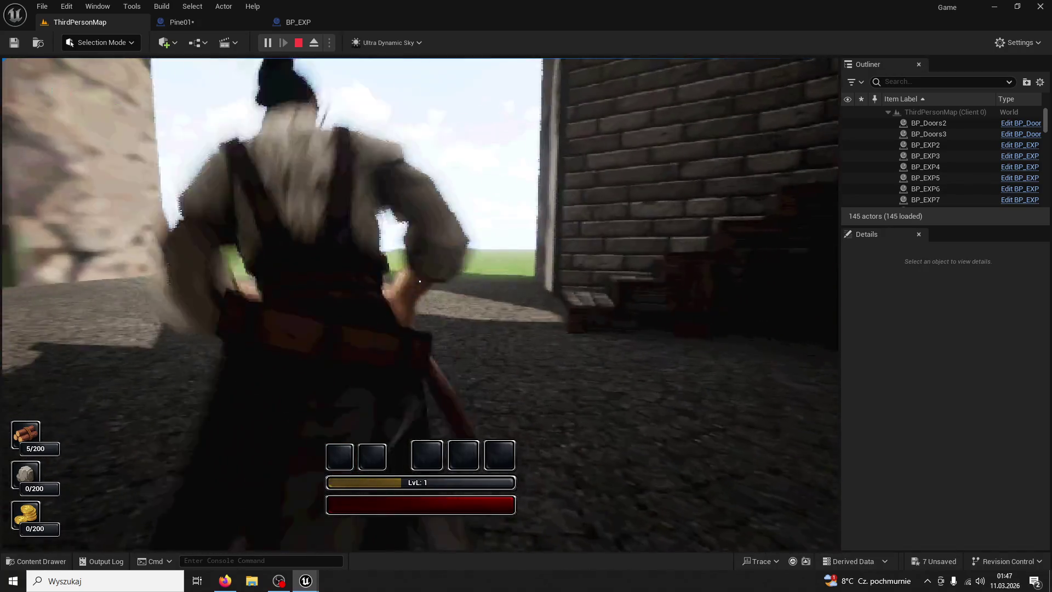
pyautogui.press('Escape')
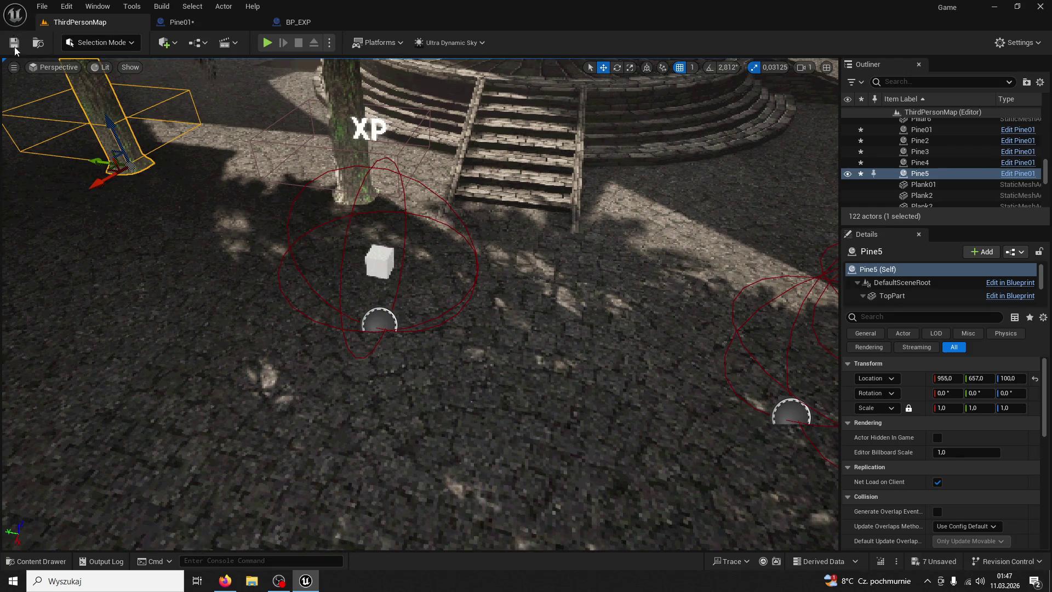
# - Select the stray BP_EXP orb in ThirdPersonMap and delete it from the level
pyautogui.click(177, 21)
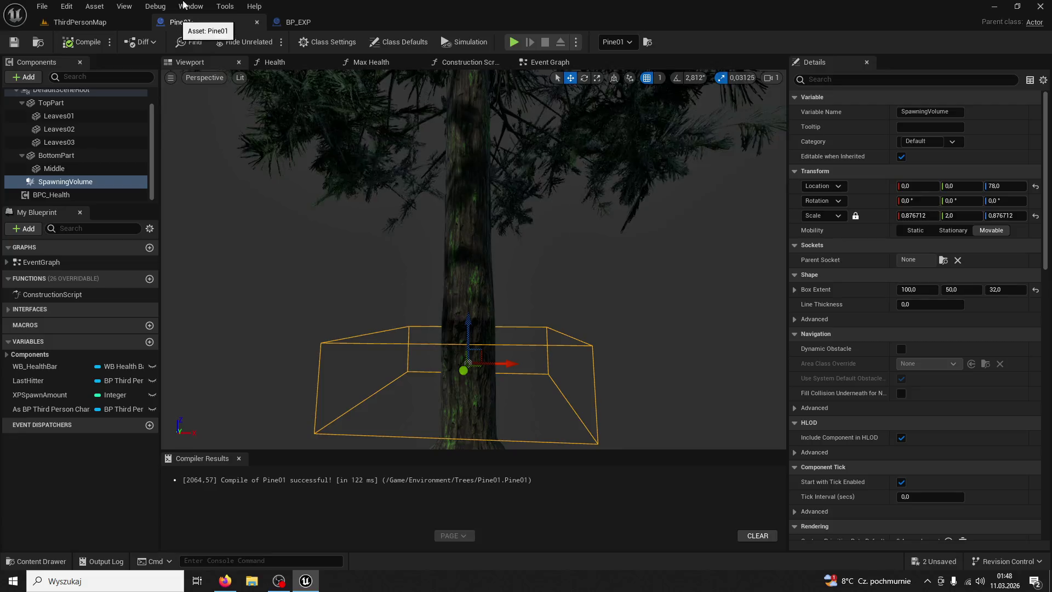
pyautogui.click(301, 22)
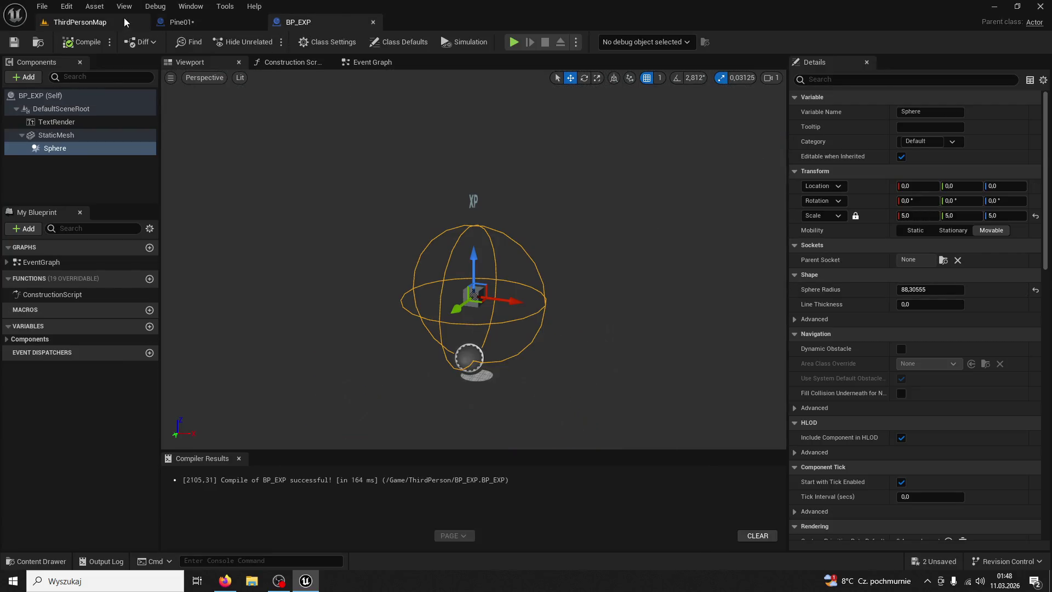
pyautogui.click(125, 22)
pyautogui.moveTo(538, 230); pyautogui.dragTo(482, 203)
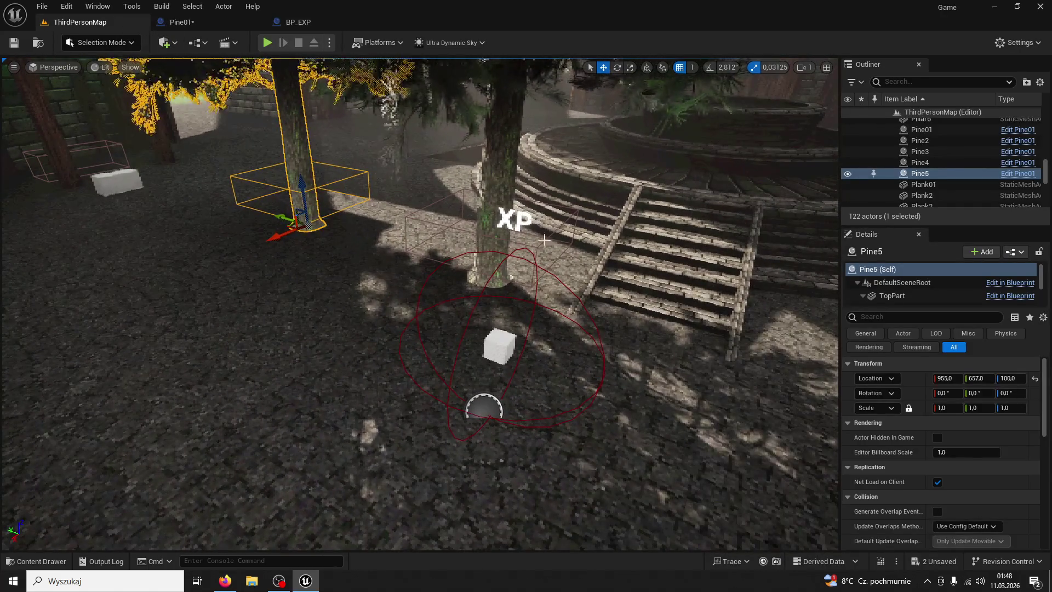
pyautogui.click(559, 277)
pyautogui.click(524, 304)
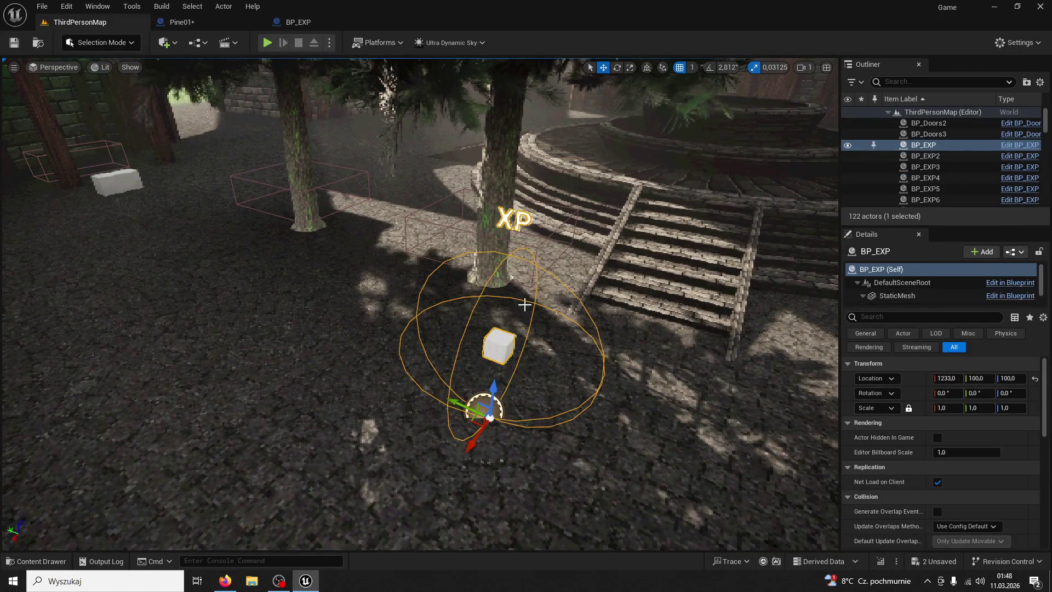
pyautogui.press('Delete')
# - Select the Pine01 tree, reopen the Pine01 and BP_EXP blueprints, then switch to the browser
pyautogui.scroll(-5, 526, 299)
pyautogui.click(532, 328)
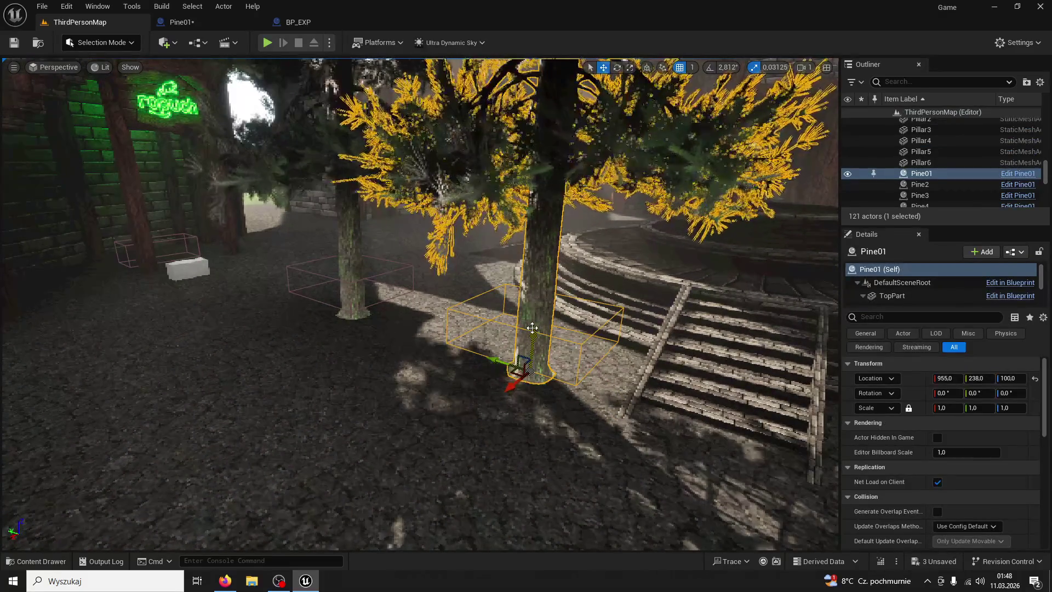
pyautogui.click(174, 22)
pyautogui.click(298, 22)
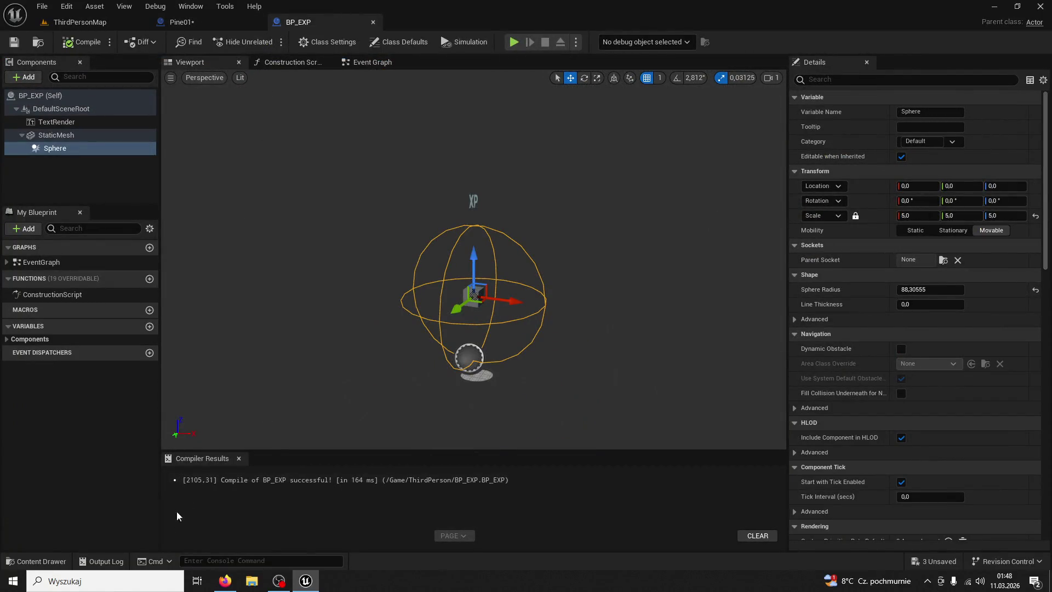
pyautogui.hotkey('alt', 'Tab')
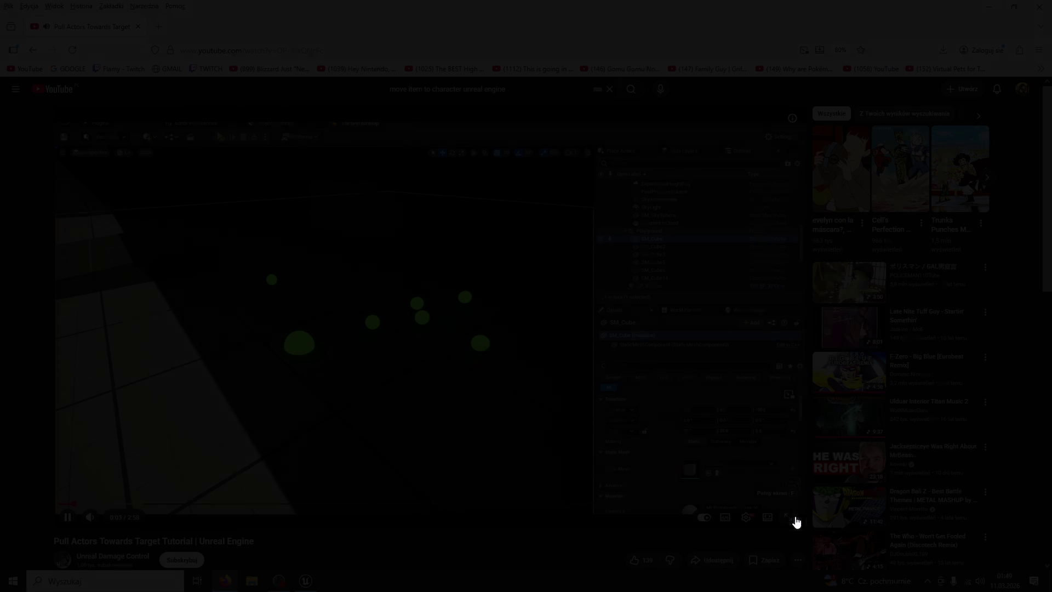
# - Watch the tutorial's collision sphere setup full screen, then pause it and return to Unreal
pyautogui.click(794, 518)
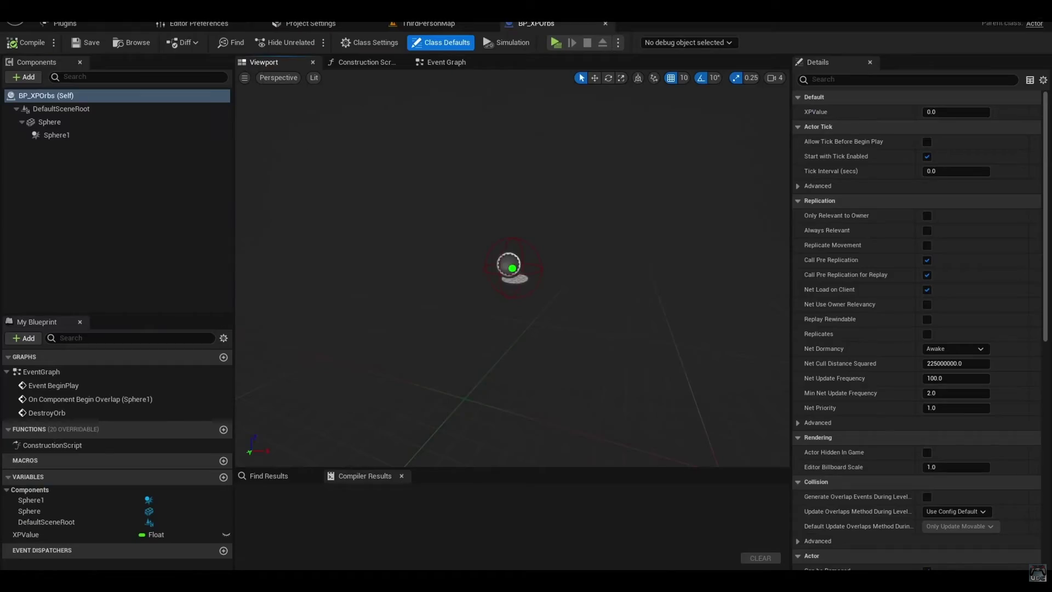
pyautogui.scroll(10, 524, 290)
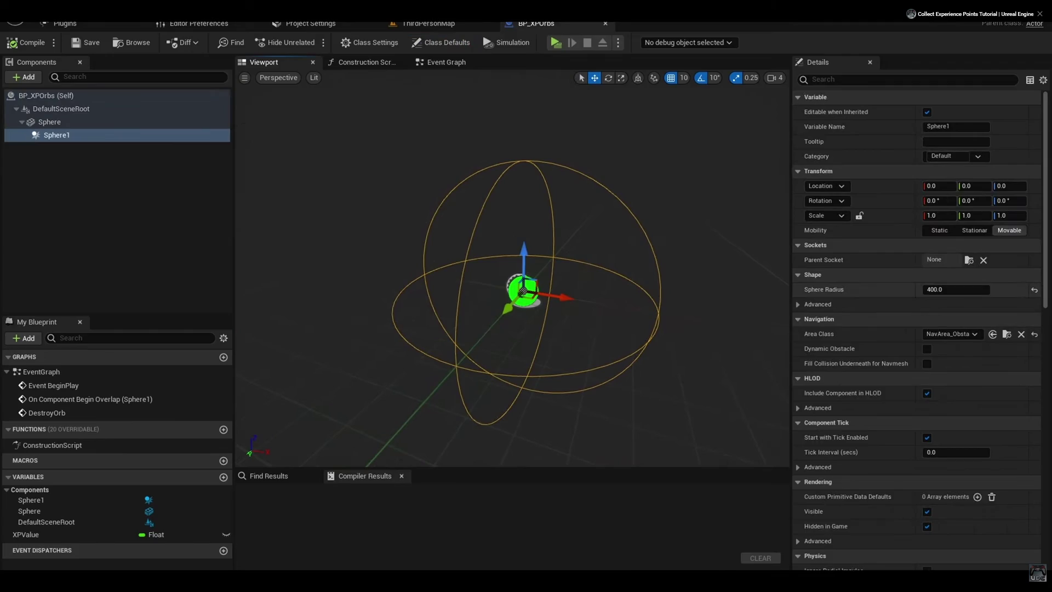
pyautogui.moveTo(794, 504)
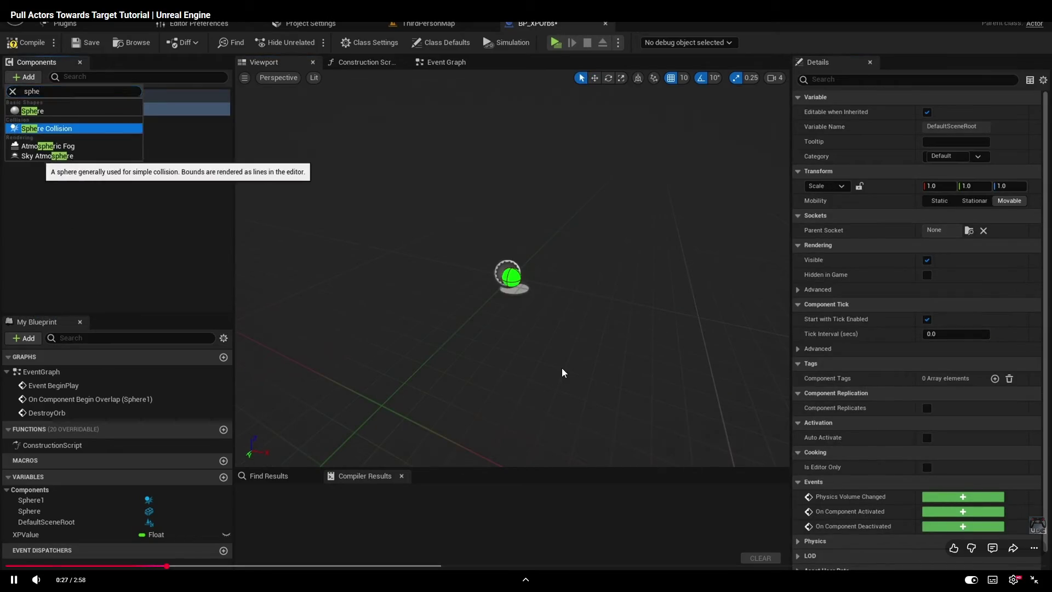
pyautogui.press('Escape')
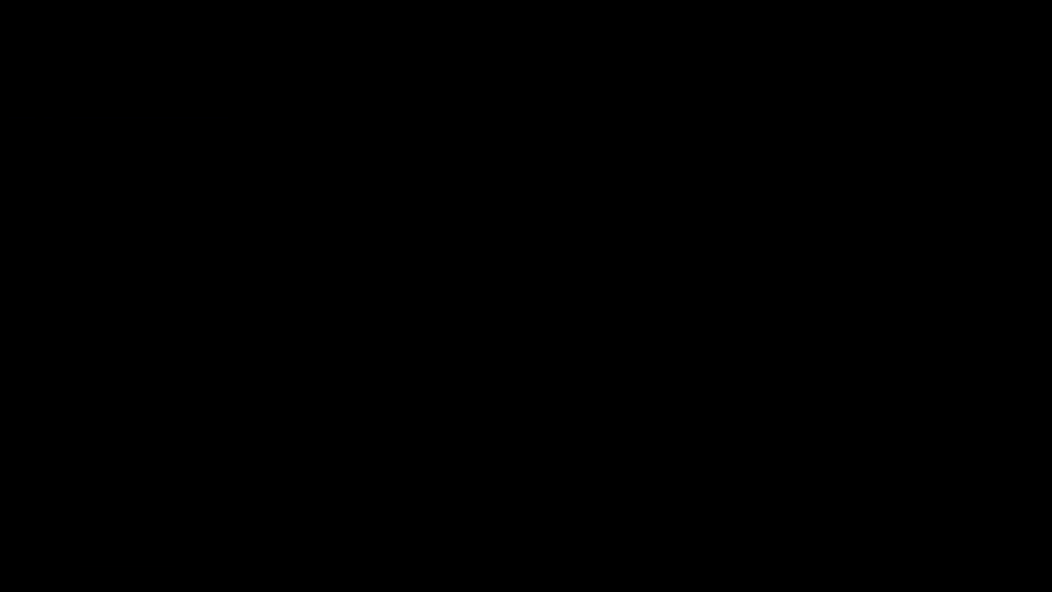
pyautogui.click(502, 308)
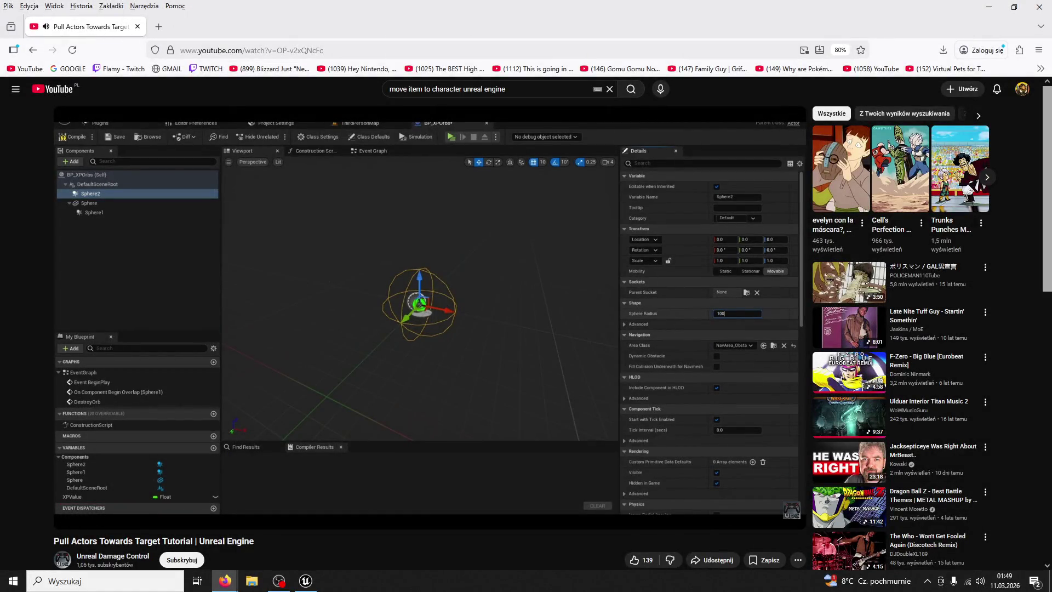
pyautogui.hotkey('alt', 'Tab')
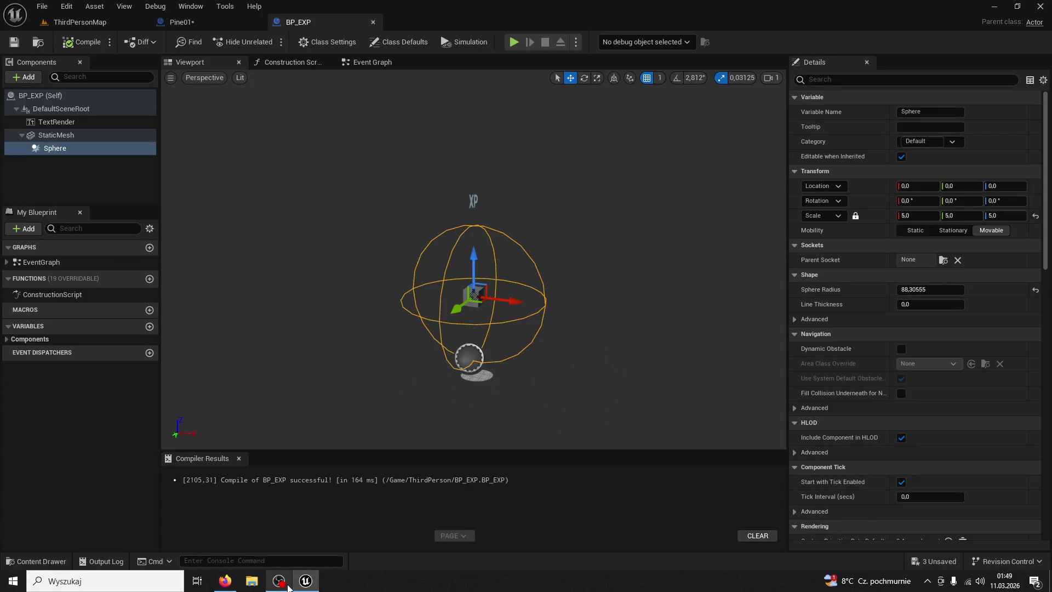
# - Replace the orb's cube StaticMesh with a Sphere mesh scaled to 0.1
pyautogui.click(297, 580)
pyautogui.click(298, 580)
pyautogui.click(483, 294)
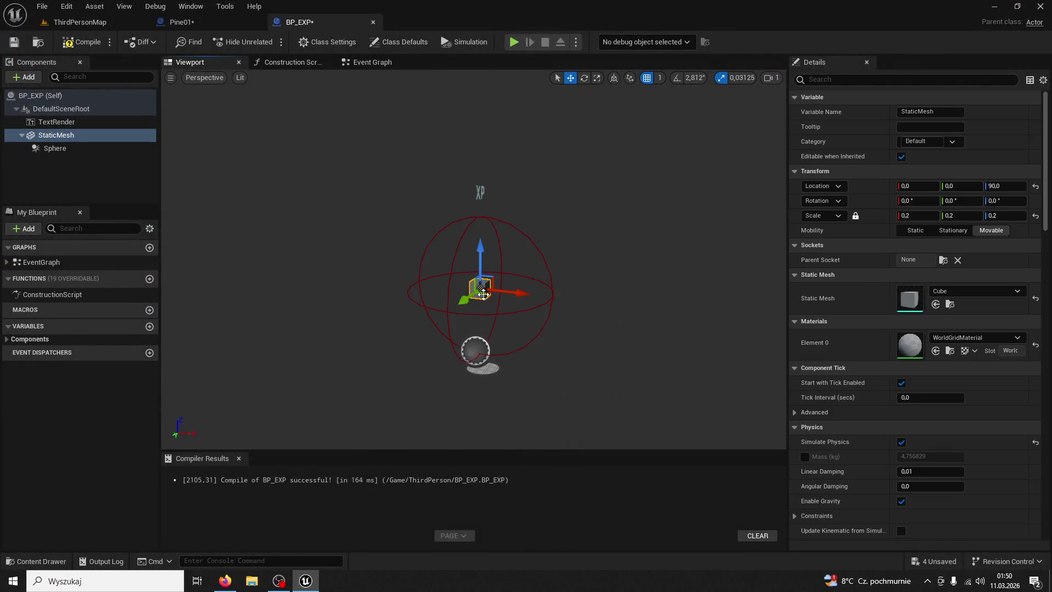
pyautogui.click(947, 290)
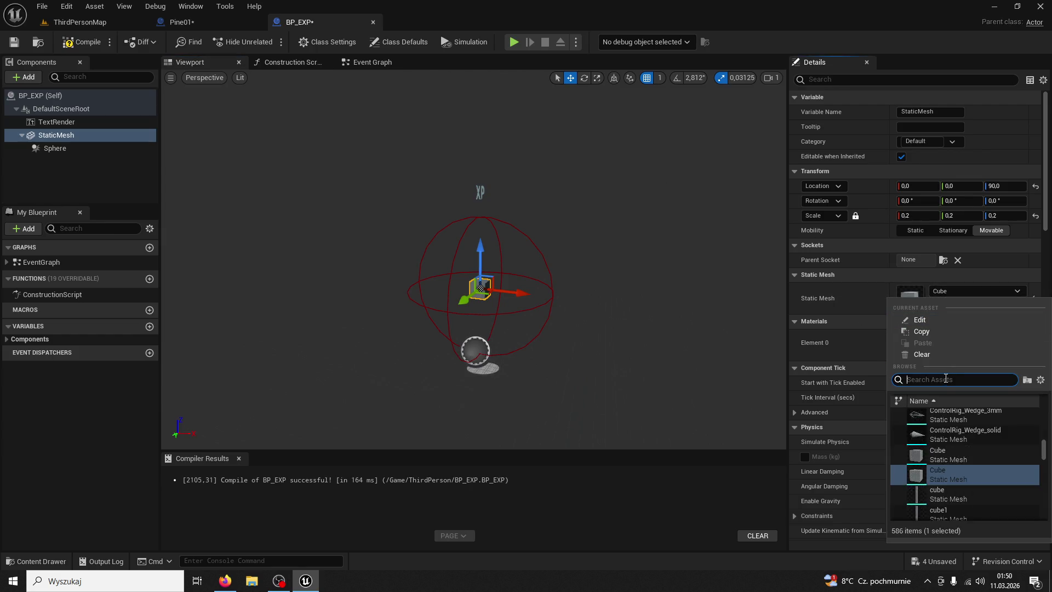
pyautogui.write('sphere')
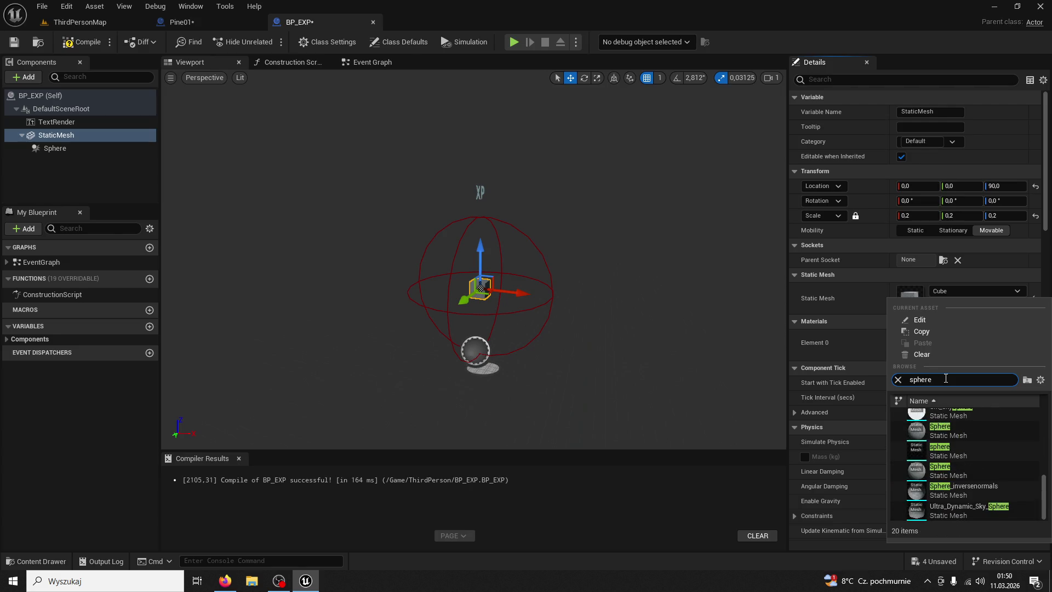
pyautogui.click(965, 430)
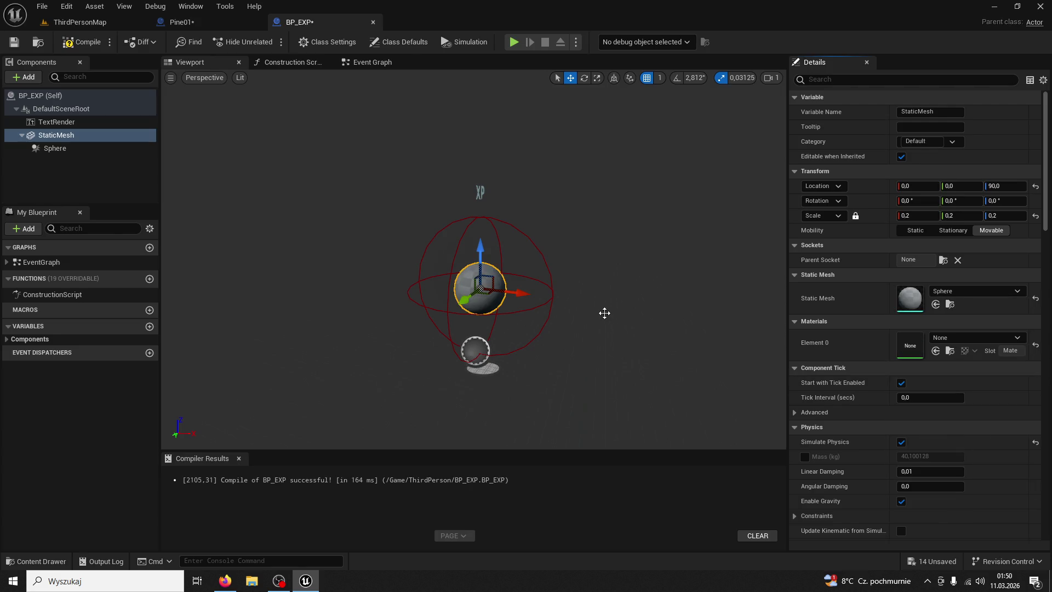
pyautogui.scroll(3, 601, 314)
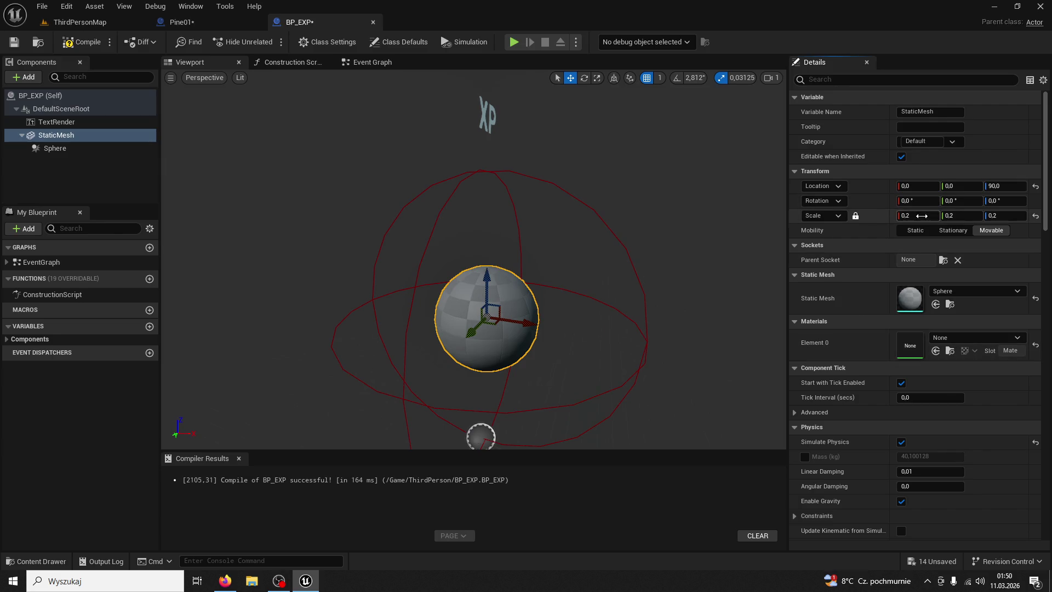
pyautogui.click(927, 215)
pyautogui.write('0,1')
pyautogui.press('Return')
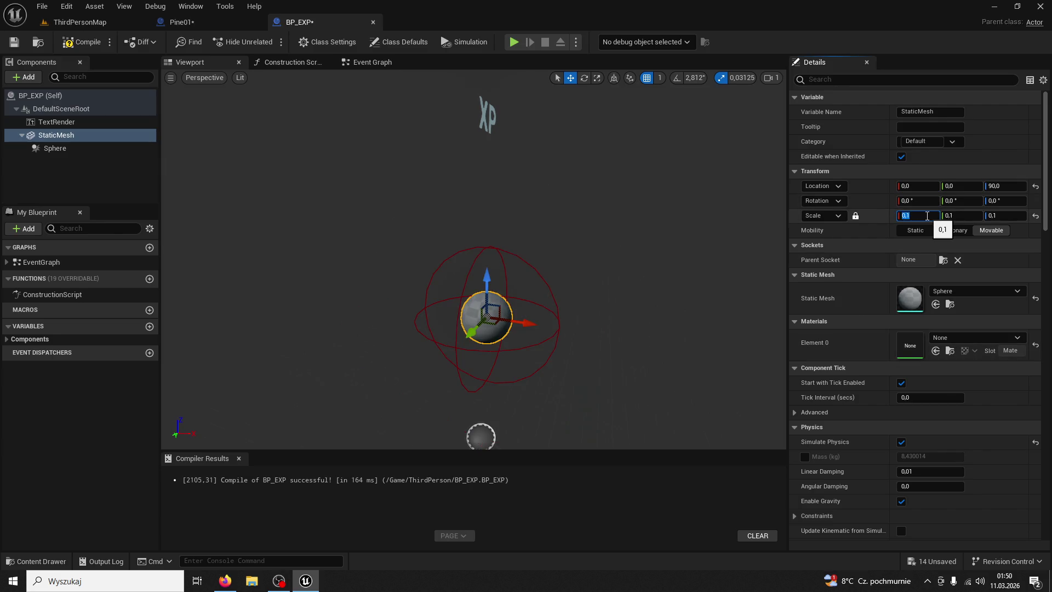
# - Shrink the collision Sphere's scale to 1.975 and recompile BP_EXP
pyautogui.click(538, 271)
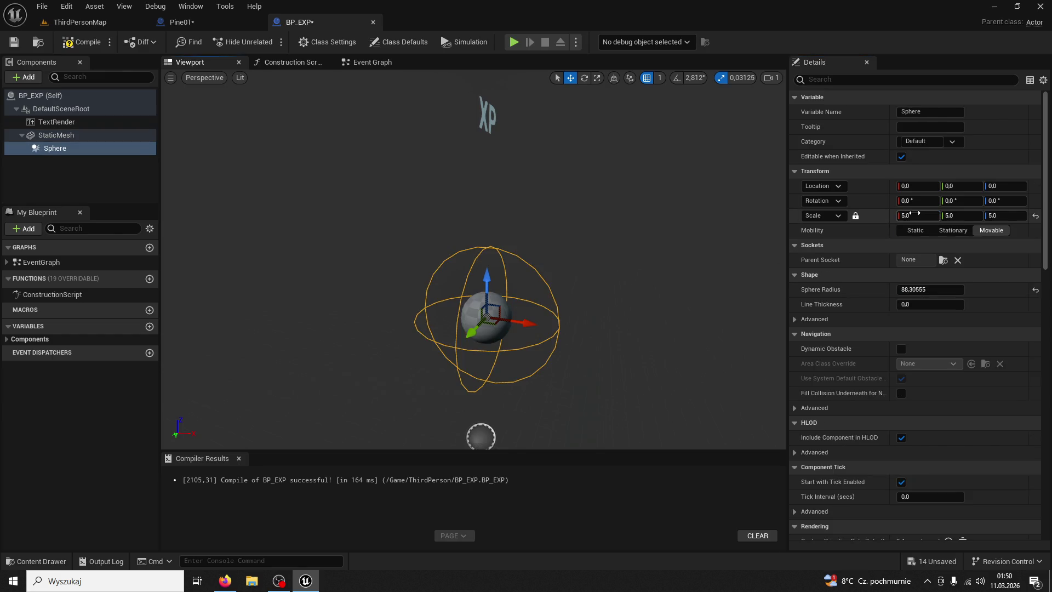
pyautogui.moveTo(918, 216); pyautogui.dragTo(893, 215)
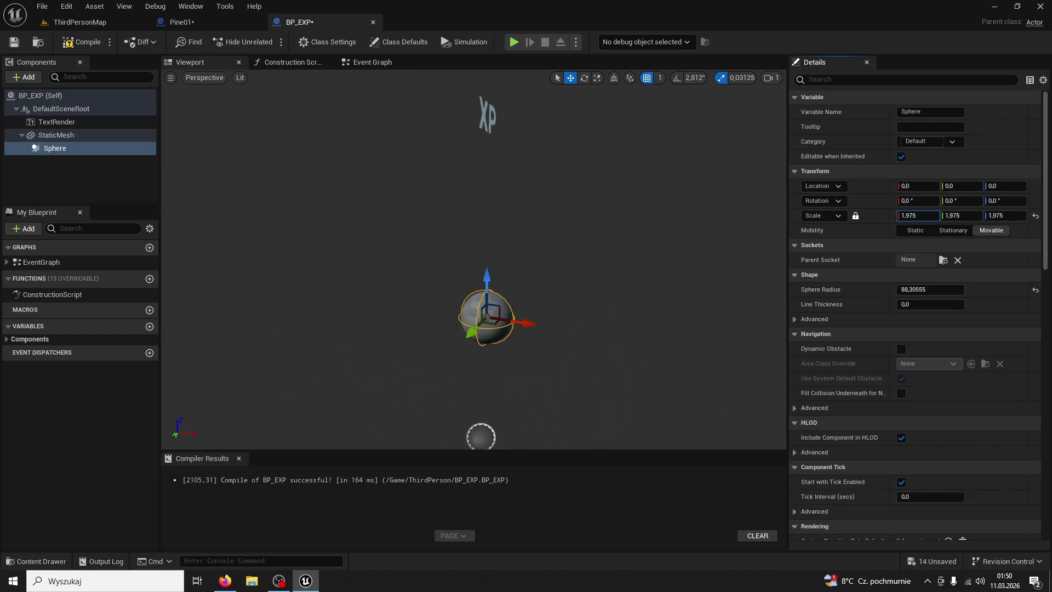
pyautogui.click(80, 42)
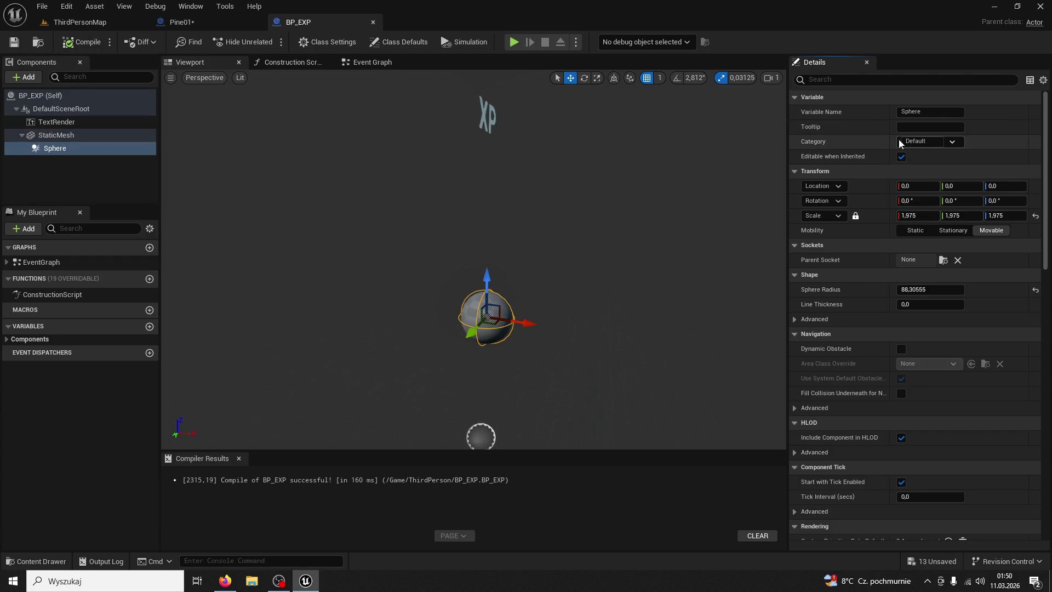
pyautogui.hotkey('alt', 'Tab')
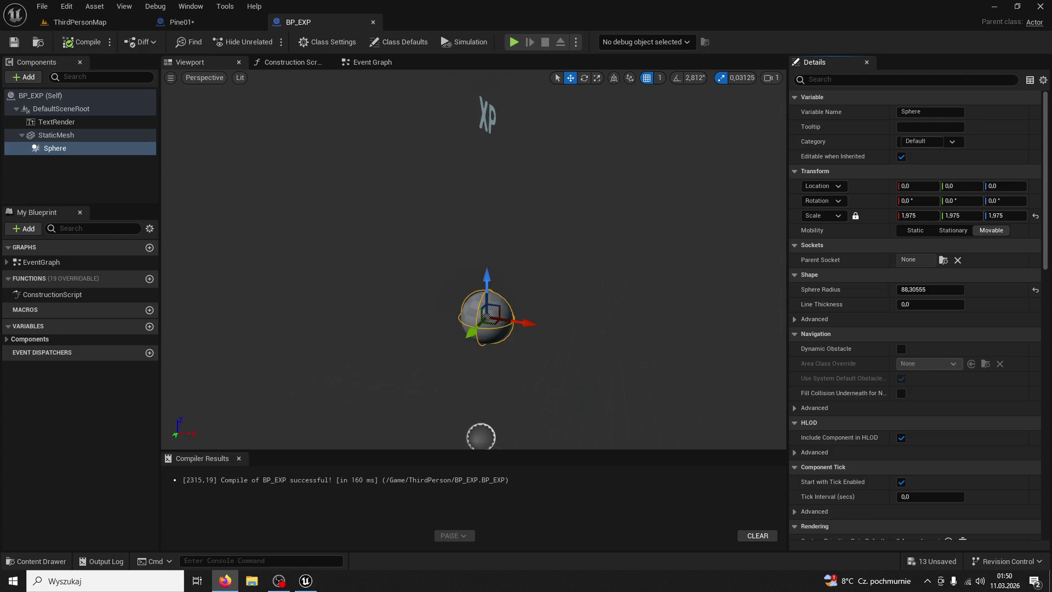
pyautogui.click(24, 77)
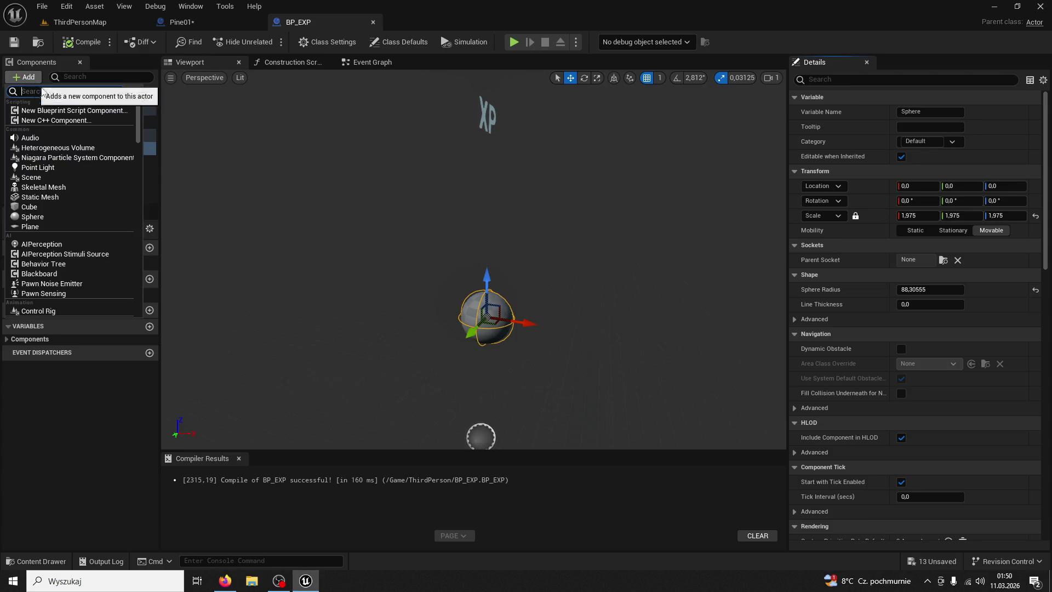
# - Add a Sphere Collision component, Sphere1, attached directly to DefaultSceneRoot
pyautogui.write('collision')
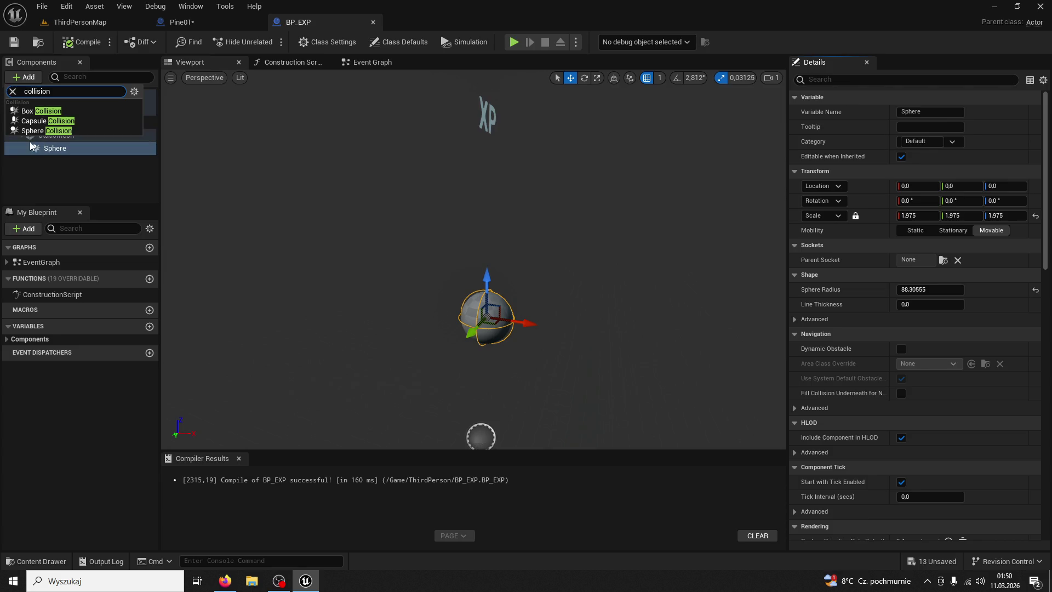
pyautogui.click(30, 132)
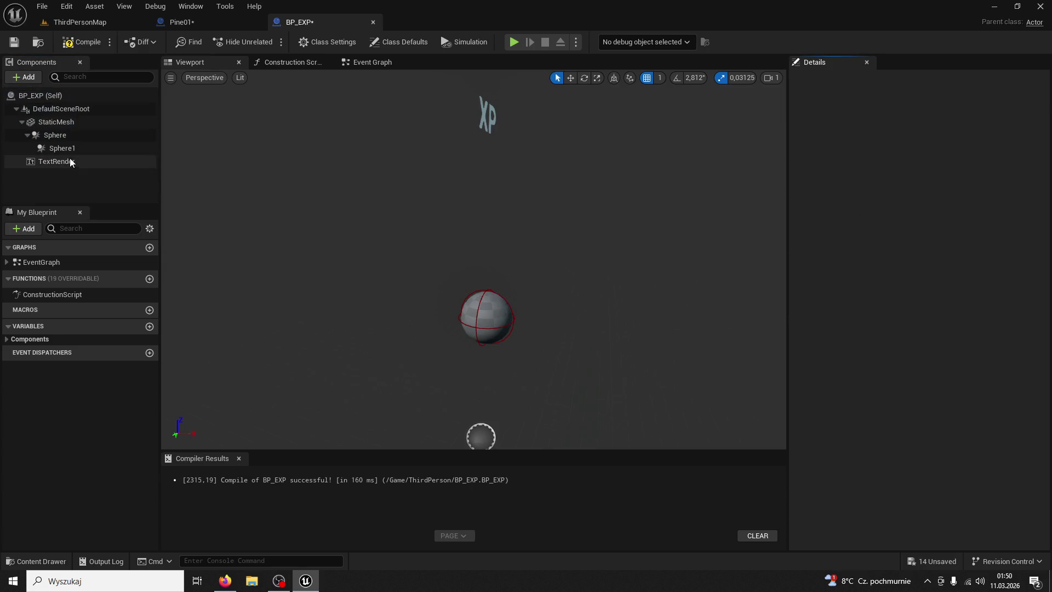
pyautogui.moveTo(67, 153); pyautogui.dragTo(57, 113)
pyautogui.click(74, 133)
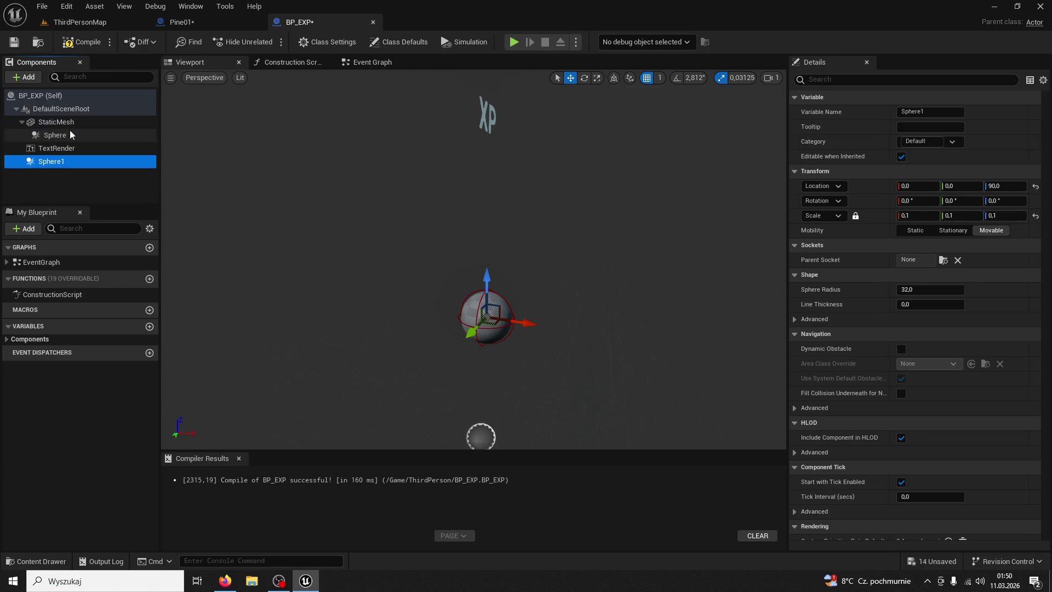
pyautogui.click(54, 163)
pyautogui.scroll(3, 401, 308)
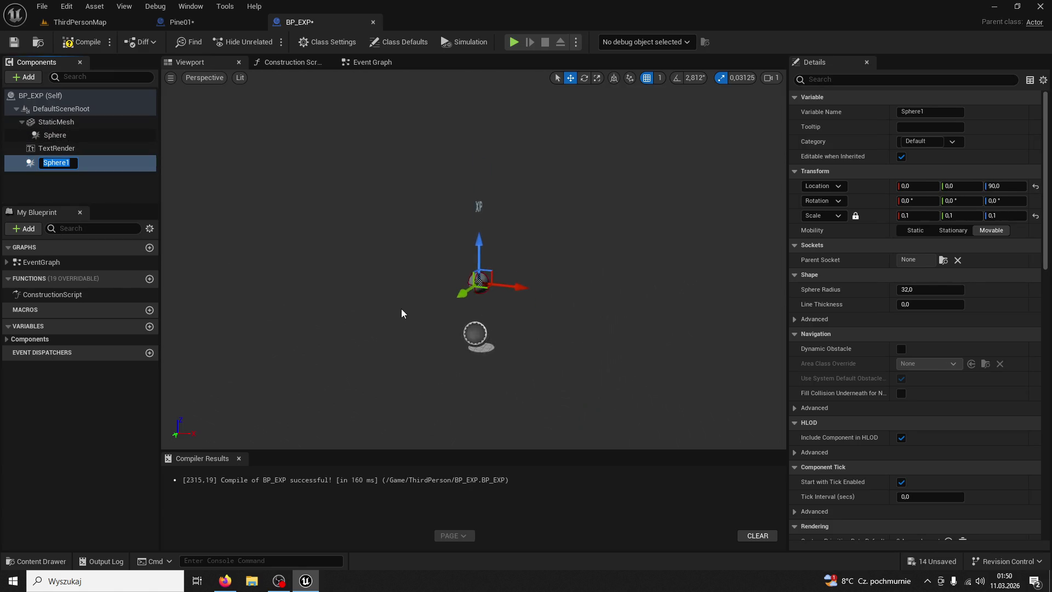
pyautogui.click(100, 182)
pyautogui.click(41, 162)
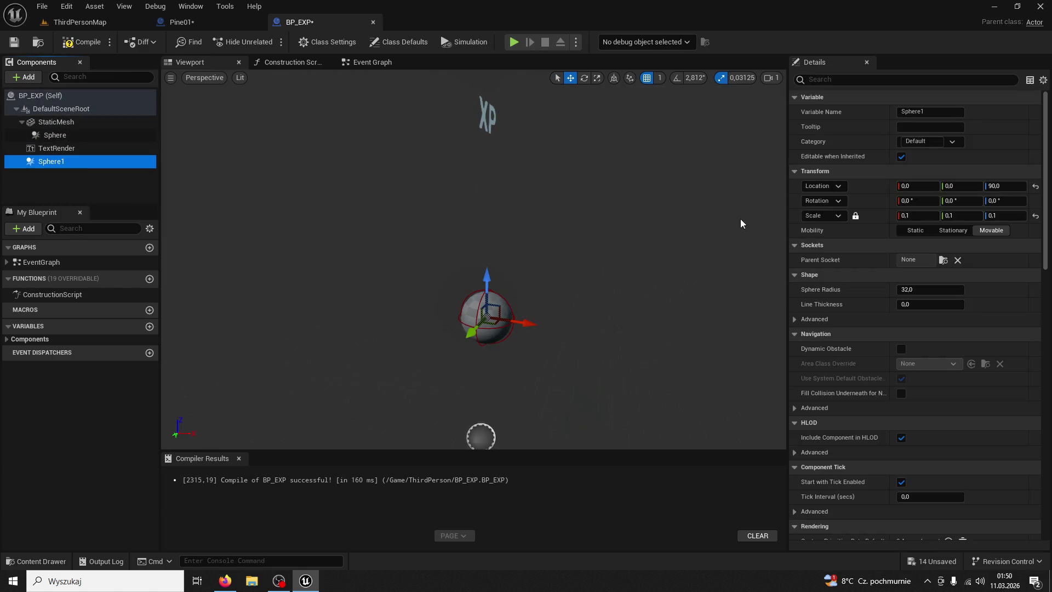
# - Scale Sphere1 up to 5.0 on all axes
pyautogui.moveTo(923, 217); pyautogui.dragTo(924, 218)
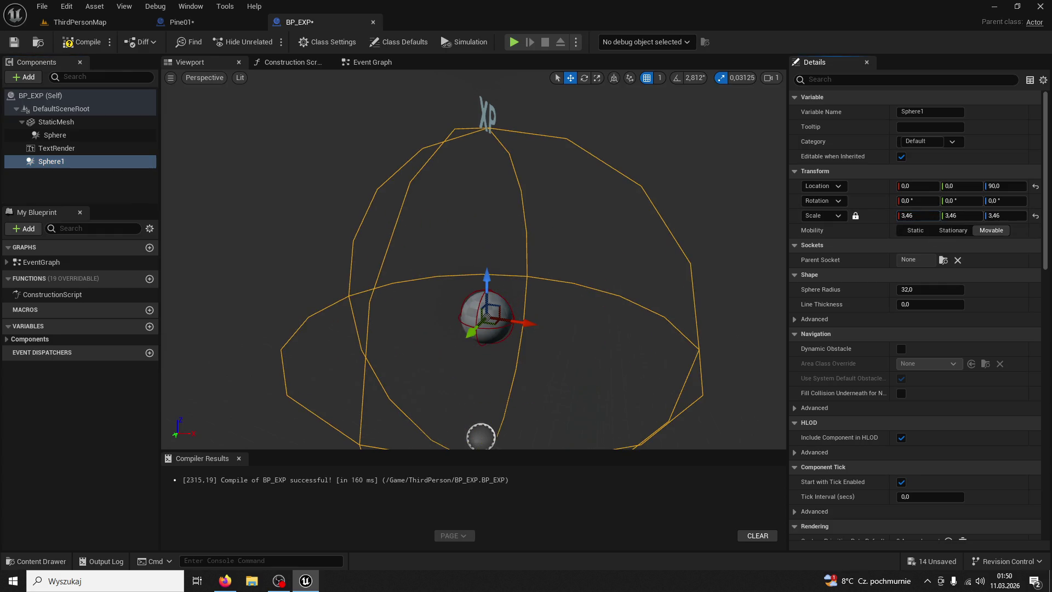
pyautogui.hotkey('alt', 'Tab')
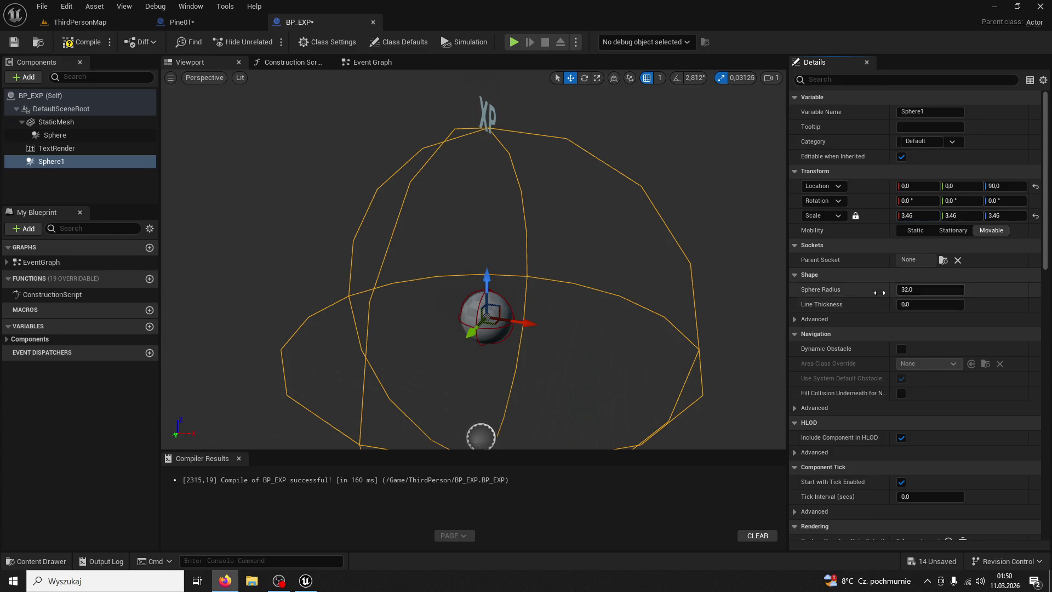
pyautogui.hotkey('alt', 'Tab')
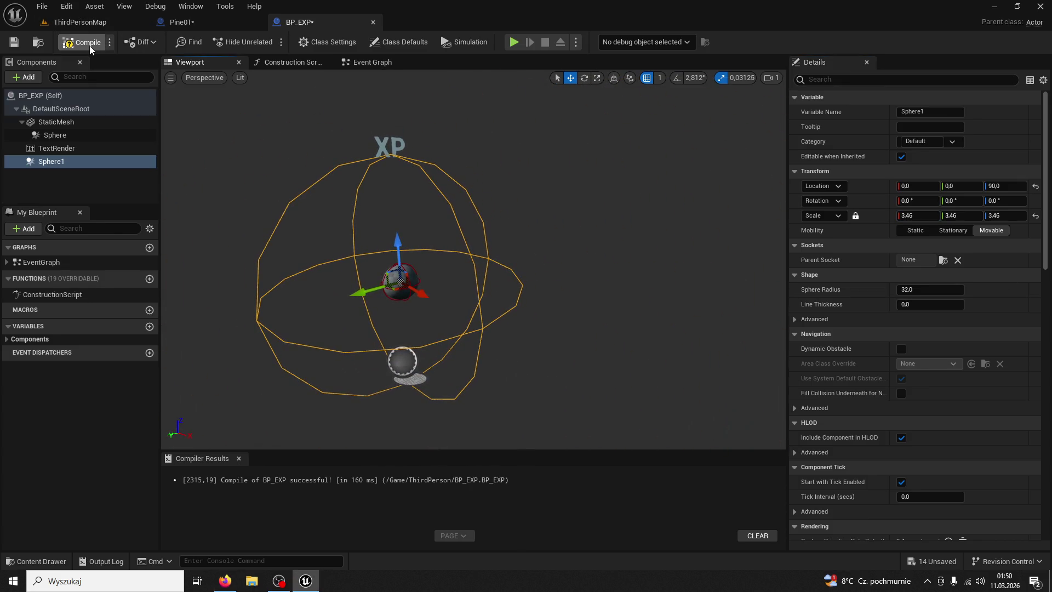
pyautogui.click(82, 22)
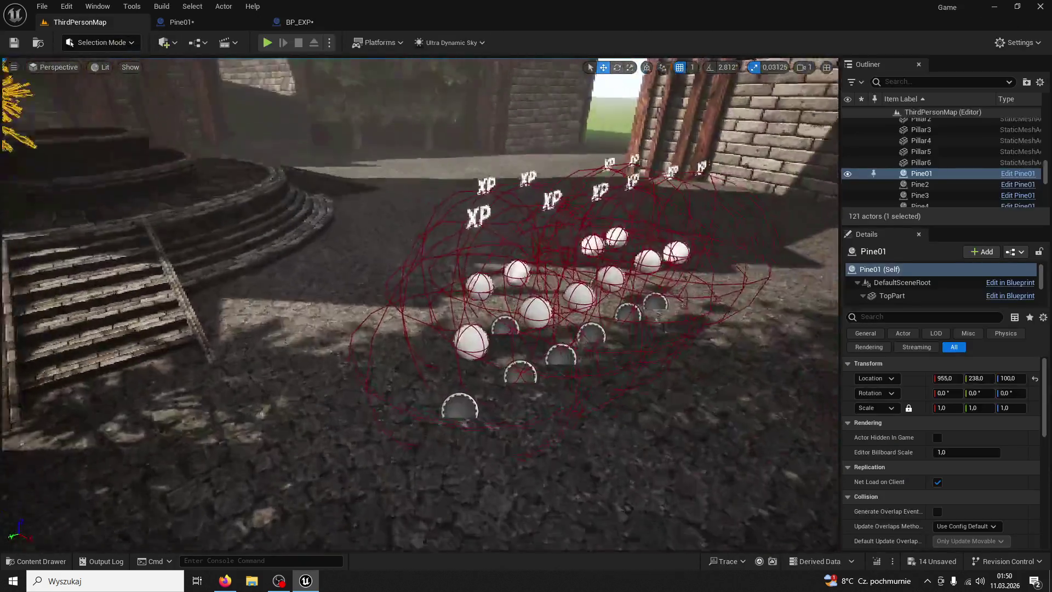
pyautogui.click(310, 22)
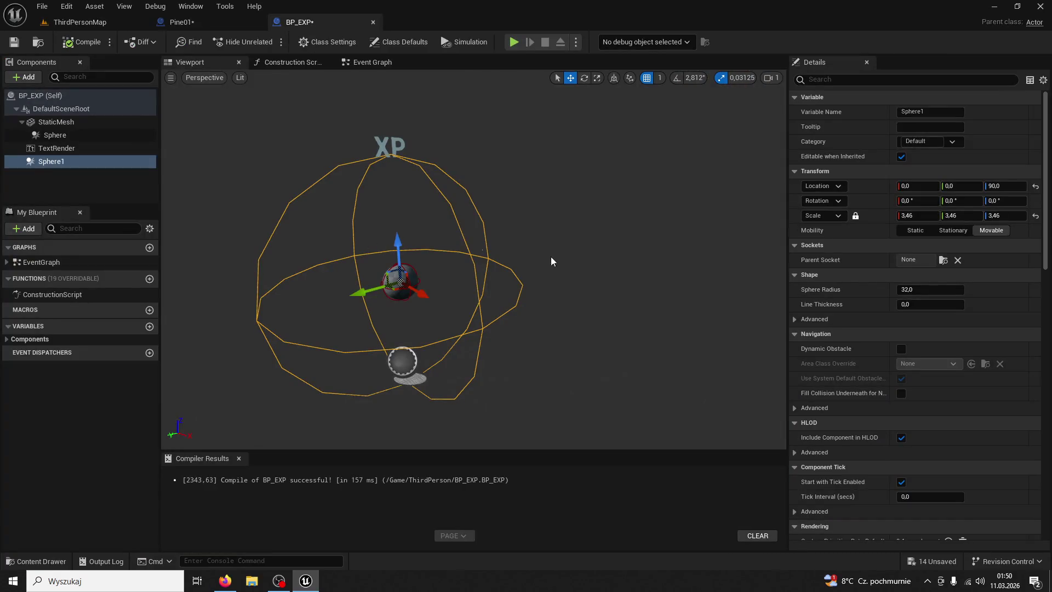
pyautogui.click(912, 215)
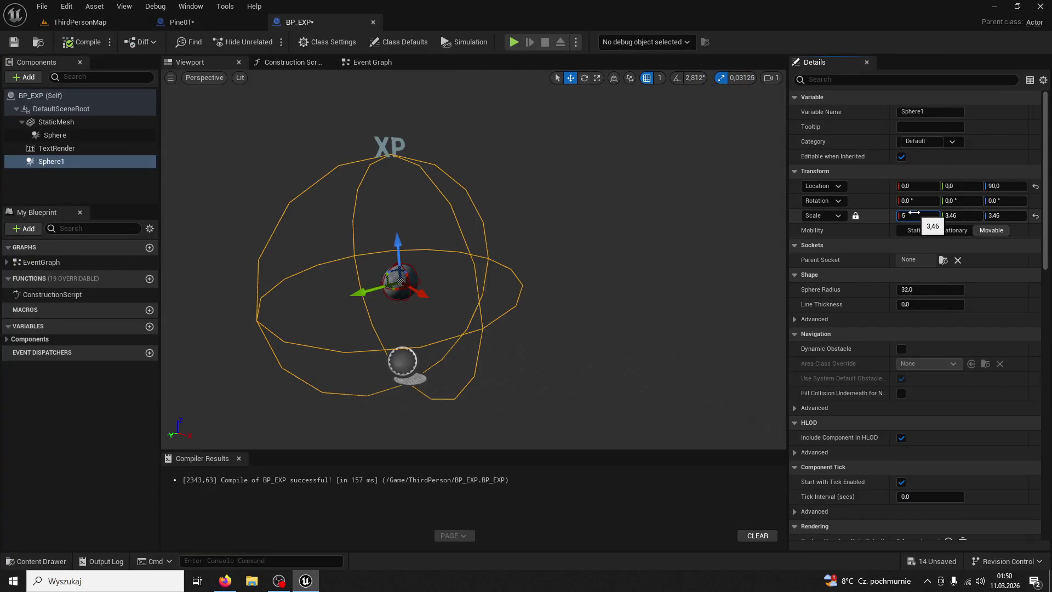
pyautogui.press('Return')
# - Compile and save BP_EXP, then check the orbs in ThirdPersonMap
pyautogui.scroll(-3, 552, 234)
pyautogui.click(82, 42)
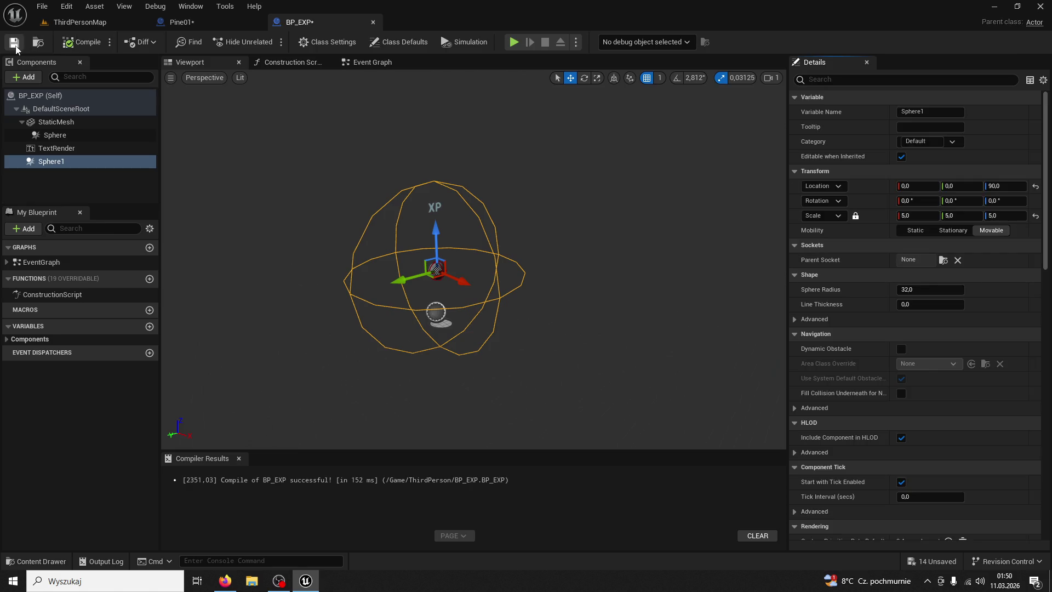
pyautogui.click(14, 43)
pyautogui.click(80, 22)
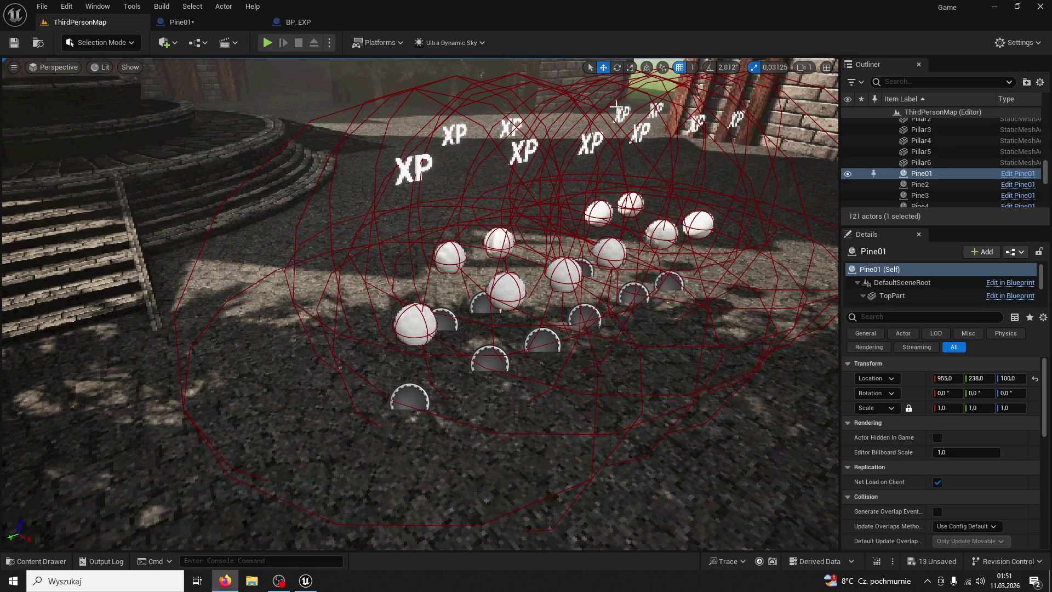
pyautogui.click(293, 22)
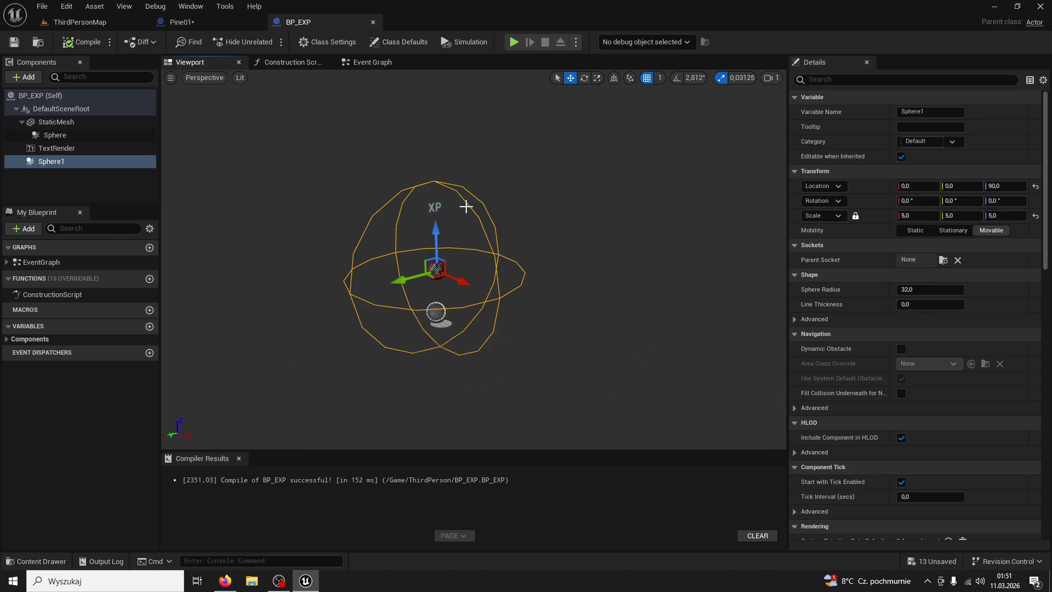
pyautogui.scroll(-15, 960, 298)
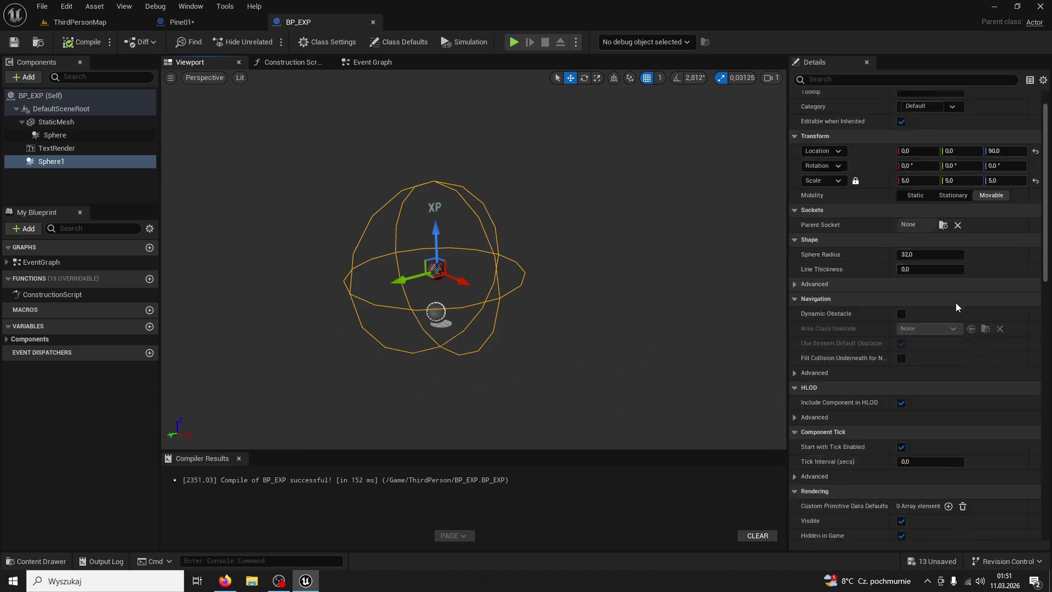
# - Add a Begin Overlap event for Sphere1, rename it CollectionSphere, and save
pyautogui.scroll(-2, 973, 410)
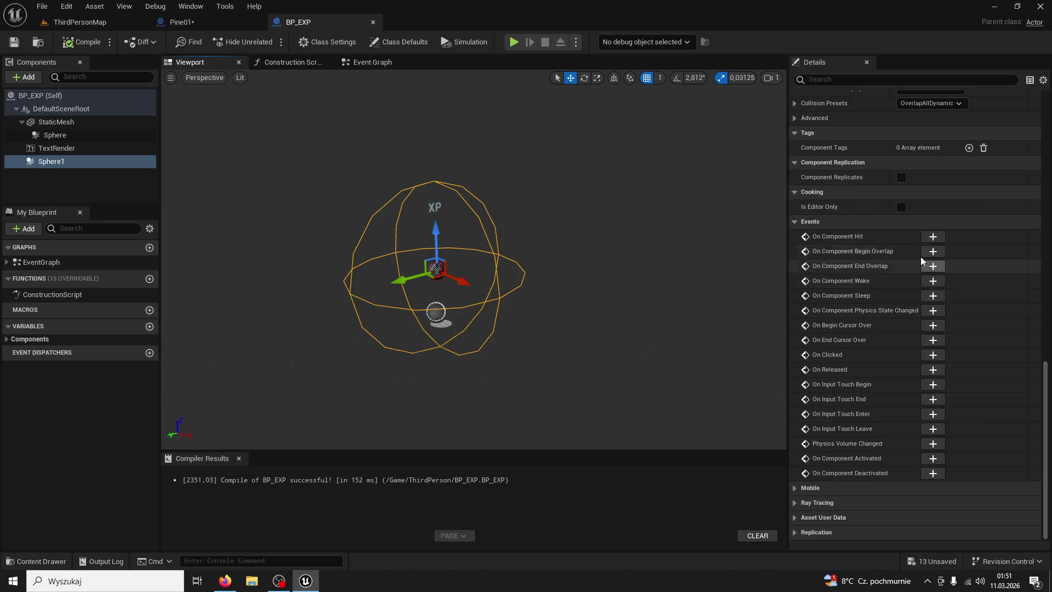
pyautogui.click(933, 251)
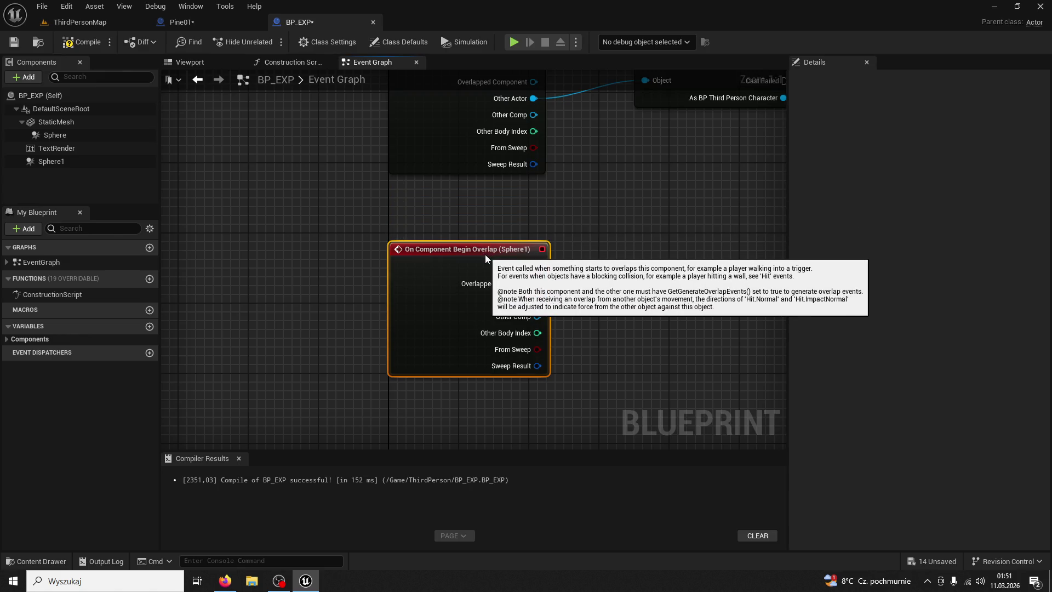
pyautogui.click(87, 162)
pyautogui.press('F2')
pyautogui.write('c')
pyautogui.write('ctionSphere')
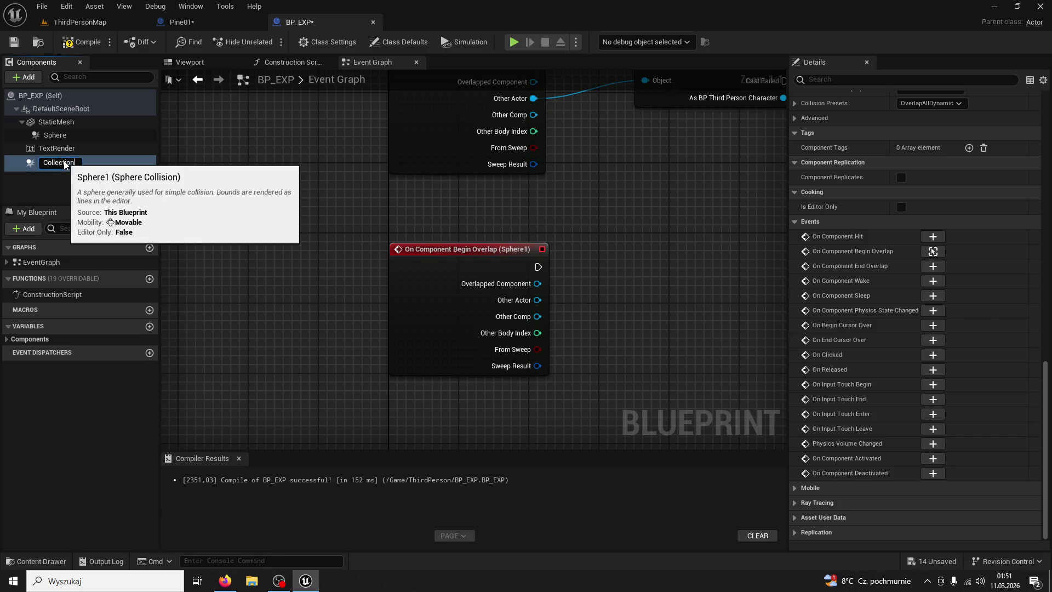
pyautogui.press('Return')
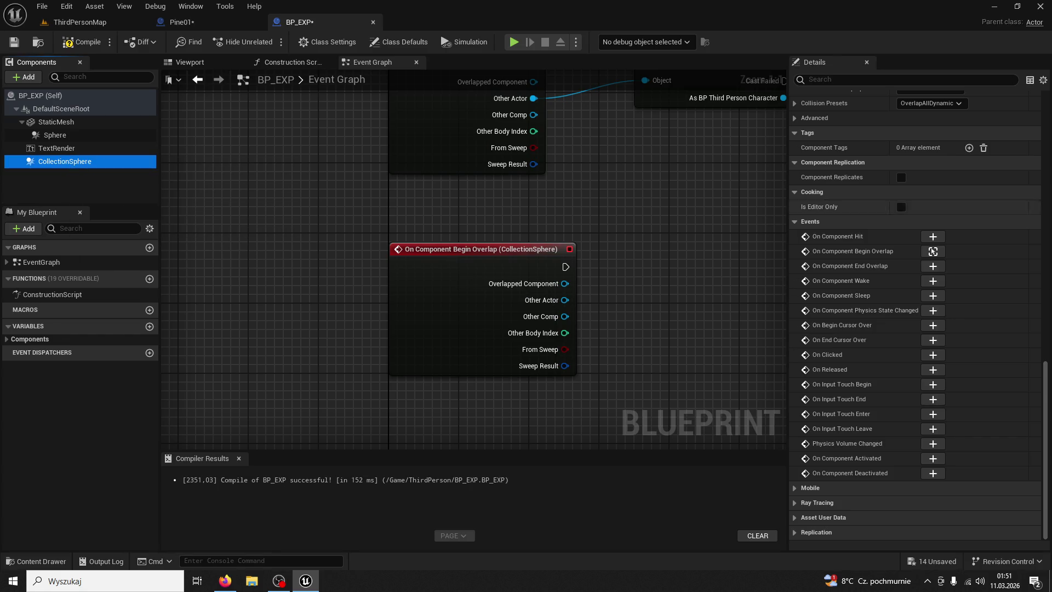
pyautogui.hotkey('ctrl', 's')
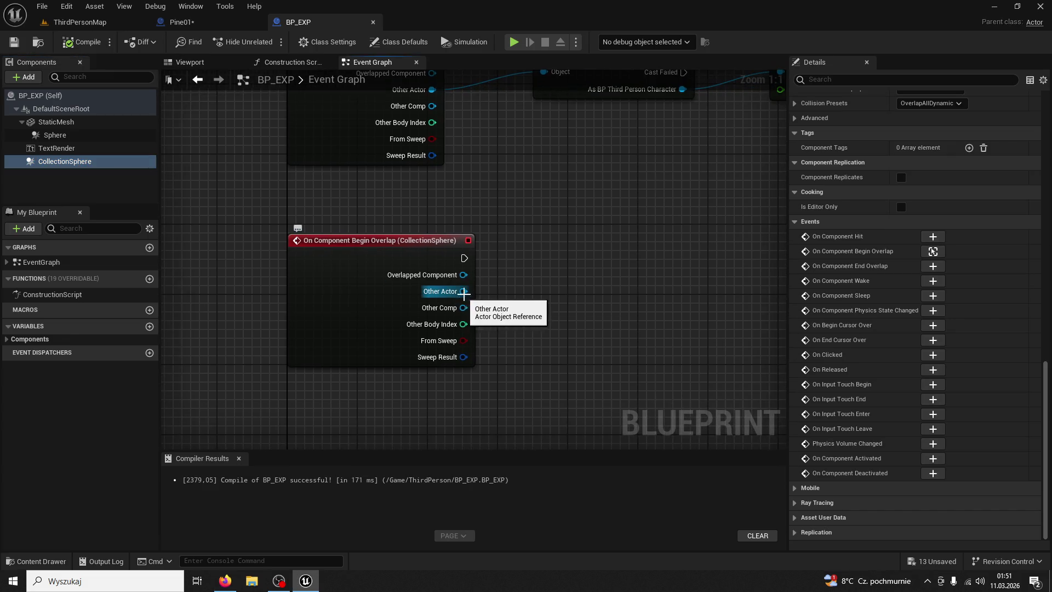
# - Compare Other Actor to Get Player Character and feed the result into a Branch after the overlap event
pyautogui.moveTo(463, 291); pyautogui.dragTo(571, 277)
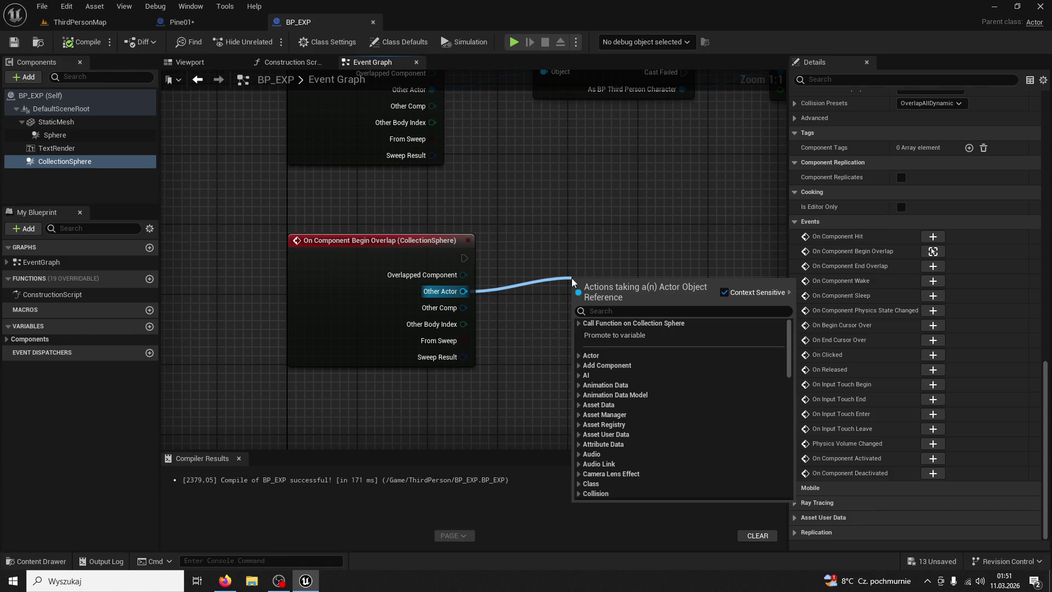
pyautogui.write('==')
pyautogui.click(626, 340)
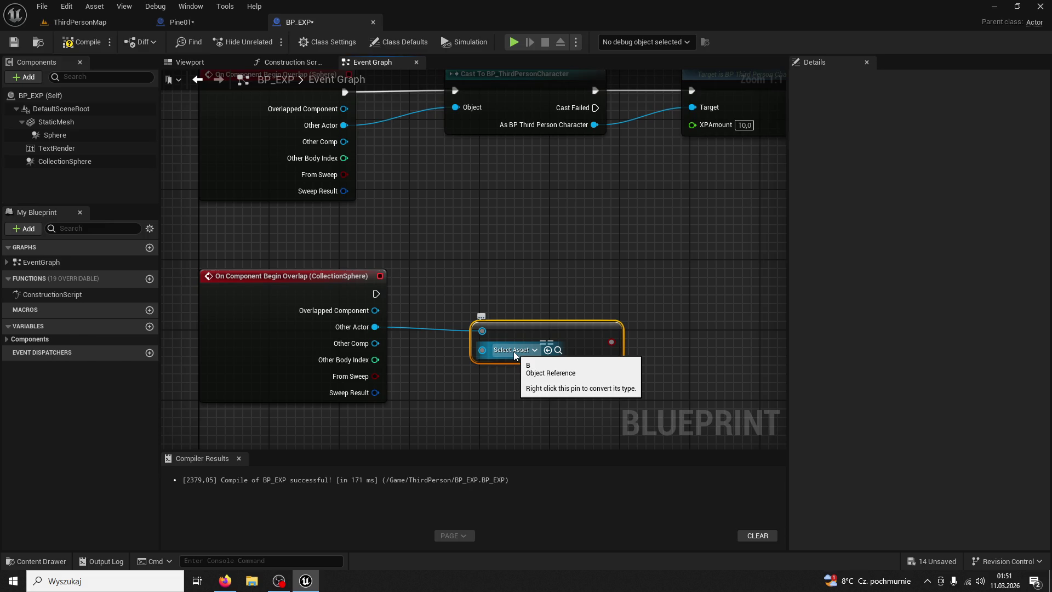
pyautogui.moveTo(483, 350); pyautogui.dragTo(459, 421)
pyautogui.write('get p')
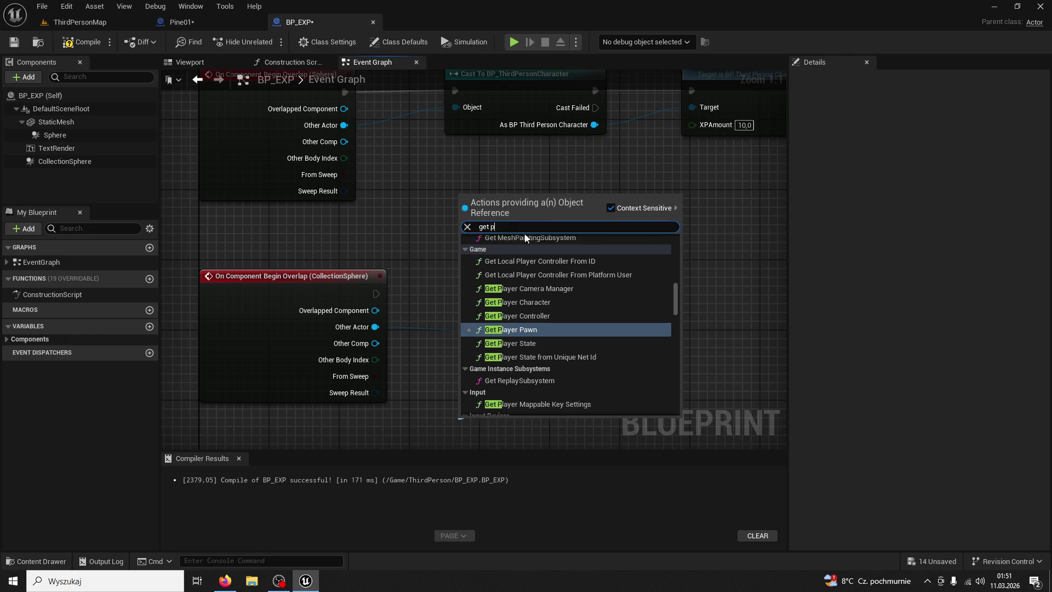
pyautogui.write('layer characte')
pyautogui.press('Return')
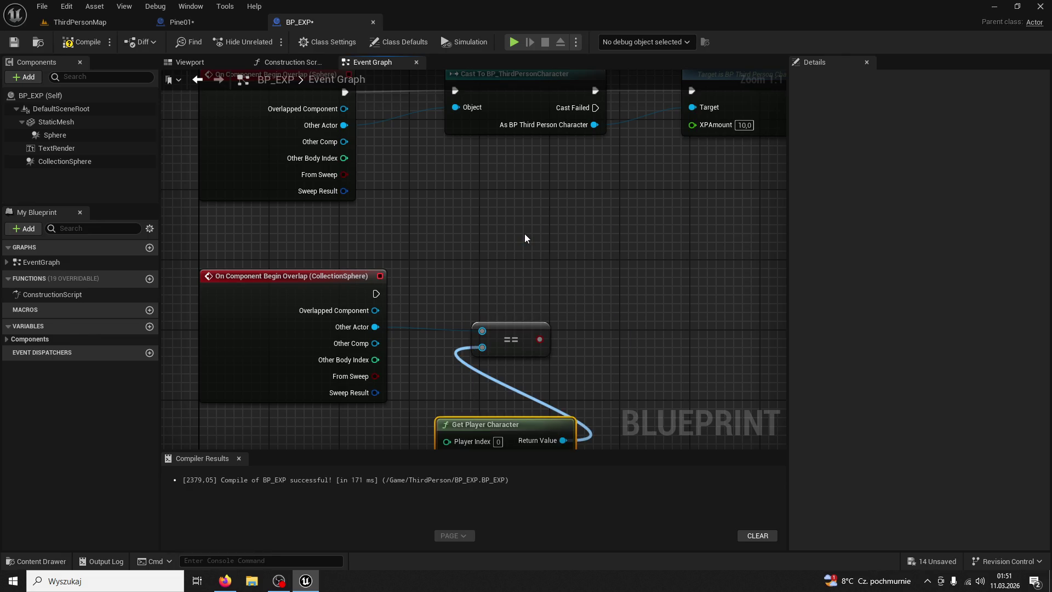
pyautogui.click(605, 296)
pyautogui.moveTo(376, 294)
pyautogui.mouseDown()
pyautogui.moveTo(605, 324)
pyautogui.moveTo(615, 318)
pyautogui.moveTo(601, 266)
pyautogui.mouseUp()
pyautogui.moveTo(540, 339)
pyautogui.mouseDown()
pyautogui.moveTo(613, 280)
pyautogui.moveTo(619, 291)
pyautogui.mouseUp()
pyautogui.moveTo(605, 240); pyautogui.dragTo(469, 202)
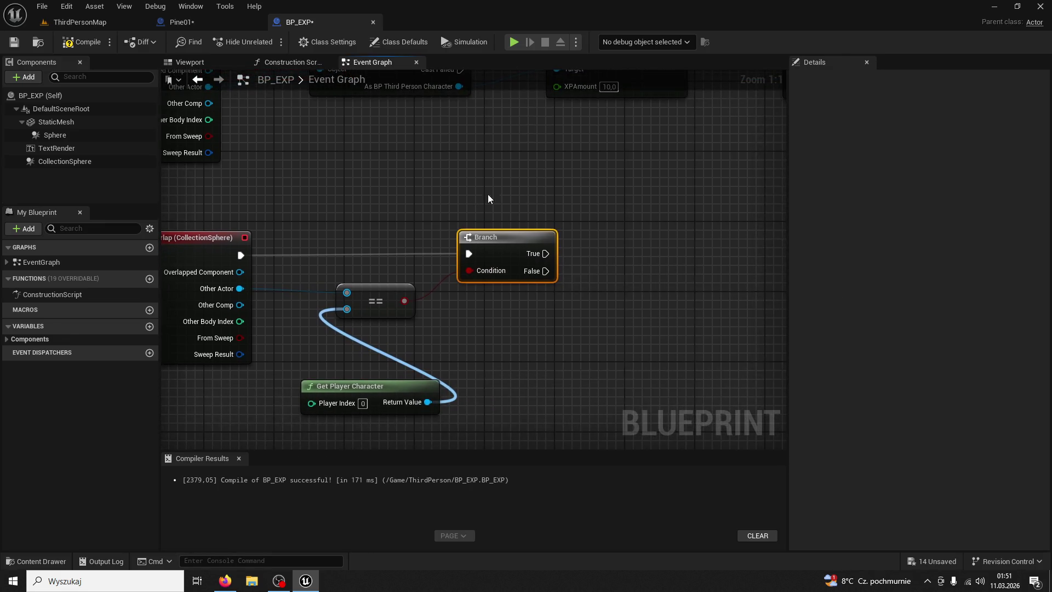
# - Promote Other Actor to a variable and set it on the Branch's True output
pyautogui.hotkey('alt', 'Tab')
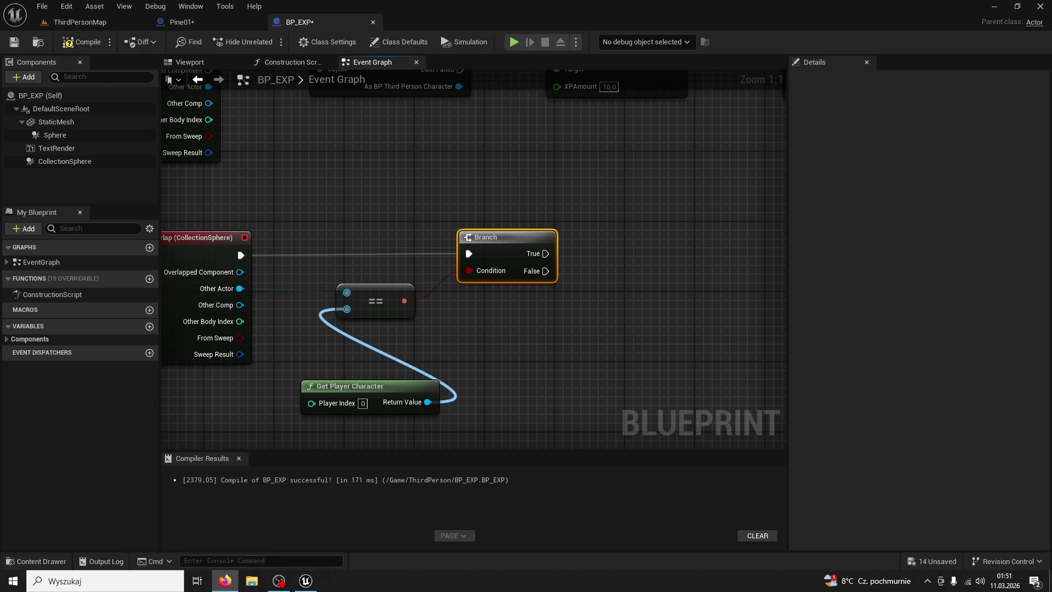
pyautogui.moveTo(239, 288); pyautogui.dragTo(493, 310)
pyautogui.click(508, 305)
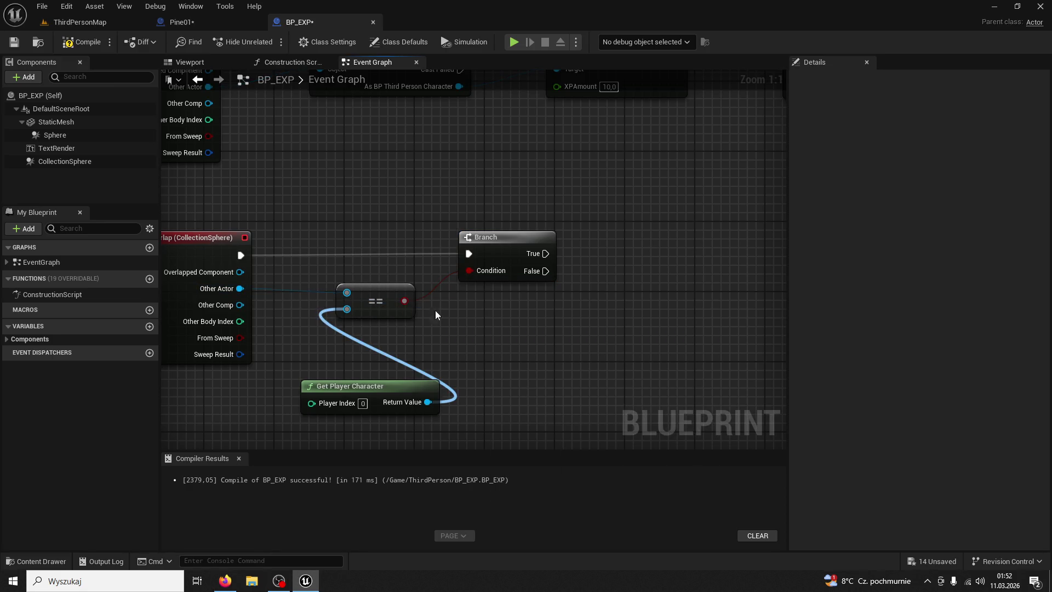
pyautogui.rightClick(239, 289)
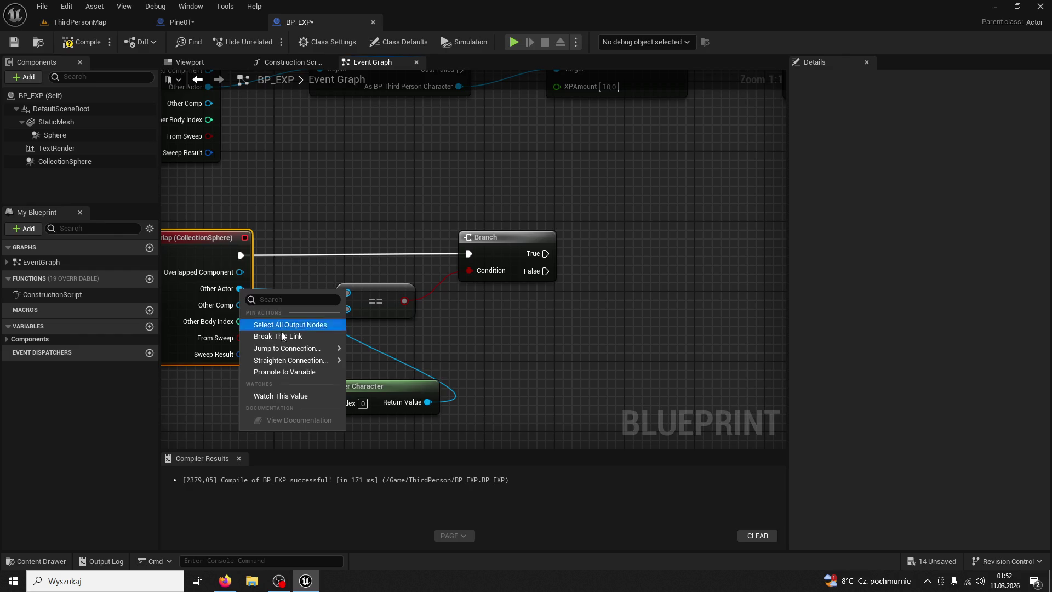
pyautogui.click(297, 373)
pyautogui.moveTo(331, 247)
pyautogui.mouseDown()
pyautogui.moveTo(565, 291)
pyautogui.moveTo(647, 255)
pyautogui.mouseUp()
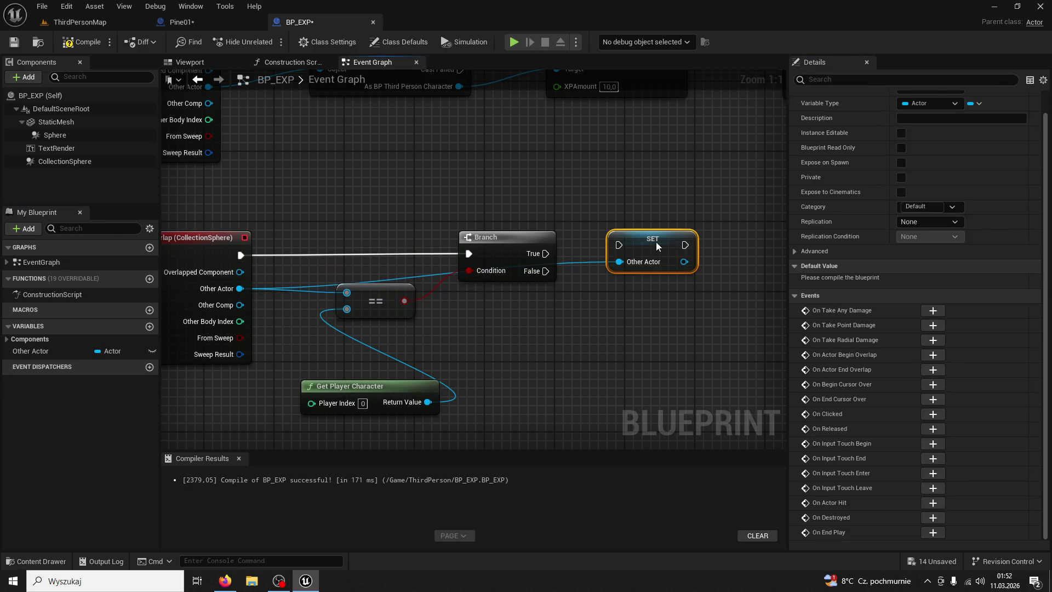
pyautogui.moveTo(546, 253); pyautogui.dragTo(609, 253)
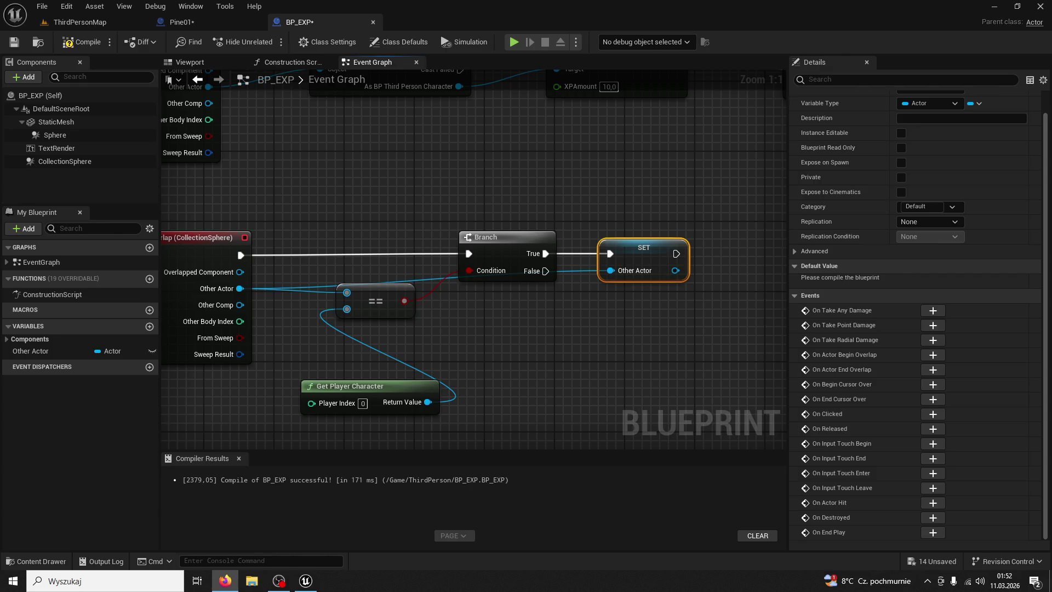
# - Select the CollectionSphere component and tidy the overlap graph, moving Get Player Character left
pyautogui.click(219, 238)
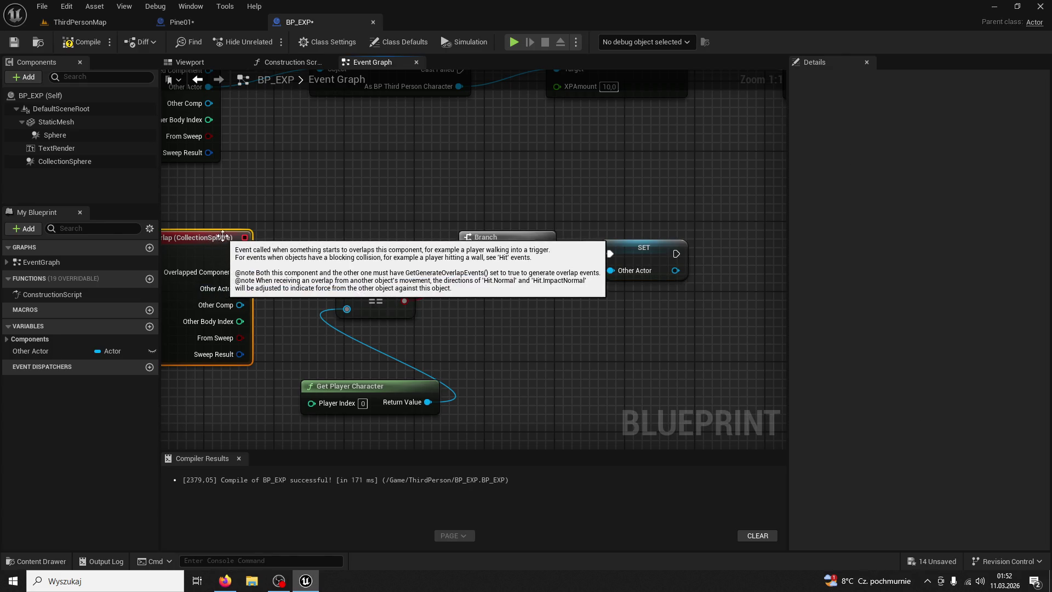
pyautogui.moveTo(263, 209); pyautogui.dragTo(376, 223)
pyautogui.click(65, 162)
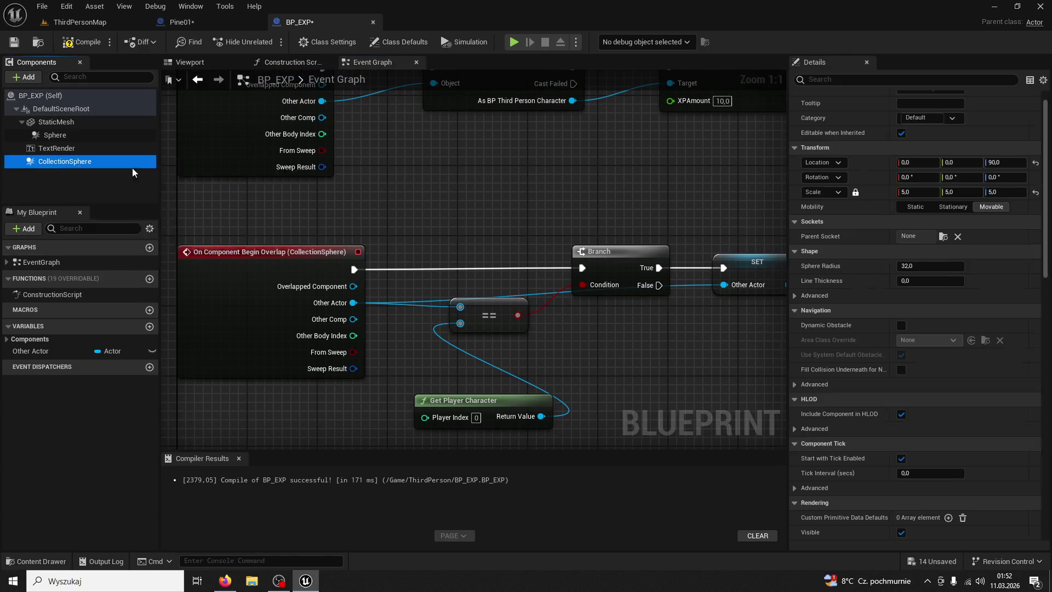
pyautogui.scroll(-15, 823, 364)
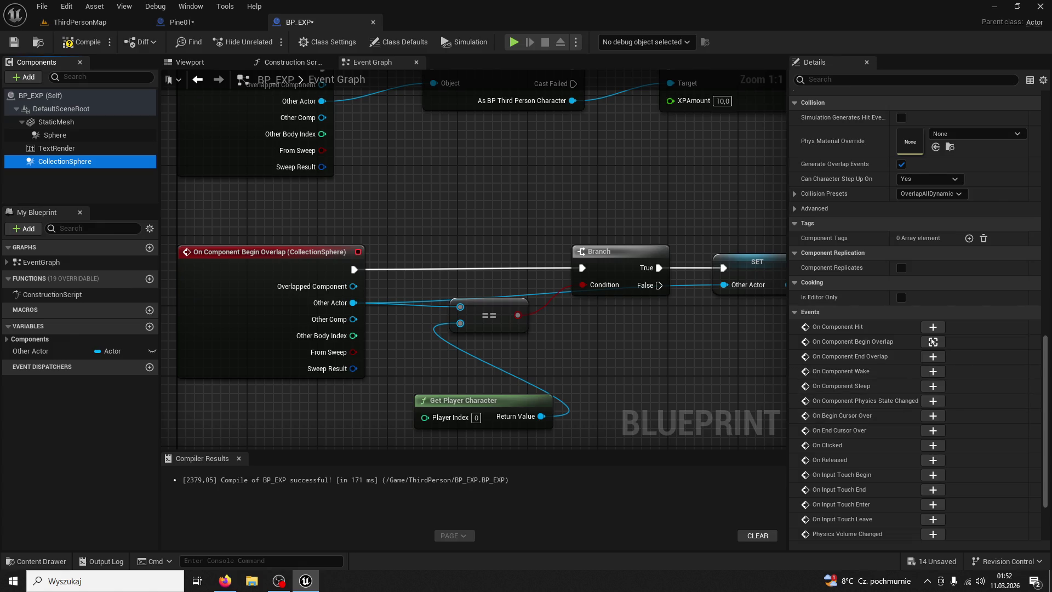
pyautogui.hotkey('alt', 'Tab')
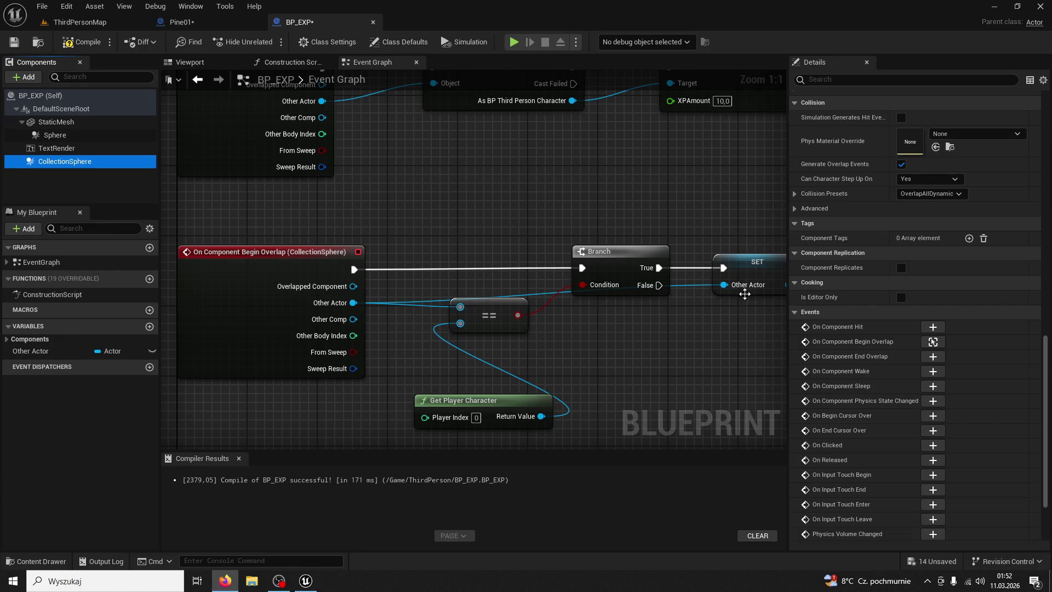
pyautogui.moveTo(645, 323); pyautogui.dragTo(603, 301)
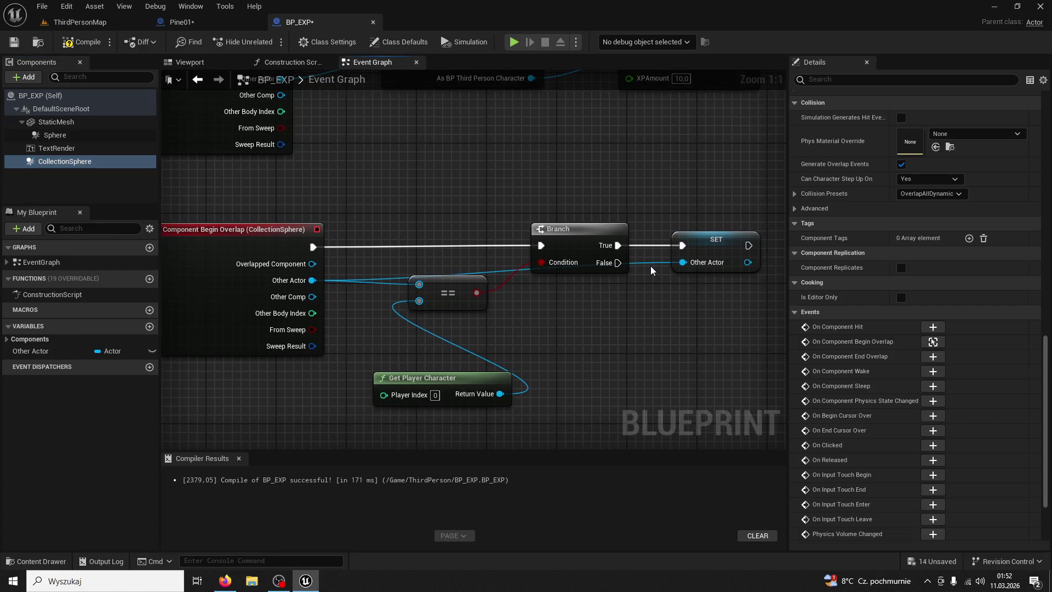
pyautogui.moveTo(472, 389); pyautogui.dragTo(278, 389)
# - Add an On Component End Overlap event for CollectionSphere beside the begin-overlap chain
pyautogui.moveTo(521, 359)
pyautogui.mouseDown()
pyautogui.moveTo(575, 340)
pyautogui.moveTo(665, 206)
pyautogui.mouseUp()
pyautogui.click(339, 148)
pyautogui.moveTo(514, 232); pyautogui.dragTo(535, 466)
pyautogui.click(72, 161)
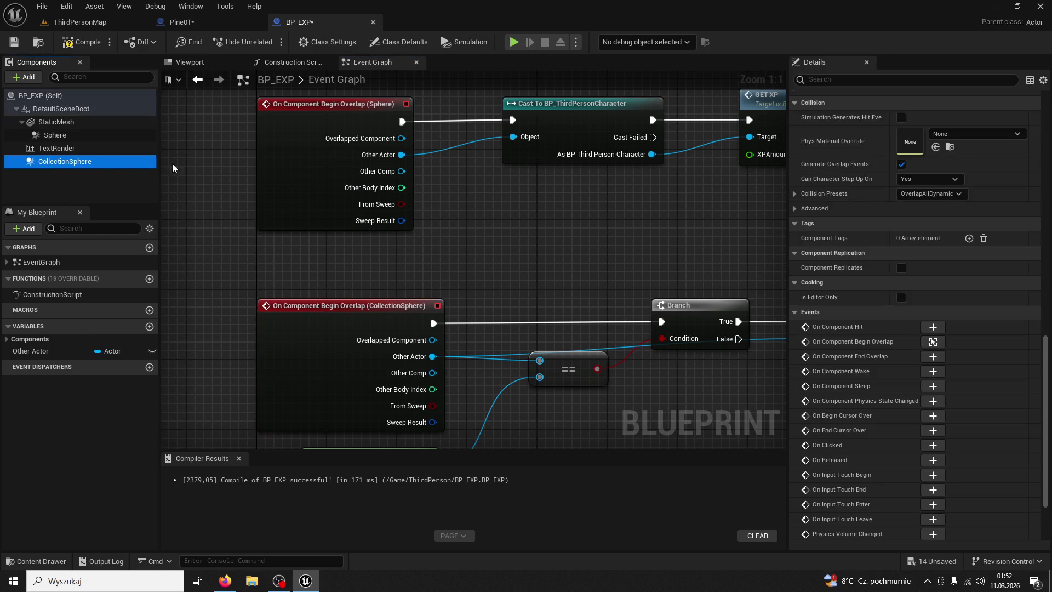
pyautogui.scroll(-3, 933, 268)
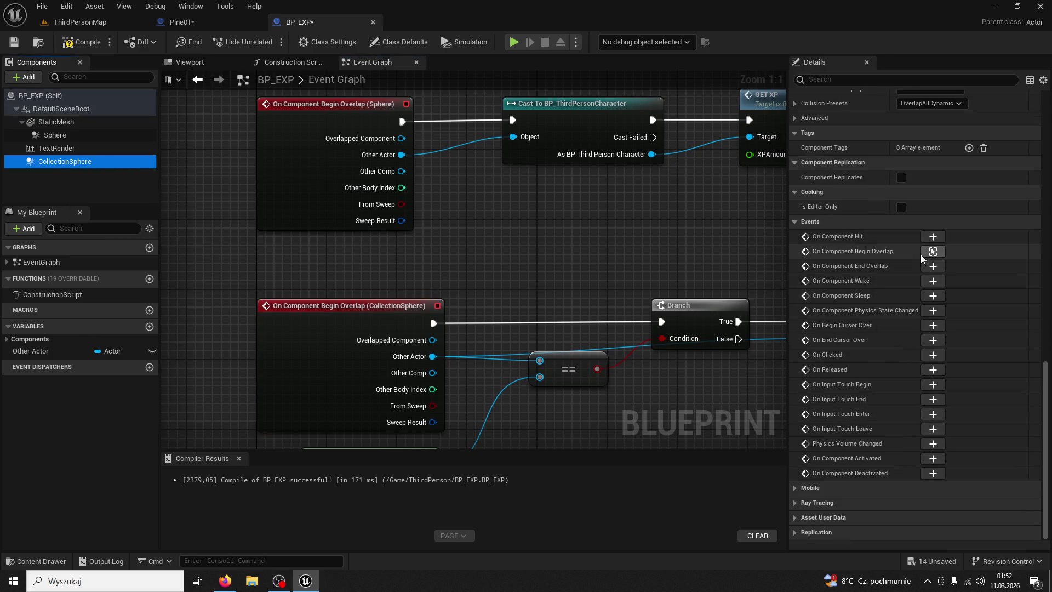
pyautogui.click(932, 266)
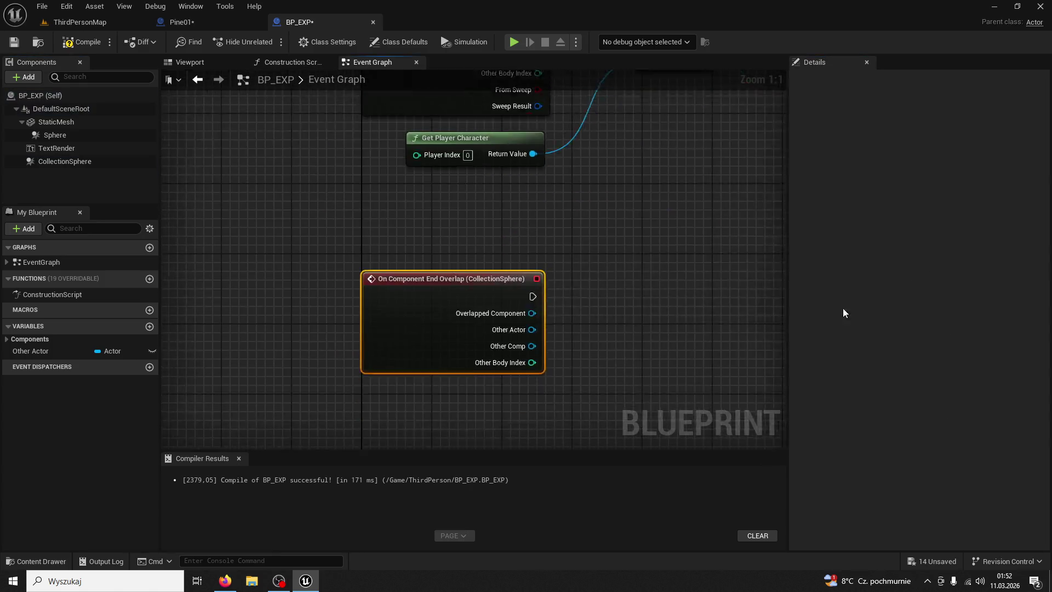
# - Duplicate the Branch, == and Get Player Character check and wire it to End Overlap's Other Actor
pyautogui.hotkey('alt', 'Tab')
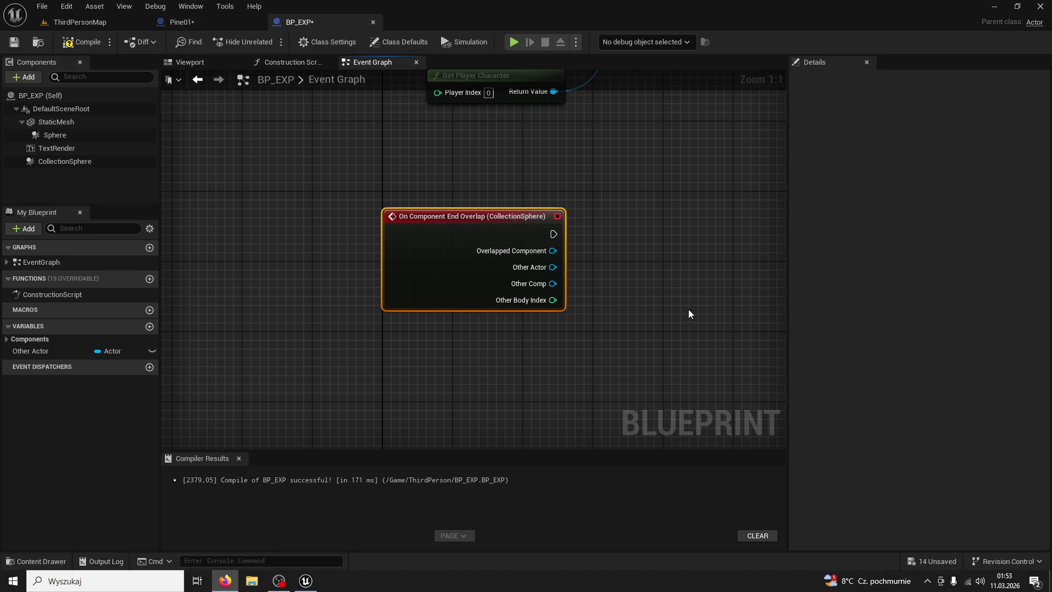
pyautogui.press('Home')
pyautogui.moveTo(646, 259); pyautogui.dragTo(416, 134)
pyautogui.keyDown('ctrl'); pyautogui.click(308, 245); pyautogui.keyUp('ctrl')
pyautogui.hotkey('ctrl', 'c')
pyautogui.hotkey('ctrl', 'v')
pyautogui.moveTo(327, 259); pyautogui.dragTo(500, 288)
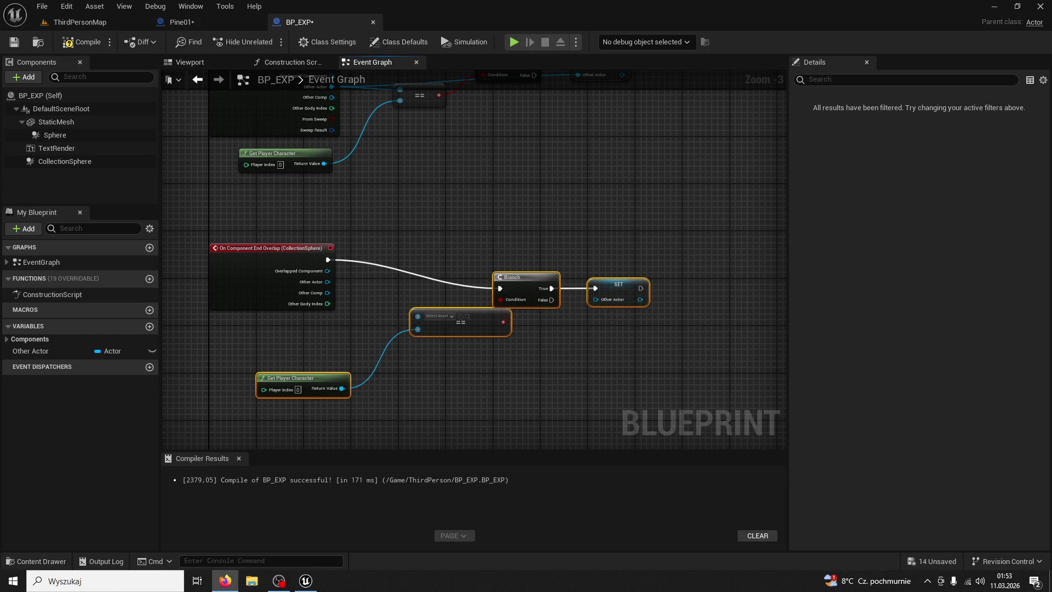
pyautogui.moveTo(327, 281); pyautogui.dragTo(418, 316)
# - Align the duplicated Branch and add a SET node for the Other Actor variable
pyautogui.click(633, 288)
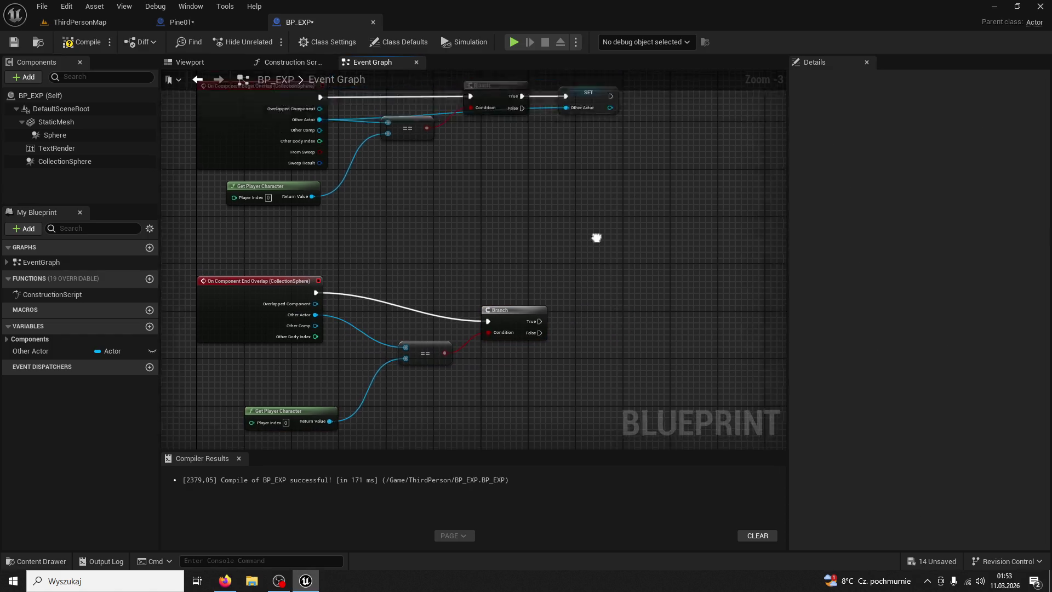
pyautogui.moveTo(600, 218); pyautogui.dragTo(536, 340)
pyautogui.moveTo(493, 378); pyautogui.dragTo(491, 349)
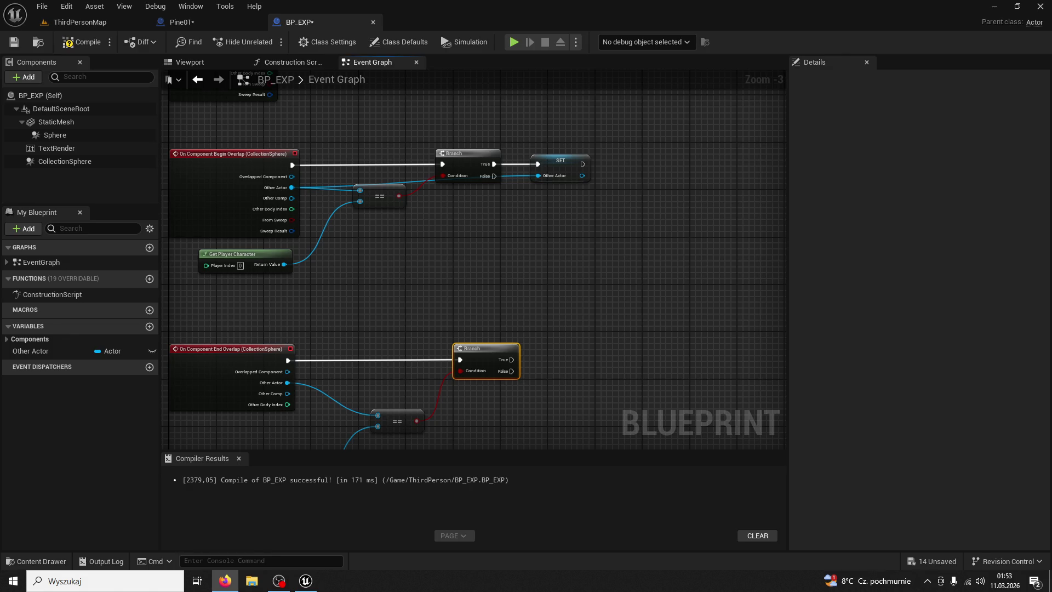
pyautogui.moveTo(490, 345); pyautogui.dragTo(588, 213)
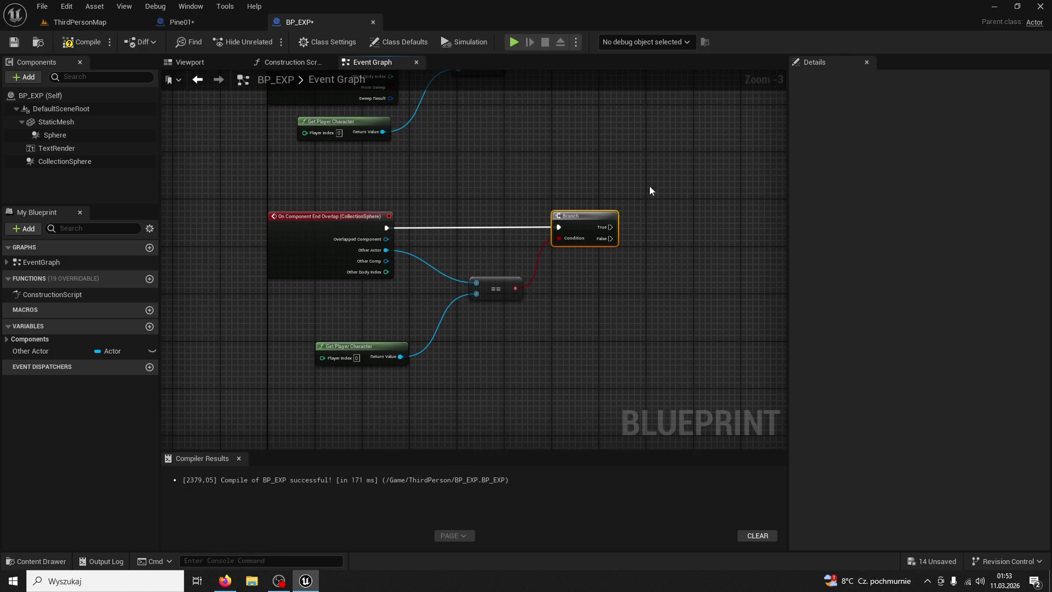
pyautogui.hotkey('alt', 'Tab')
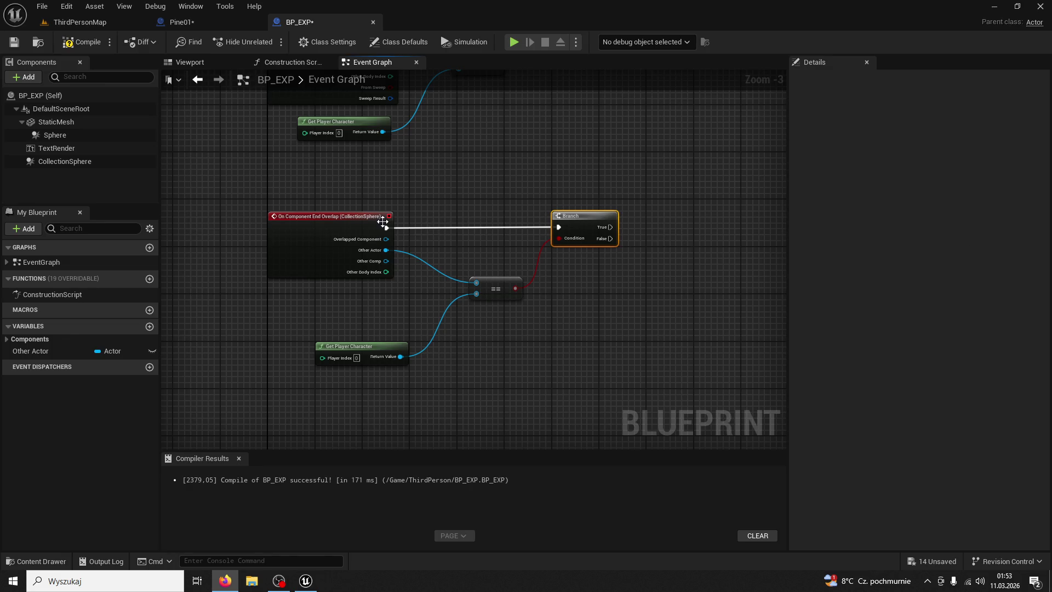
pyautogui.moveTo(61, 350)
pyautogui.mouseDown()
pyautogui.moveTo(675, 245)
pyautogui.moveTo(652, 226)
pyautogui.mouseUp()
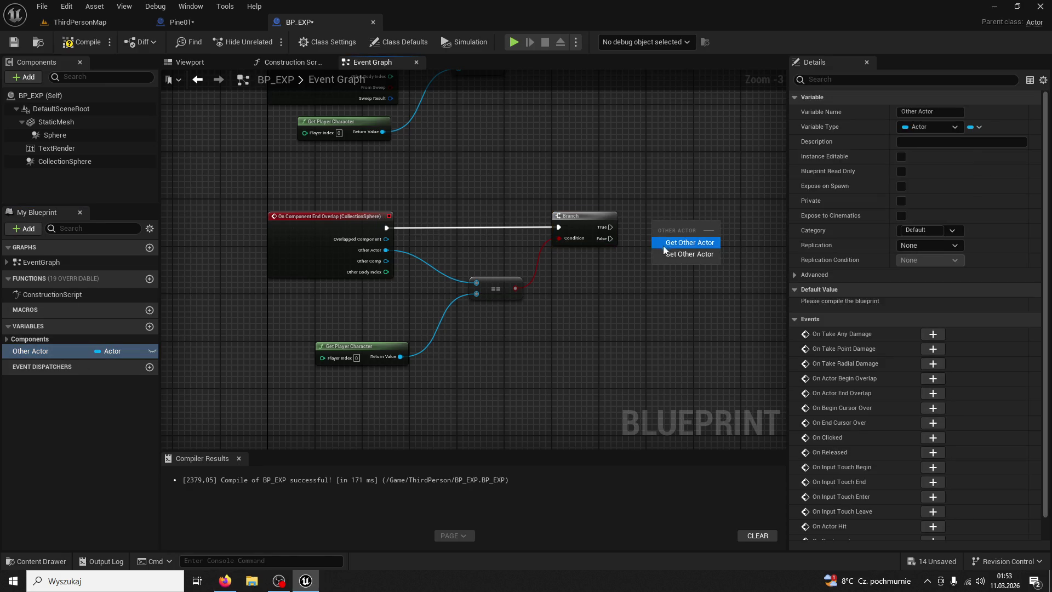
pyautogui.click(668, 248)
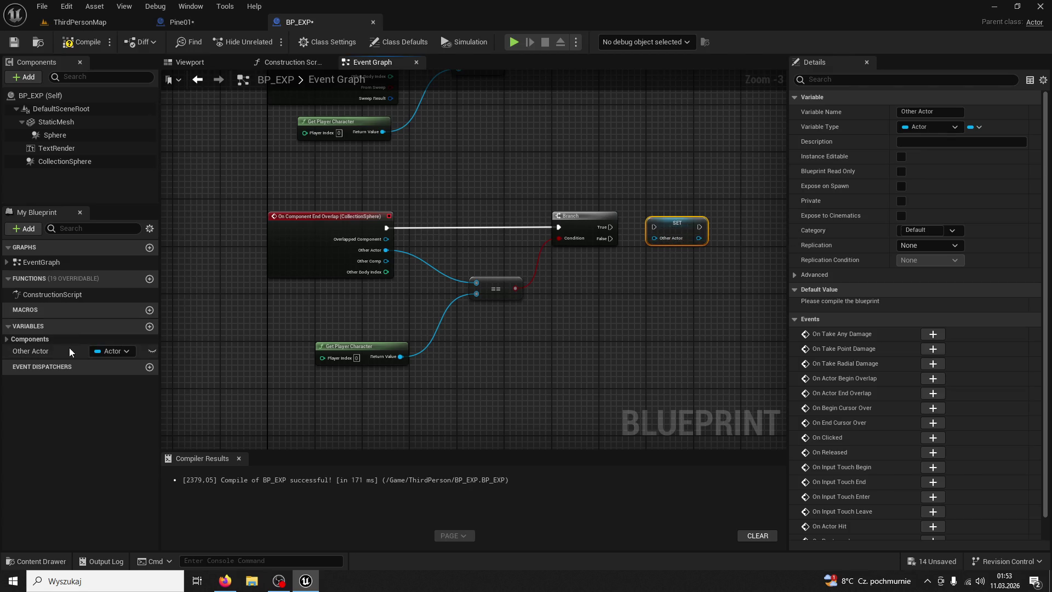
# - Rename Other Actor to TargetActor and run its SET from the Branch True output
pyautogui.click(55, 351)
pyautogui.click(47, 353)
pyautogui.write('TargetA')
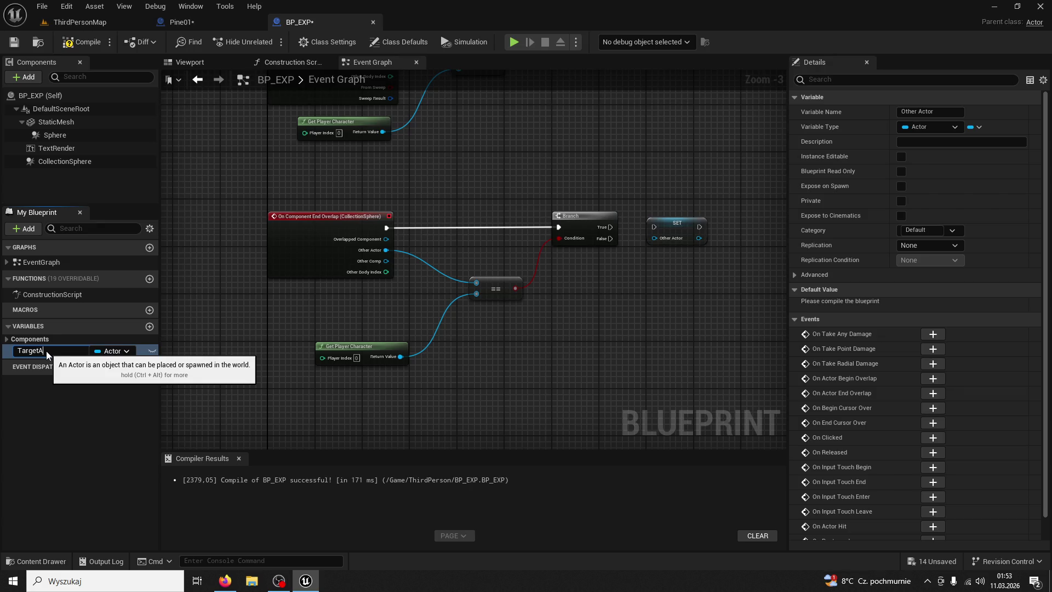
pyautogui.write('ctor')
pyautogui.press('Return')
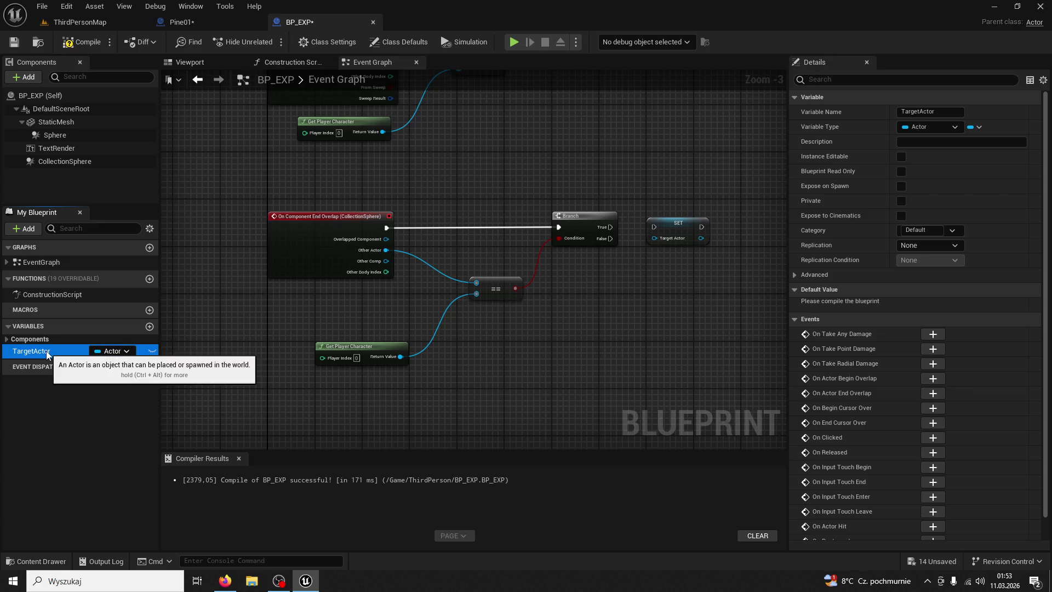
pyautogui.moveTo(610, 227); pyautogui.dragTo(654, 227)
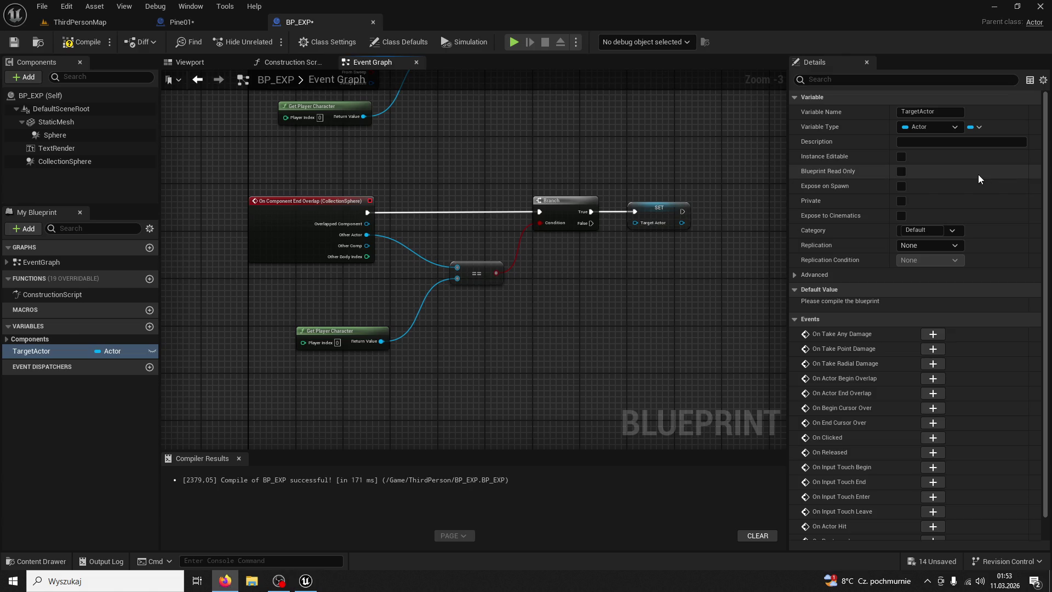
pyautogui.moveTo(647, 297); pyautogui.dragTo(687, 151)
pyautogui.rightClick(330, 268)
# - Create a custom event named PullTowardsTarget and compile the blueprint
pyautogui.write('cu')
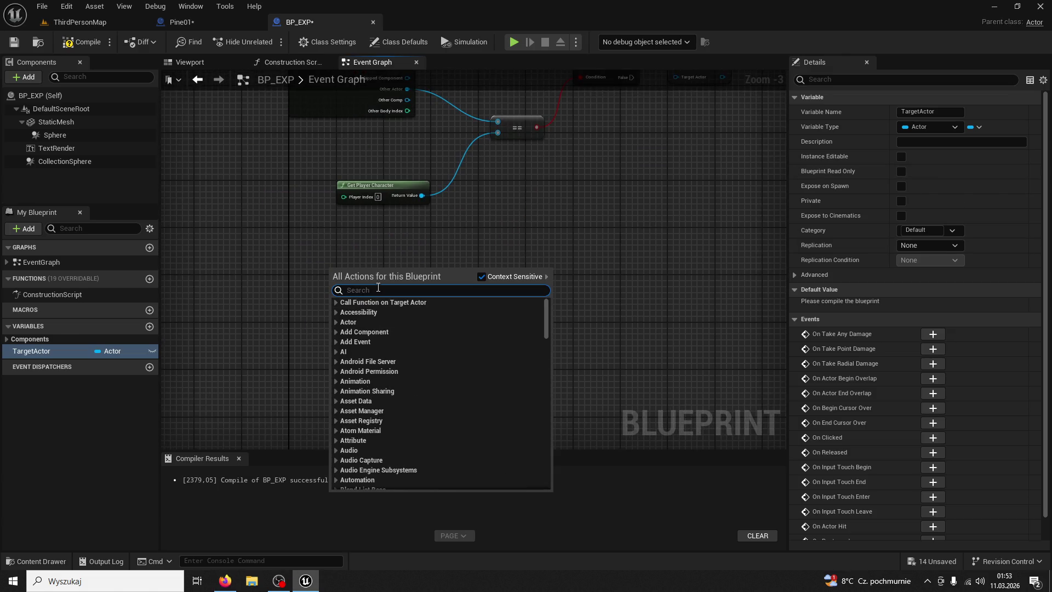
pyautogui.write('stom e')
pyautogui.press('Return')
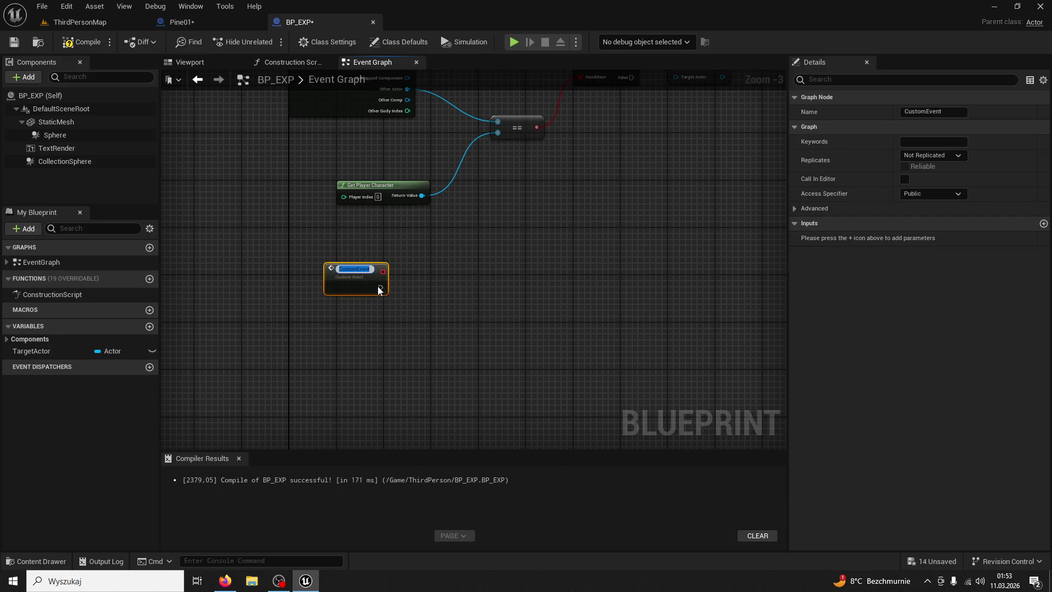
pyautogui.write('PullTowar')
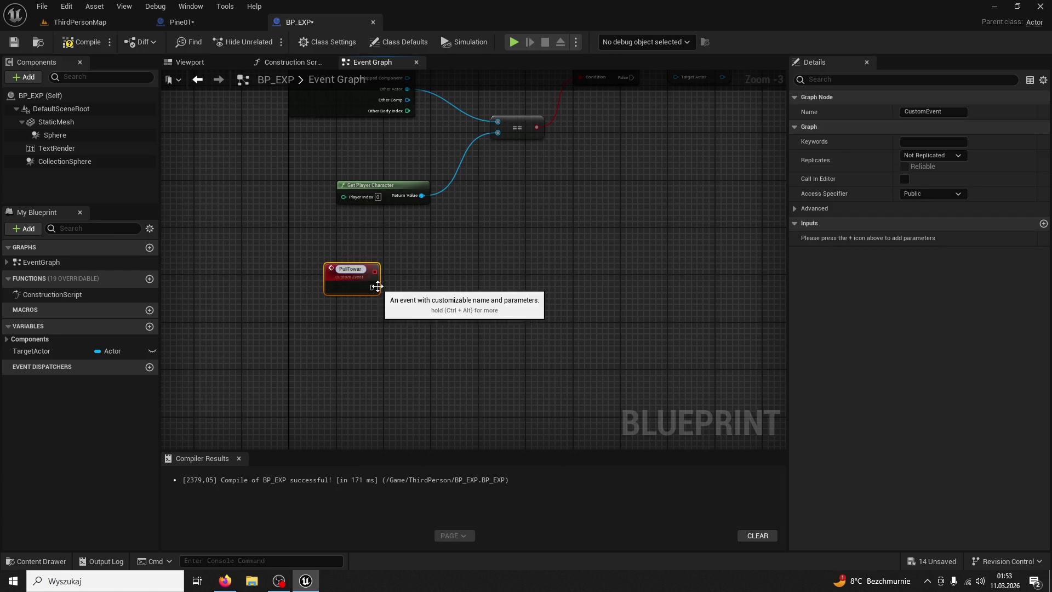
pyautogui.write('dsTarget')
pyautogui.press('Return')
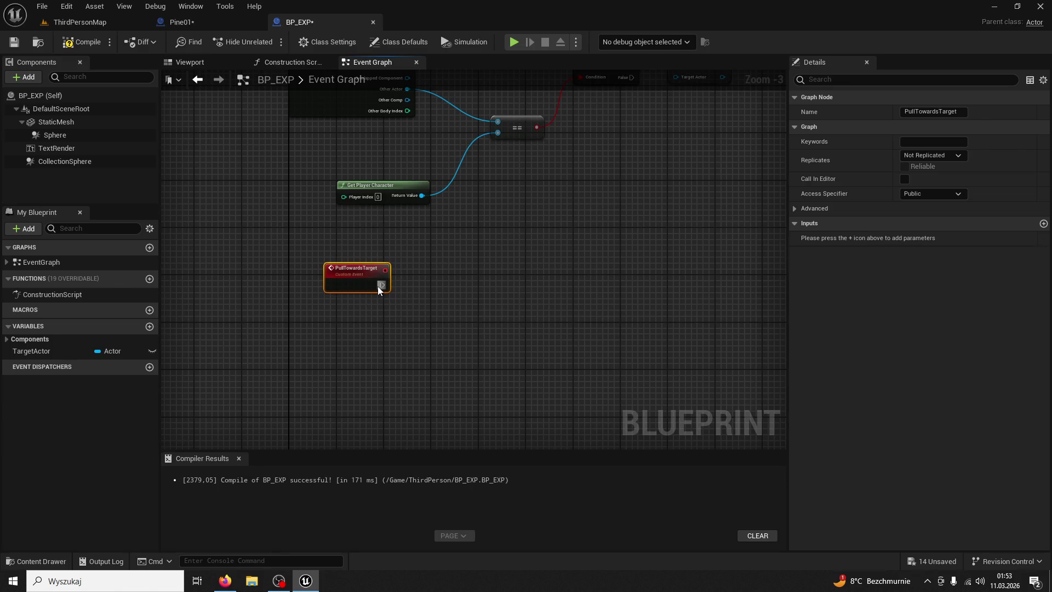
pyautogui.press('F7')
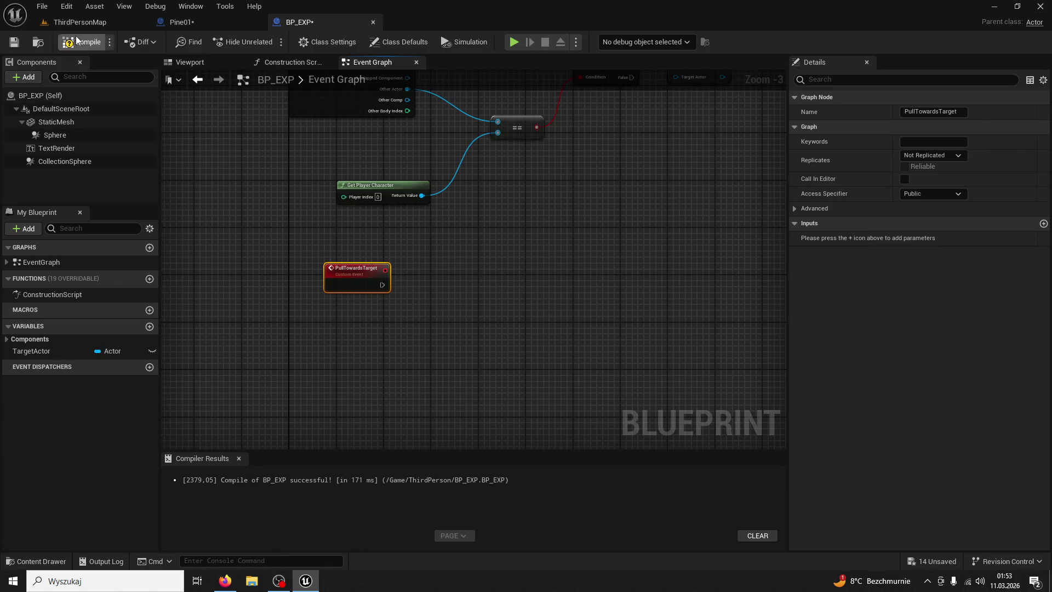
pyautogui.hotkey('alt', 'Tab')
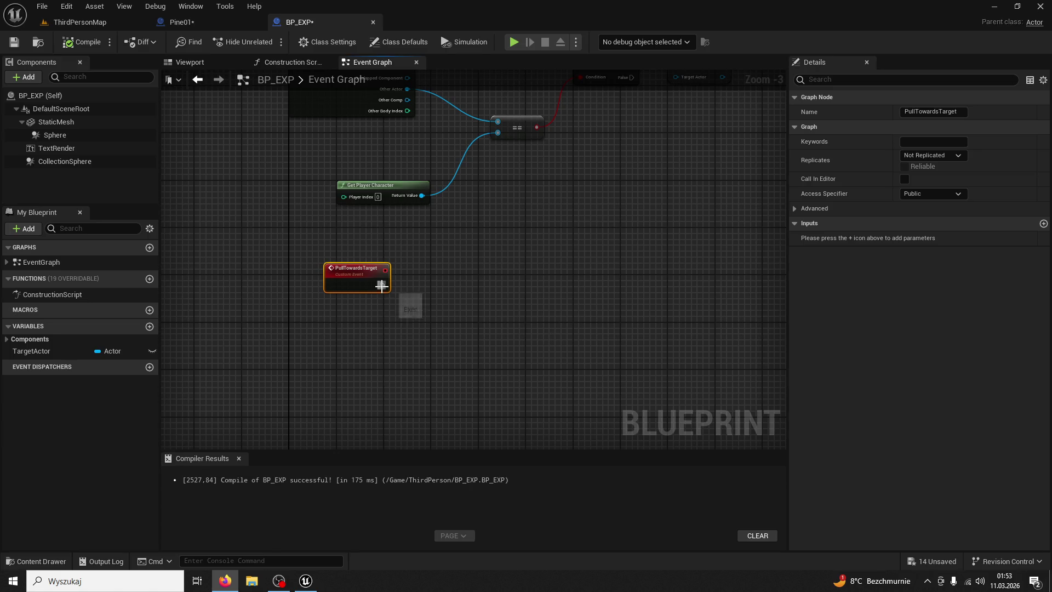
# - Run Add Actor Local Offset from PullTowardsTarget and place a TargetActor getter nearby
pyautogui.moveTo(381, 284); pyautogui.dragTo(487, 285)
pyautogui.write('add ac')
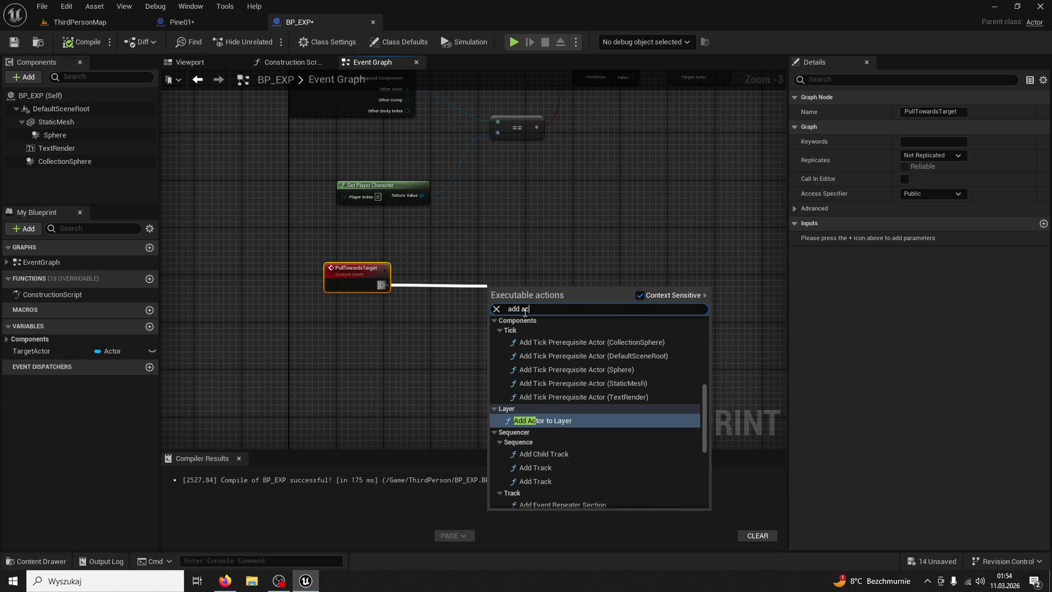
pyautogui.write('tor local offse')
pyautogui.press('Return')
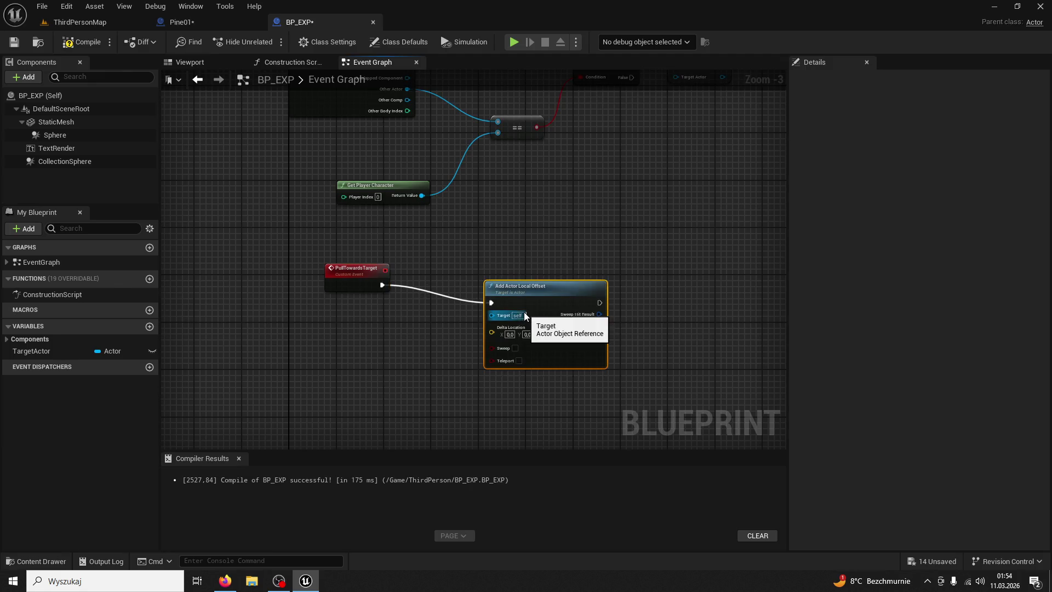
pyautogui.moveTo(511, 288); pyautogui.dragTo(481, 276)
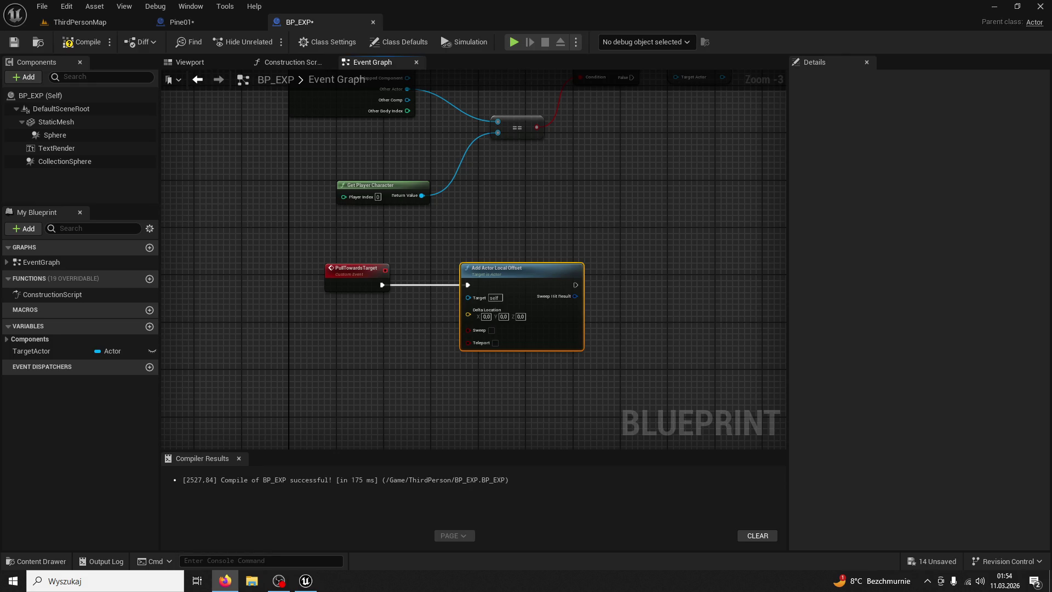
pyautogui.moveTo(33, 351)
pyautogui.mouseDown()
pyautogui.moveTo(318, 367)
pyautogui.moveTo(312, 374)
pyautogui.mouseUp()
pyautogui.moveTo(32, 350); pyautogui.dragTo(268, 358)
pyautogui.click(283, 373)
pyautogui.moveTo(422, 373); pyautogui.dragTo(311, 346)
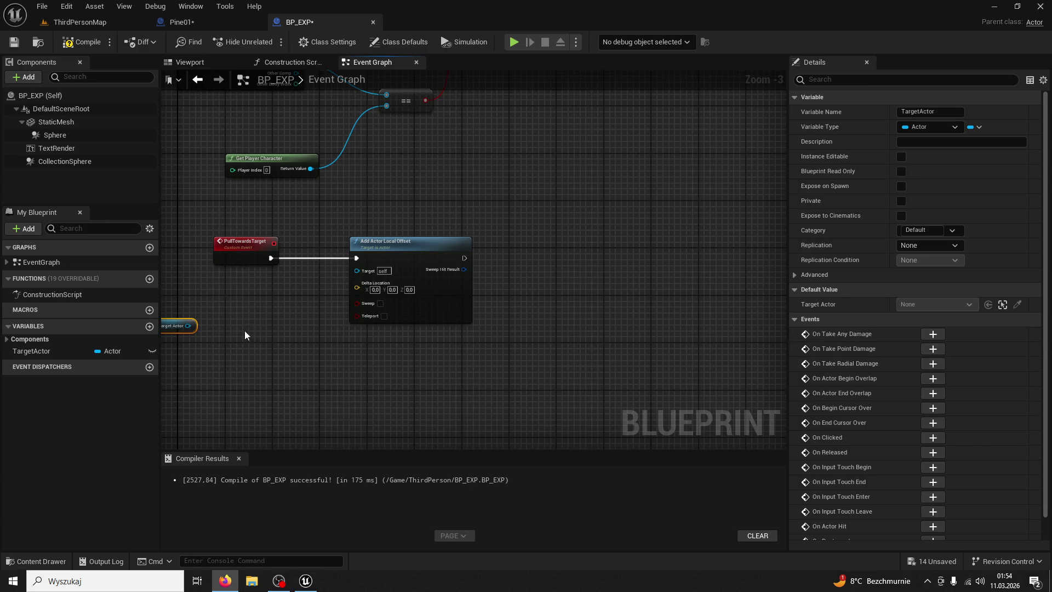
# - Add Get Actor Location nodes for TargetActor and for the orb itself
pyautogui.moveTo(189, 326); pyautogui.dragTo(218, 329)
pyautogui.write('ge')
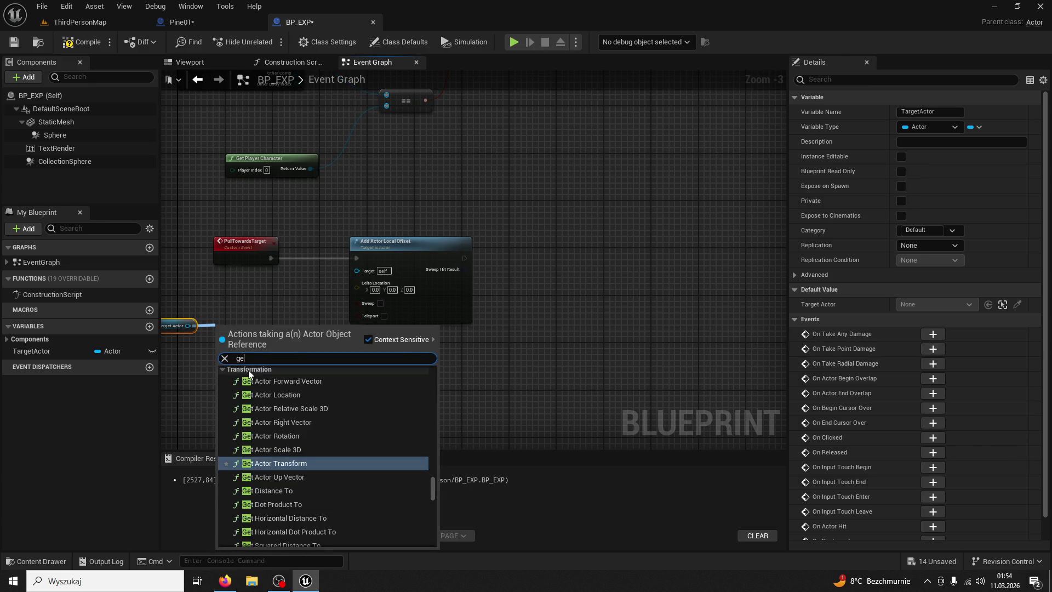
pyautogui.write('t actor locatio')
pyautogui.press('Return')
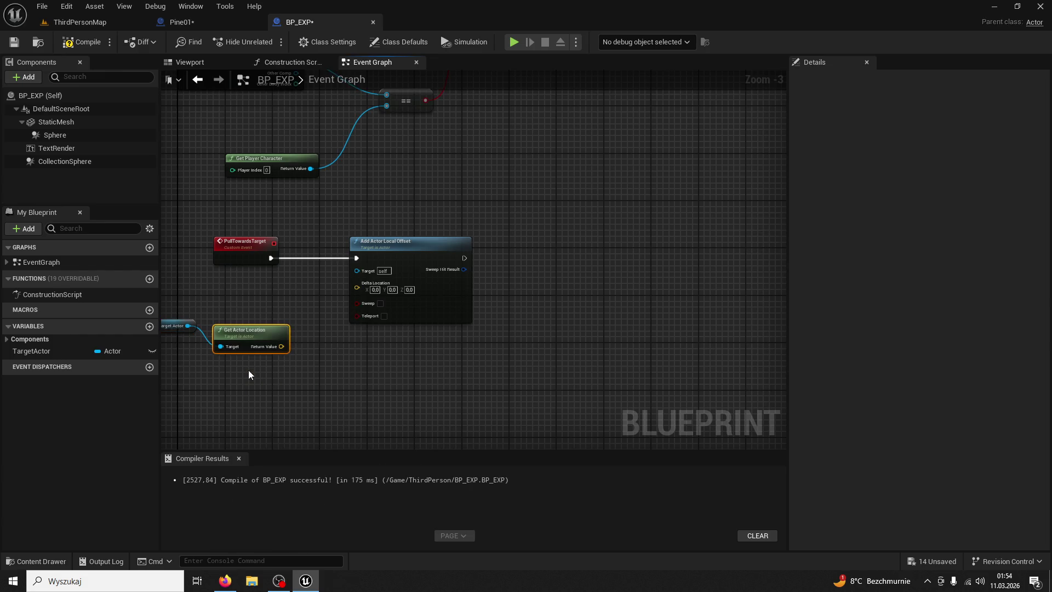
pyautogui.moveTo(242, 331); pyautogui.dragTo(248, 313)
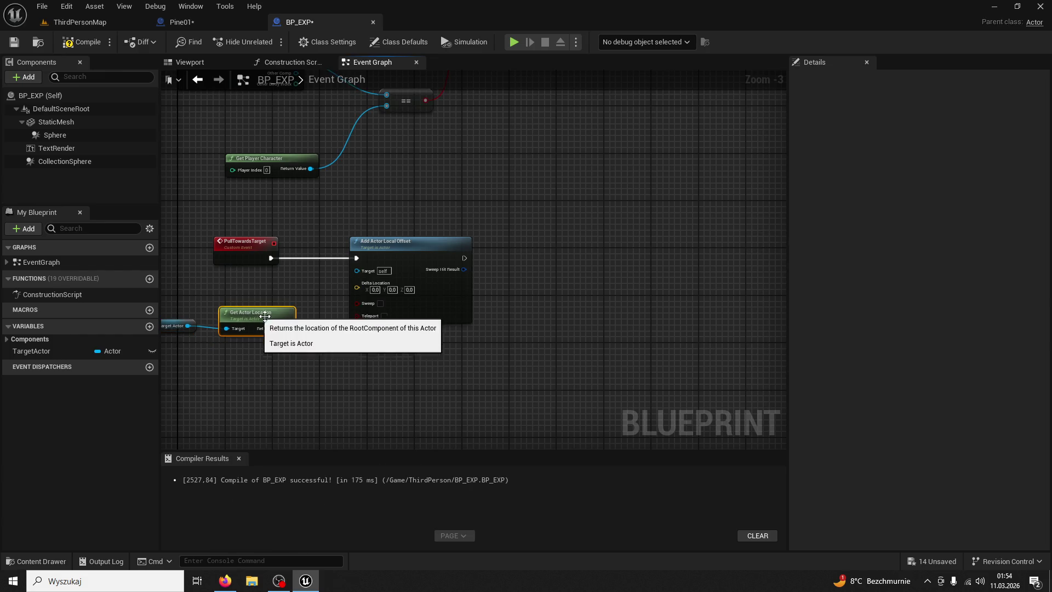
pyautogui.hotkey('alt', 'Tab')
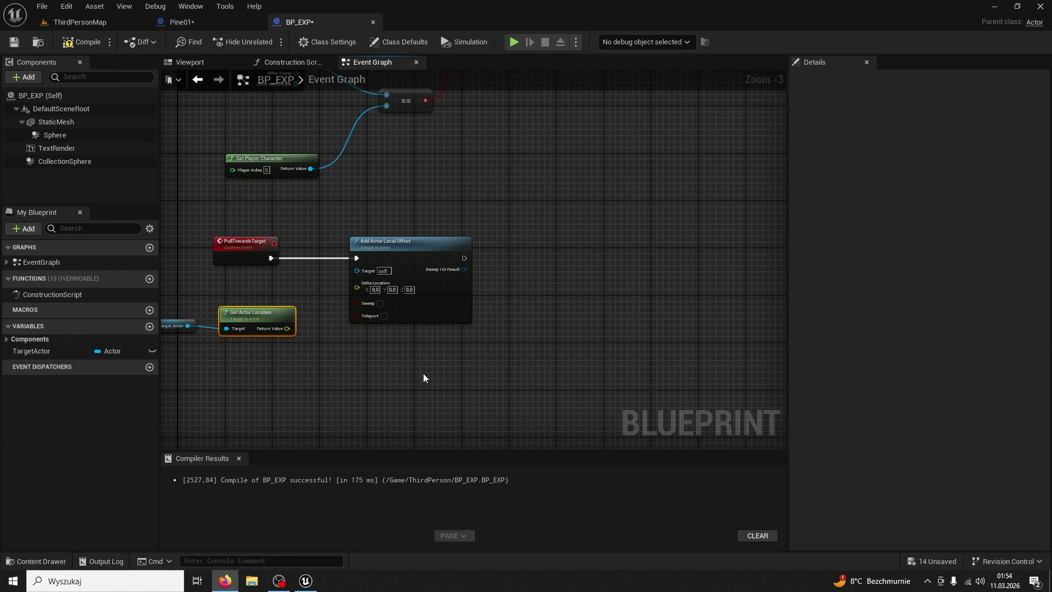
pyautogui.rightClick(331, 336)
pyautogui.write('get actor location')
pyautogui.press('Return')
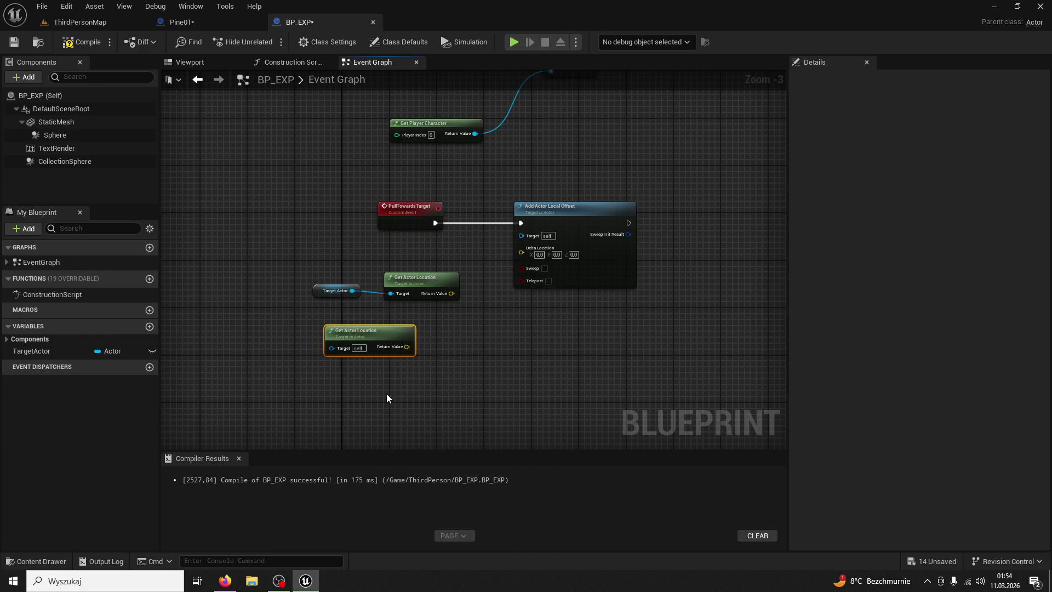
pyautogui.hotkey('alt', 'Tab')
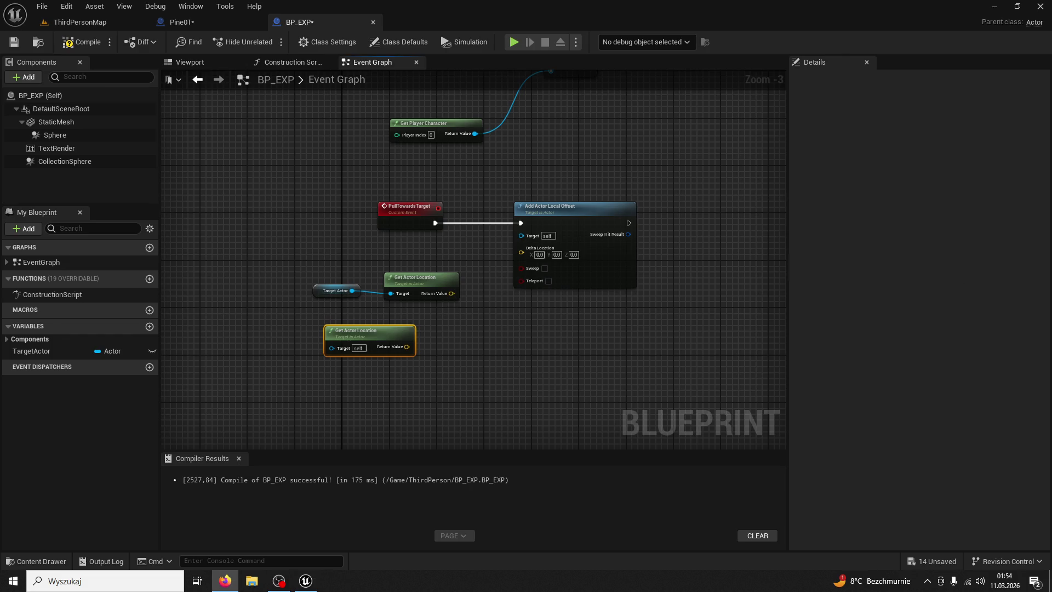
pyautogui.moveTo(535, 209); pyautogui.dragTo(677, 214)
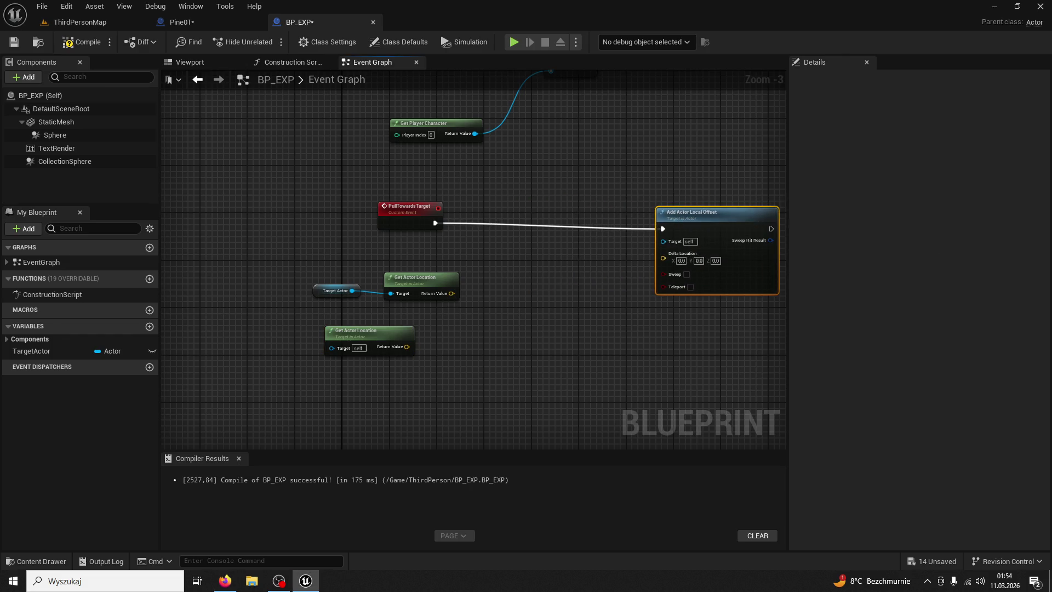
# - Combine the target and orb locations in a vector math node feeding Delta Location
pyautogui.moveTo(451, 293); pyautogui.dragTo(494, 310)
pyautogui.write('+')
pyautogui.click(553, 360)
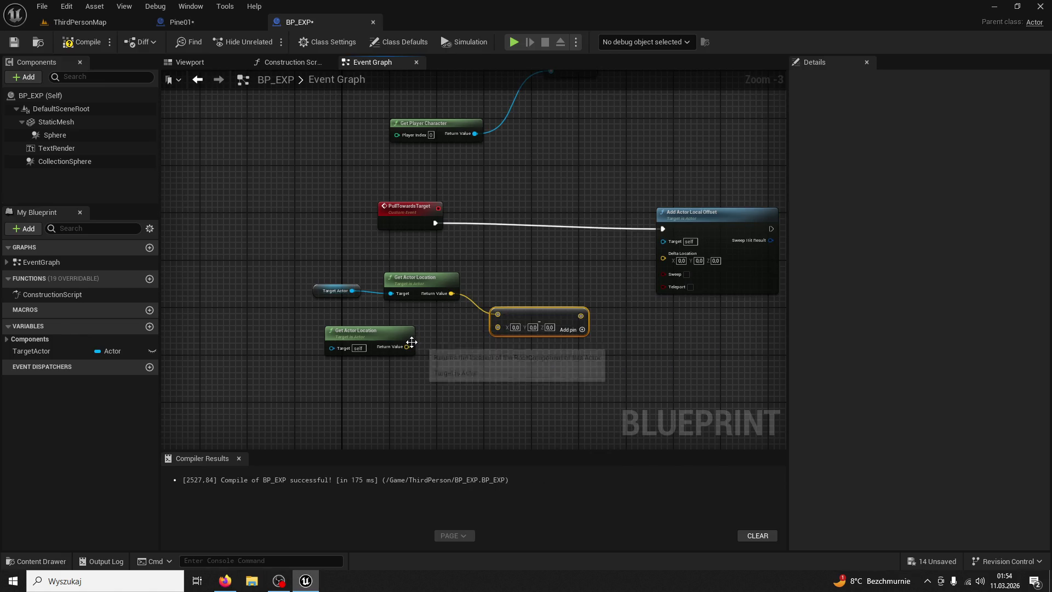
pyautogui.moveTo(408, 346); pyautogui.dragTo(491, 330)
pyautogui.hotkey('alt', 'Tab')
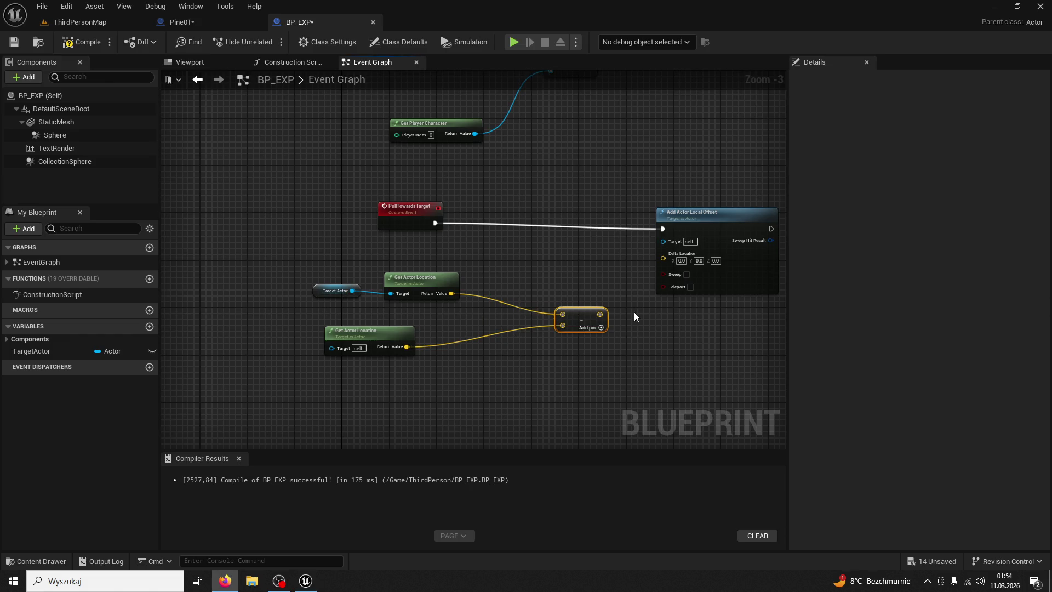
pyautogui.moveTo(597, 312); pyautogui.dragTo(663, 254)
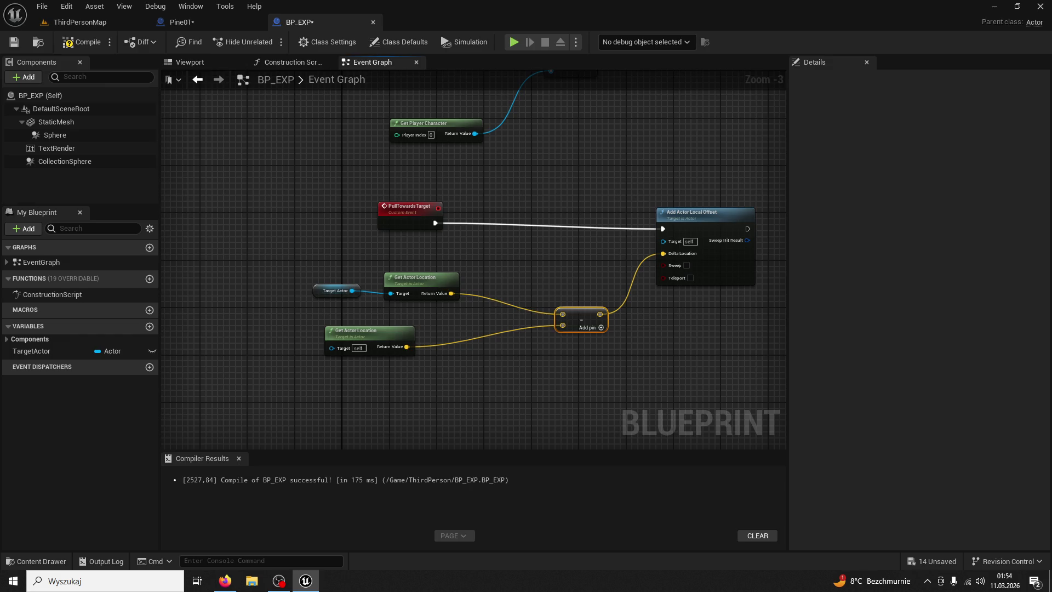
pyautogui.hotkey('alt', 'Tab')
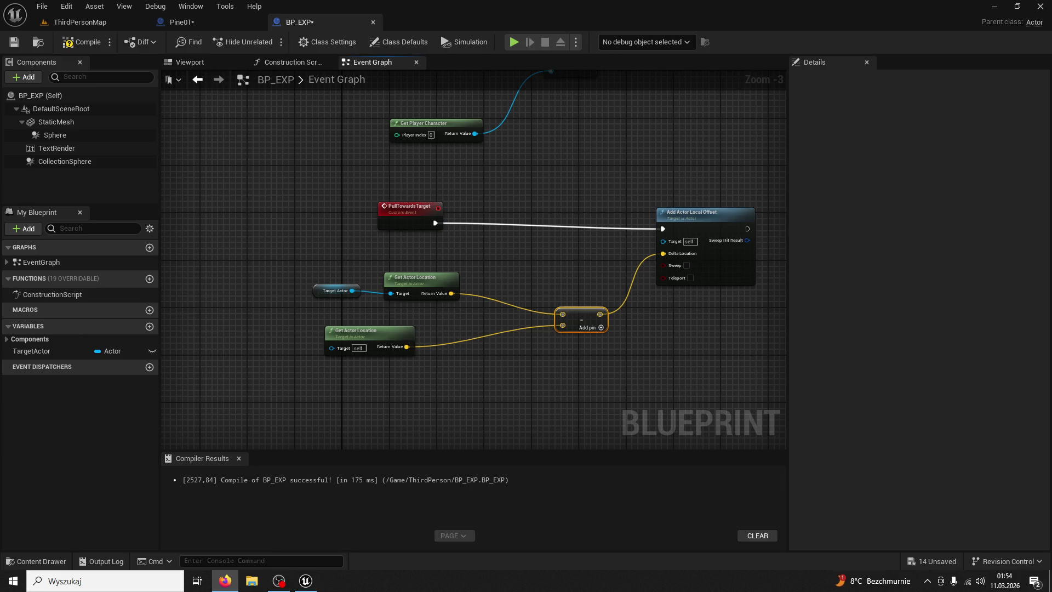
pyautogui.moveTo(662, 277); pyautogui.dragTo(730, 270)
pyautogui.moveTo(514, 314); pyautogui.dragTo(581, 322)
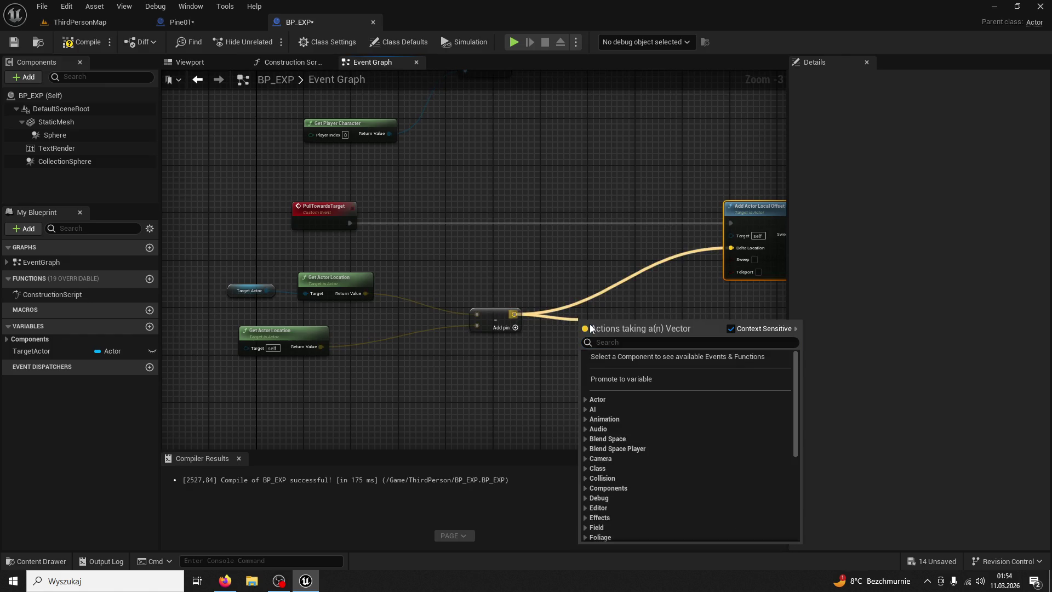
pyautogui.click(646, 340)
# - Add a Normalize node on the location difference and feed it into a new Multiply node
pyautogui.write('normalize')
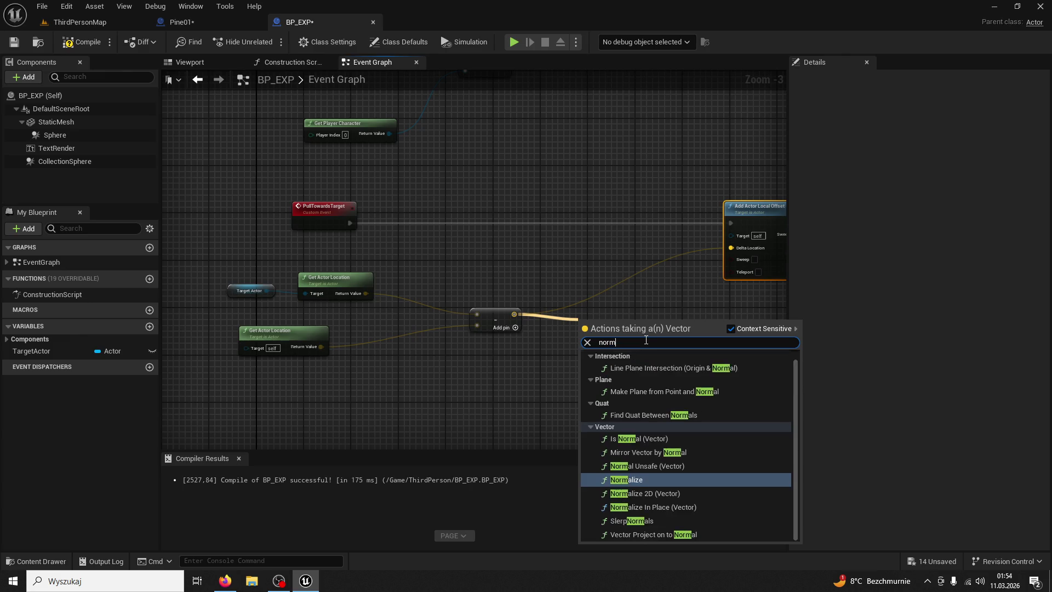
pyautogui.press('Return')
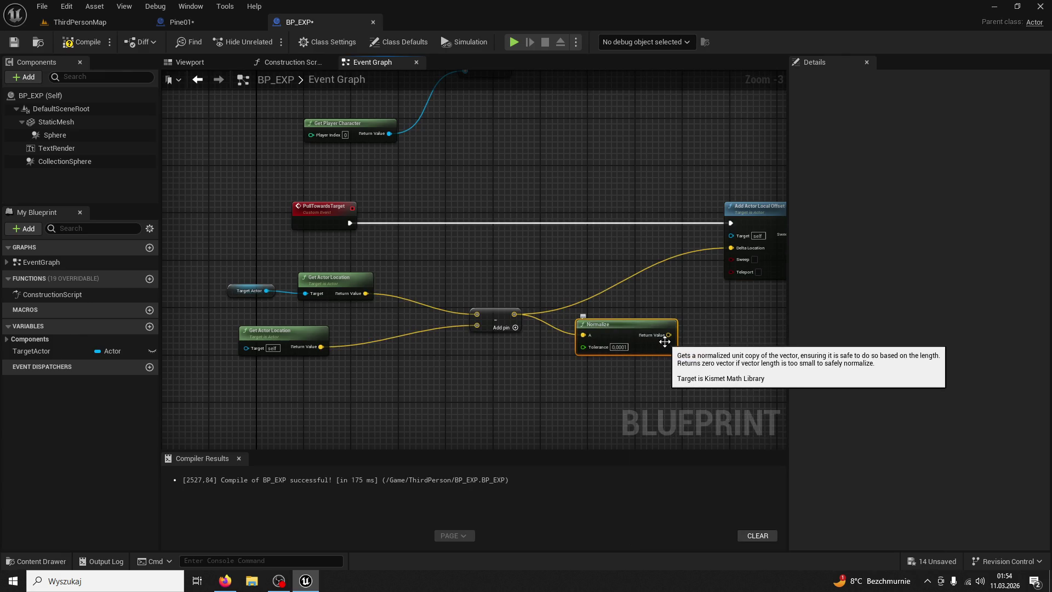
pyautogui.moveTo(573, 323)
pyautogui.mouseDown()
pyautogui.moveTo(500, 301)
pyautogui.moveTo(590, 301)
pyautogui.moveTo(552, 303)
pyautogui.mouseUp()
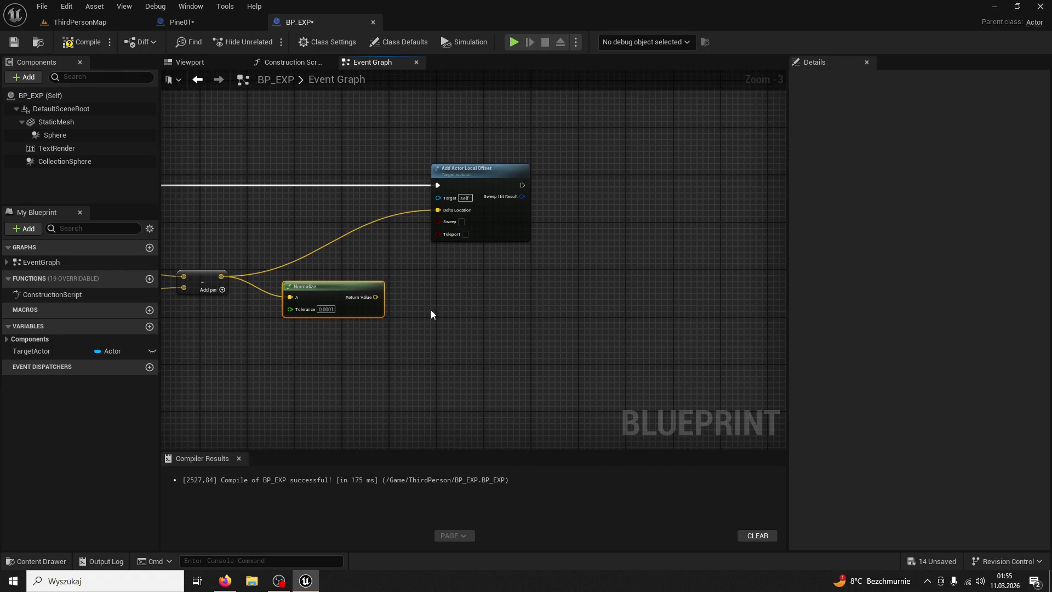
pyautogui.moveTo(383, 301); pyautogui.dragTo(406, 300)
pyautogui.write('mu')
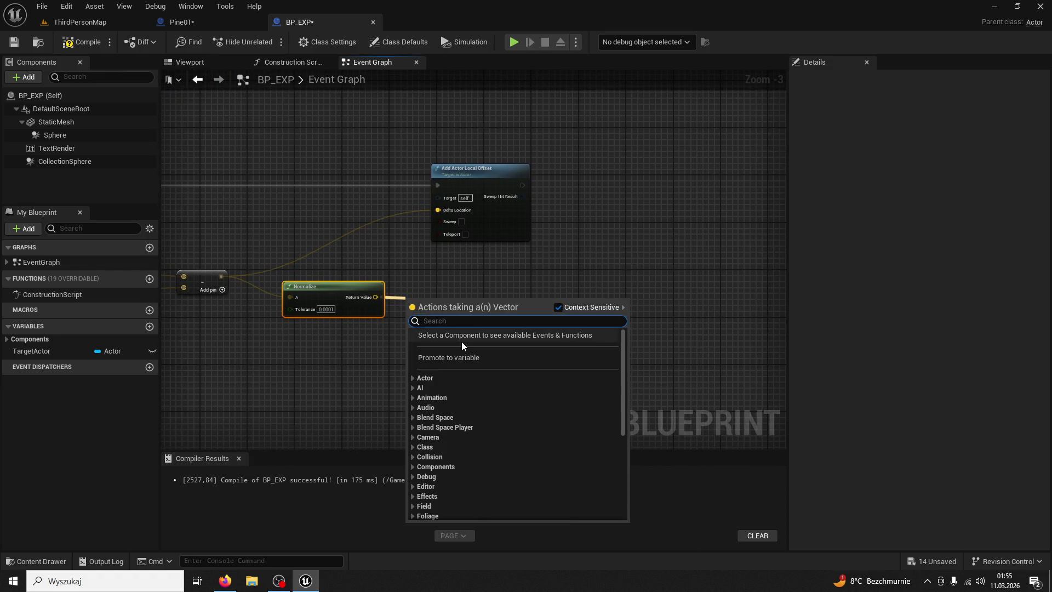
pyautogui.write('lti')
pyautogui.press('Return')
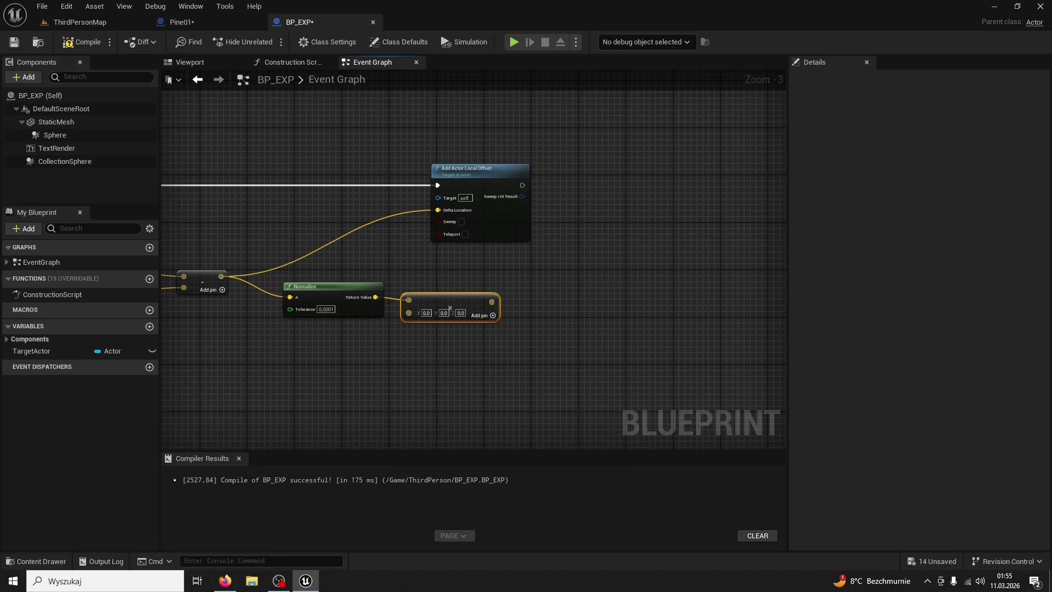
pyautogui.hotkey('alt', 'Tab')
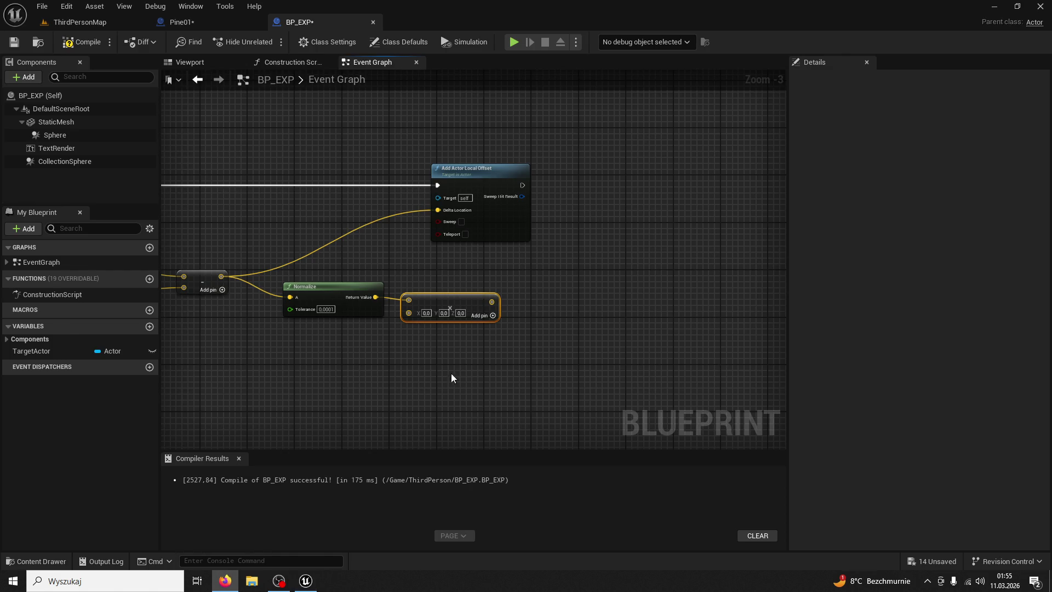
pyautogui.rightClick(393, 369)
pyautogui.write('get world delt')
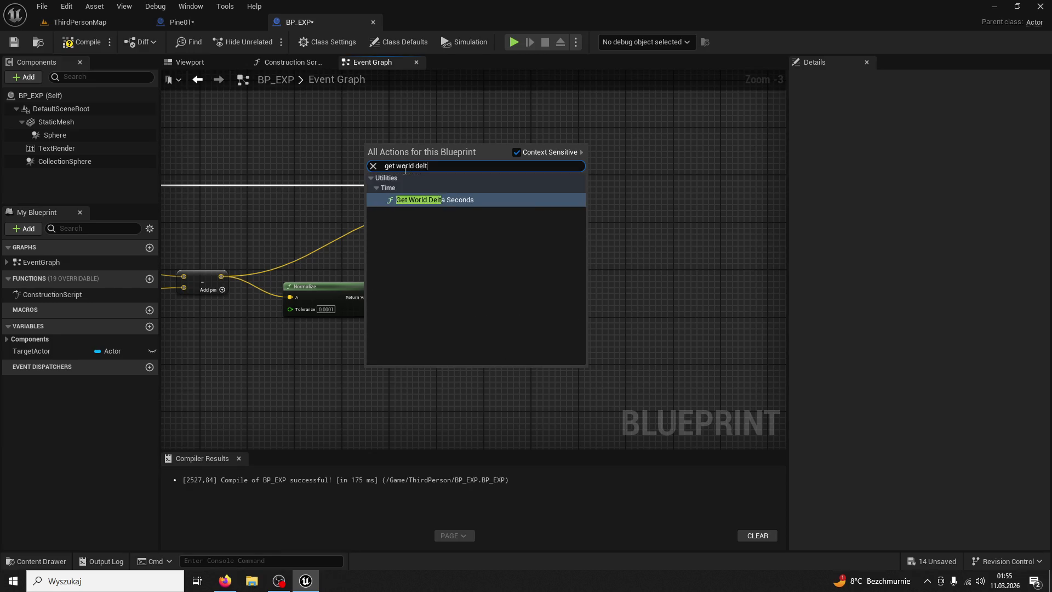
# - Multiply the direction by Get World Delta Seconds, drive Delta Location, compile, and add a third Multiply pin
pyautogui.press('Return')
pyautogui.hotkey('alt', 'Tab')
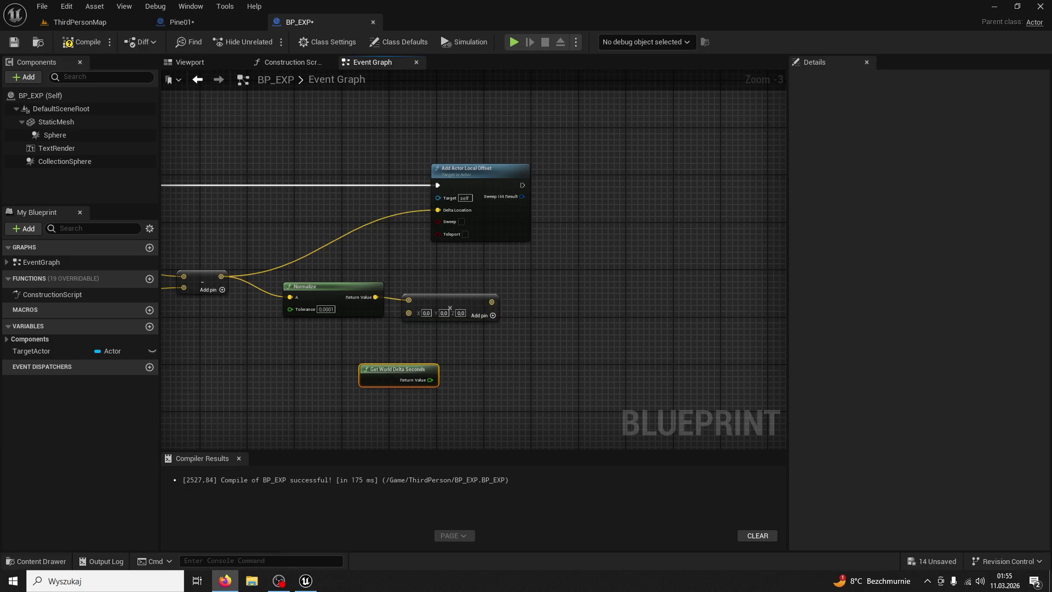
pyautogui.moveTo(397, 372)
pyautogui.mouseDown()
pyautogui.moveTo(315, 349)
pyautogui.moveTo(363, 345)
pyautogui.moveTo(409, 312)
pyautogui.mouseUp()
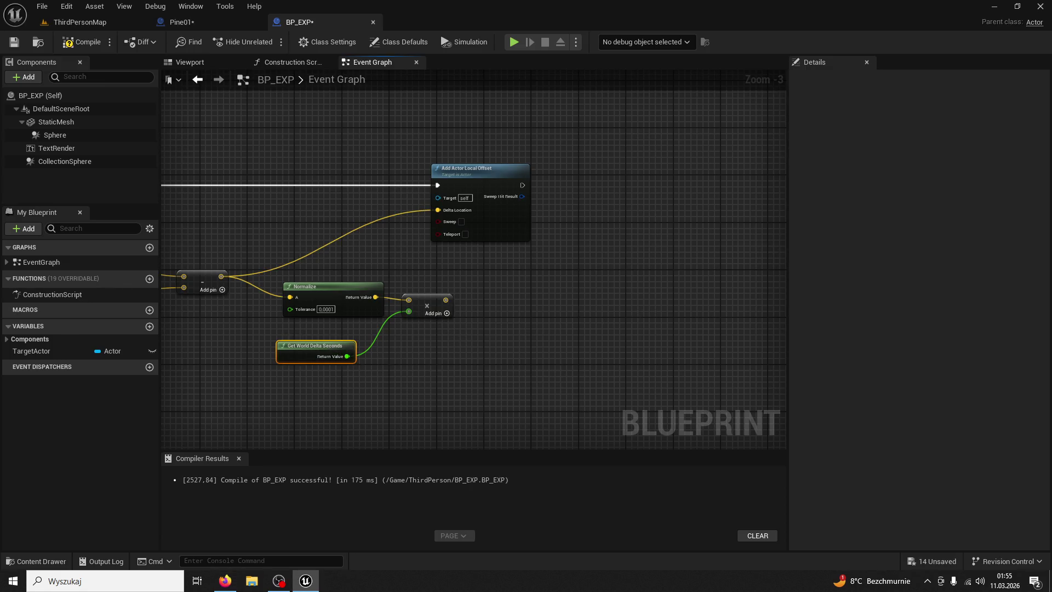
pyautogui.hotkey('alt', 'Tab')
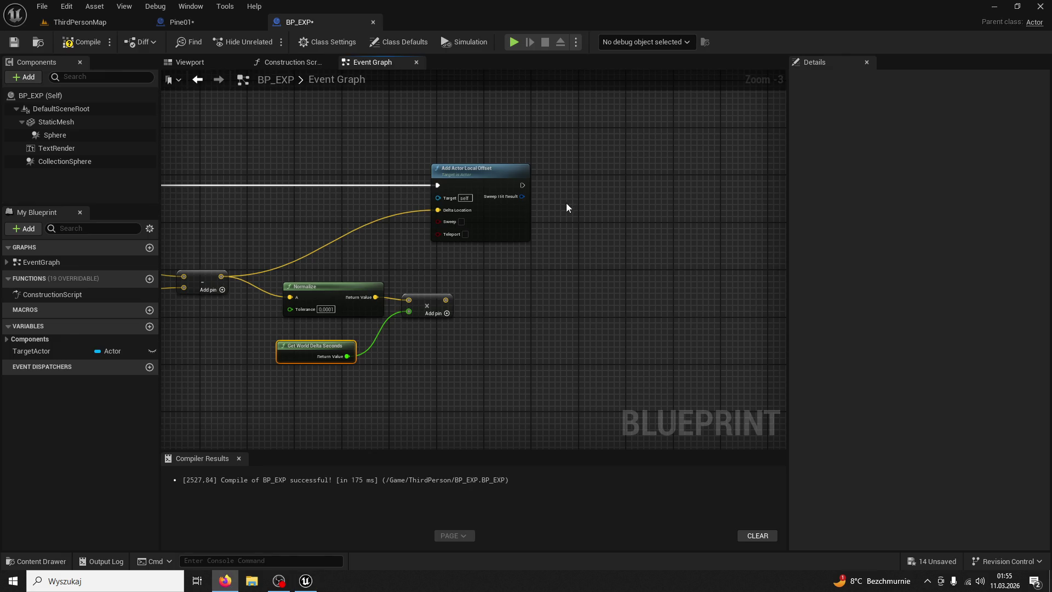
pyautogui.moveTo(445, 299)
pyautogui.mouseDown()
pyautogui.moveTo(481, 278)
pyautogui.moveTo(438, 270)
pyautogui.moveTo(436, 222)
pyautogui.mouseUp()
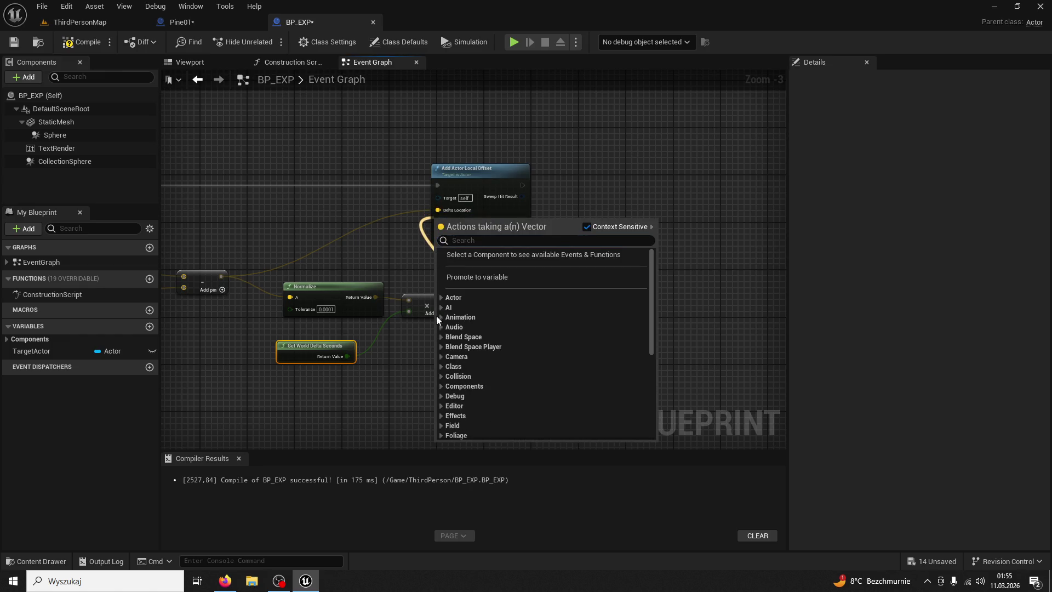
pyautogui.click(430, 230)
pyautogui.moveTo(445, 299)
pyautogui.mouseDown()
pyautogui.moveTo(468, 307)
pyautogui.moveTo(440, 215)
pyautogui.moveTo(428, 213)
pyautogui.mouseUp()
pyautogui.click(82, 42)
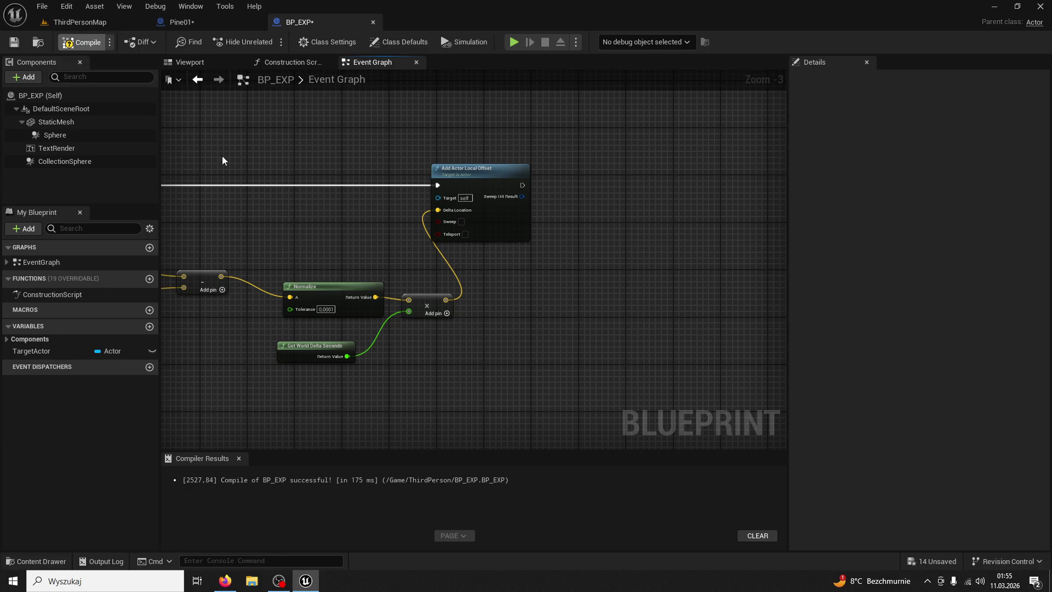
pyautogui.click(447, 313)
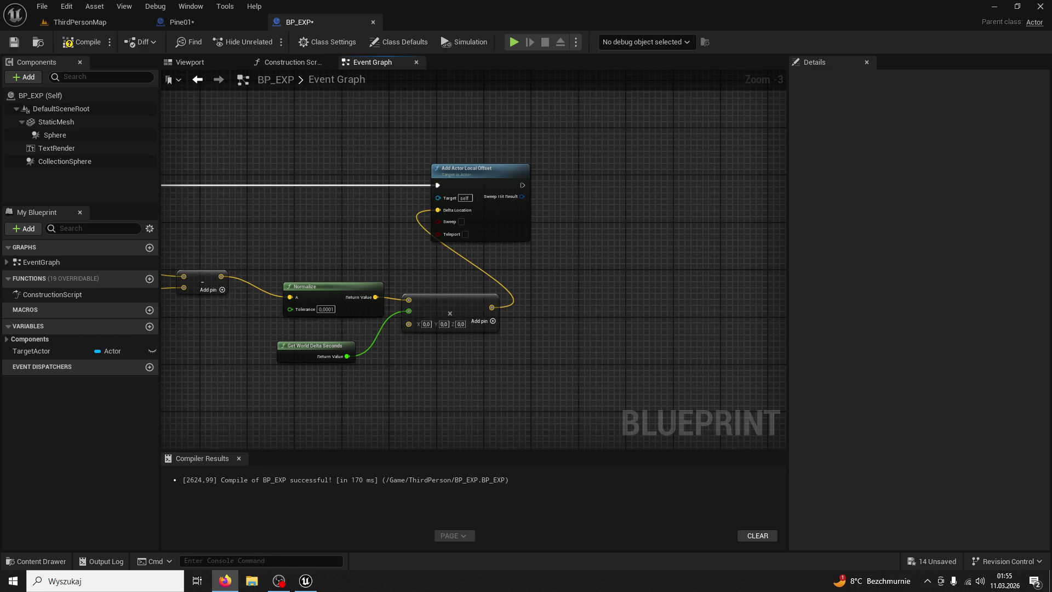
# - Create a float variable Speed and wire it into the Multiply node's third input
pyautogui.click(149, 326)
pyautogui.write('Speed')
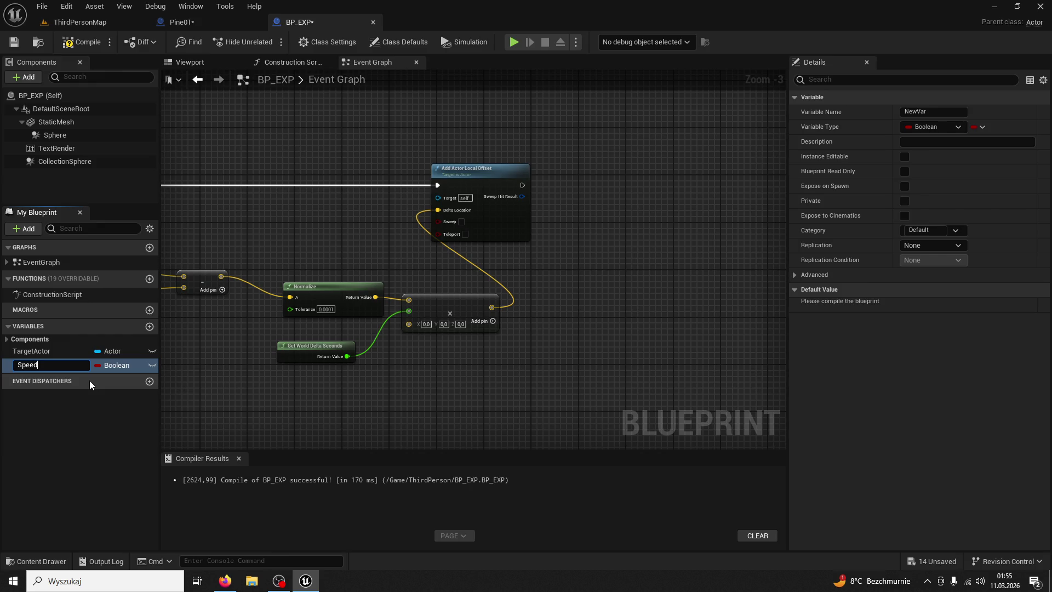
pyautogui.press('Return')
pyautogui.click(109, 365)
pyautogui.click(117, 204)
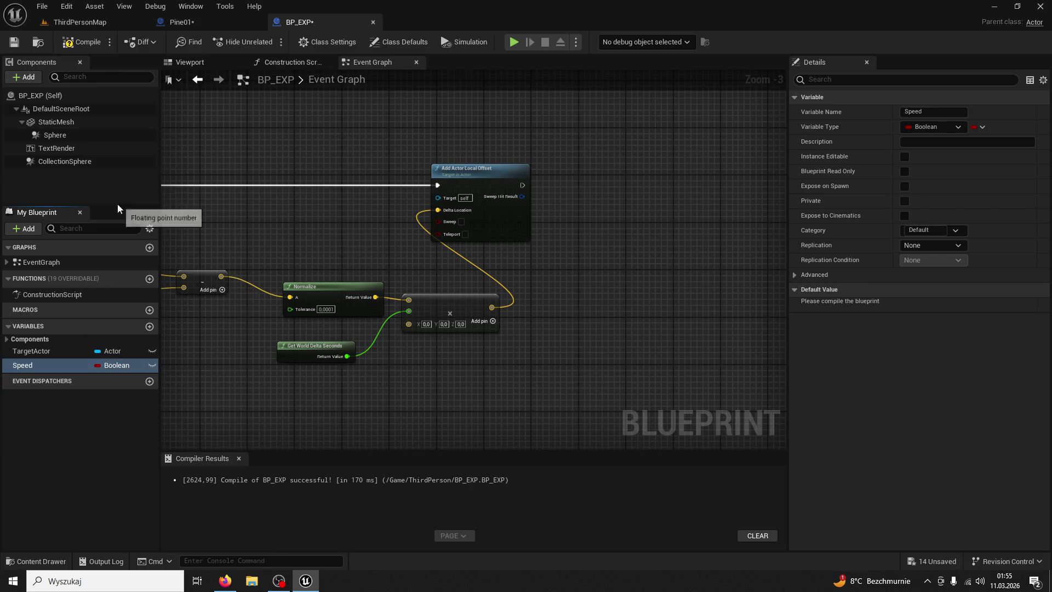
pyautogui.moveTo(61, 366)
pyautogui.mouseDown()
pyautogui.moveTo(183, 366)
pyautogui.moveTo(243, 389)
pyautogui.mouseUp()
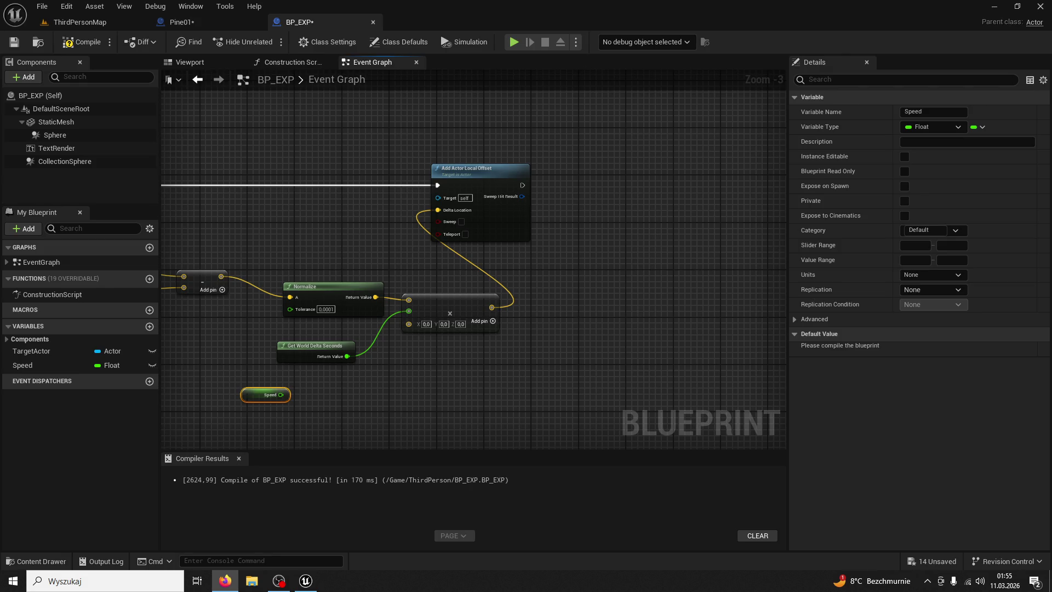
pyautogui.moveTo(471, 129)
pyautogui.mouseDown()
pyautogui.moveTo(563, 125)
pyautogui.moveTo(723, 172)
pyautogui.moveTo(606, 148)
pyautogui.moveTo(611, 265)
pyautogui.moveTo(592, 247)
pyautogui.mouseUp()
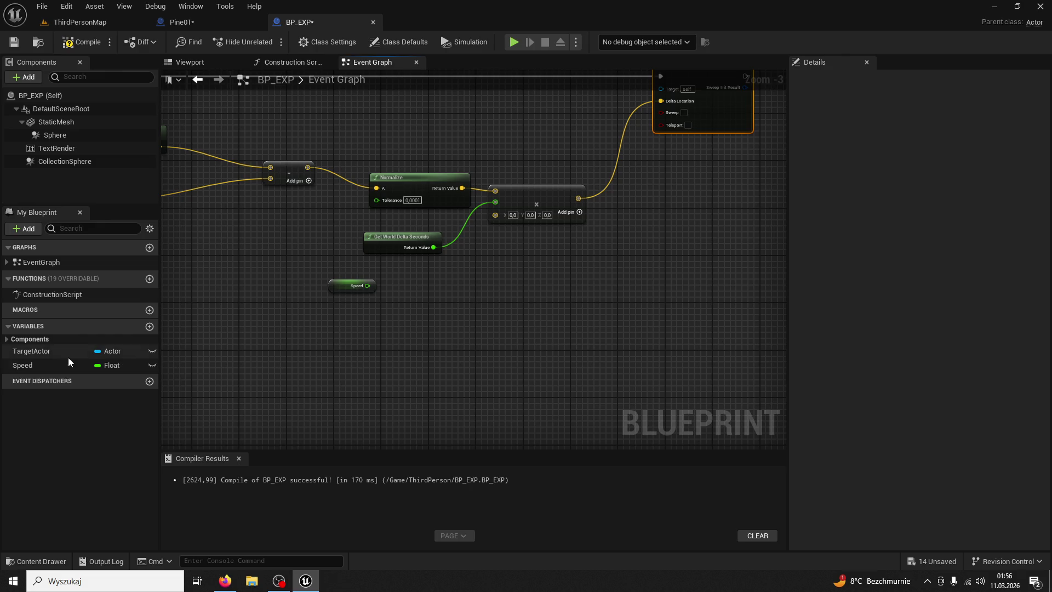
pyautogui.click(53, 366)
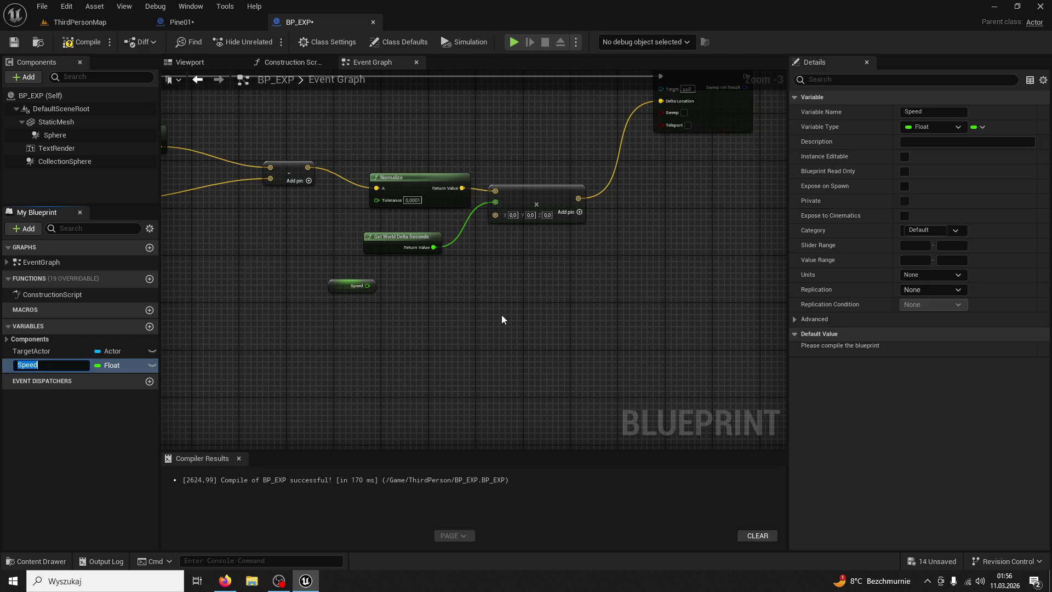
pyautogui.moveTo(369, 287); pyautogui.dragTo(497, 216)
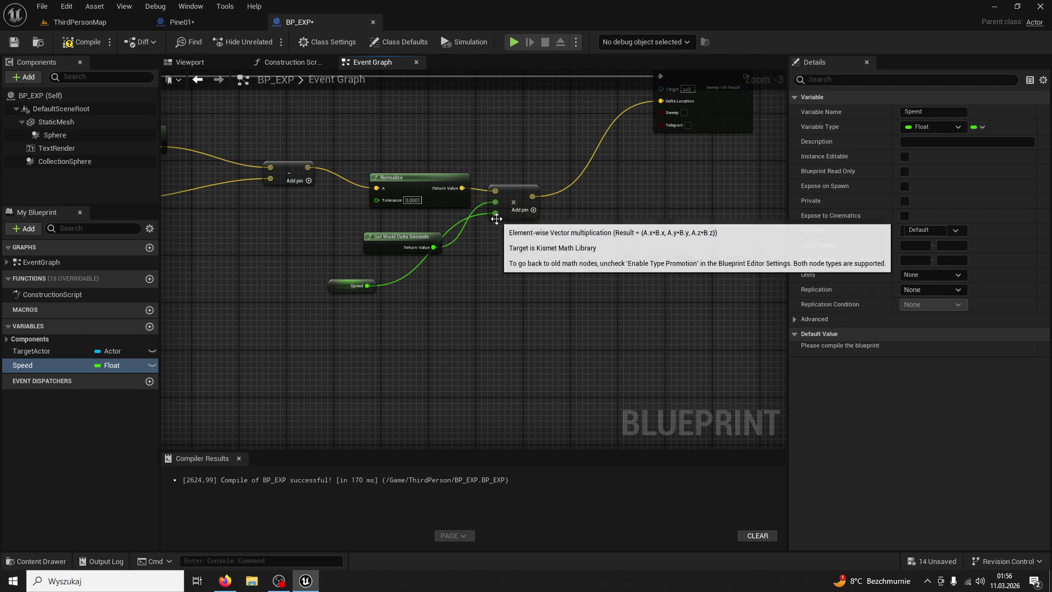
pyautogui.moveTo(400, 240); pyautogui.dragTo(363, 222)
pyautogui.hotkey('alt', 'Tab')
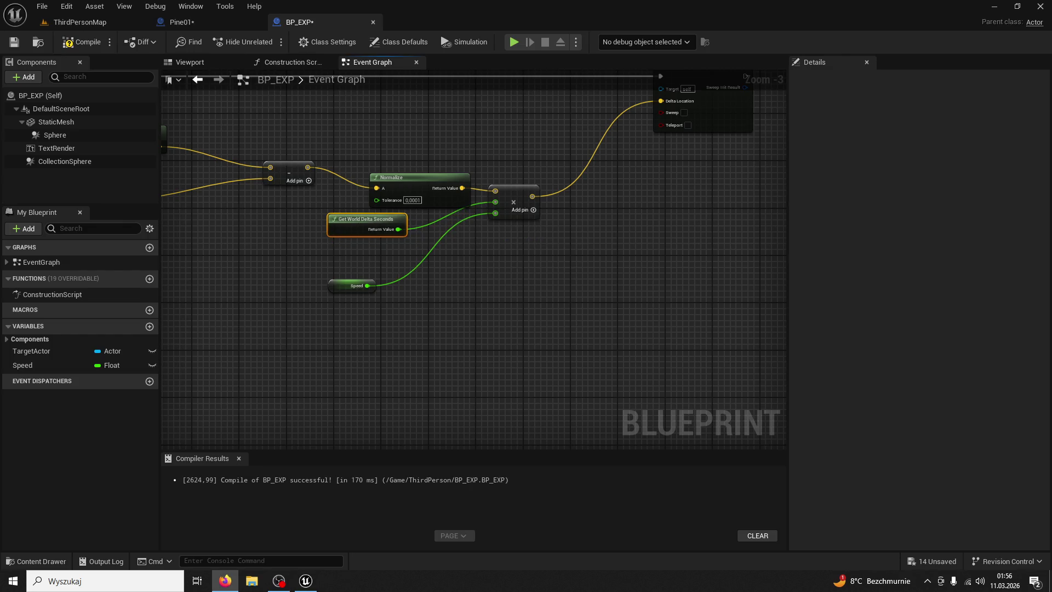
# - Set Speed's default value to 3, recompile BP_EXP, and return to ThirdPersonMap
pyautogui.click(106, 364)
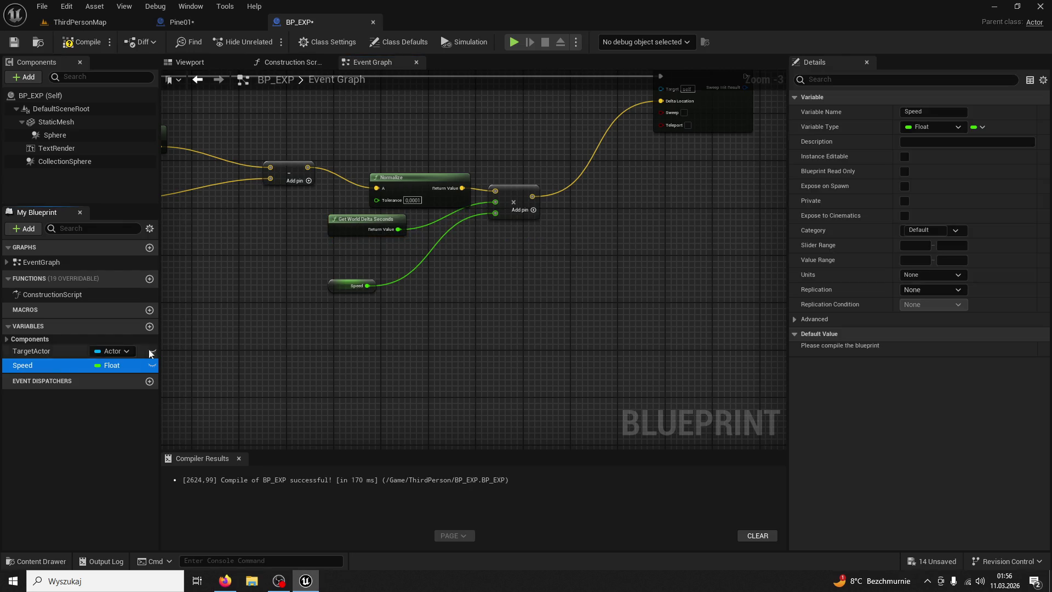
pyautogui.click(83, 42)
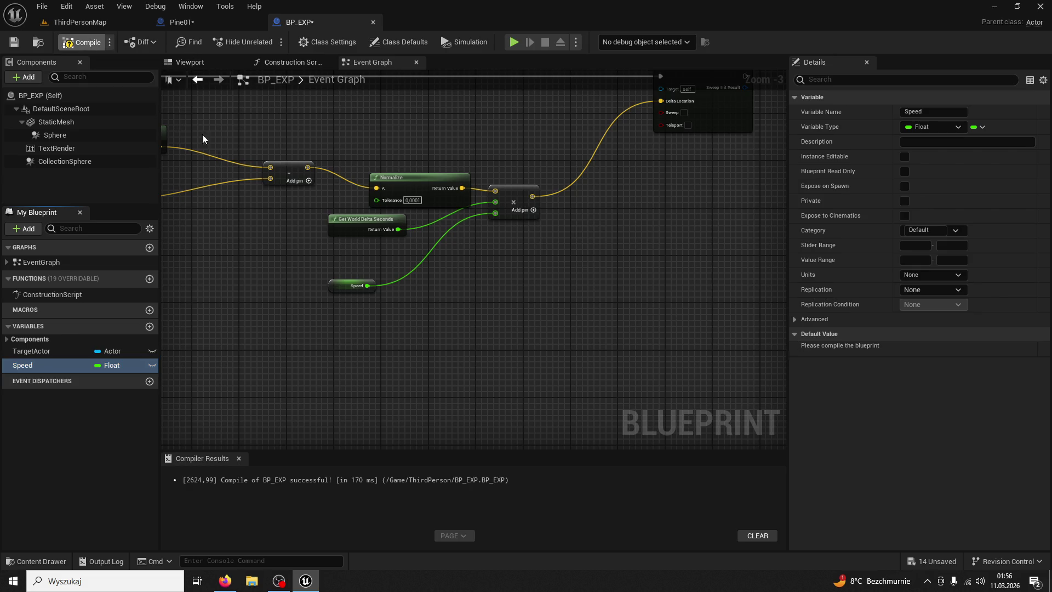
pyautogui.click(342, 285)
pyautogui.click(919, 348)
pyautogui.write('3')
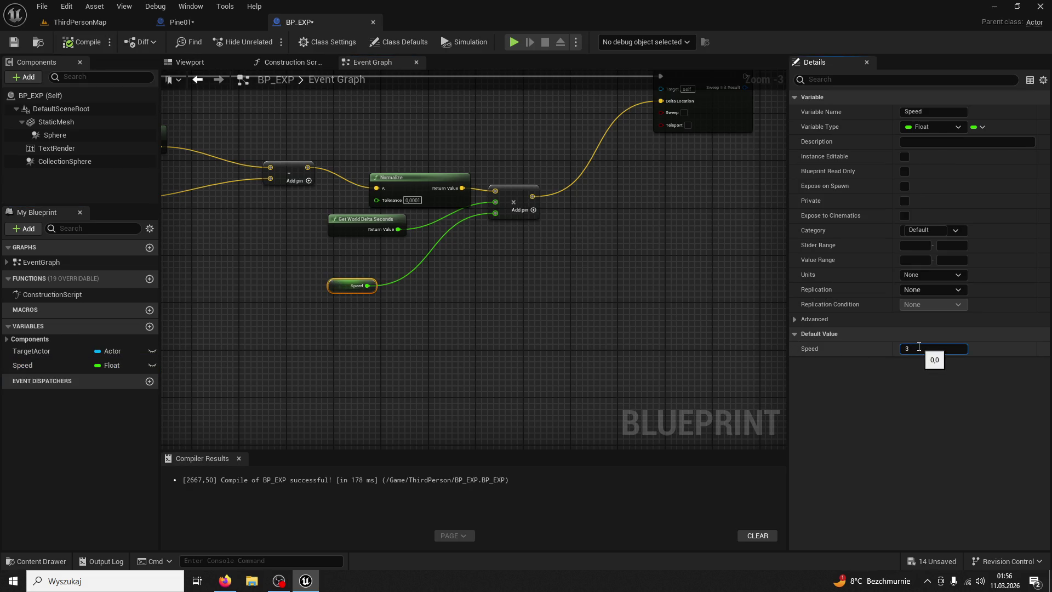
pyautogui.click(672, 344)
pyautogui.click(76, 43)
pyautogui.hotkey('alt', 'Tab')
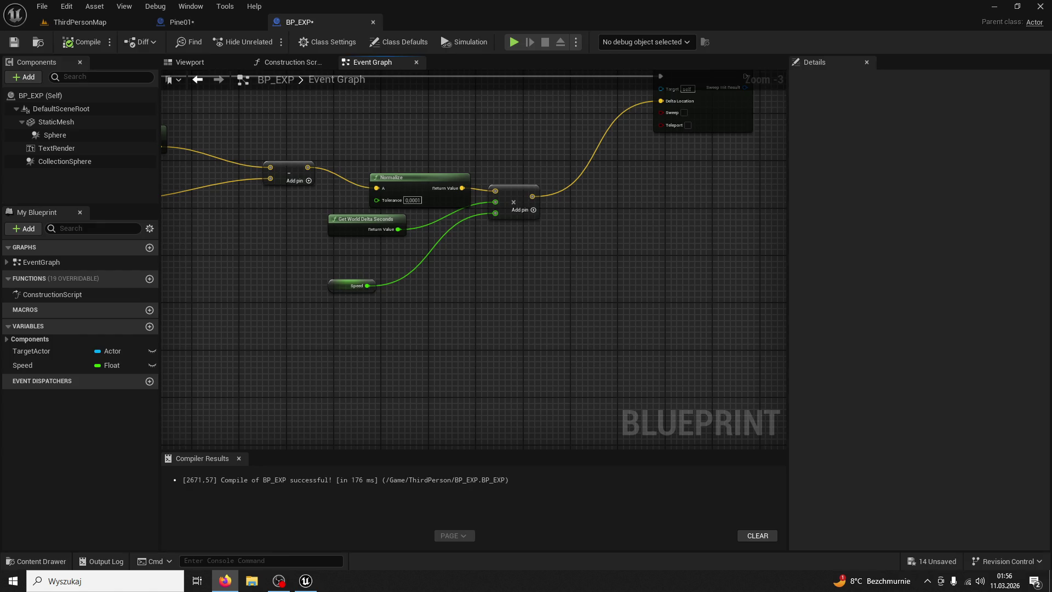
pyautogui.click(77, 22)
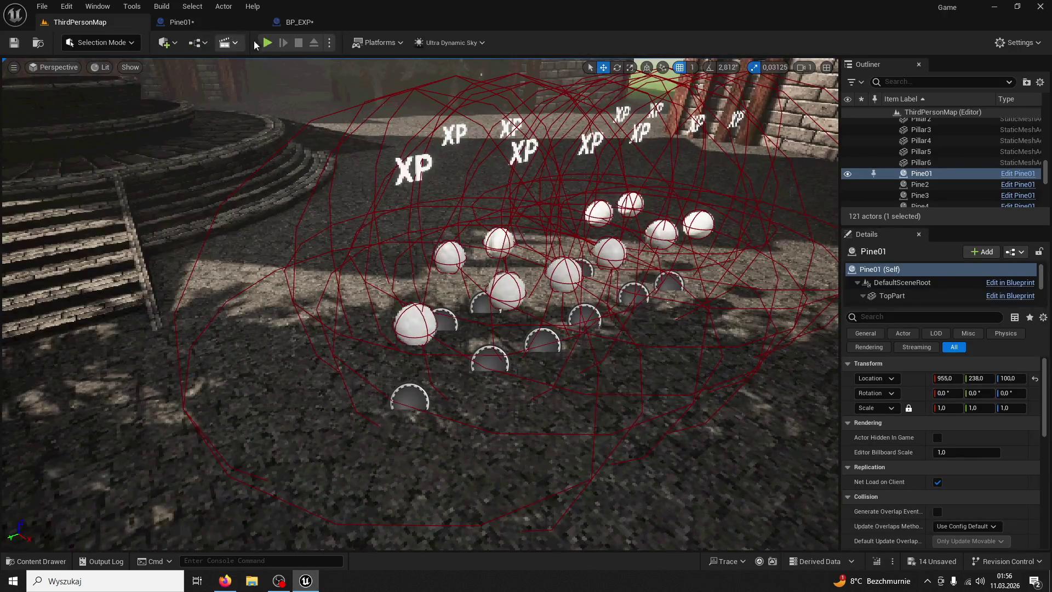
# - Play the level, run the character past the XP orbs, stop, and reopen BP_EXP's Event Graph
pyautogui.click(276, 42)
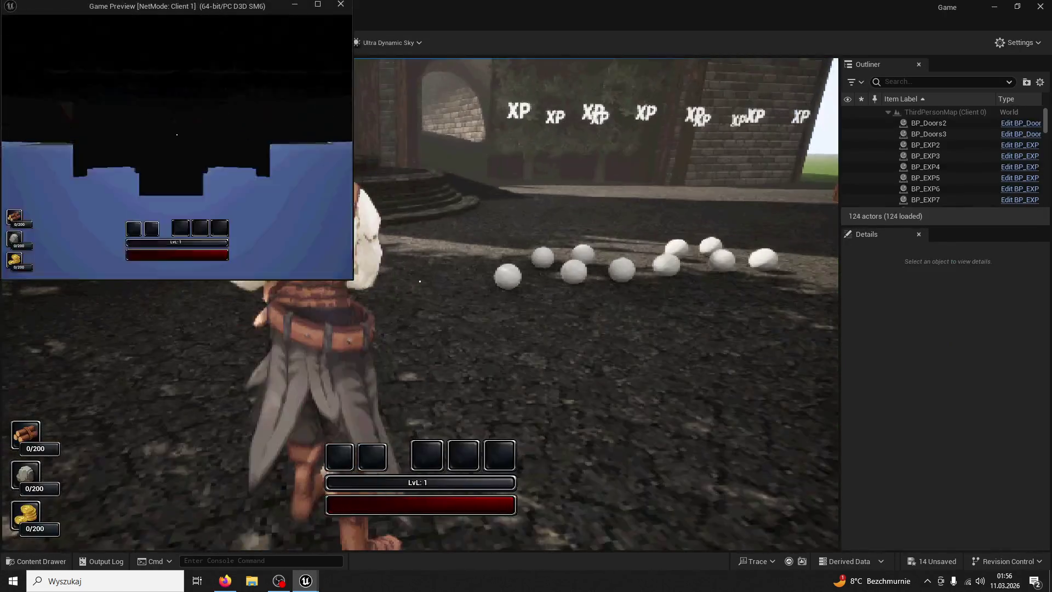
pyautogui.press('super')
pyautogui.click(363, 254)
pyautogui.press('w')
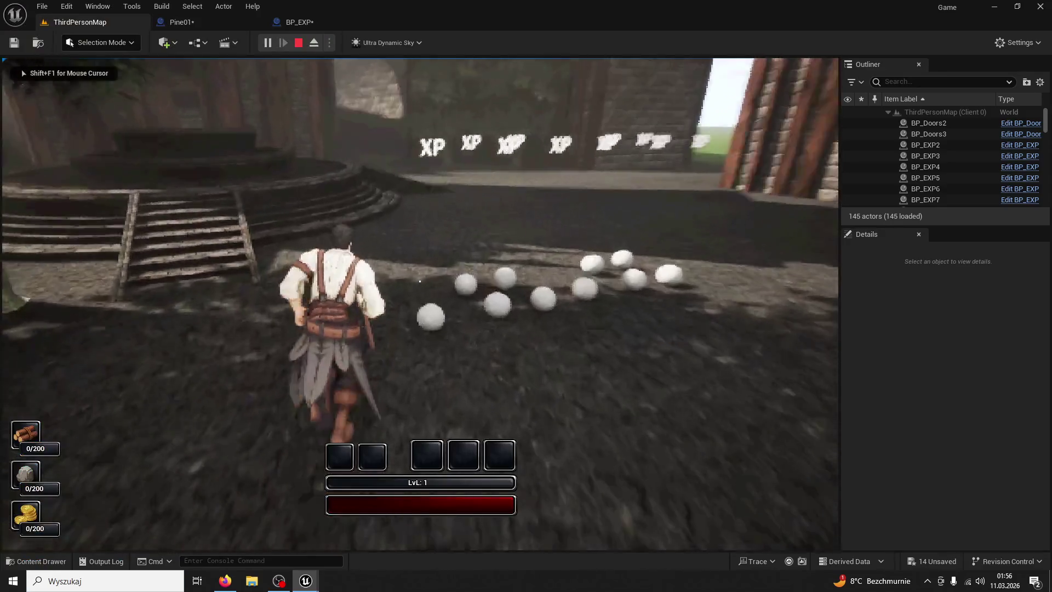
pyautogui.press('w')
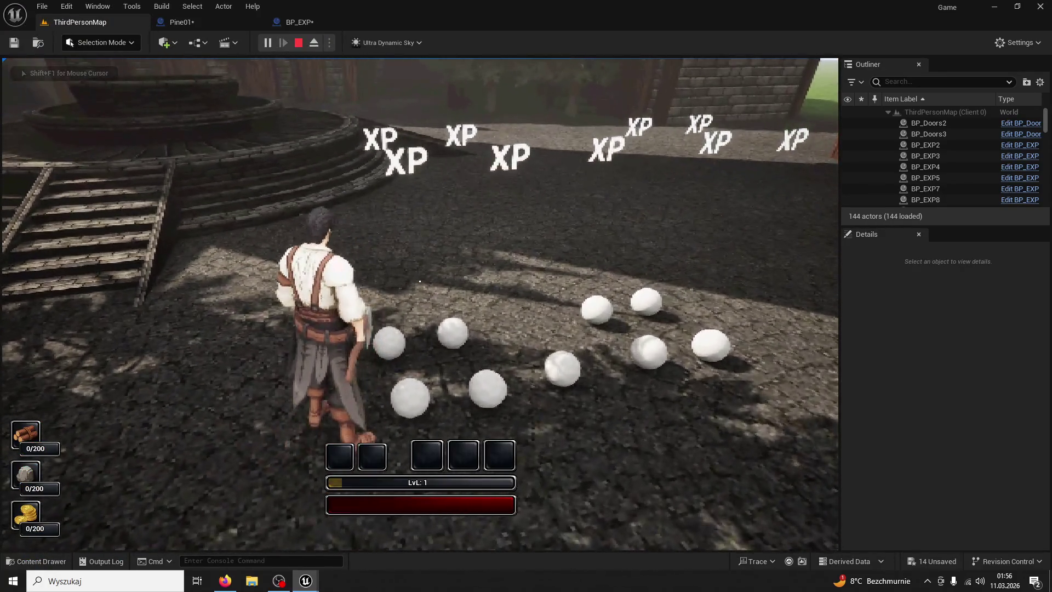
pyautogui.press('w')
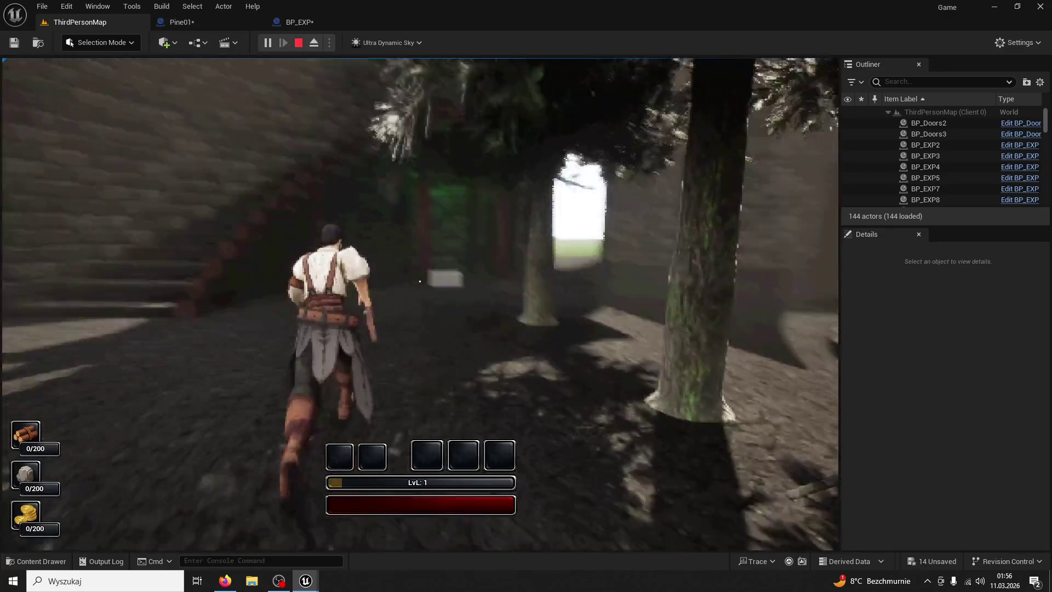
pyautogui.hotkey('shift', 'F1')
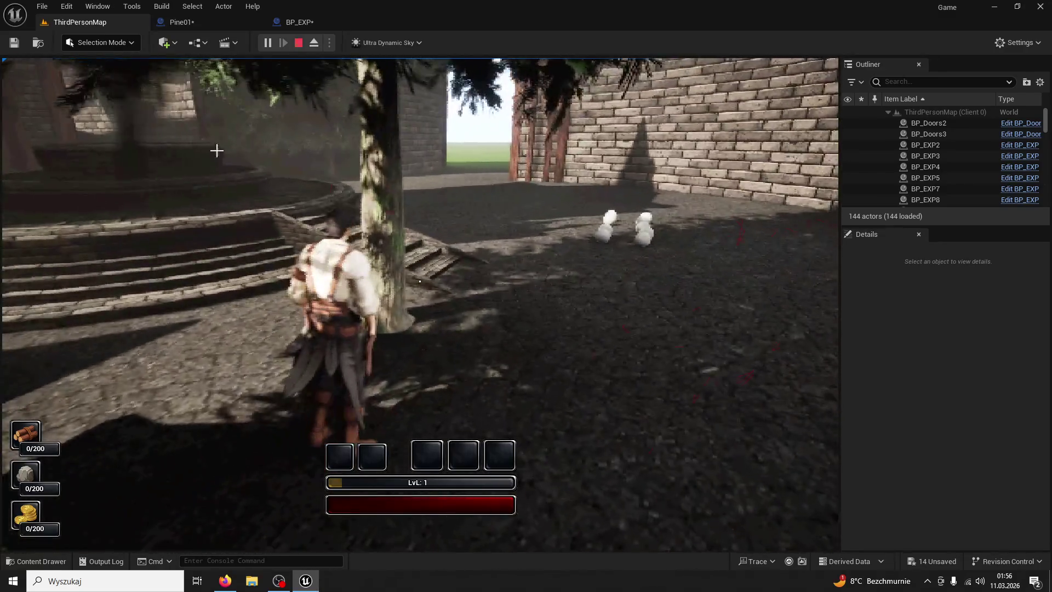
pyautogui.click(299, 42)
pyautogui.click(327, 25)
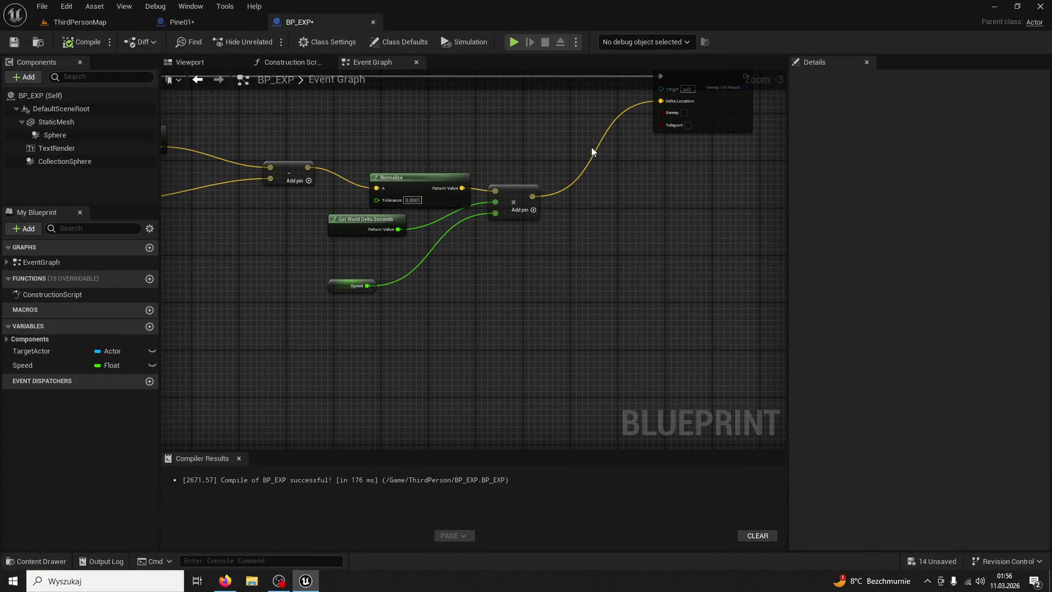
# - Set the Speed default value to 500 and recompile BP_EXP
pyautogui.moveTo(505, 176); pyautogui.dragTo(492, 245)
pyautogui.click(331, 355)
pyautogui.click(914, 348)
pyautogui.write('500')
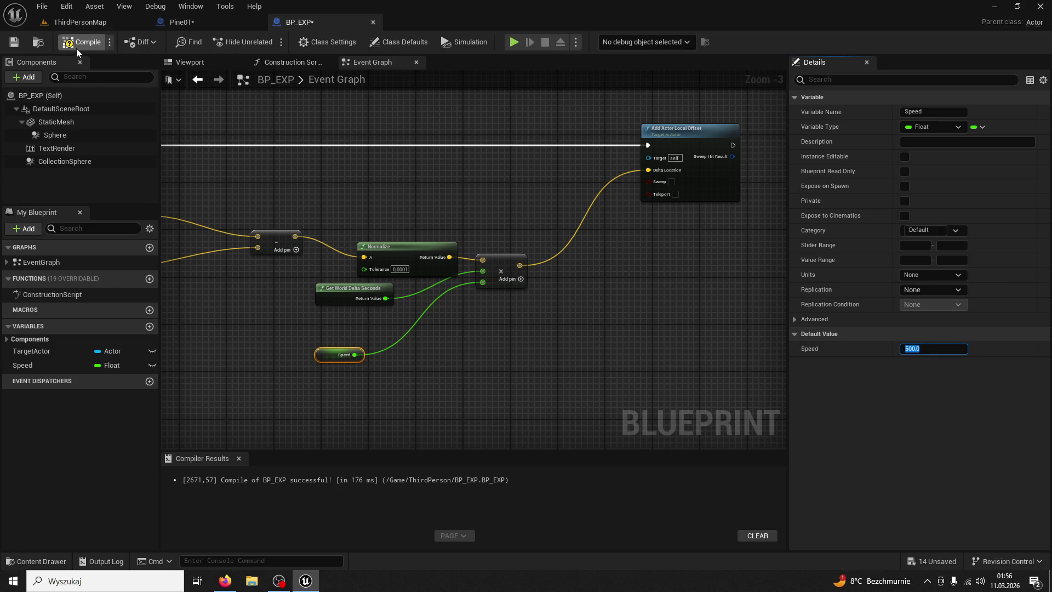
pyautogui.click(77, 46)
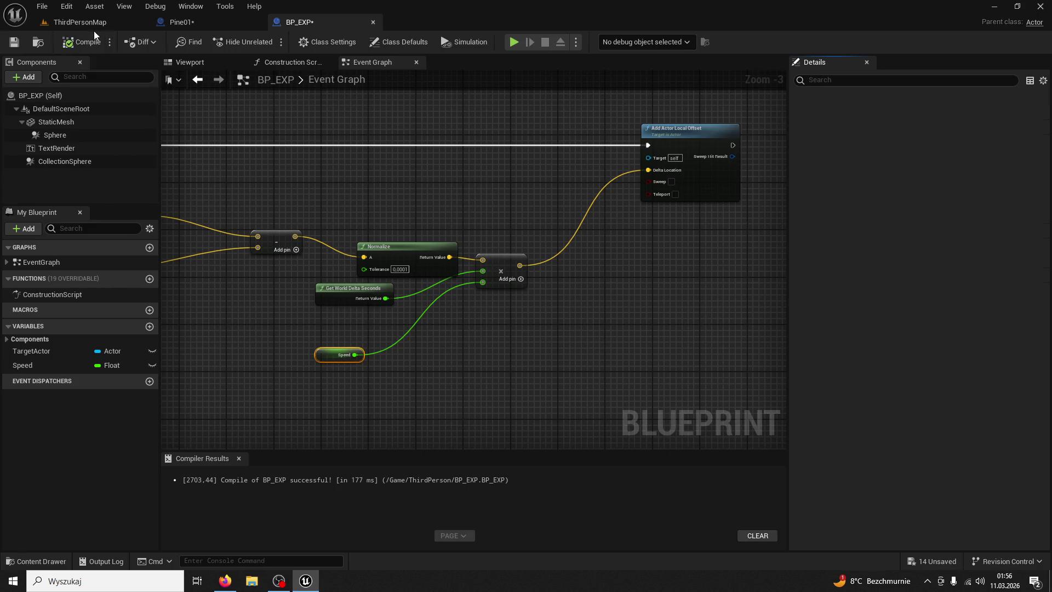
# - Playtest ThirdPersonMap with one player after saving, then return to the blueprint editor
pyautogui.click(82, 22)
pyautogui.click(267, 42)
pyautogui.press('Escape')
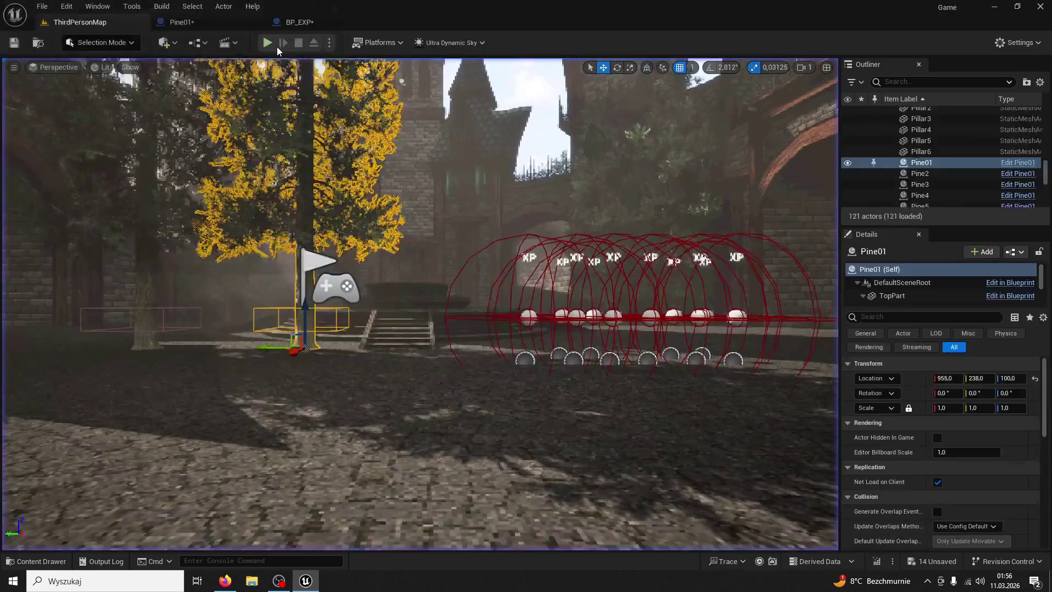
pyautogui.click(329, 42)
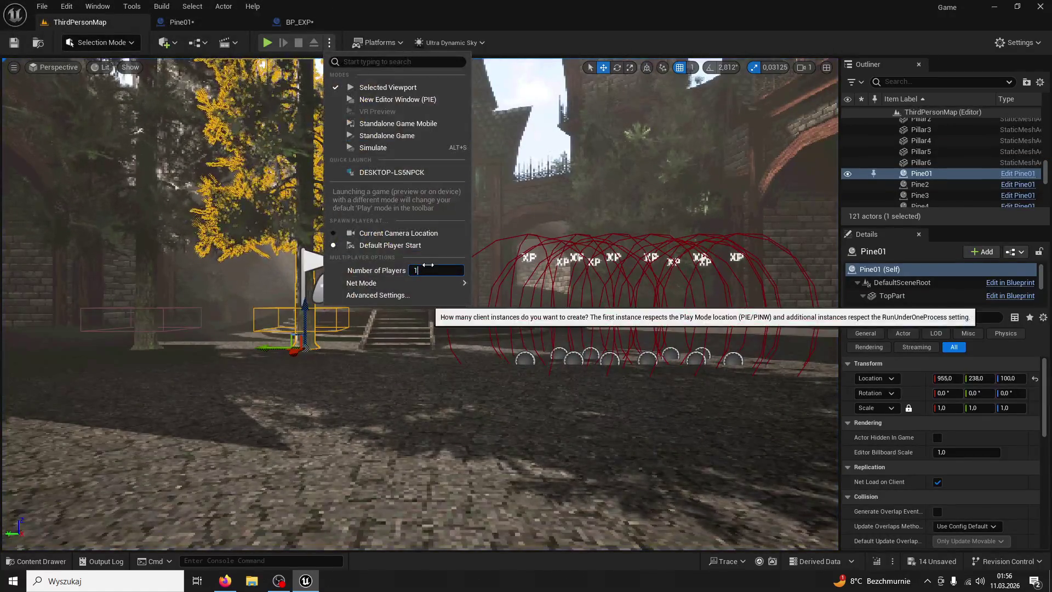
pyautogui.hotkey('ctrl', 's')
pyautogui.click(272, 44)
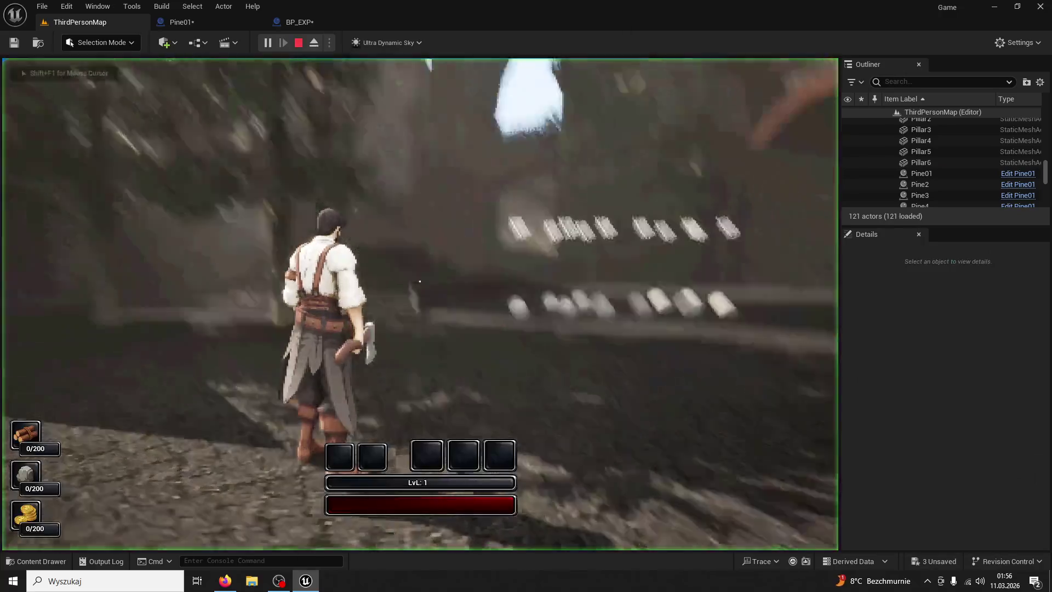
pyautogui.press('w')
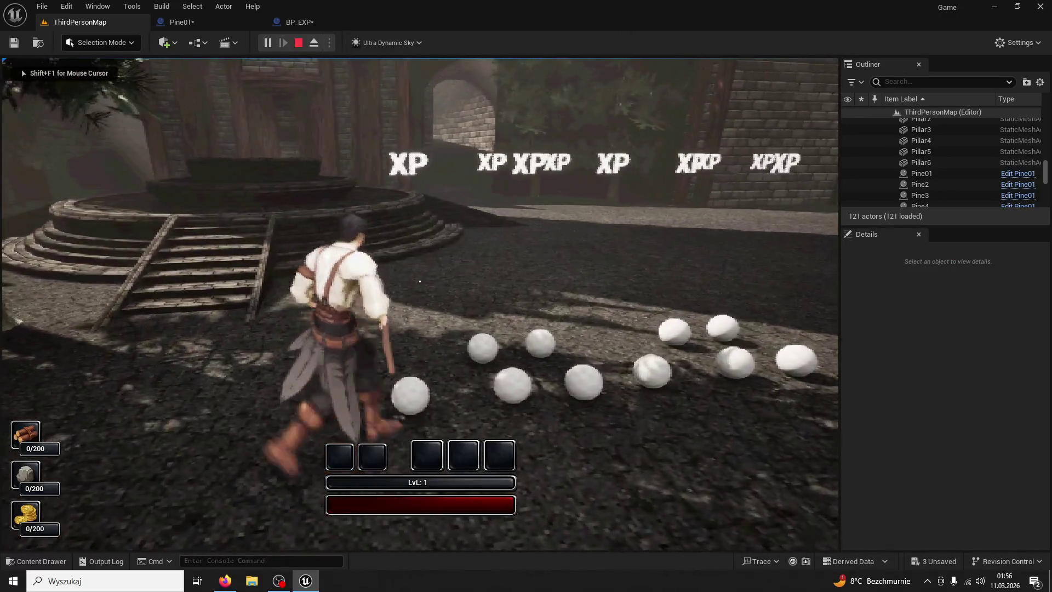
pyautogui.press('Escape')
pyautogui.click(317, 25)
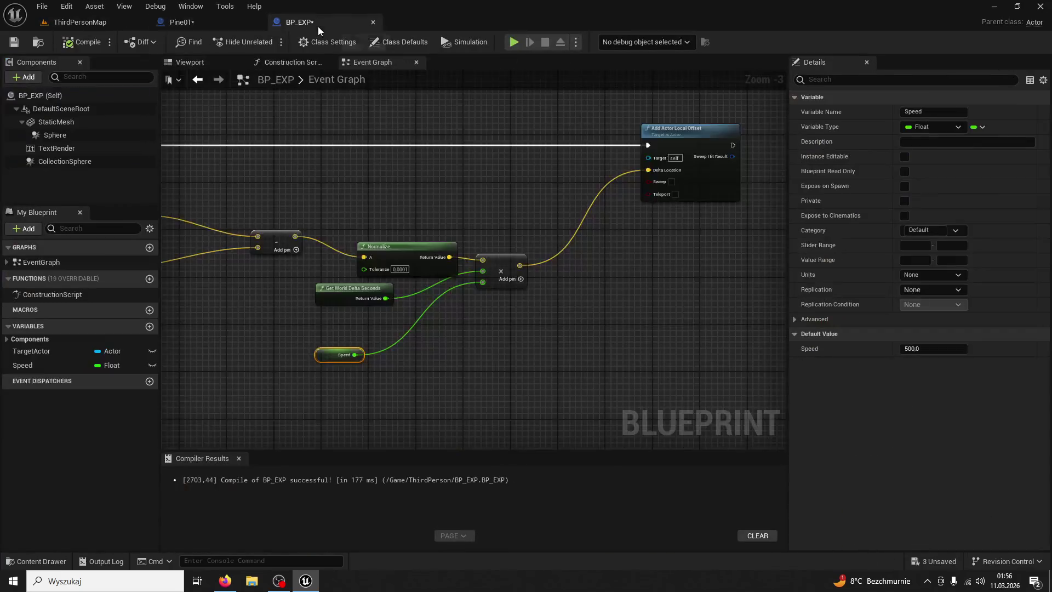
# - Open BP_EXP from the Content Drawer and uncheck Simulate Physics on its StaticMesh
pyautogui.click(219, 21)
pyautogui.click(54, 561)
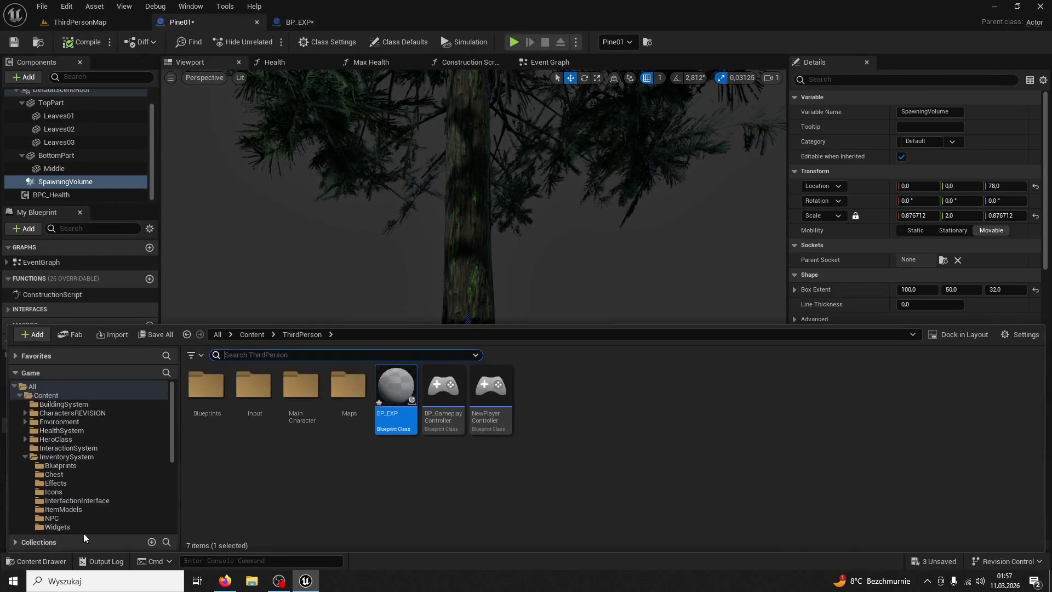
pyautogui.doubleClick(394, 414)
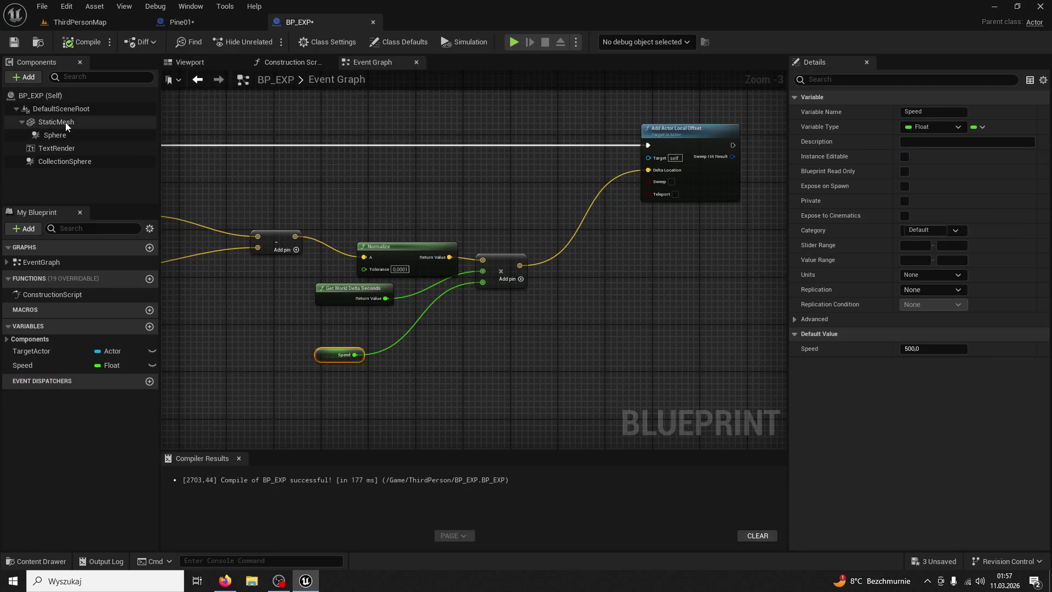
pyautogui.click(64, 122)
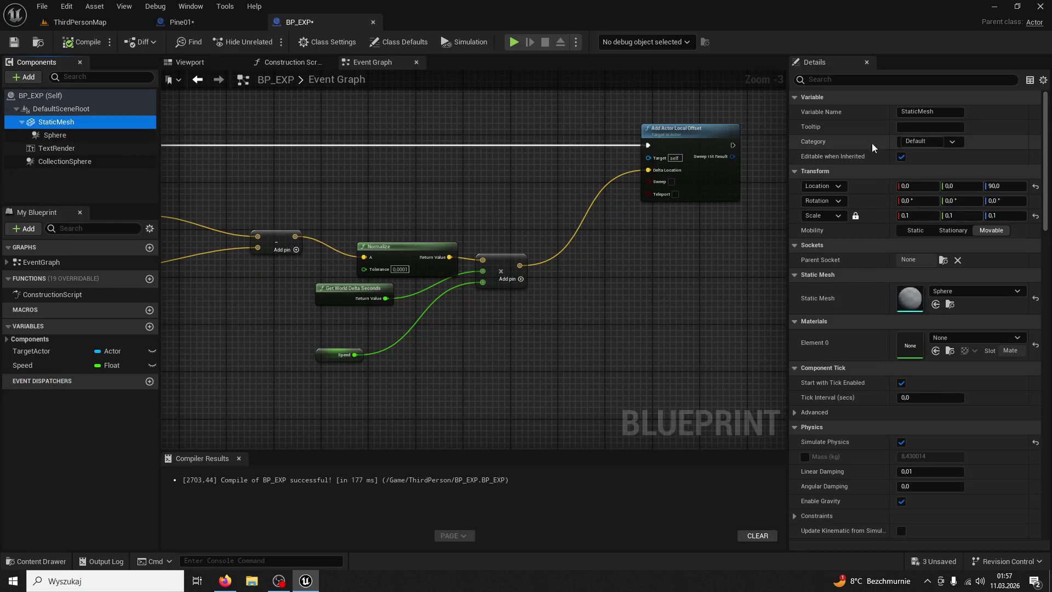
pyautogui.click(868, 80)
pyautogui.write('simul')
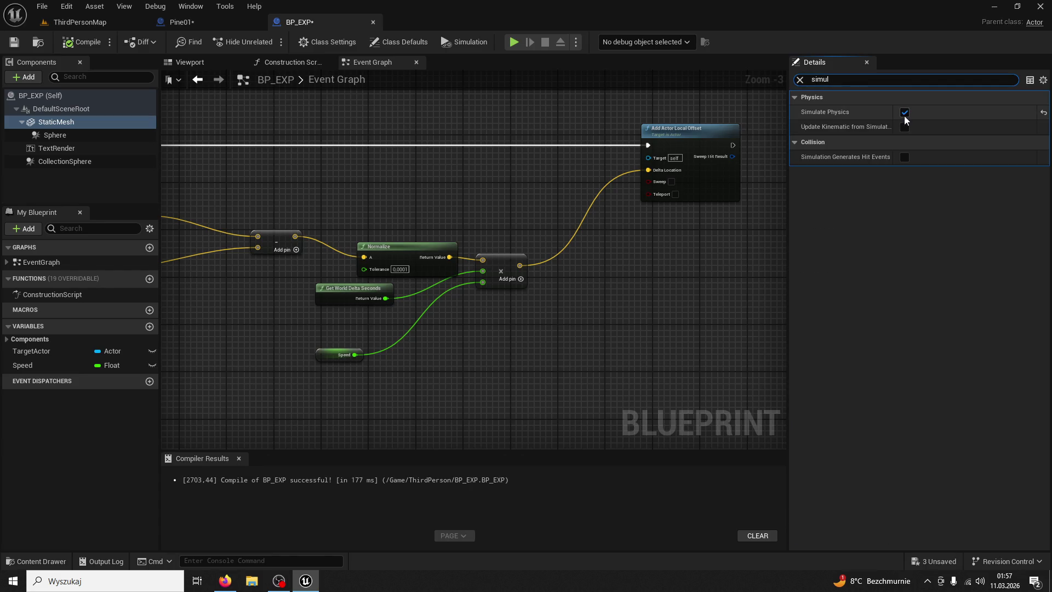
pyautogui.click(904, 112)
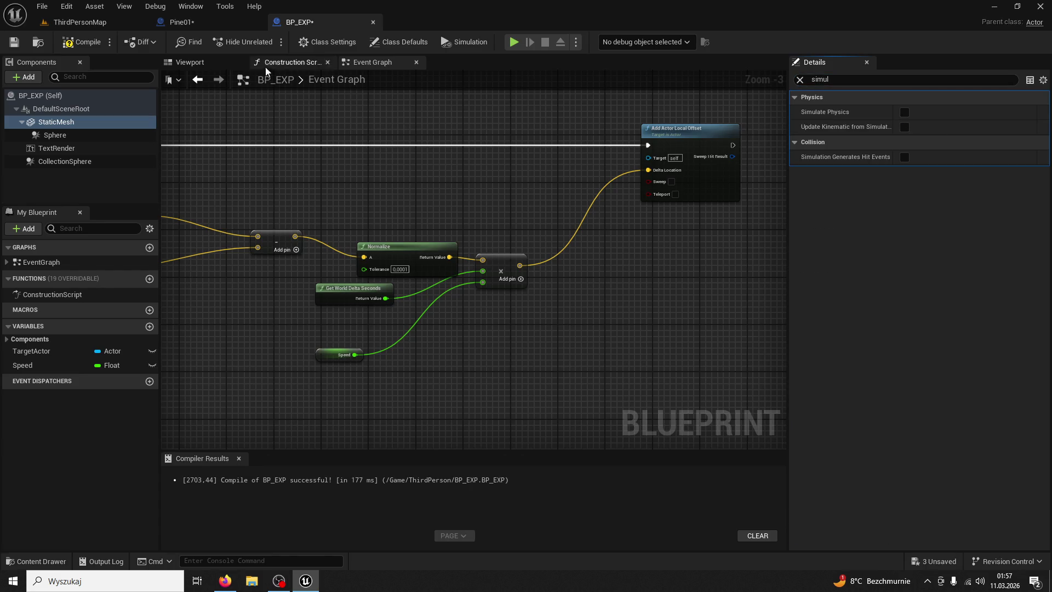
# - Save BP_EXP, playtest ThirdPersonMap running through the XP orbs, then return to BP_EXP
pyautogui.hotkey('ctrl', 's')
pyautogui.click(71, 22)
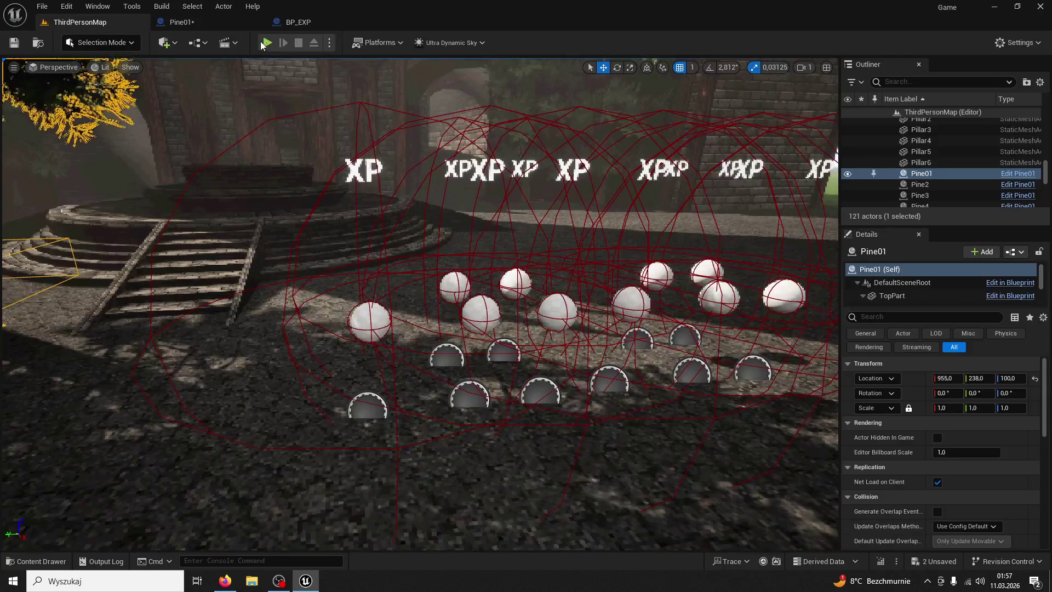
pyautogui.hotkey('alt', 'p')
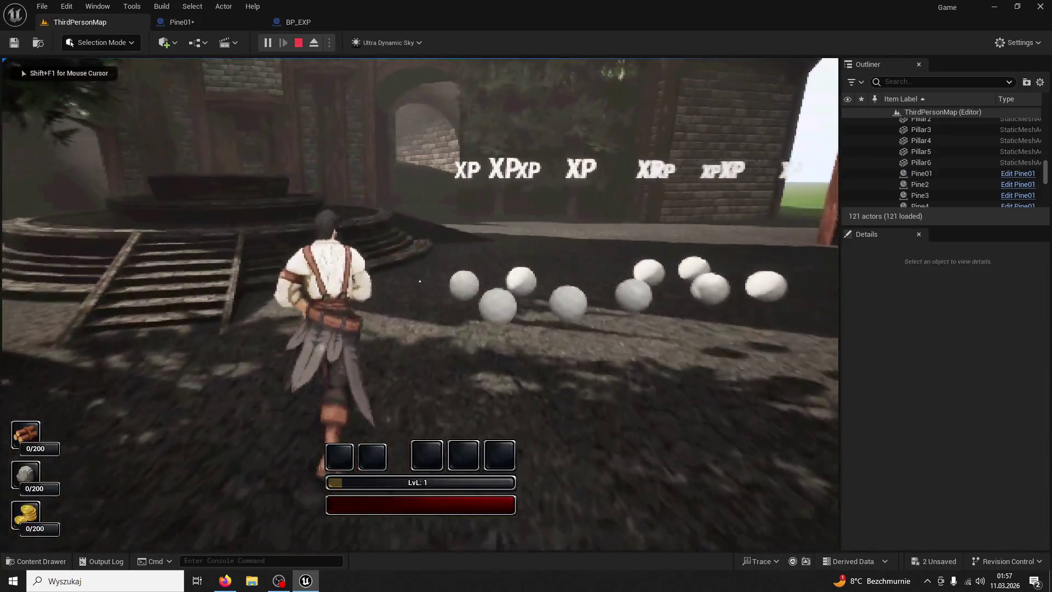
pyautogui.press('w')
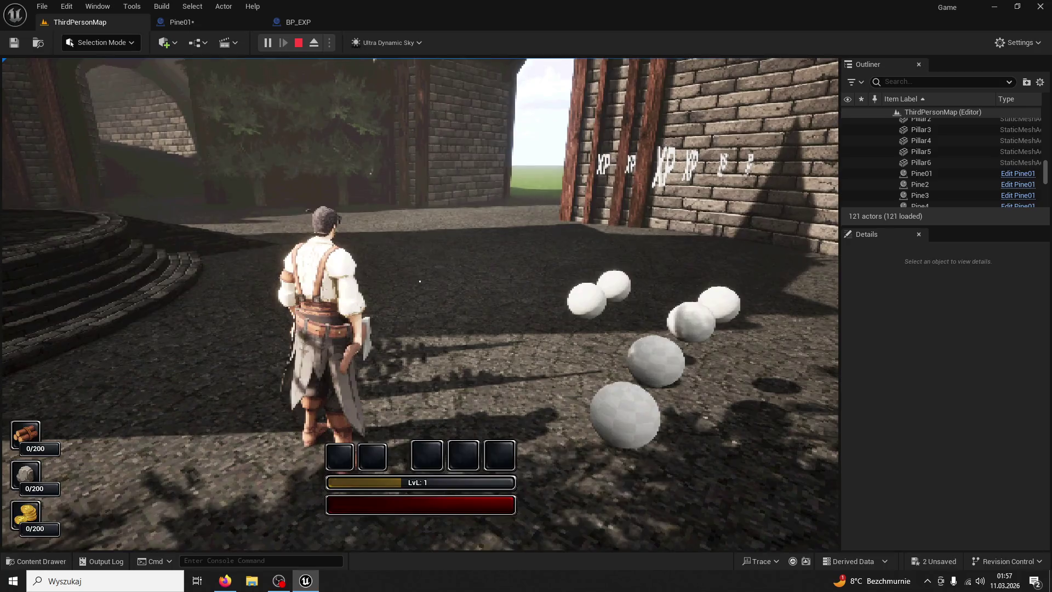
pyautogui.press('Escape')
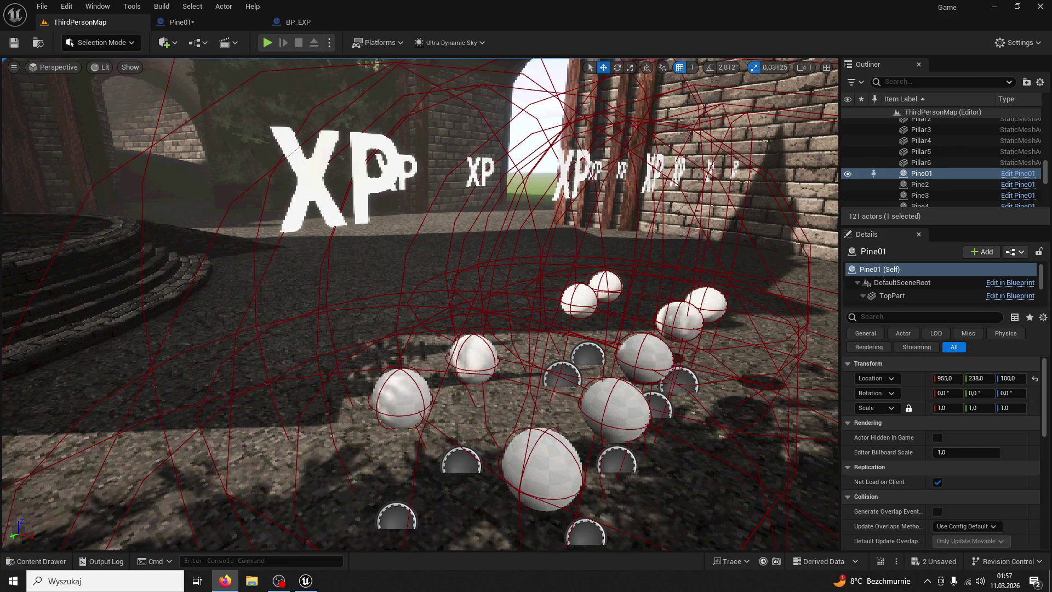
pyautogui.click(300, 22)
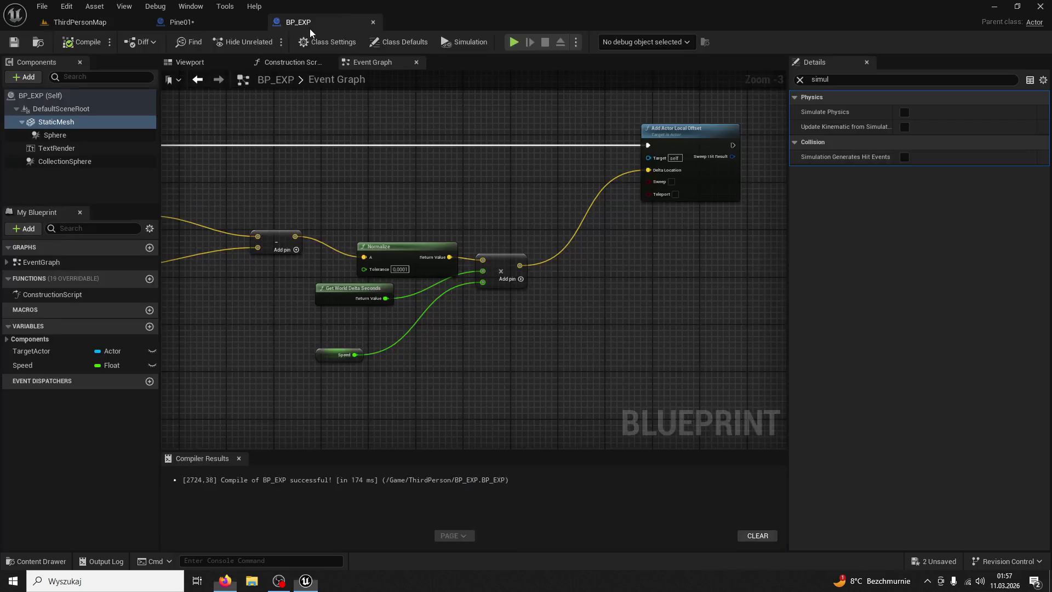
# - Delete the unused BeginPlay and overlap default events and move Event Tick into open space
pyautogui.moveTo(426, 215)
pyautogui.mouseDown()
pyautogui.moveTo(550, 301)
pyautogui.moveTo(563, 335)
pyautogui.mouseUp()
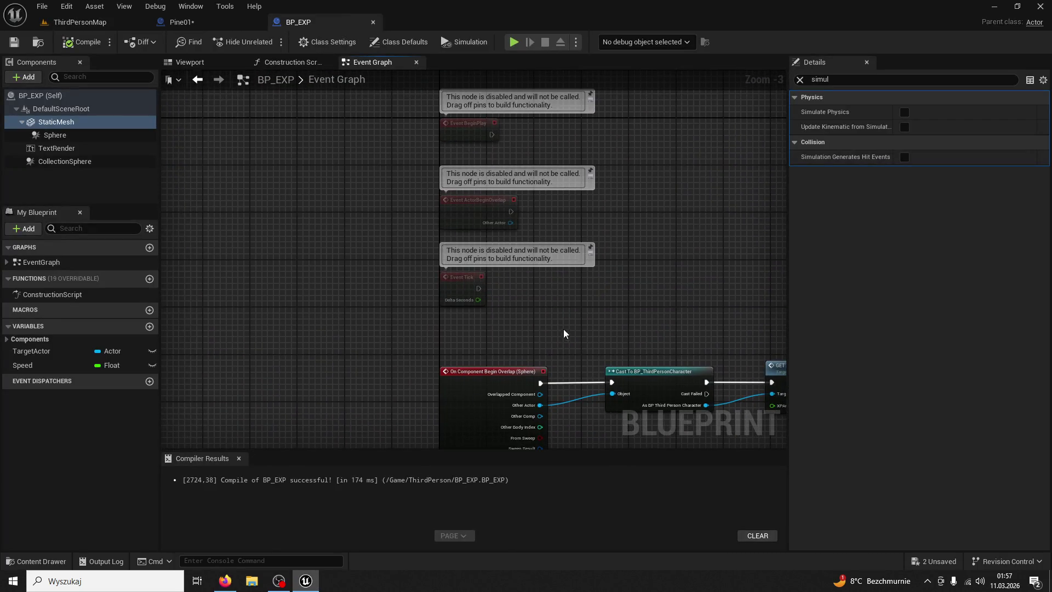
pyautogui.click(468, 204)
pyautogui.press('Delete')
pyautogui.click(465, 134)
pyautogui.press('Delete')
pyautogui.moveTo(453, 258); pyautogui.dragTo(461, 189)
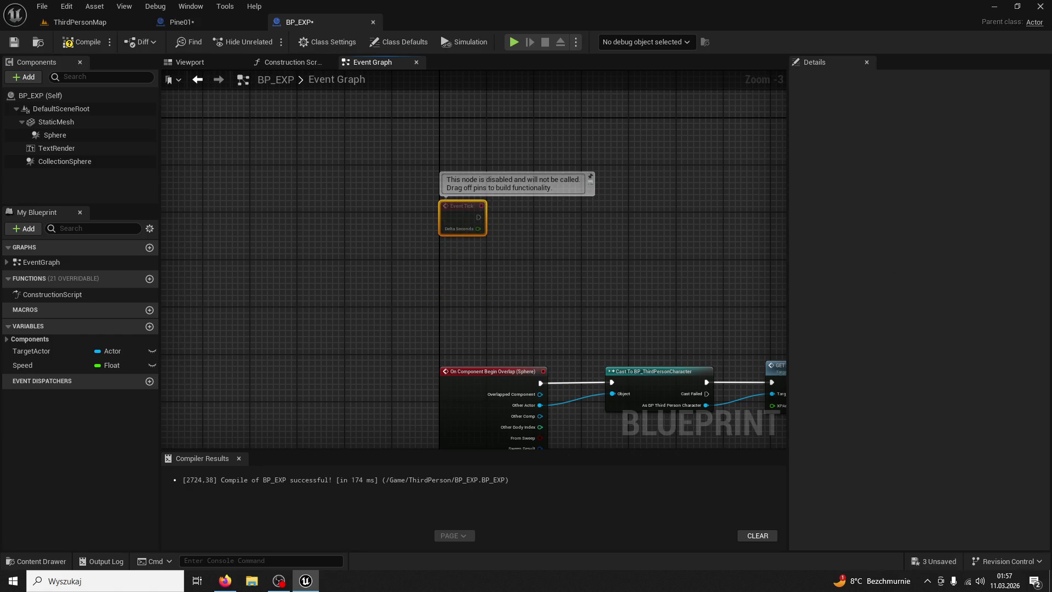
# - Drop a TargetActor SET node into the graph, then delete it
pyautogui.moveTo(54, 351); pyautogui.dragTo(566, 273)
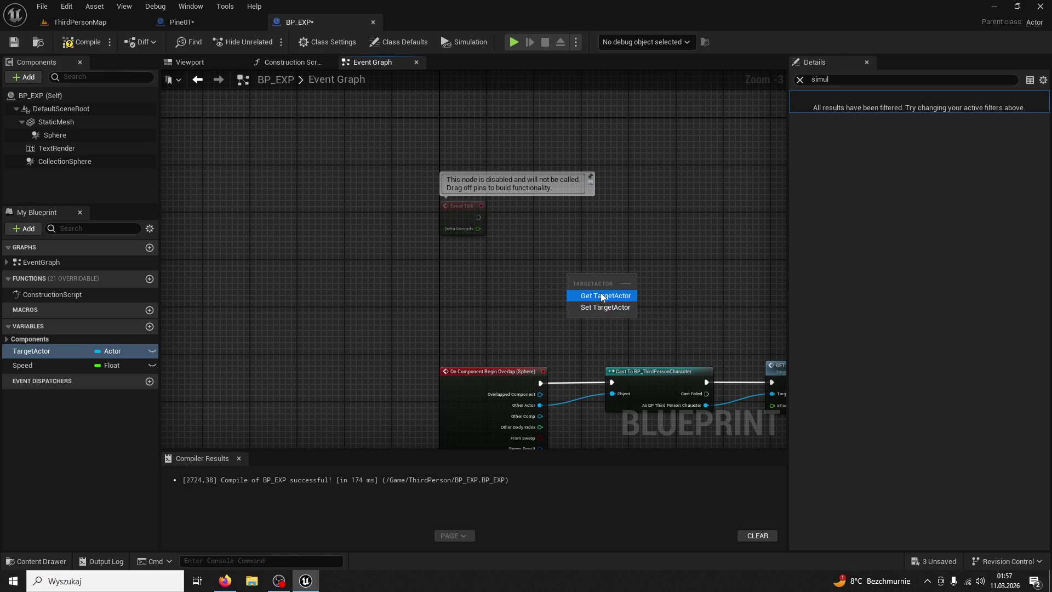
pyautogui.click(602, 307)
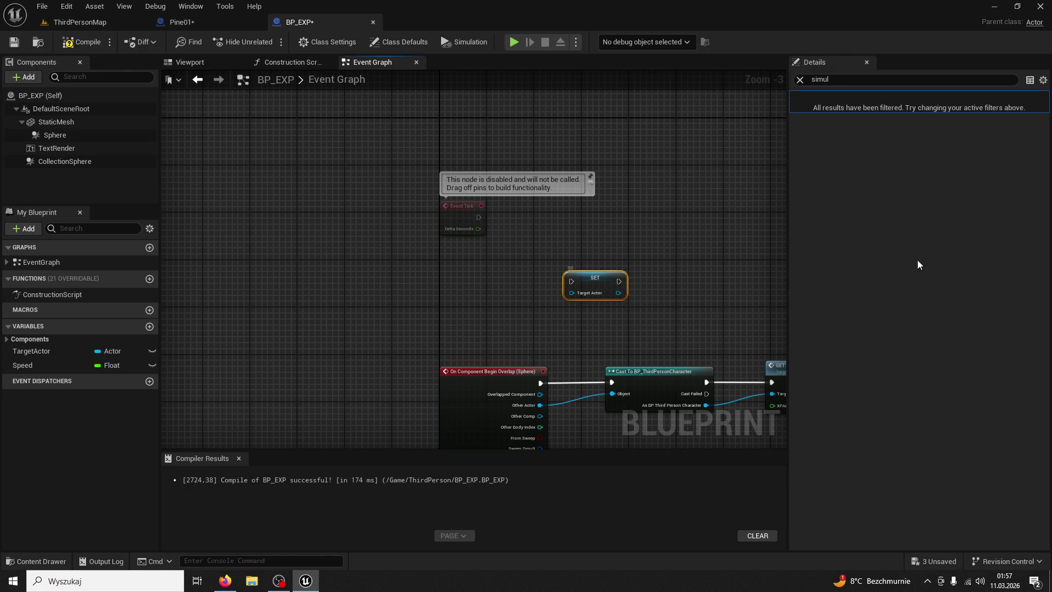
pyautogui.rightClick(587, 282)
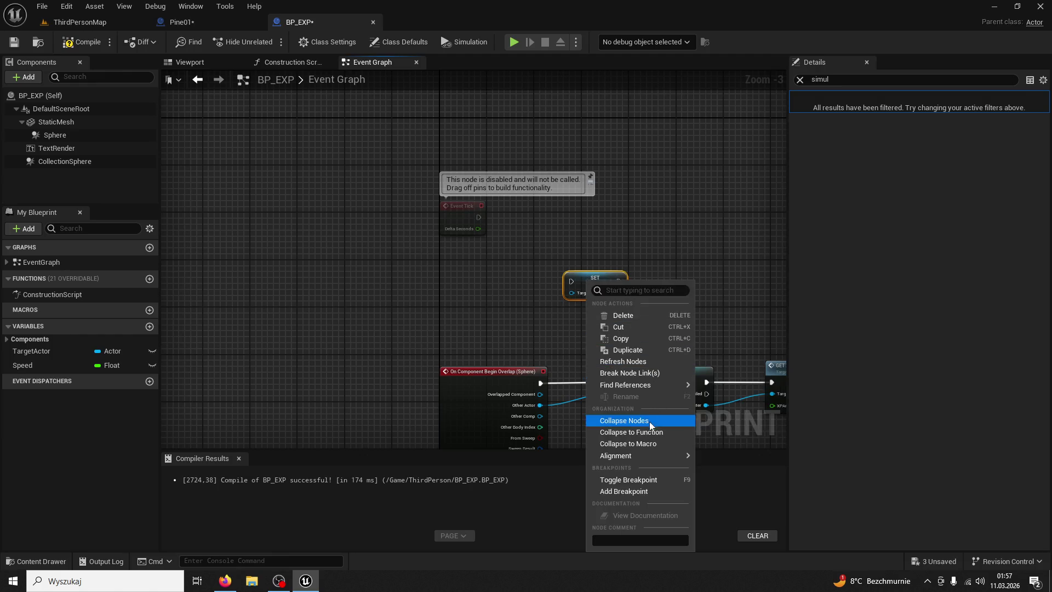
pyautogui.moveTo(635, 455)
pyautogui.click(648, 492)
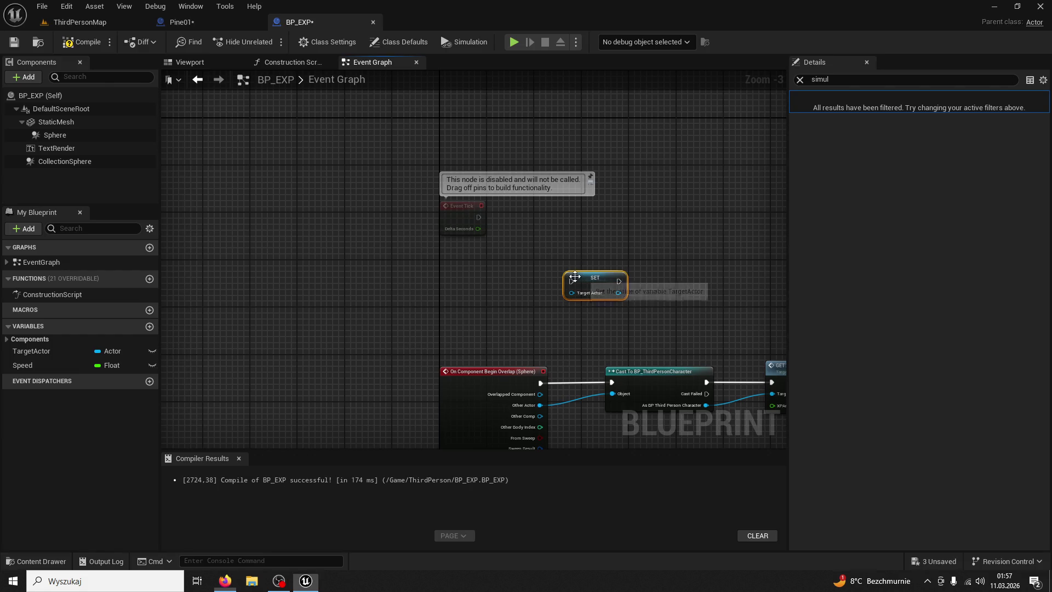
pyautogui.press('Delete')
# - Add a validated GET of TargetActor and wire Event Tick into it
pyautogui.click(31, 350)
pyautogui.moveTo(538, 256); pyautogui.dragTo(539, 257)
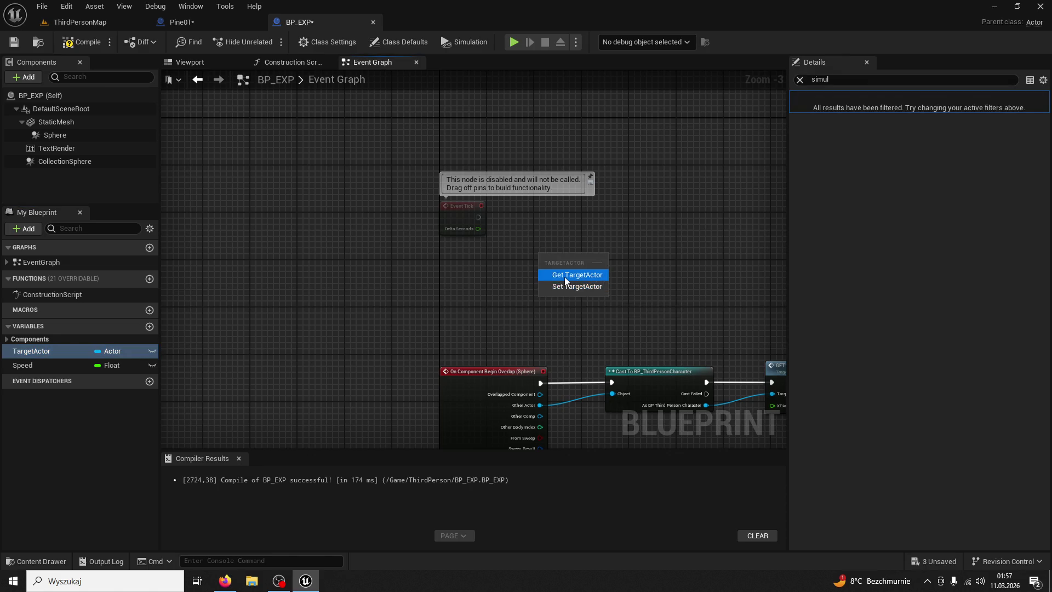
pyautogui.click(565, 278)
pyautogui.rightClick(567, 256)
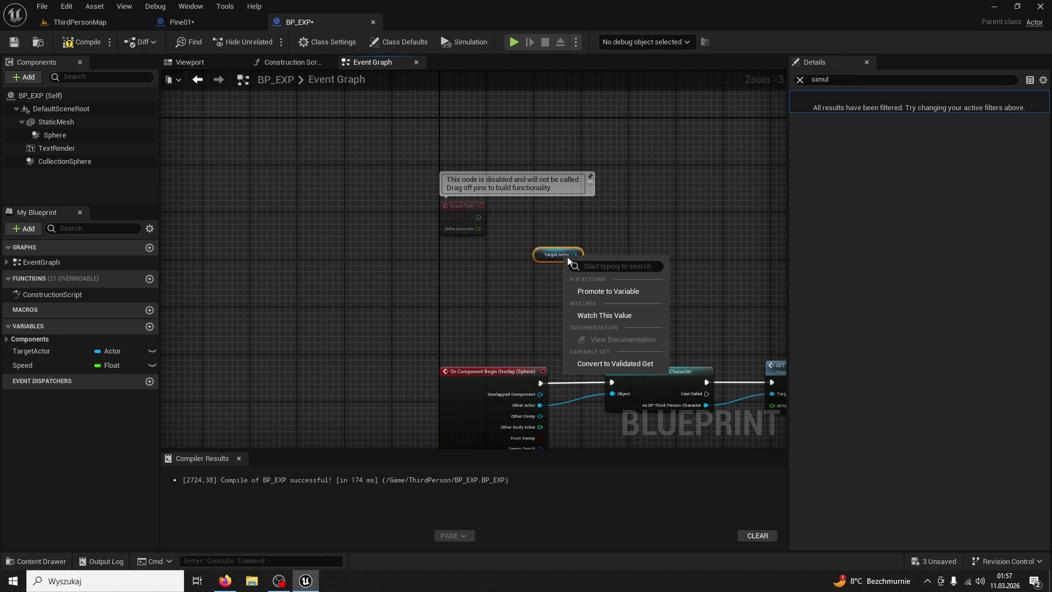
pyautogui.click(630, 363)
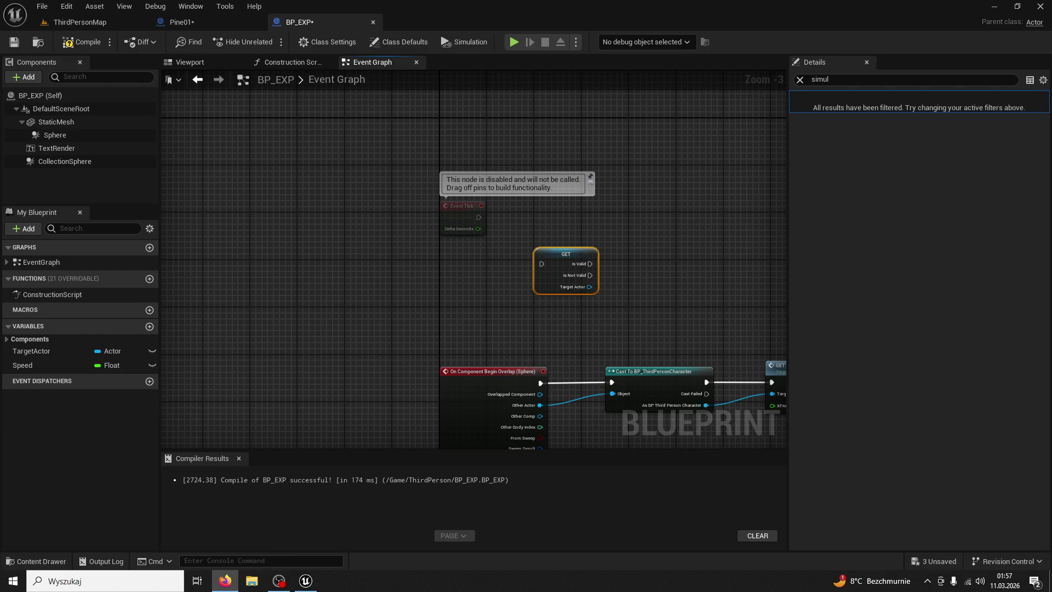
pyautogui.moveTo(561, 258)
pyautogui.mouseDown()
pyautogui.moveTo(539, 213)
pyautogui.moveTo(523, 219)
pyautogui.mouseUp()
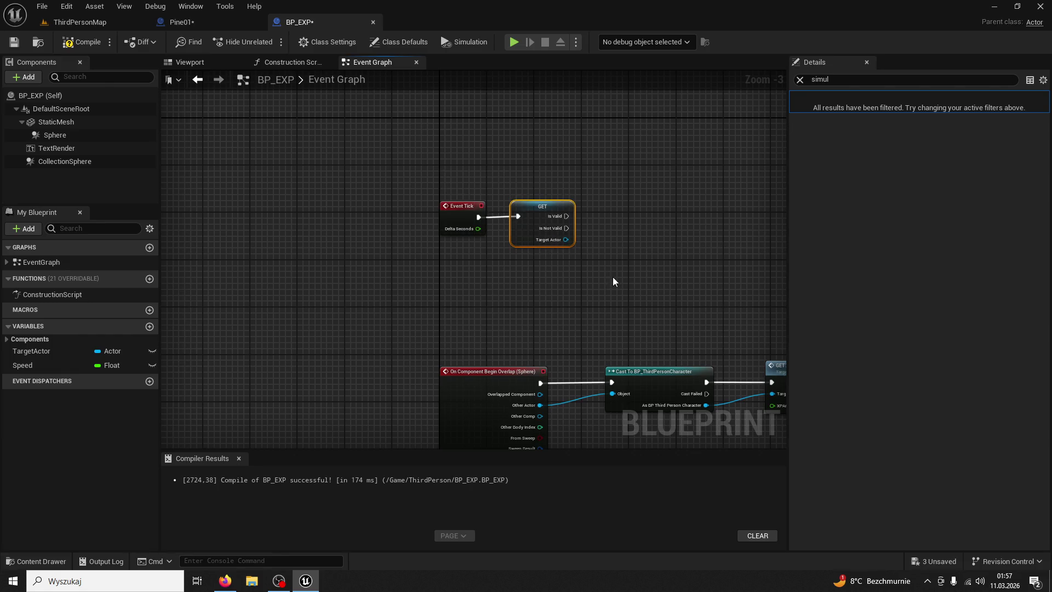
# - Call Pull Towards Target from the Is Valid output and compile BP_EXP
pyautogui.scroll(2, 597, 279)
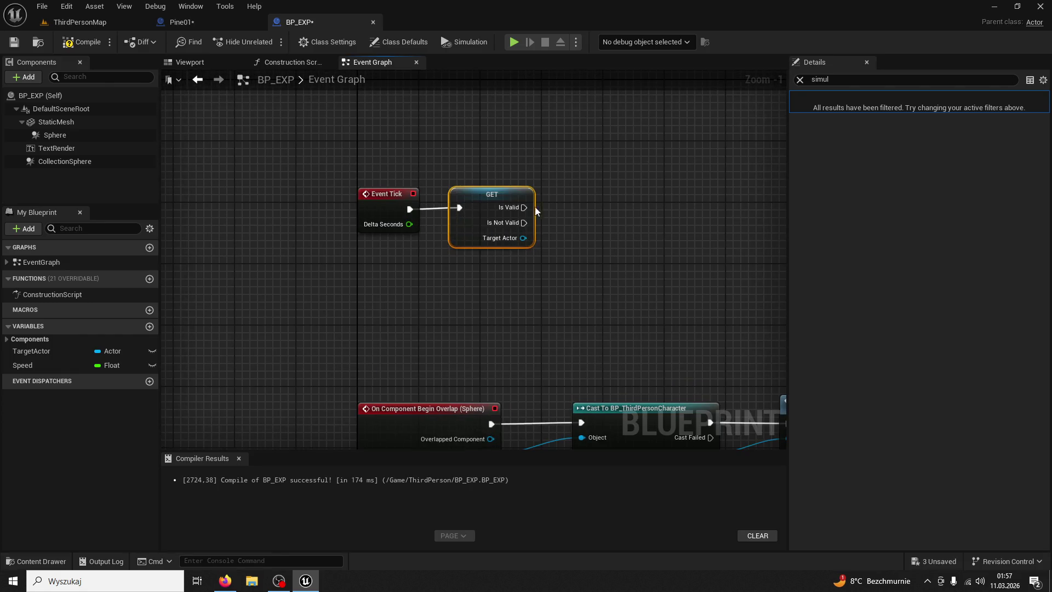
pyautogui.moveTo(525, 209); pyautogui.dragTo(559, 213)
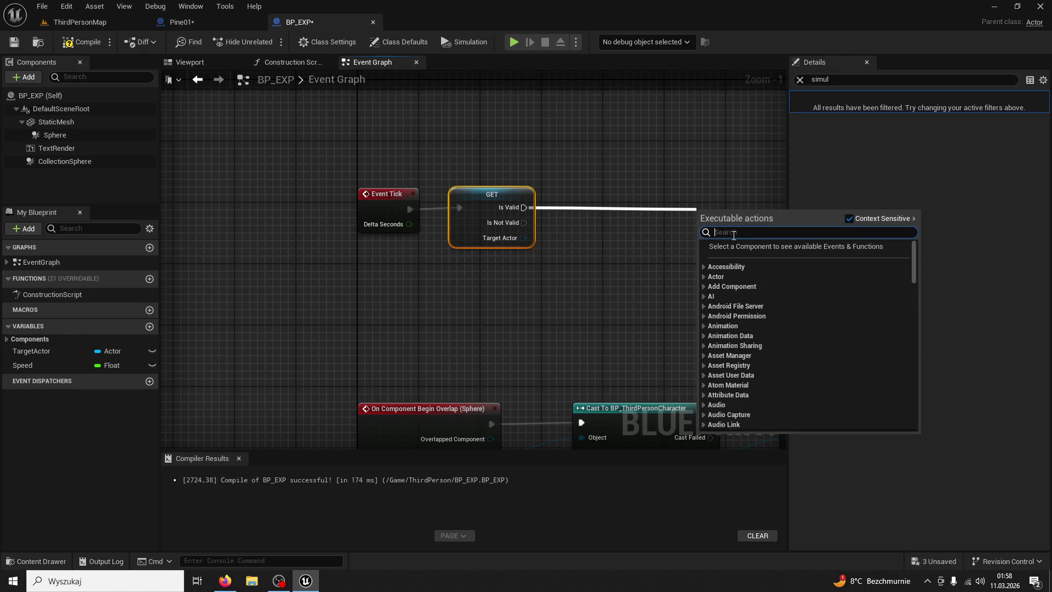
pyautogui.write('pull towar')
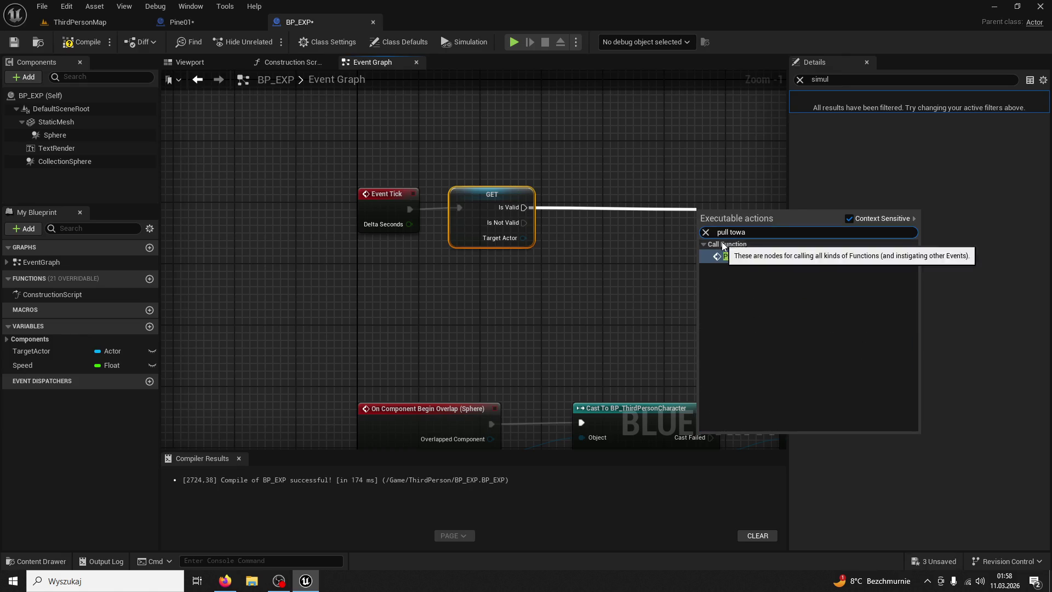
pyautogui.press('Return')
pyautogui.moveTo(712, 214)
pyautogui.mouseDown()
pyautogui.moveTo(614, 205)
pyautogui.moveTo(596, 192)
pyautogui.mouseUp()
pyautogui.click(64, 42)
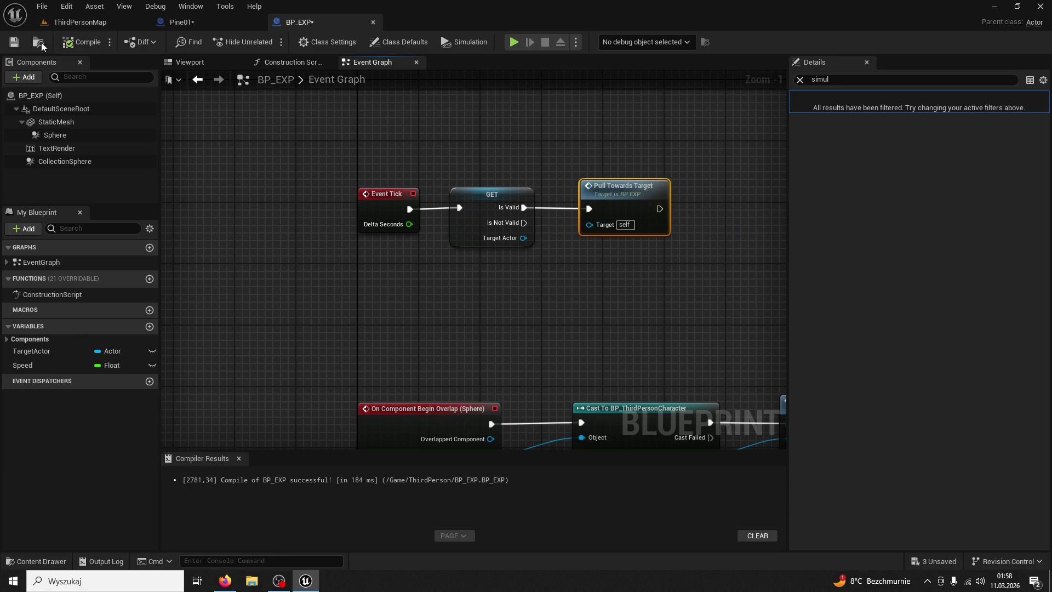
pyautogui.click(14, 42)
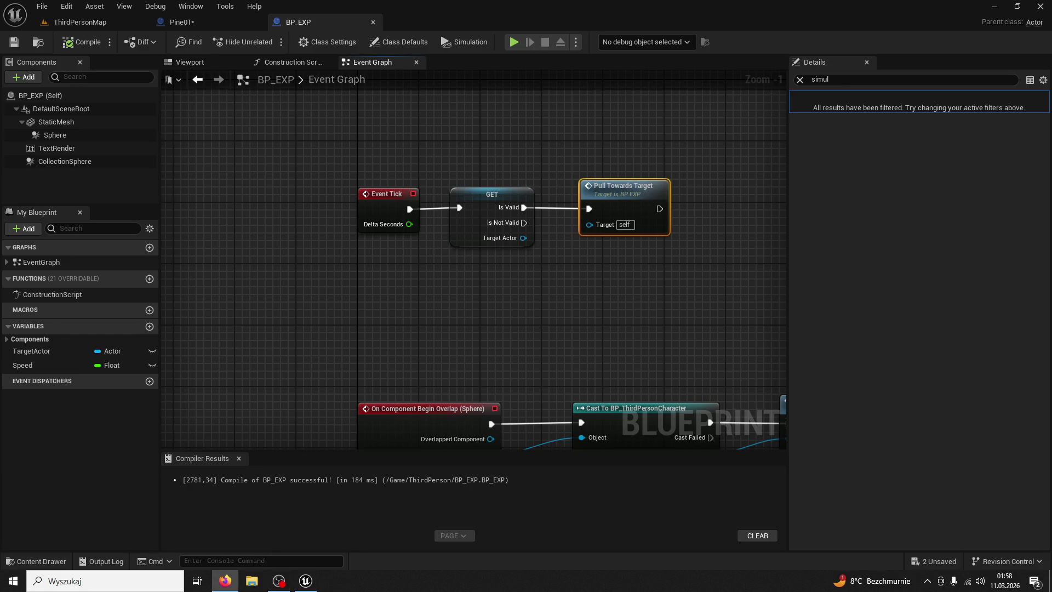
pyautogui.click(79, 22)
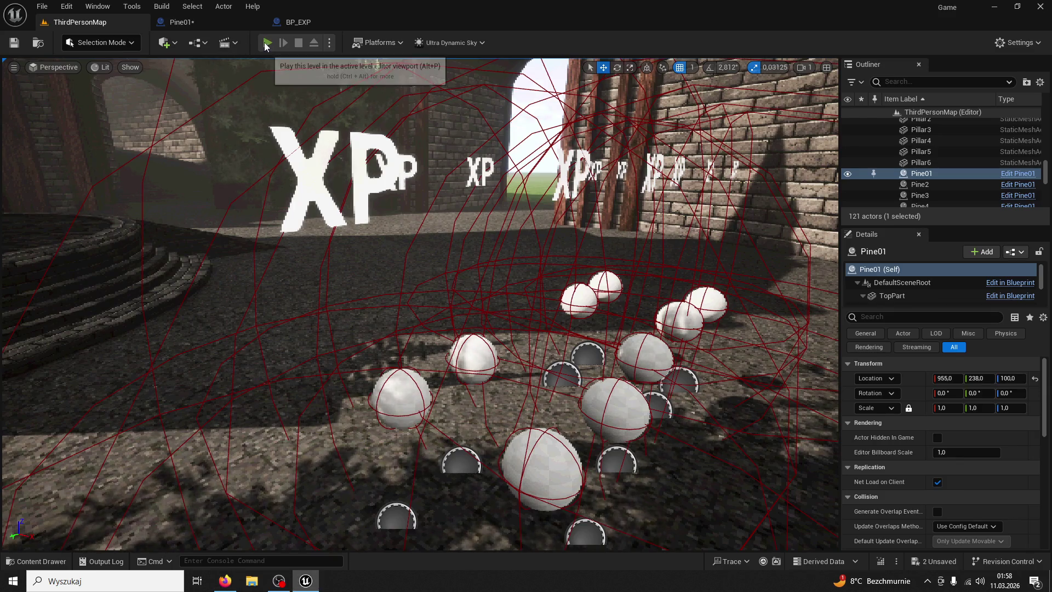
# - Playtest the level running toward the XP orbs, then return to BP_EXP
pyautogui.click(267, 42)
pyautogui.press('w')
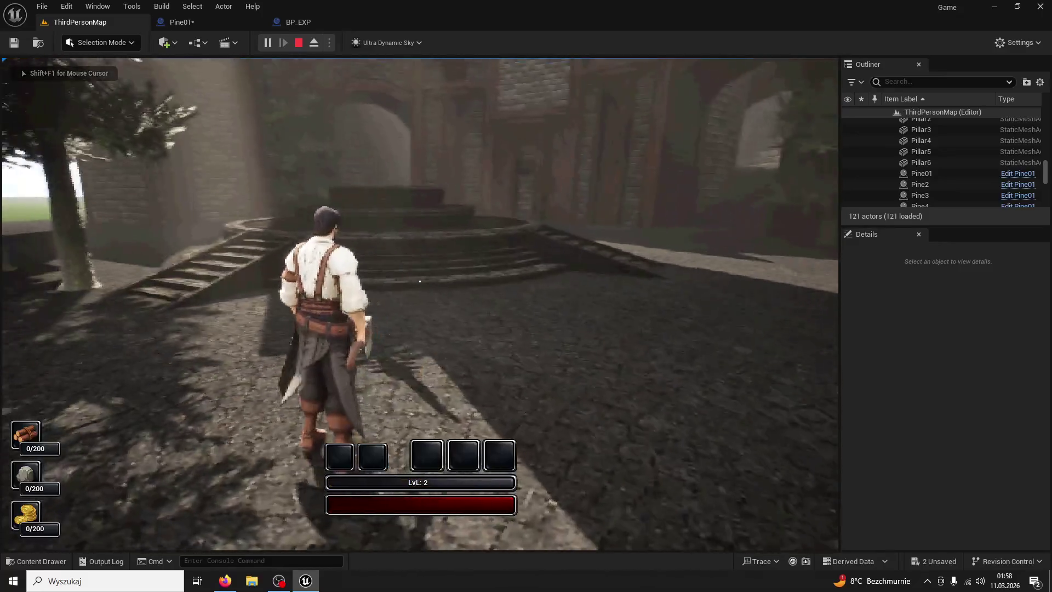
pyautogui.press('Escape')
pyautogui.click(311, 22)
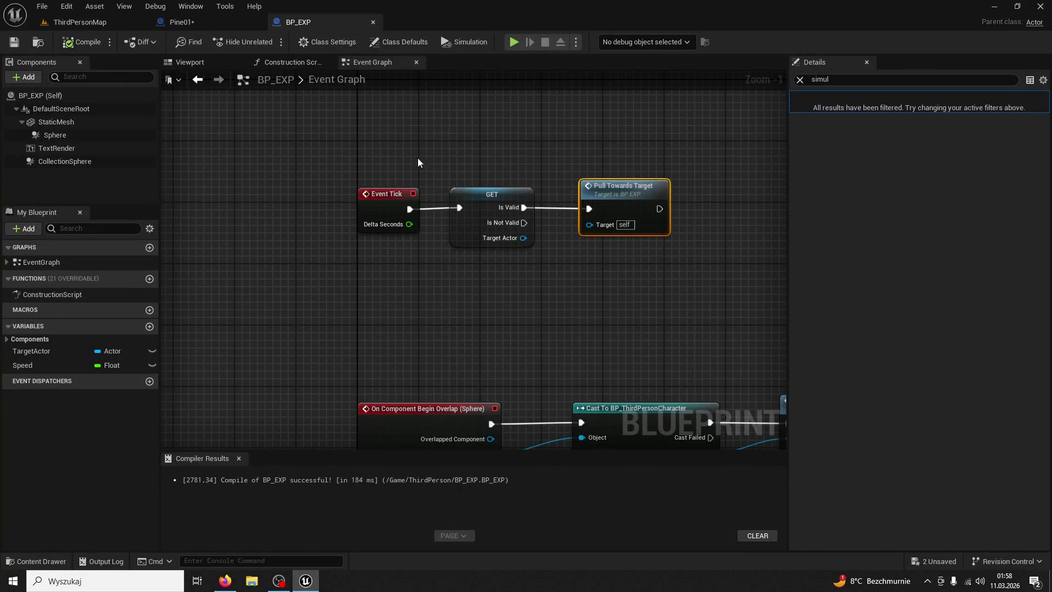
pyautogui.click(191, 6)
pyautogui.click(181, 22)
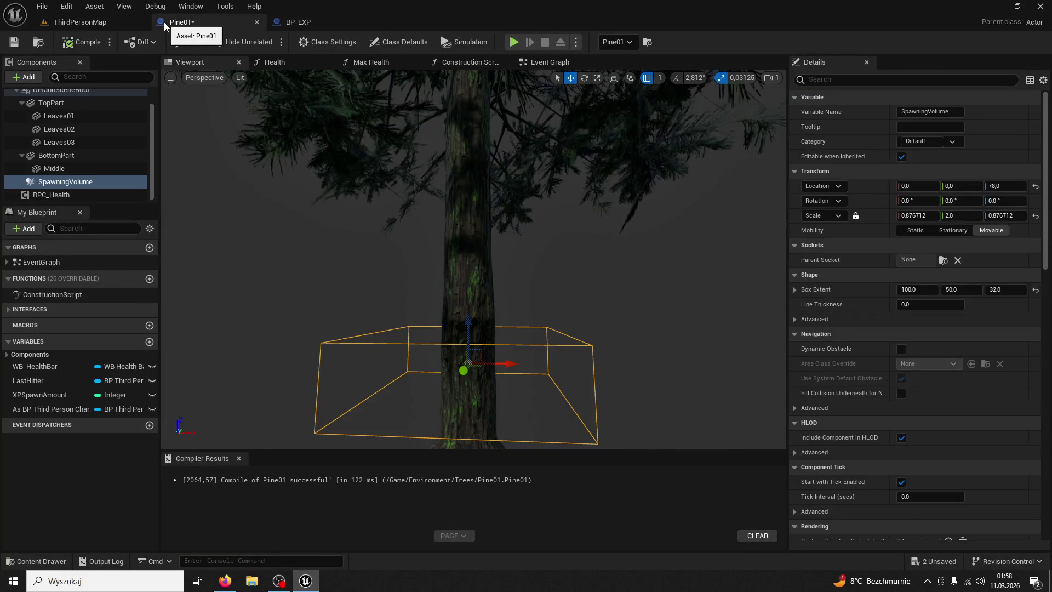
pyautogui.click(290, 22)
# - Set the CollectionSphere scale from 5.0 to 2.0 in BP_EXP's Viewport, then relaunch the playtest
pyautogui.click(185, 64)
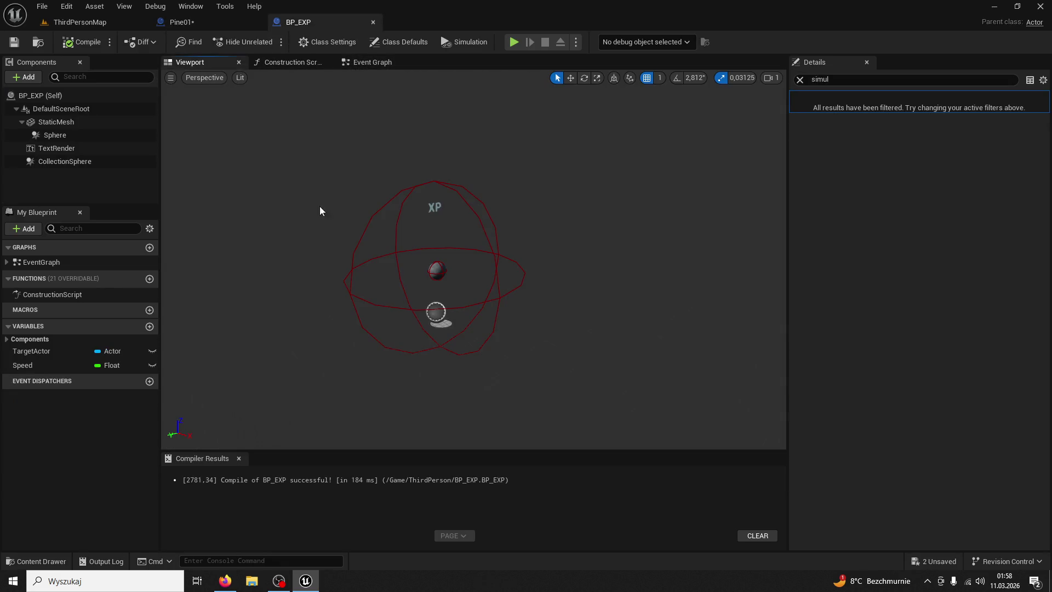
pyautogui.click(421, 300)
pyautogui.click(425, 308)
pyautogui.moveTo(496, 302); pyautogui.dragTo(647, 330)
pyautogui.click(800, 79)
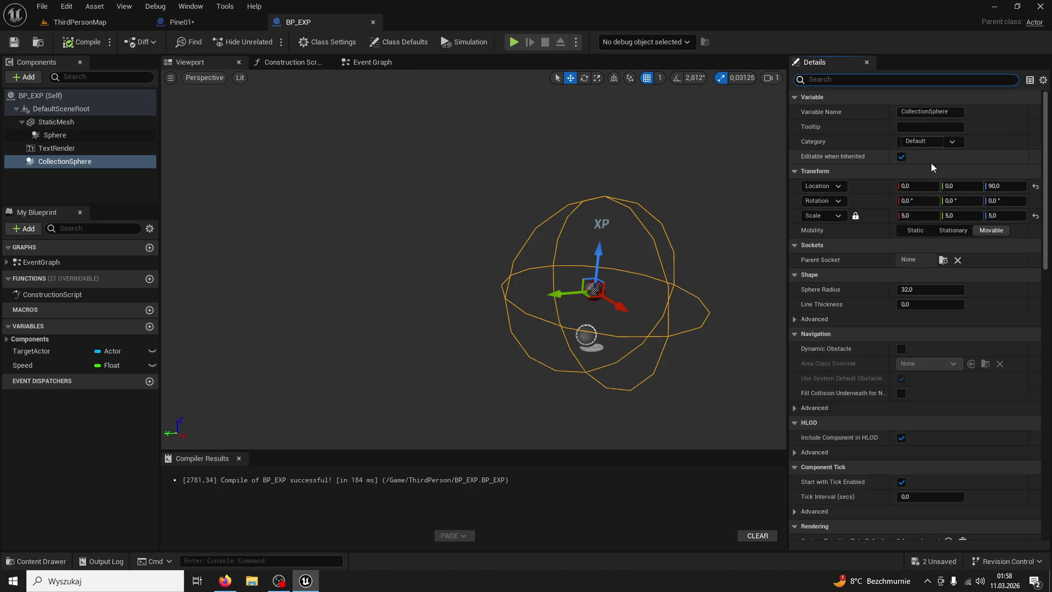
pyautogui.moveTo(916, 215); pyautogui.dragTo(875, 216)
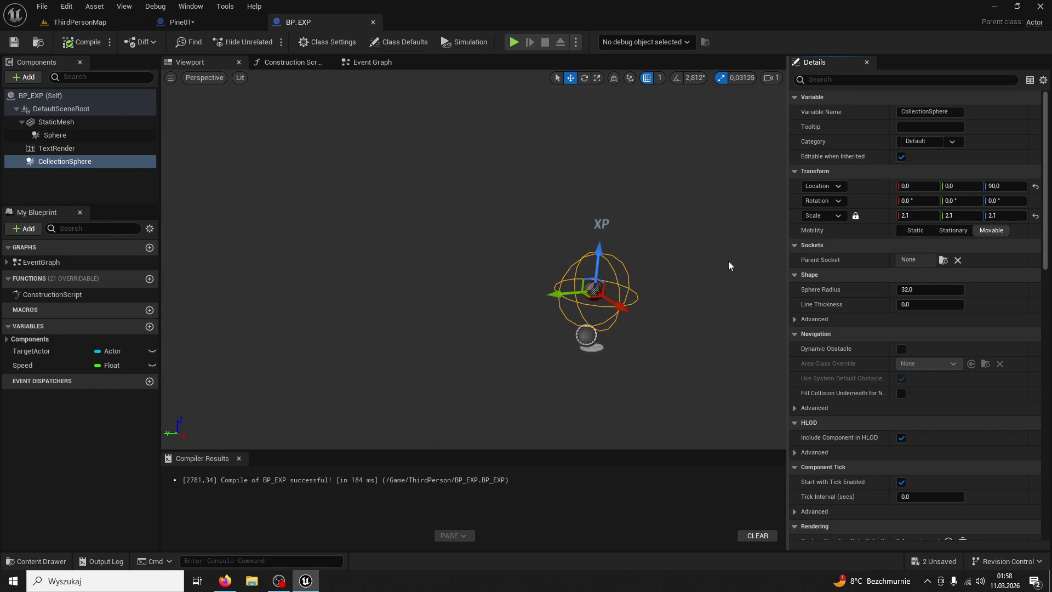
pyautogui.click(916, 215)
pyautogui.write('2')
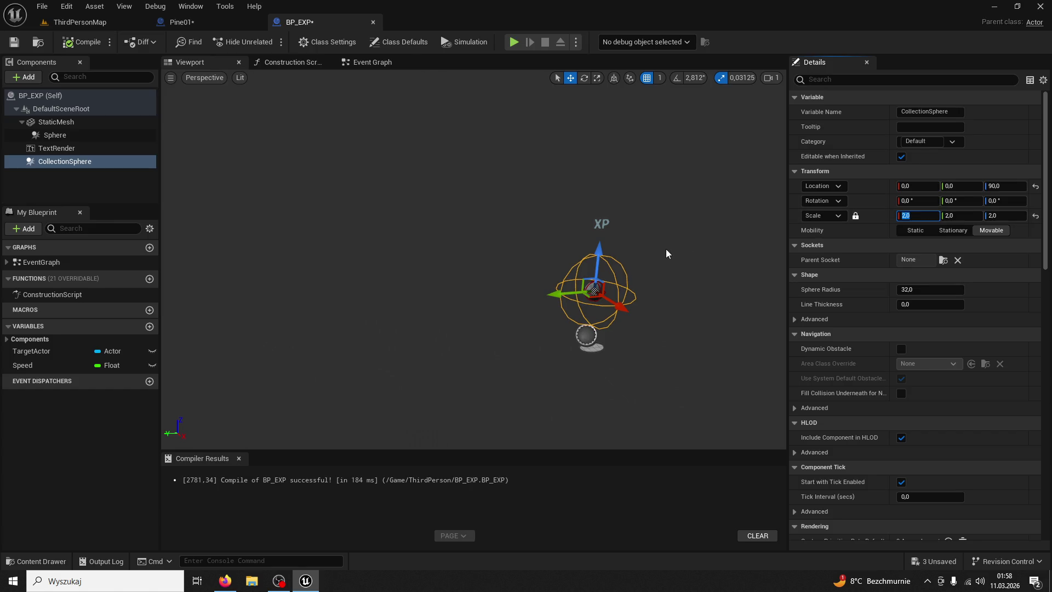
pyautogui.click(64, 24)
pyautogui.hotkey('alt', 'p')
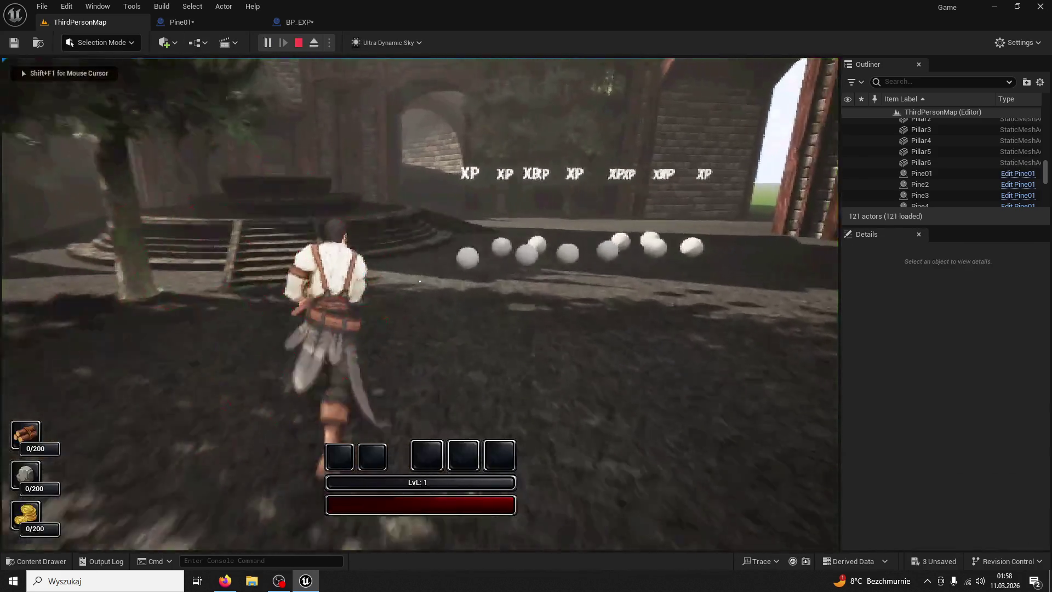
# - Finish the playtest, set CollectionSphere scale to 1.0 in BP_EXP, and show its Event Graph
pyautogui.press('w')
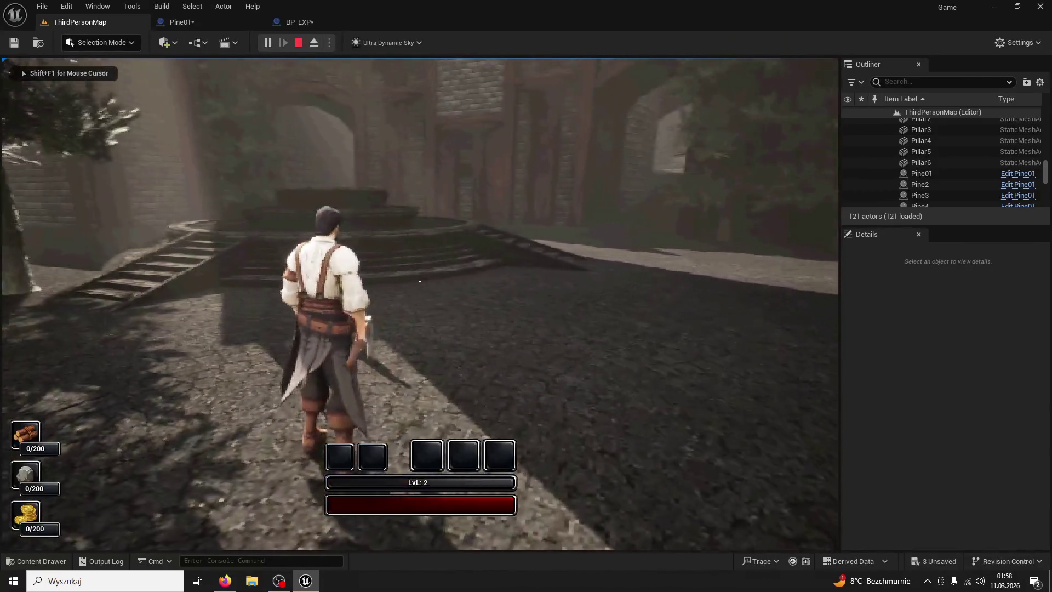
pyautogui.press('Escape')
pyautogui.click(170, 23)
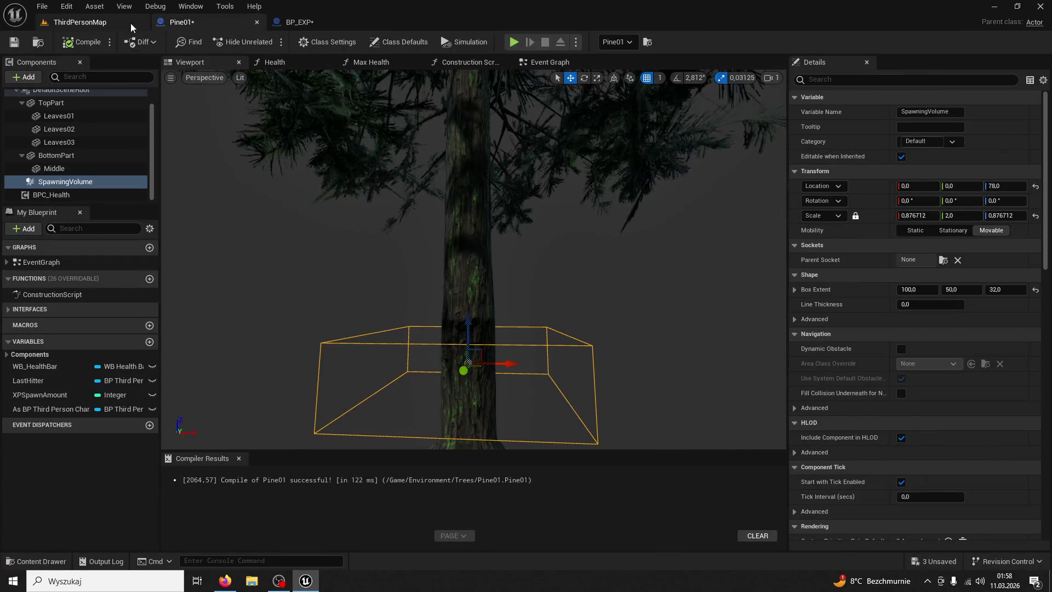
pyautogui.click(132, 25)
pyautogui.click(207, 29)
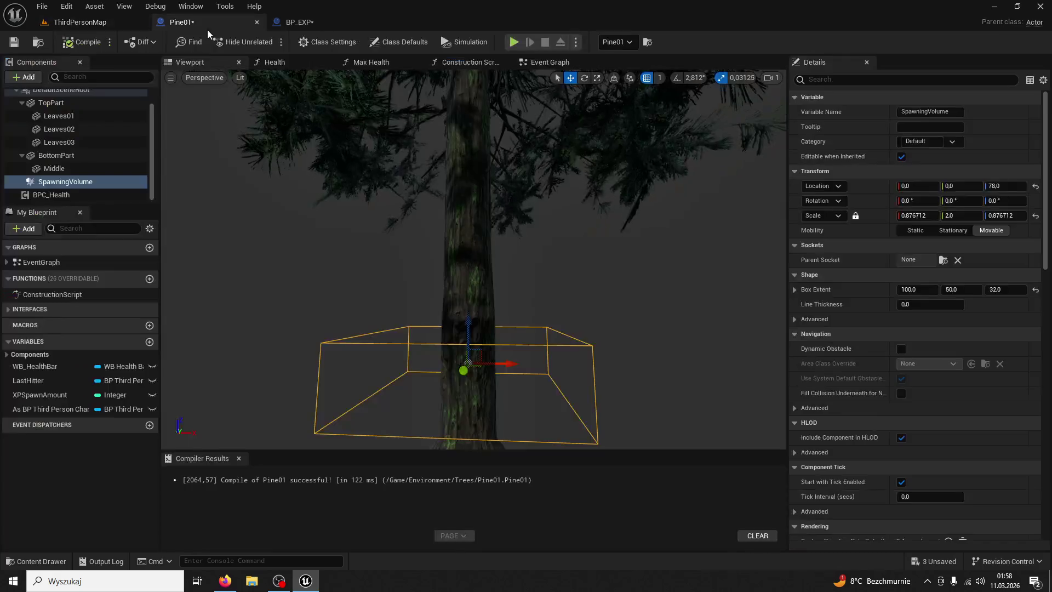
pyautogui.click(299, 22)
pyautogui.click(923, 215)
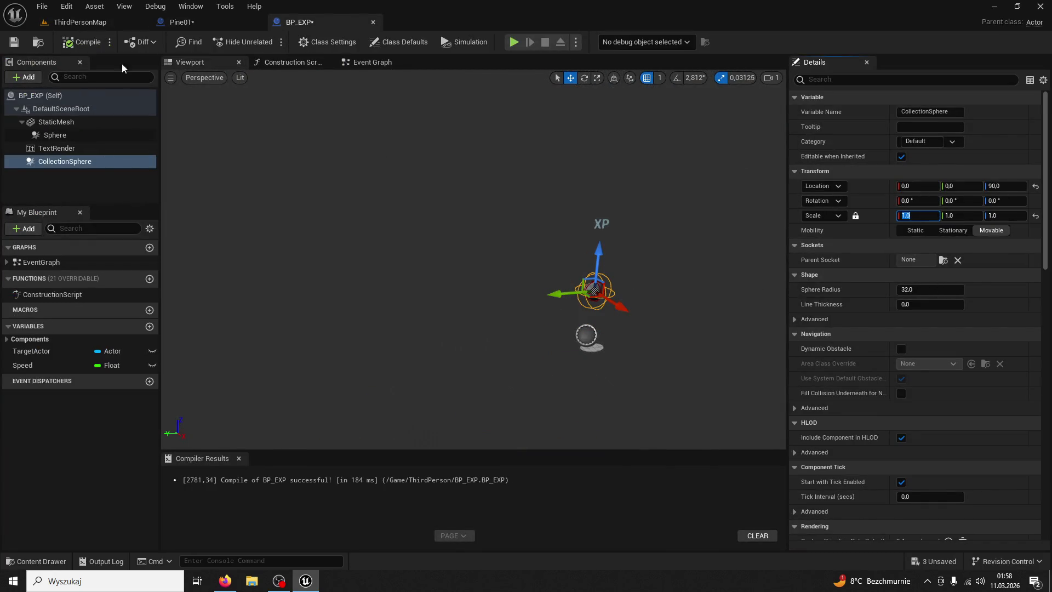
pyautogui.click(359, 62)
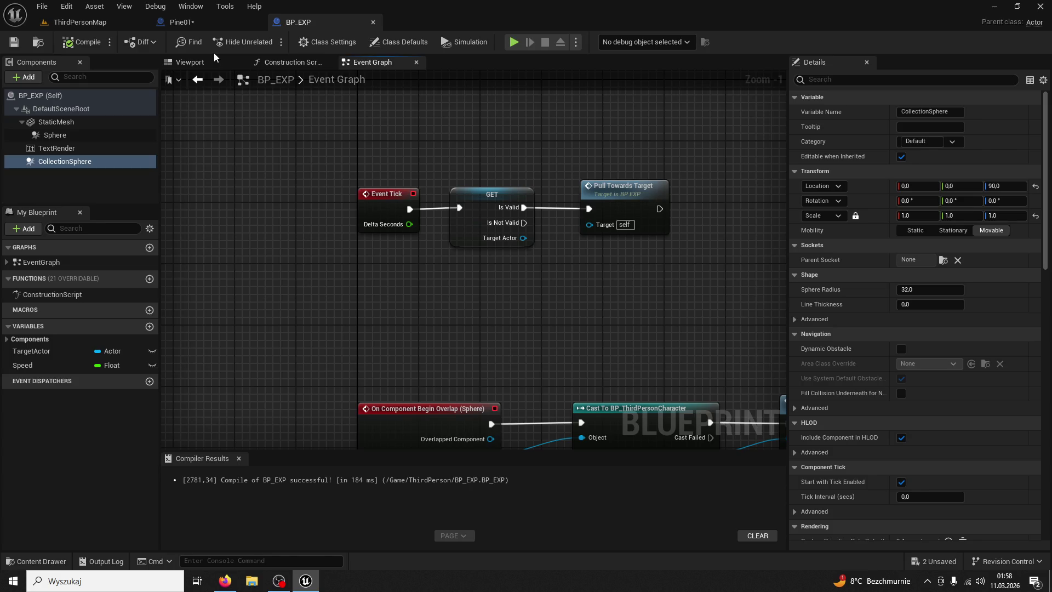
# - Pan the Event Graph to review the GET XP, Destroy Actor, Event Tick and overlap nodes
pyautogui.click(68, 137)
pyautogui.moveTo(453, 332)
pyautogui.mouseDown()
pyautogui.moveTo(454, 299)
pyautogui.moveTo(373, 176)
pyautogui.moveTo(294, 223)
pyautogui.mouseUp()
pyautogui.moveTo(411, 219); pyautogui.dragTo(293, 264)
pyautogui.click(484, 184)
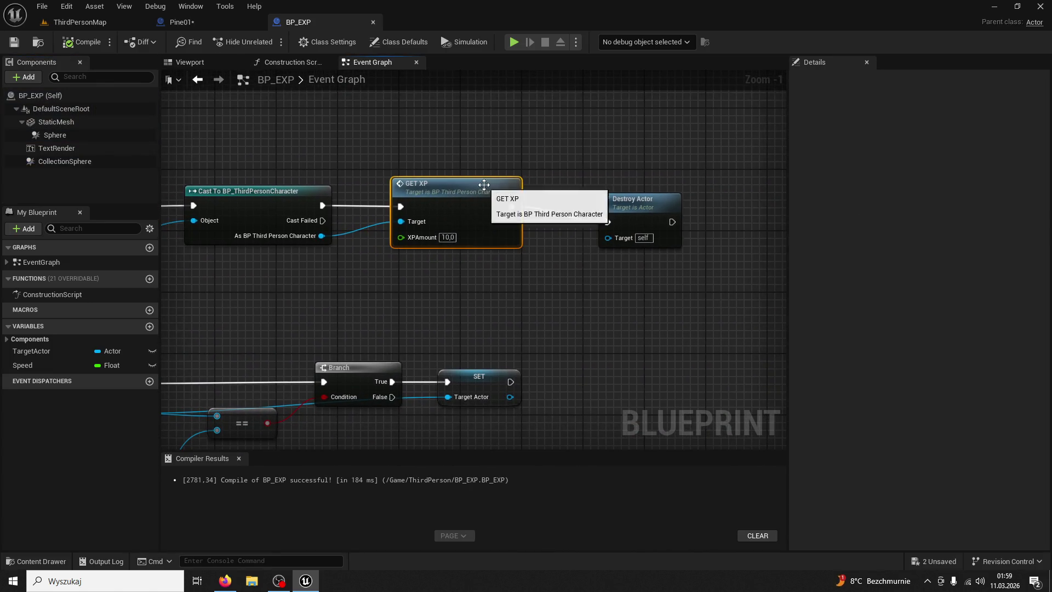
pyautogui.moveTo(484, 185); pyautogui.dragTo(640, 140)
pyautogui.scroll(-2, 639, 140)
pyautogui.moveTo(369, 119); pyautogui.dragTo(452, 240)
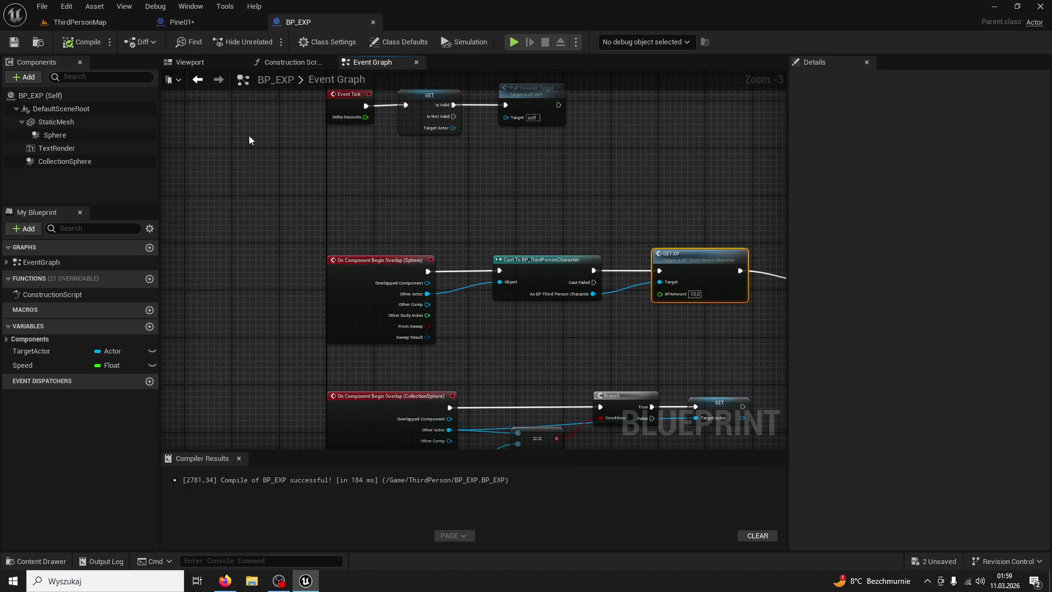
pyautogui.moveTo(498, 269); pyautogui.dragTo(376, 85)
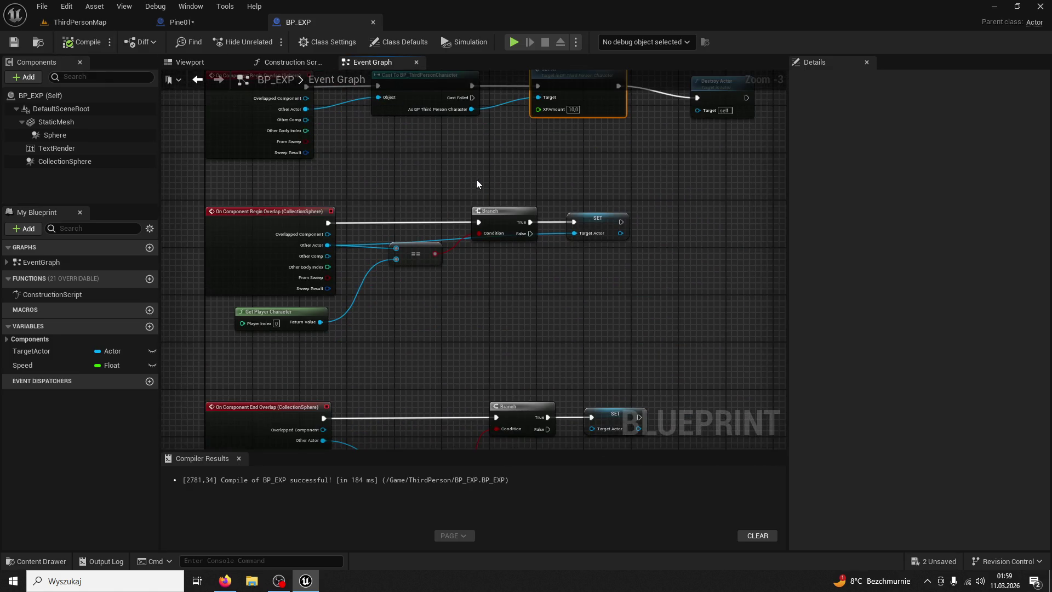
pyautogui.moveTo(413, 164); pyautogui.dragTo(495, 256)
# - Playtest ThirdPersonMap with the smaller collection spheres
pyautogui.click(77, 20)
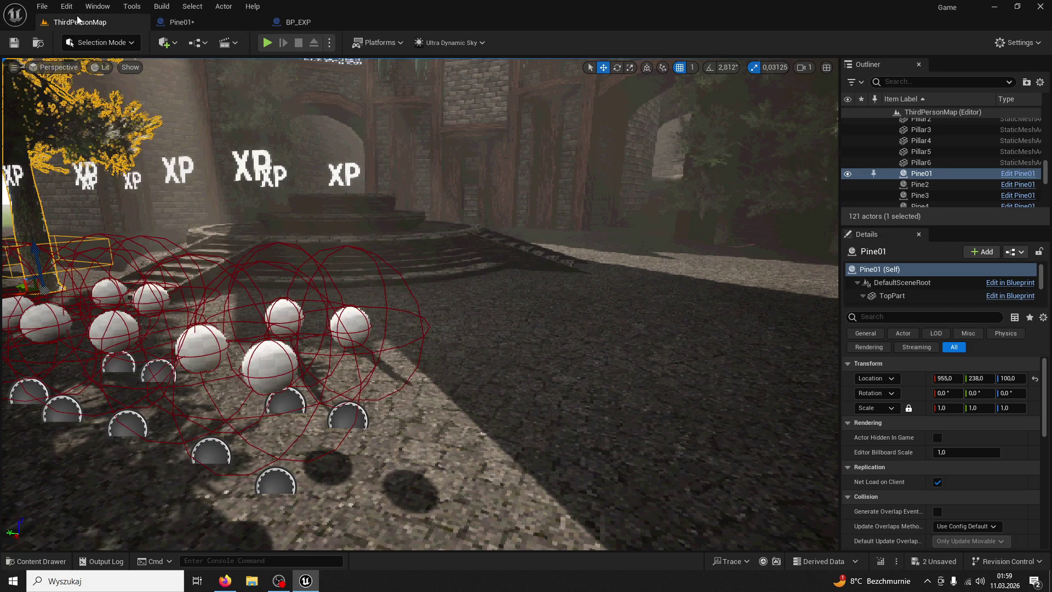
pyautogui.click(266, 43)
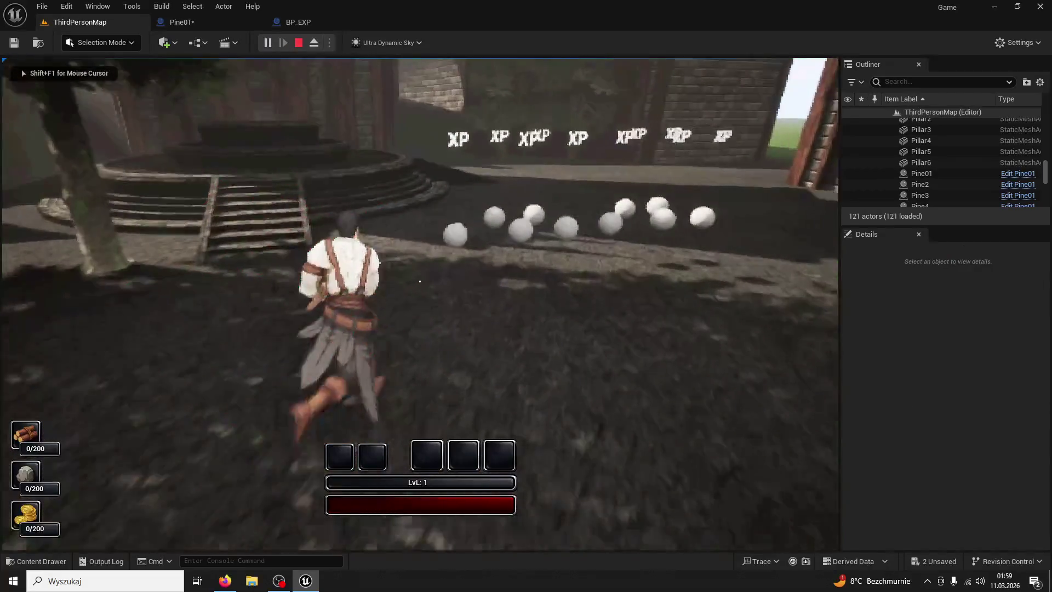
pyautogui.hotkey('shift', 'F1')
pyautogui.click(298, 42)
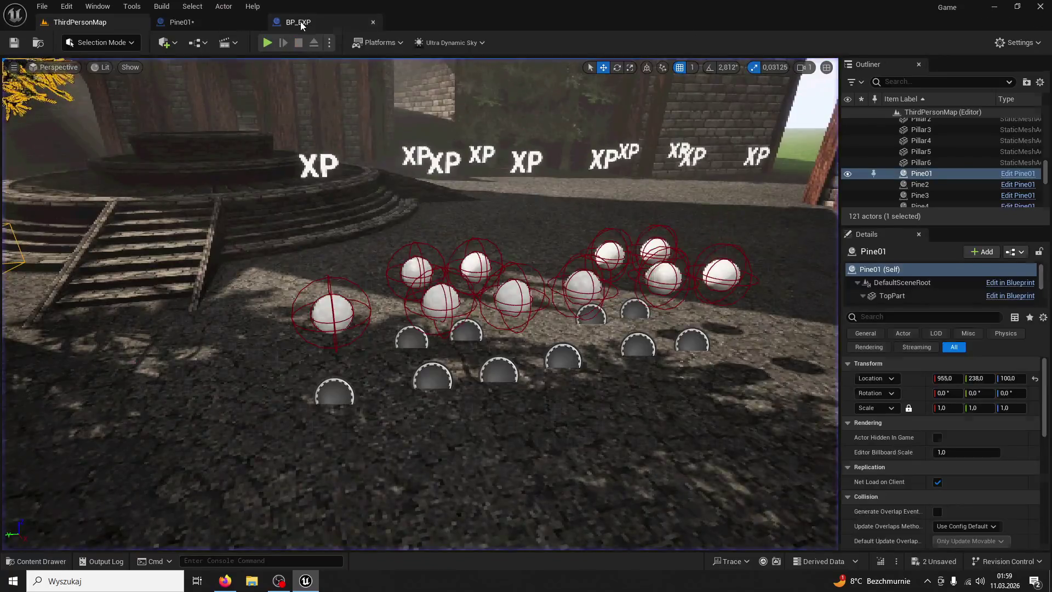
# - Select the CollectionSphere component in BP_EXP's Viewport
pyautogui.click(300, 22)
pyautogui.click(225, 61)
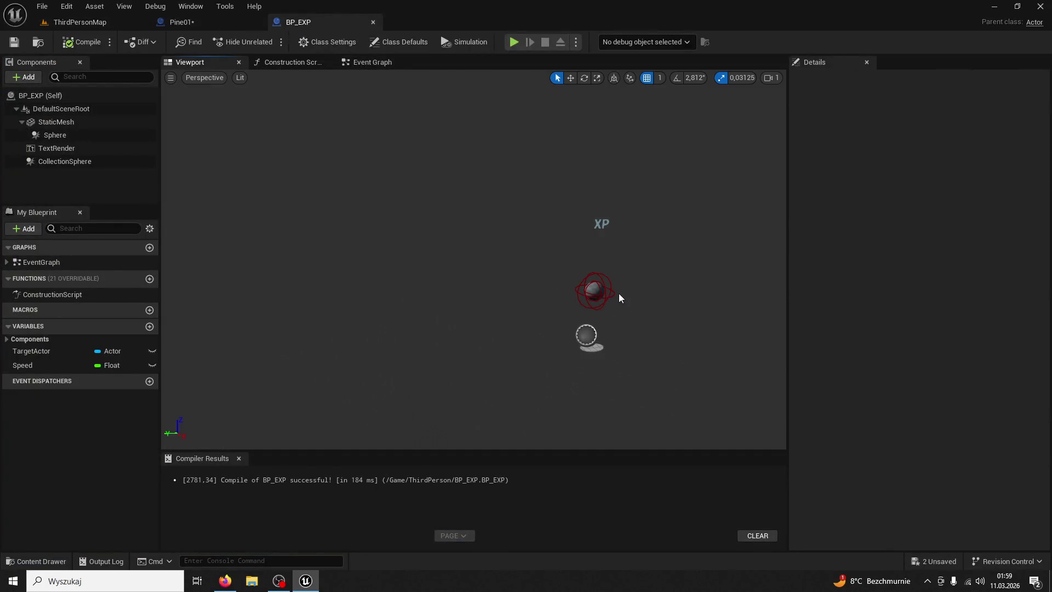
pyautogui.click(618, 296)
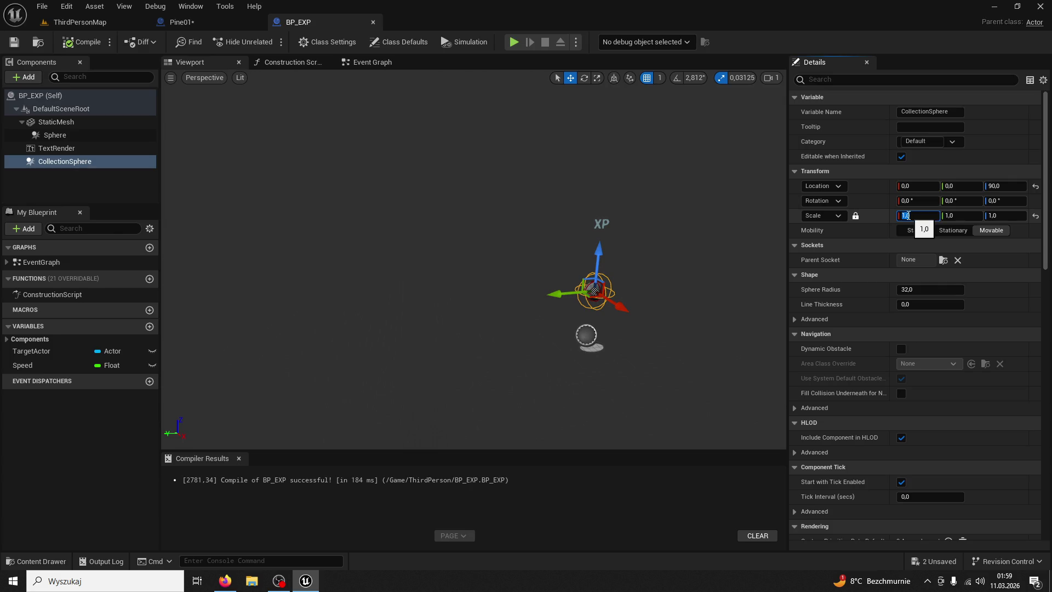
# - Set the CollectionSphere scale to 10 and playtest collecting orbs from farther away
pyautogui.write('0')
pyautogui.press('Return')
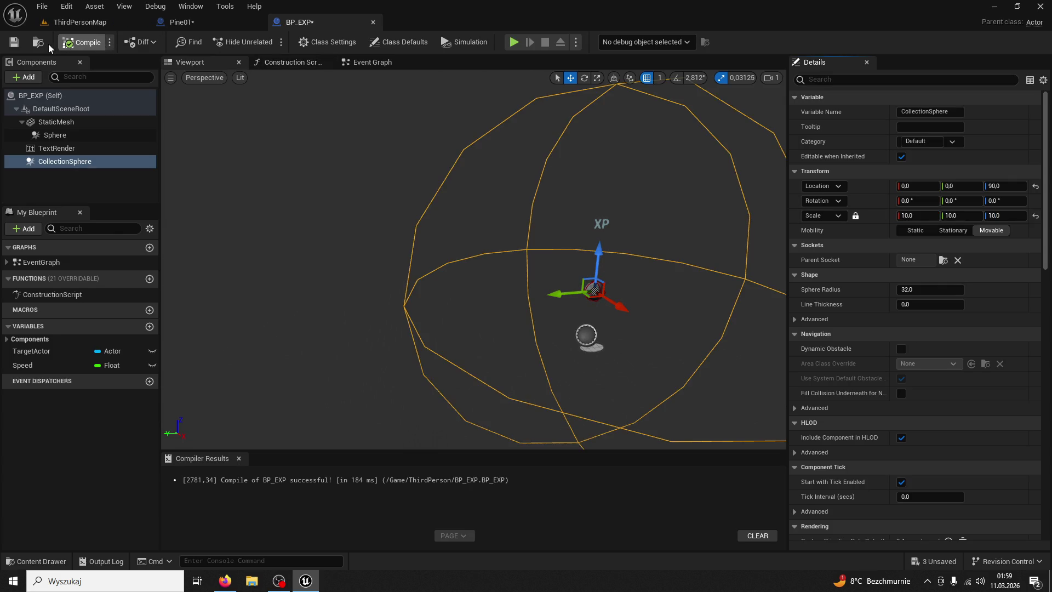
pyautogui.click(80, 22)
pyautogui.click(267, 42)
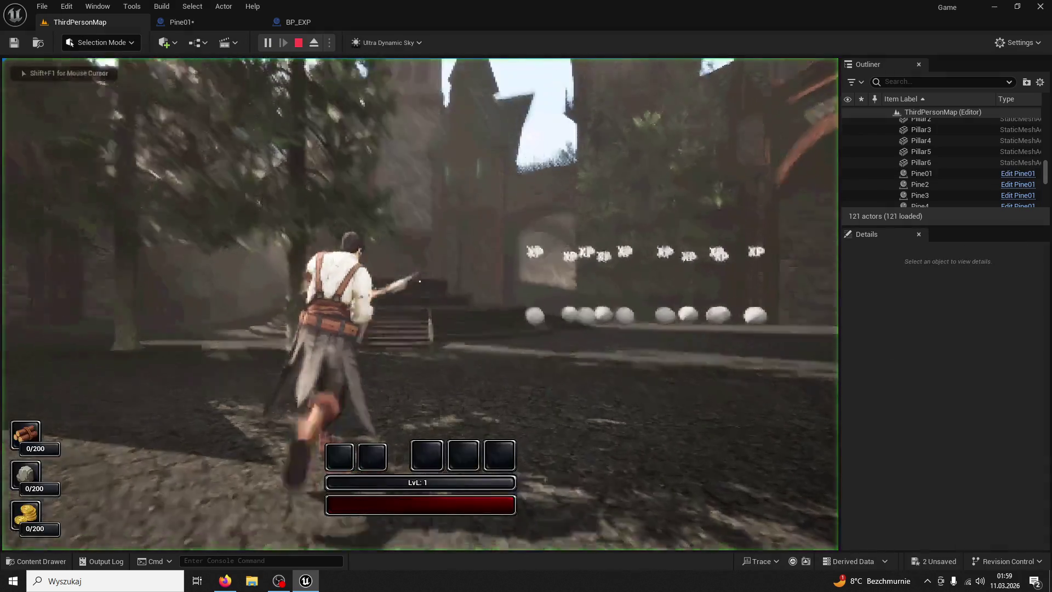
pyautogui.press('w')
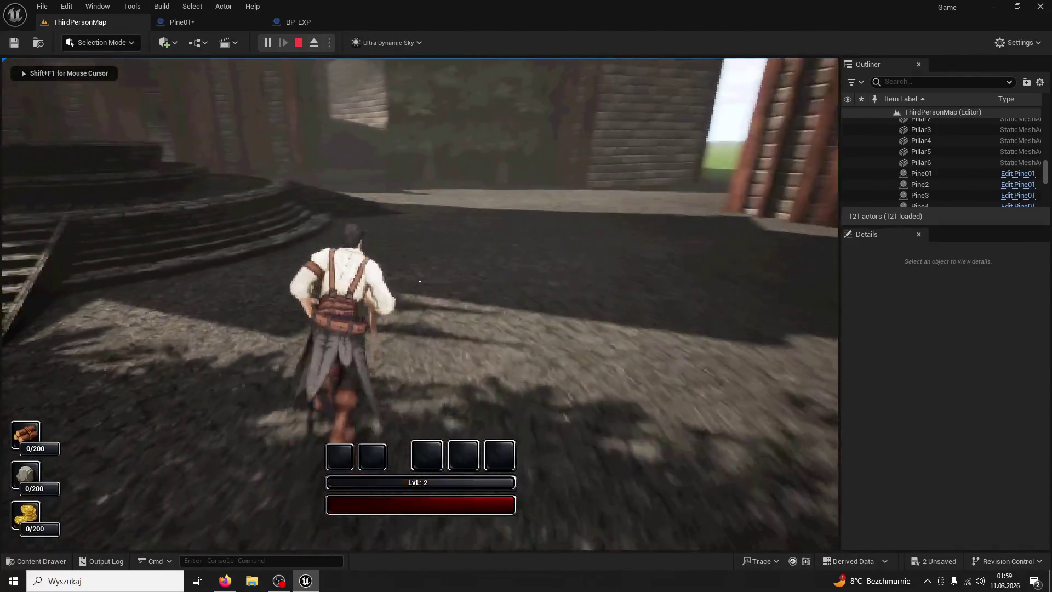
pyautogui.press('Escape')
# - Return to BP_EXP and select the orb's StaticMesh component
pyautogui.click(329, 21)
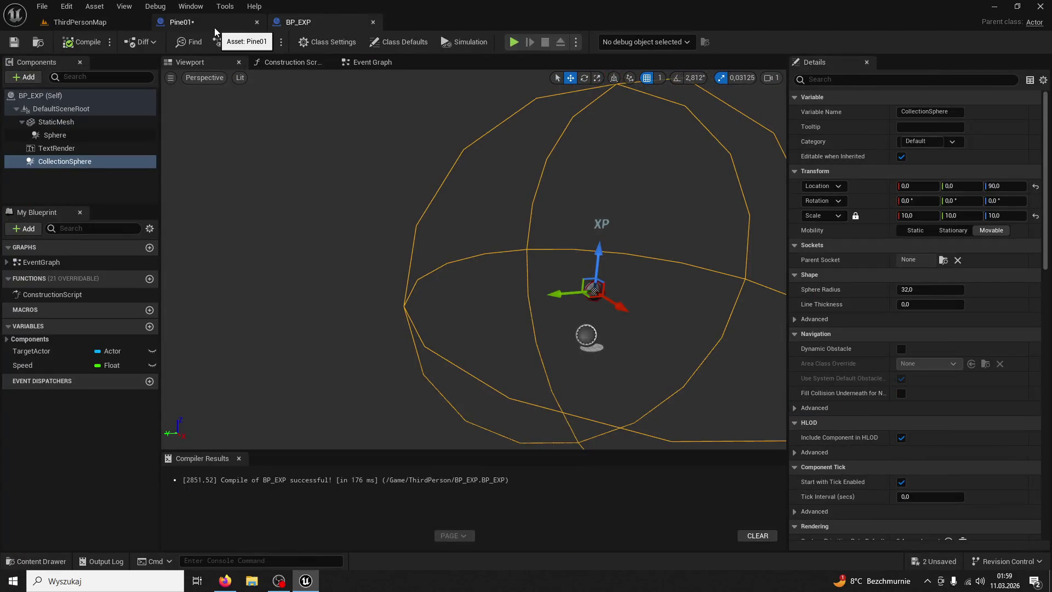
pyautogui.click(214, 27)
pyautogui.click(314, 24)
pyautogui.click(137, 121)
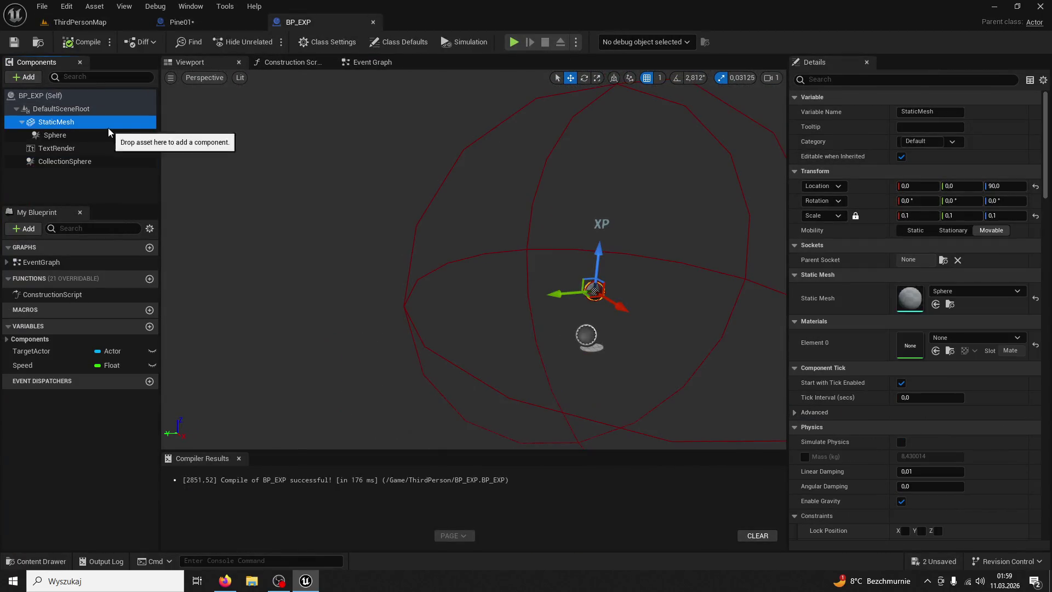
# - Set the orb mesh scale to 0.05 and playtest the smaller orbs twice
pyautogui.click(910, 215)
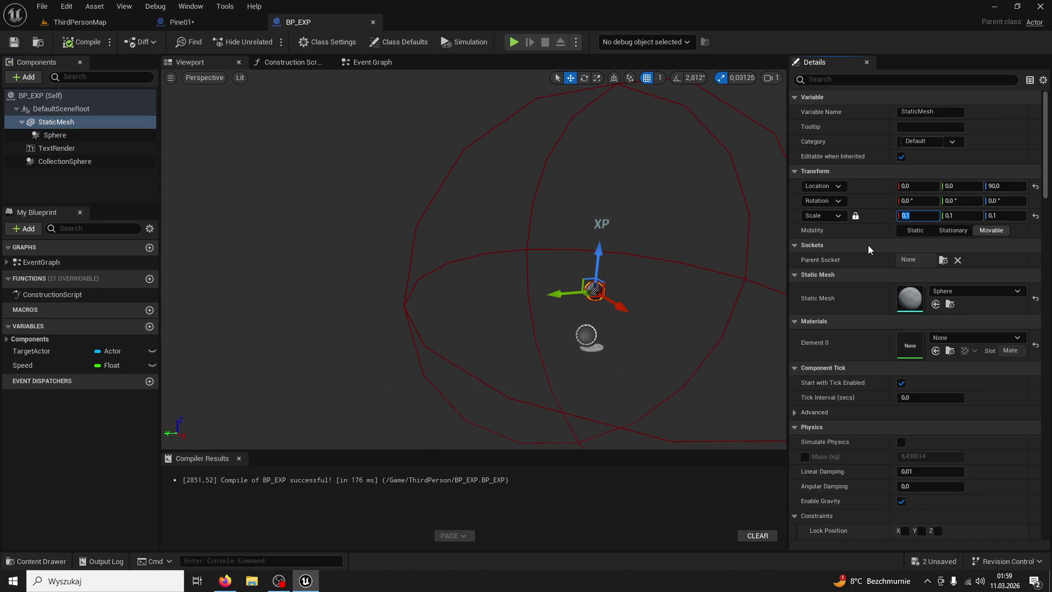
pyautogui.press('End')
pyautogui.write('05')
pyautogui.press('Return')
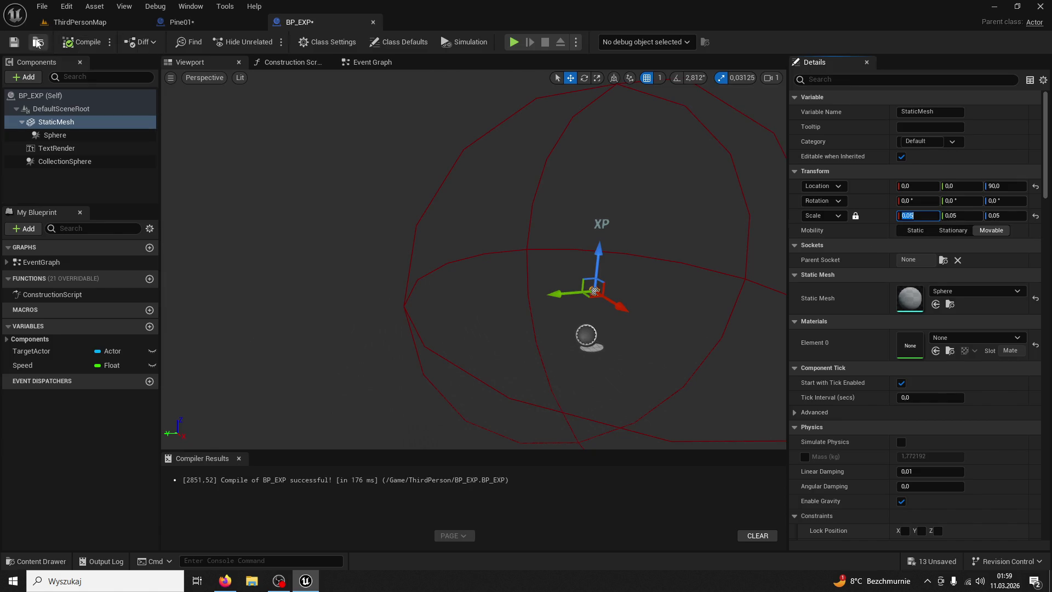
pyautogui.click(83, 24)
pyautogui.click(269, 42)
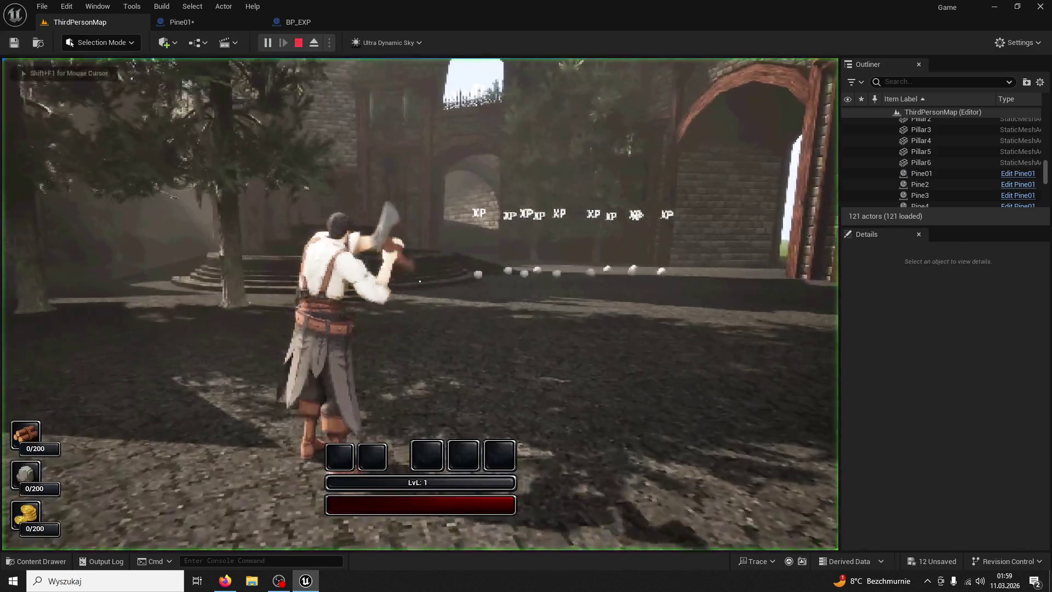
pyautogui.press('w')
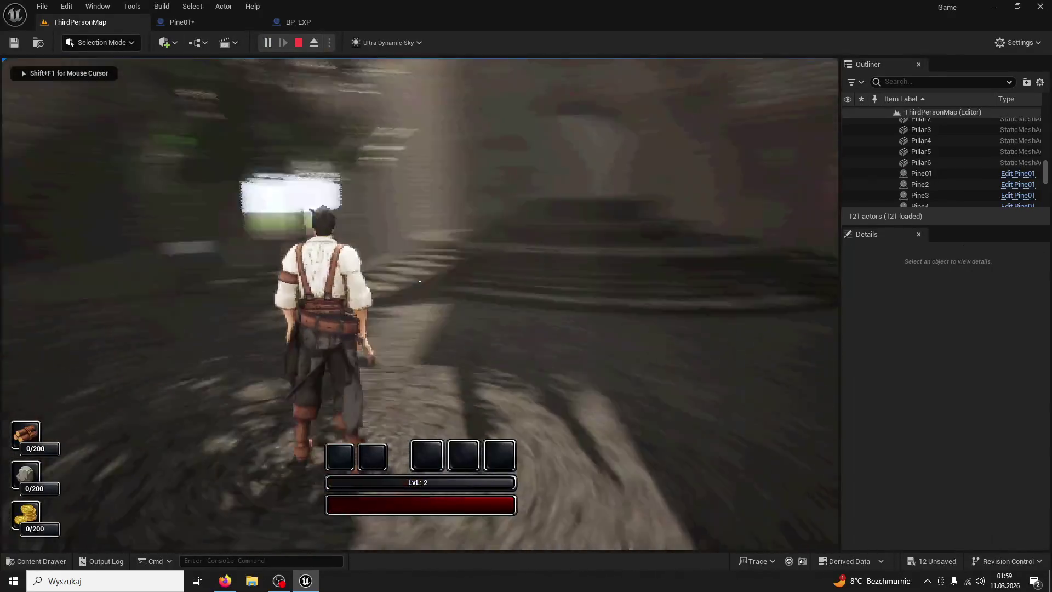
pyautogui.press('Escape')
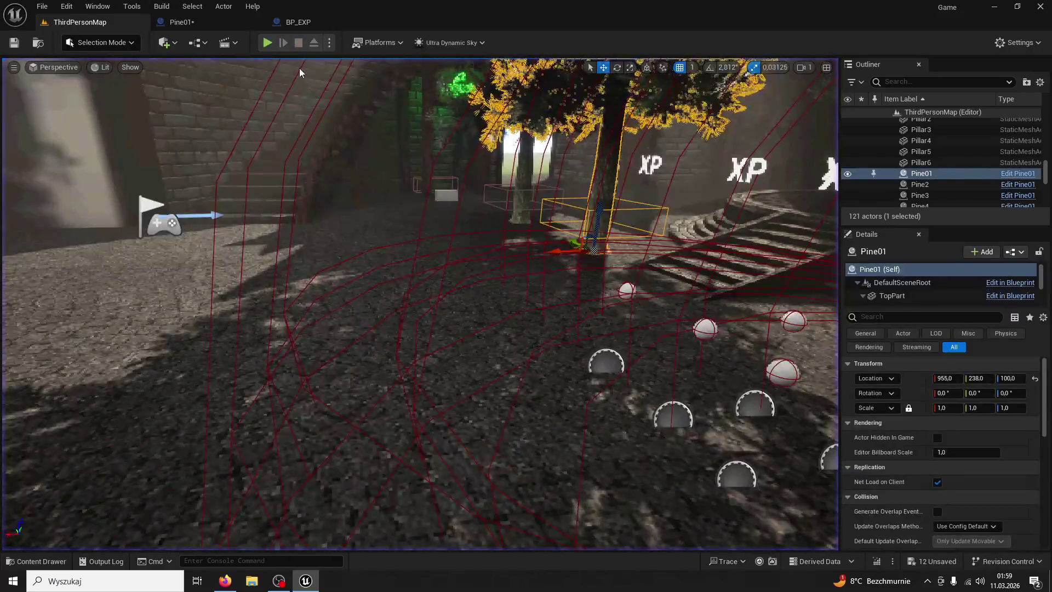
pyautogui.click(268, 44)
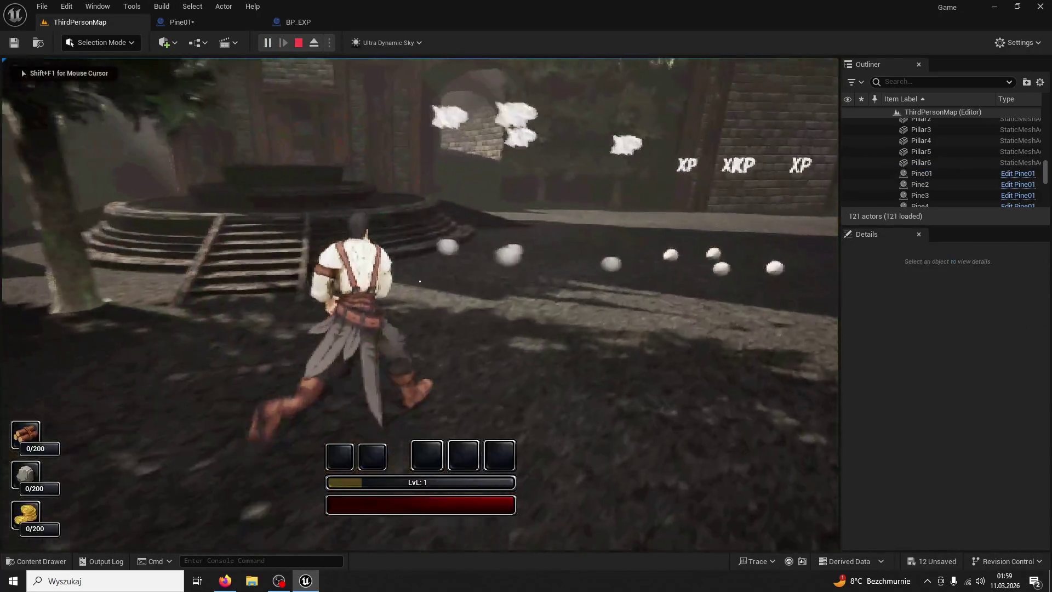
pyautogui.press('Escape')
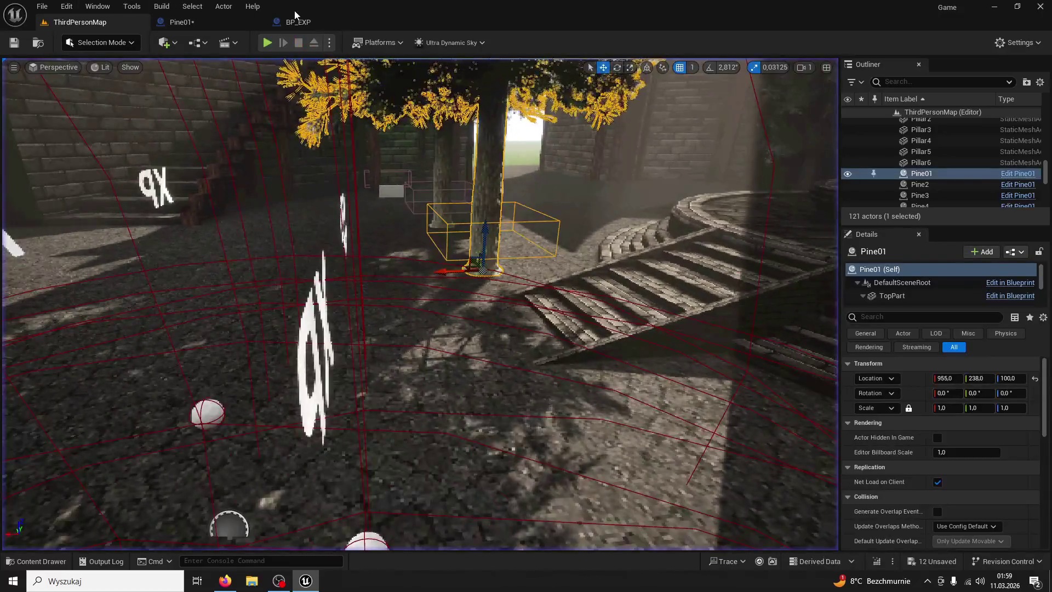
# - Try a 0.01 orb mesh scale in a playtest, then return to BP_EXP
pyautogui.click(300, 22)
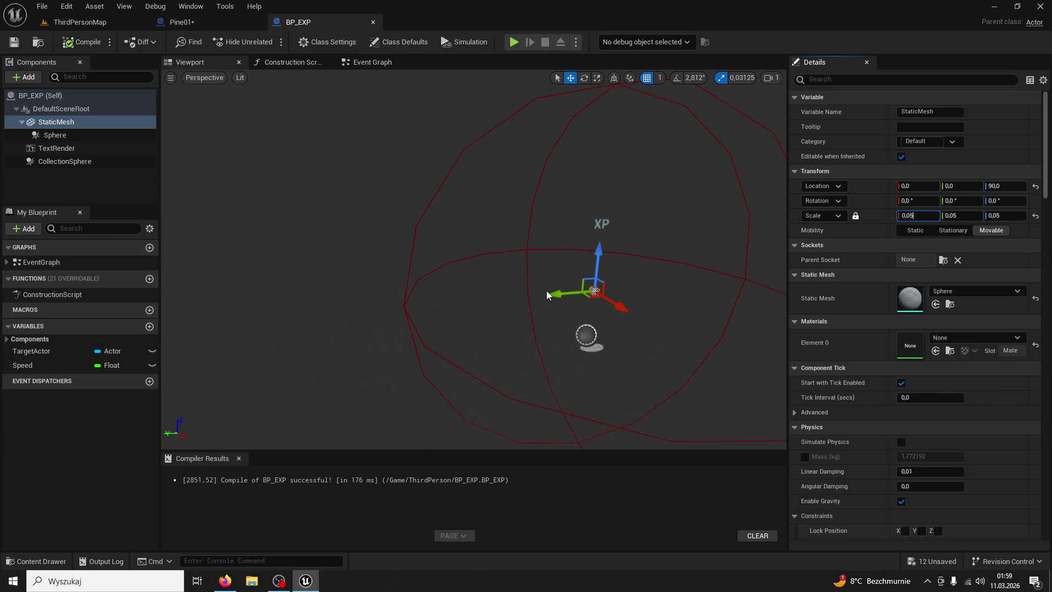
pyautogui.press('BackSpace')
pyautogui.write('1')
pyautogui.press('Return')
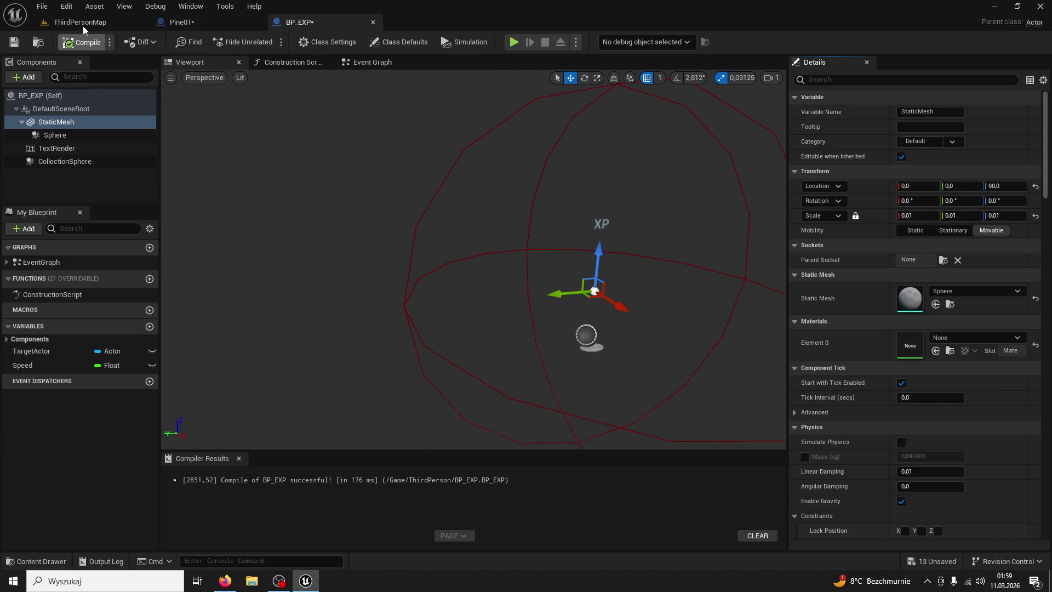
pyautogui.click(83, 24)
pyautogui.click(268, 42)
pyautogui.press('w')
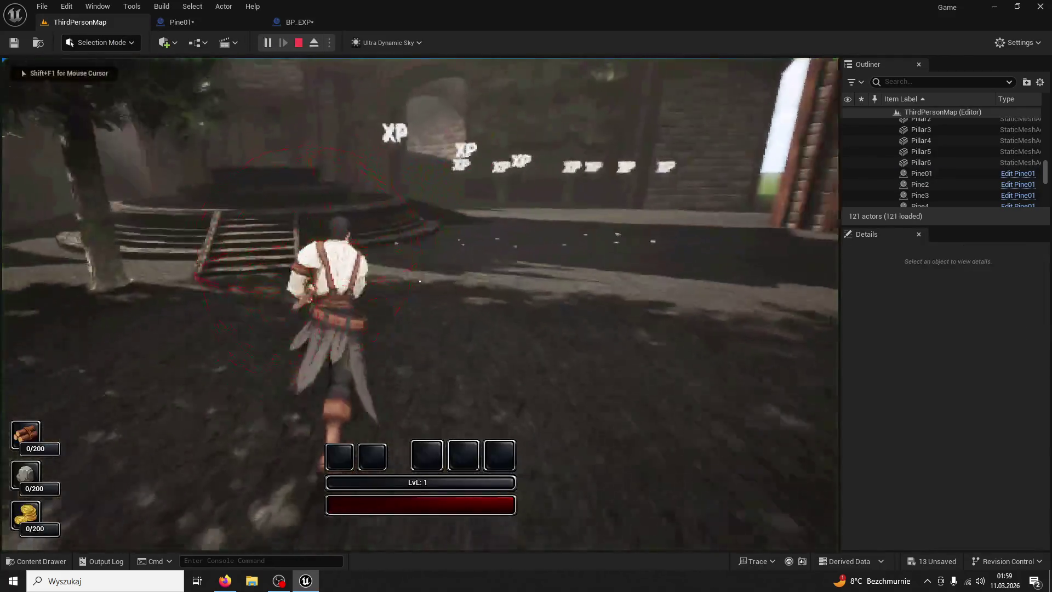
pyautogui.press('Escape')
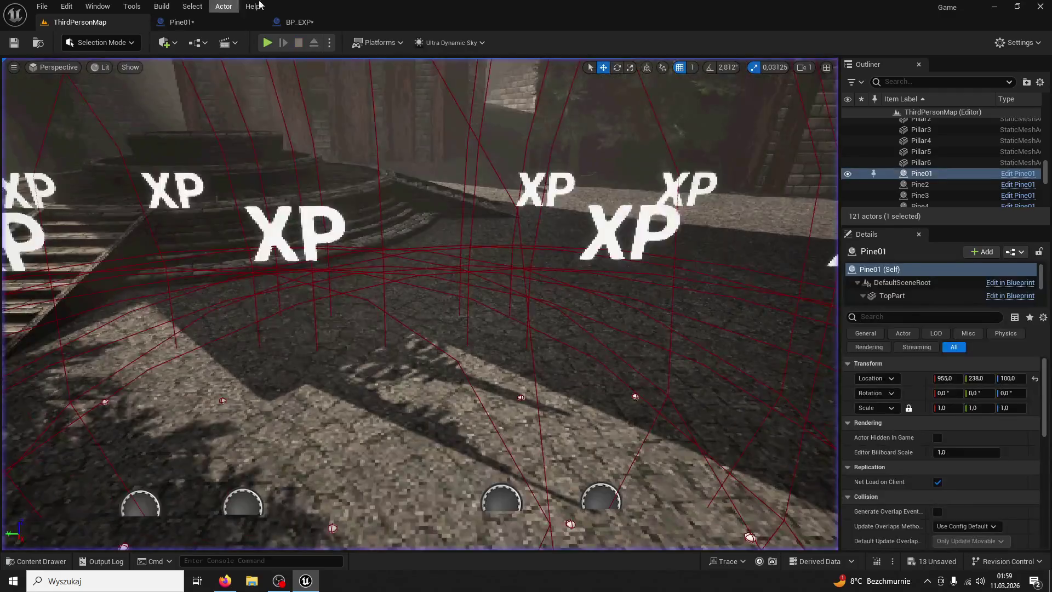
pyautogui.click(292, 22)
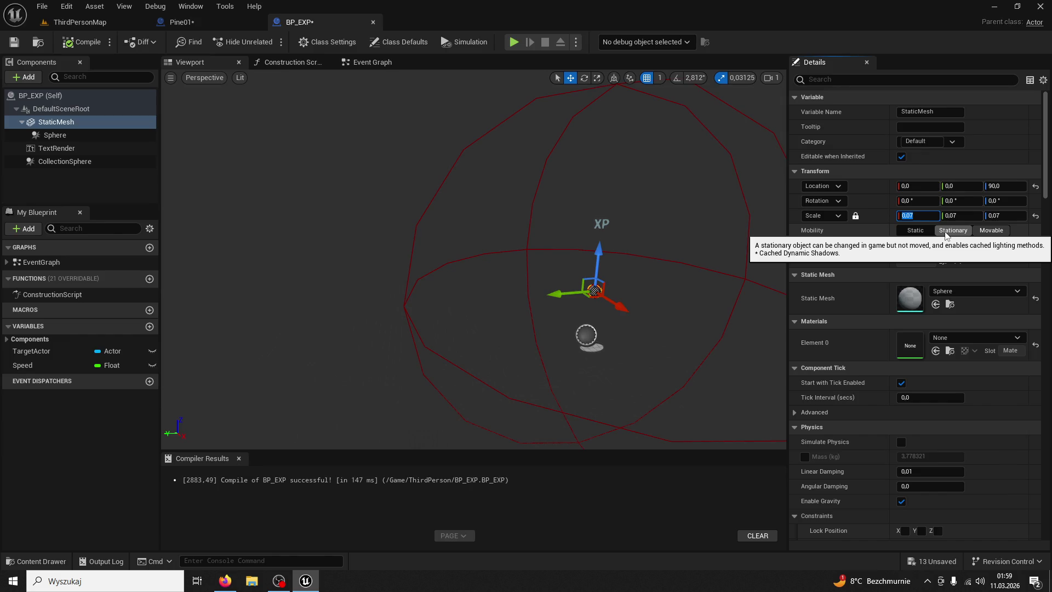
pyautogui.click(79, 22)
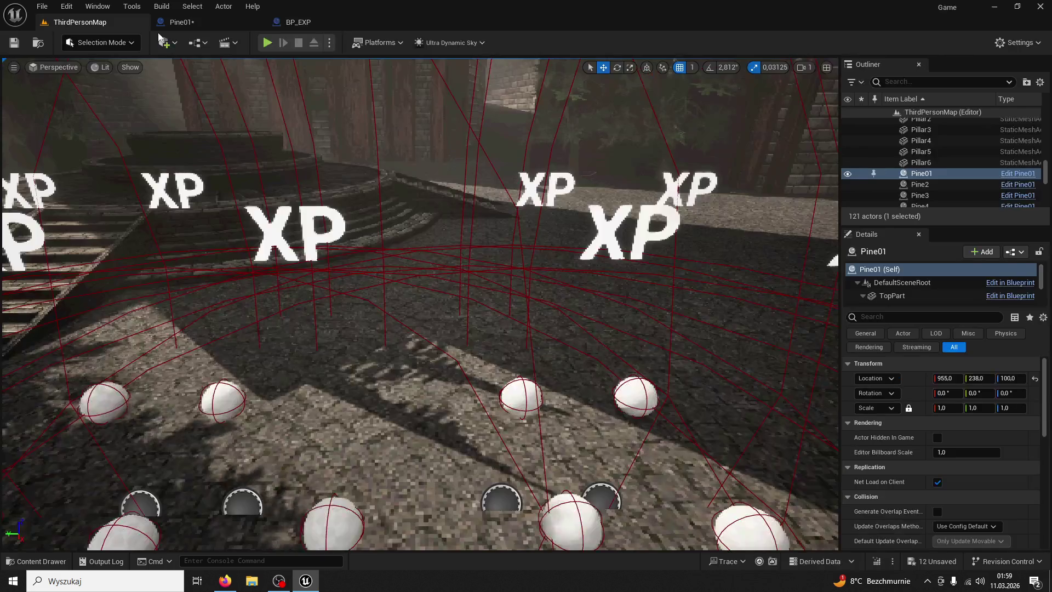
pyautogui.click(232, 22)
pyautogui.click(329, 22)
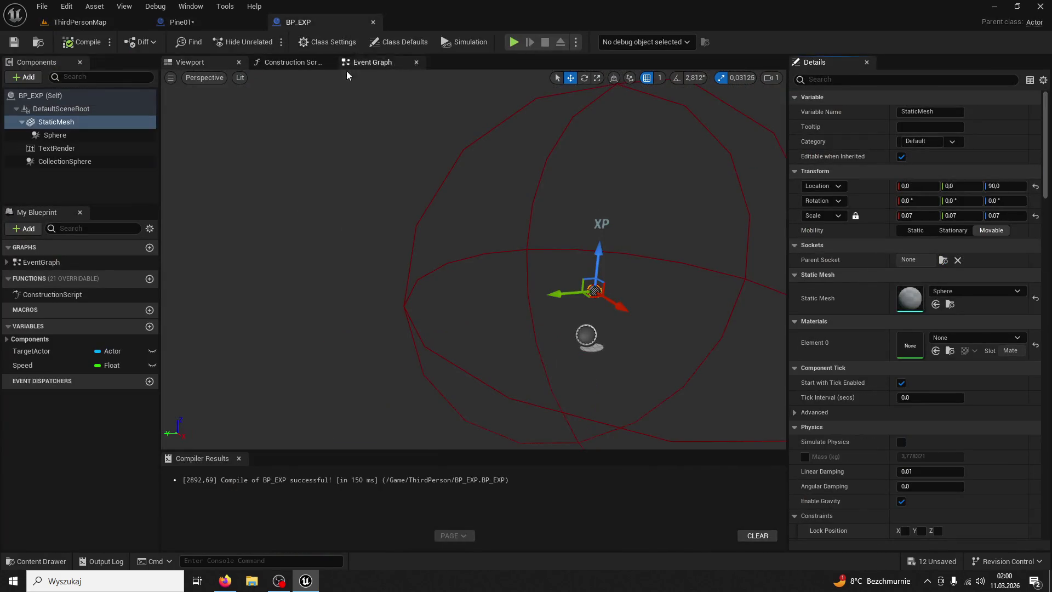
# - Enable Simulate Physics on the orb mesh, compile and save, and playtest the rolling orbs
pyautogui.click(820, 79)
pyautogui.write('simulate')
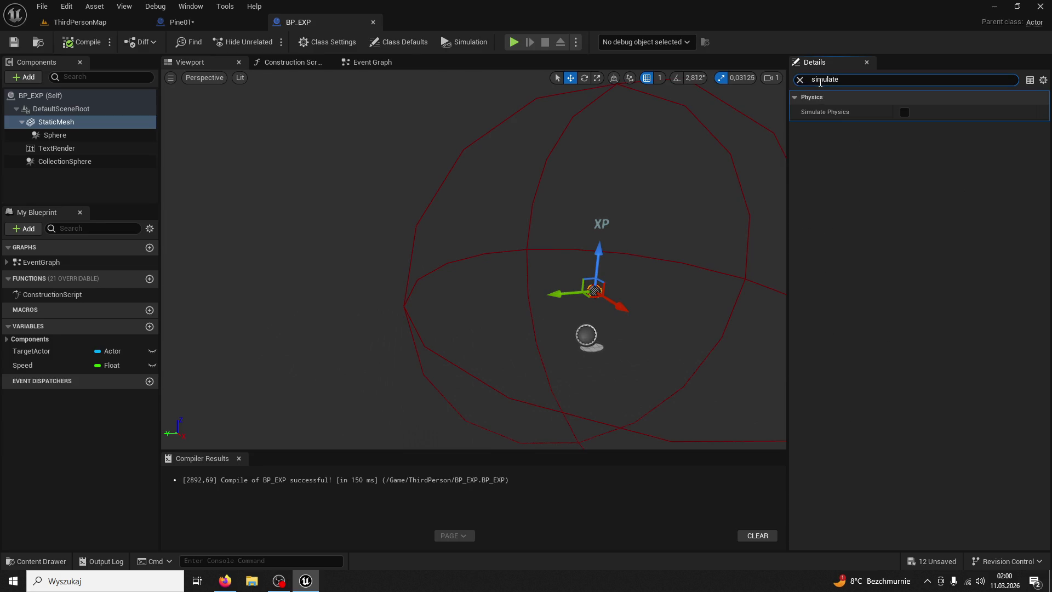
pyautogui.click(904, 112)
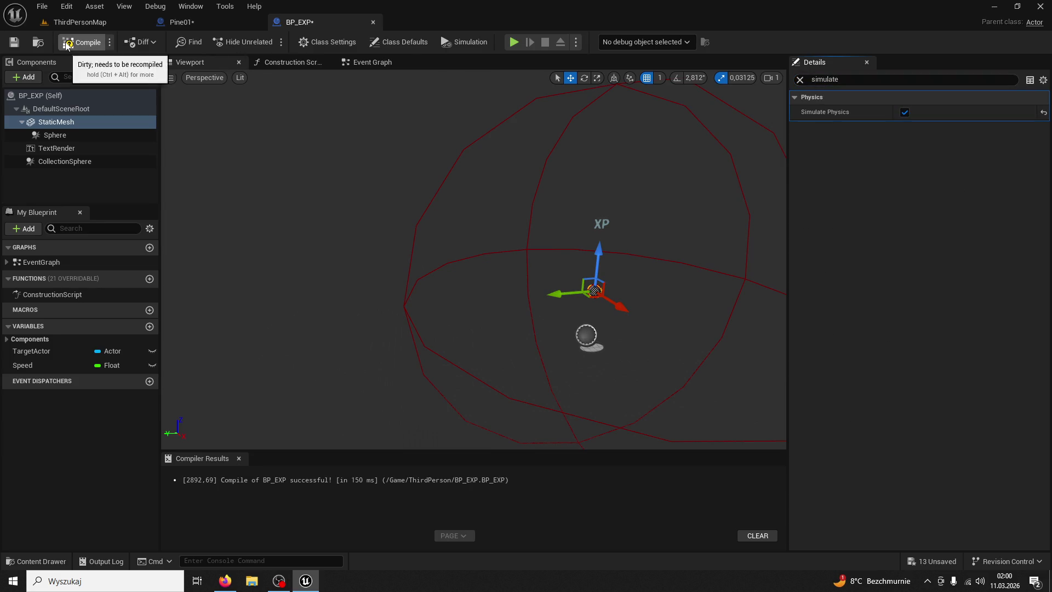
pyautogui.click(14, 42)
pyautogui.click(80, 22)
pyautogui.click(267, 42)
pyautogui.press('w')
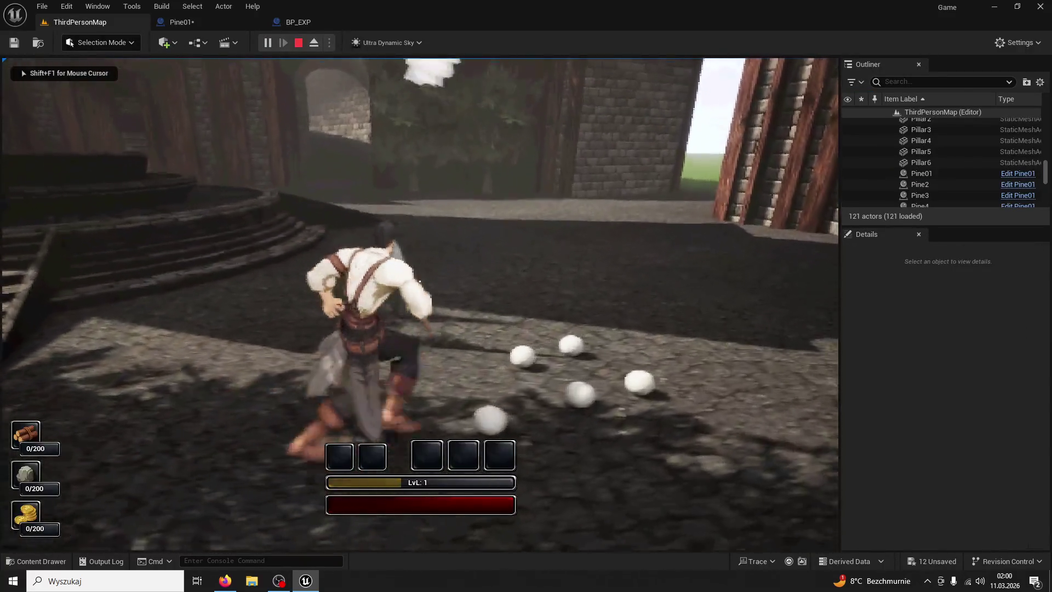
pyautogui.press('w')
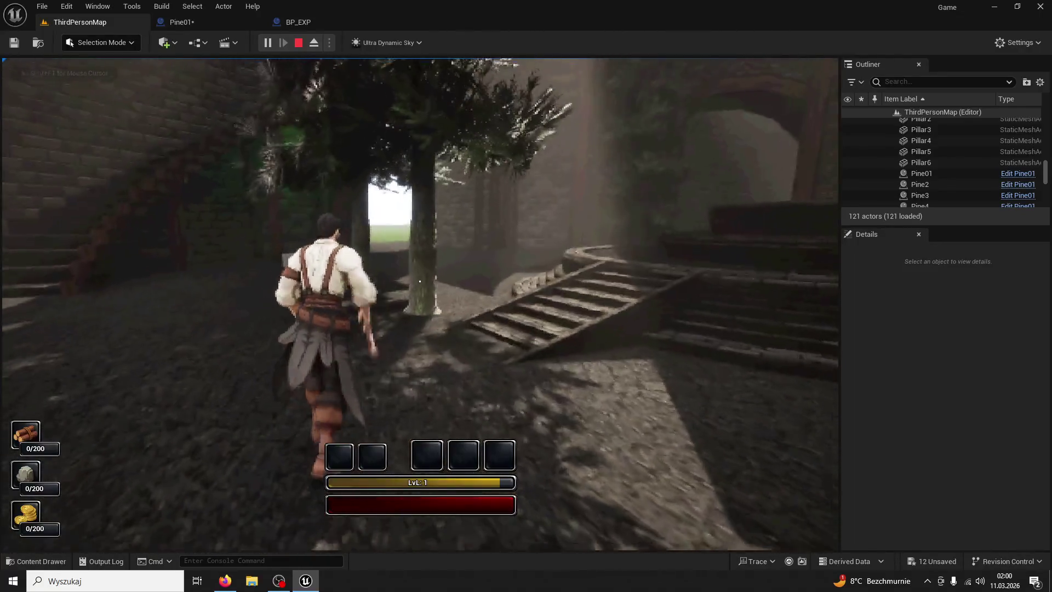
pyautogui.press('Escape')
# - Clear BP_EXP's Details search filter and run one more short playtest
pyautogui.click(321, 23)
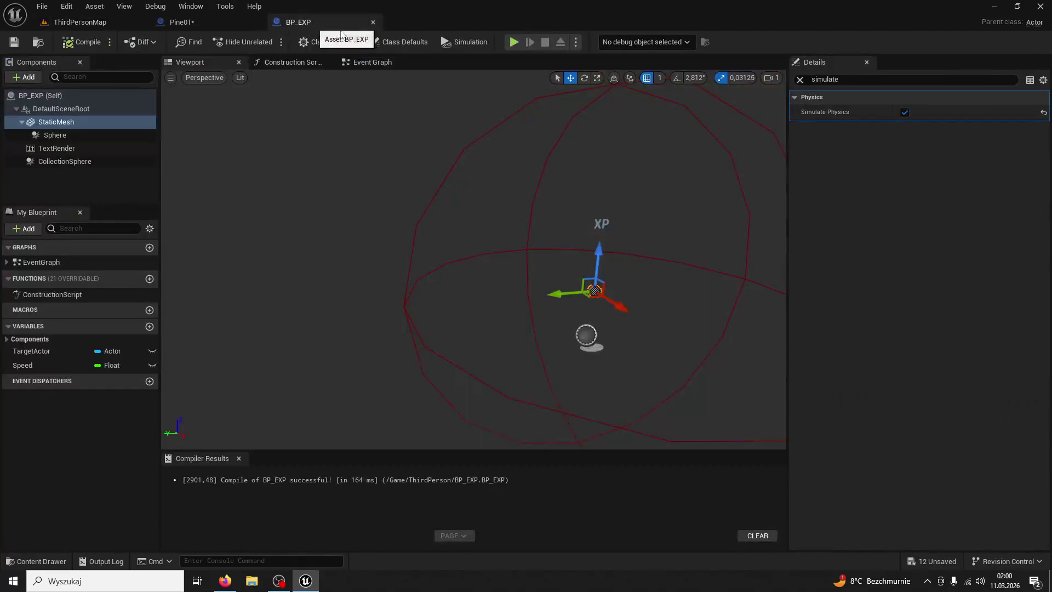
pyautogui.click(799, 80)
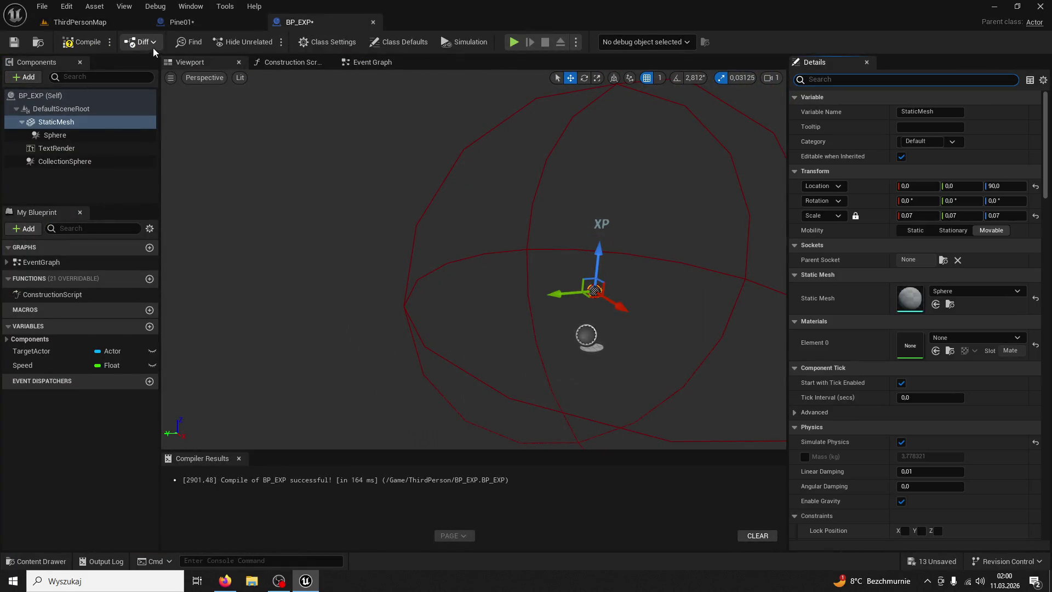
pyautogui.click(82, 22)
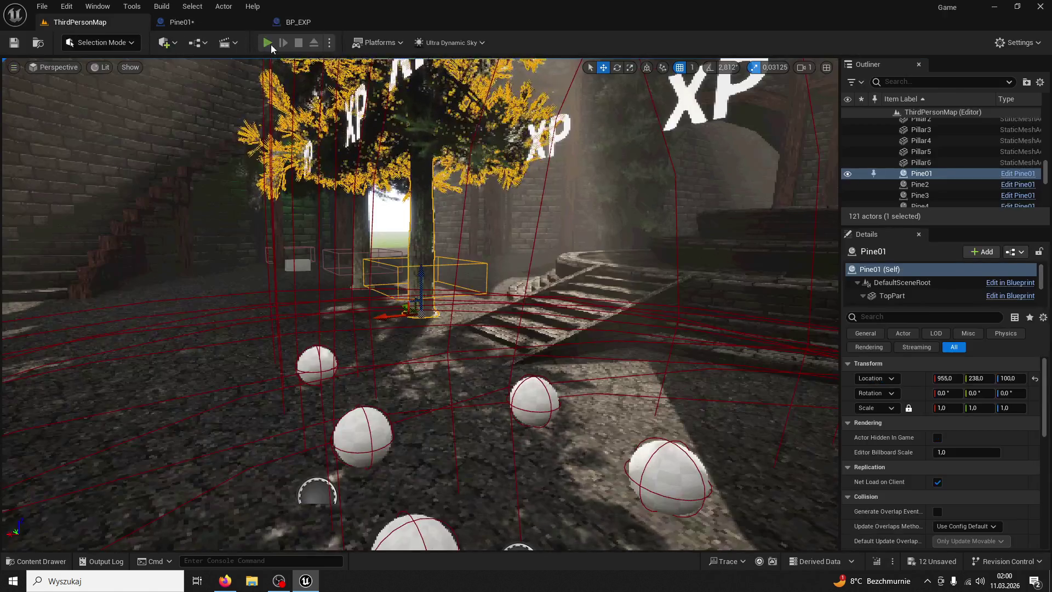
pyautogui.click(268, 43)
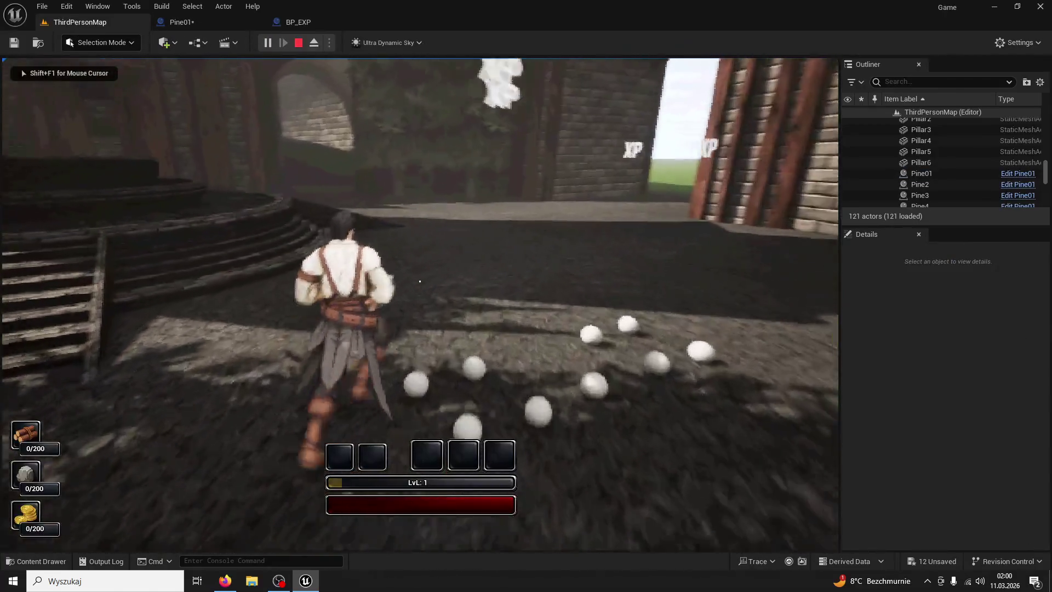
pyautogui.hotkey('shift', 'F1')
pyautogui.click(299, 42)
pyautogui.click(267, 25)
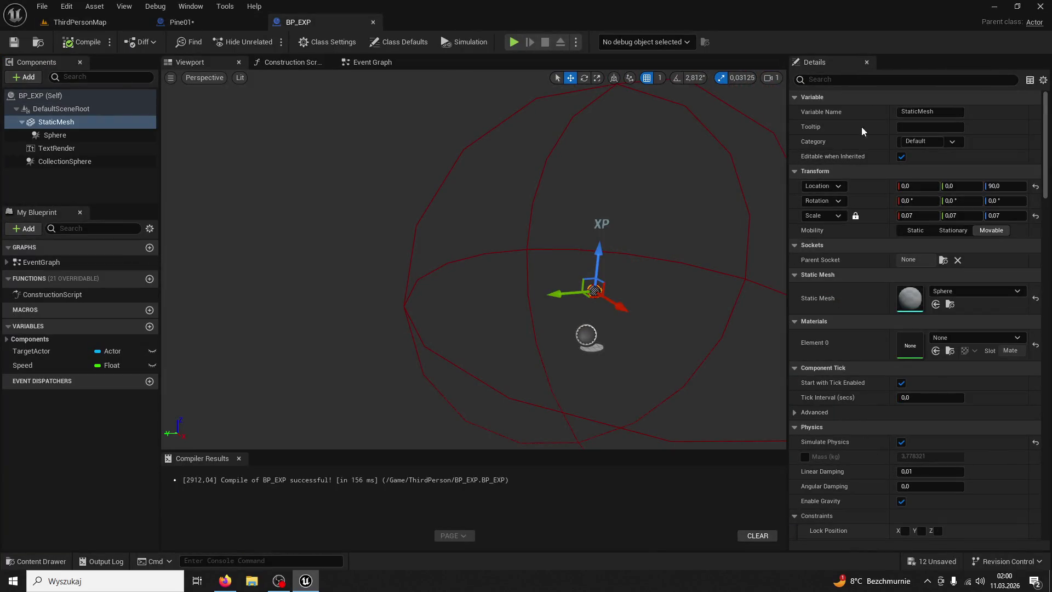
# - Turn off Simulate Physics on the orb's StaticMesh and play-test the level
pyautogui.write('simu')
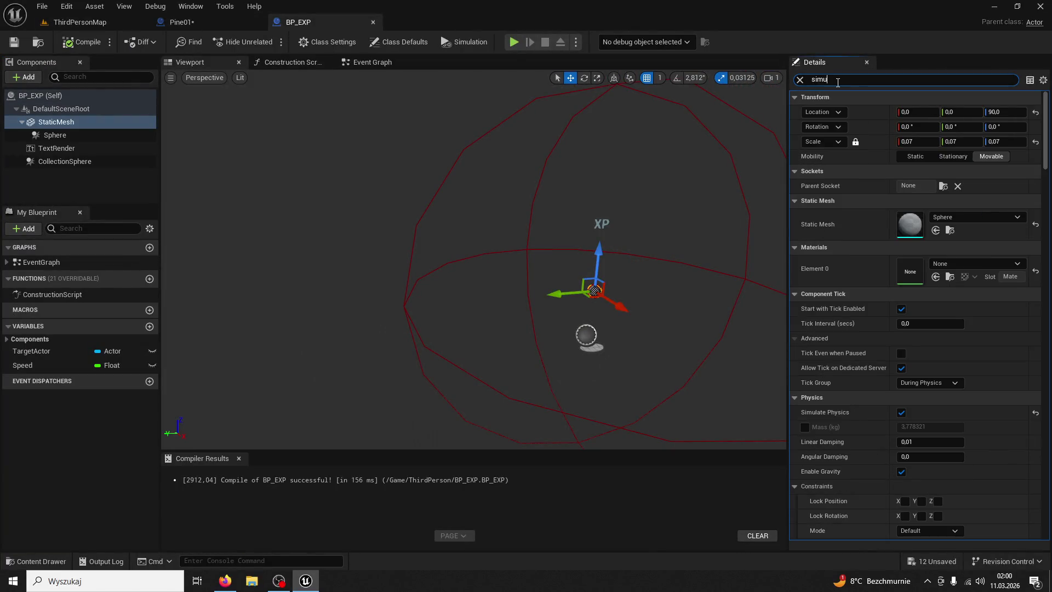
pyautogui.click(904, 112)
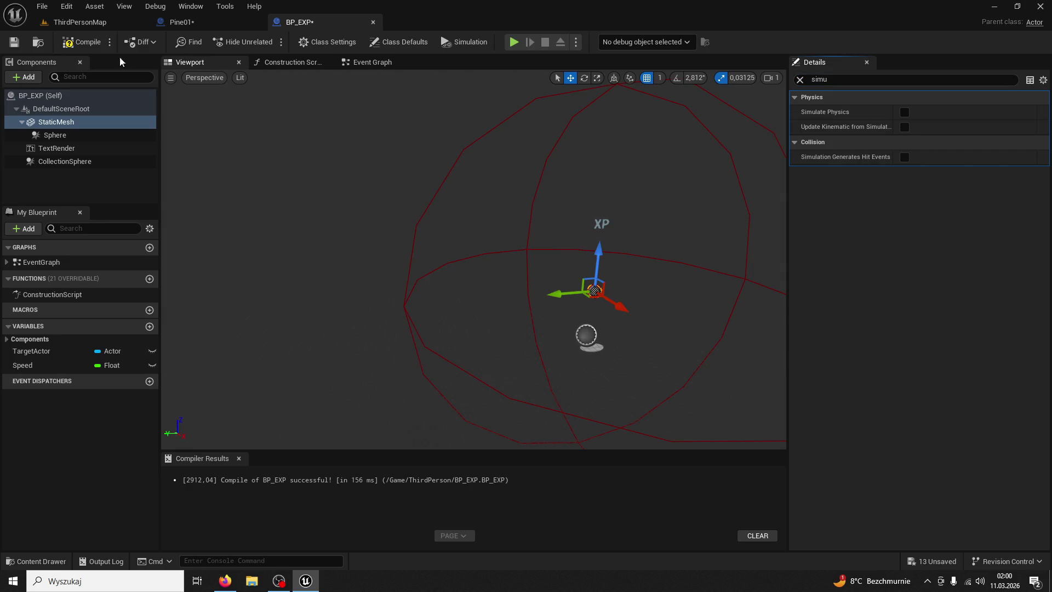
pyautogui.click(77, 22)
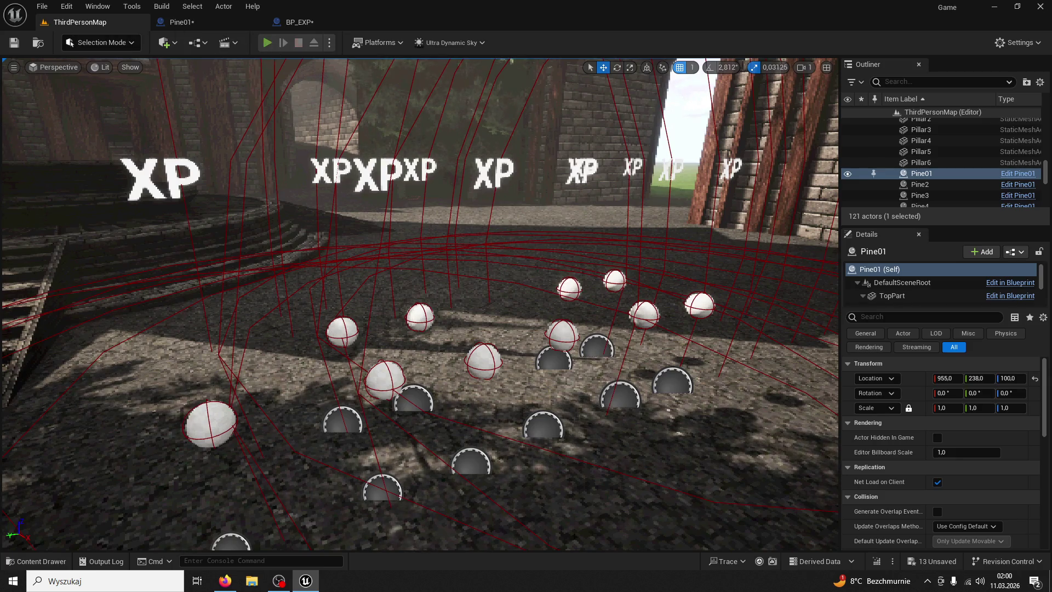
pyautogui.click(273, 43)
pyautogui.press('w')
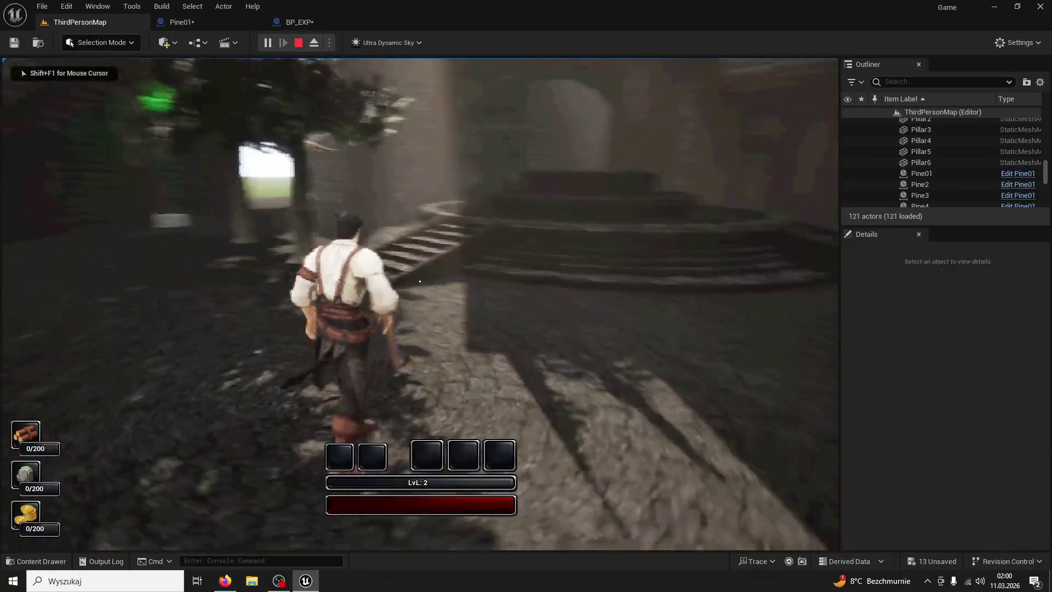
pyautogui.press('Escape')
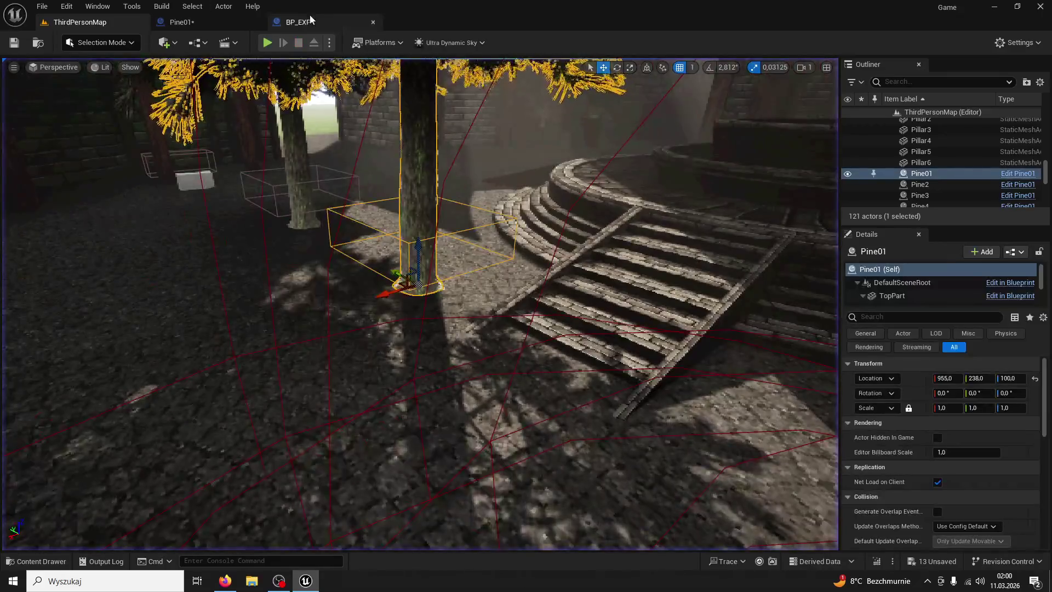
# - Undo the orb mesh move and lower the XP TextRender label onto the orb
pyautogui.click(290, 22)
pyautogui.click(178, 22)
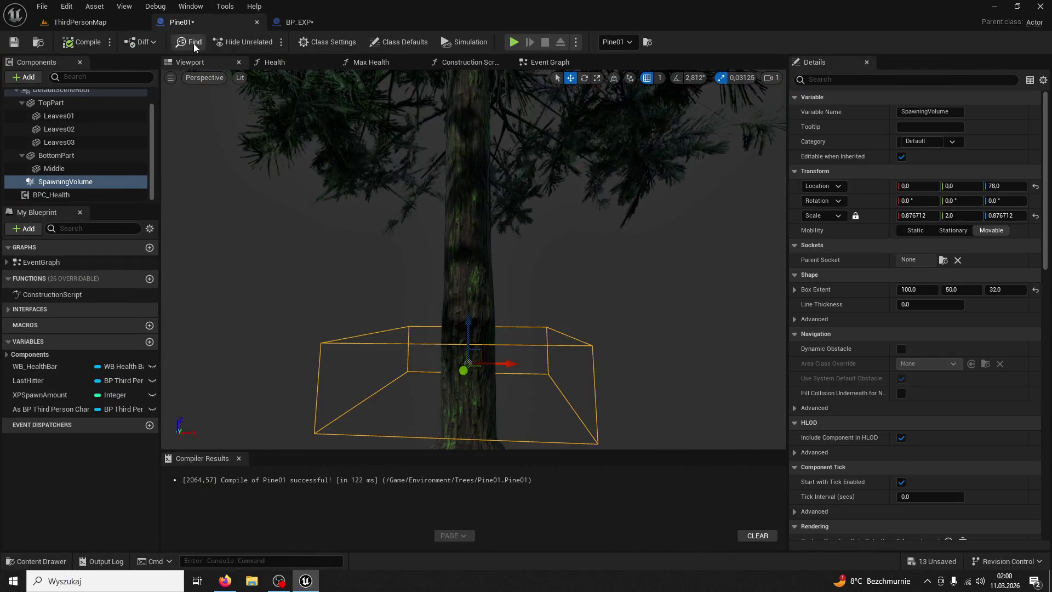
pyautogui.click(299, 21)
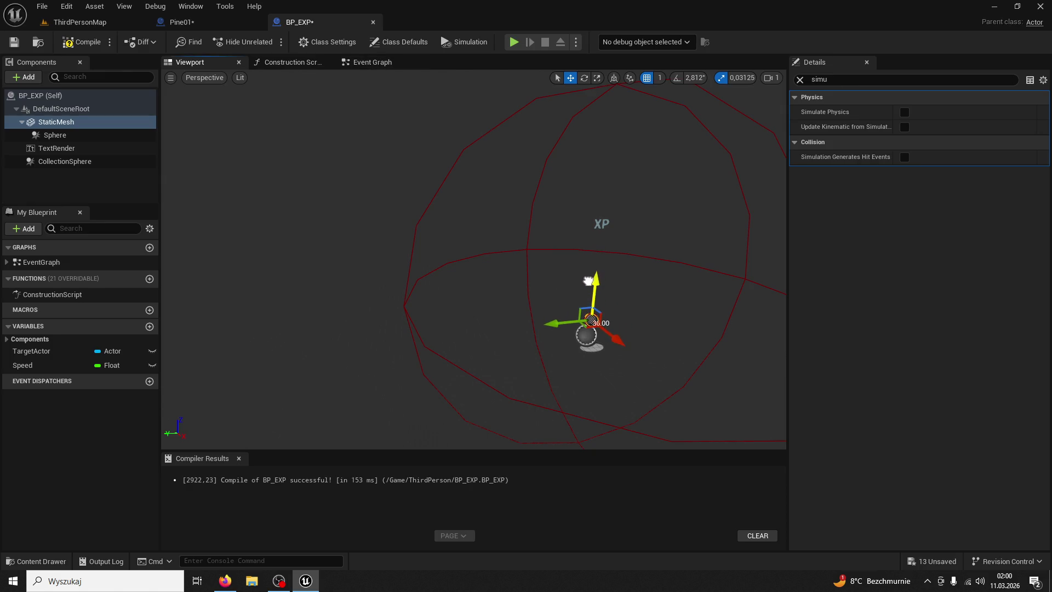
pyautogui.hotkey('ctrl', 'z')
pyautogui.click(602, 229)
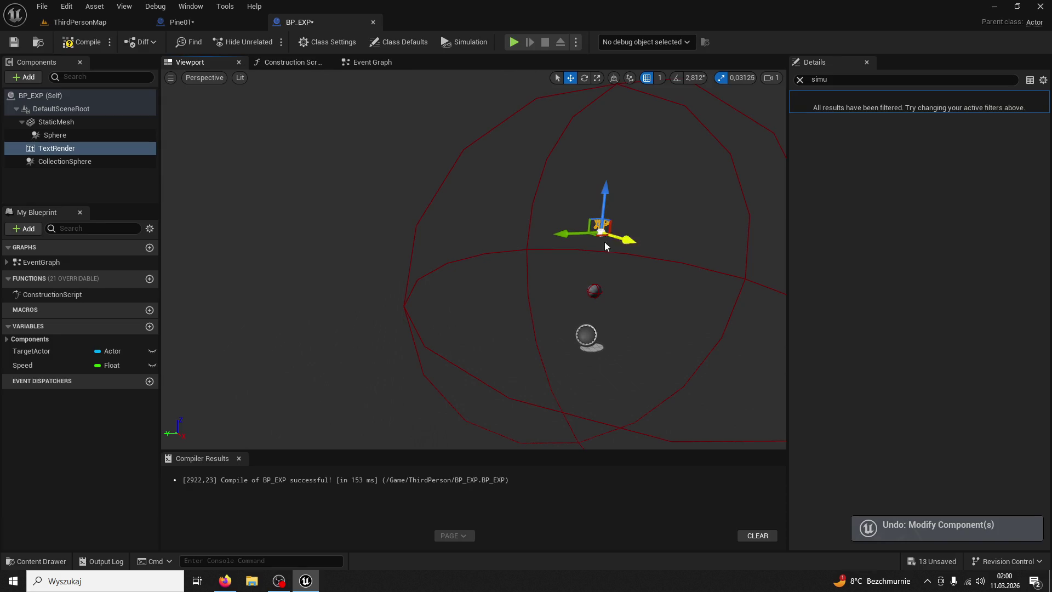
pyautogui.moveTo(603, 190); pyautogui.dragTo(600, 236)
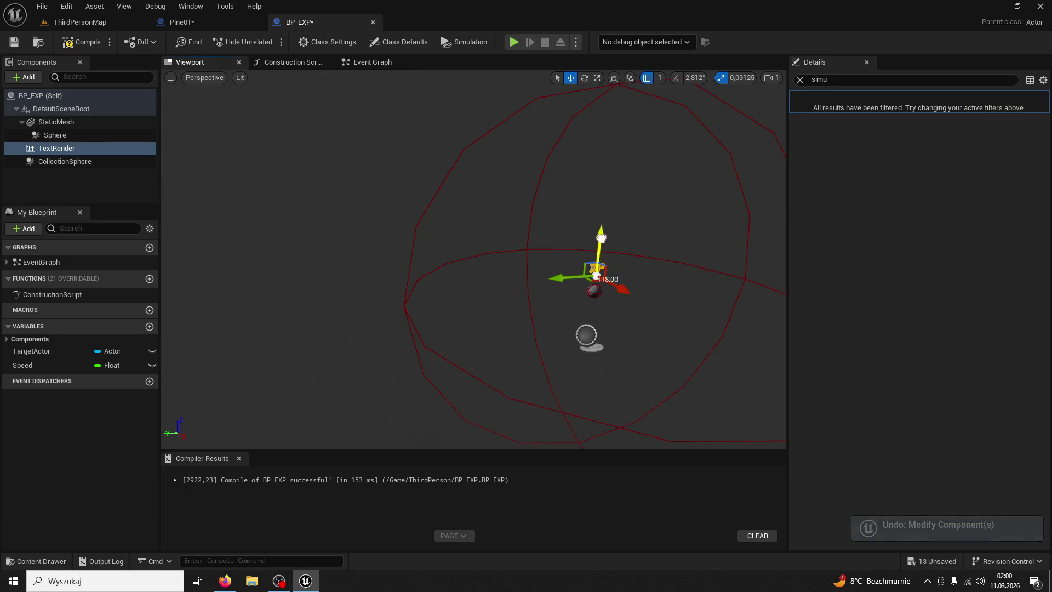
pyautogui.click(594, 279)
pyautogui.click(596, 266)
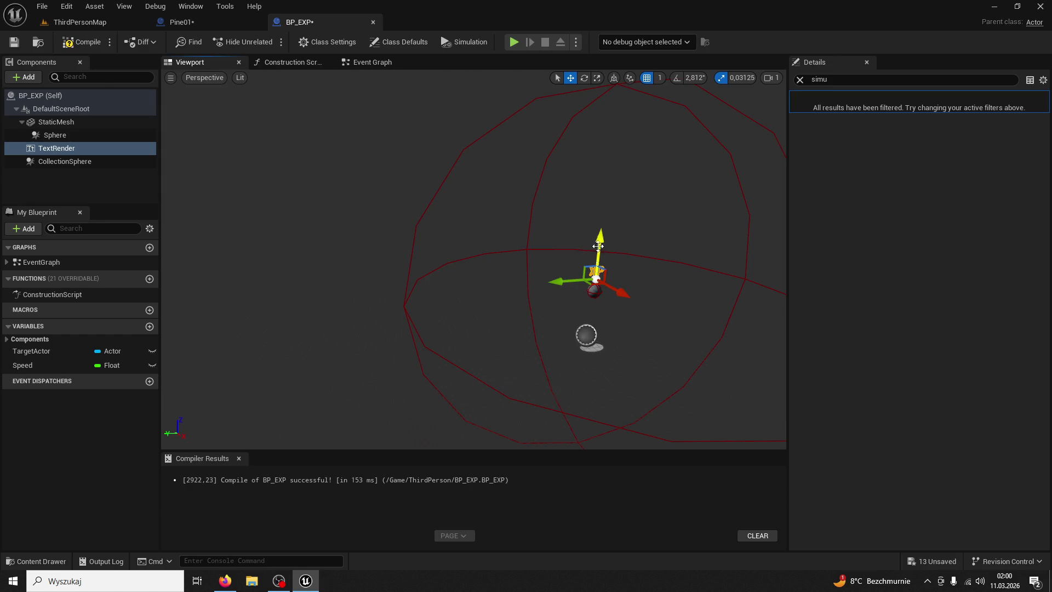
pyautogui.click(591, 291)
pyautogui.click(598, 273)
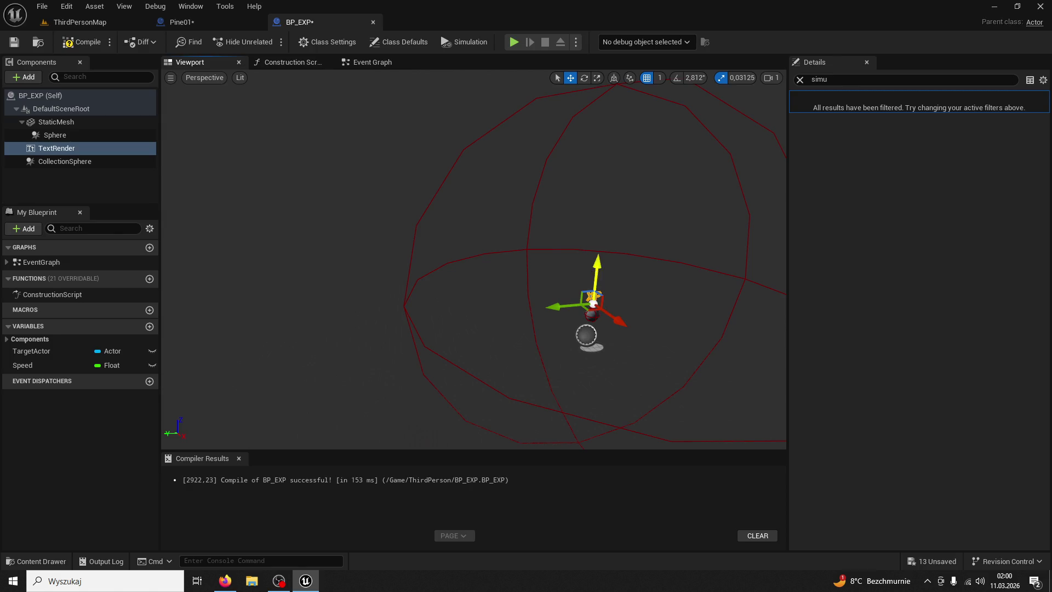
# - Play-test again, running the character through the orbs until it reaches level 2
pyautogui.click(73, 23)
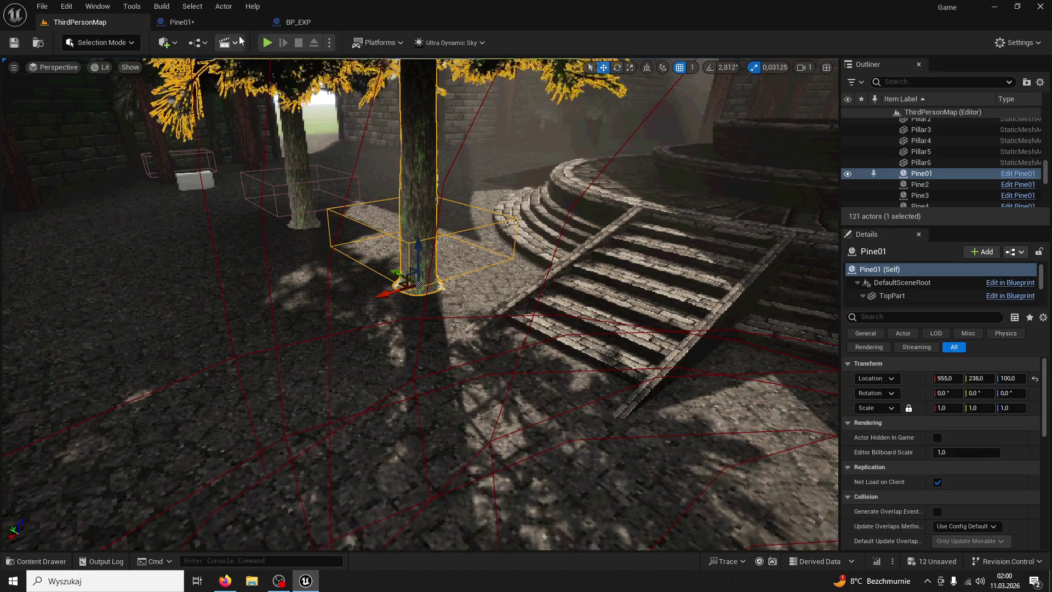
pyautogui.click(268, 42)
pyautogui.press('w')
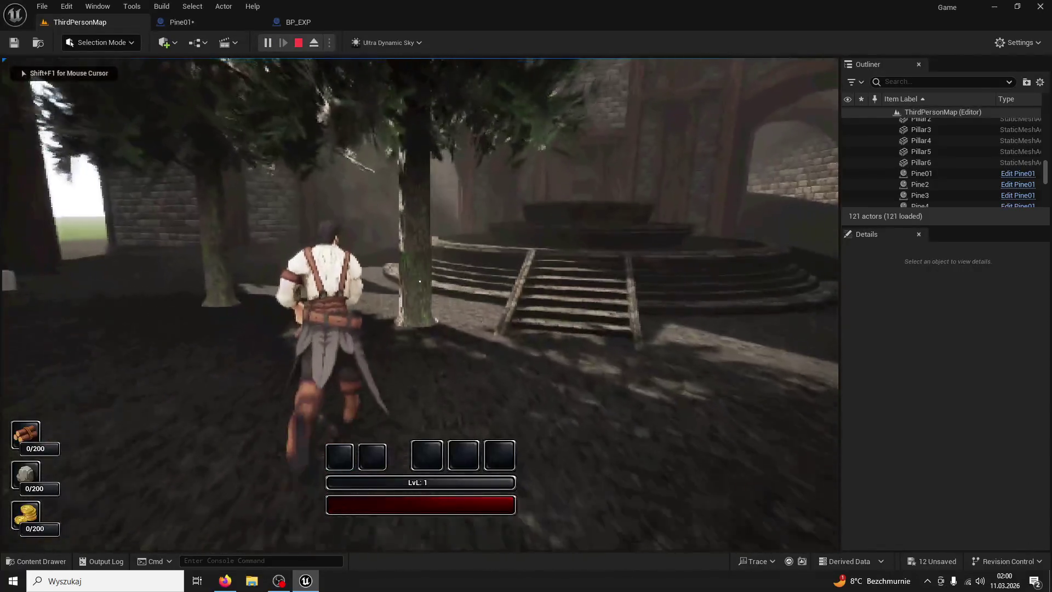
pyautogui.press('w')
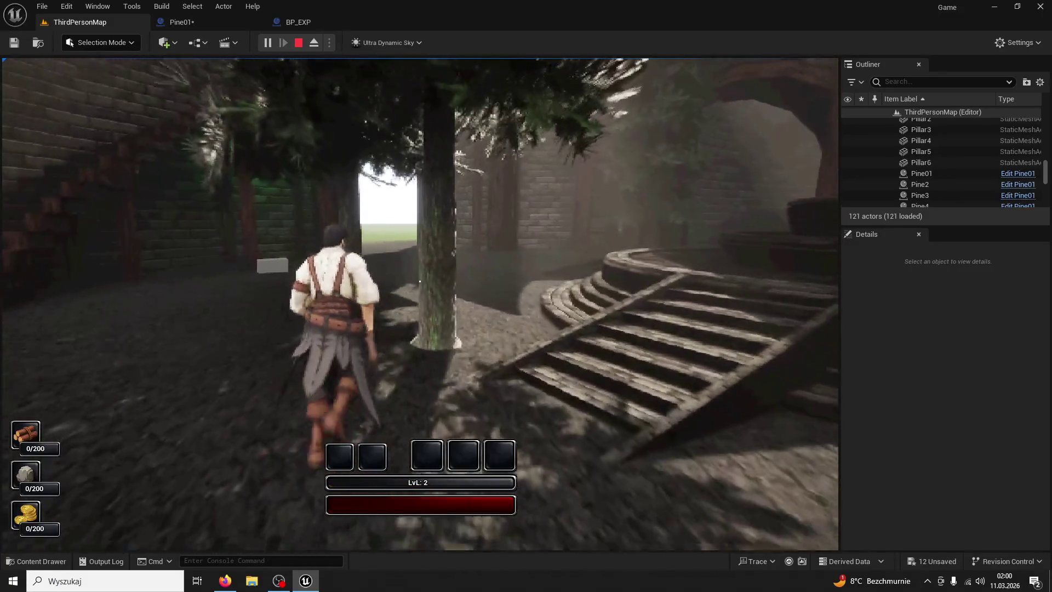
pyautogui.hotkey('shift', 'F1')
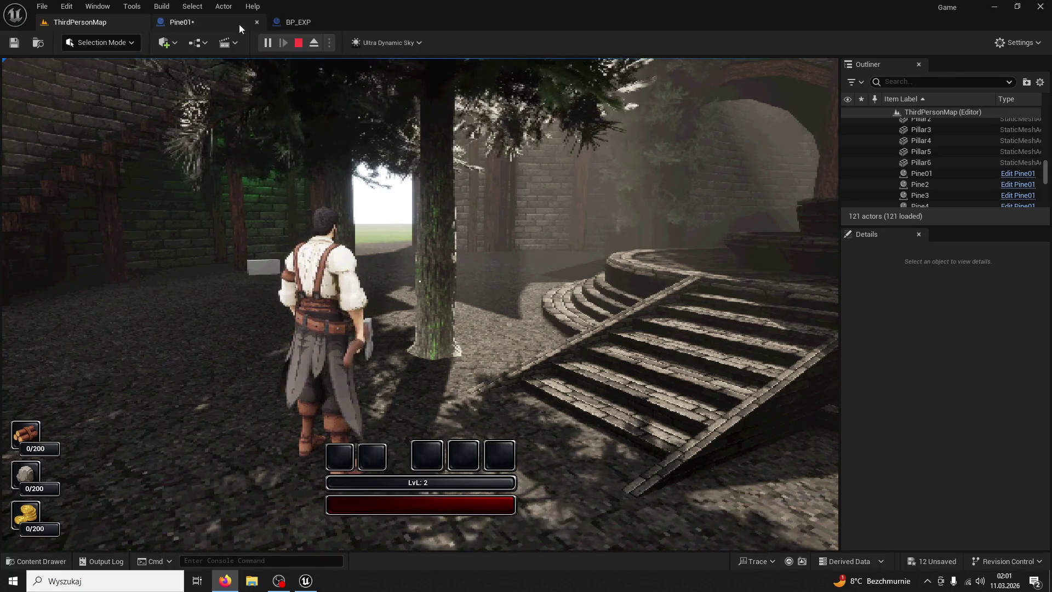
pyautogui.click(317, 22)
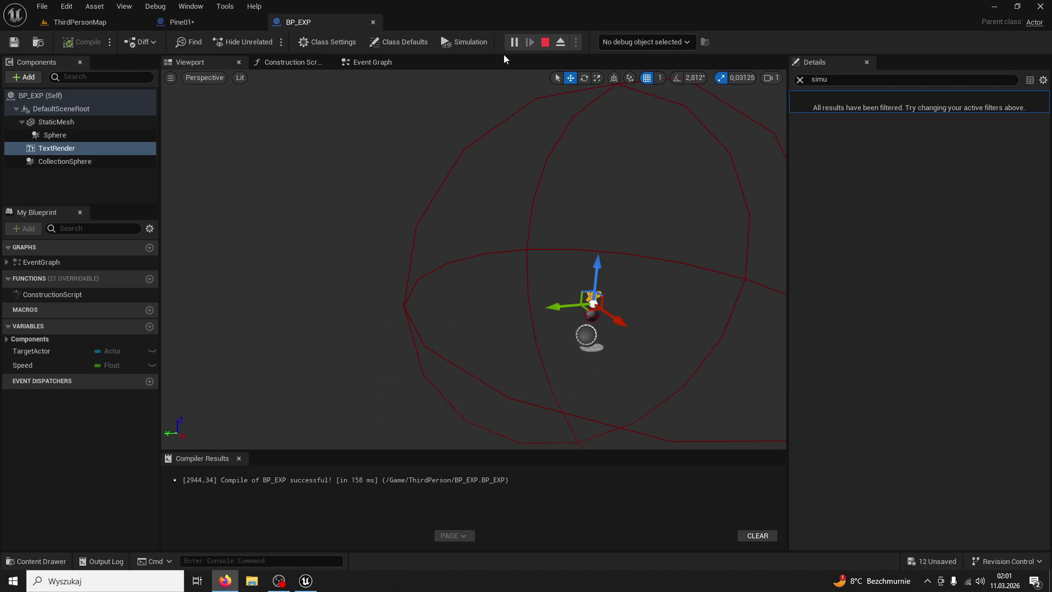
# - Stop simulating and review the PullTowardsTarget location and Add Actor Local Offset nodes
pyautogui.click(364, 62)
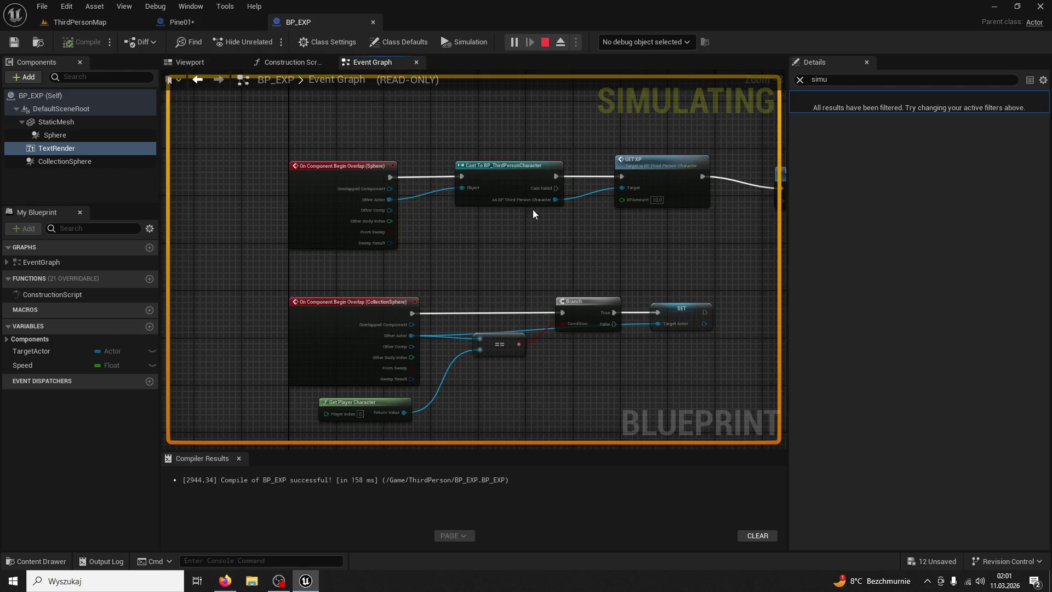
pyautogui.press('Escape')
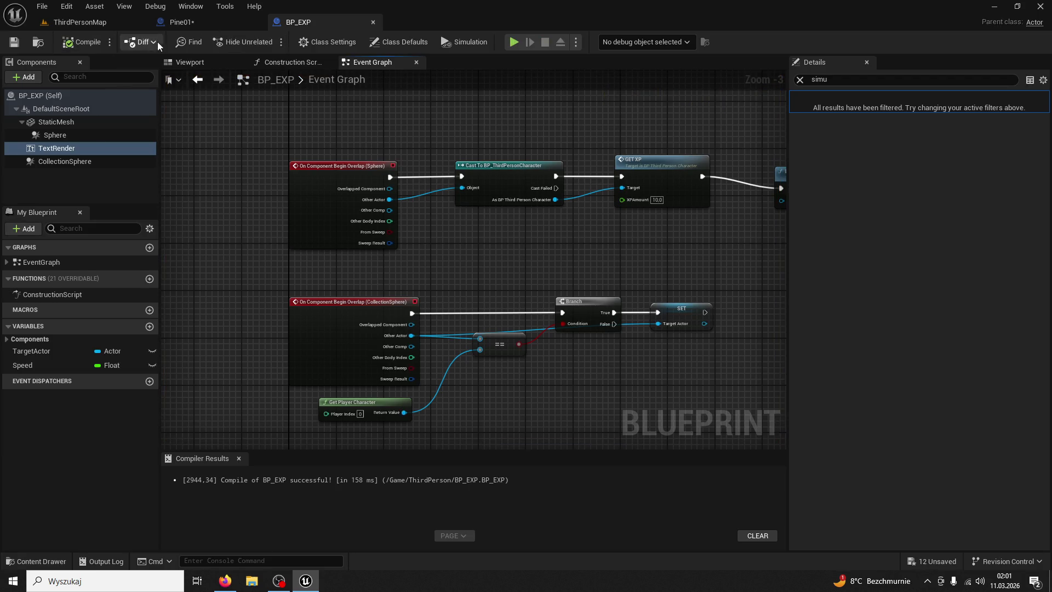
pyautogui.moveTo(426, 108)
pyautogui.mouseDown()
pyautogui.moveTo(404, 108)
pyautogui.moveTo(328, 219)
pyautogui.moveTo(308, 432)
pyautogui.moveTo(435, 332)
pyautogui.moveTo(456, 223)
pyautogui.moveTo(436, 258)
pyautogui.moveTo(563, 135)
pyautogui.mouseUp()
pyautogui.scroll(1, 521, 175)
pyautogui.moveTo(613, 135); pyautogui.dragTo(674, 122)
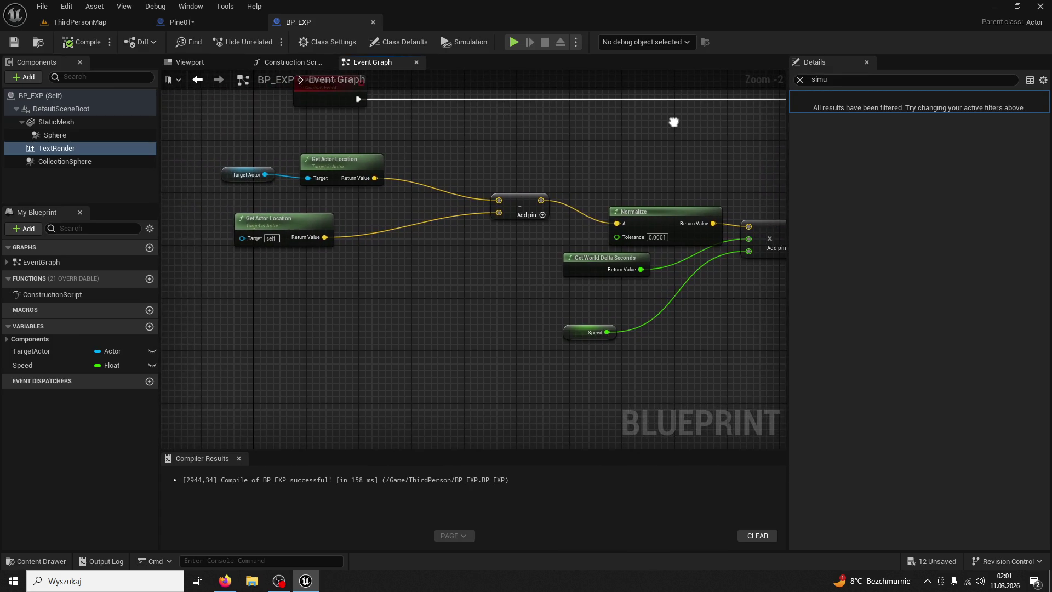
pyautogui.click(282, 226)
pyautogui.moveTo(420, 196); pyautogui.dragTo(390, 188)
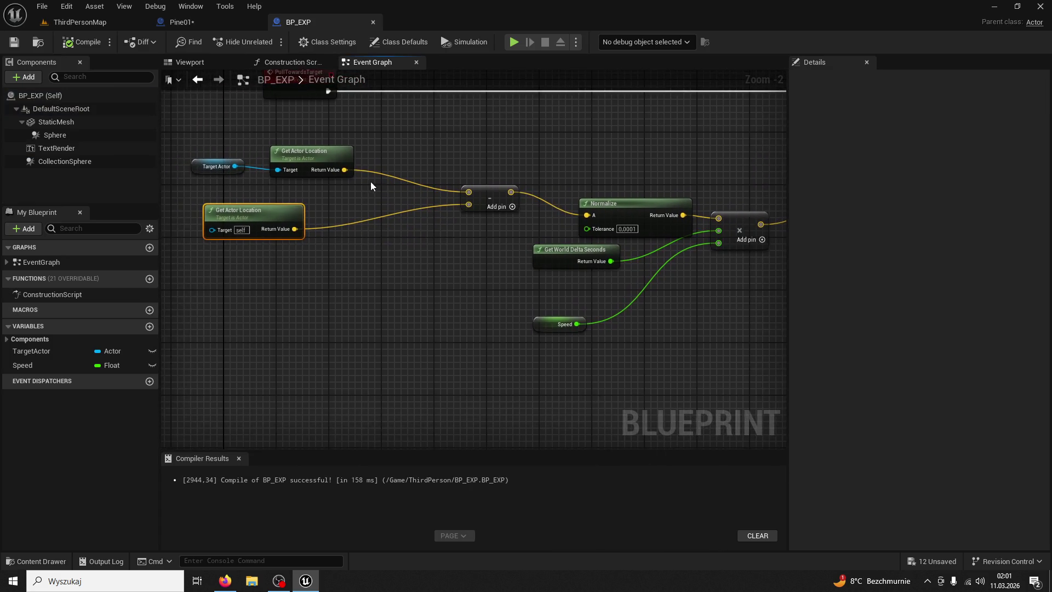
pyautogui.click(313, 155)
pyautogui.moveTo(476, 121)
pyautogui.mouseDown()
pyautogui.moveTo(321, 115)
pyautogui.moveTo(365, 142)
pyautogui.moveTo(286, 186)
pyautogui.mouseUp()
pyautogui.click(611, 195)
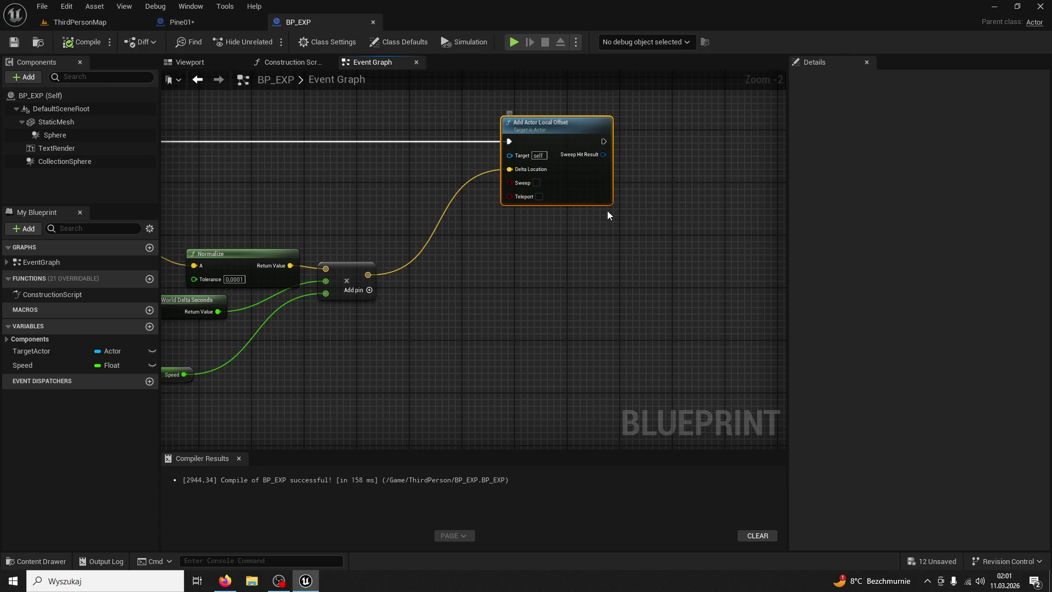
pyautogui.moveTo(546, 182)
pyautogui.mouseDown()
pyautogui.moveTo(632, 268)
pyautogui.moveTo(482, 199)
pyautogui.moveTo(488, 222)
pyautogui.moveTo(417, 215)
pyautogui.mouseUp()
pyautogui.click(359, 236)
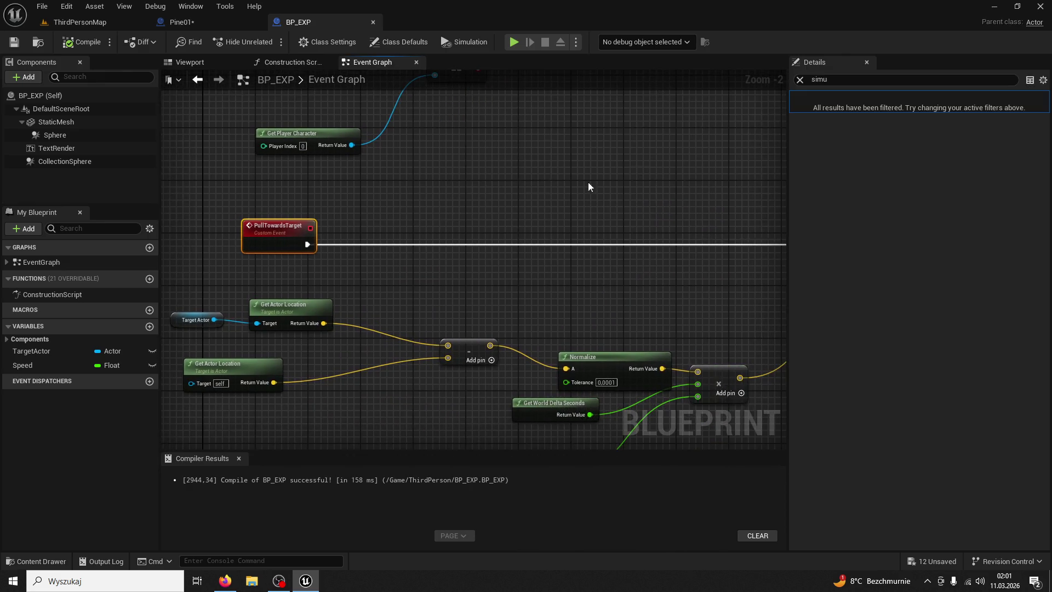
# - Clear the Details search filter and bring the Speed and Normalize nodes into view
pyautogui.click(799, 81)
pyautogui.scroll(-2, 553, 175)
pyautogui.moveTo(553, 176); pyautogui.dragTo(459, 150)
pyautogui.scroll(-1, 474, 206)
pyautogui.scroll(3, 475, 205)
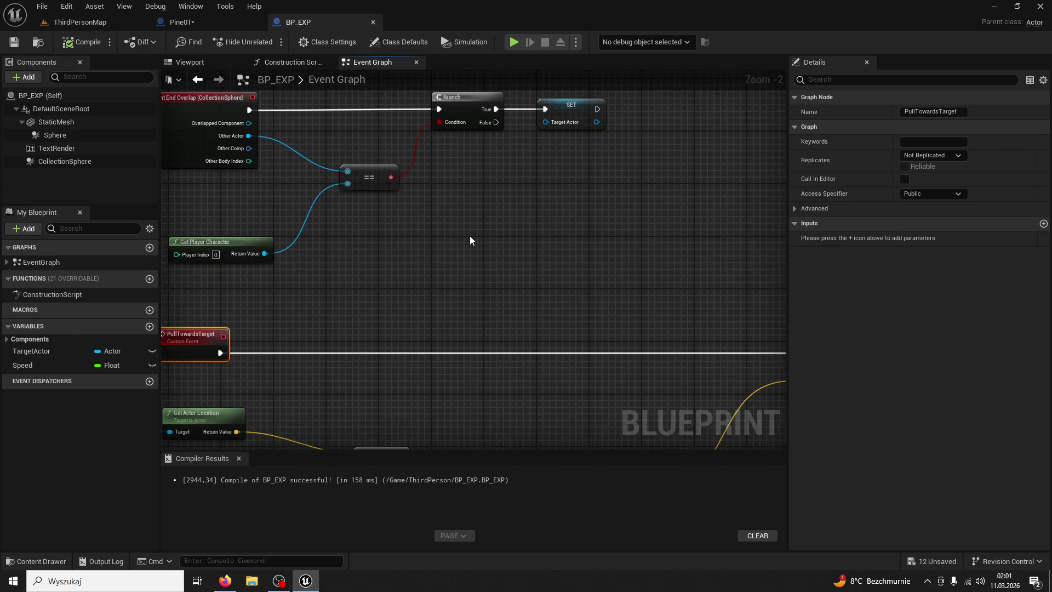
pyautogui.moveTo(371, 157); pyautogui.dragTo(371, 33)
pyautogui.moveTo(575, 159)
pyautogui.mouseDown()
pyautogui.moveTo(575, 66)
pyautogui.moveTo(652, 126)
pyautogui.mouseUp()
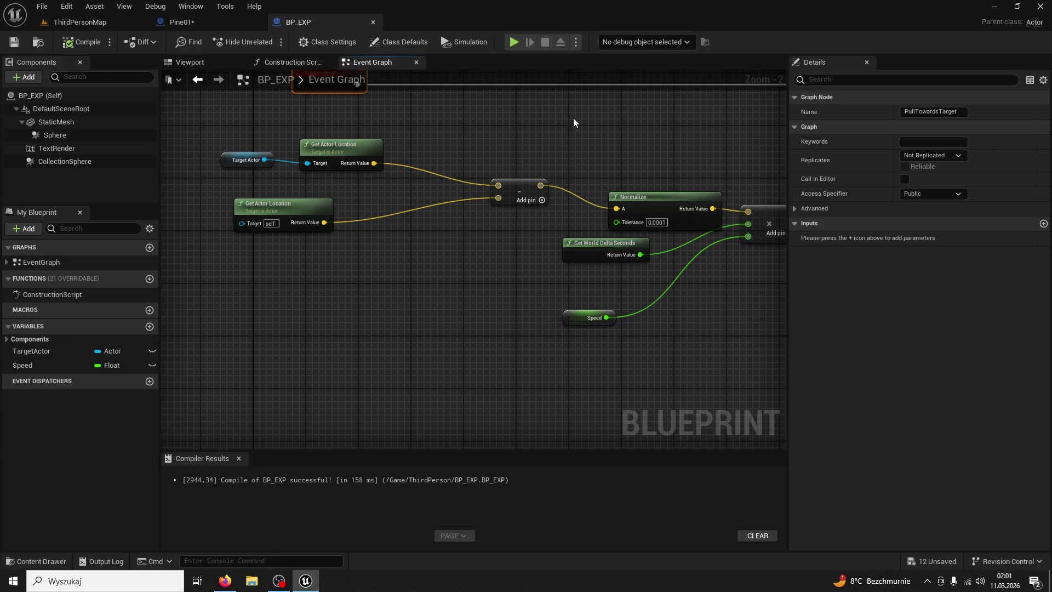
# - After a quick play-test, change the Speed variable's default value from 500 to 70
pyautogui.click(69, 29)
pyautogui.click(281, 37)
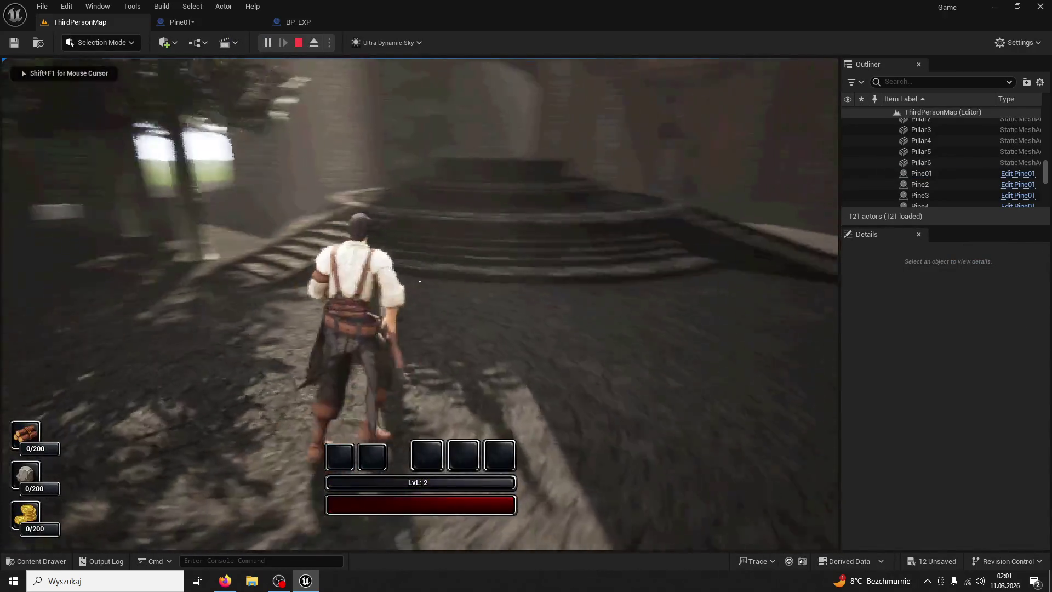
pyautogui.press('Escape')
pyautogui.click(301, 22)
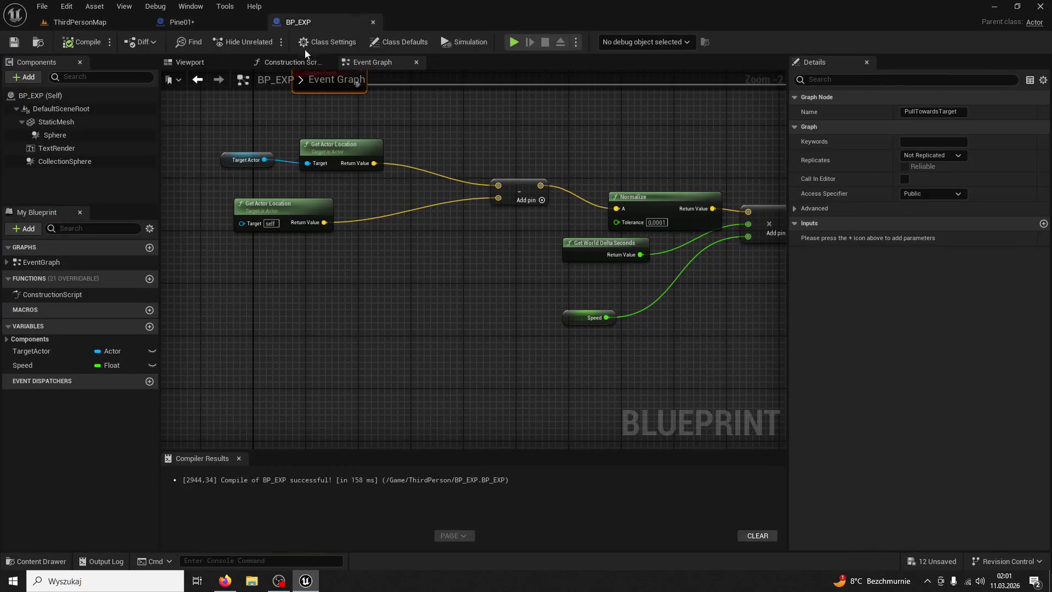
pyautogui.click(575, 317)
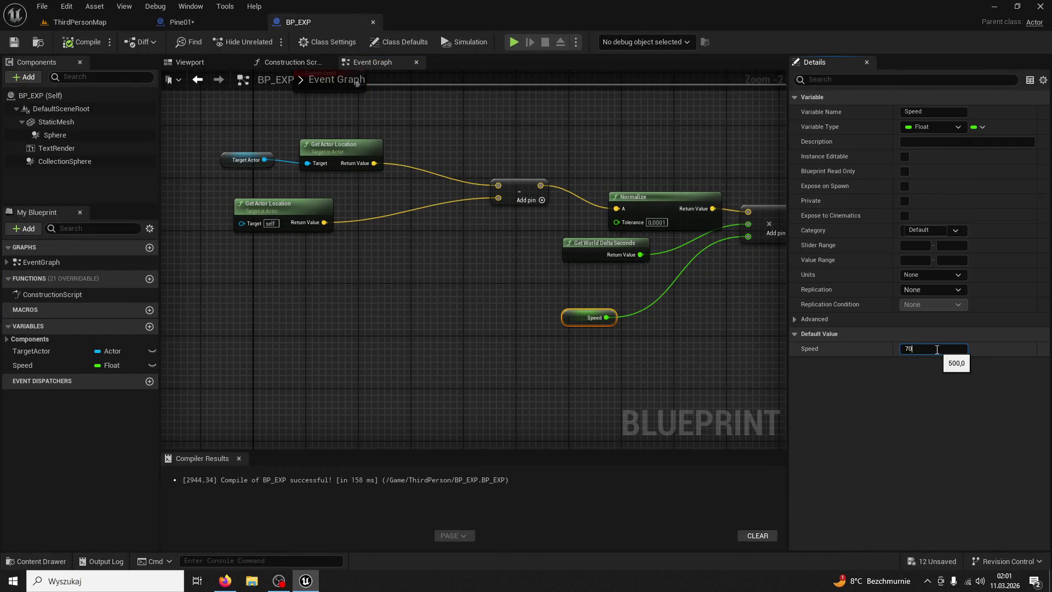
pyautogui.click(80, 22)
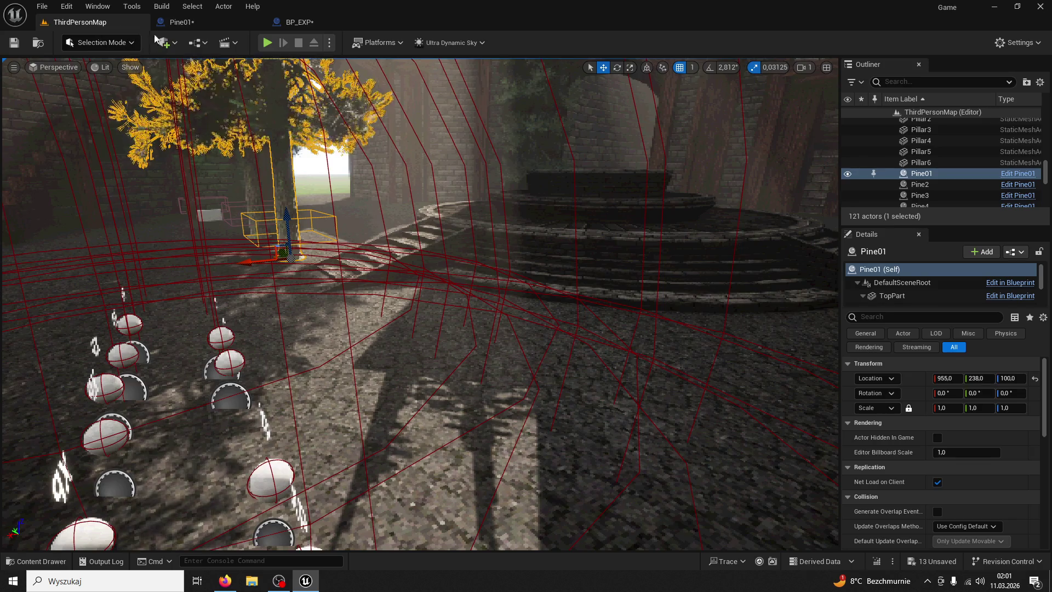
# - Play-test with the slower orbs and chop the pine tree three times for wood
pyautogui.click(268, 46)
pyautogui.press('w')
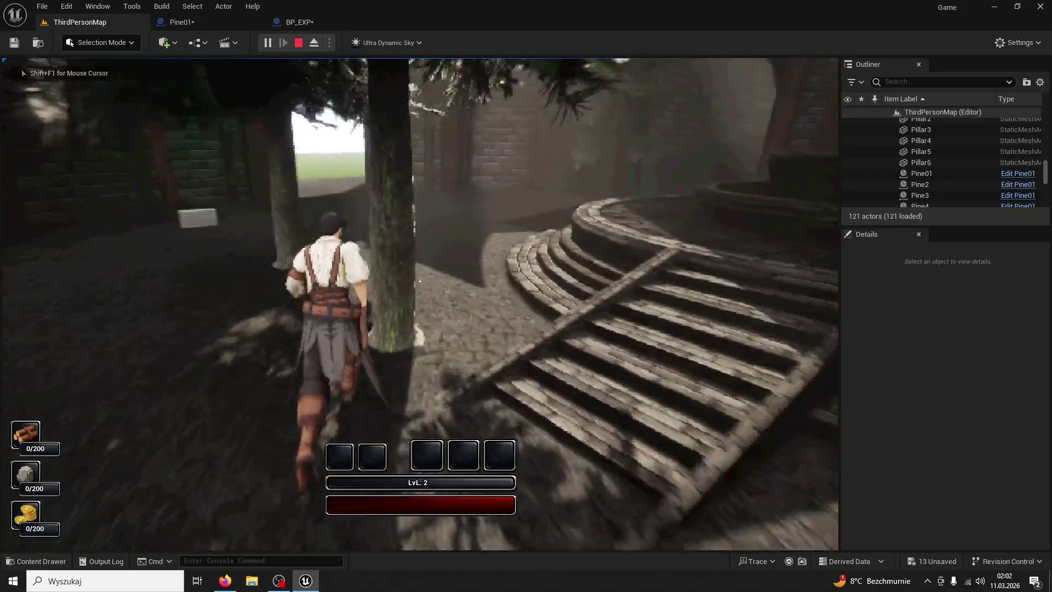
pyautogui.click(419, 281)
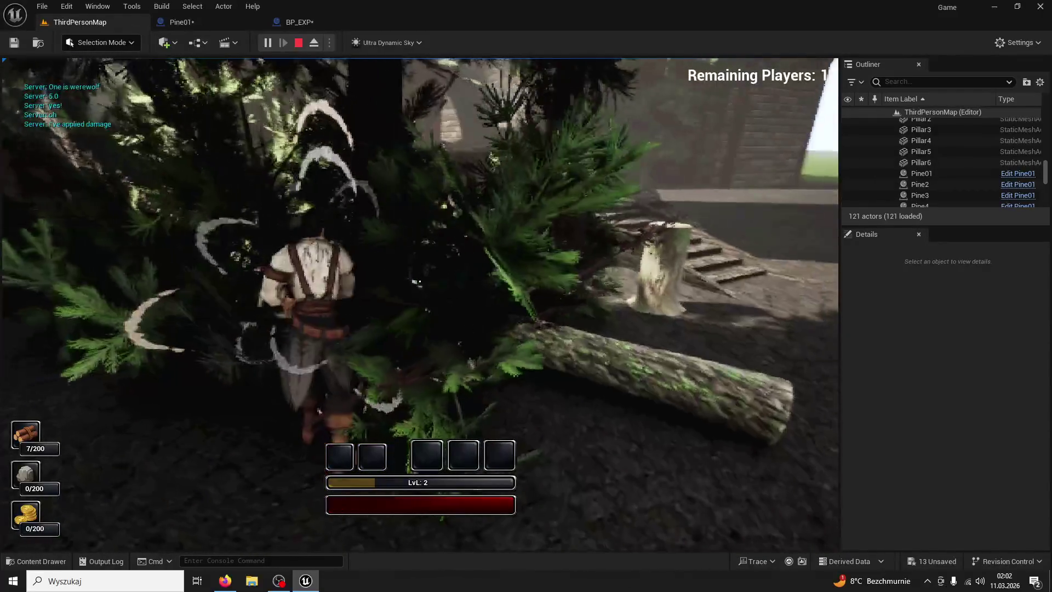
pyautogui.click(420, 281)
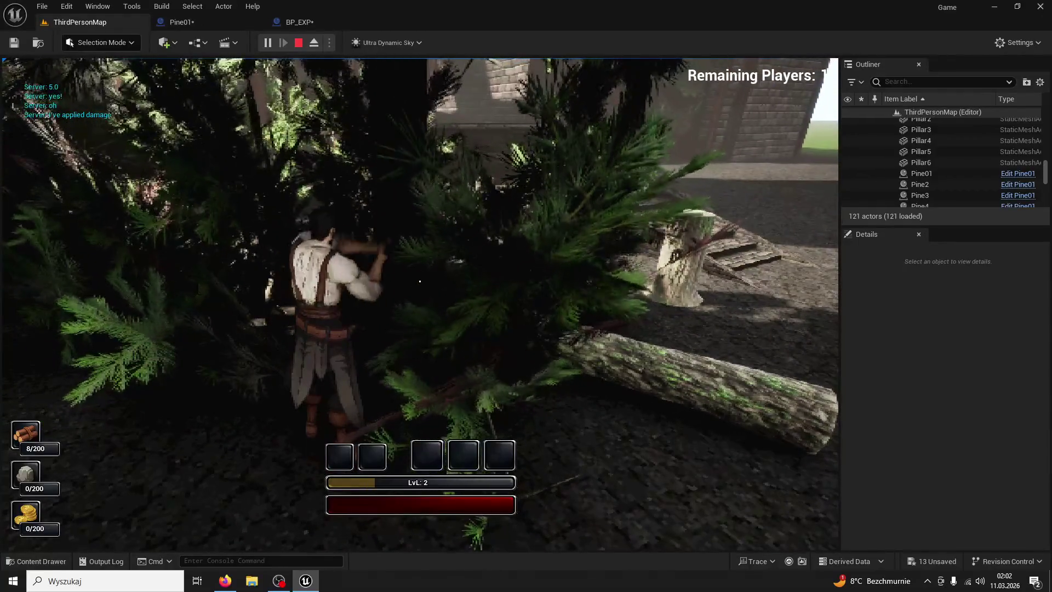
pyautogui.click(420, 281)
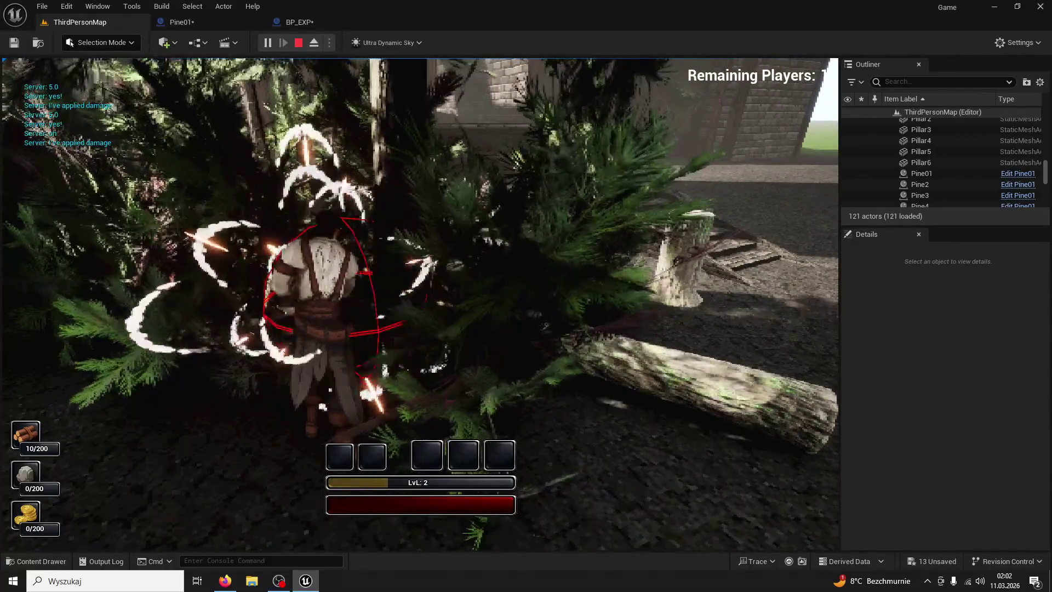
# - Run on toward the bushes, stop the session, and start a client play session with Alt+P
pyautogui.press('w')
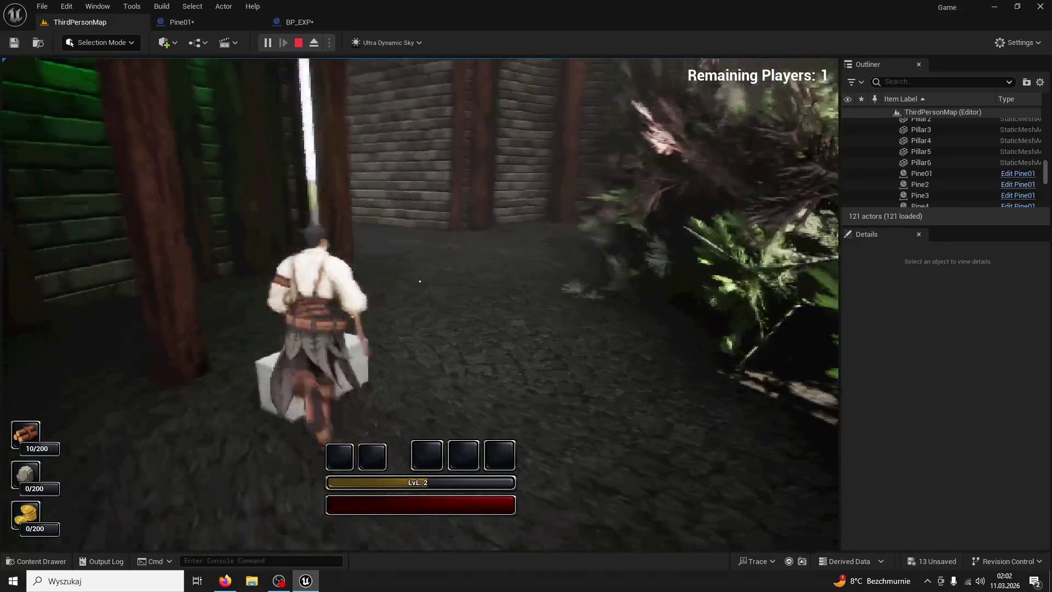
pyautogui.press('w')
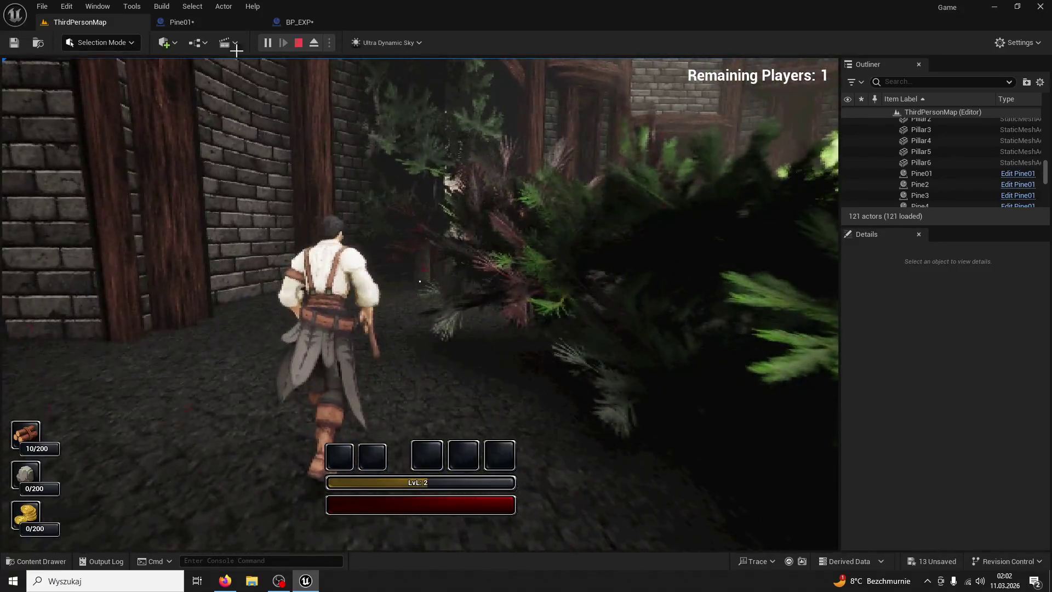
pyautogui.click(299, 43)
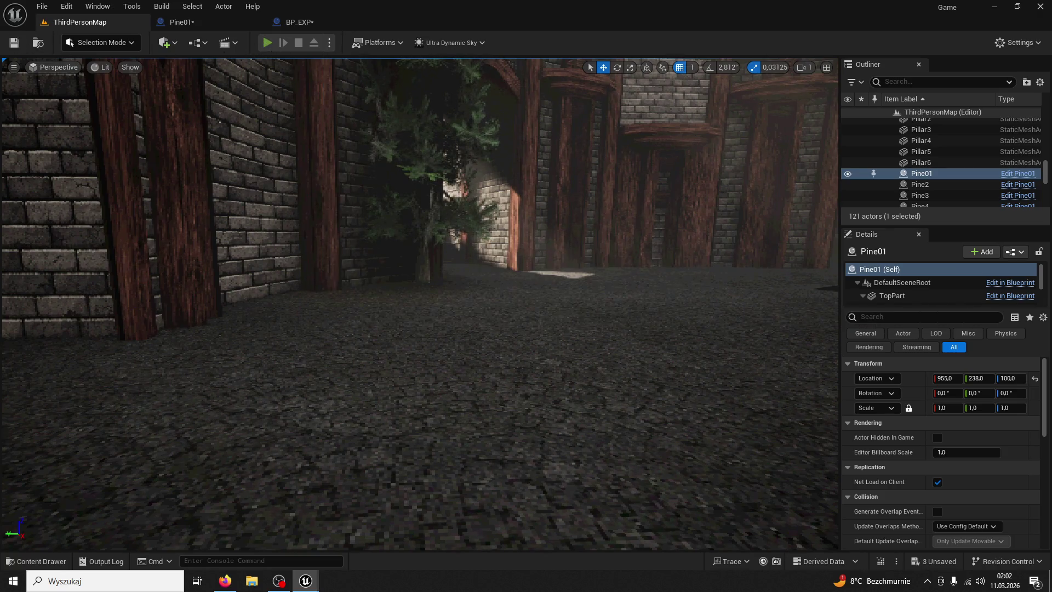
pyautogui.hotkey('alt', 'p')
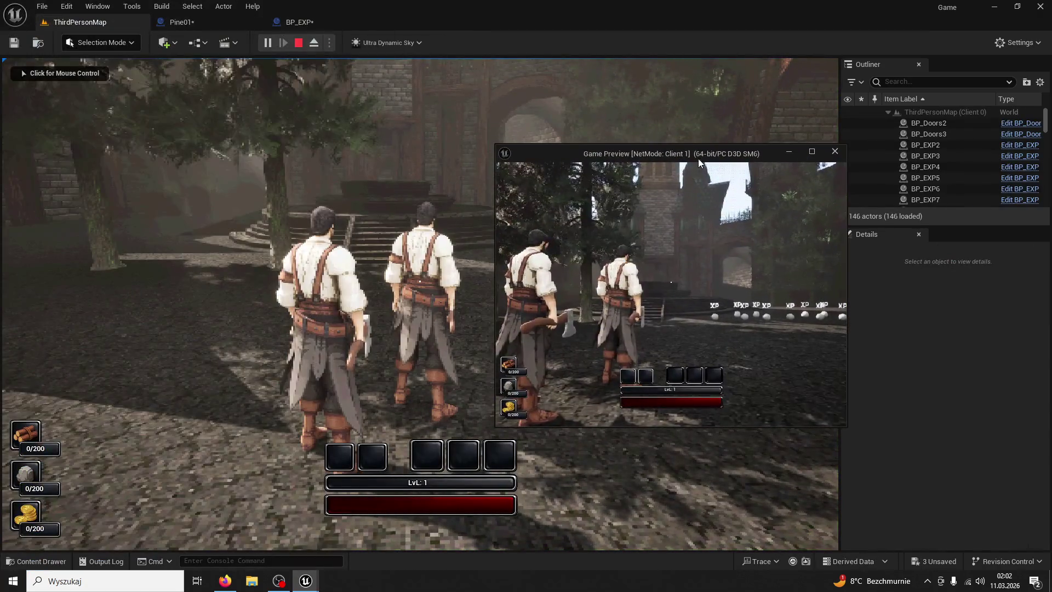
# - Run the client character toward the XP orbs, then stop the first two-player session
pyautogui.click(699, 165)
pyautogui.press('w')
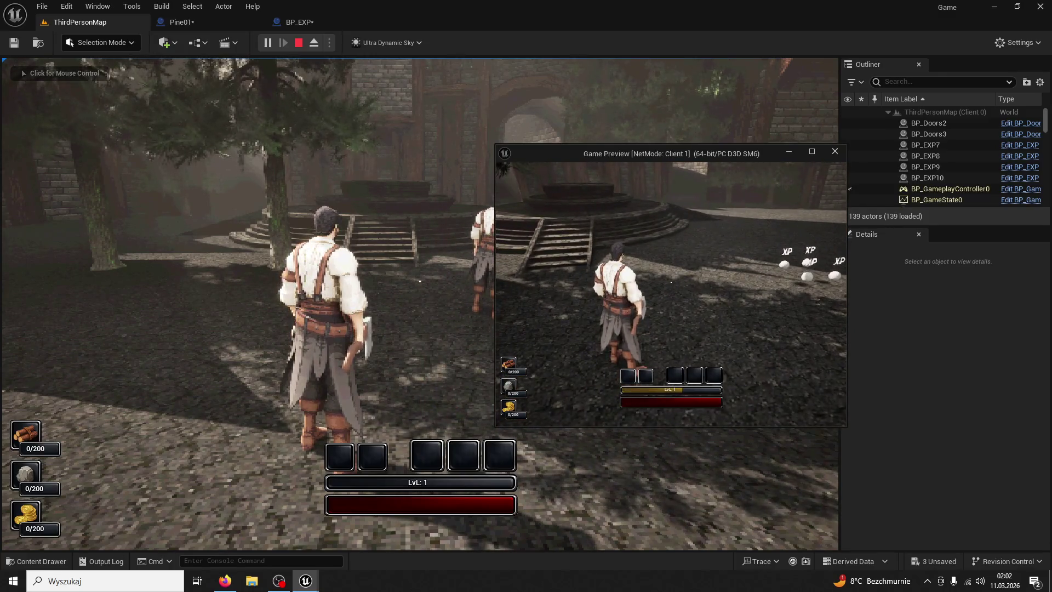
pyautogui.click(419, 282)
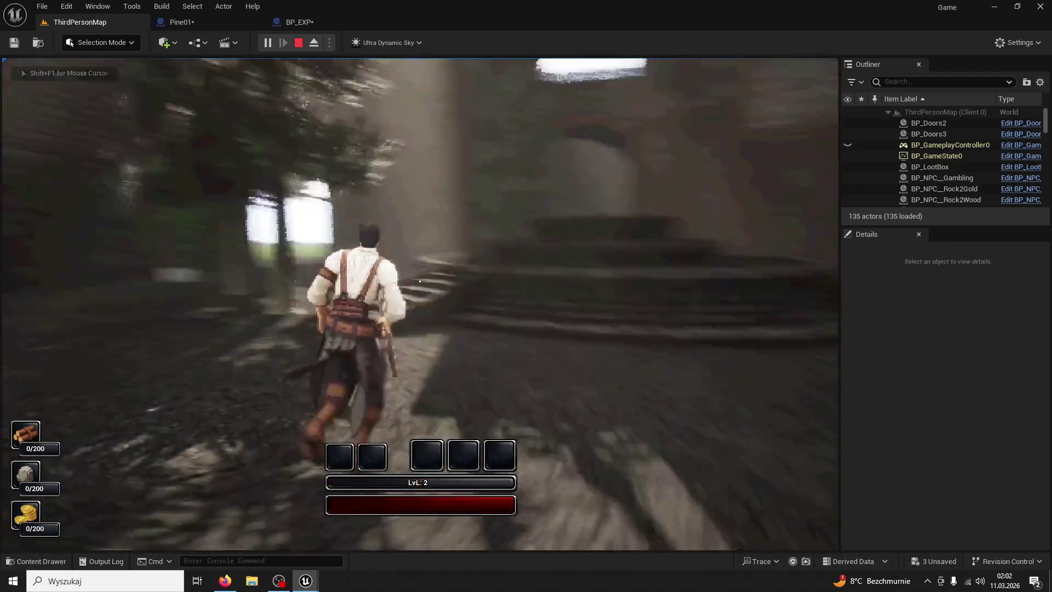
pyautogui.press('super')
pyautogui.moveTo(305, 581)
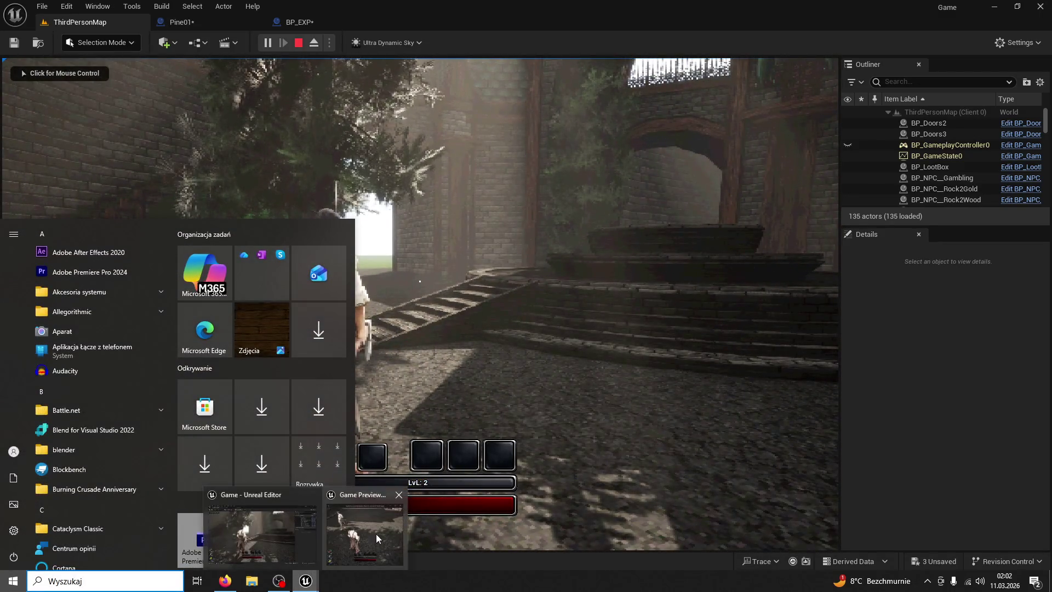
pyautogui.click(364, 529)
pyautogui.press('Escape')
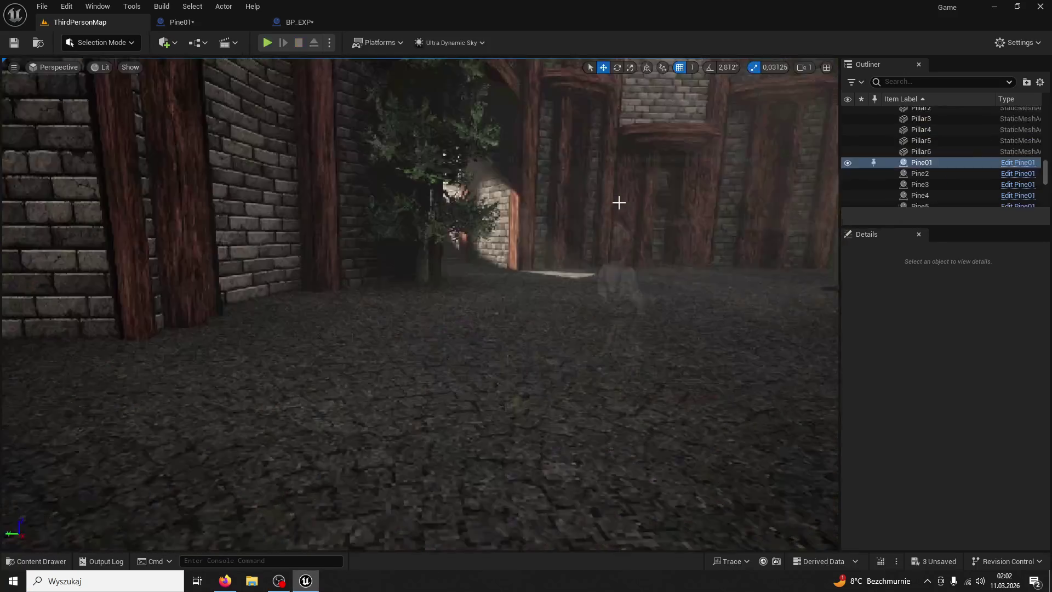
# - Restart the two-player session and run the main character toward the XP orbs
pyautogui.click(271, 43)
pyautogui.press('super')
pyautogui.click(623, 153)
pyautogui.press('super')
pyautogui.click(420, 281)
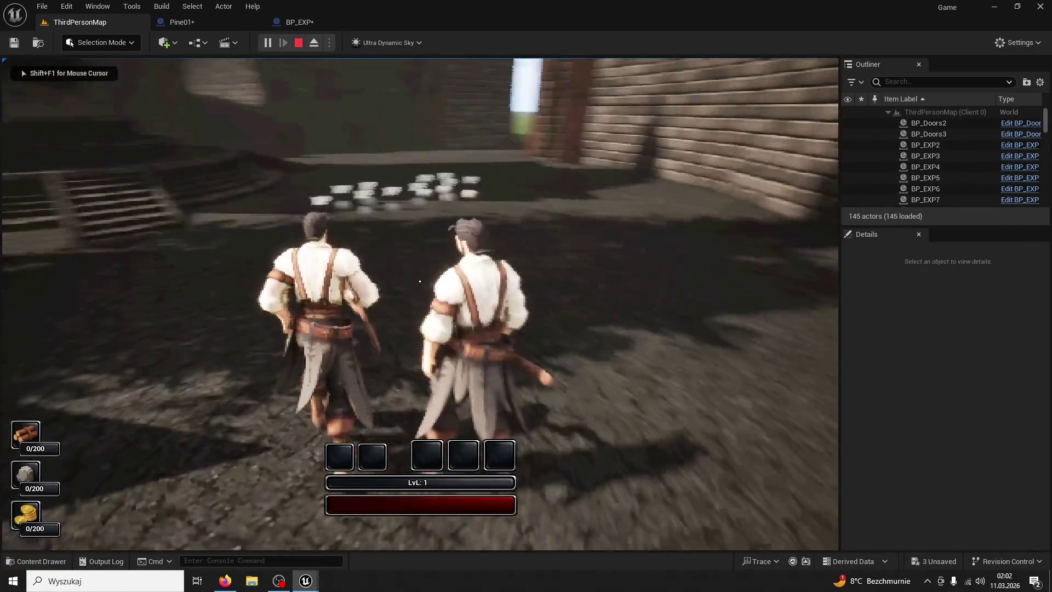
pyautogui.press('w')
pyautogui.press('super')
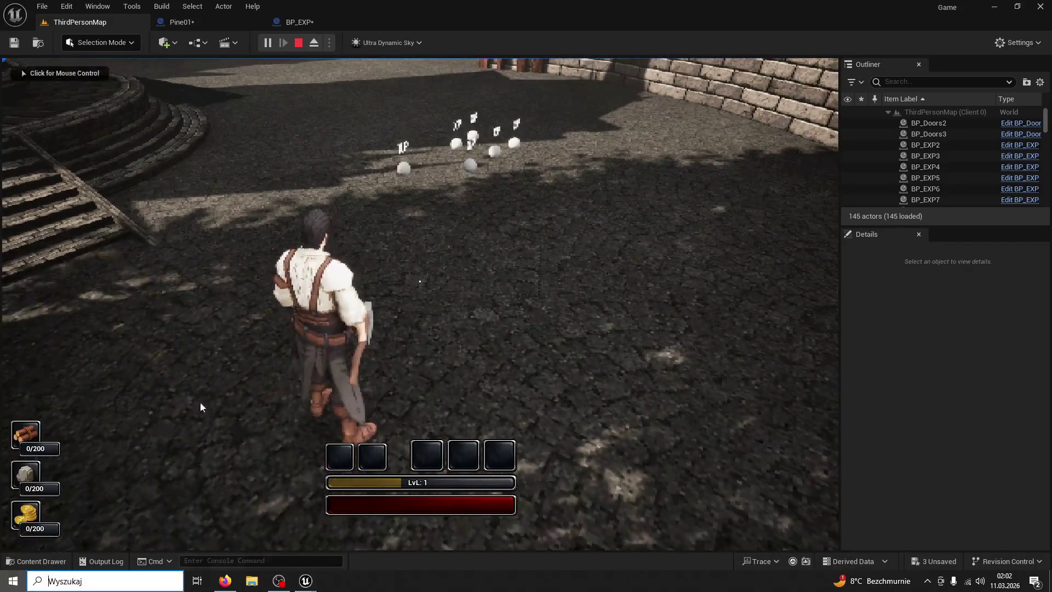
pyautogui.click(367, 552)
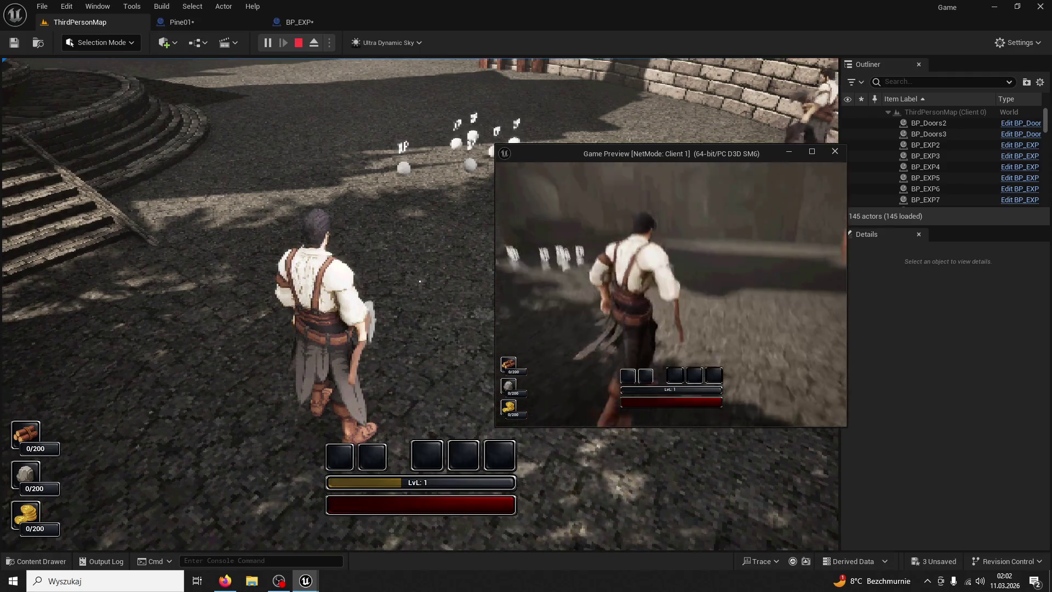
pyautogui.press('super')
# - Move the client preview to the lower right, walk the client through the orbs, and stop
pyautogui.moveTo(650, 154); pyautogui.dragTo(841, 233)
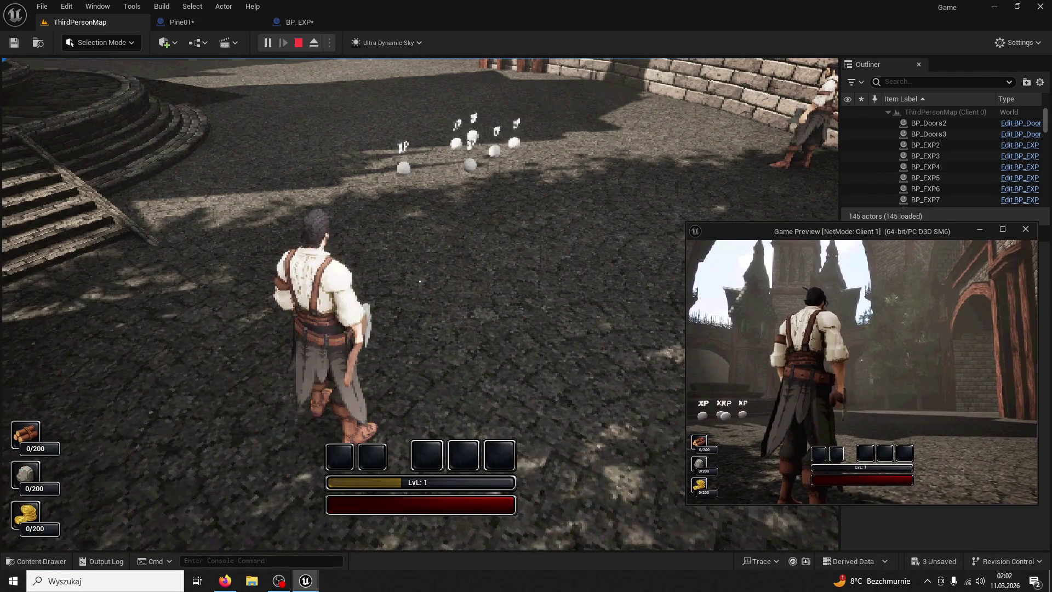
pyautogui.press('w')
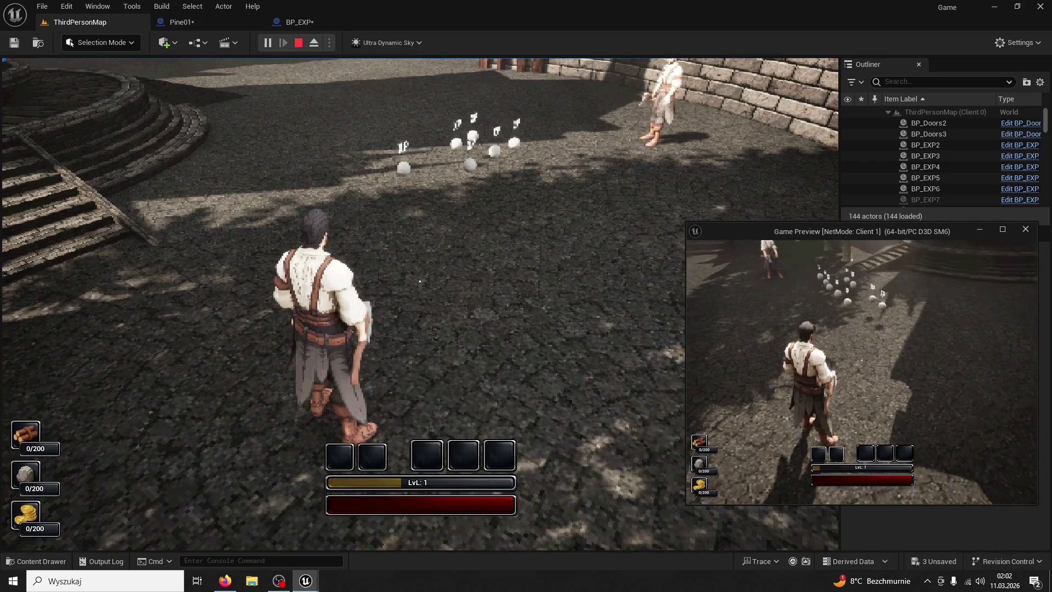
pyautogui.press('w')
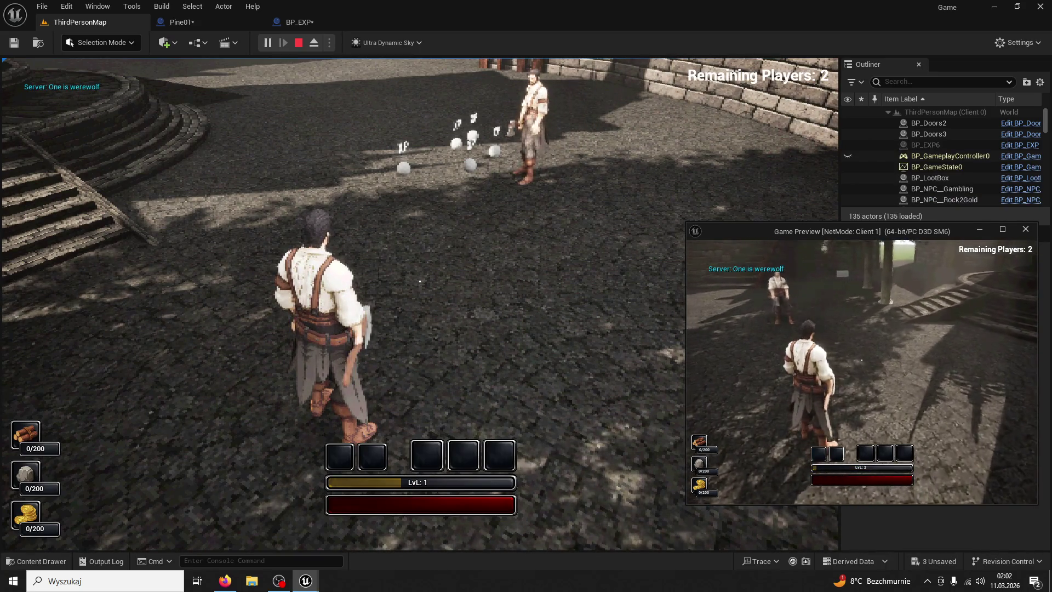
pyautogui.press('w')
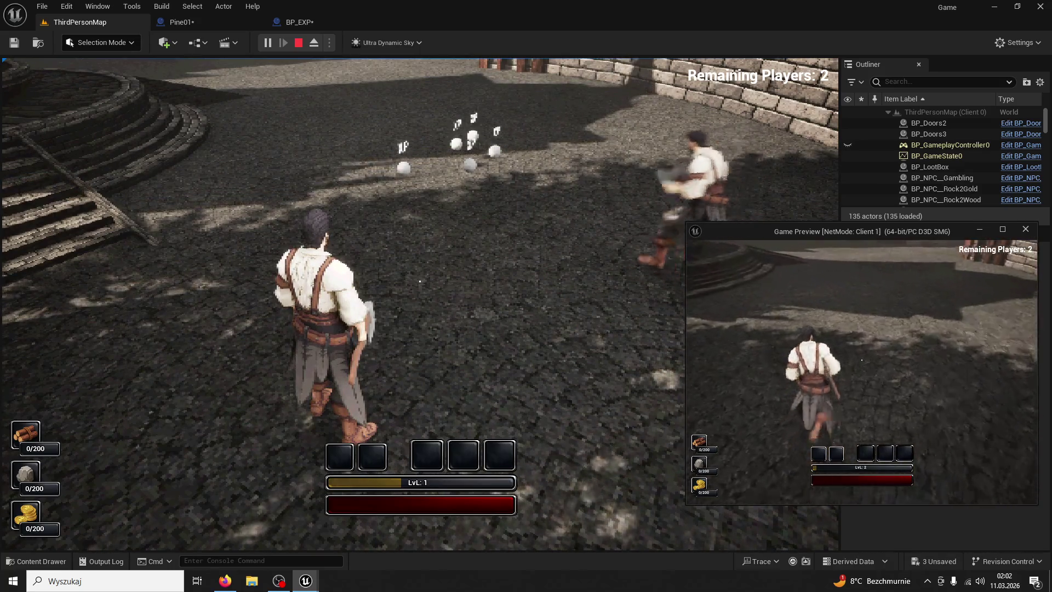
pyautogui.press('w')
pyautogui.press('w')
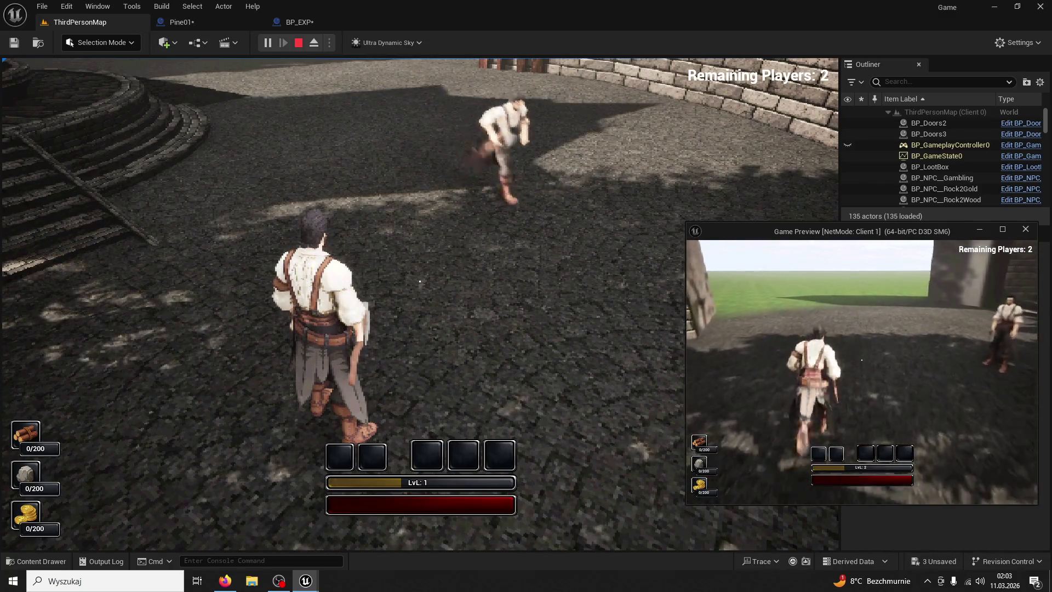
pyautogui.click(303, 46)
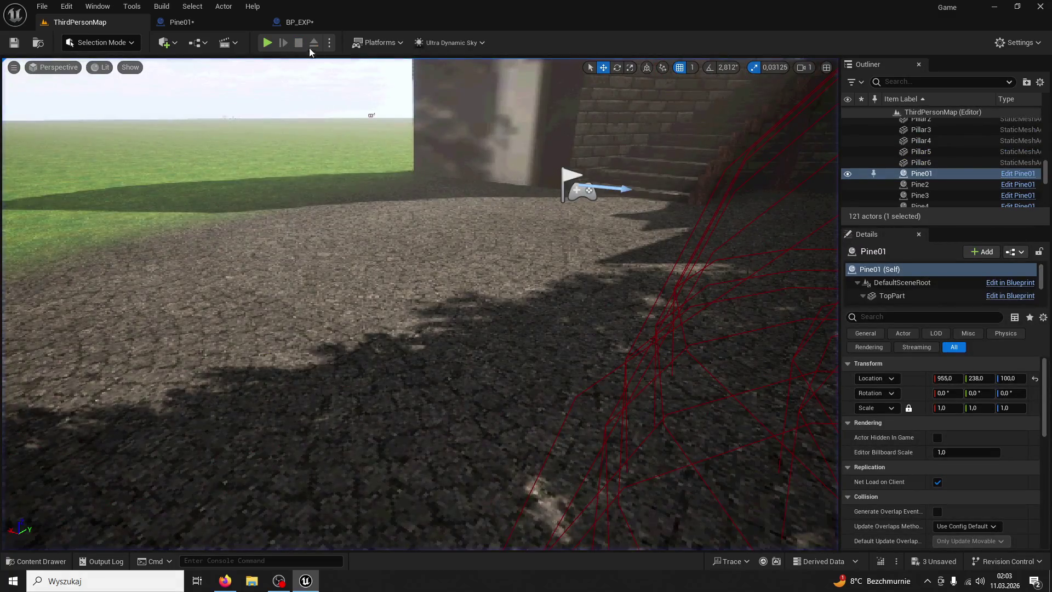
# - Check the Play options menu, start the client session, and move the preview window right
pyautogui.click(329, 43)
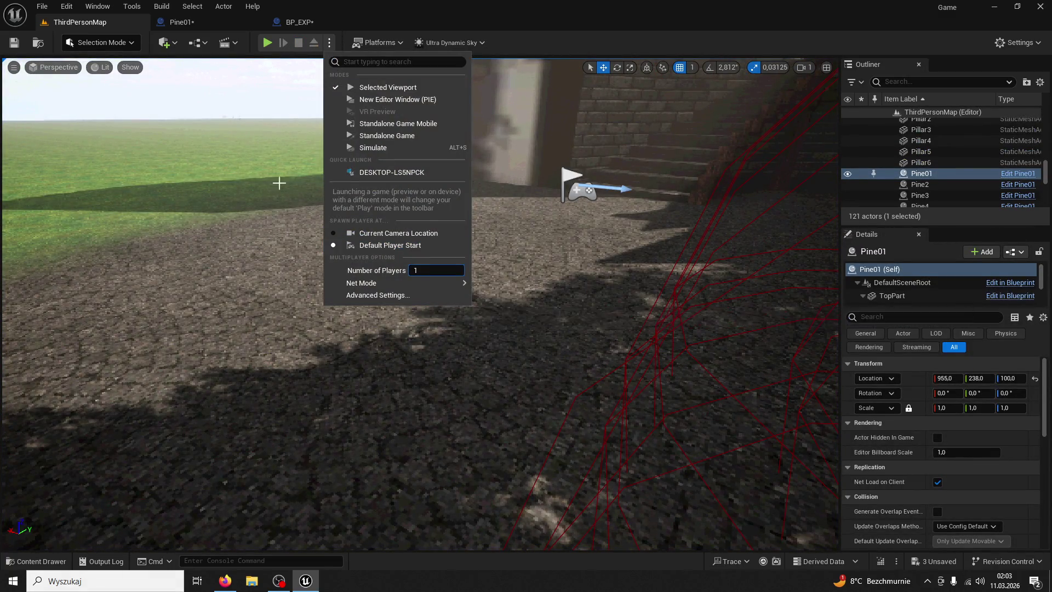
pyautogui.press('Escape')
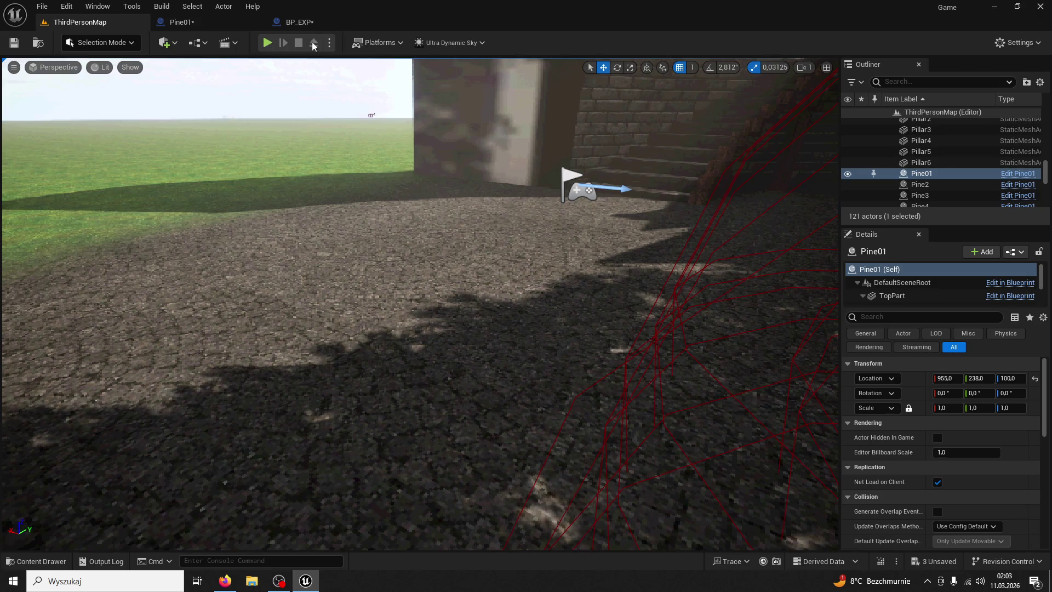
pyautogui.click(330, 42)
pyautogui.press('super')
pyautogui.press('super')
pyautogui.click(266, 44)
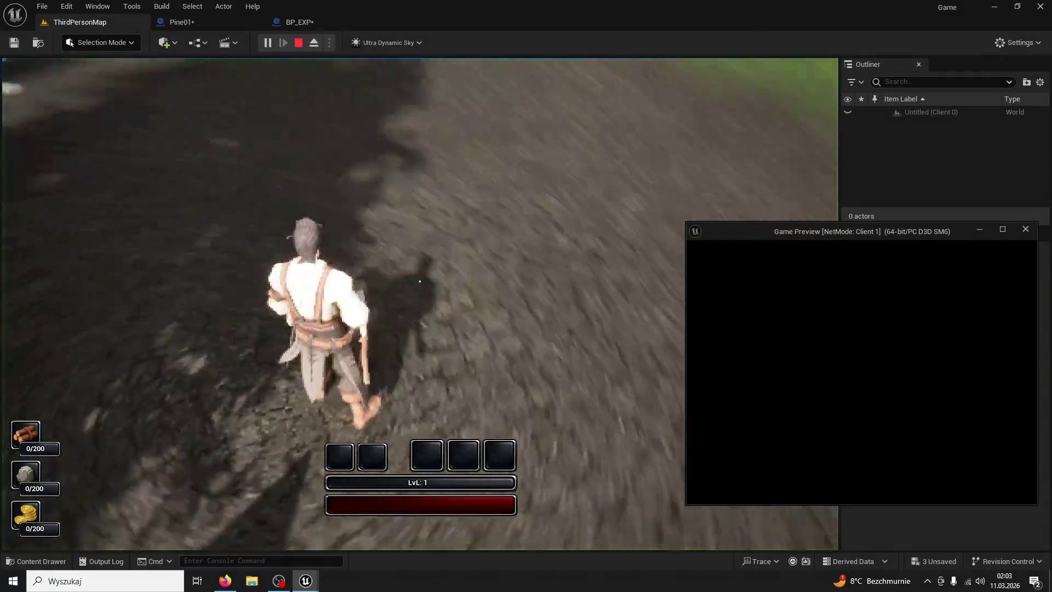
pyautogui.press('super')
pyautogui.press('super')
pyautogui.press('w')
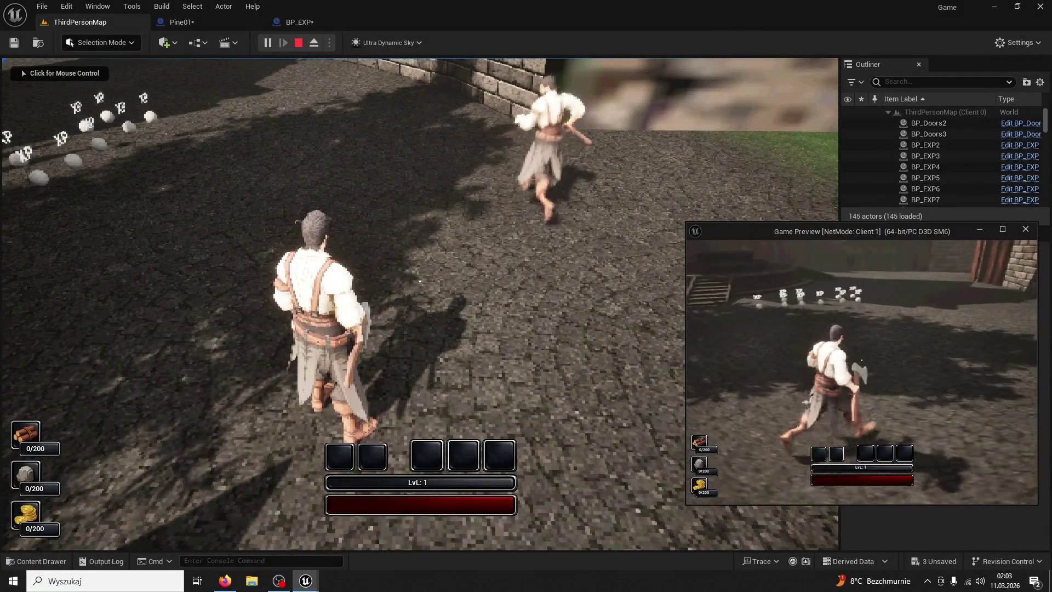
pyautogui.click(850, 353)
pyautogui.moveTo(732, 245)
pyautogui.mouseDown()
pyautogui.moveTo(945, 219)
pyautogui.moveTo(1051, 219)
pyautogui.mouseUp()
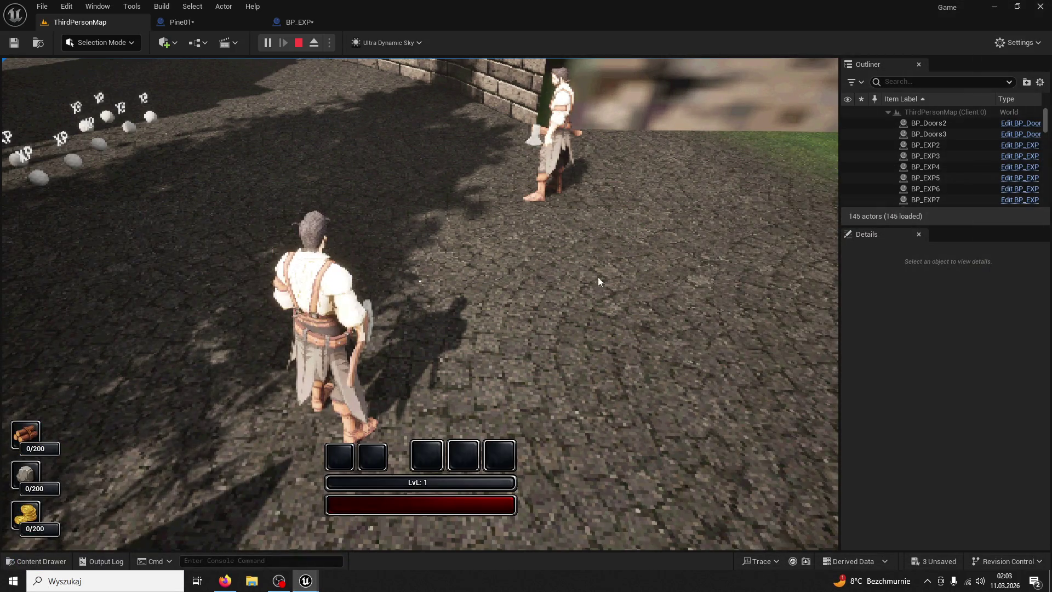
# - Run the level-2 character around the courtyard collecting the remaining XP orbs, then stop
pyautogui.press('w')
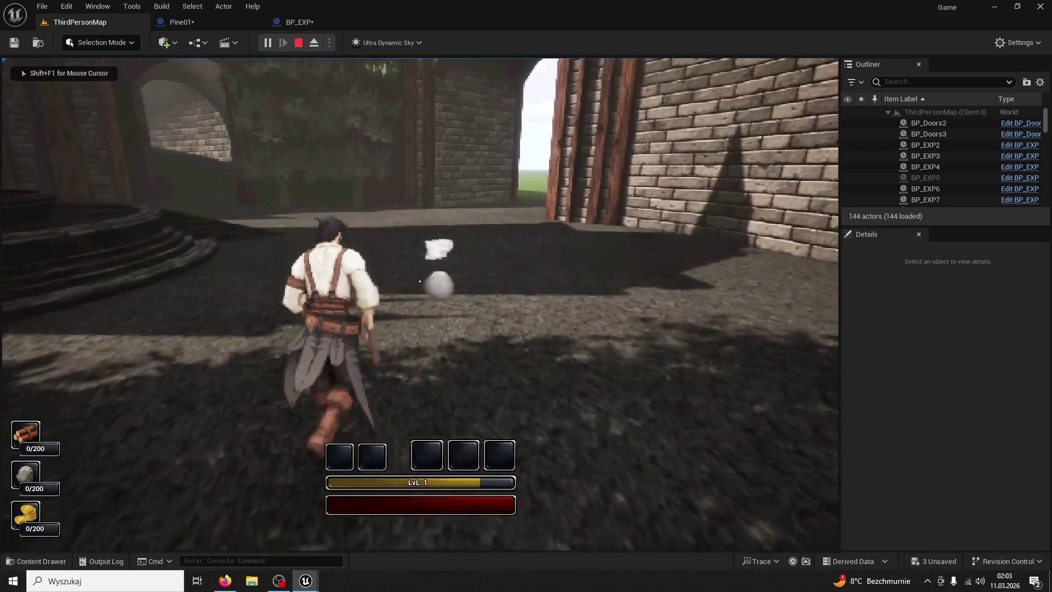
pyautogui.press('a')
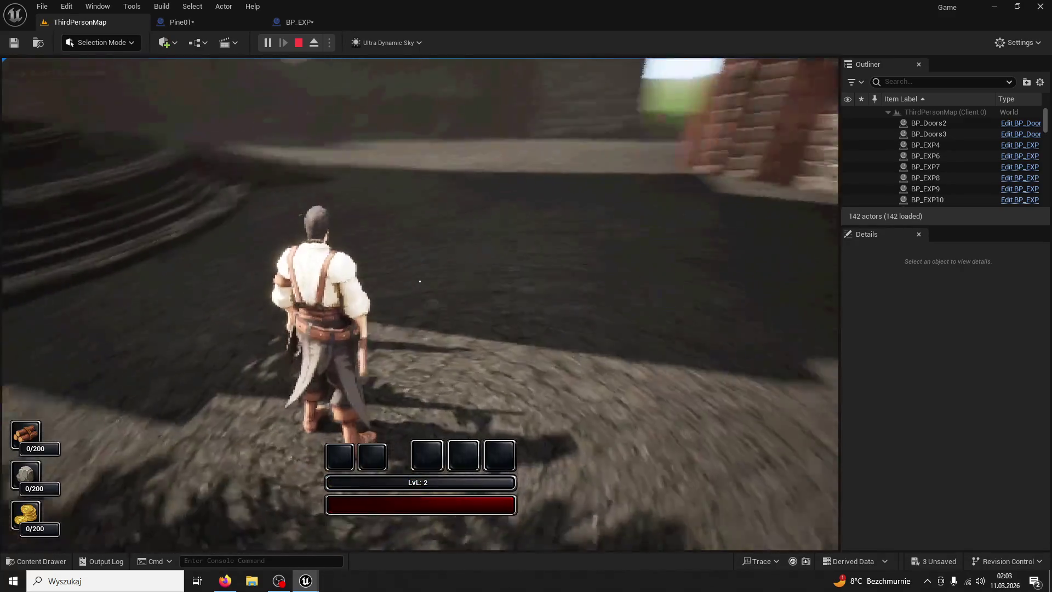
pyautogui.press('w')
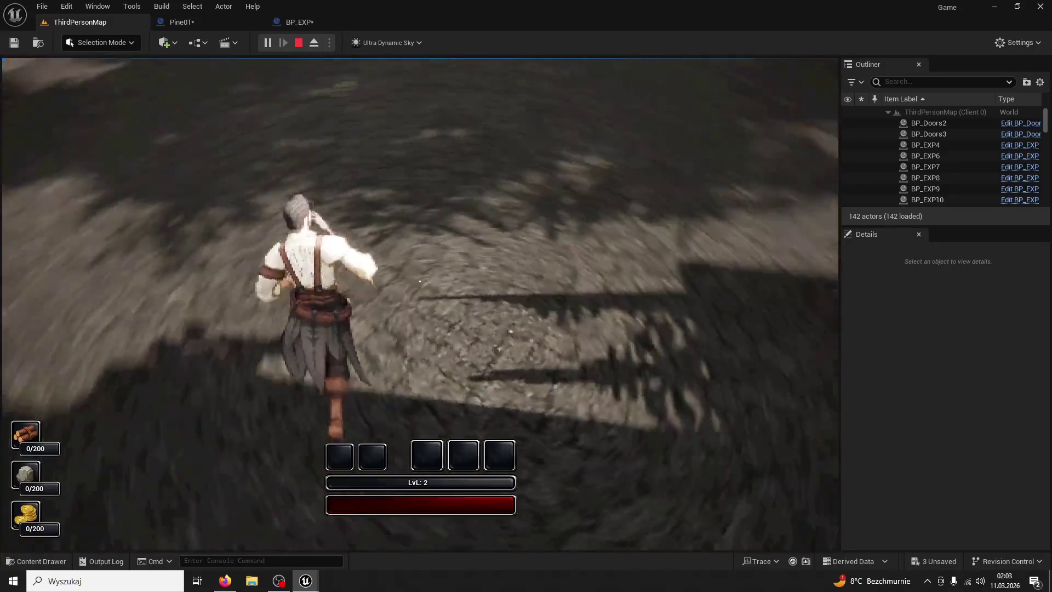
pyautogui.press('w')
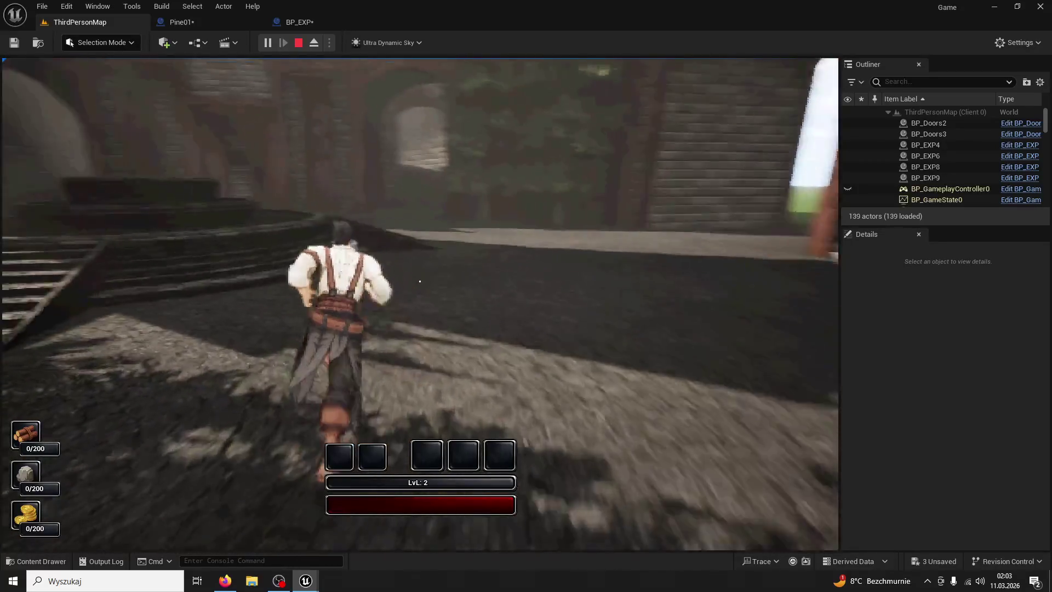
pyautogui.press('w')
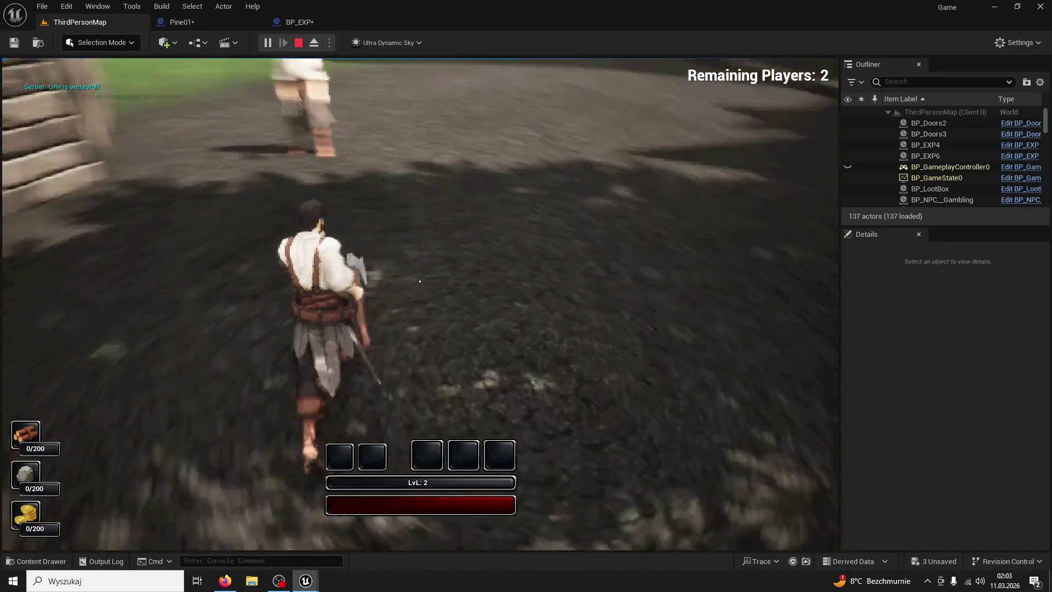
pyautogui.press('w')
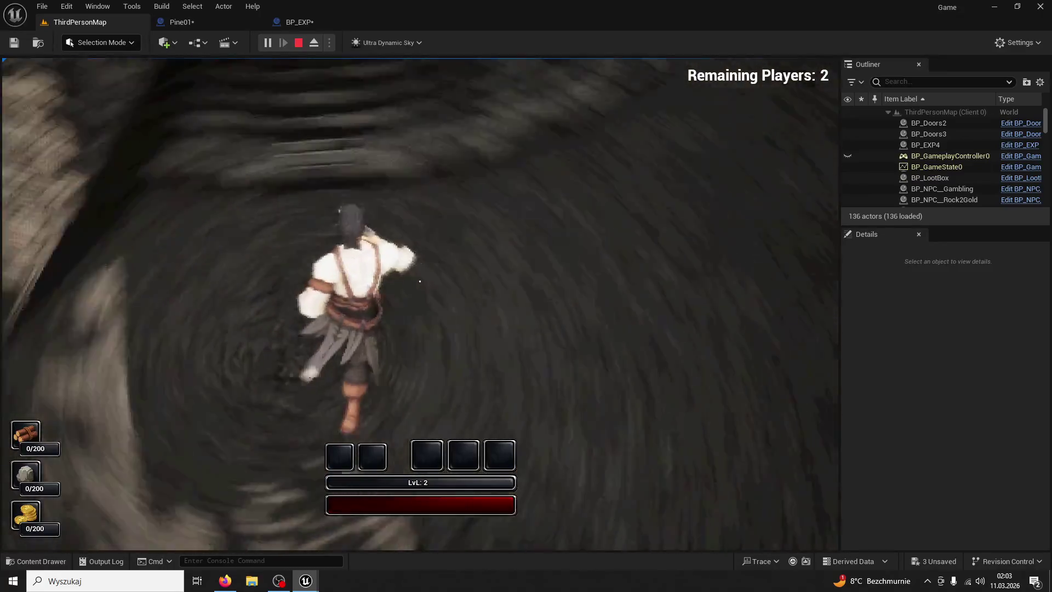
pyautogui.press('w')
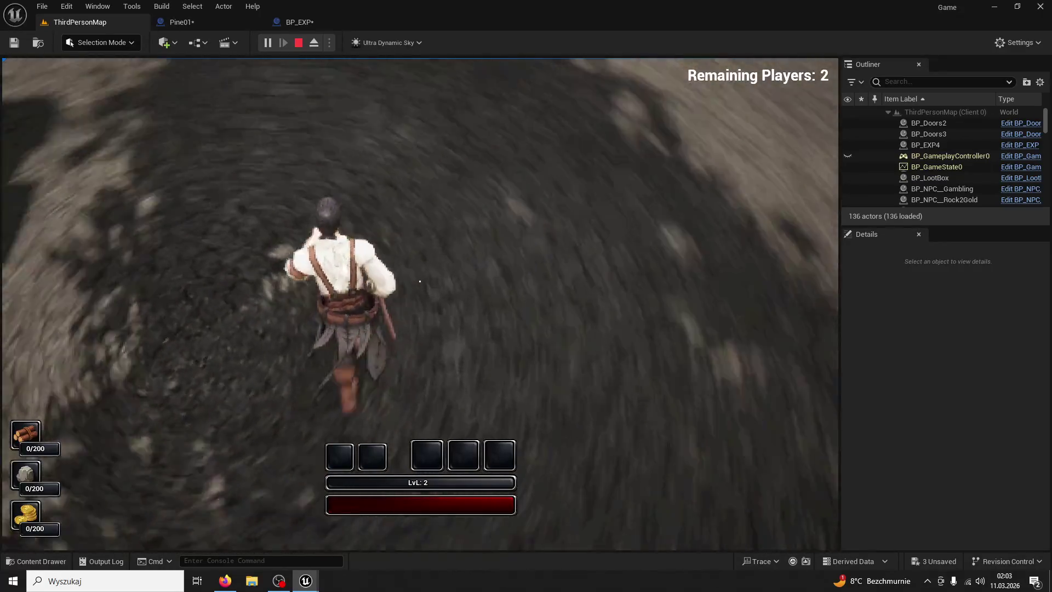
pyautogui.press('w')
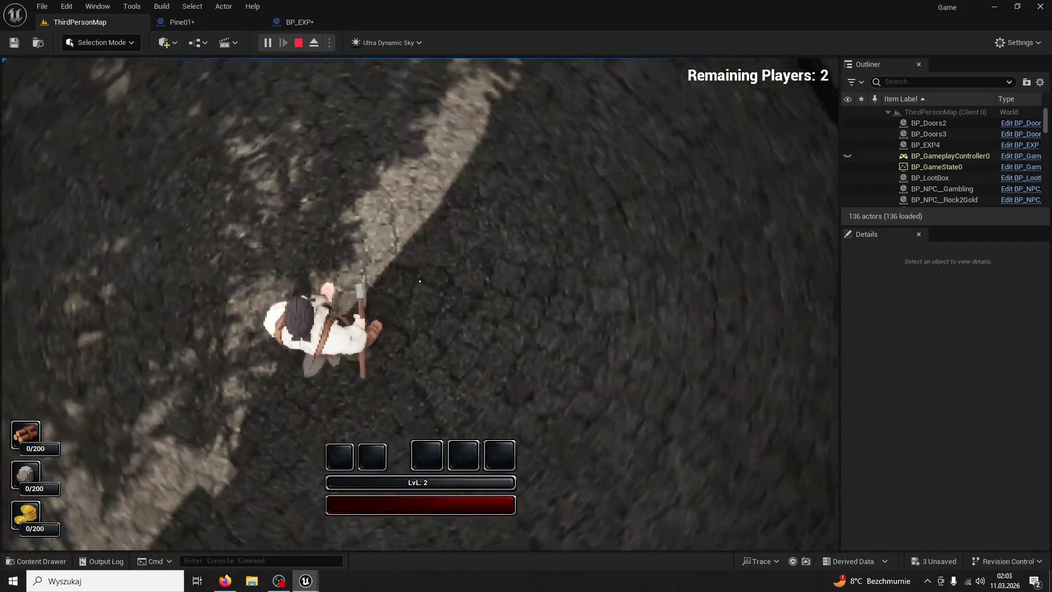
pyautogui.press('Escape')
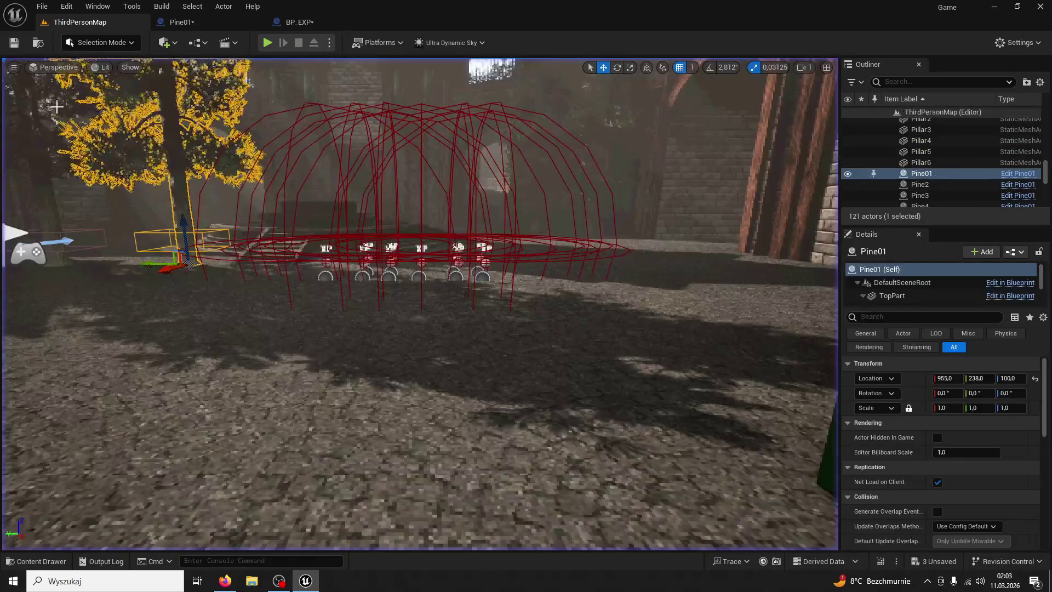
# - Start a two-player play test, watch the orbs drift toward the other player, then stop
pyautogui.click(329, 44)
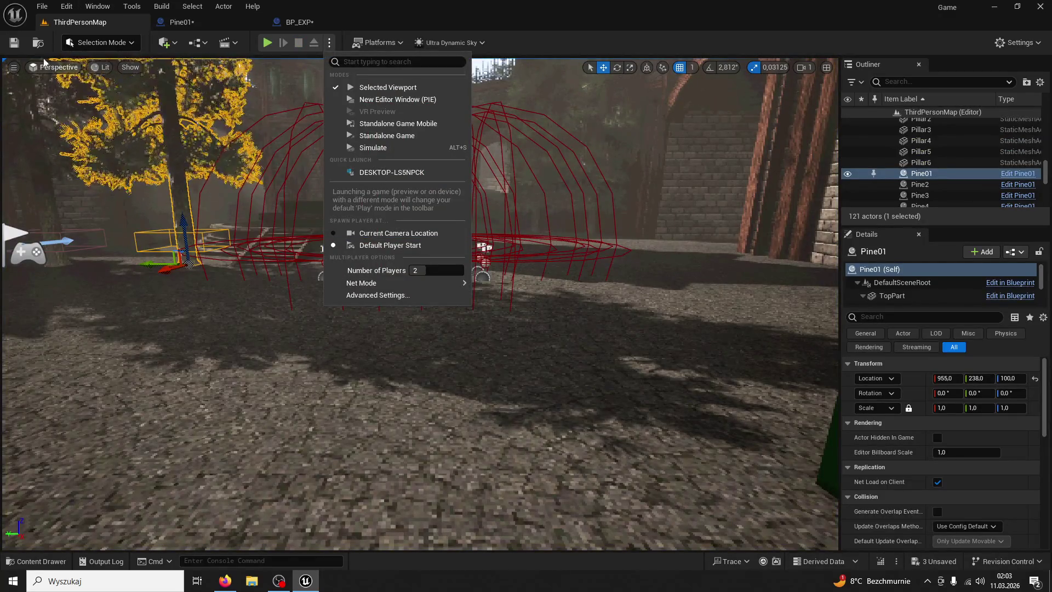
pyautogui.press('Escape')
pyautogui.click(267, 43)
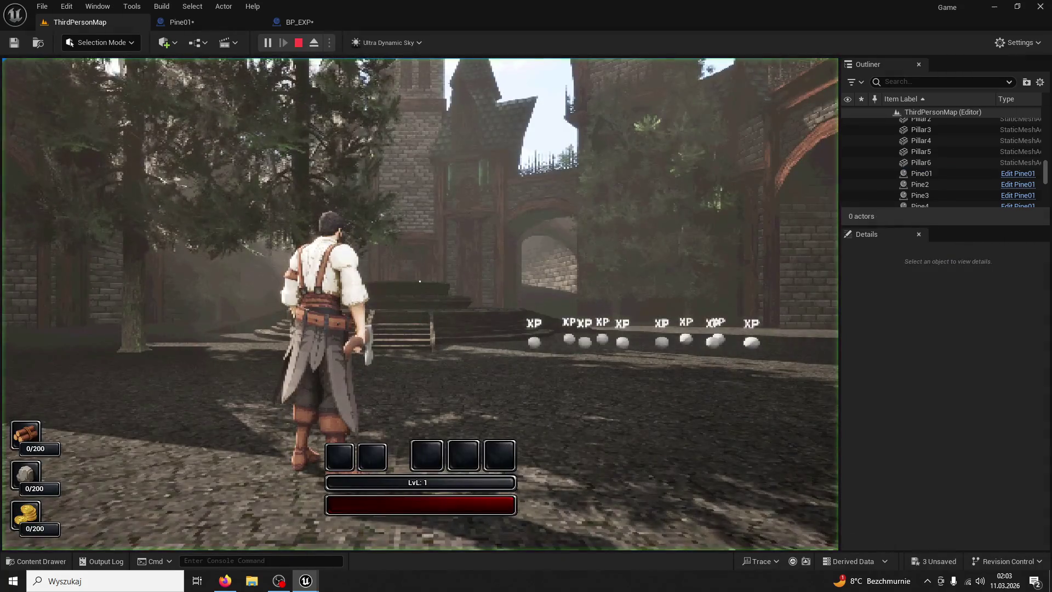
pyautogui.press('super')
pyautogui.press('super')
pyautogui.press('super')
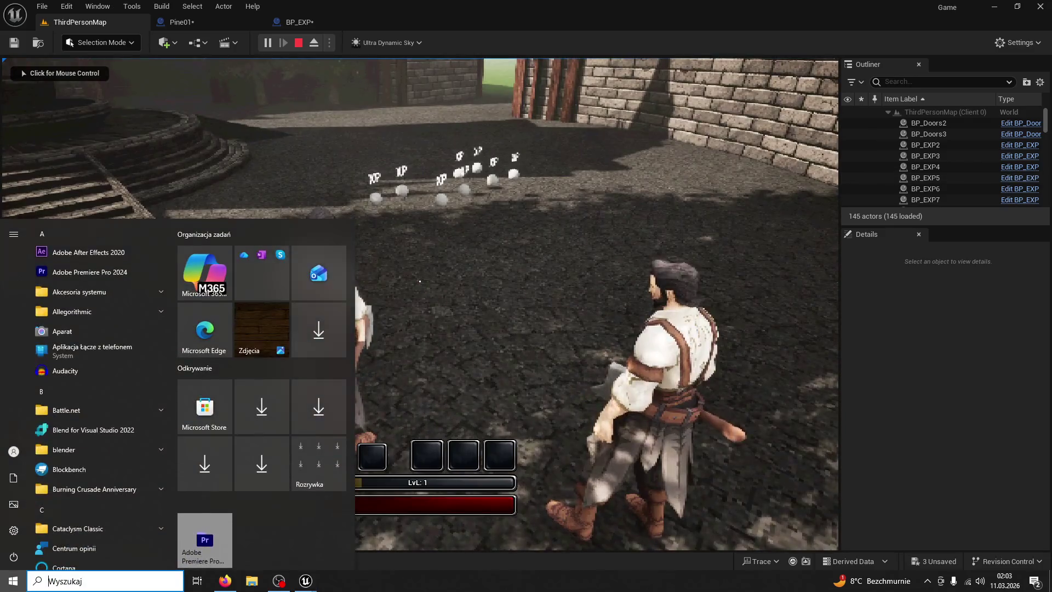
pyautogui.press('super')
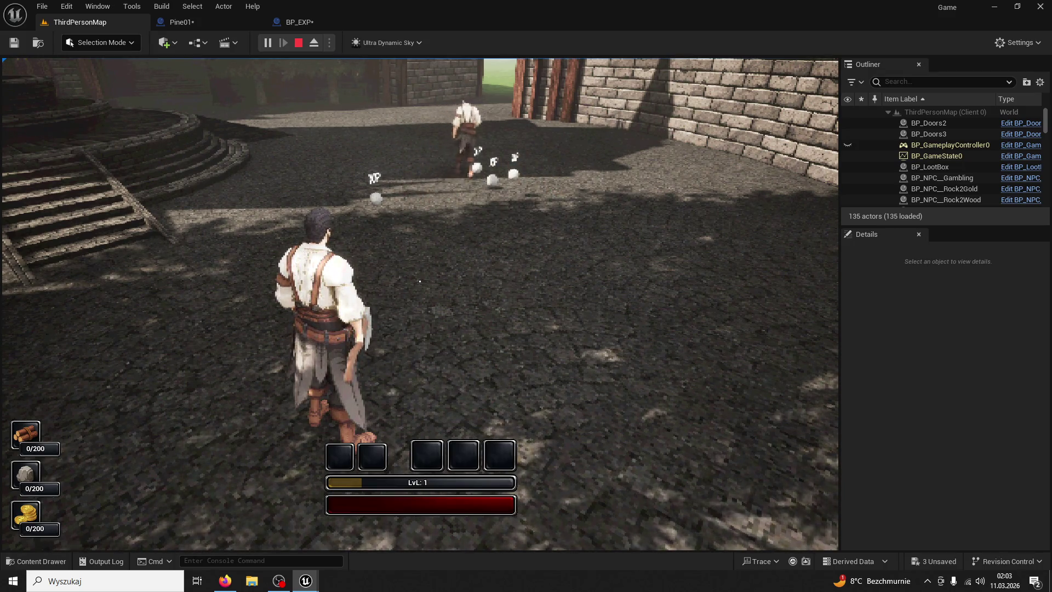
pyautogui.press('Escape')
pyautogui.click(319, 19)
# - Inspect BP_EXP's end-overlap branches and the Add Actor Local Offset pull math
pyautogui.moveTo(584, 207)
pyautogui.mouseDown()
pyautogui.moveTo(544, 241)
pyautogui.moveTo(460, 254)
pyautogui.mouseUp()
pyautogui.moveTo(424, 209)
pyautogui.mouseDown()
pyautogui.moveTo(503, 327)
pyautogui.moveTo(381, 248)
pyautogui.moveTo(465, 368)
pyautogui.moveTo(298, 300)
pyautogui.moveTo(465, 182)
pyautogui.moveTo(492, 181)
pyautogui.moveTo(528, 148)
pyautogui.moveTo(521, 199)
pyautogui.moveTo(431, 221)
pyautogui.mouseUp()
pyautogui.scroll(1, 451, 344)
pyautogui.scroll(2, 431, 221)
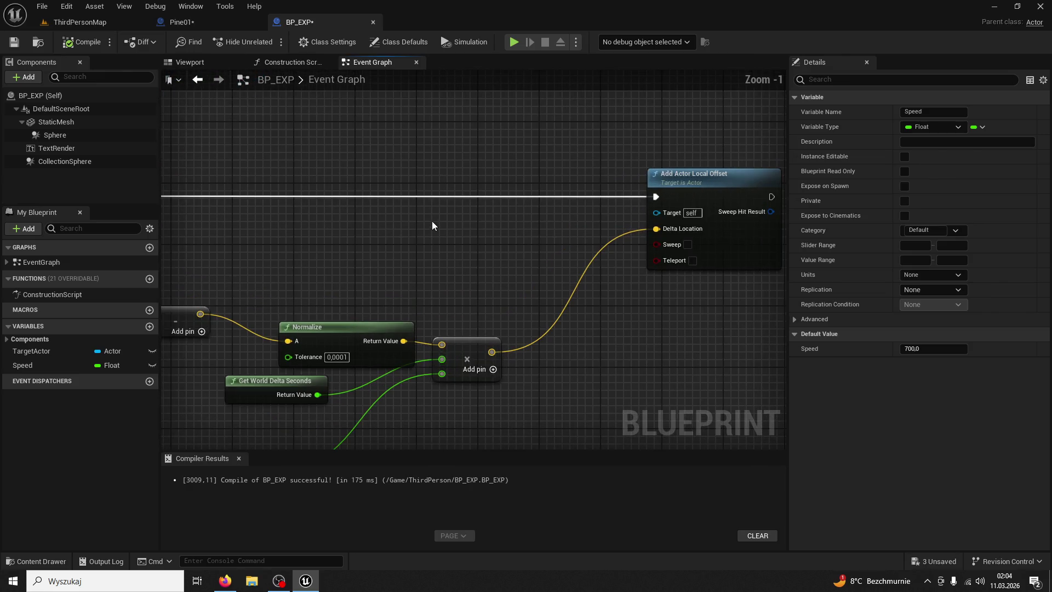
pyautogui.click(694, 176)
pyautogui.moveTo(593, 210)
pyautogui.mouseDown()
pyautogui.moveTo(495, 223)
pyautogui.moveTo(668, 210)
pyautogui.moveTo(692, 177)
pyautogui.moveTo(606, 176)
pyautogui.mouseUp()
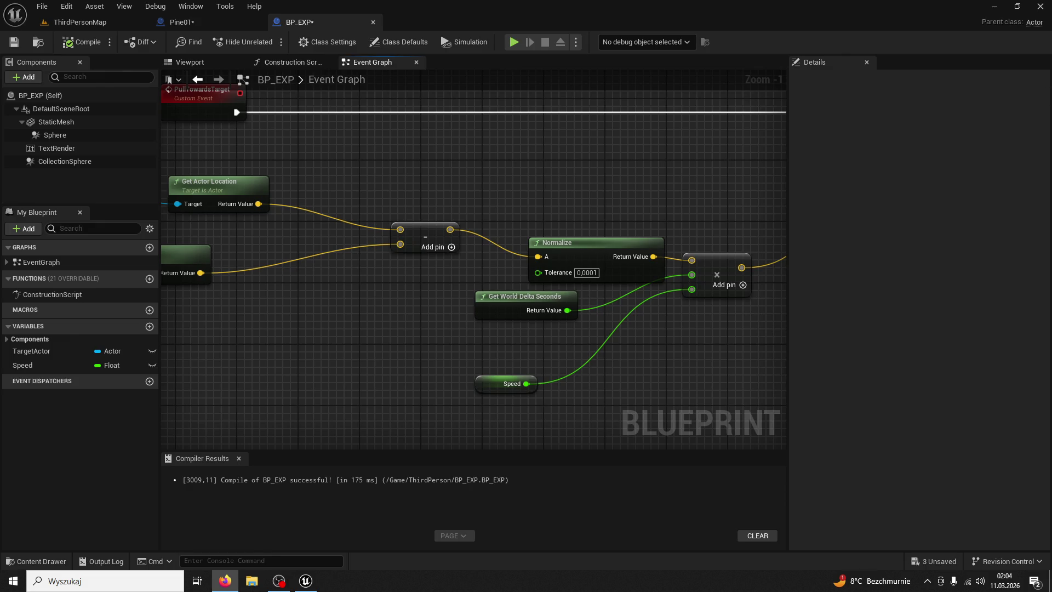
pyautogui.moveTo(468, 176)
pyautogui.mouseDown()
pyautogui.moveTo(480, 212)
pyautogui.moveTo(584, 206)
pyautogui.moveTo(479, 347)
pyautogui.moveTo(429, 320)
pyautogui.moveTo(394, 439)
pyautogui.moveTo(425, 198)
pyautogui.moveTo(479, 90)
pyautogui.mouseUp()
pyautogui.scroll(-1, 566, 204)
pyautogui.scroll(-2, 429, 320)
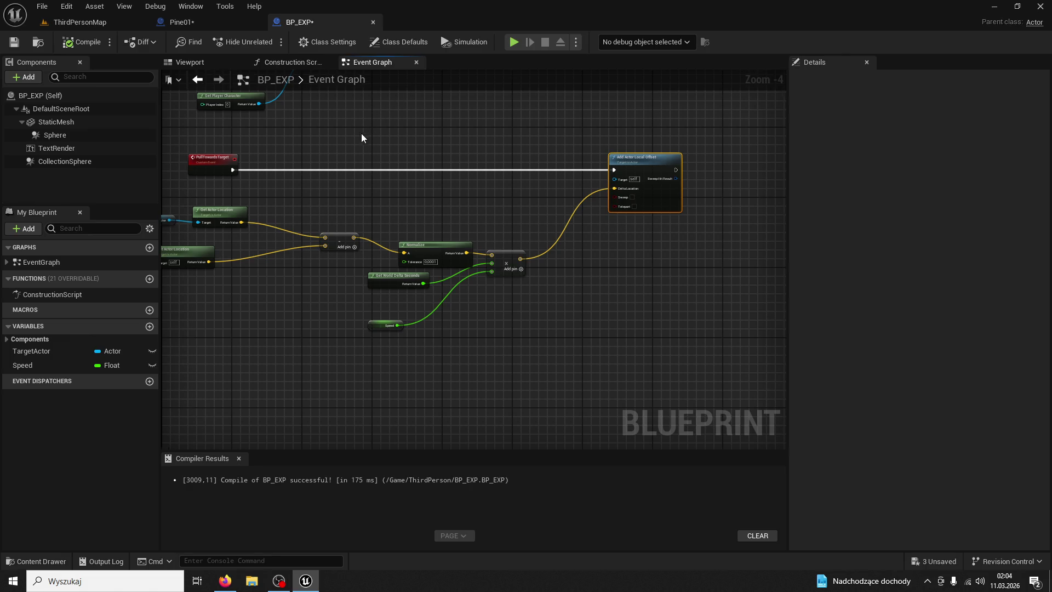
pyautogui.scroll(2, 384, 185)
# - Trace the PullTowardsTarget event through the Event Tick chain, then open the Content Drawer
pyautogui.click(244, 172)
pyautogui.moveTo(362, 215)
pyautogui.mouseDown()
pyautogui.moveTo(327, 213)
pyautogui.moveTo(448, 360)
pyautogui.moveTo(444, 404)
pyautogui.mouseUp()
pyautogui.moveTo(414, 292)
pyautogui.mouseDown()
pyautogui.moveTo(404, 369)
pyautogui.moveTo(477, 394)
pyautogui.moveTo(470, 338)
pyautogui.mouseUp()
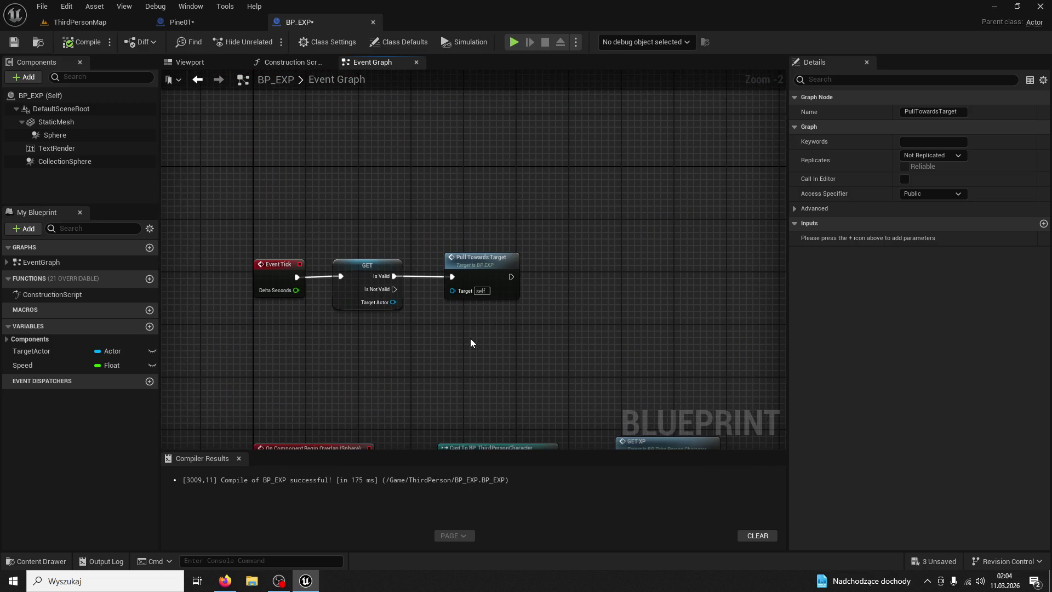
pyautogui.doubleClick(488, 278)
pyautogui.moveTo(527, 237); pyautogui.dragTo(553, 226)
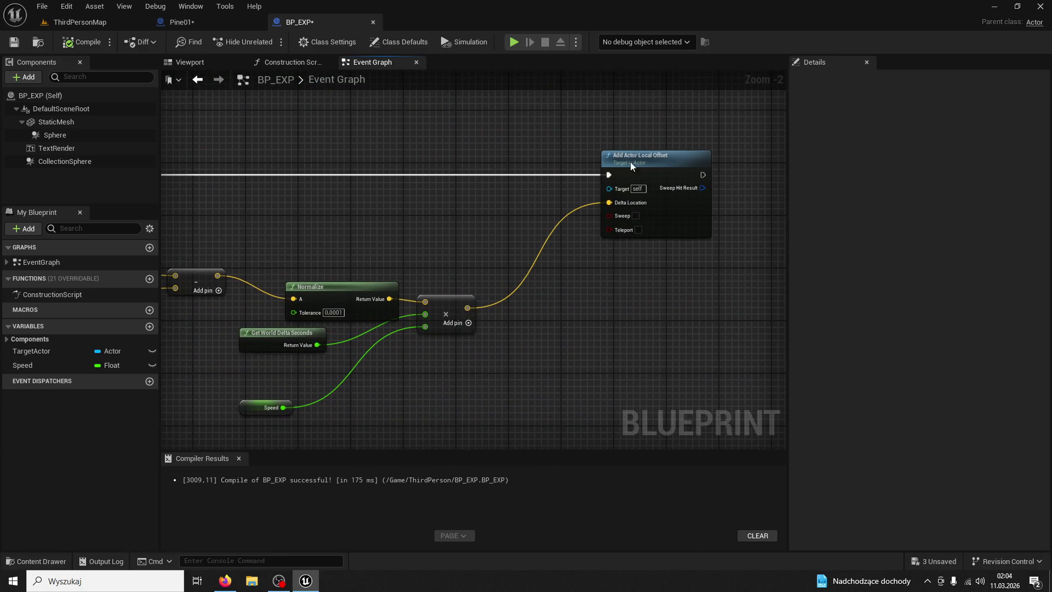
pyautogui.moveTo(527, 192)
pyautogui.mouseDown()
pyautogui.moveTo(412, 225)
pyautogui.moveTo(459, 213)
pyautogui.mouseUp()
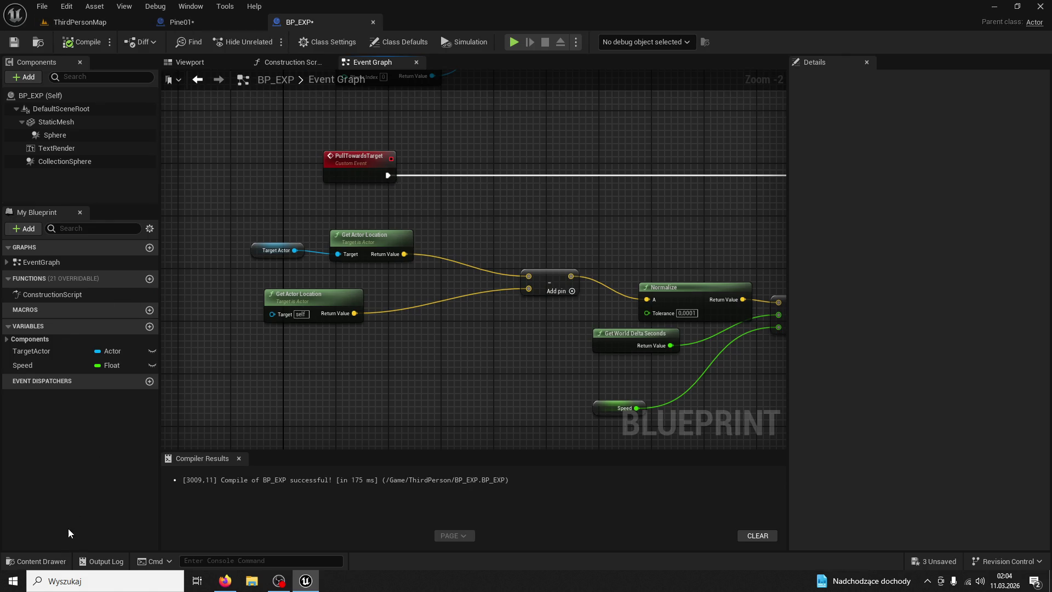
pyautogui.click(55, 558)
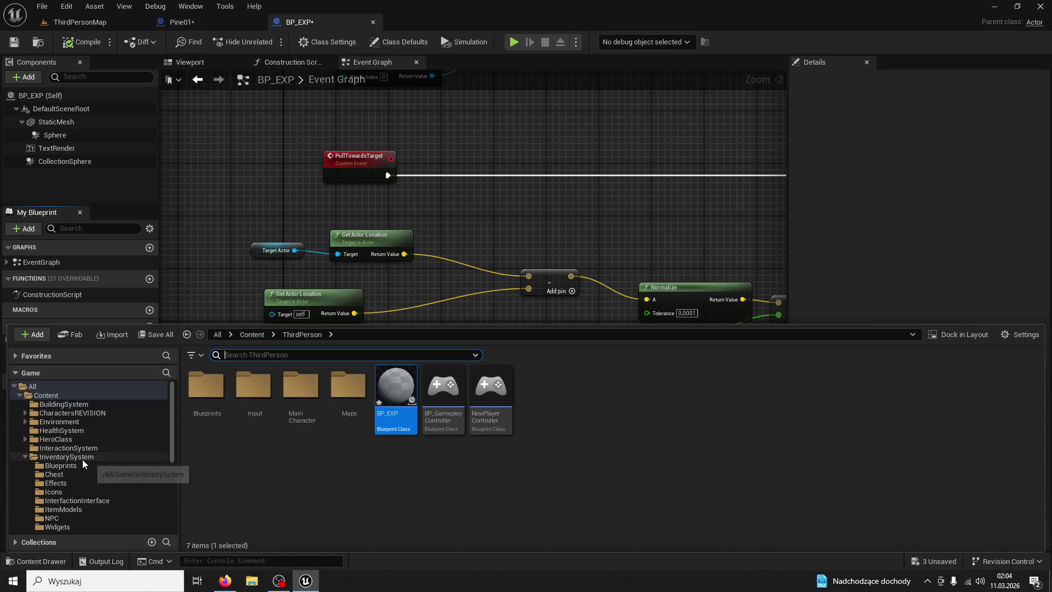
# - Open BP_ThirdPersonCharacter from the ThirdPerson > Blueprints folder
pyautogui.scroll(-4, 83, 459)
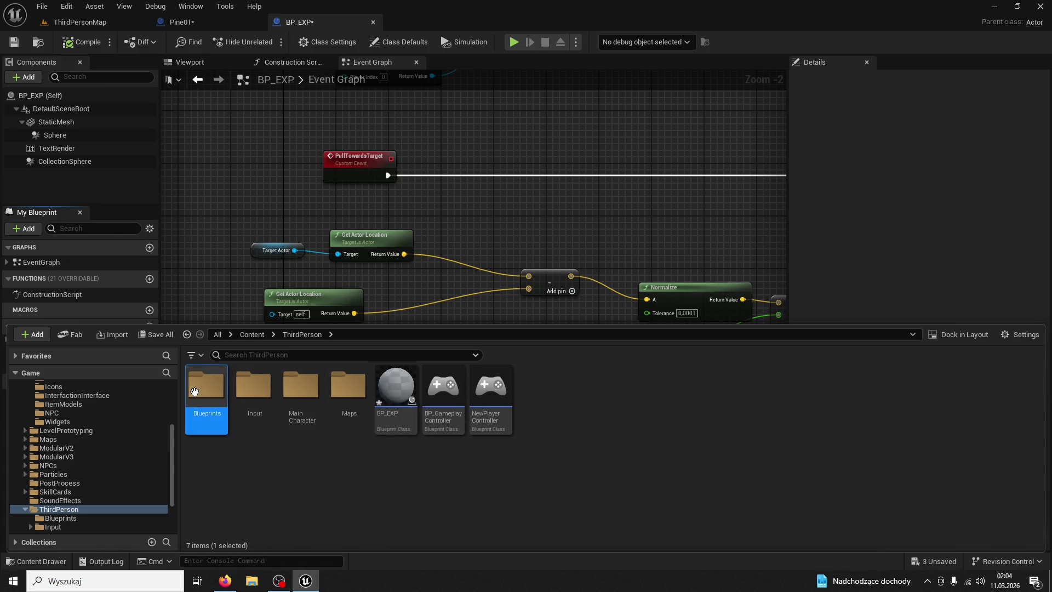
pyautogui.doubleClick(224, 390)
pyautogui.doubleClick(393, 392)
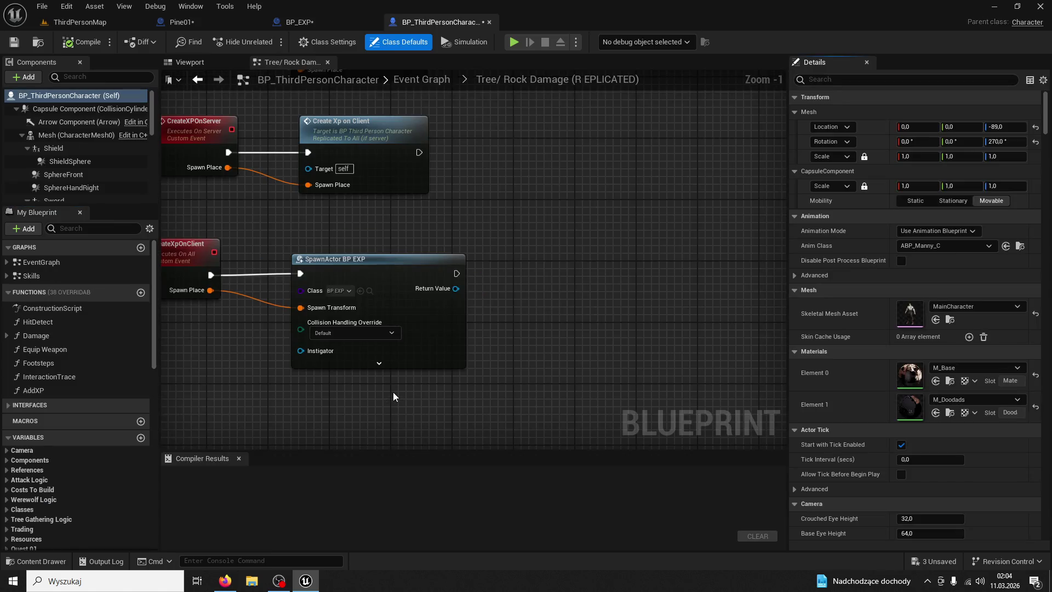
# - Add a custom event named PullXP to the character's Tree/Rock Damage graph
pyautogui.scroll(-4, 446, 326)
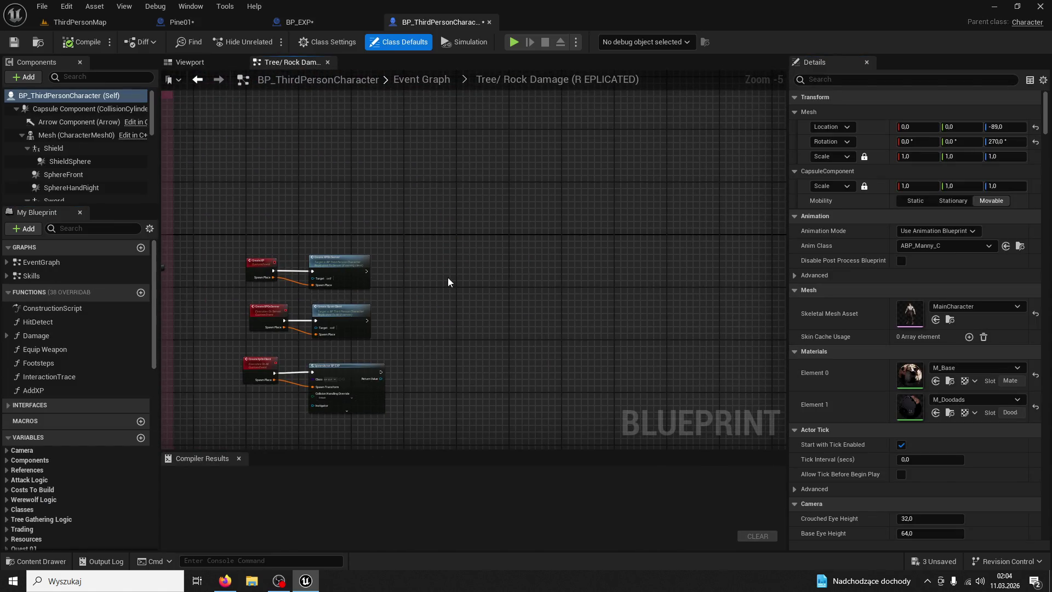
pyautogui.rightClick(448, 279)
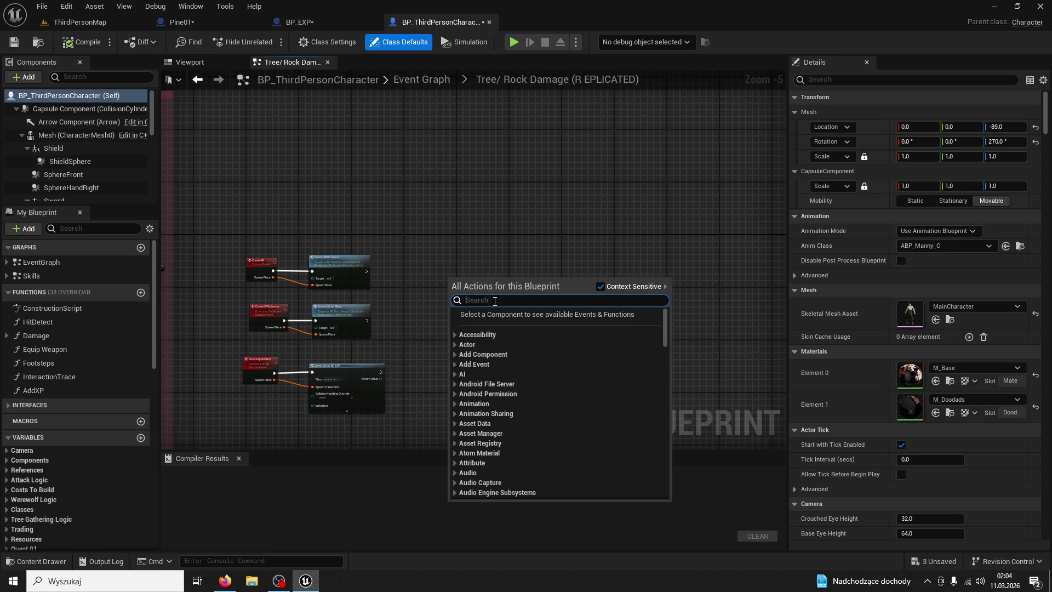
pyautogui.write('custom event')
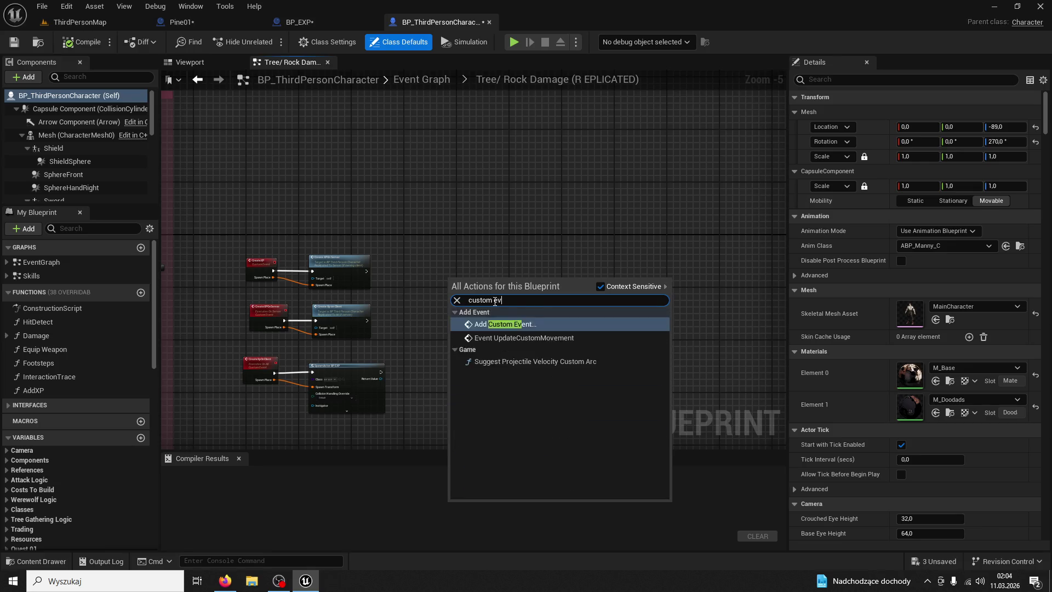
pyautogui.press('Return')
pyautogui.write('N')
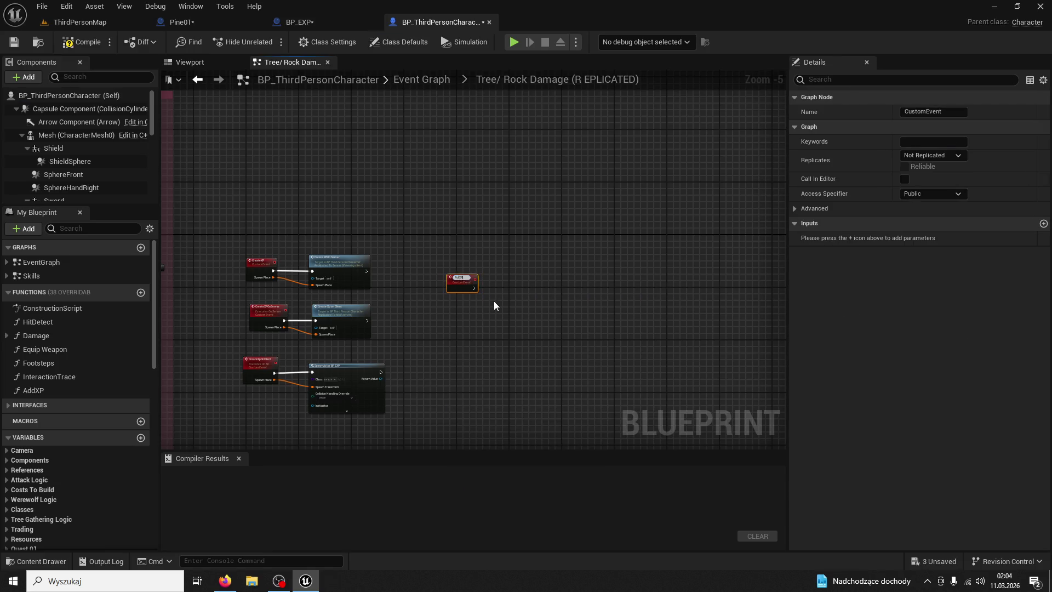
pyautogui.press('Return')
pyautogui.scroll(5, 494, 301)
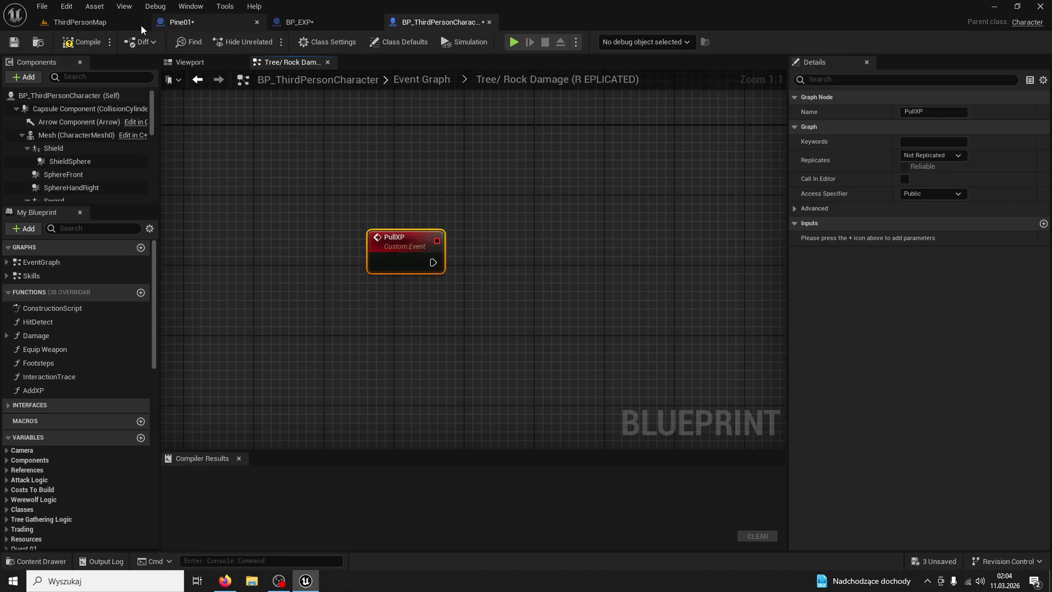
pyautogui.click(219, 25)
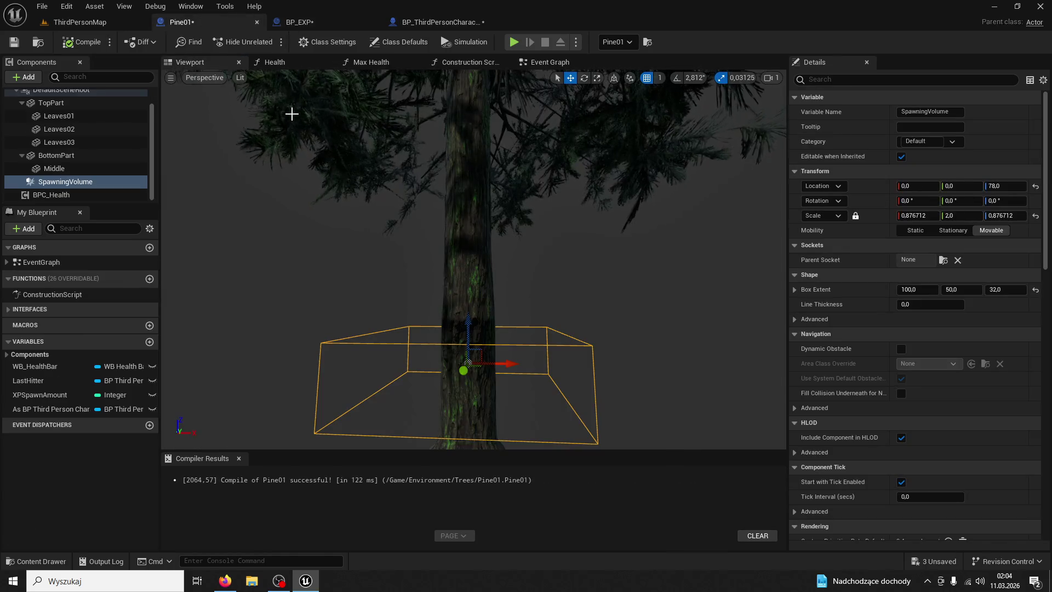
# - Review Pine01's Event Graph, bringing the Slababa and Delay nodes into view
pyautogui.click(548, 62)
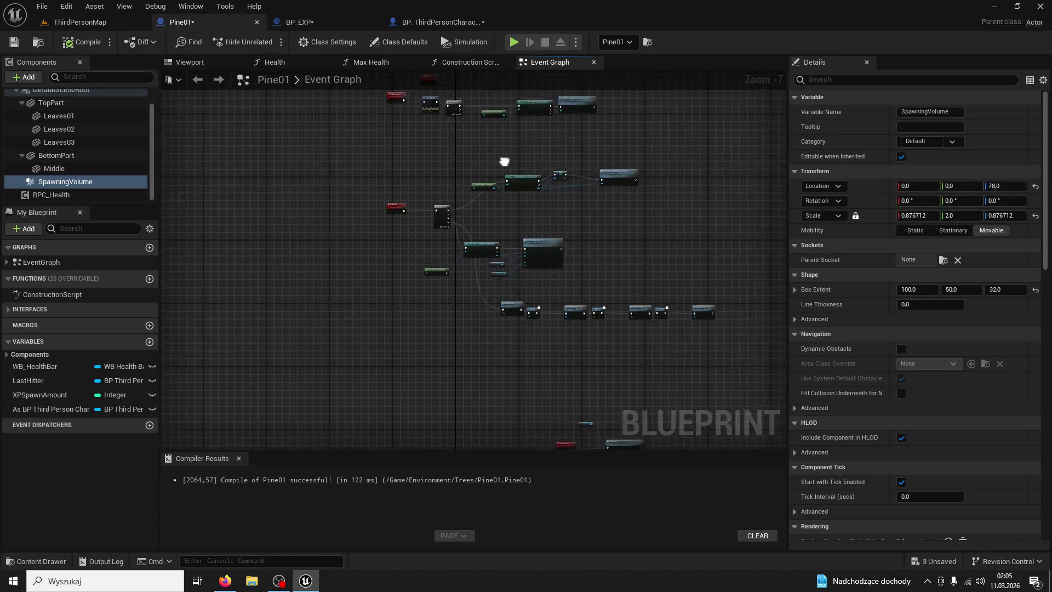
pyautogui.scroll(3, 518, 219)
pyautogui.scroll(2, 495, 316)
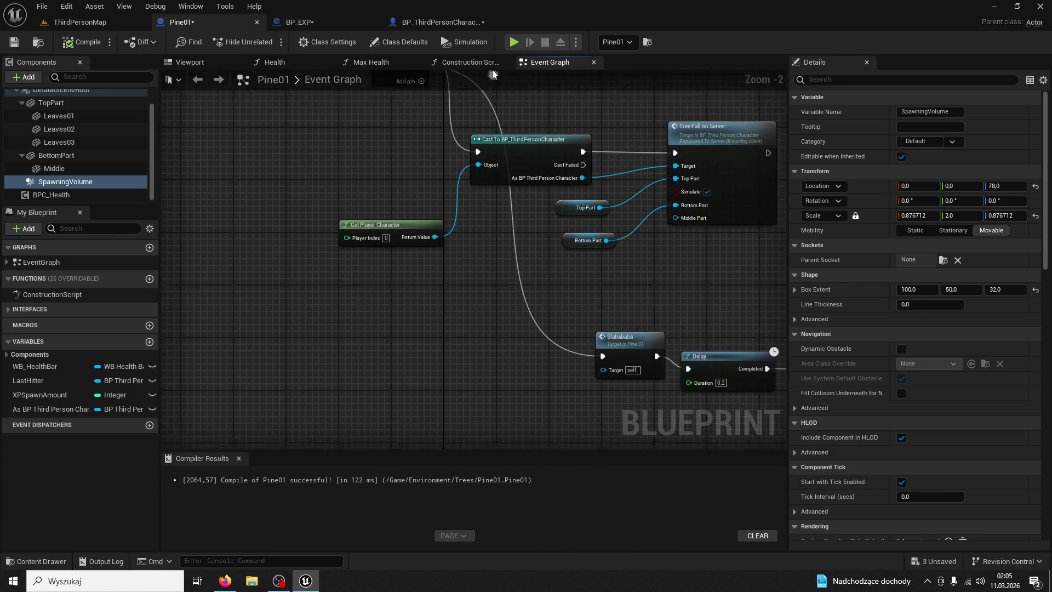
pyautogui.moveTo(495, 316); pyautogui.dragTo(454, 70)
# - In BP_EXP, inspect the PullTowardsTarget event and its pull movement nodes without adding anything
pyautogui.click(320, 22)
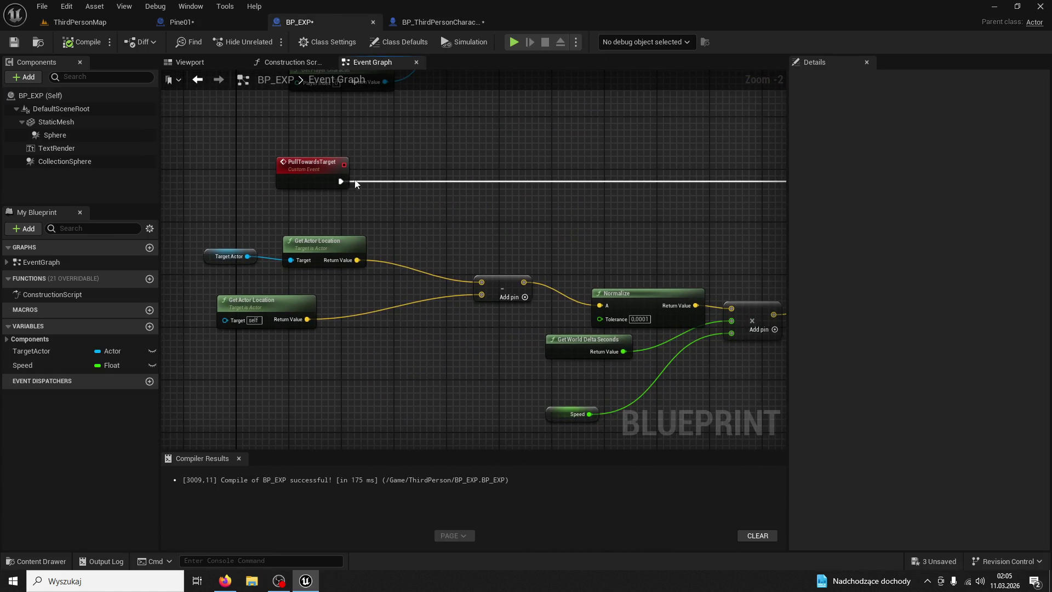
pyautogui.click(329, 166)
pyautogui.moveTo(473, 156)
pyautogui.mouseDown()
pyautogui.moveTo(341, 158)
pyautogui.moveTo(432, 135)
pyautogui.mouseUp()
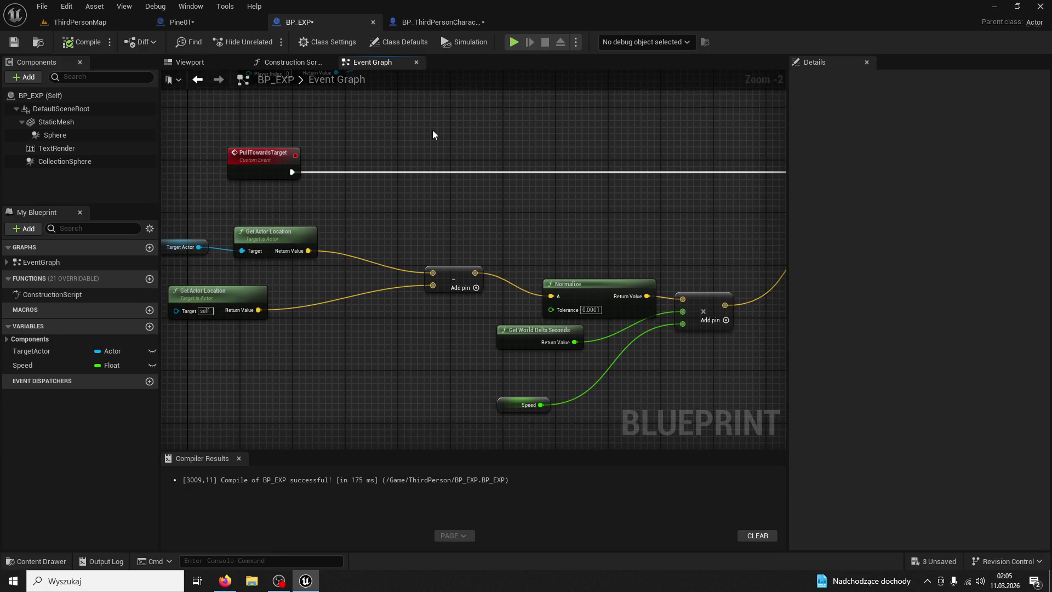
pyautogui.moveTo(290, 172); pyautogui.dragTo(370, 167)
pyautogui.click(416, 126)
pyautogui.moveTo(431, 85)
pyautogui.mouseDown()
pyautogui.moveTo(382, 344)
pyautogui.moveTo(555, 324)
pyautogui.moveTo(493, 395)
pyautogui.mouseUp()
pyautogui.scroll(-3, 556, 324)
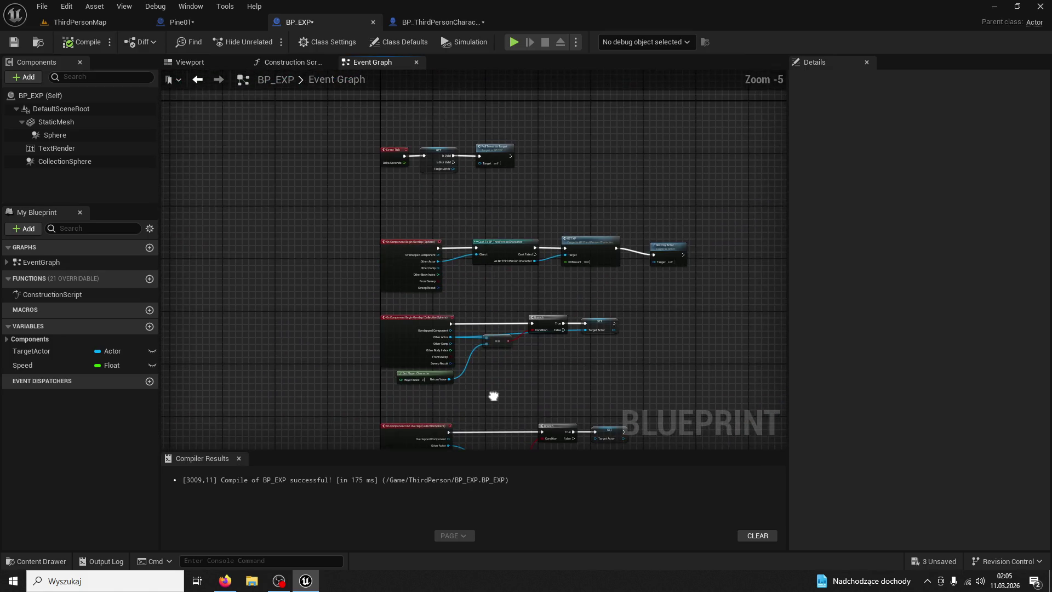
pyautogui.scroll(2, 531, 301)
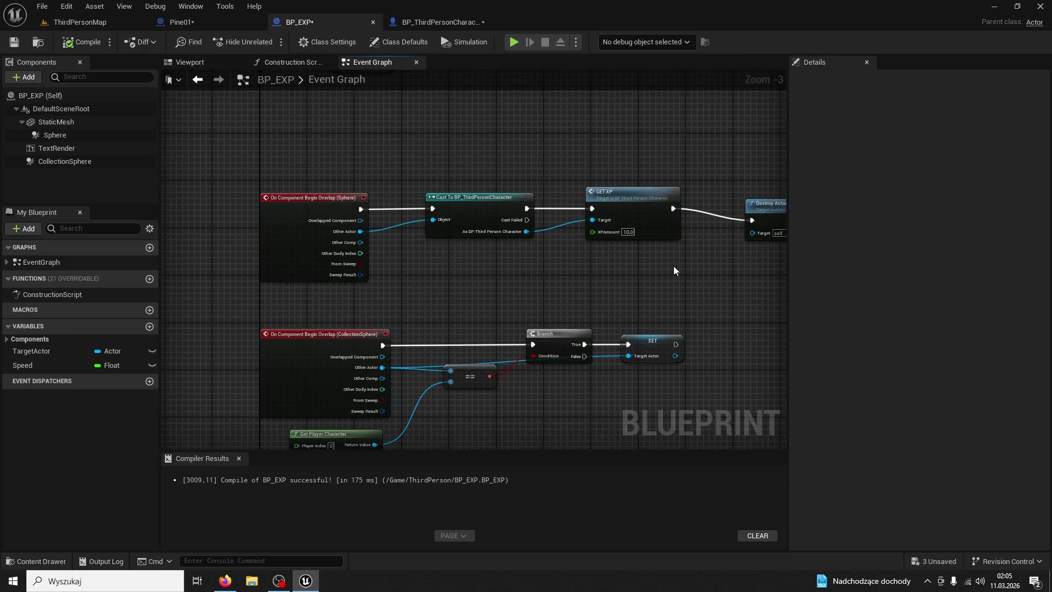
# - Move the GET XP and Destroy Actor nodes further right of the character Cast node
pyautogui.moveTo(674, 270); pyautogui.dragTo(500, 274)
pyautogui.click(445, 196)
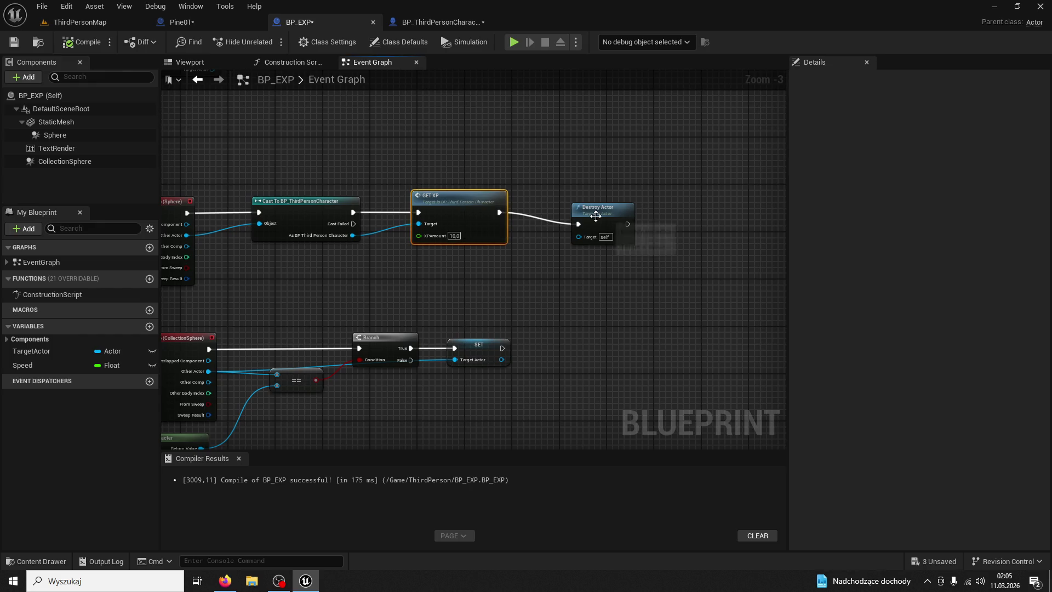
pyautogui.moveTo(419, 212); pyautogui.dragTo(520, 212)
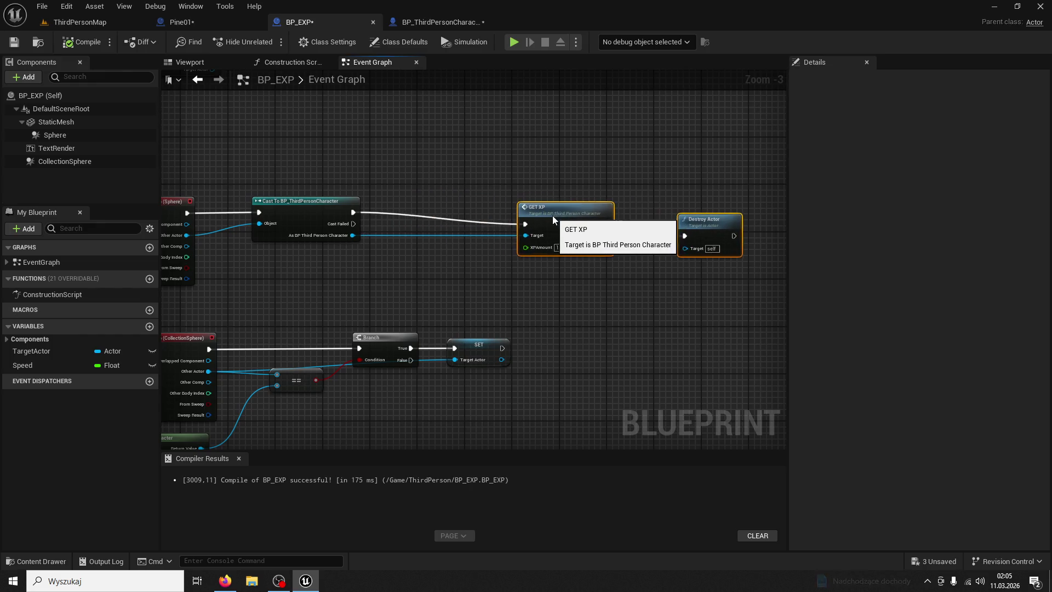
pyautogui.click(416, 254)
pyautogui.rightClick(359, 234)
# - Promote the cast's As BP Third Person Character output to a variable and run its SET before GET XP
pyautogui.rightClick(353, 235)
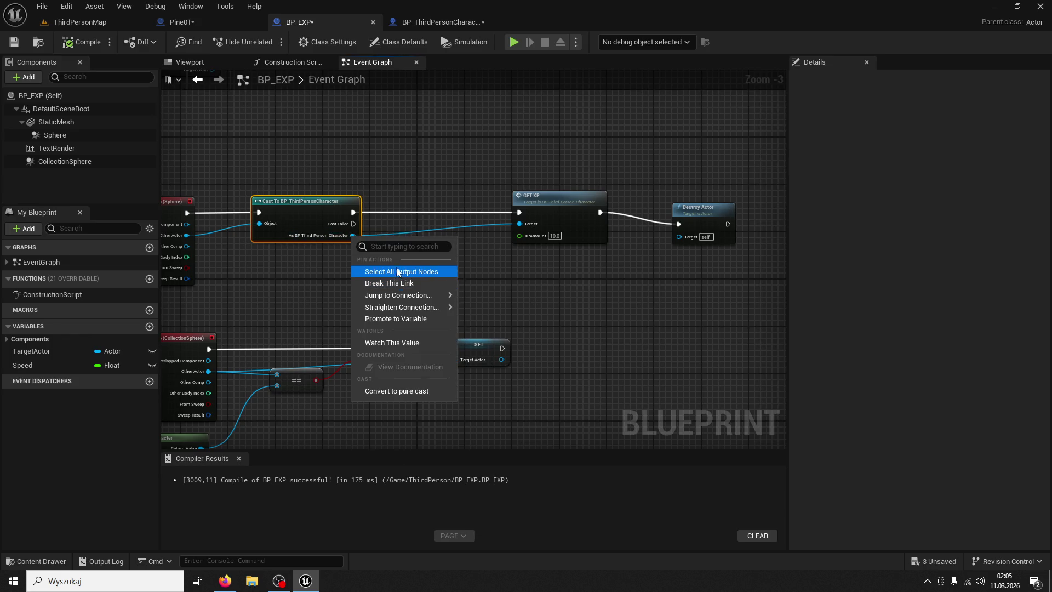
pyautogui.click(402, 319)
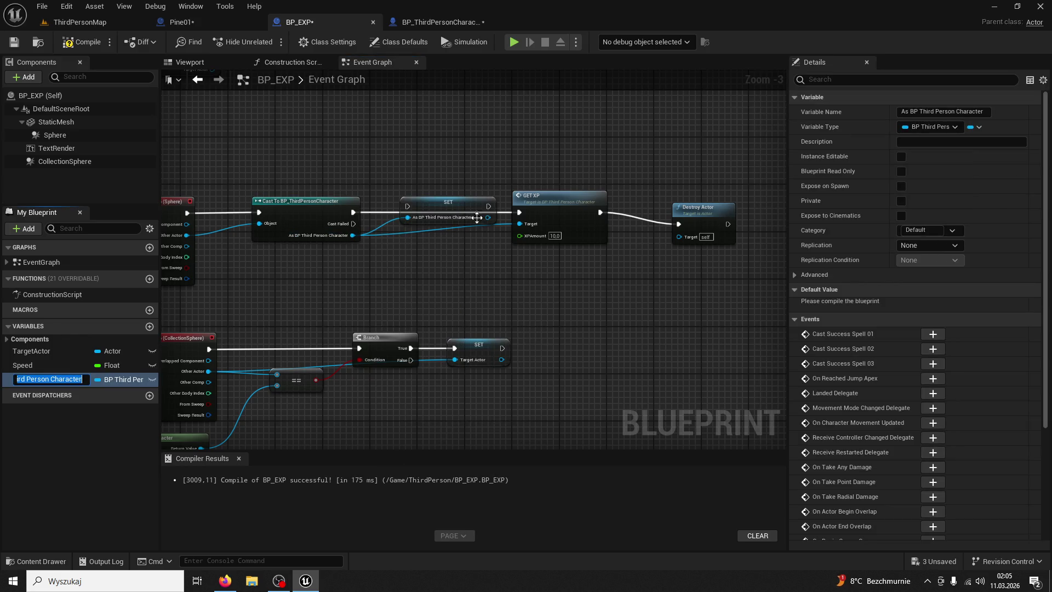
pyautogui.moveTo(488, 206); pyautogui.dragTo(522, 214)
pyautogui.moveTo(445, 208)
pyautogui.mouseDown()
pyautogui.moveTo(439, 199)
pyautogui.moveTo(519, 223)
pyautogui.mouseUp()
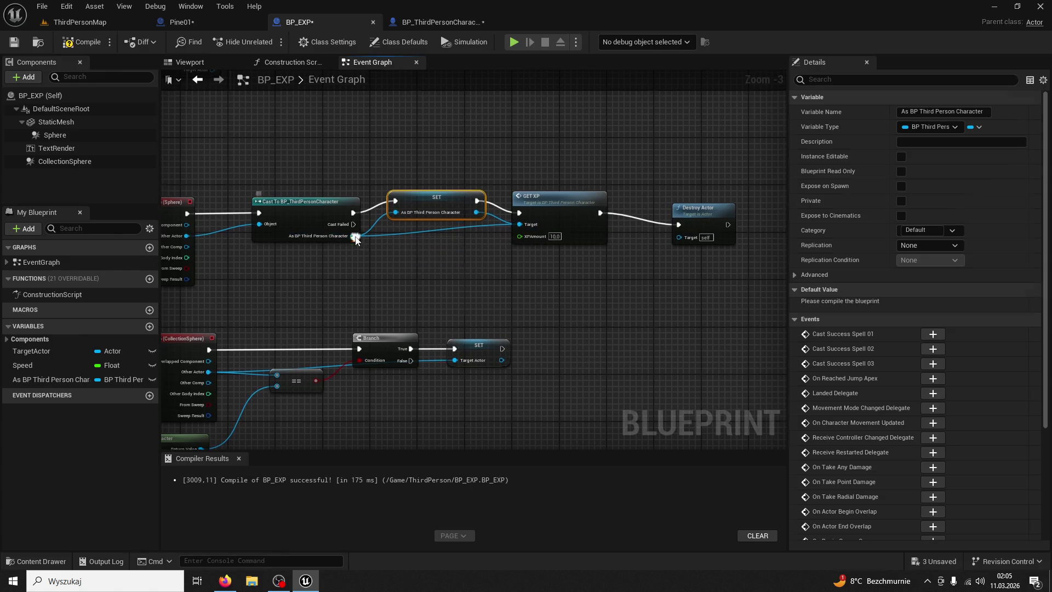